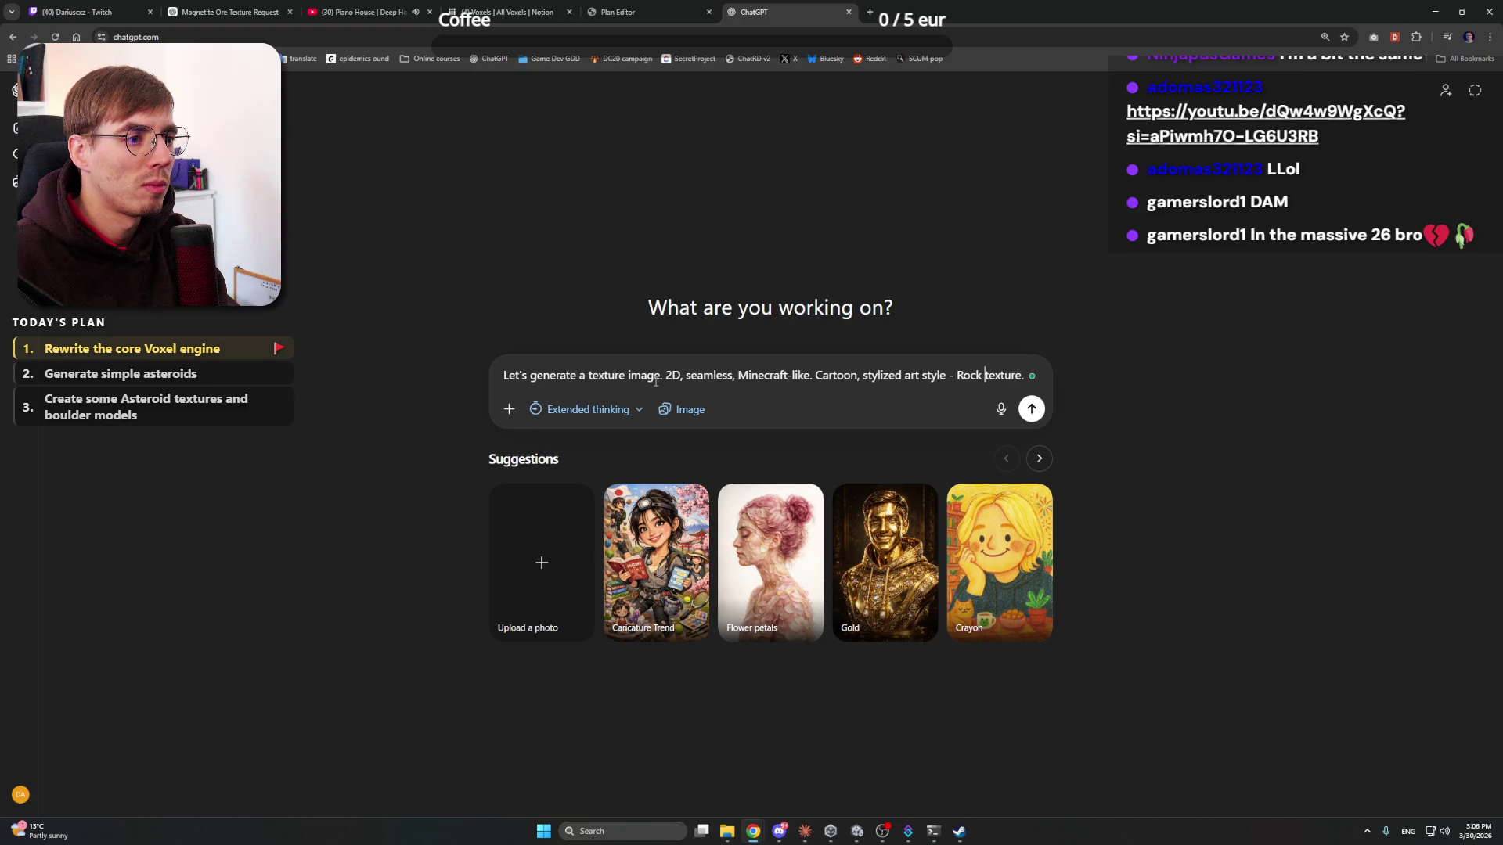
- Search Google for 'rock types' in a new browser tab
left_click(870, 11)
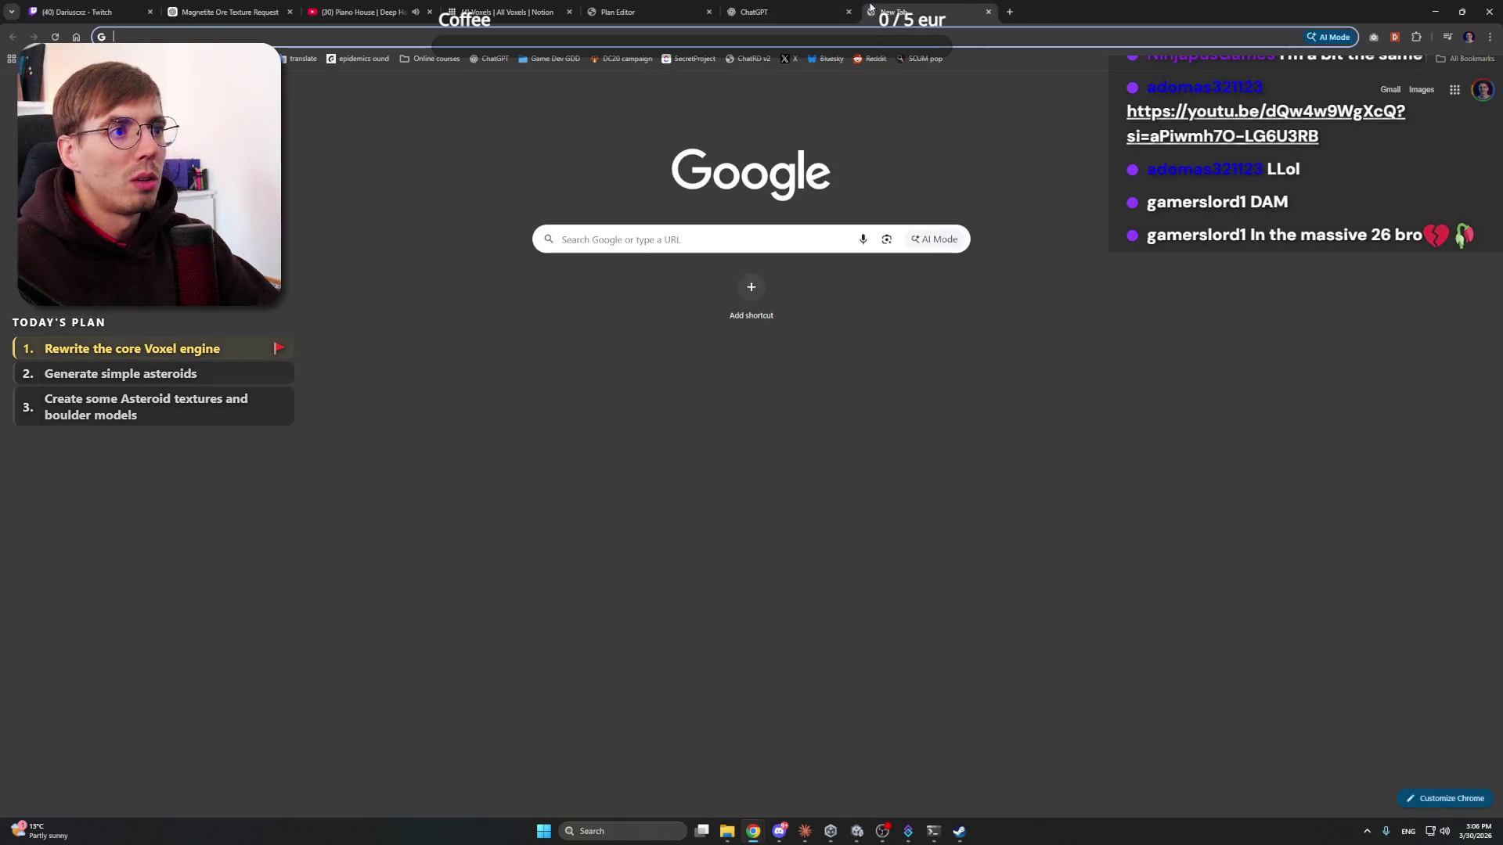
type("rock types")
key("Return")
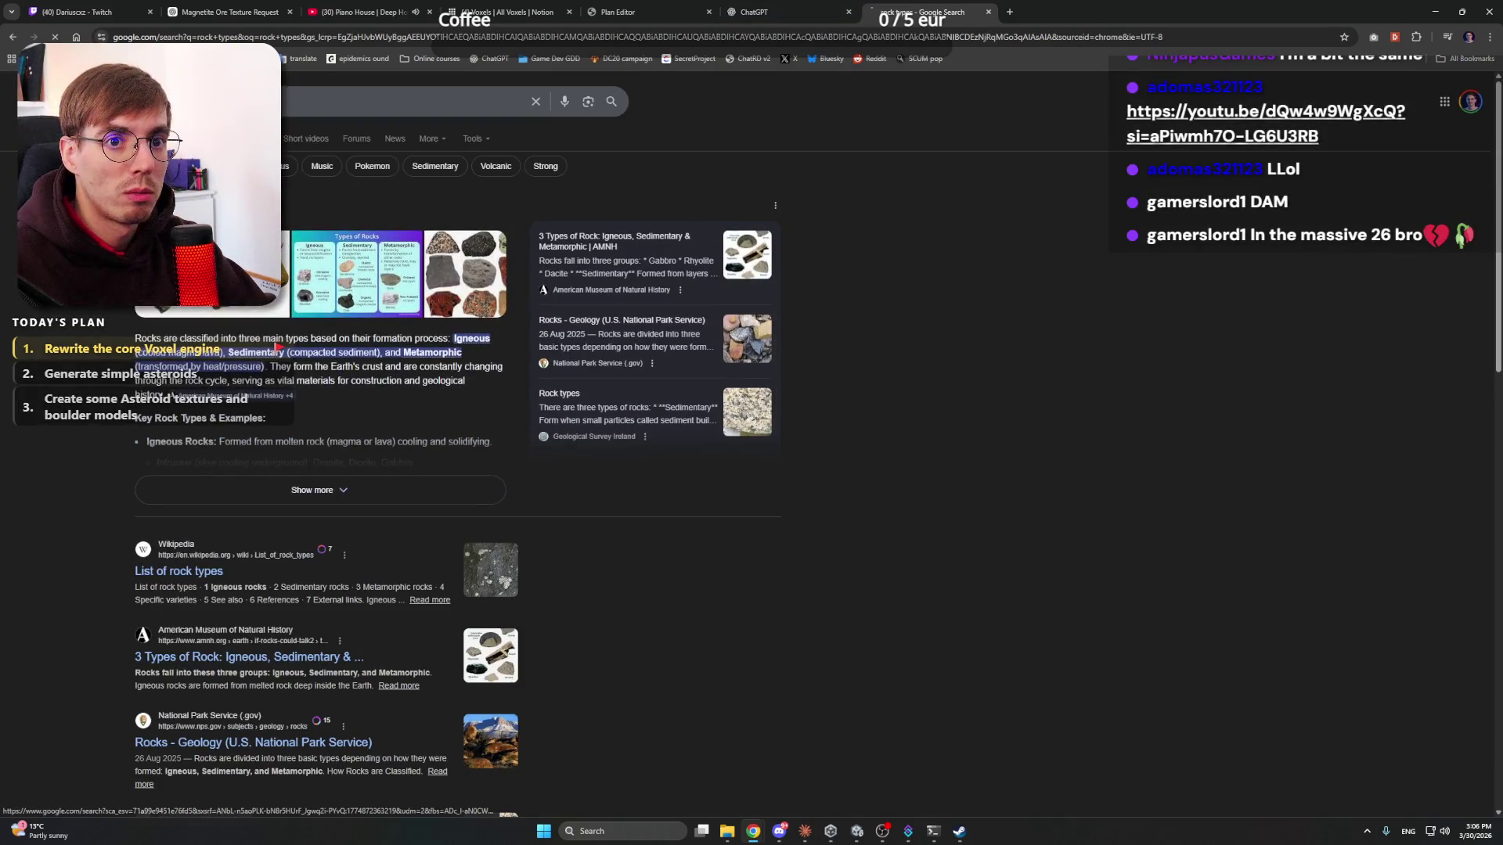
- Switch to image results and preview the Metamorphic Rocks Examples image
left_click(342, 185)
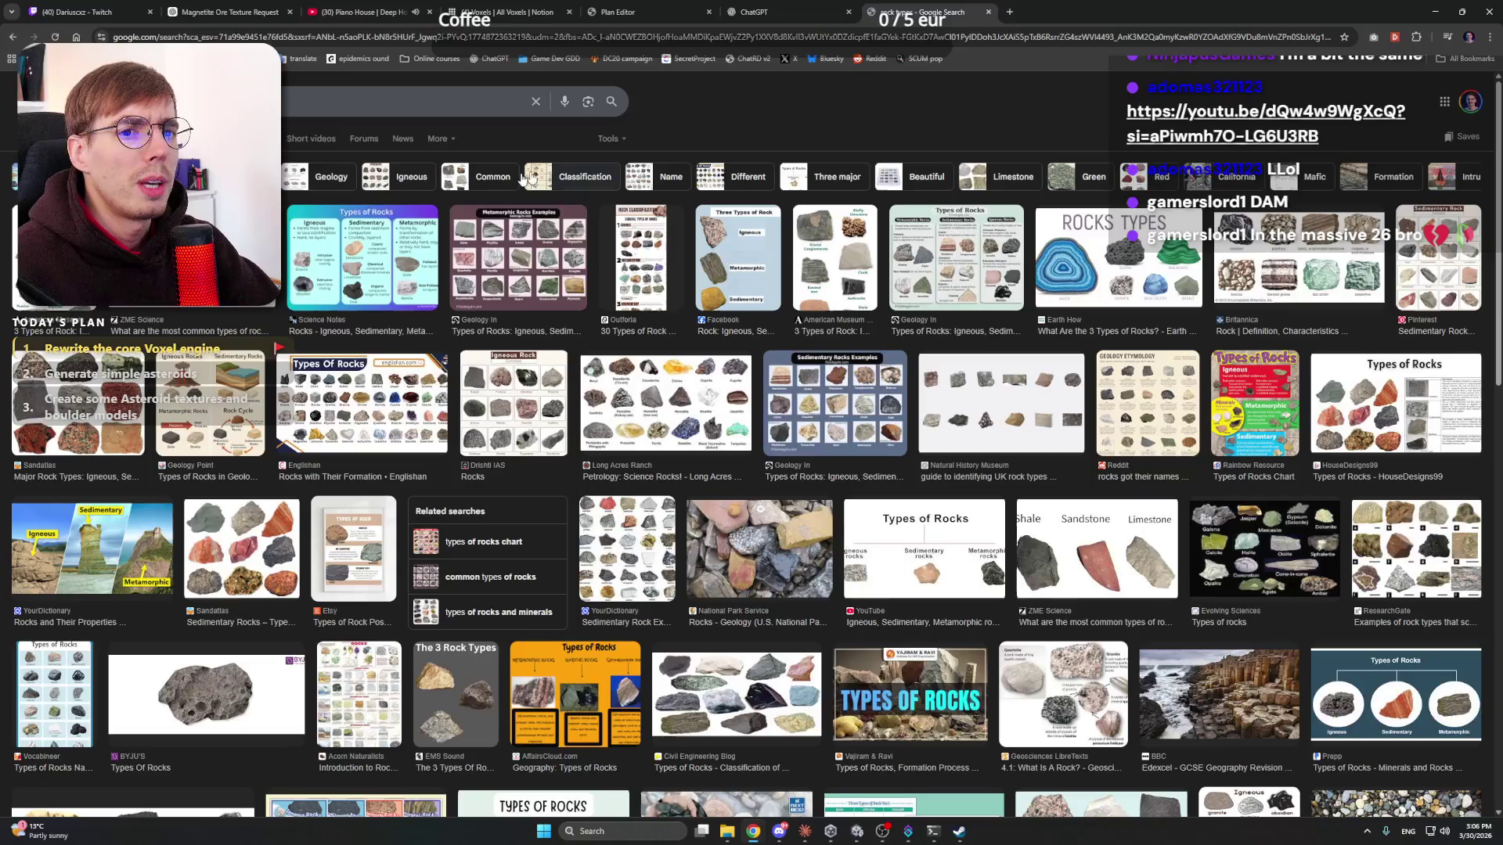
left_click(505, 277)
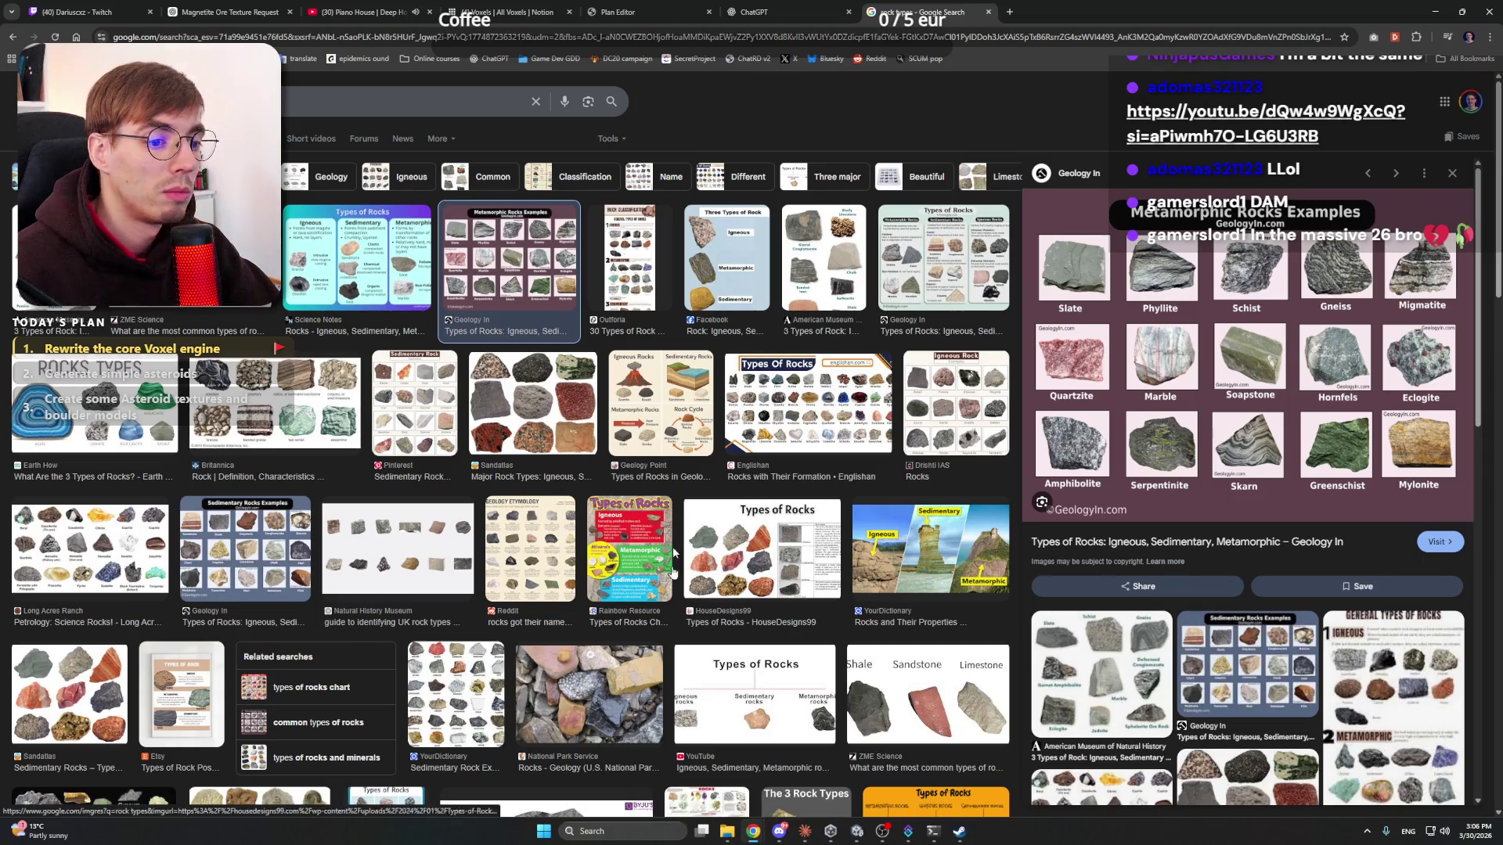
scroll(559, 486, "down", 4)
scroll(558, 486, "down", 3)
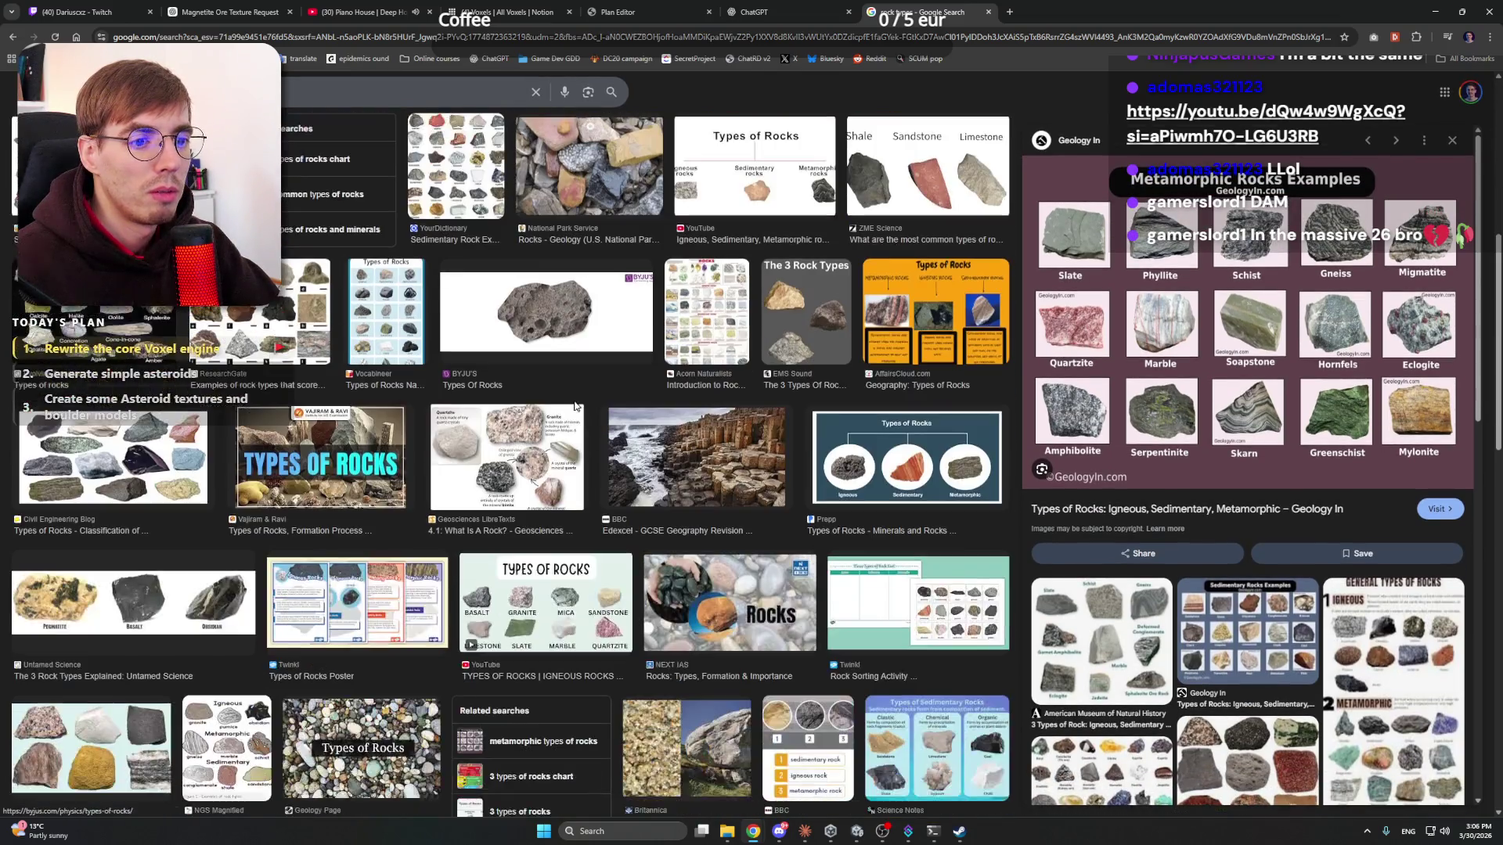
scroll(536, 446, "up", 7)
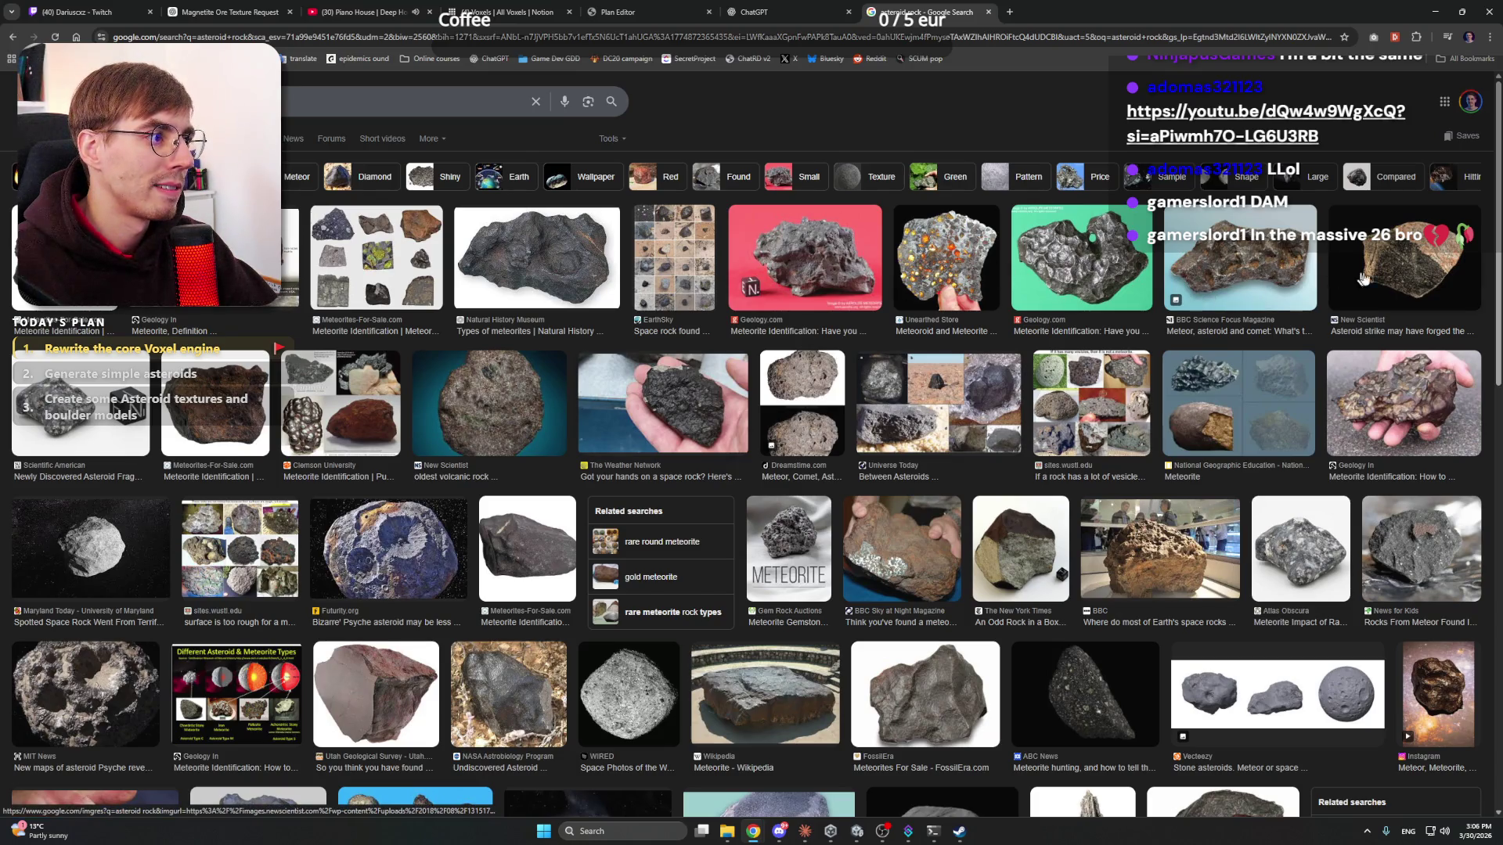
- Preview several meteorite and asteroid images, ending on the asteroid Bennu surface photo
left_click(1392, 554)
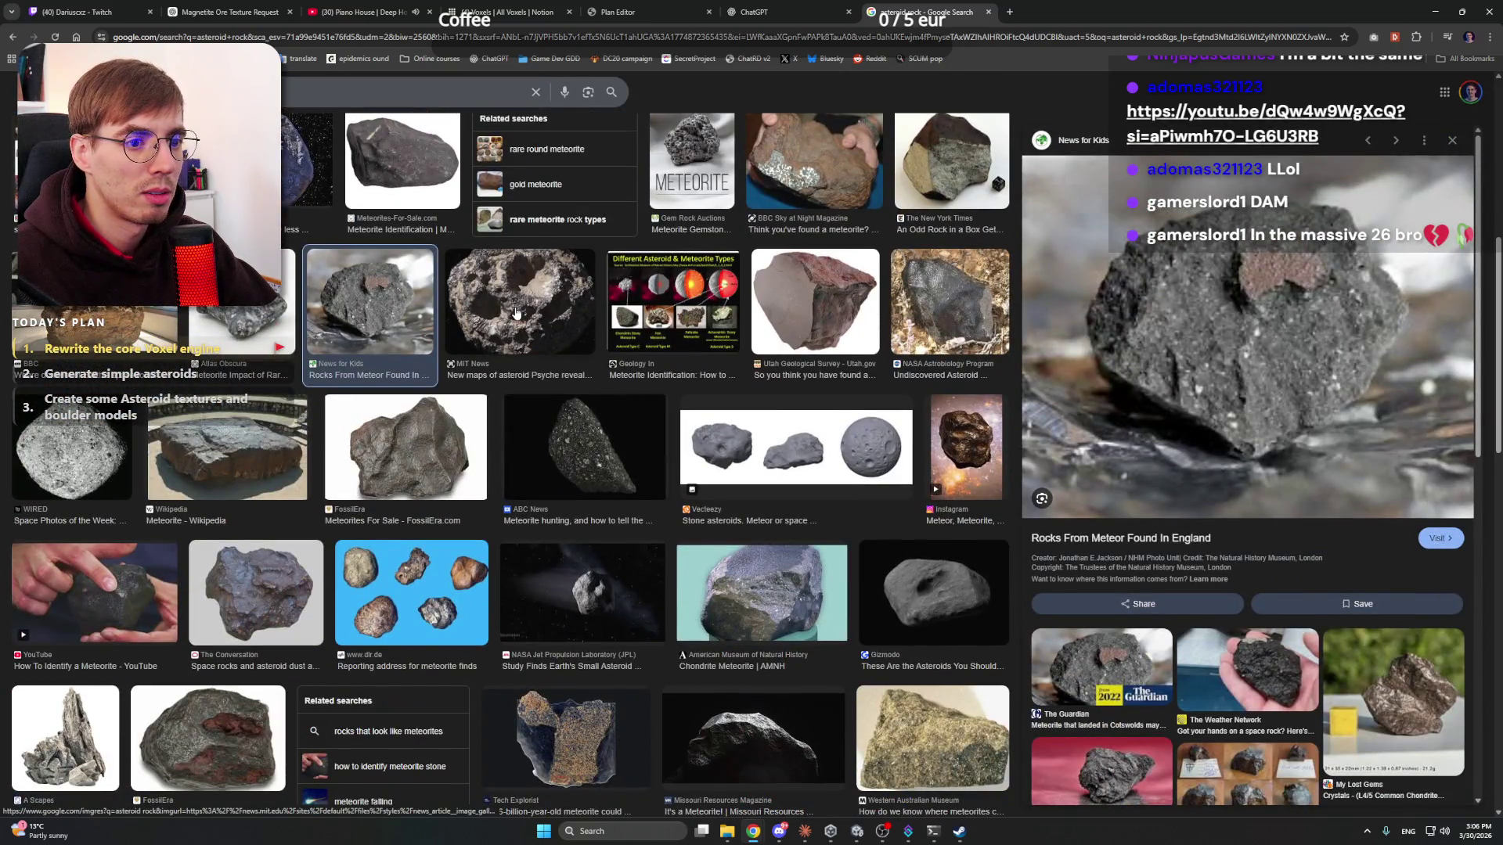
left_click(438, 451)
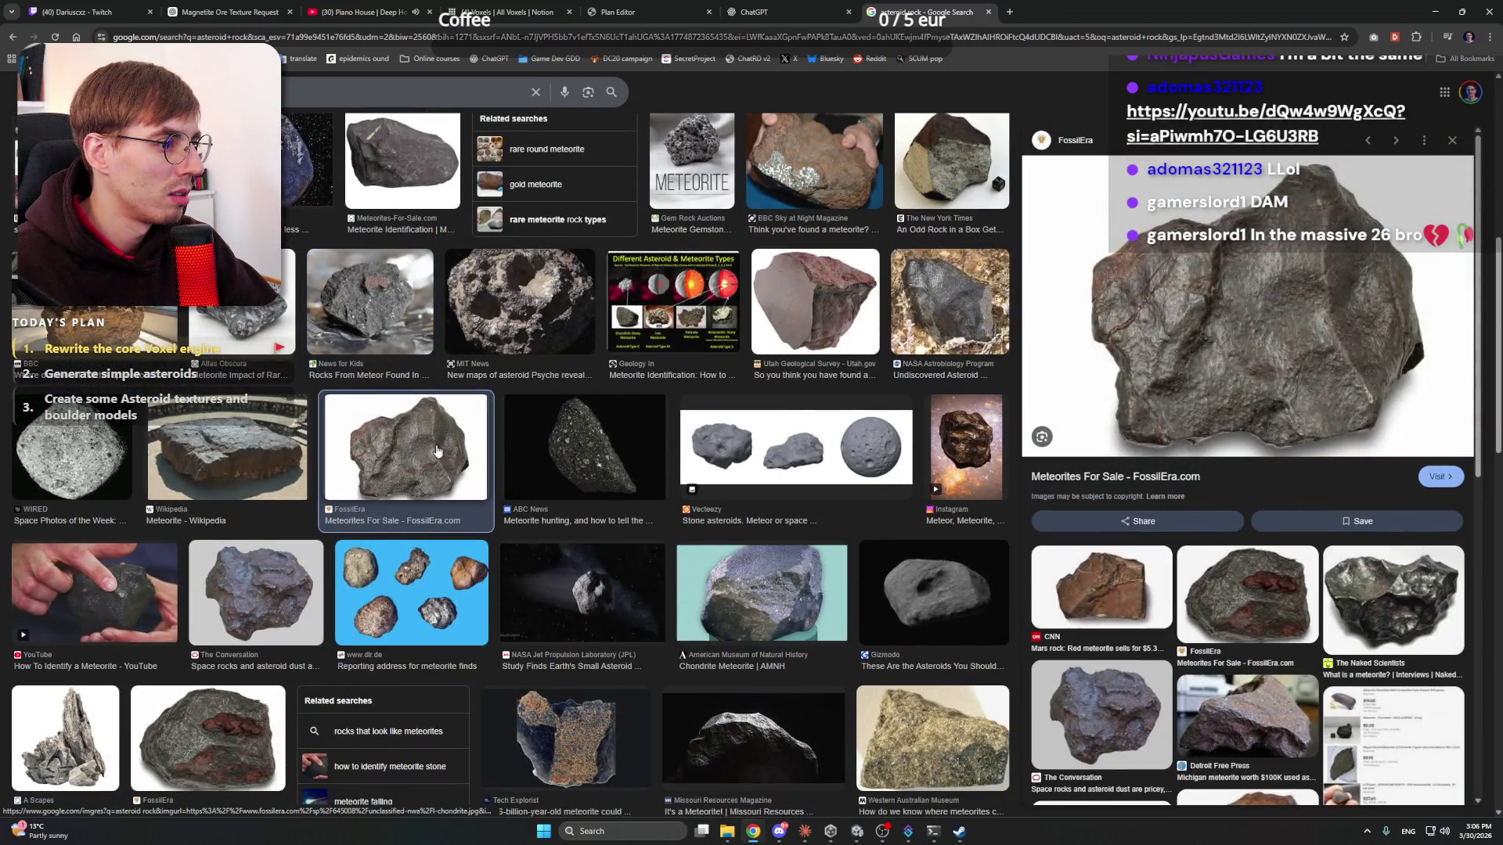
scroll(436, 446, "down", 3)
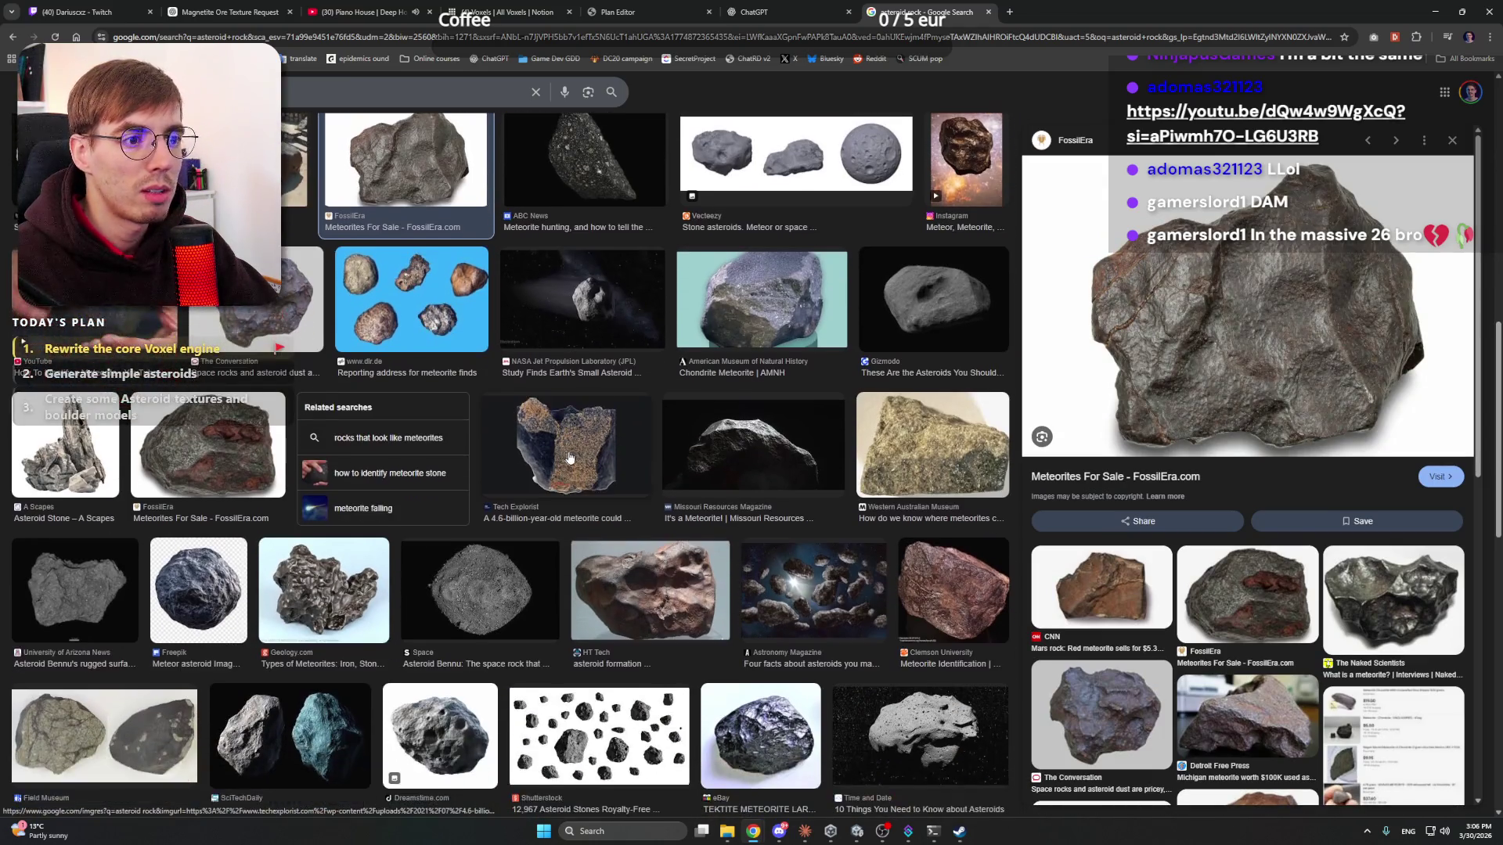
left_click(876, 321)
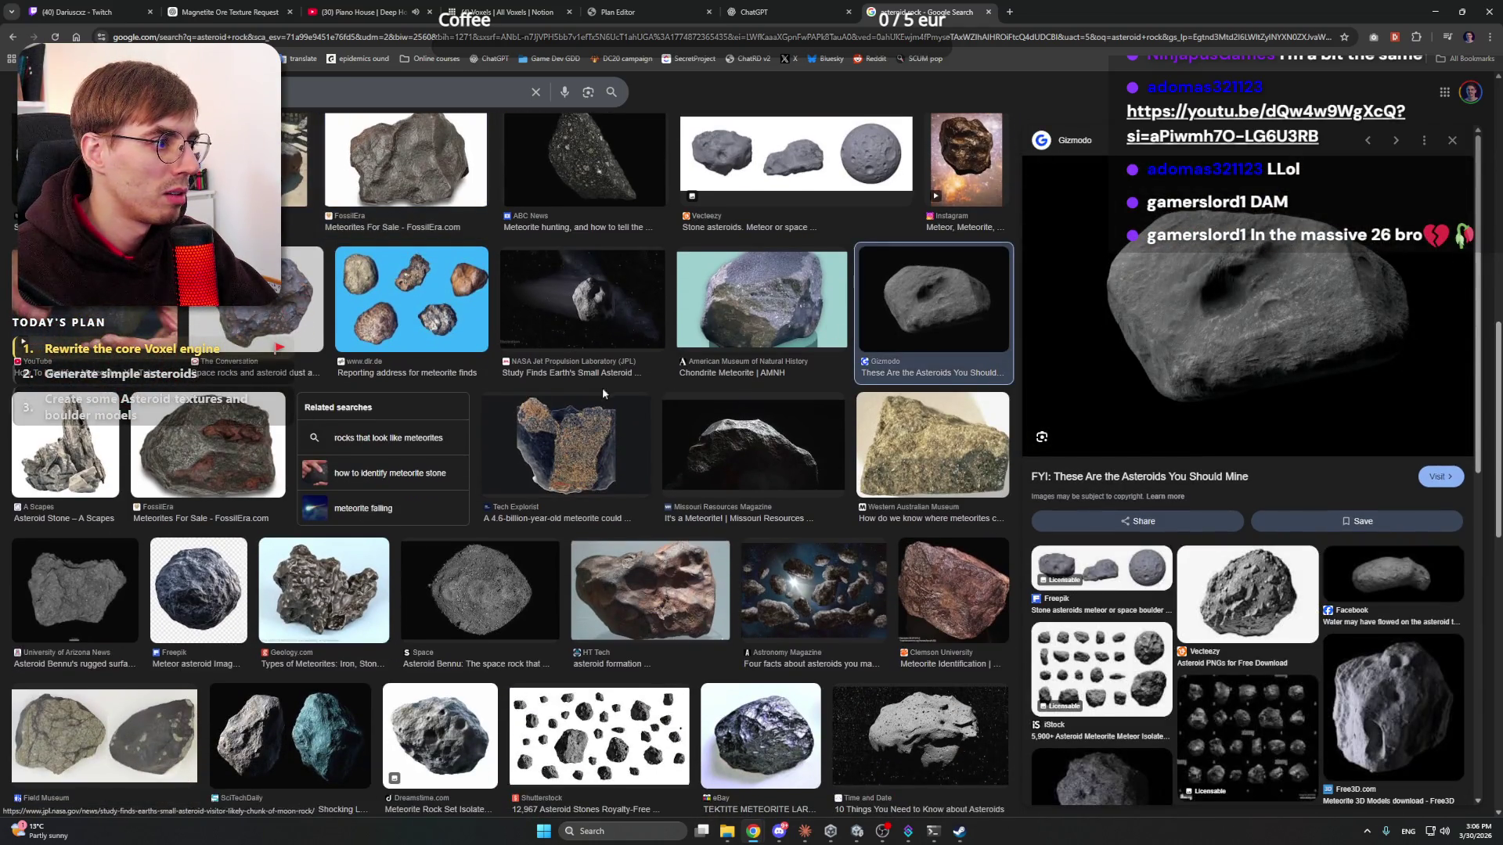
scroll(602, 387, "down", 3)
left_click(450, 450)
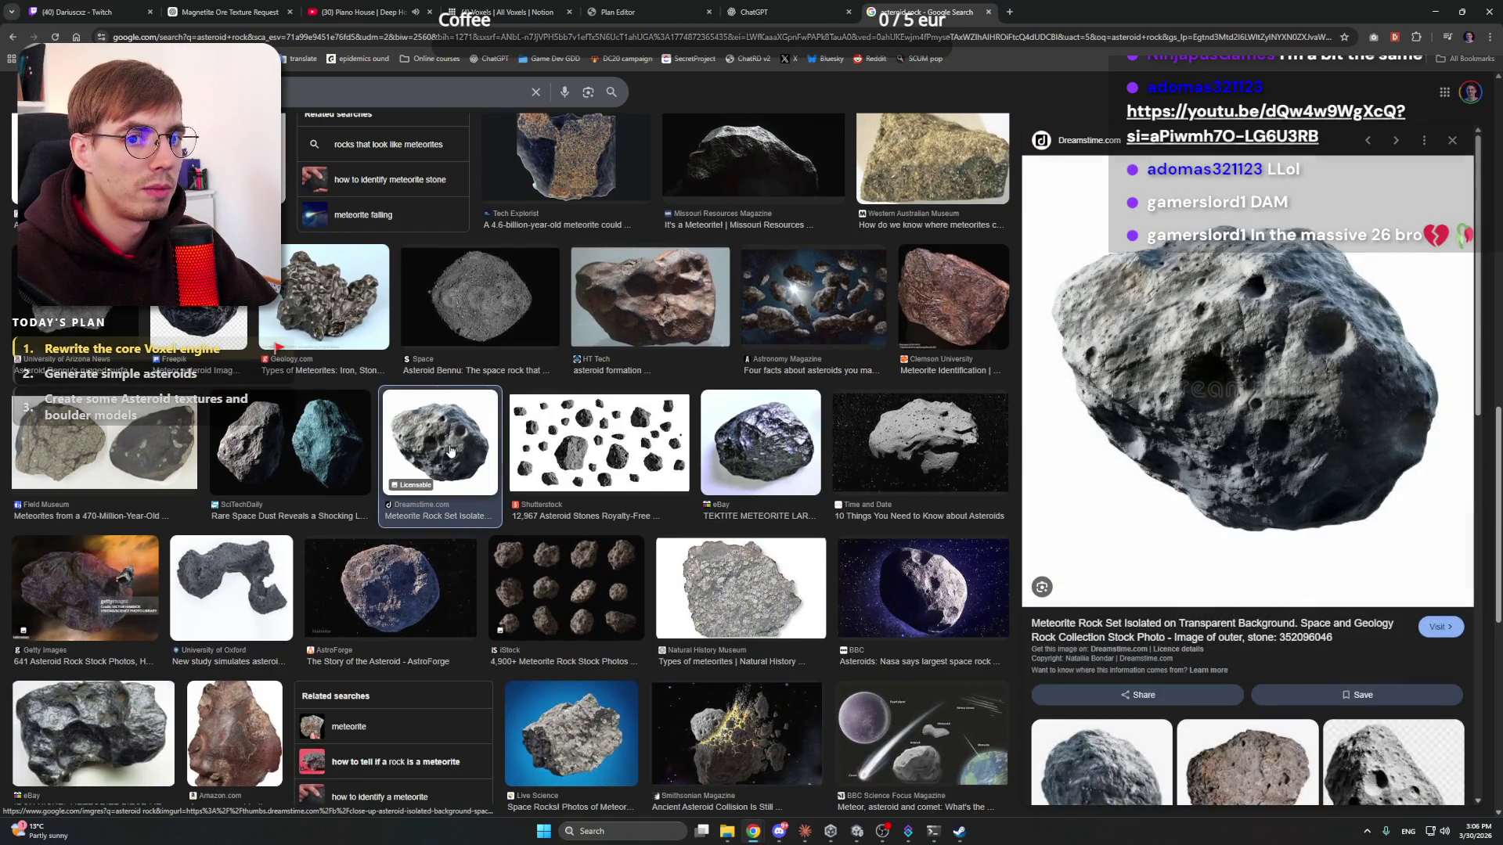
left_click(74, 337)
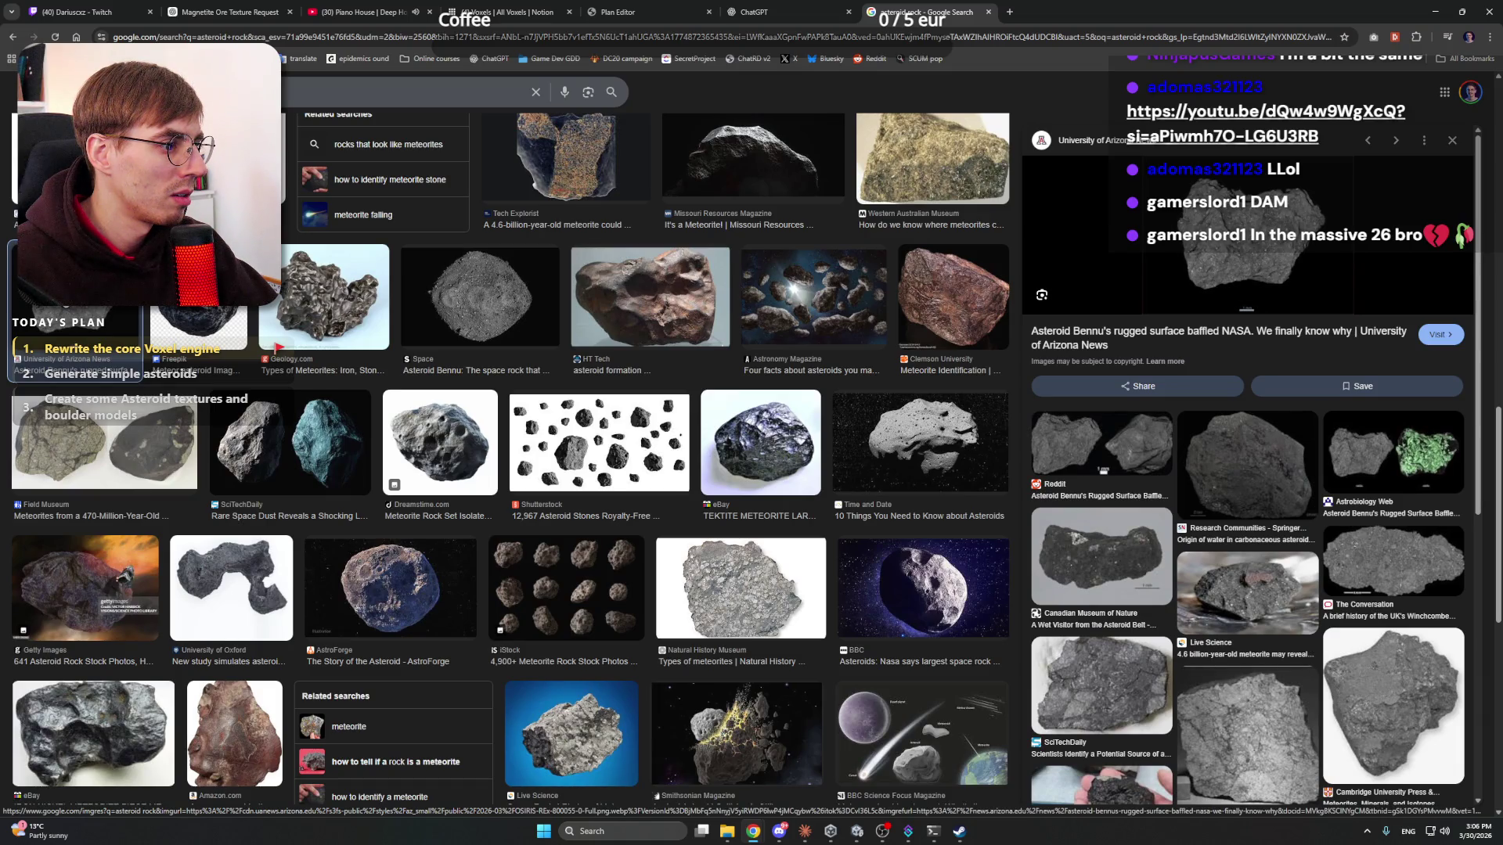
- Copy the Bennu image to the clipboard and return to the ChatGPT tab
right_click(1240, 247)
left_click(1288, 433)
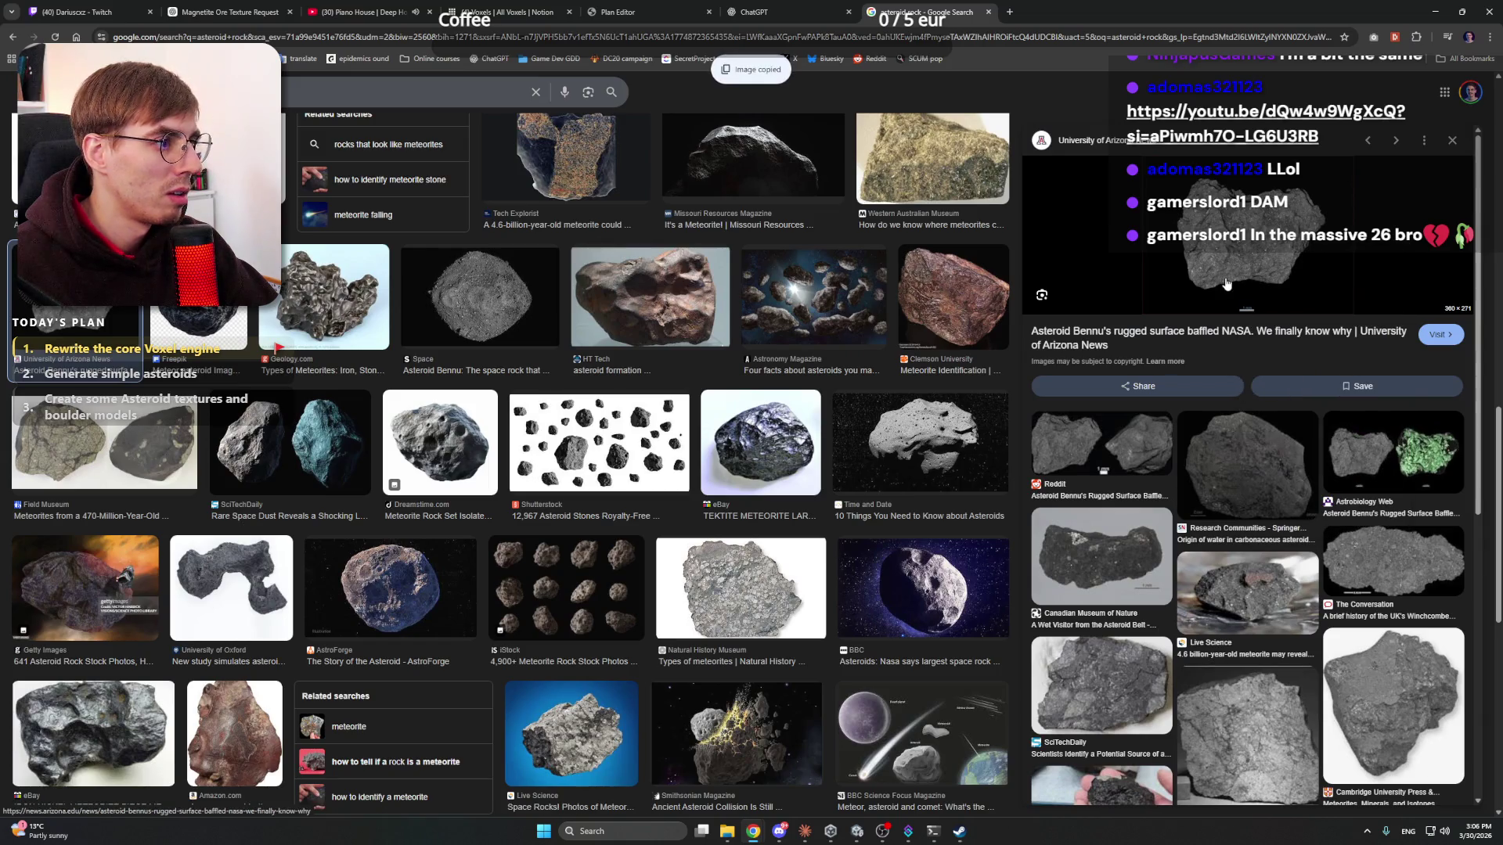
left_click(517, 12)
left_click(775, 12)
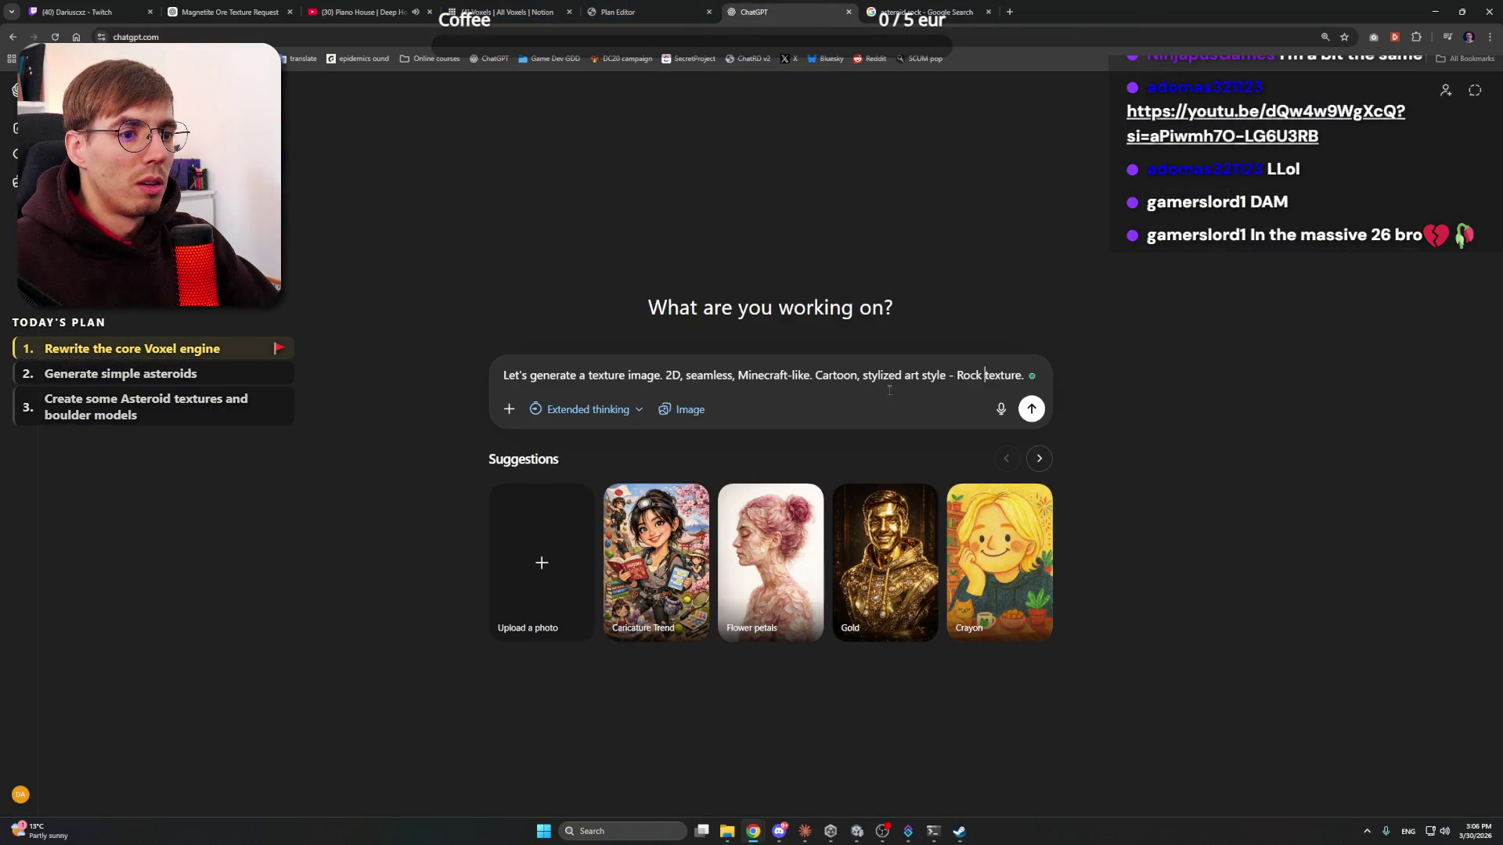
- Paste the Bennu image into ChatGPT and append a prompt asking for larger details
key("ctrl+v")
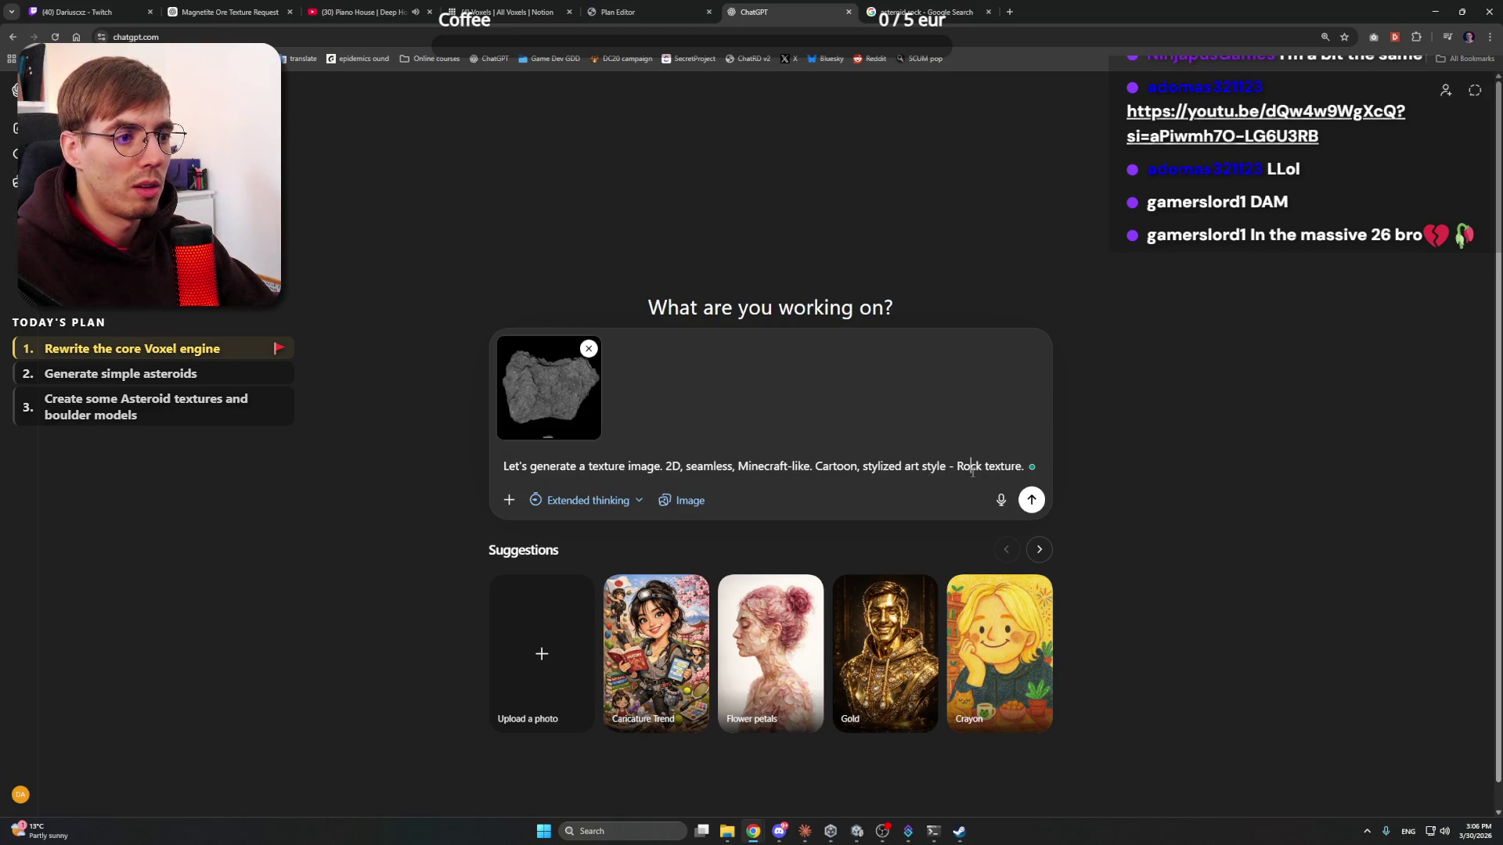
key("End")
type("Some")
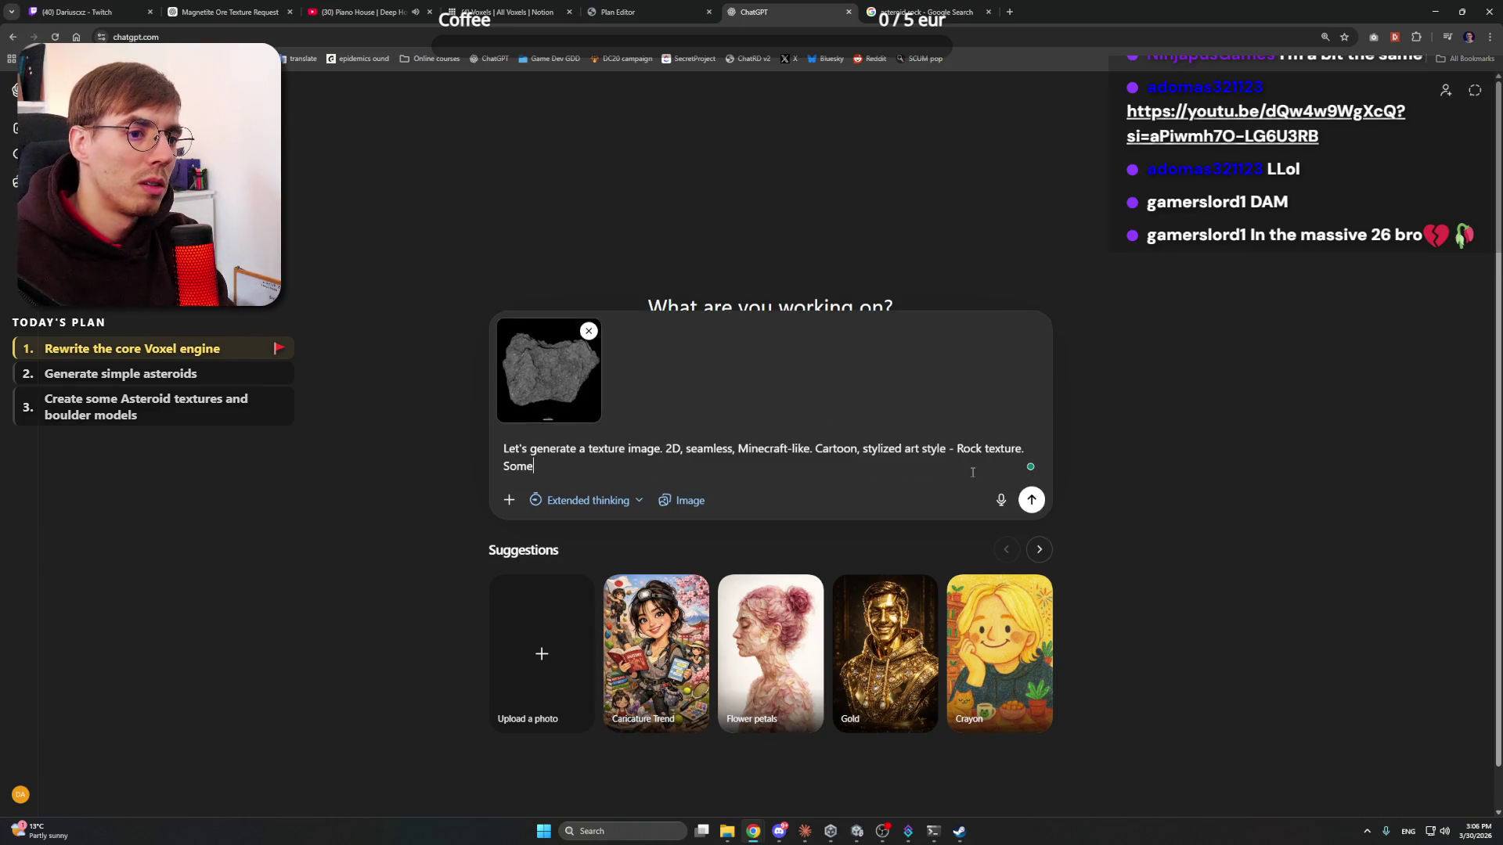
type("thinilar")
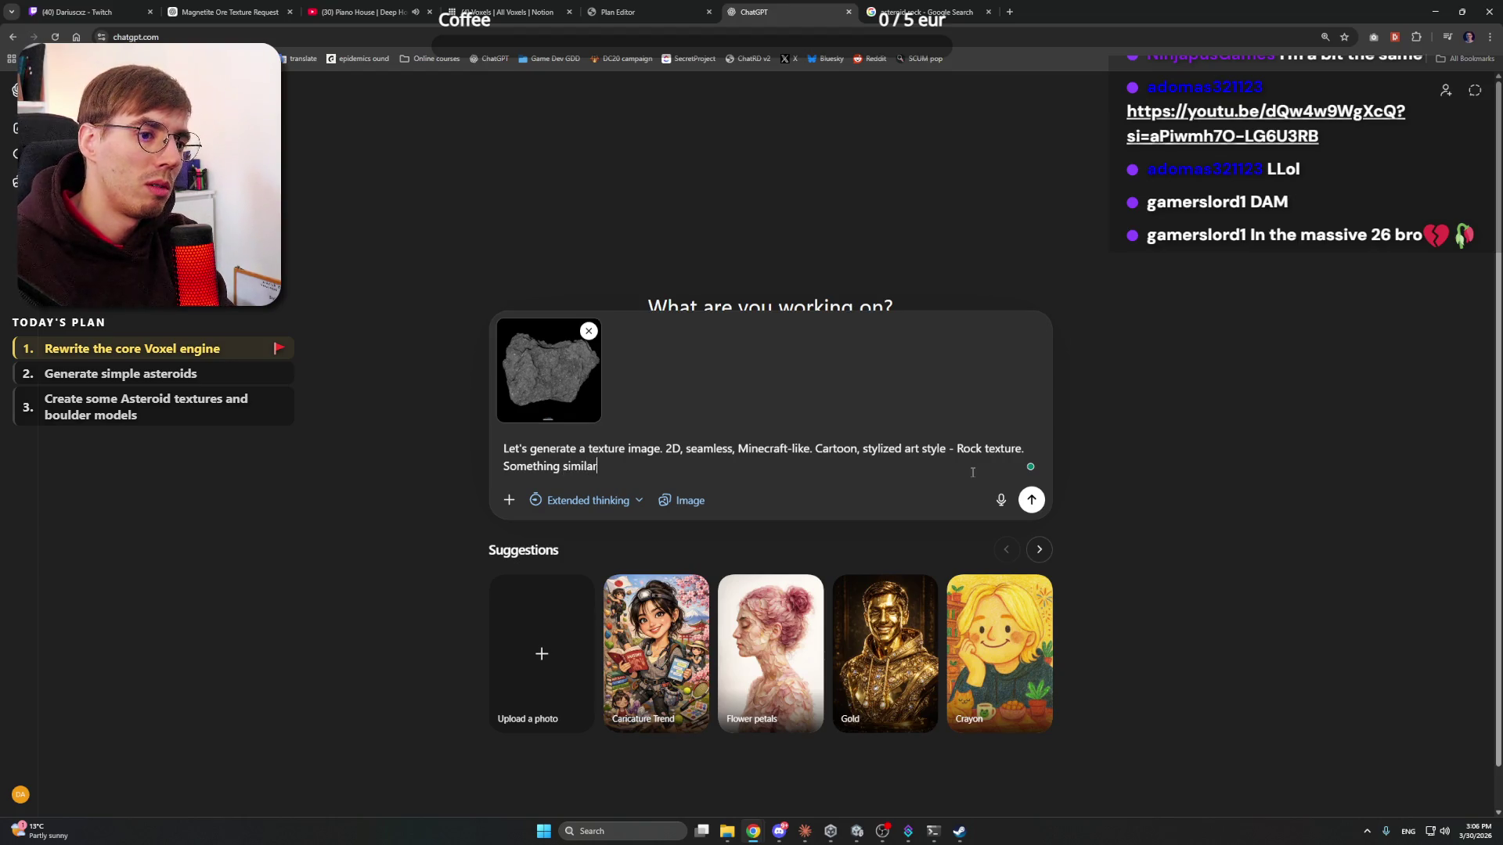
type("in the i")
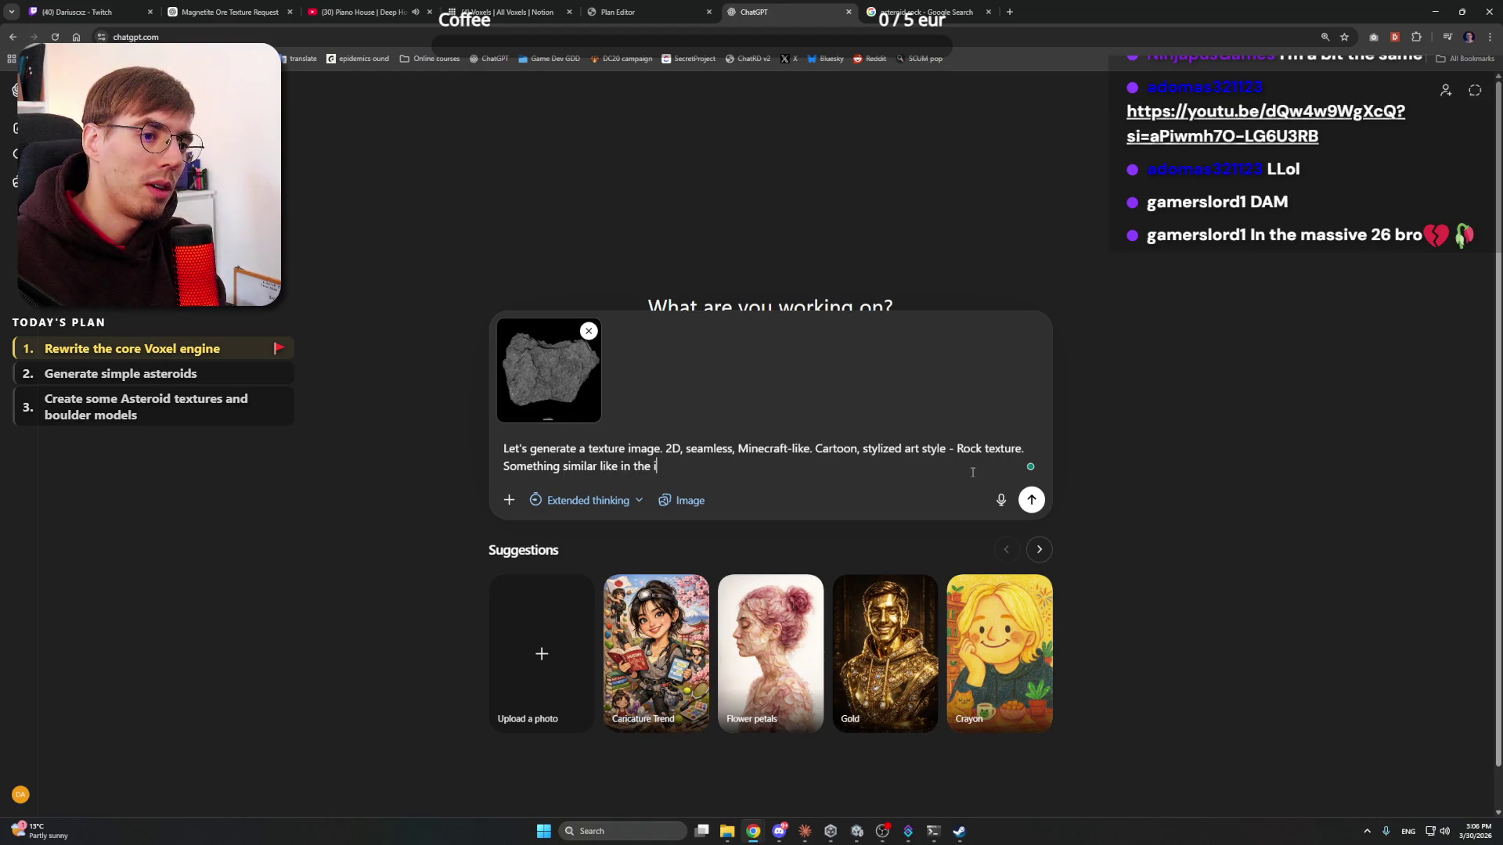
type("mage, the te")
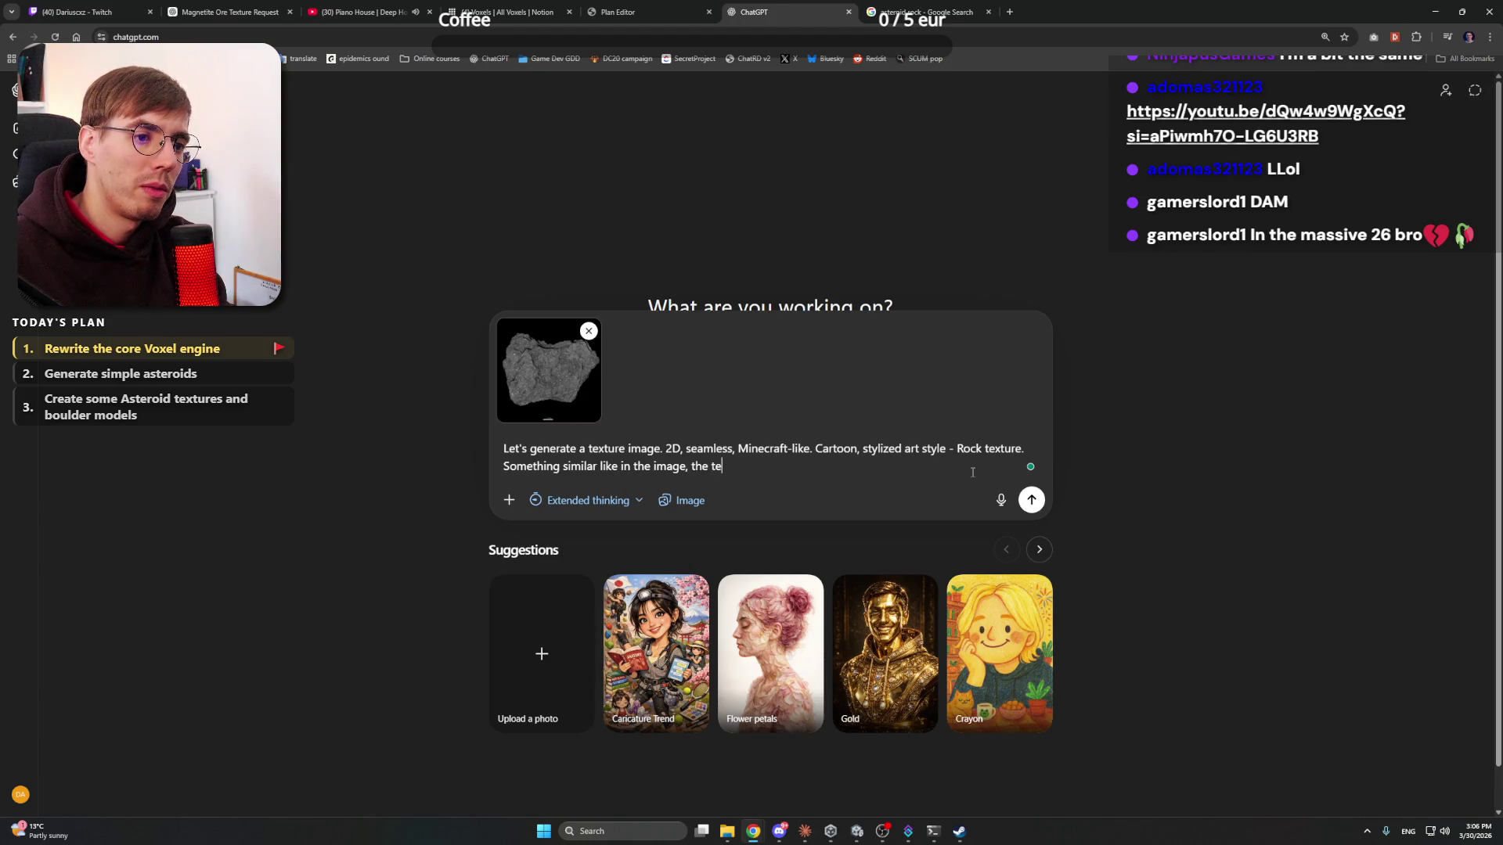
type("xture")
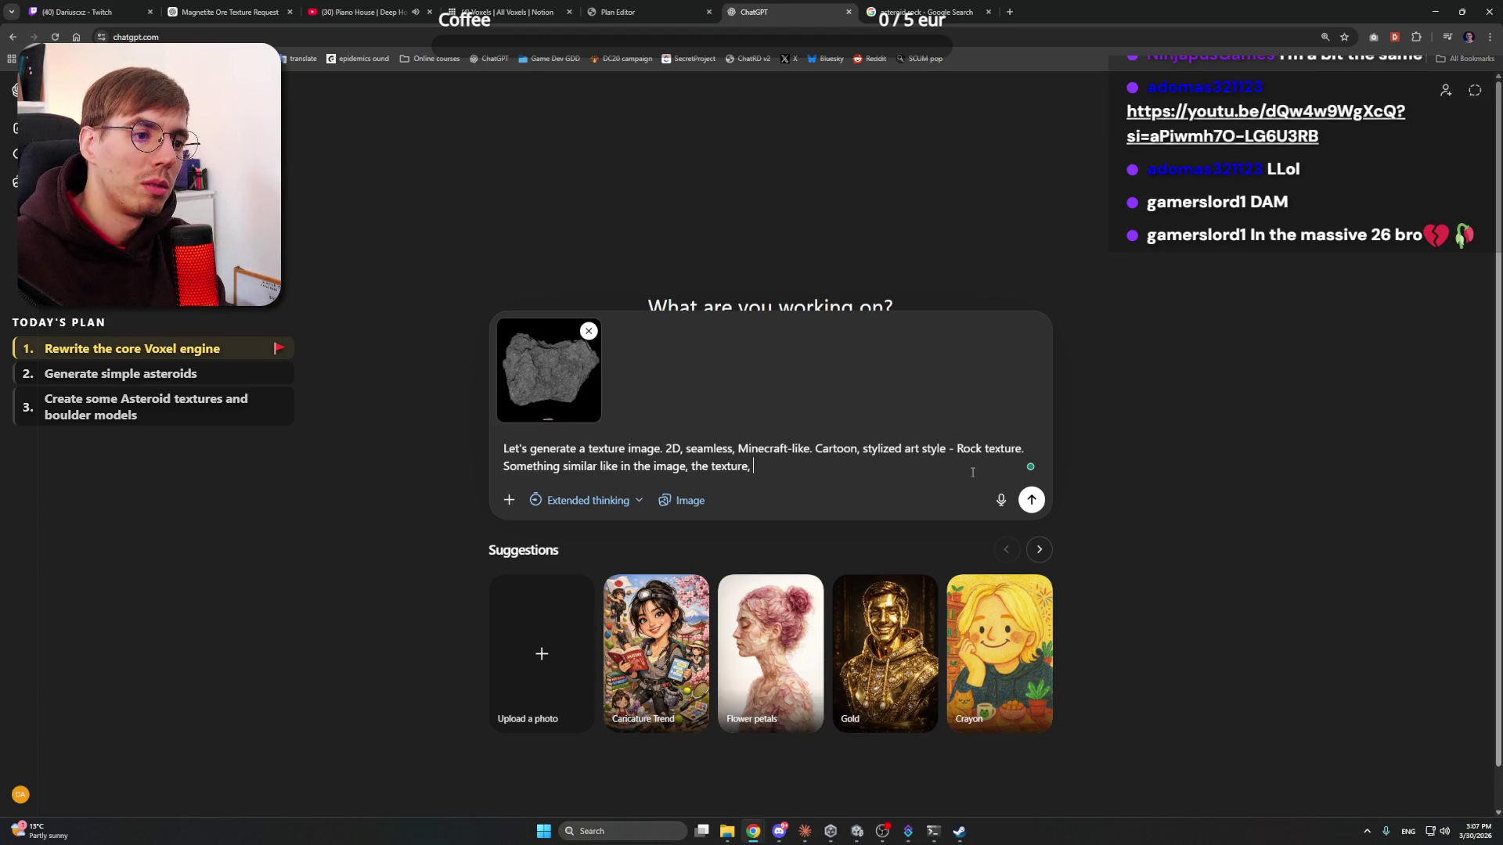
type("and ")
type("coll")
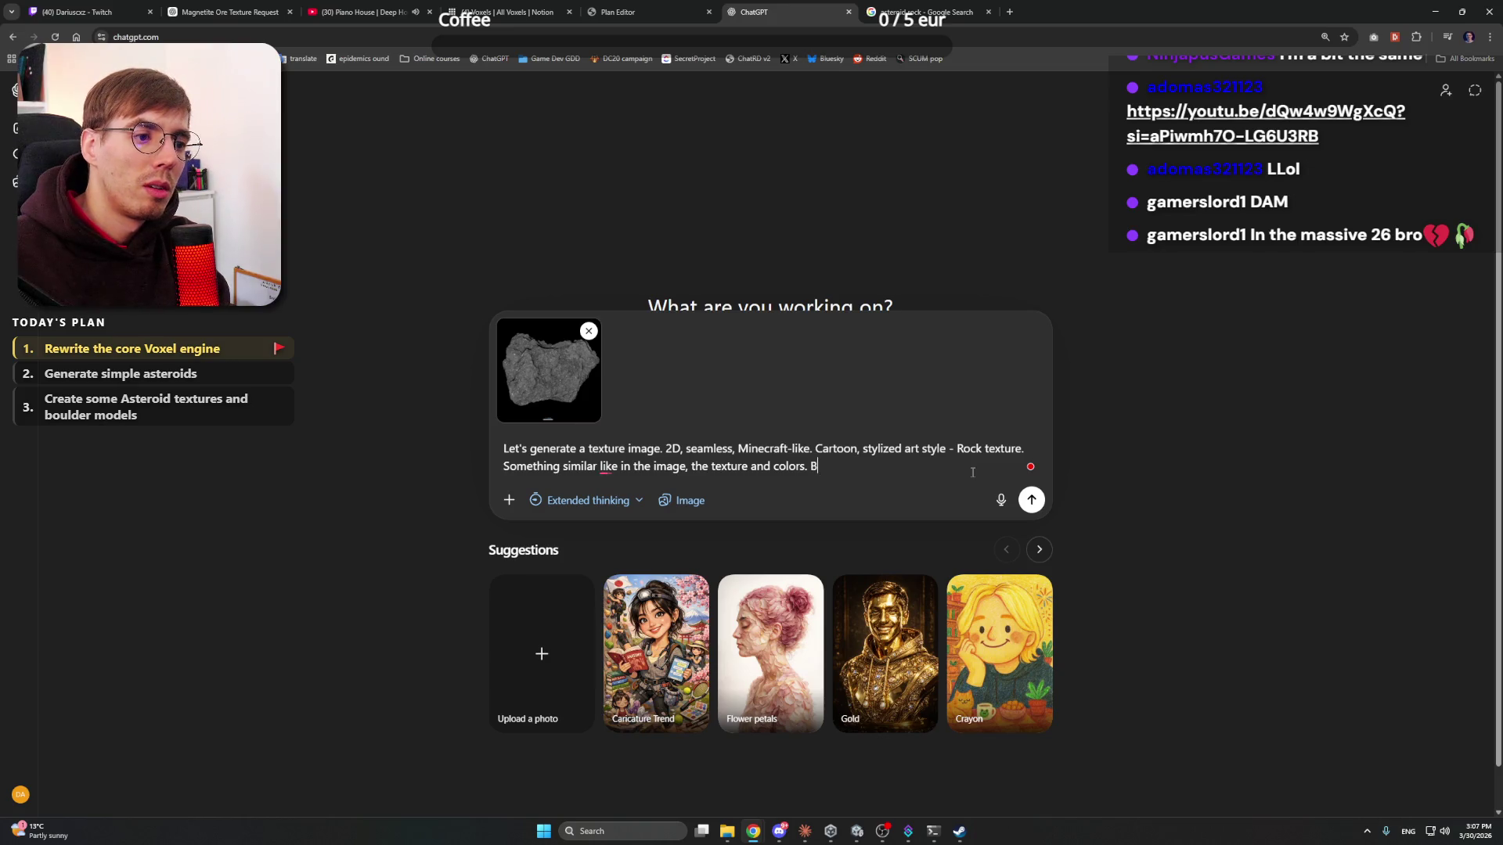
type("generate")
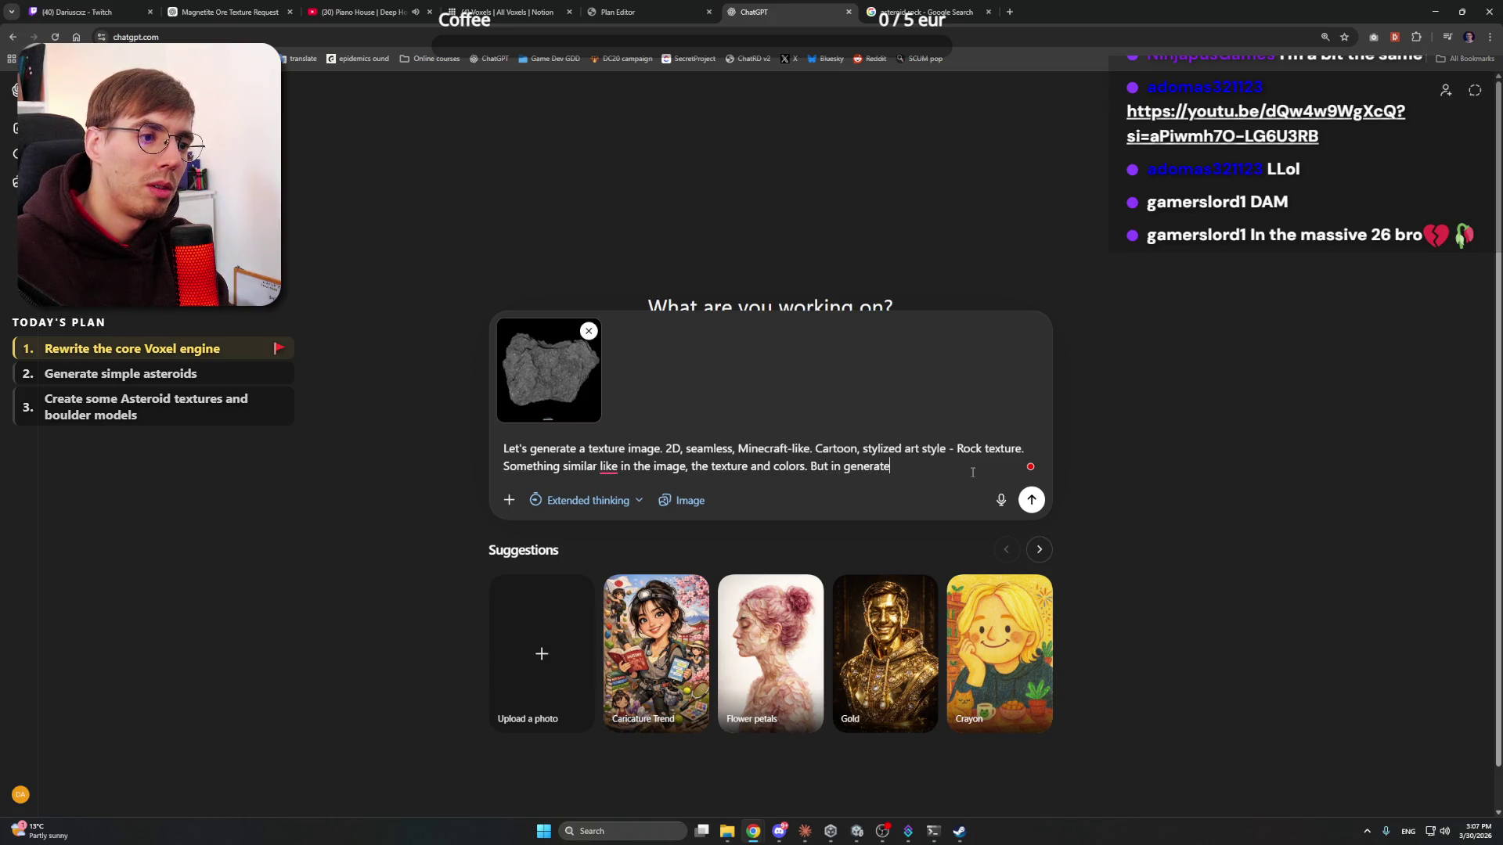
type("d image make t")
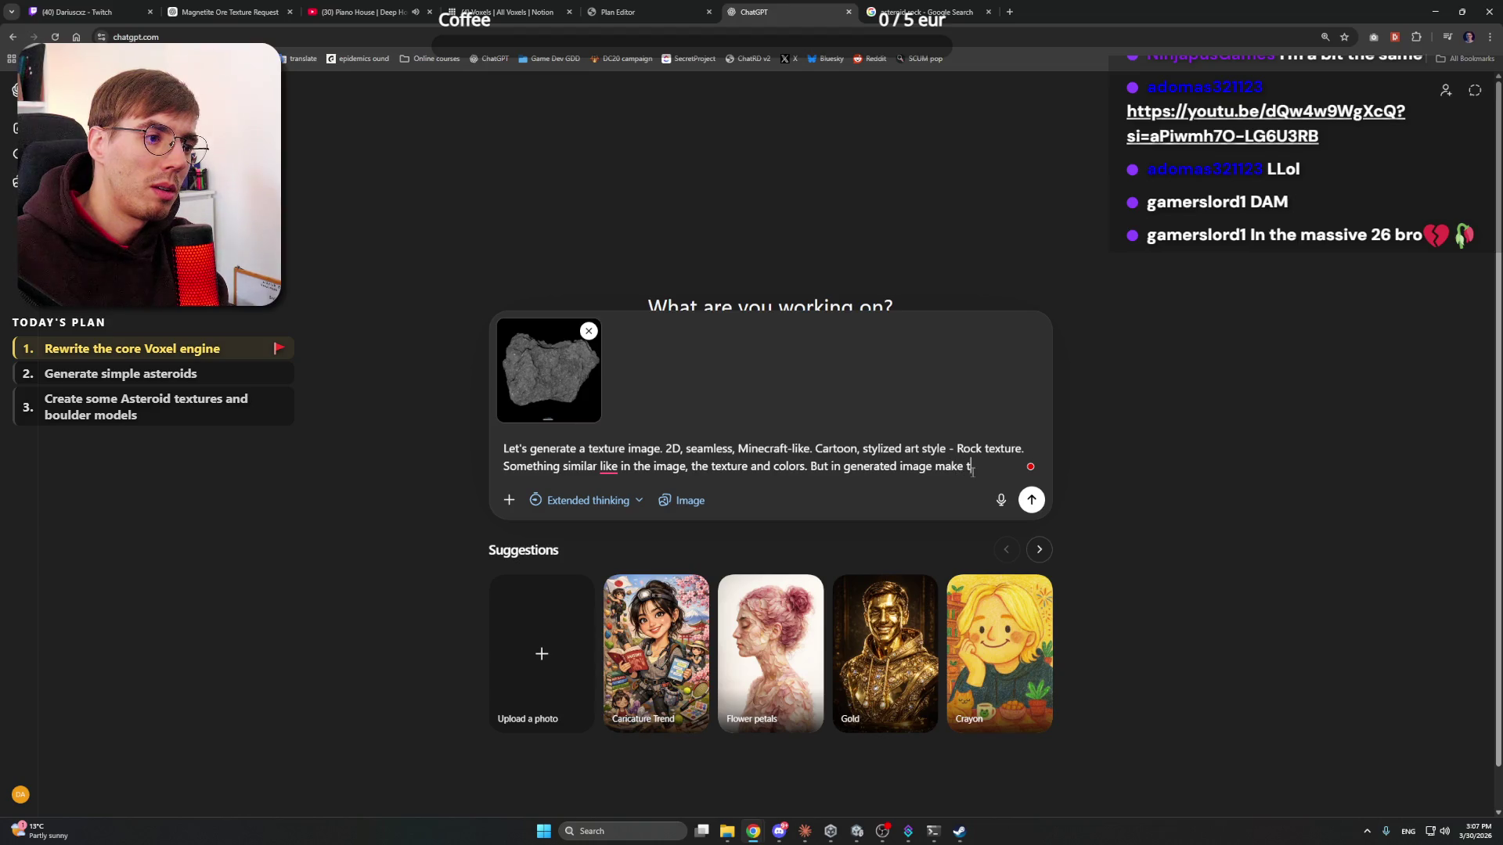
type("daetails larger")
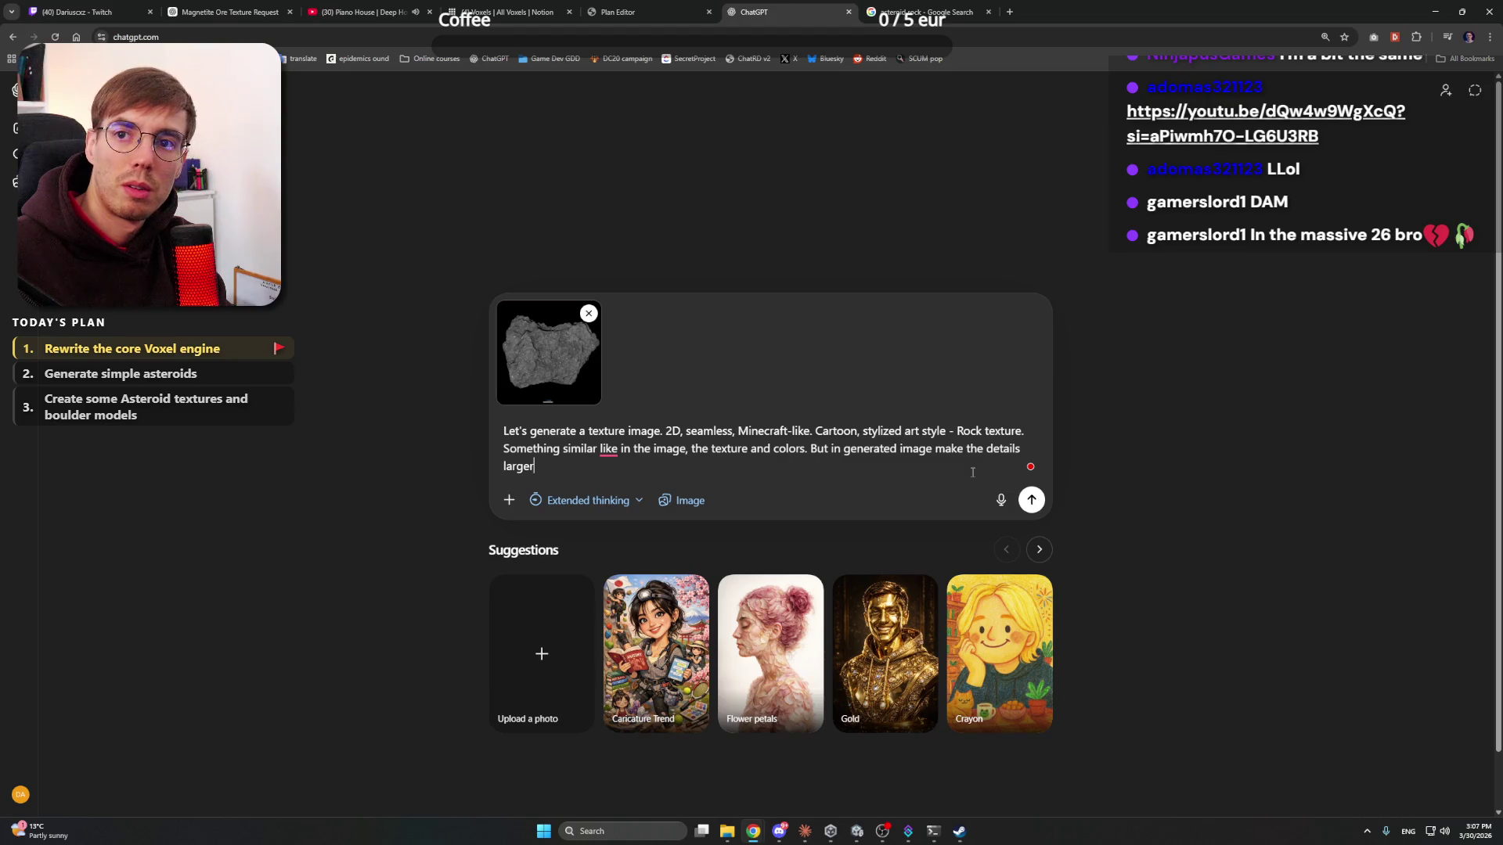
type(".")
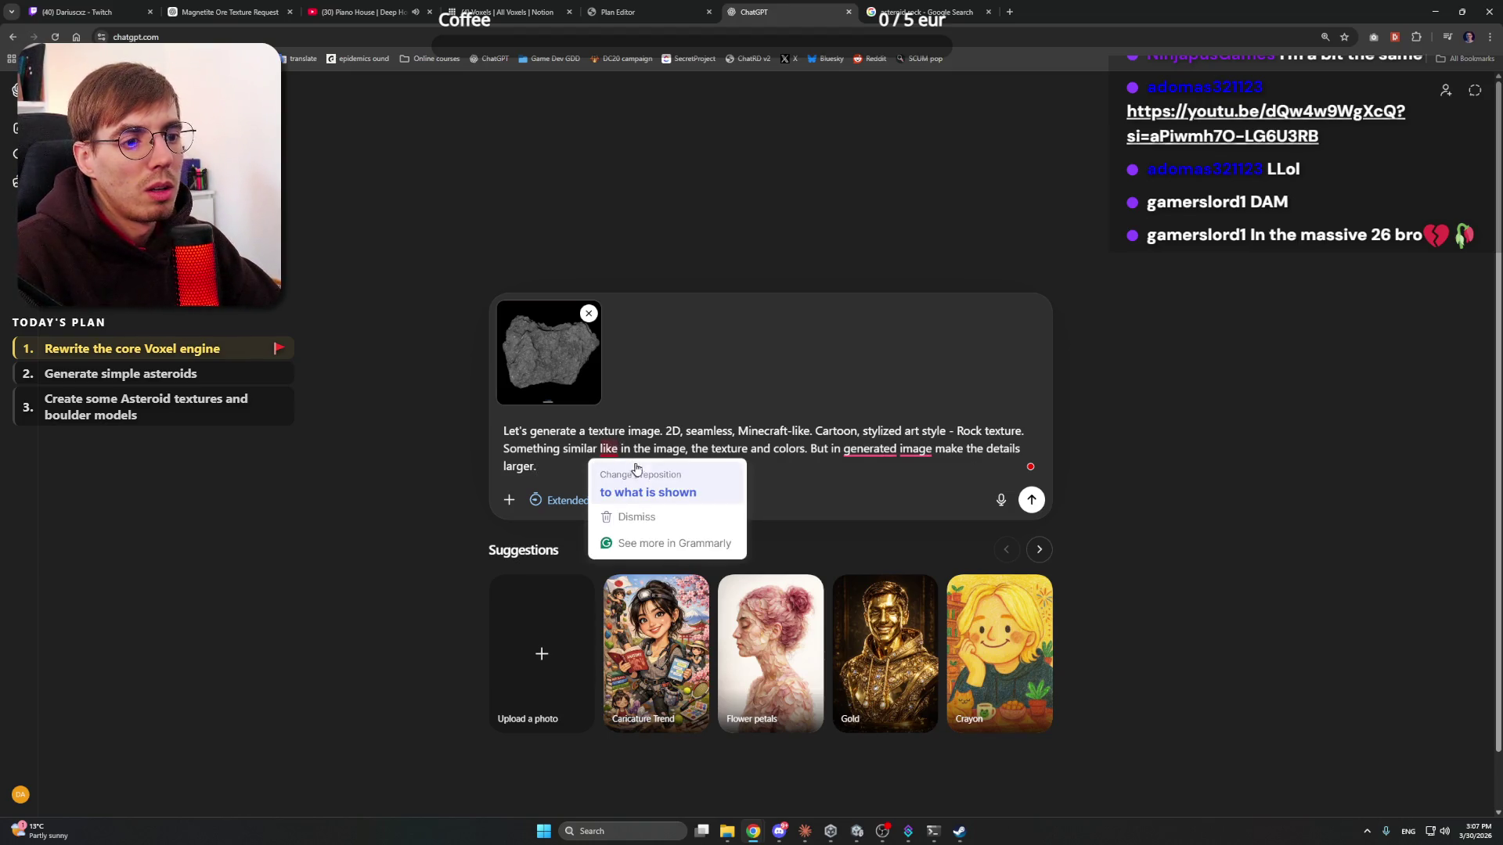
- Accept the three Grammarly fixes, send the prompt, and minimize the browser
left_click(639, 486)
mouse_move(939, 451)
left_click(955, 478)
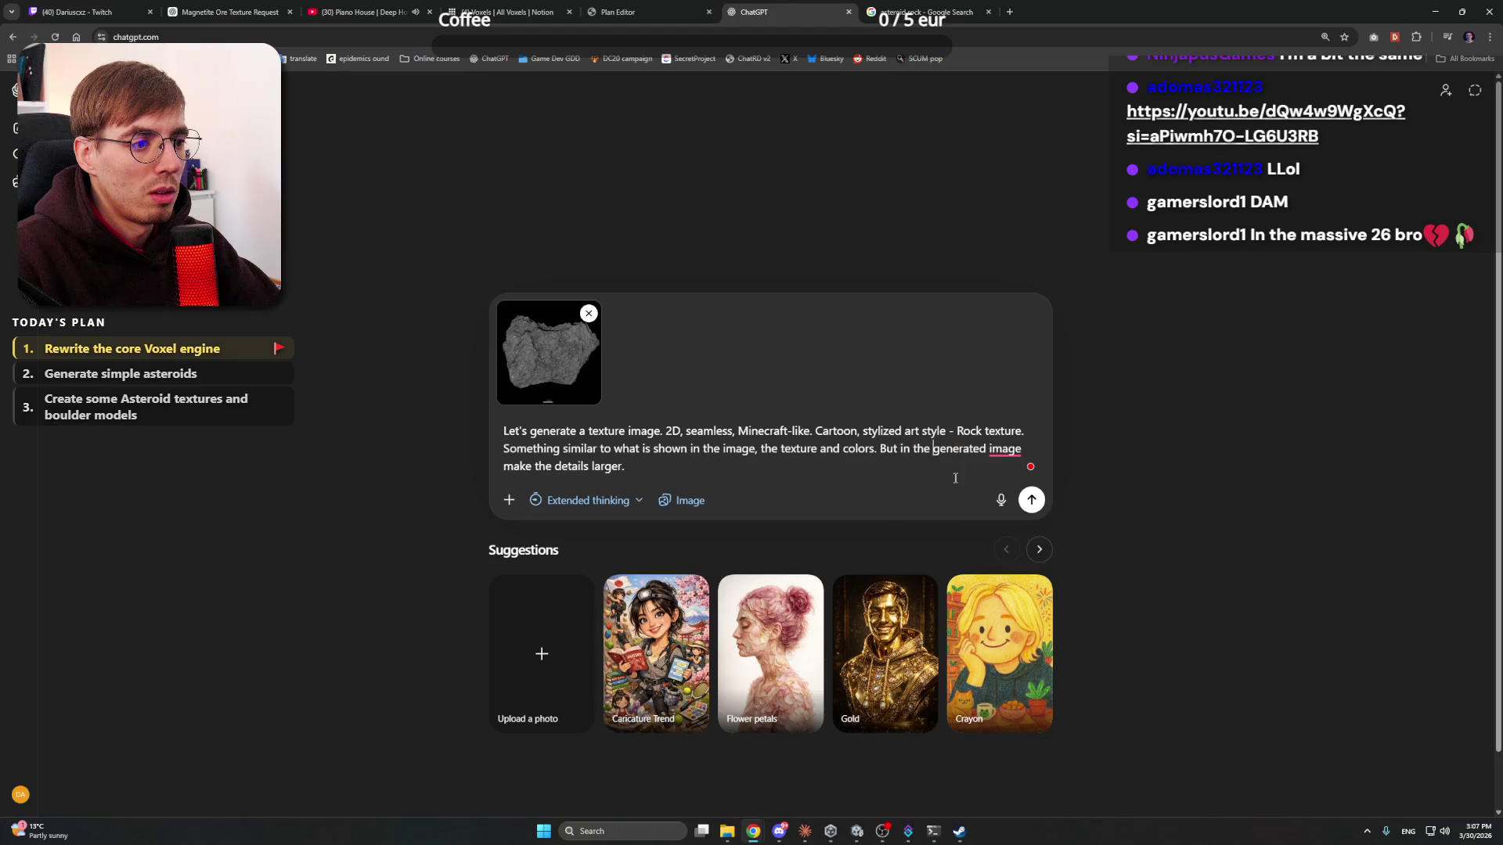
mouse_move(1005, 450)
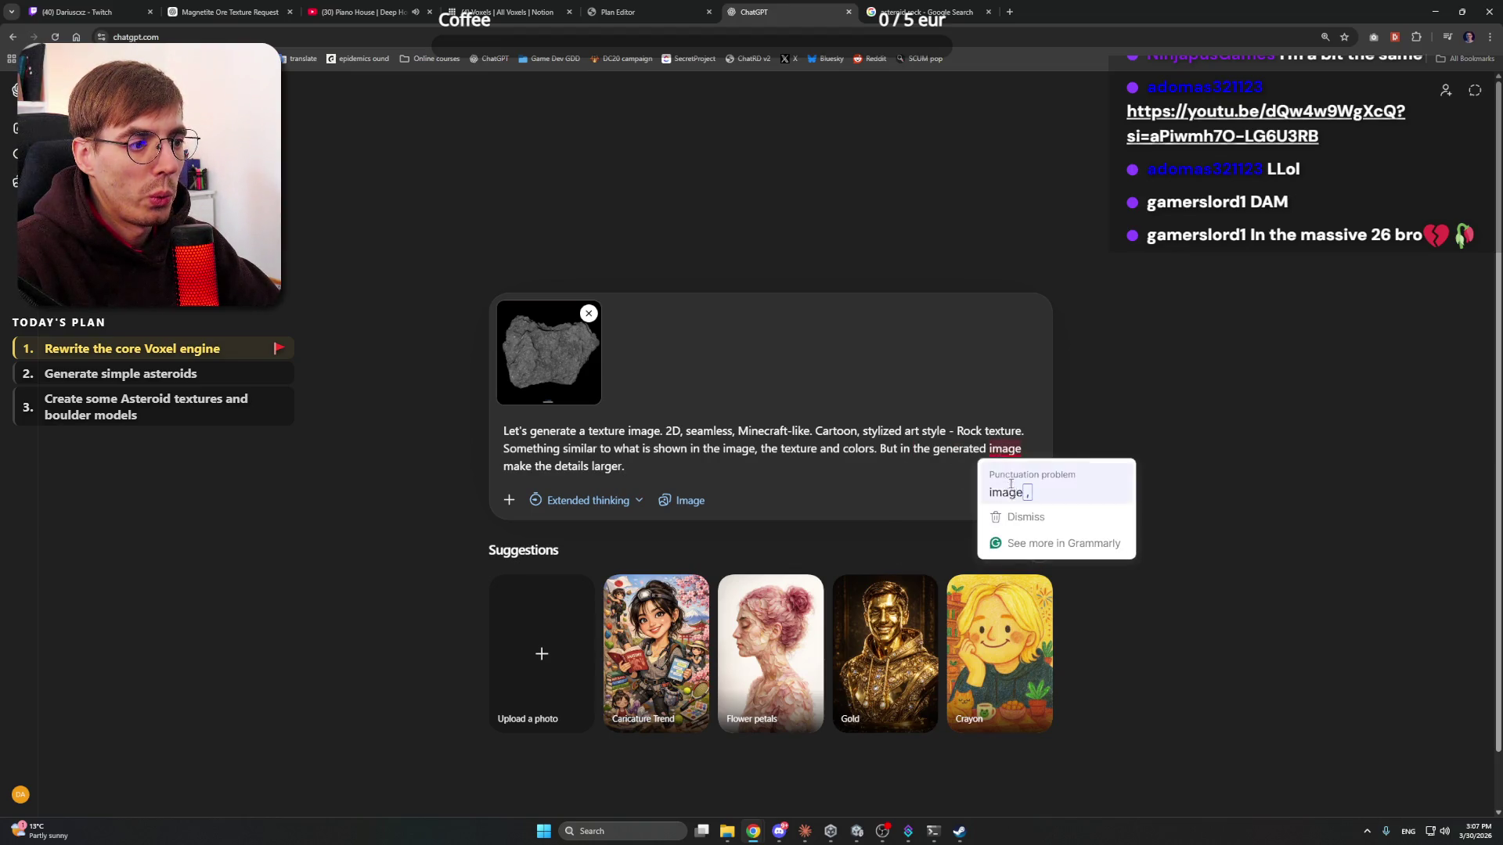
left_click(1010, 490)
key("Return")
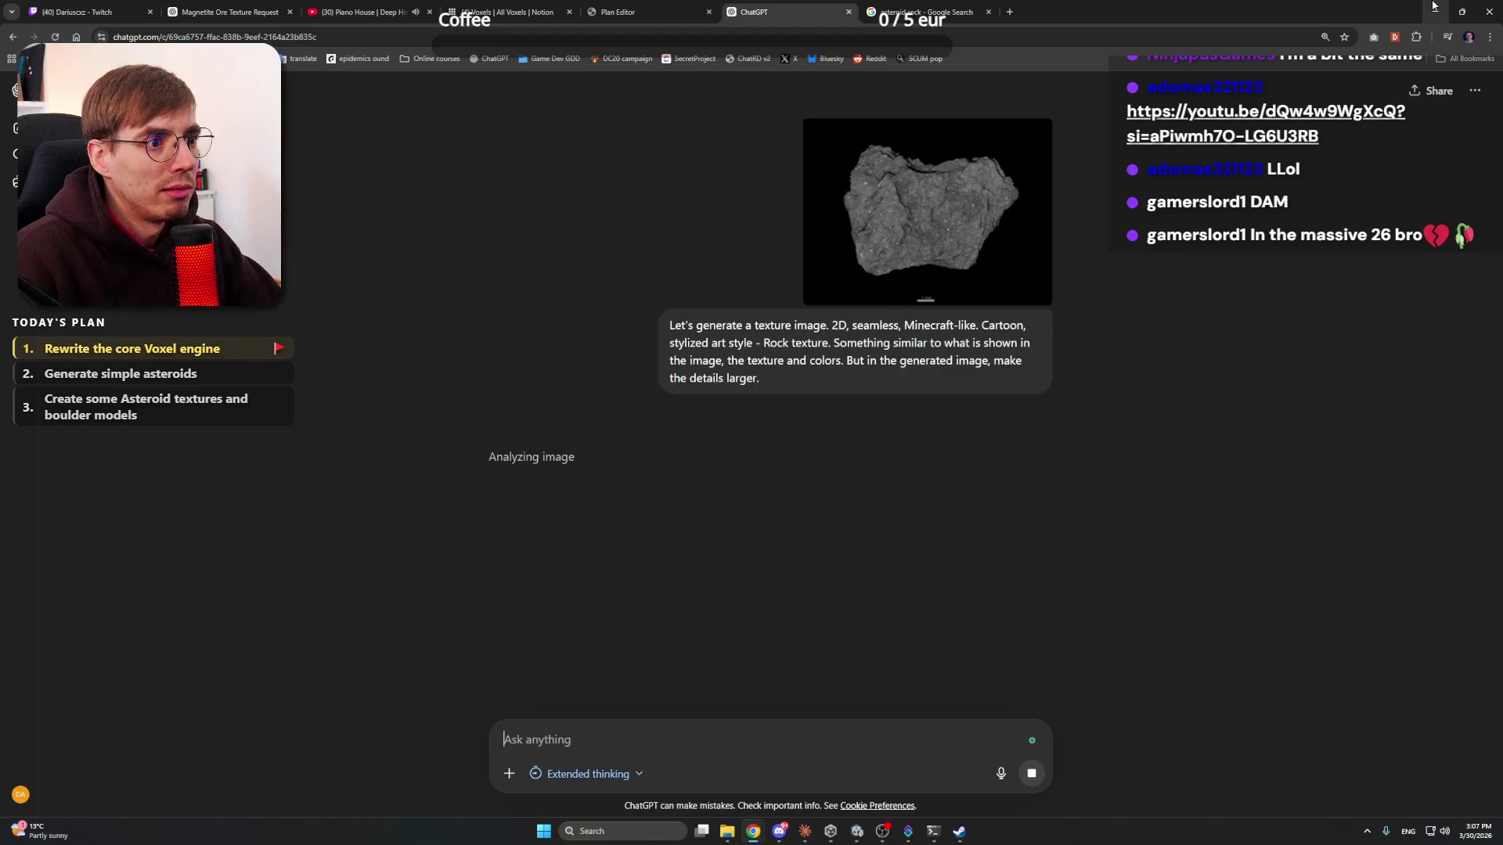
left_click(1435, 7)
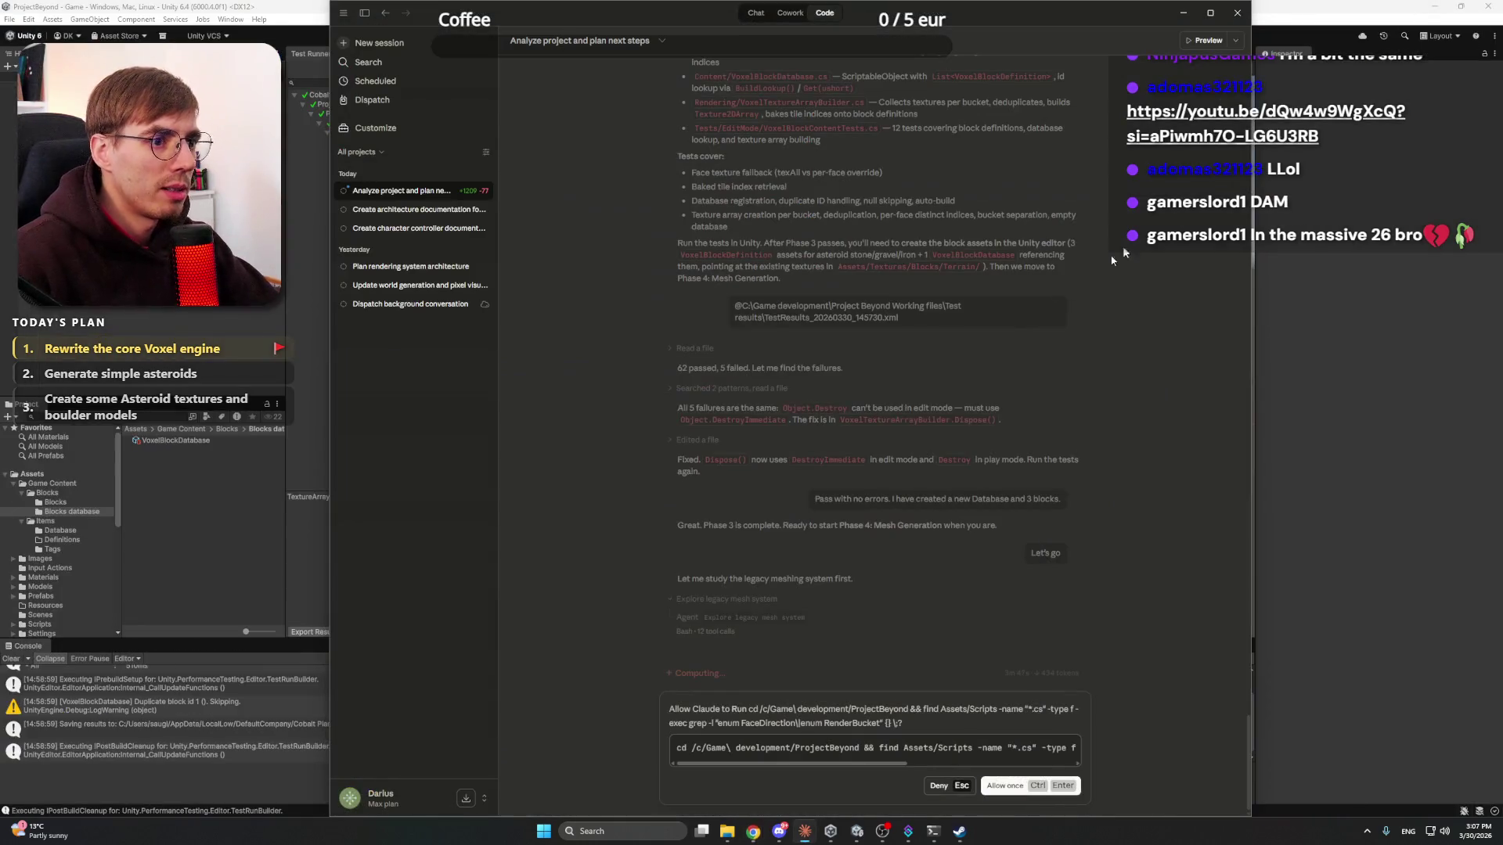
- Allow Claude's script search once, then bring the Unity editor to the front
left_click(1018, 785)
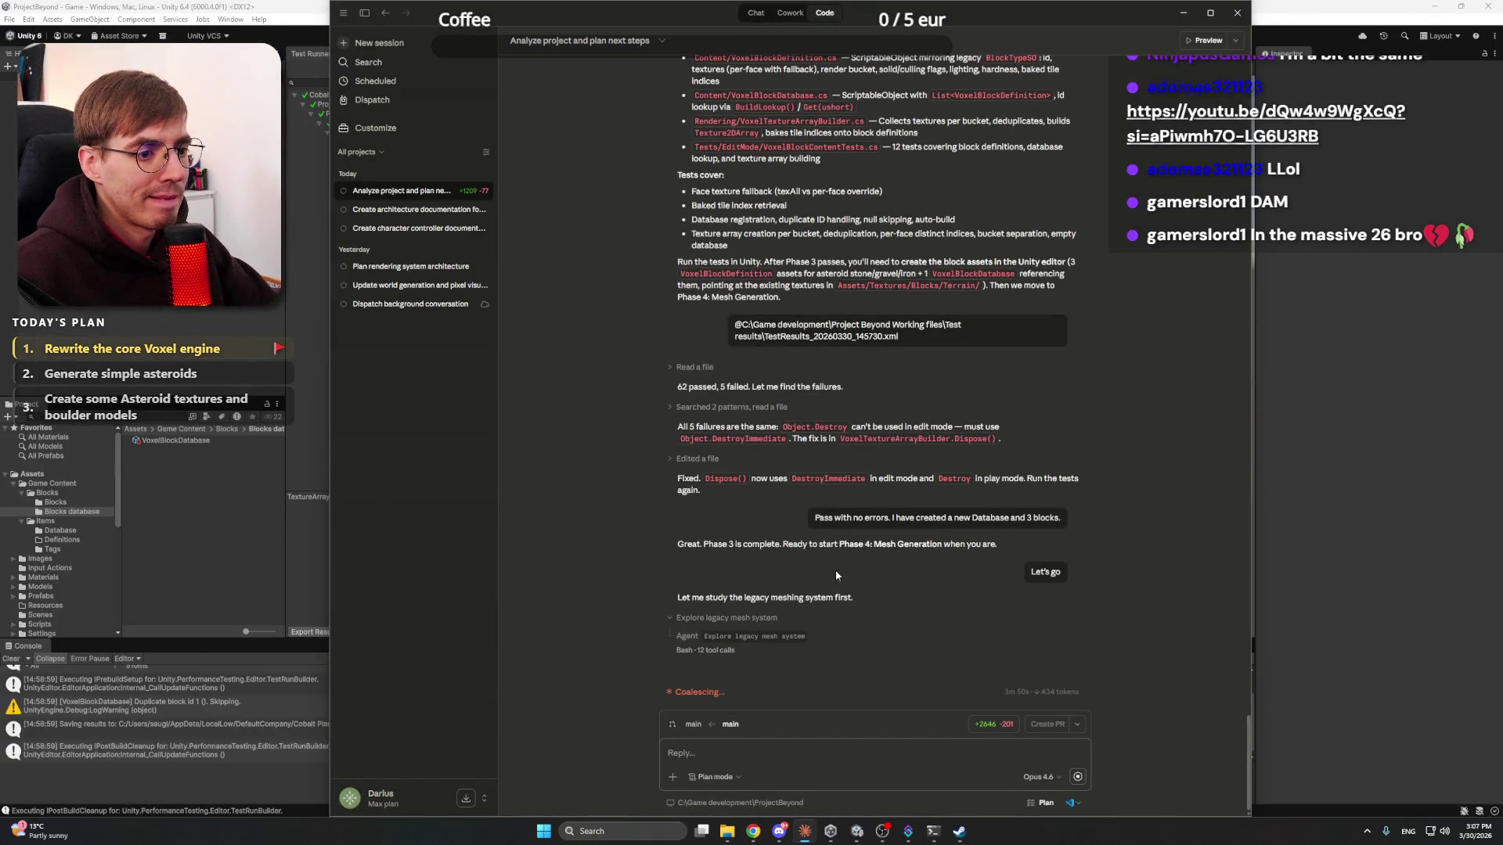
left_click(779, 831)
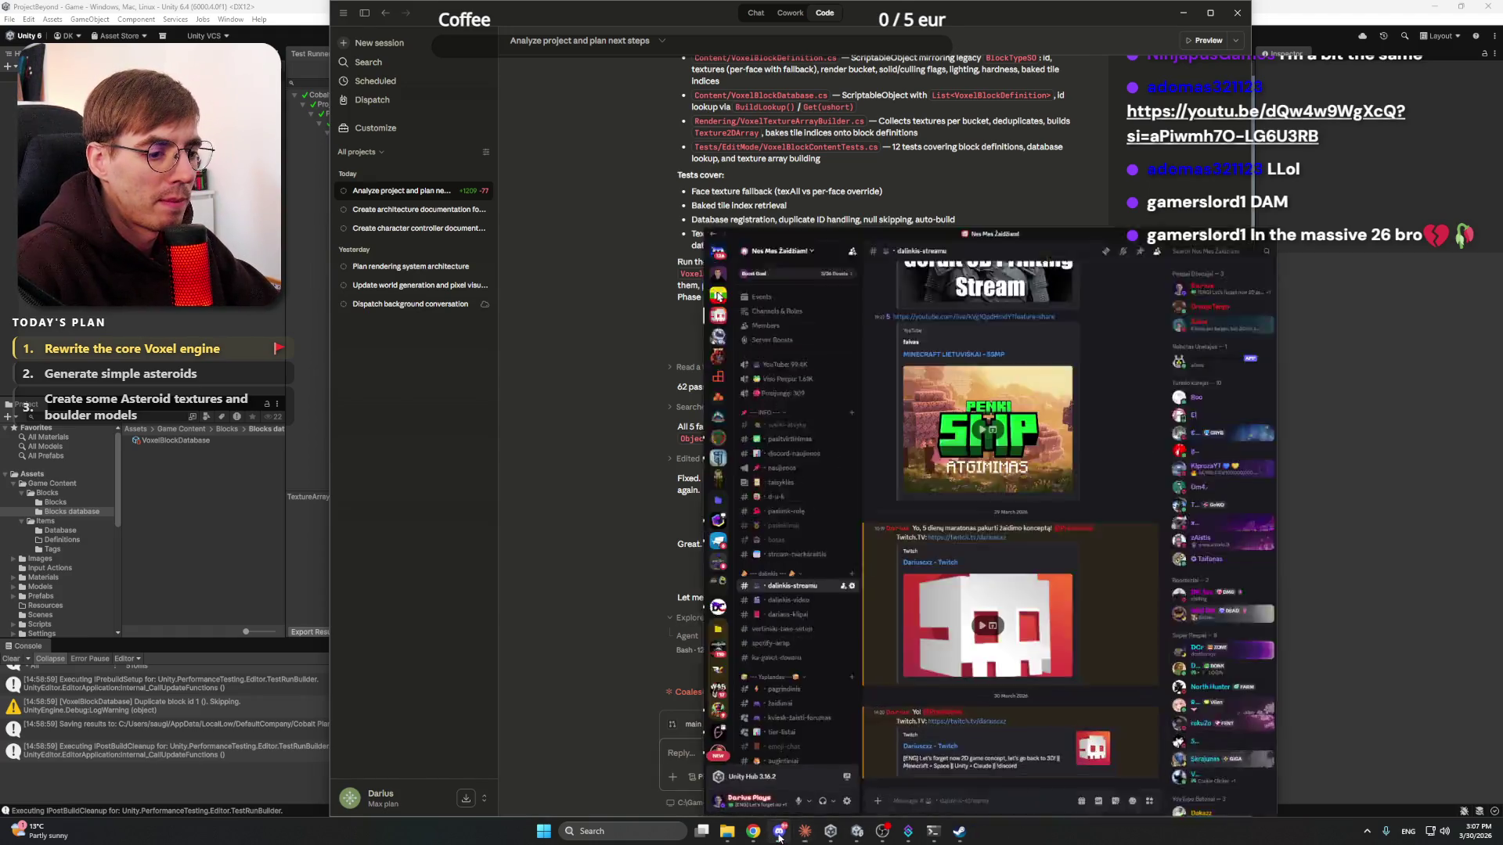
left_click(779, 831)
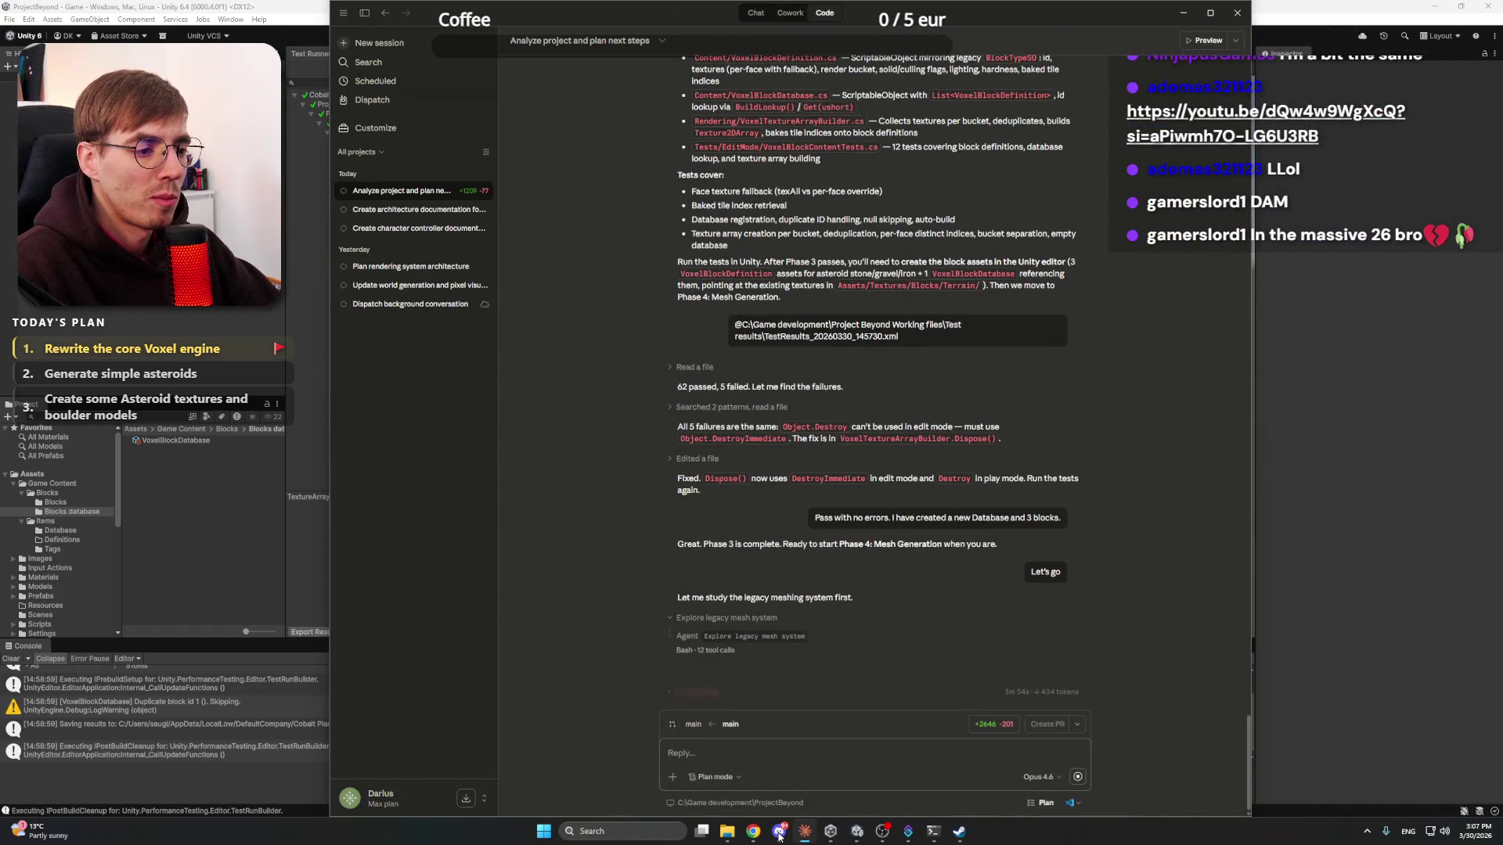
left_click(853, 837)
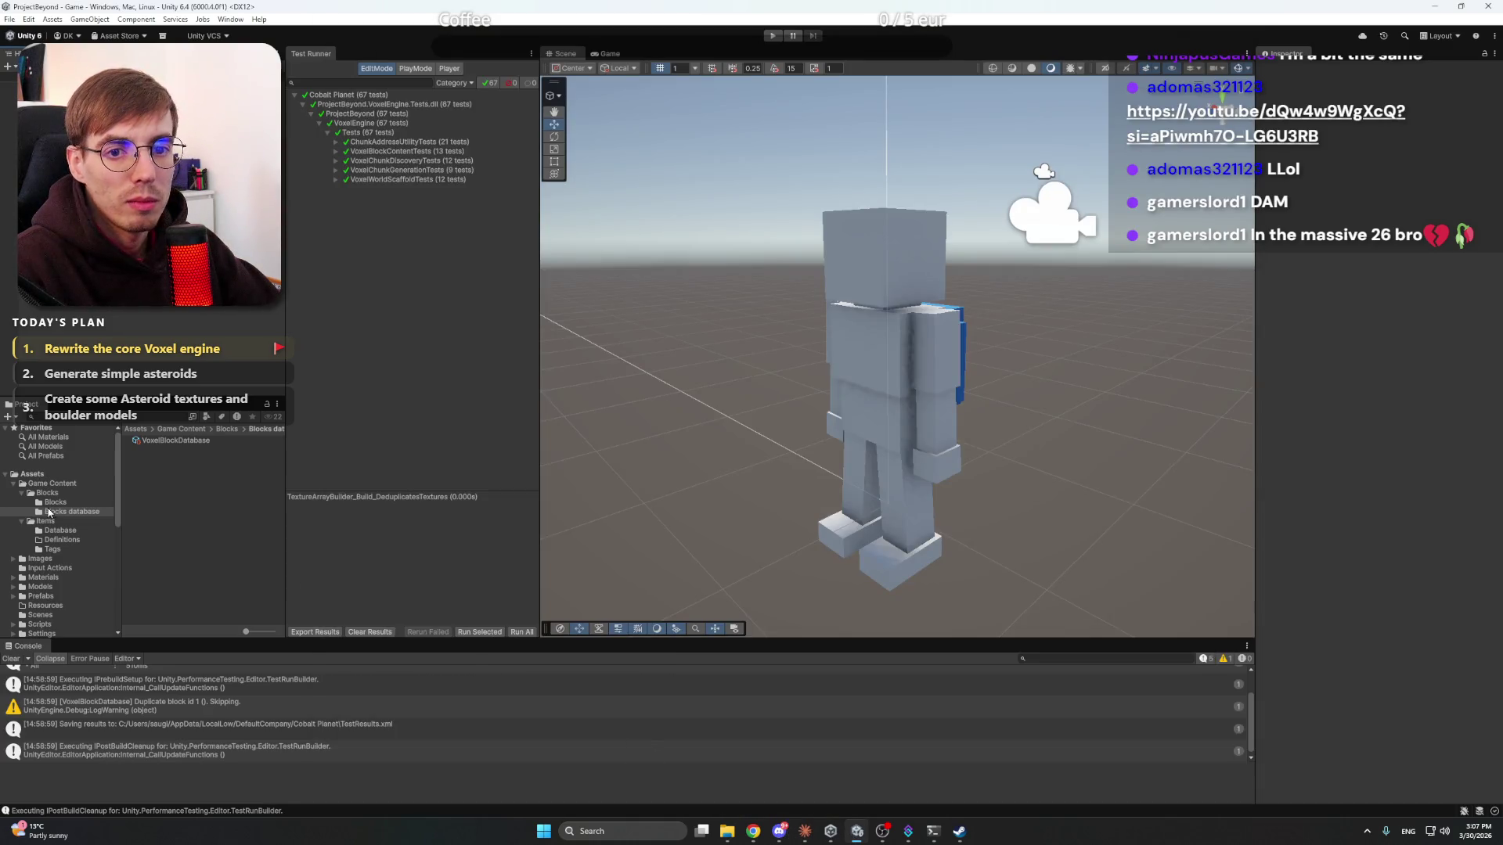
- Browse to Scripts > VoxelEngine > Spatial and open ChunkAddressUtility.cs in VS Code
scroll(60, 599, "down", 3)
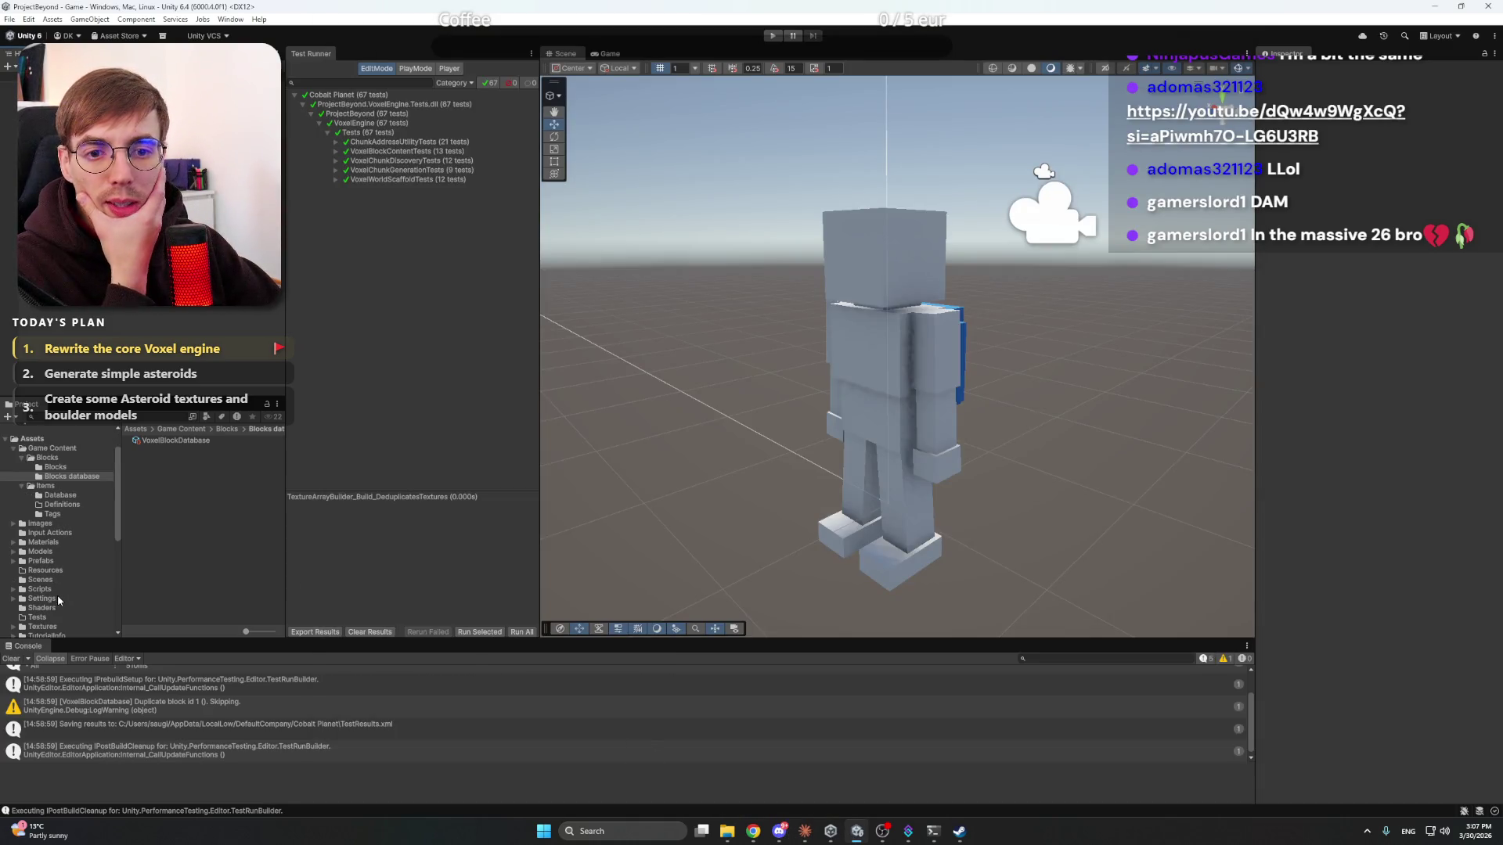
left_click(39, 554)
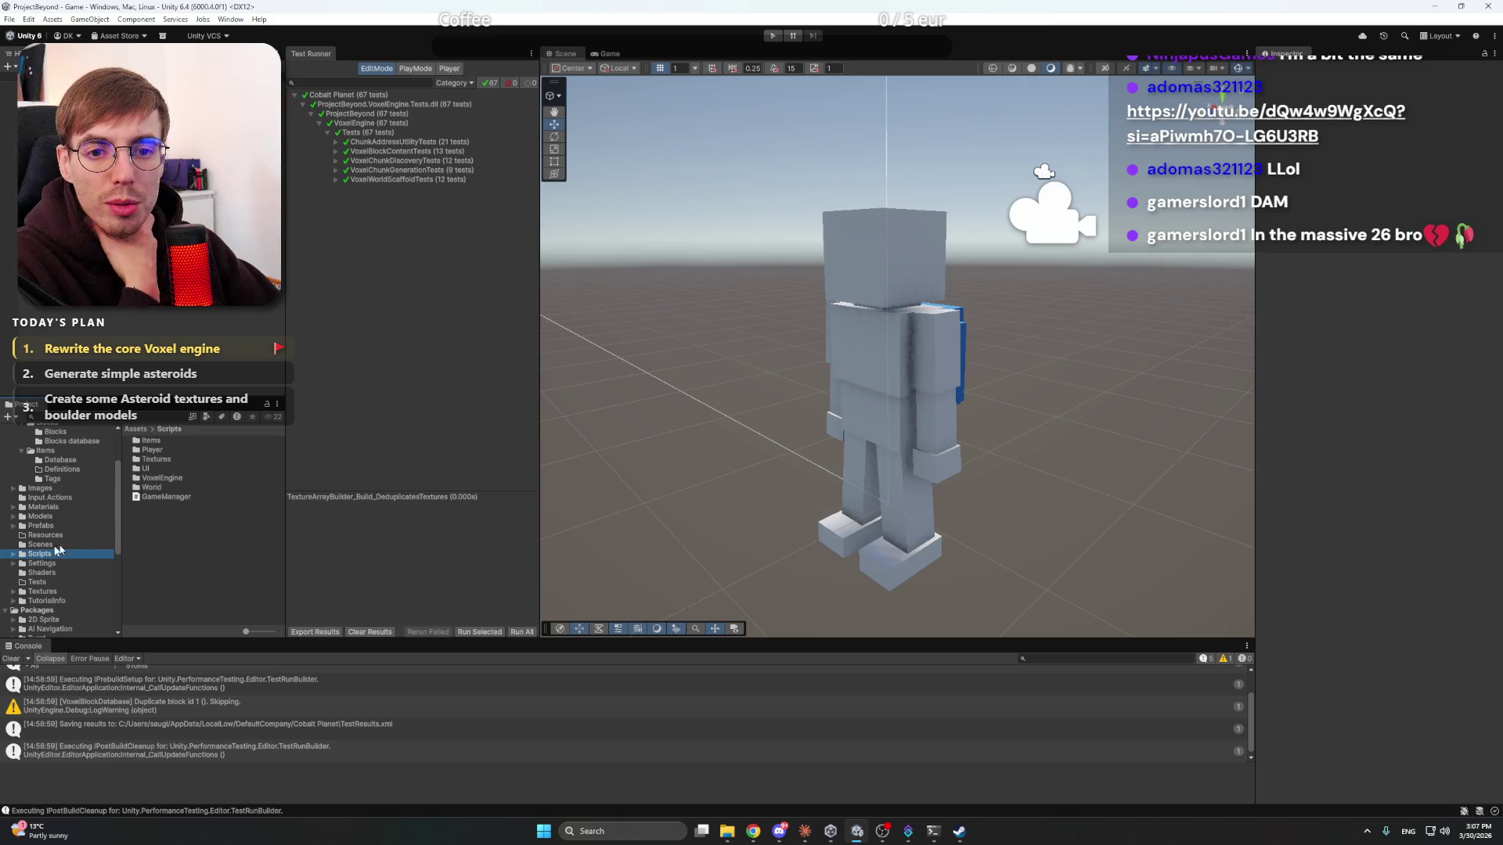
double_click(170, 479)
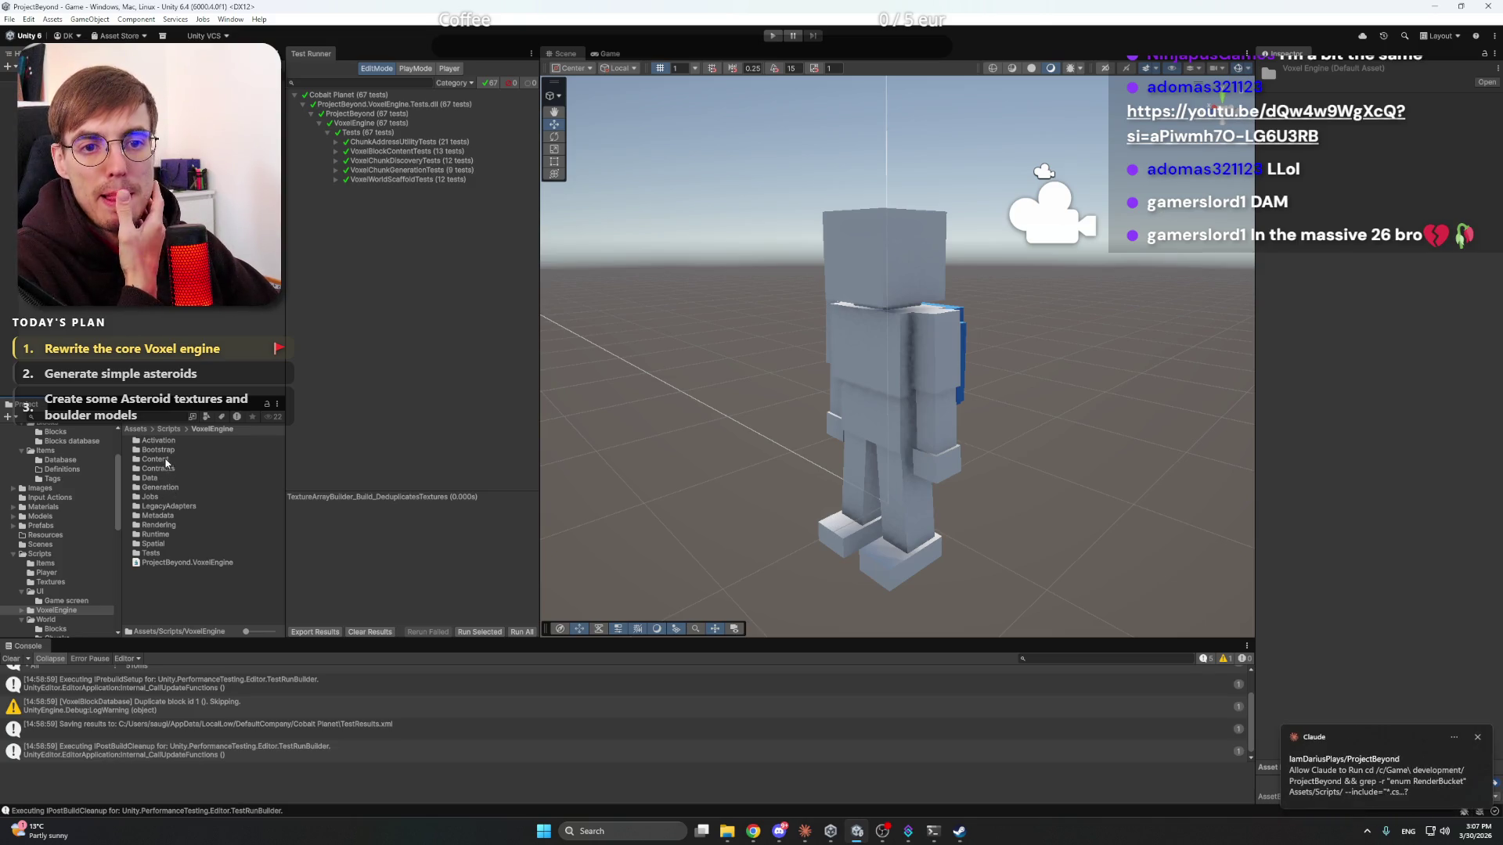
double_click(161, 544)
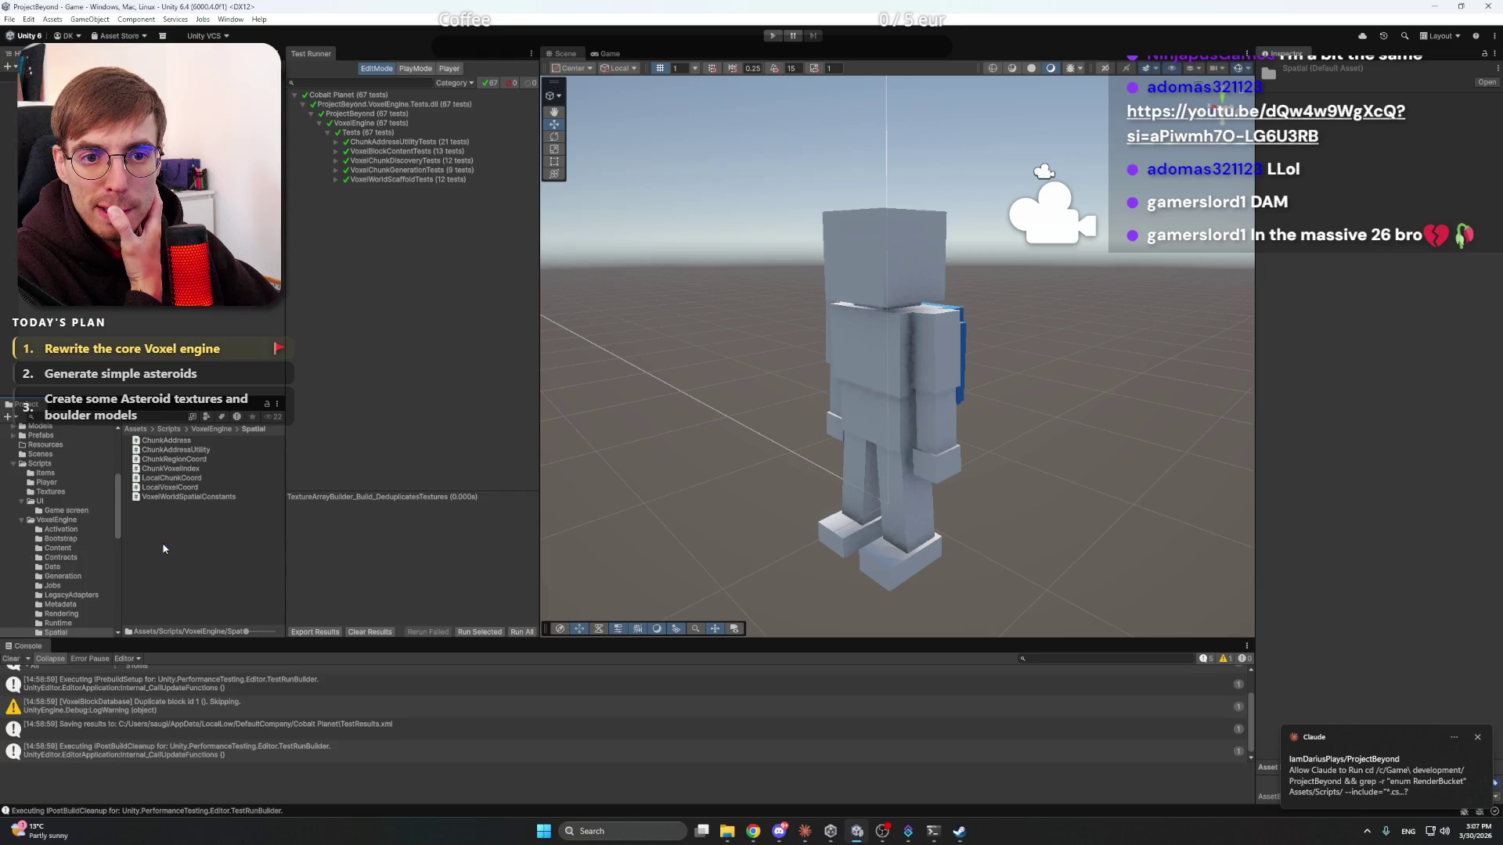
left_click(183, 440)
left_click(189, 450)
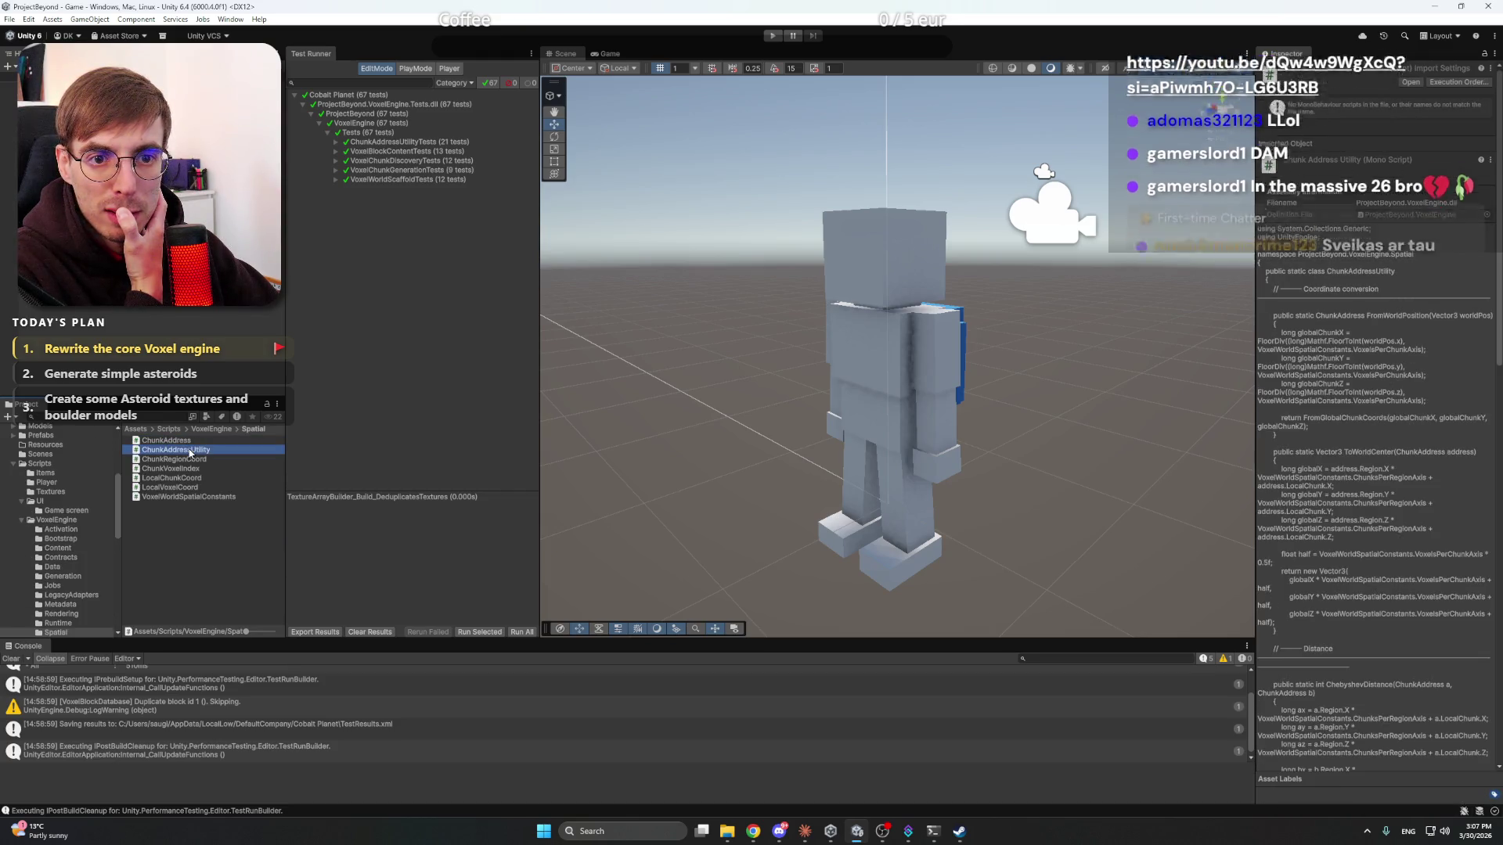
double_click(190, 452)
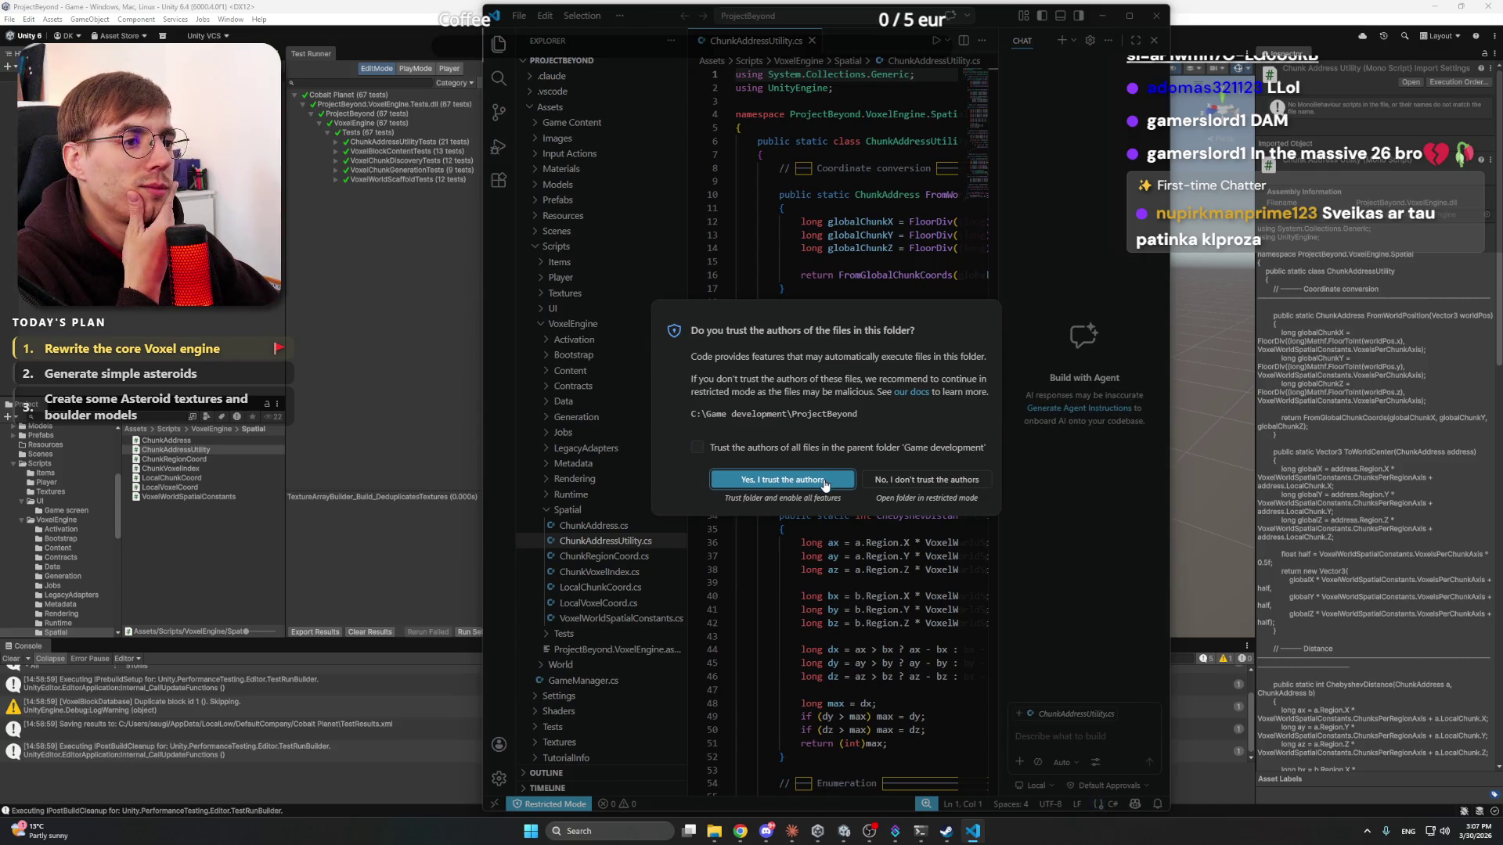
- Trust the ProjectBeyond folder and widen the VS Code window on both sides
left_click(824, 480)
left_click_drag(487, 321, 306, 317)
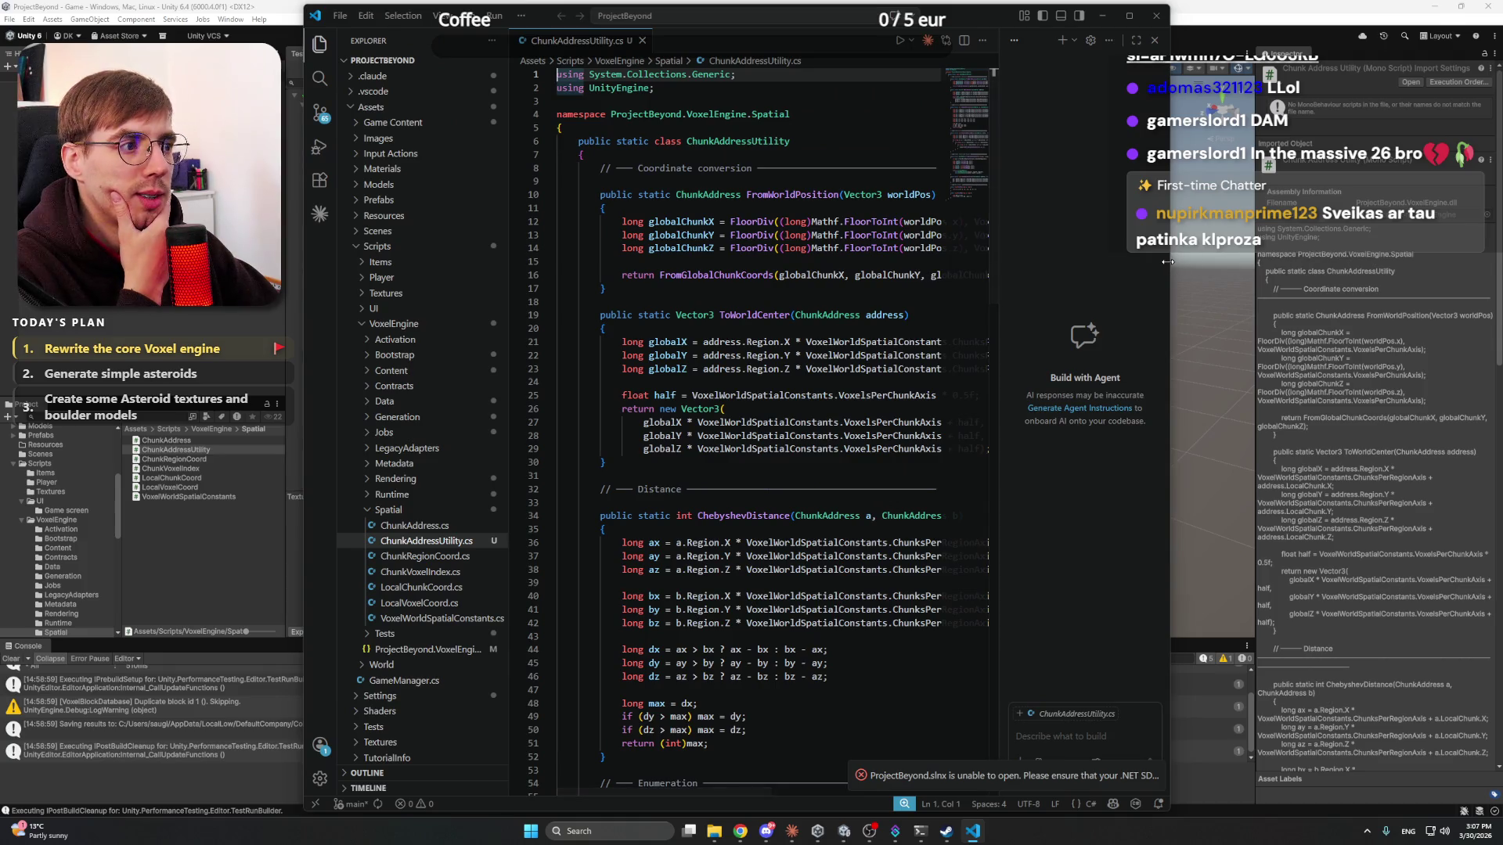
left_click_drag(1171, 292, 1399, 292)
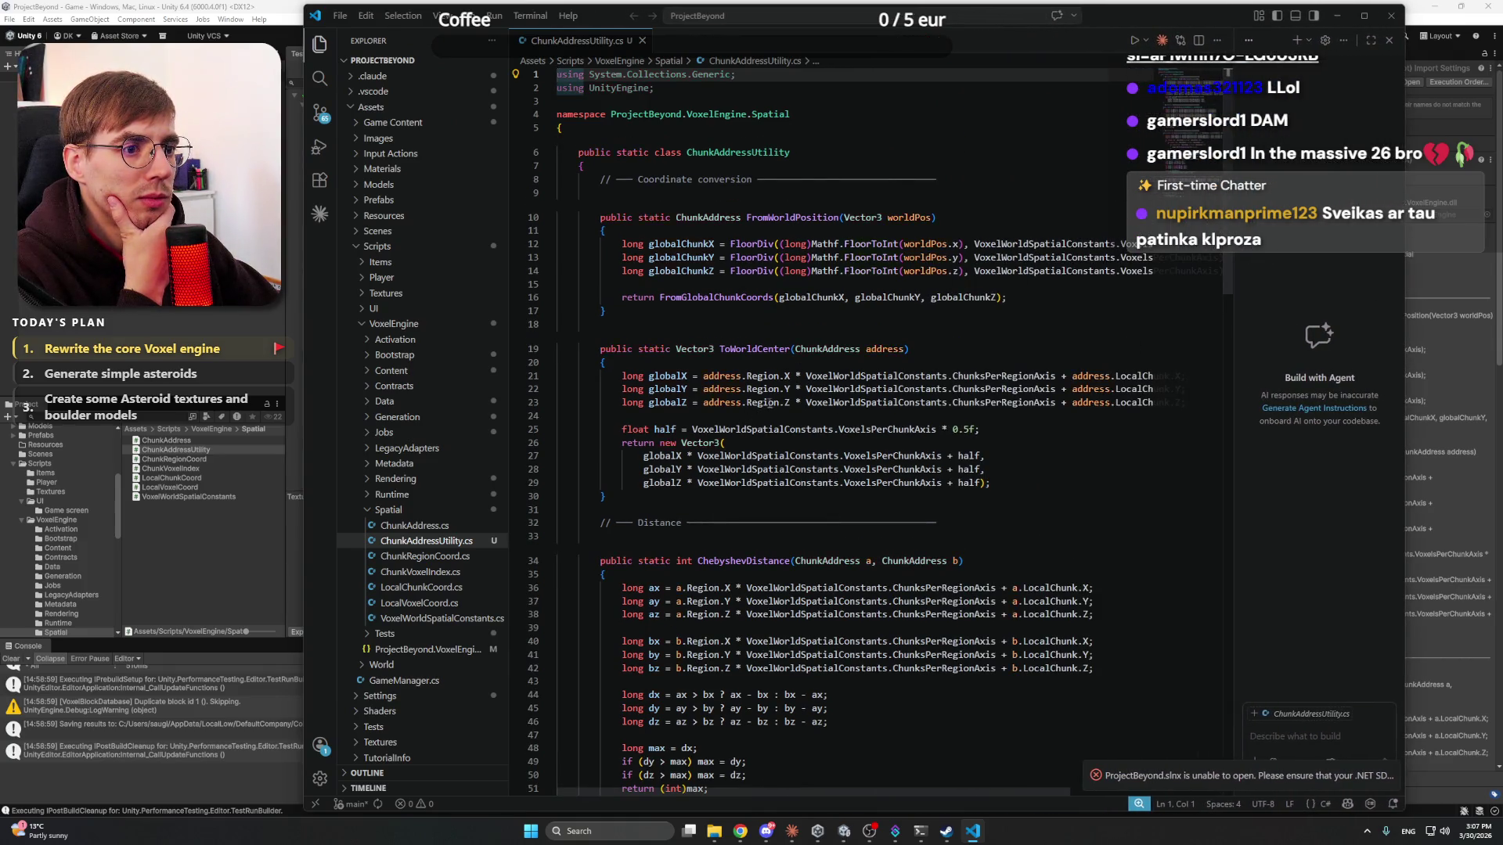
- Read through ChunkAddressUtility.cs from the class declaration down to the Math helpers
left_click(801, 155)
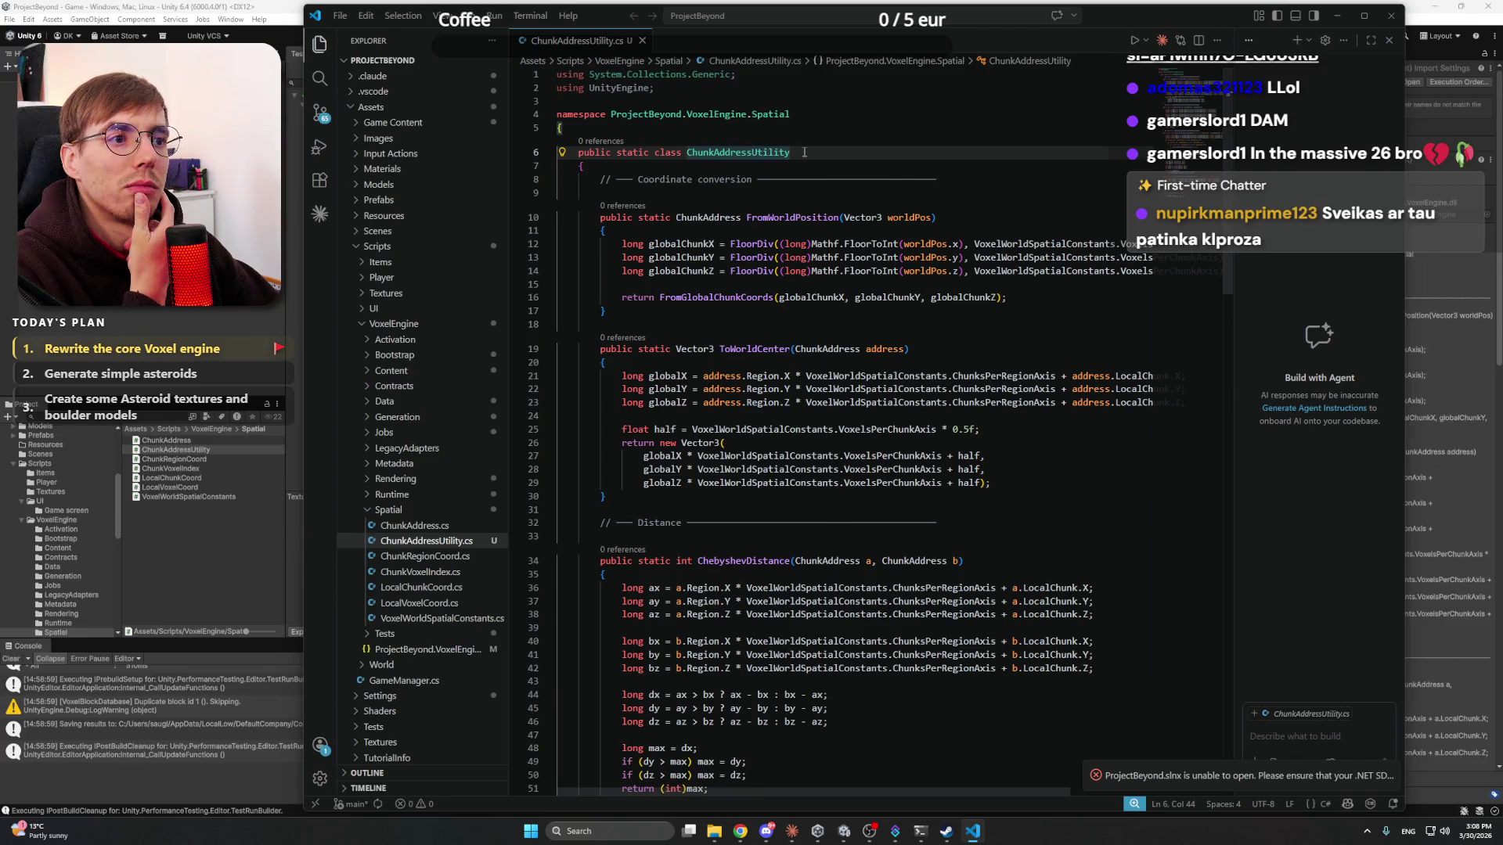
scroll(804, 153, "down", 8)
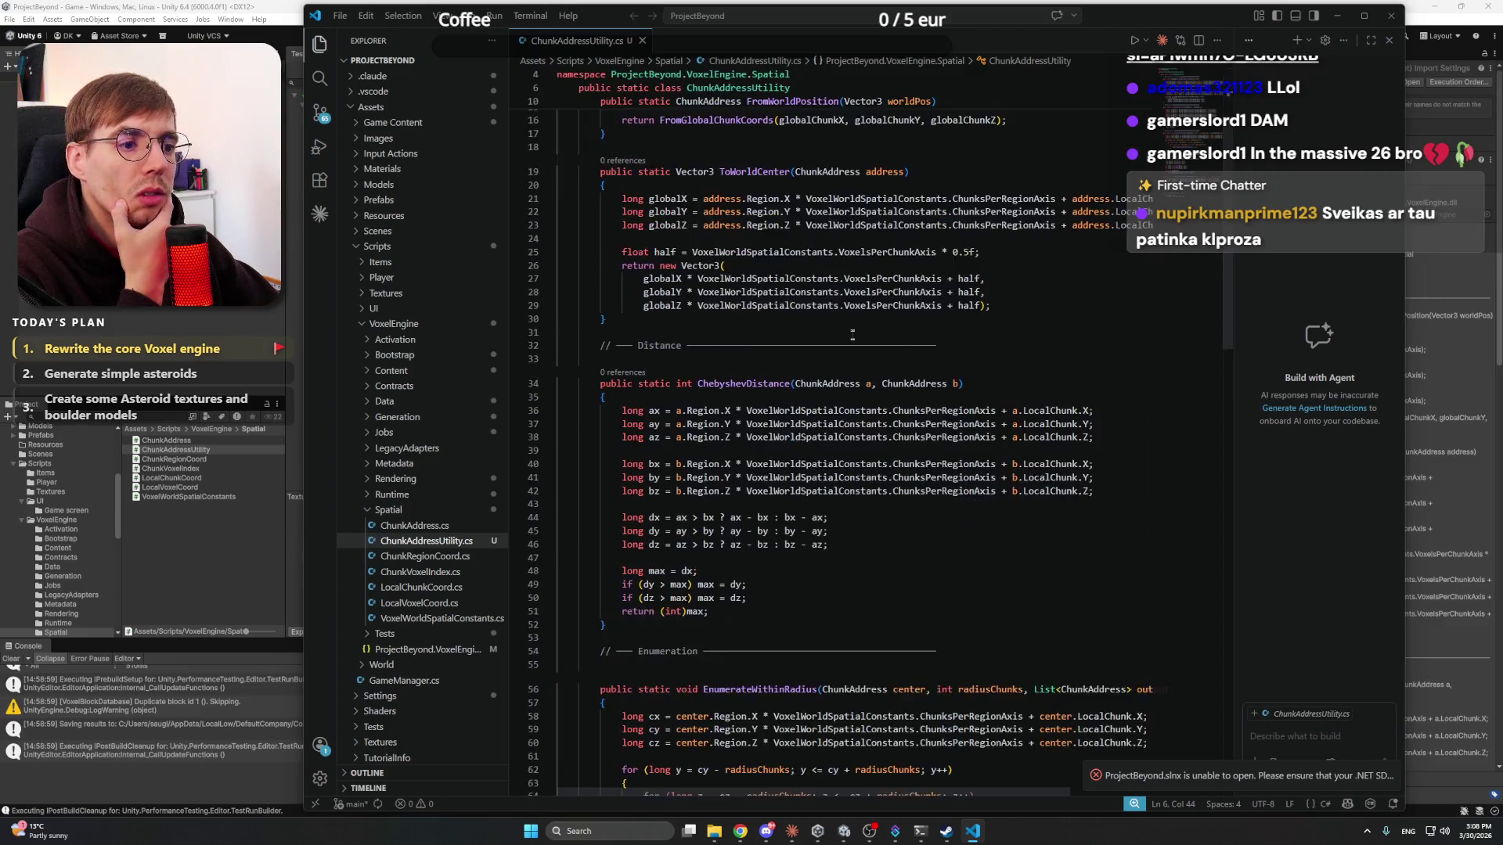
left_click(968, 202)
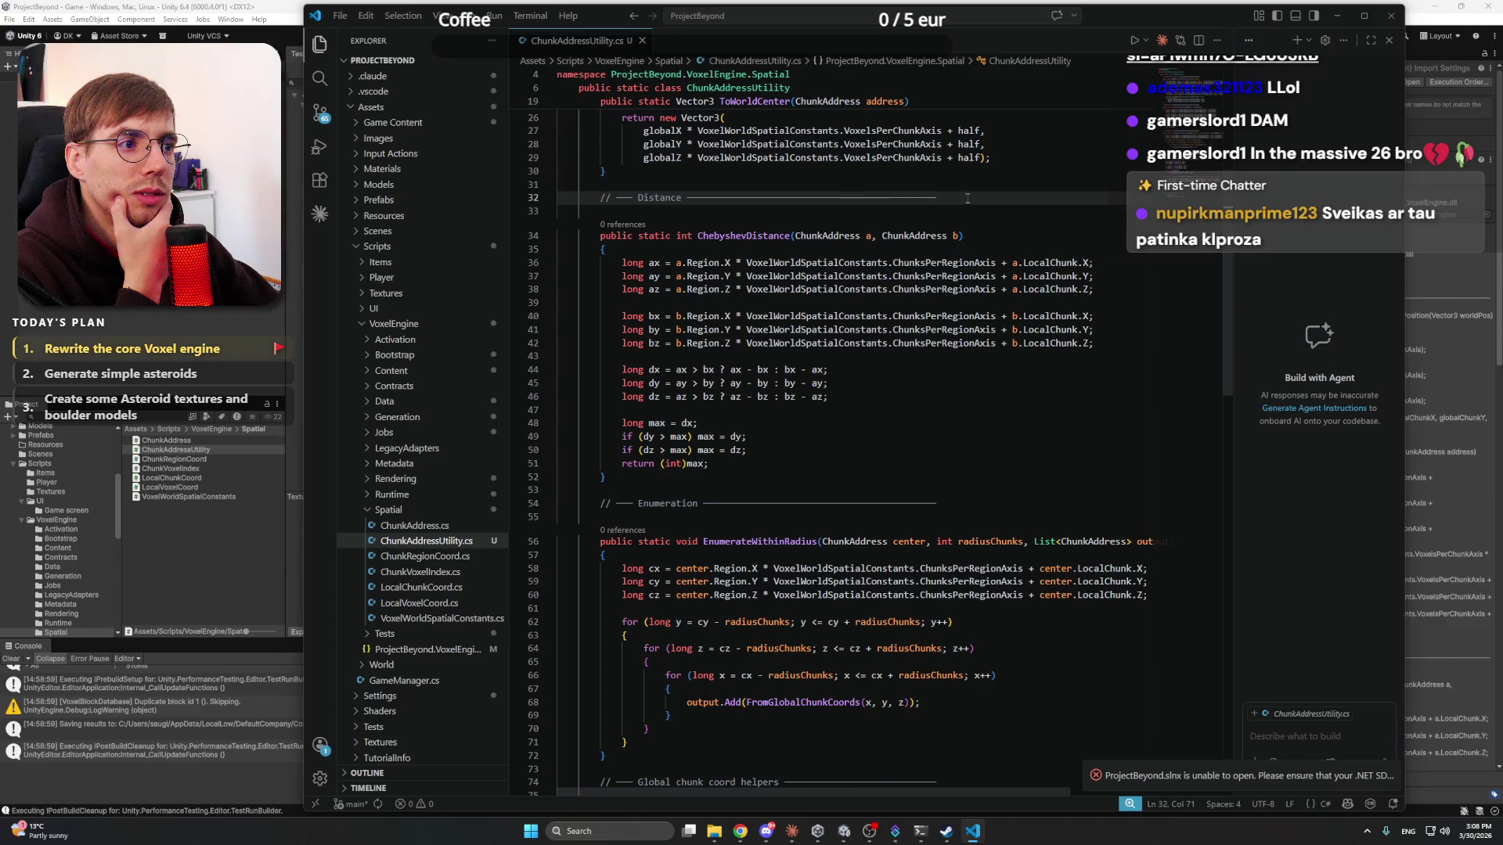
scroll(969, 198, "down", 7)
left_click(977, 486)
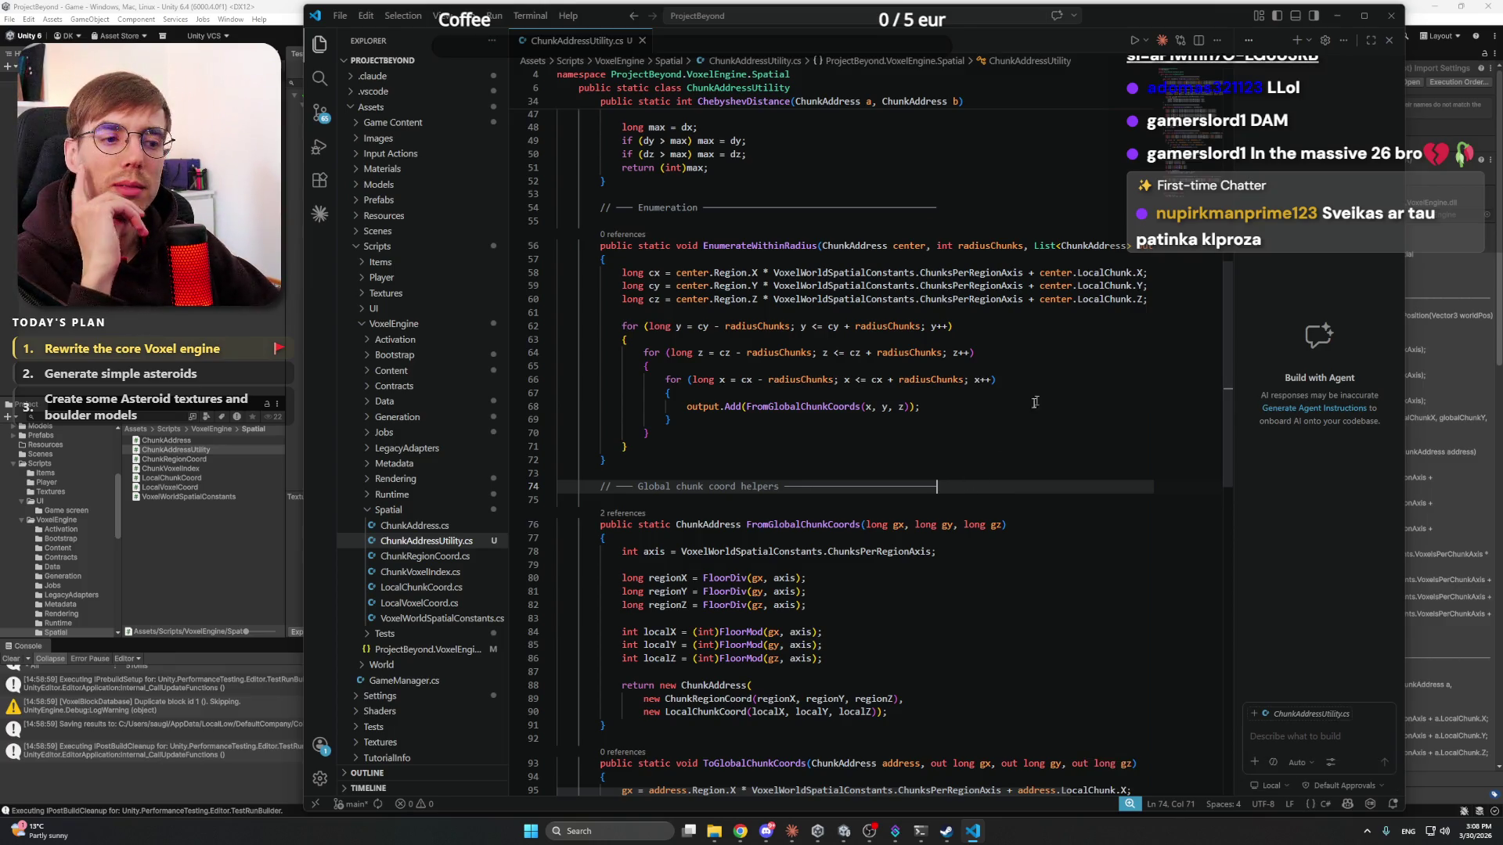
scroll(920, 553, "down", 8)
left_click(967, 532)
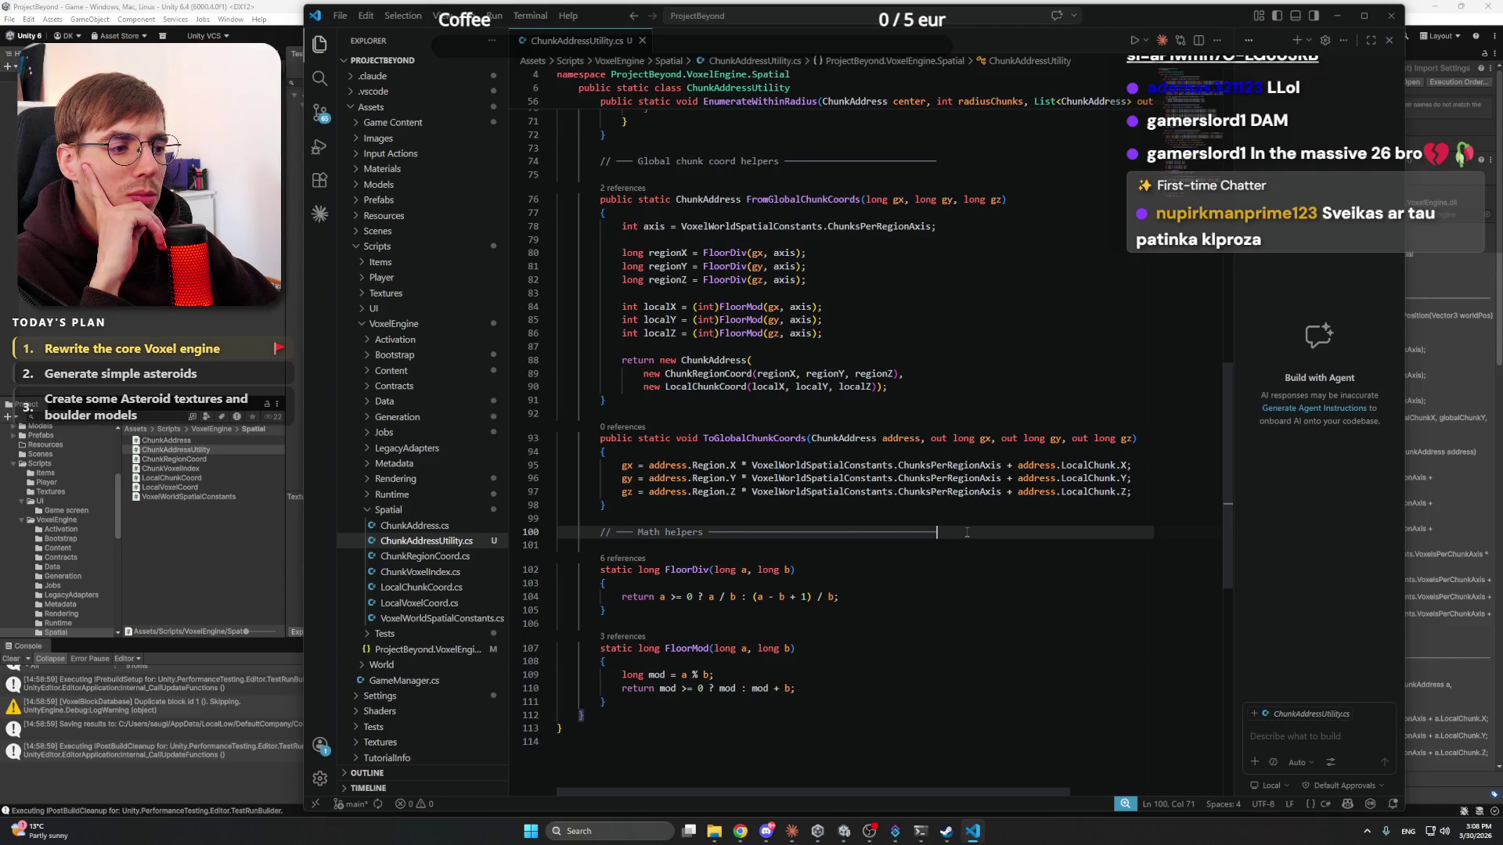
- Adjust the VS Code window position and widen its chat side panel slightly
left_click_drag(303, 307, 285, 307)
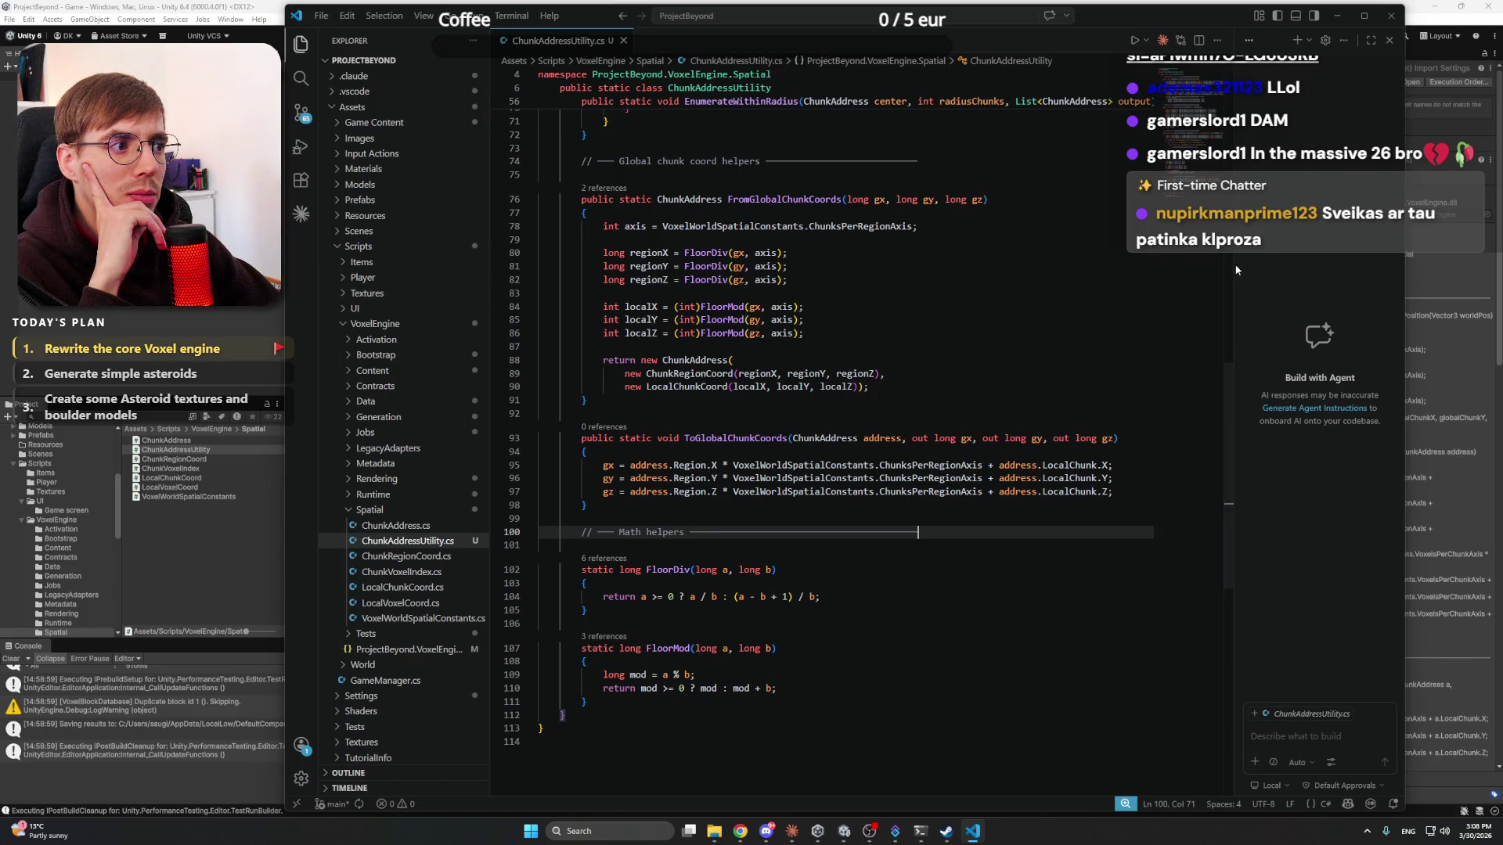
left_click_drag(1228, 267, 1198, 266)
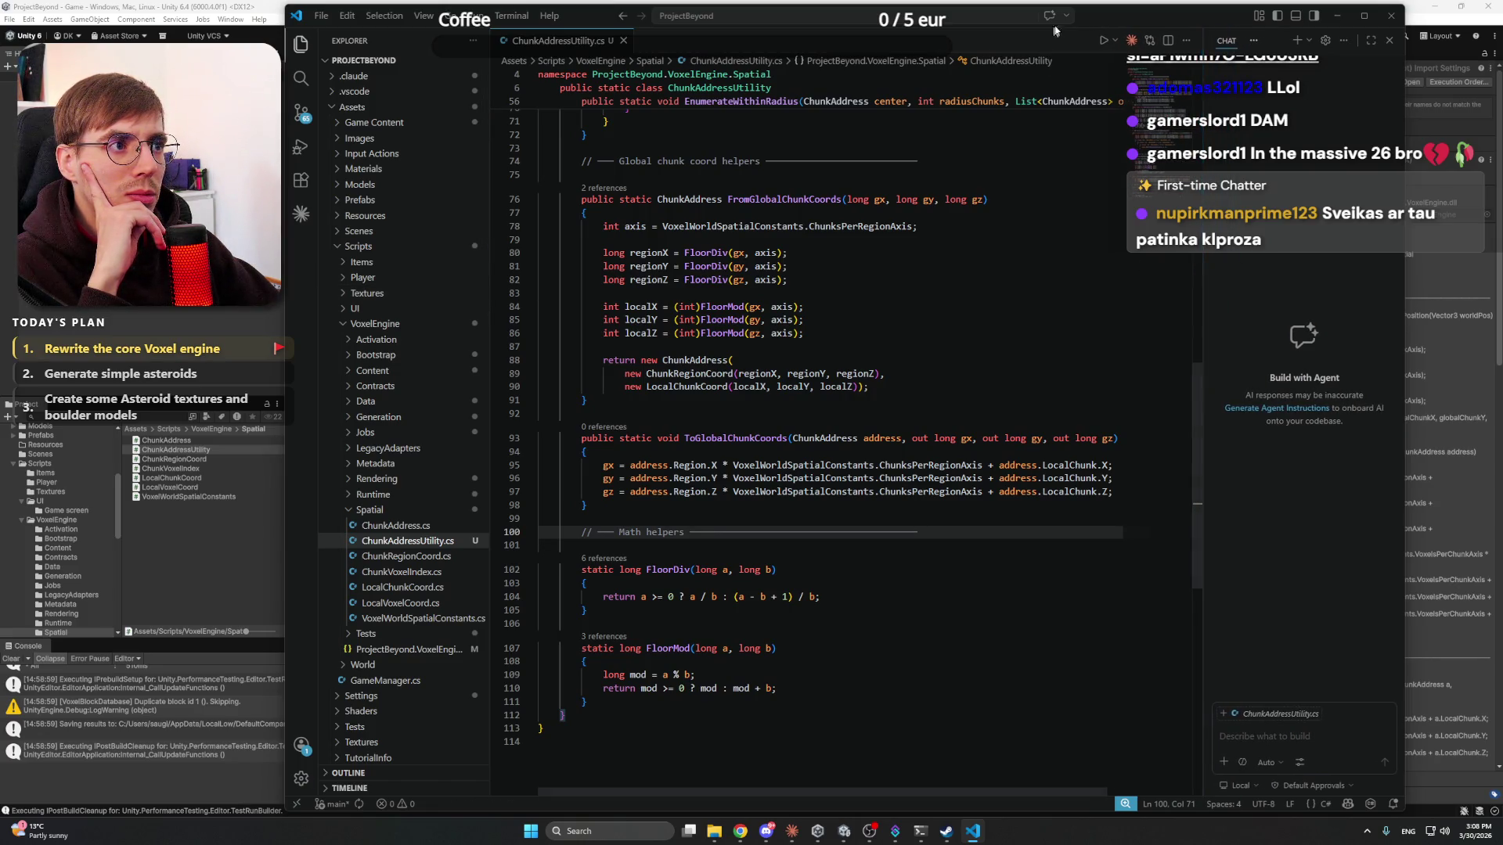
left_click_drag(1122, 17, 1115, 22)
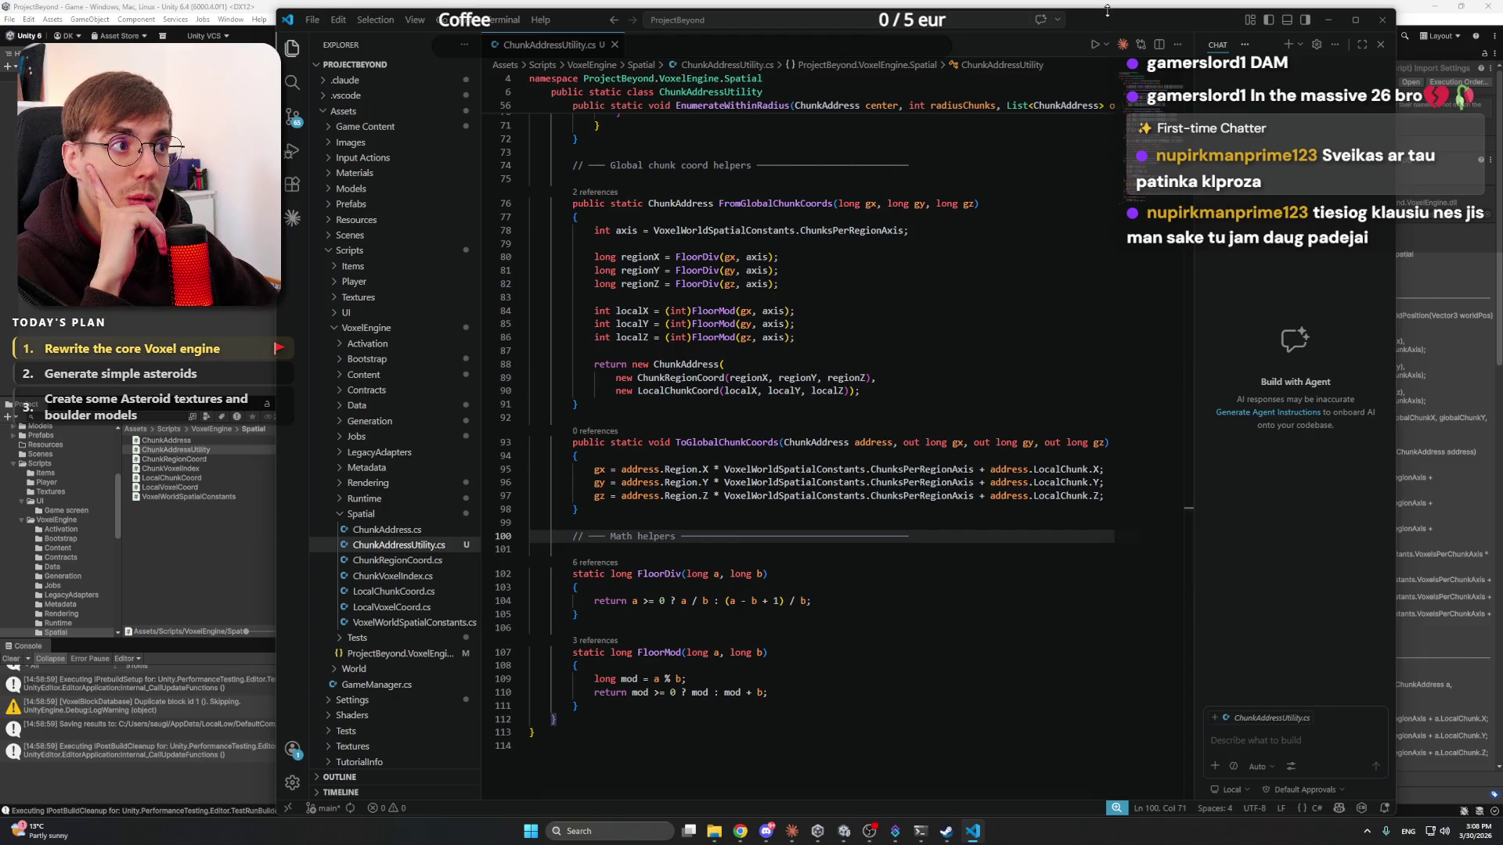
left_click_drag(1107, 10, 1109, 4)
- Inspect the region and local coordinate lines of FromGlobalChunkCoords and ToGlobalChunkCoords
left_click(840, 333)
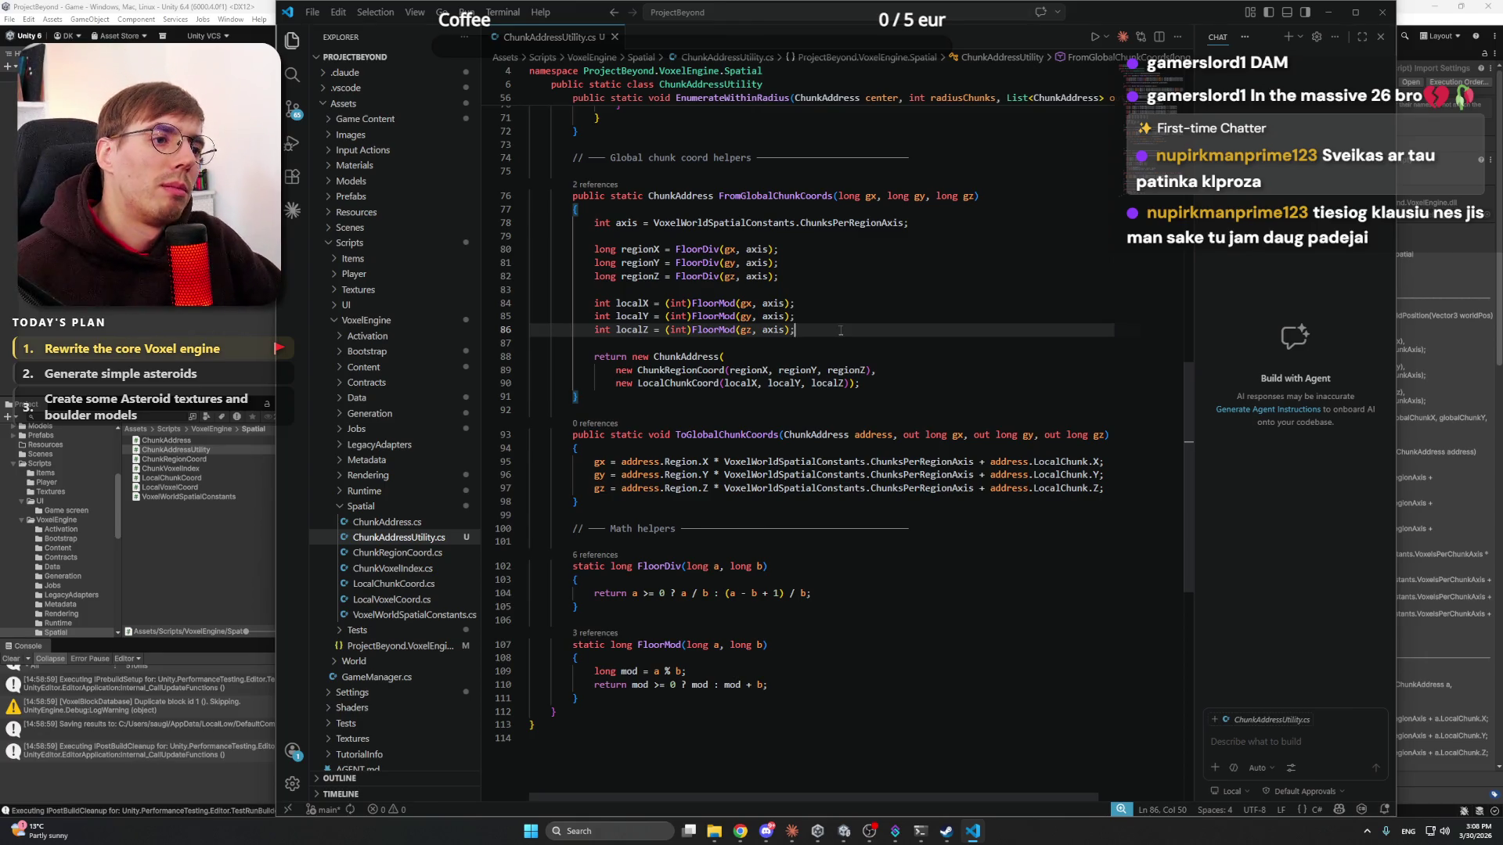
key("Up")
key("Up")
key("Up")
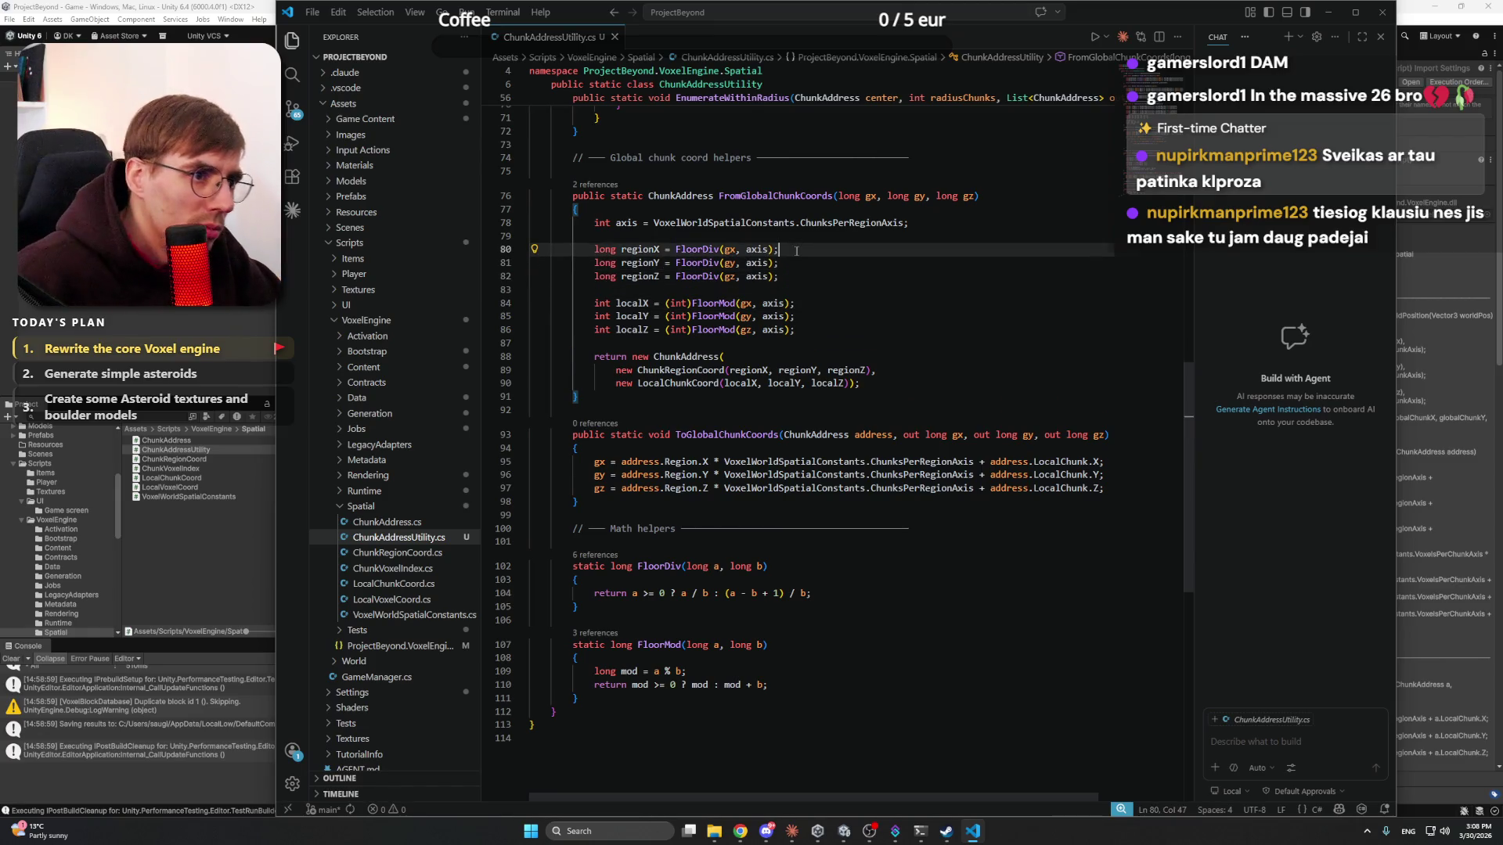
left_click(795, 261)
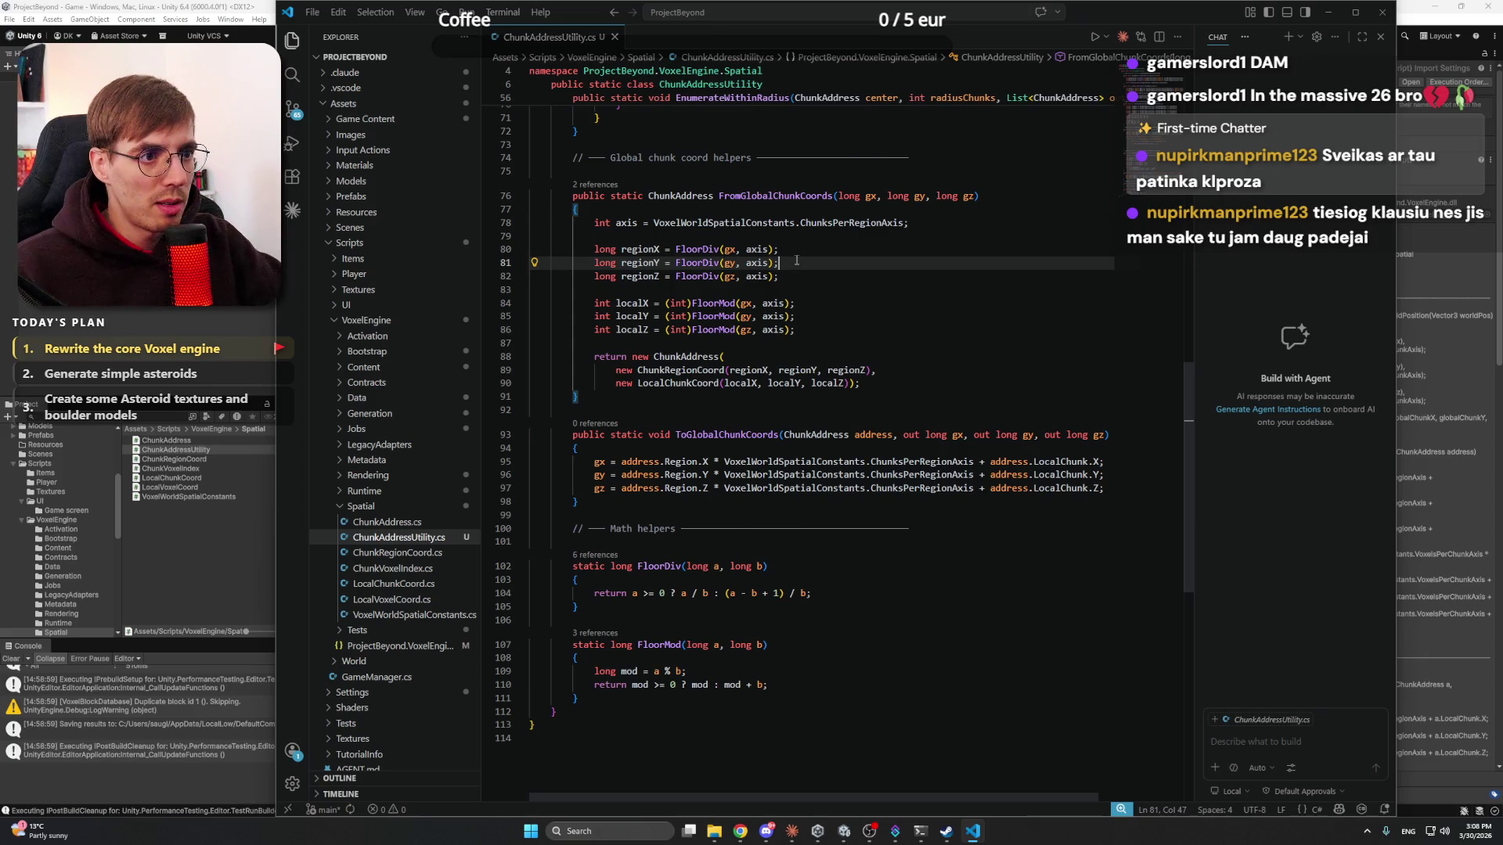
left_click(794, 247)
left_click(901, 370)
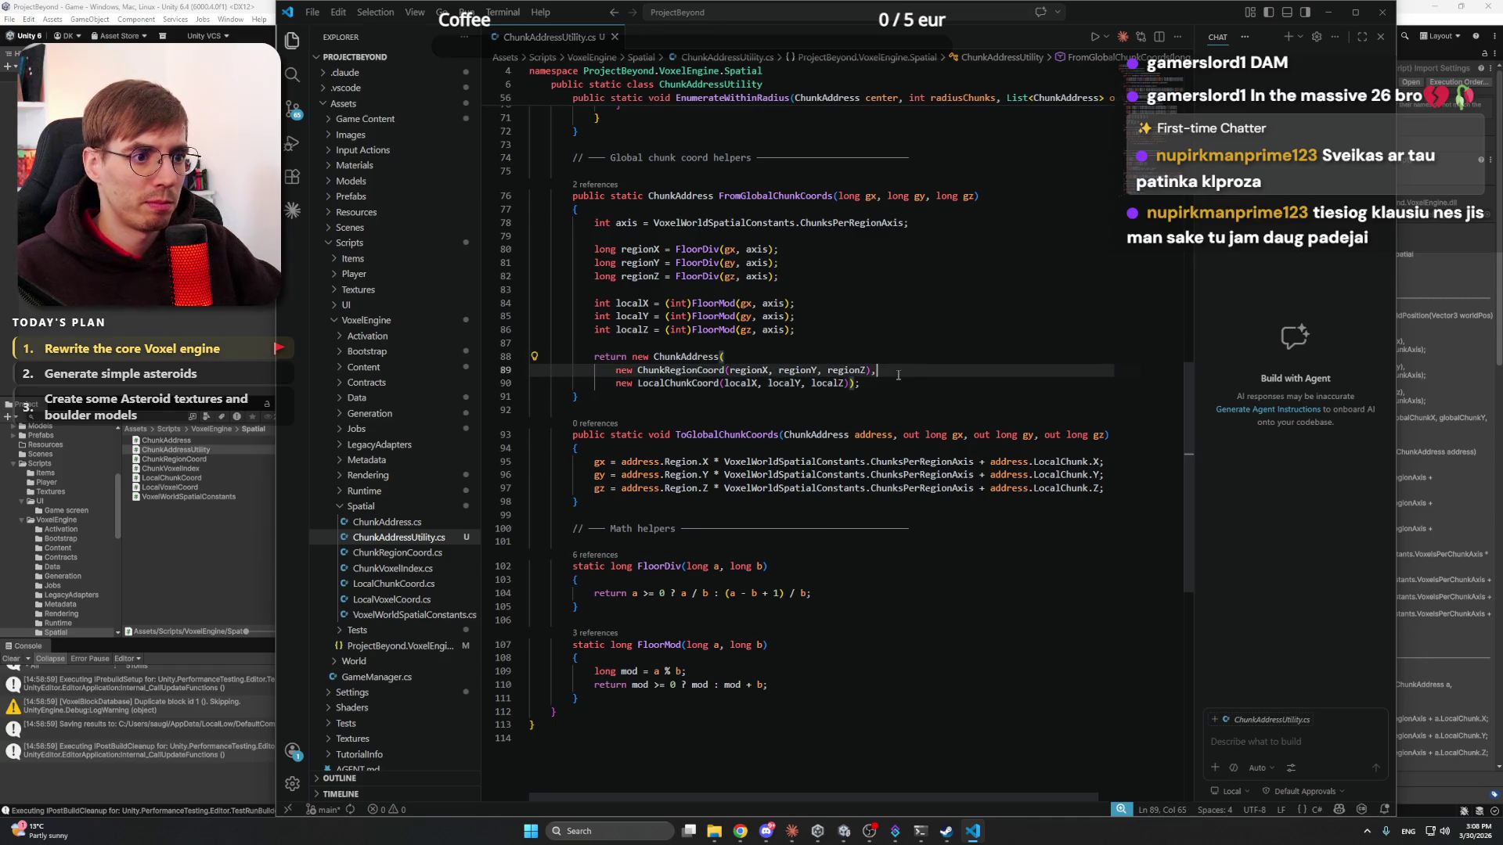
left_click(888, 356)
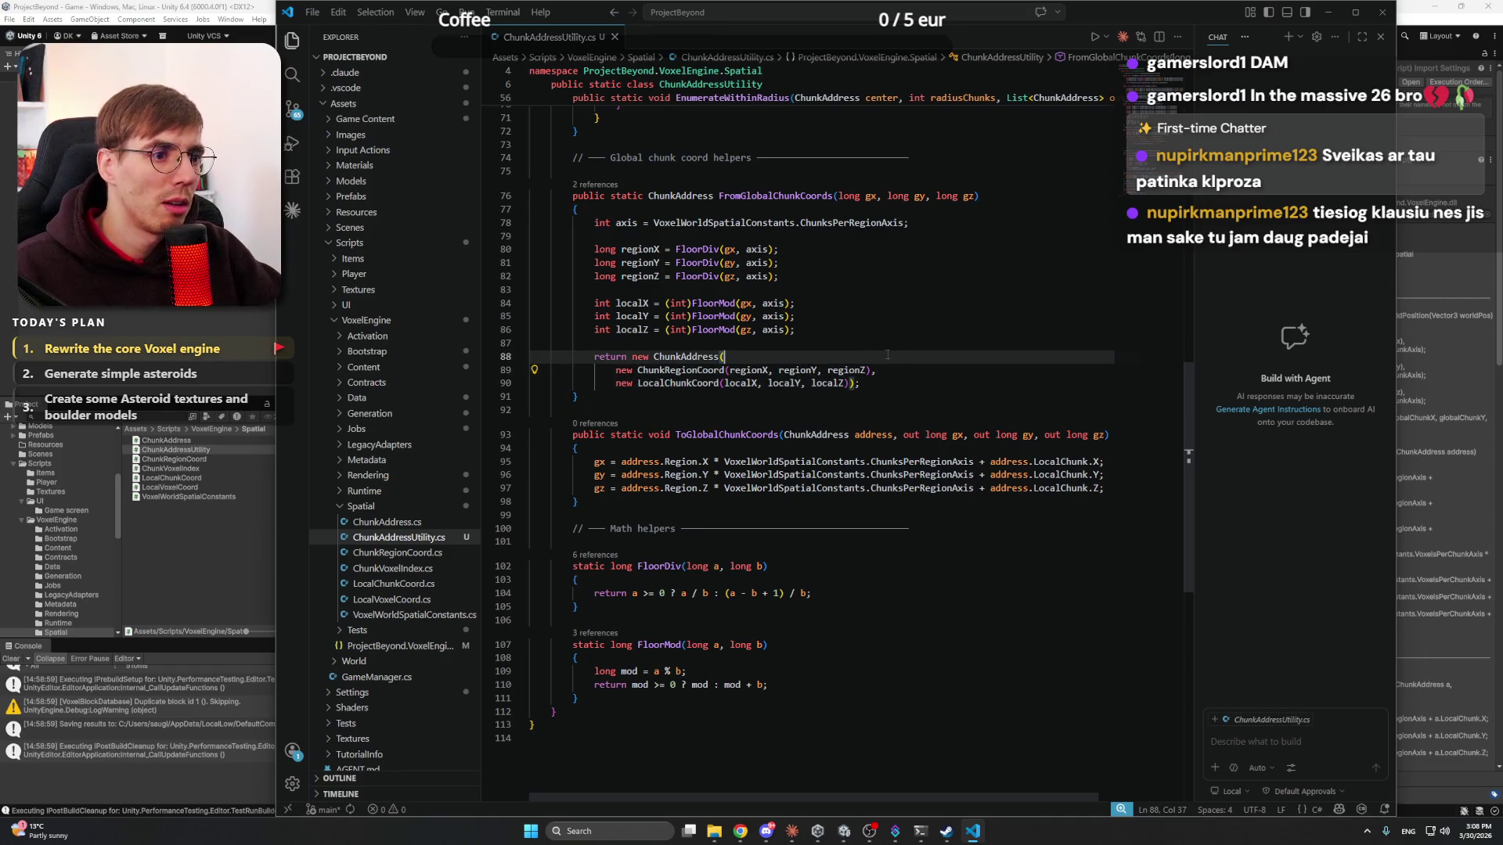
left_click(895, 380)
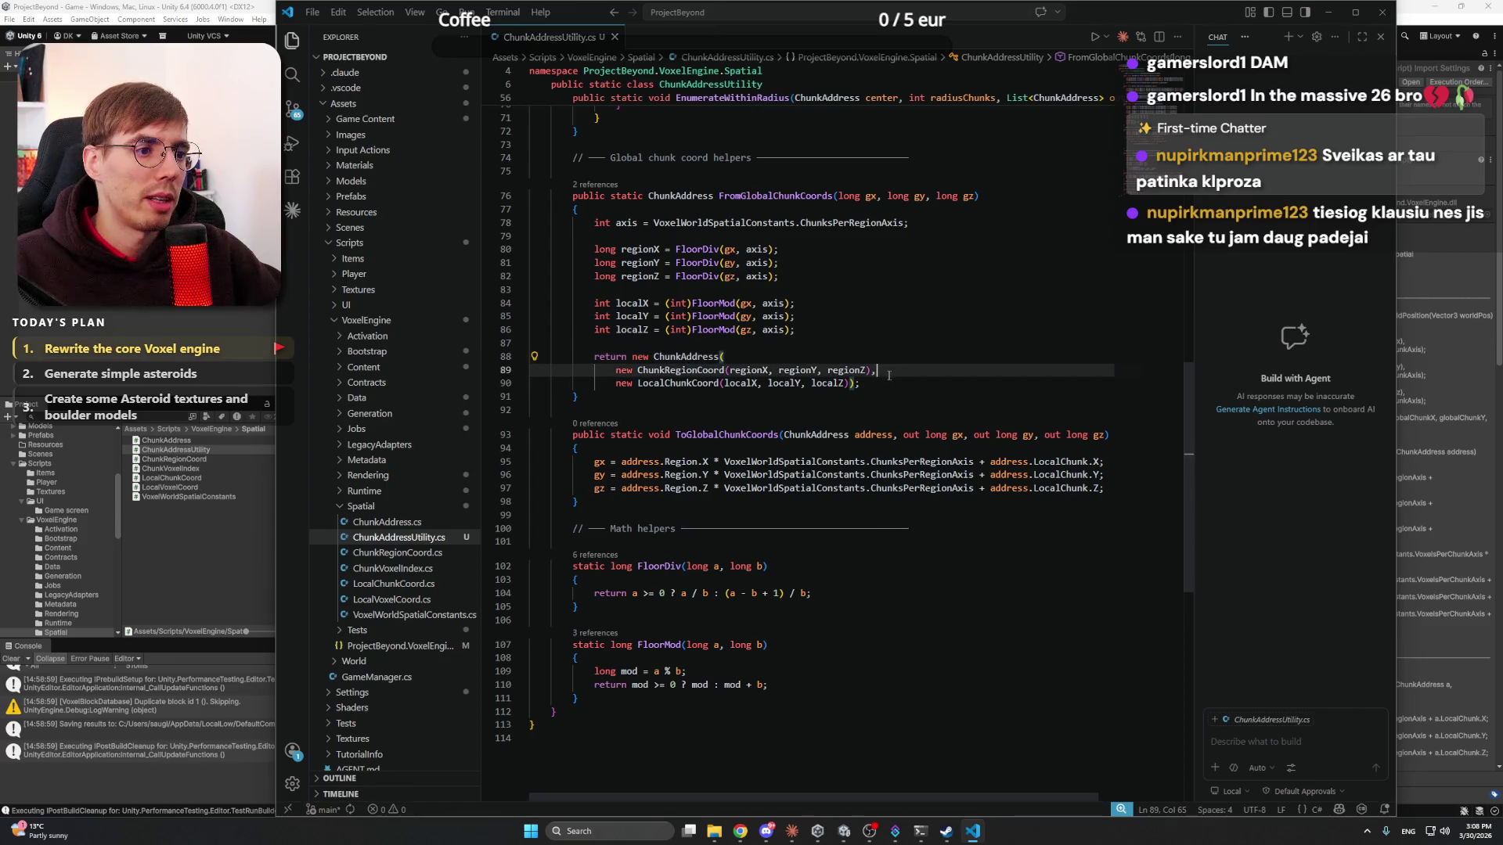
left_click(910, 372)
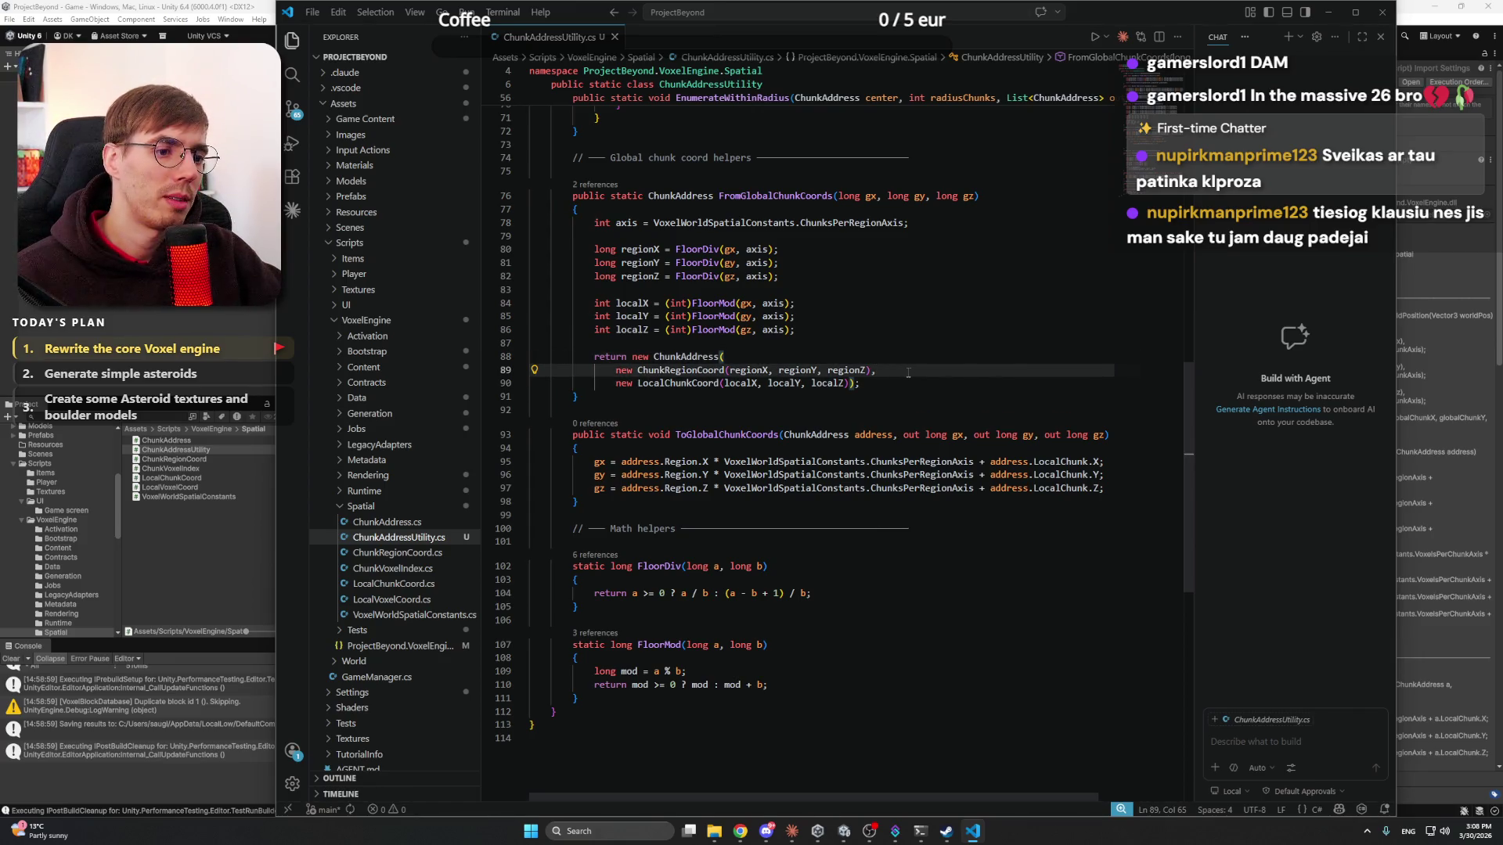
left_click(828, 566)
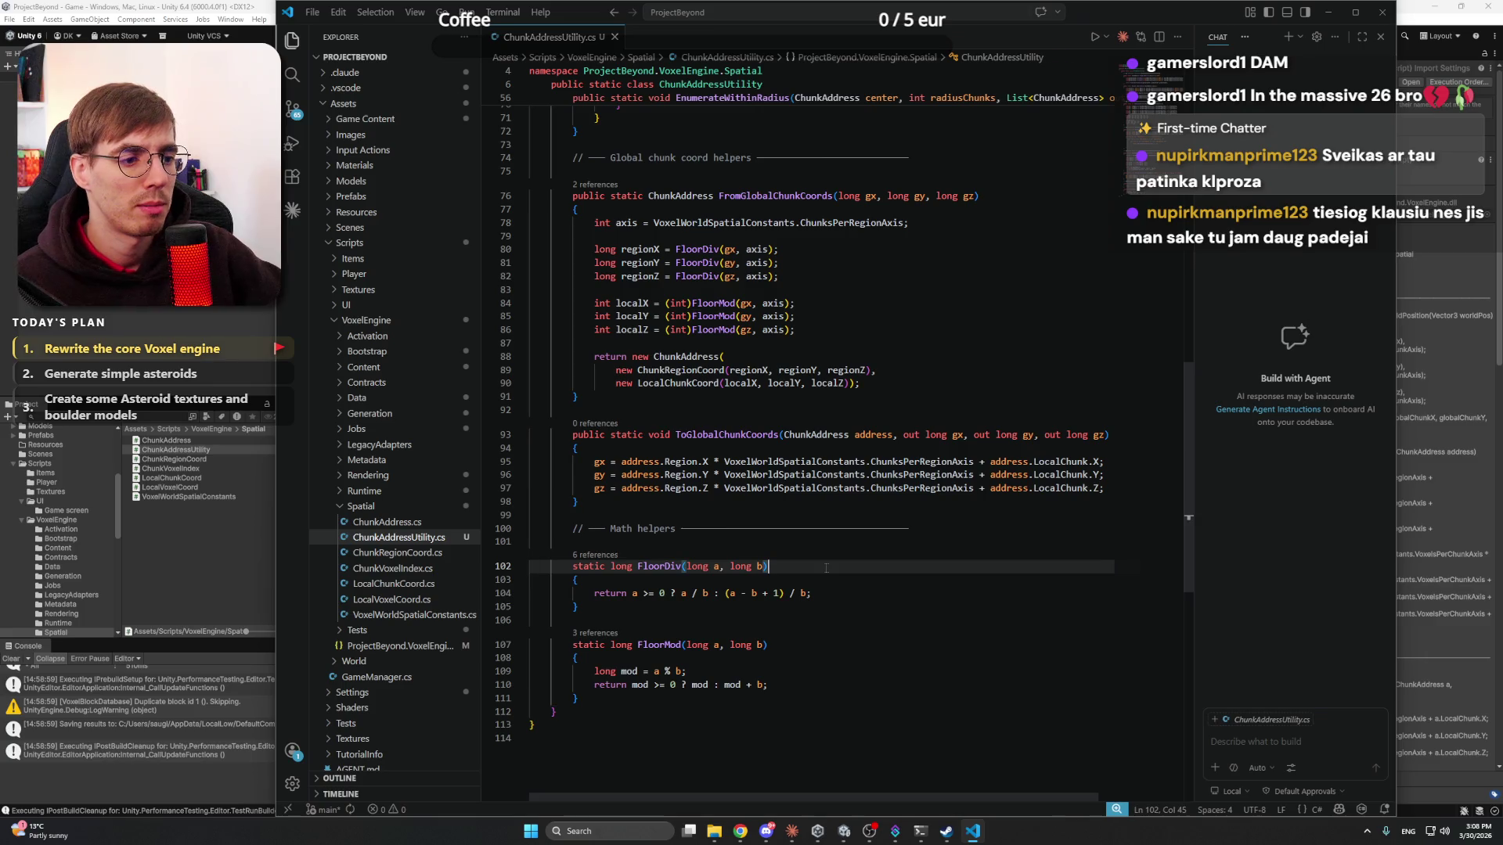
left_click(932, 502)
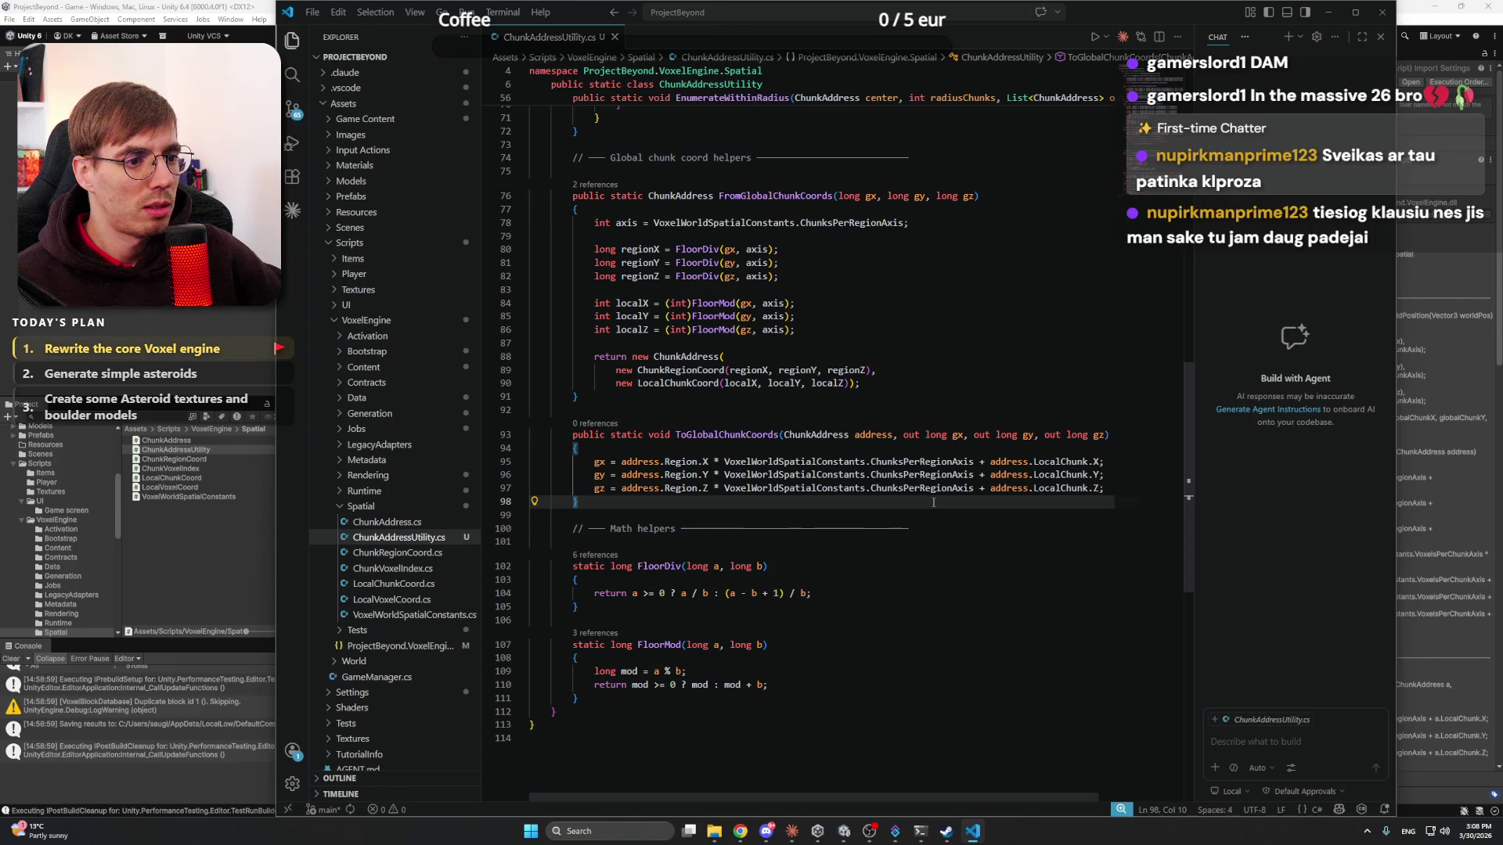
- Check the FloorDiv helper declaration, then minimize VS Code
scroll(933, 503, "up", 9)
scroll(933, 503, "up", 9)
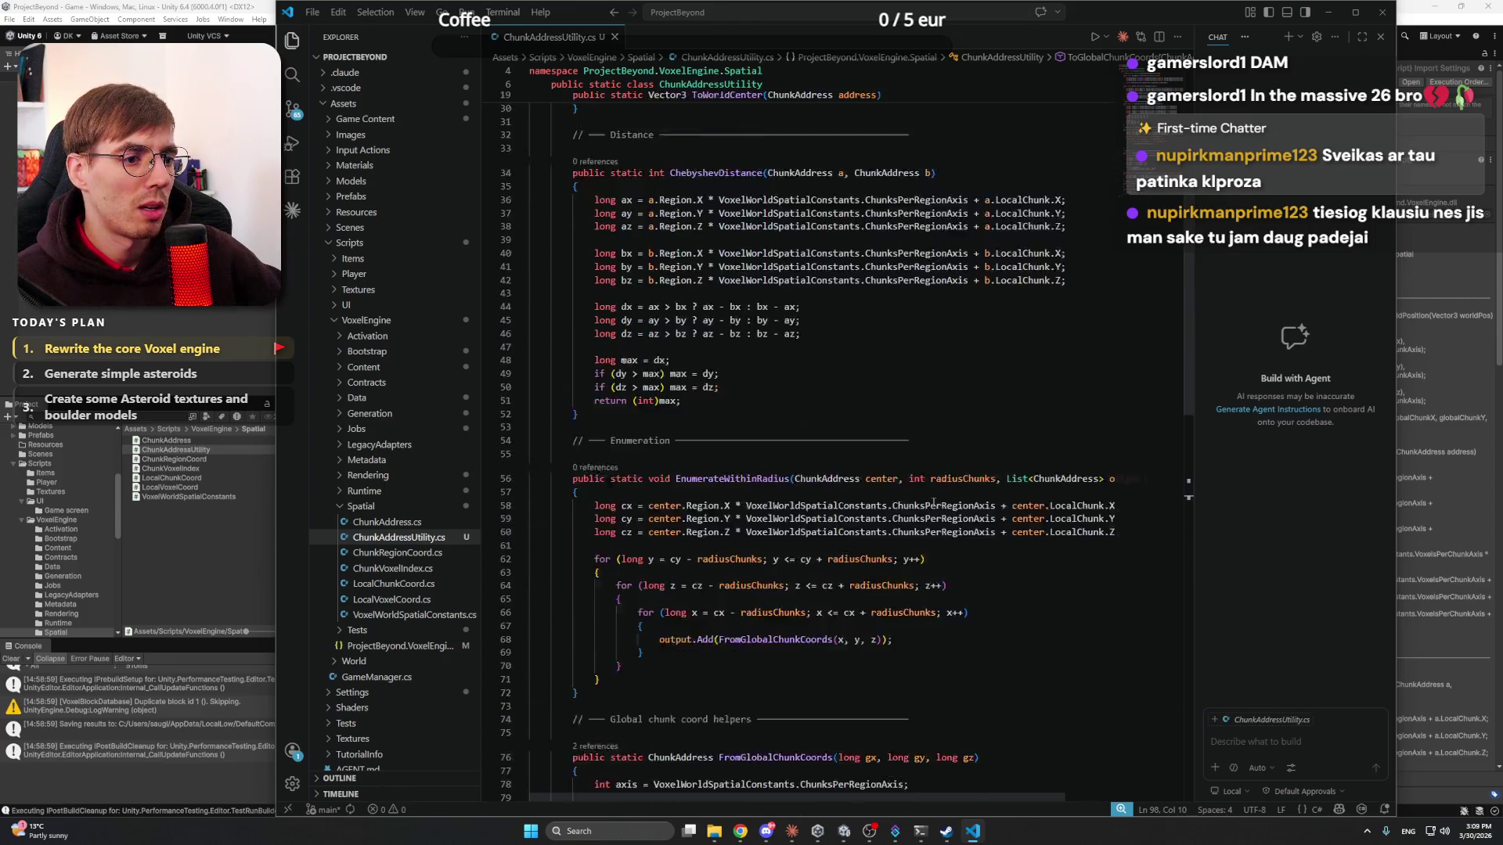
scroll(933, 502, "up", 5)
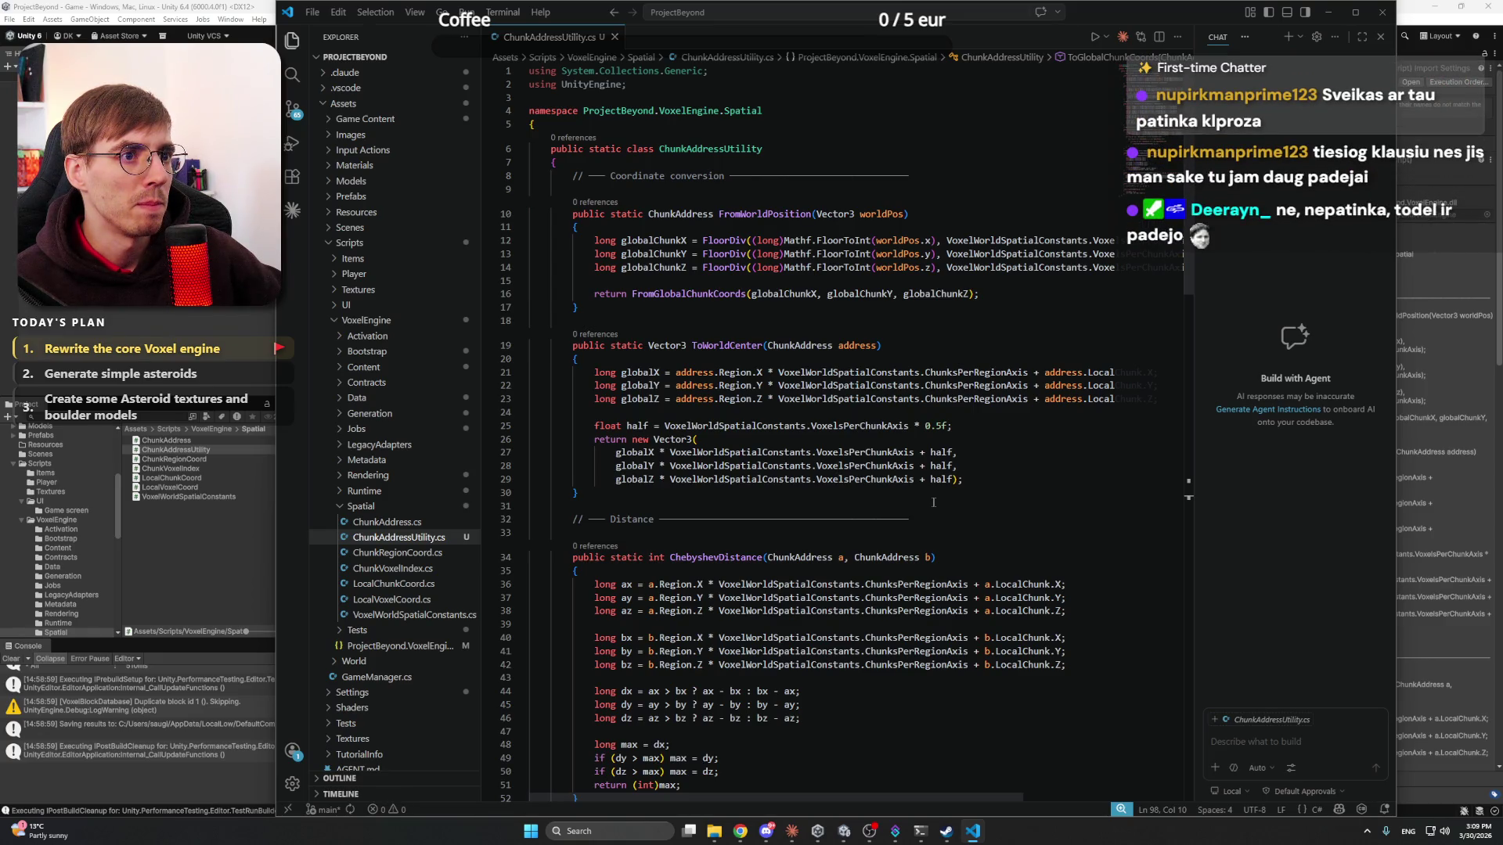
scroll(933, 502, "down", 20)
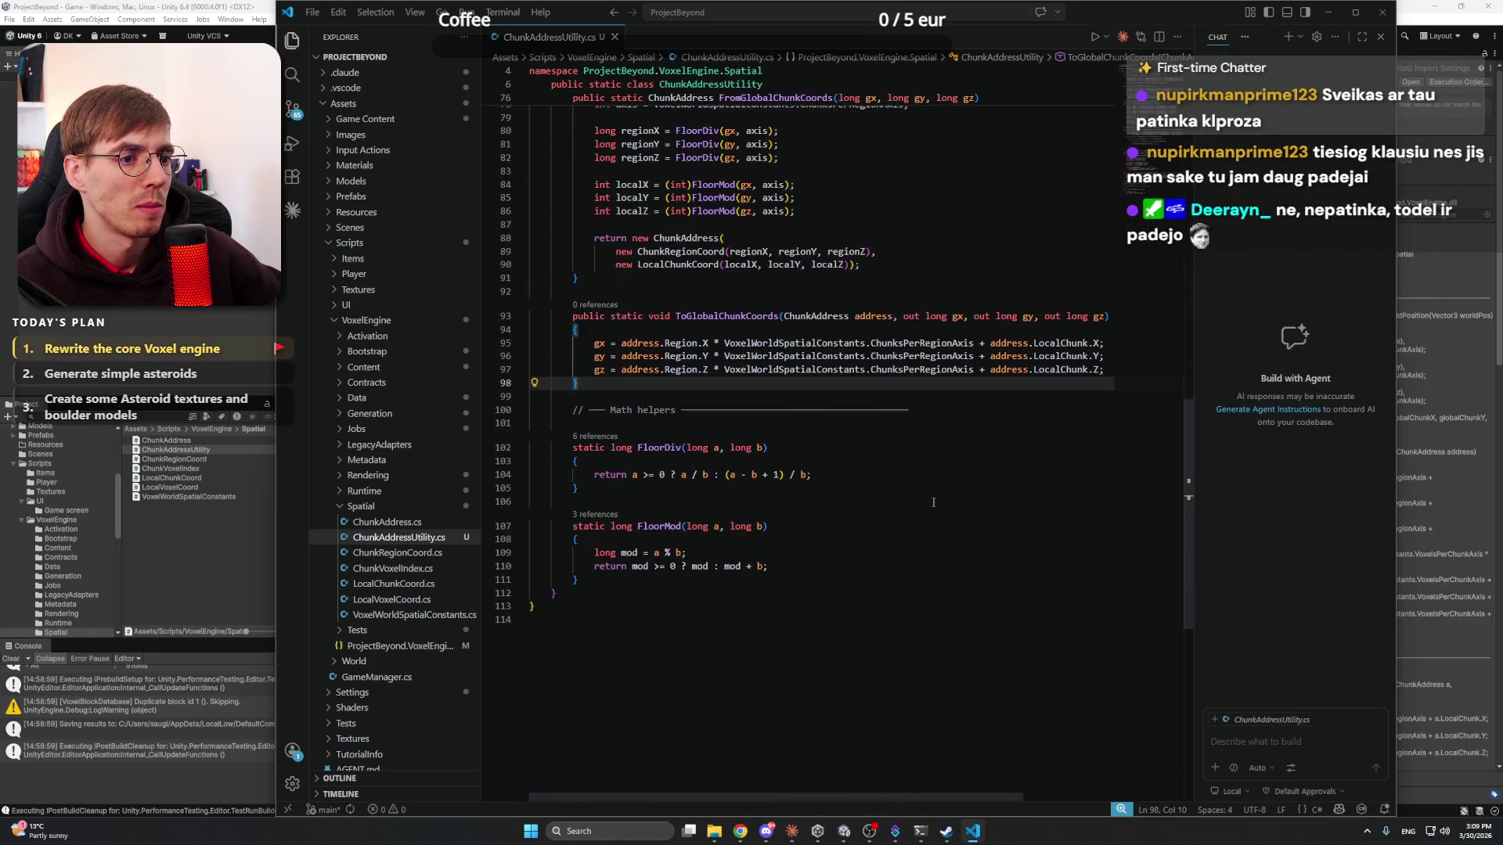
left_click(843, 420)
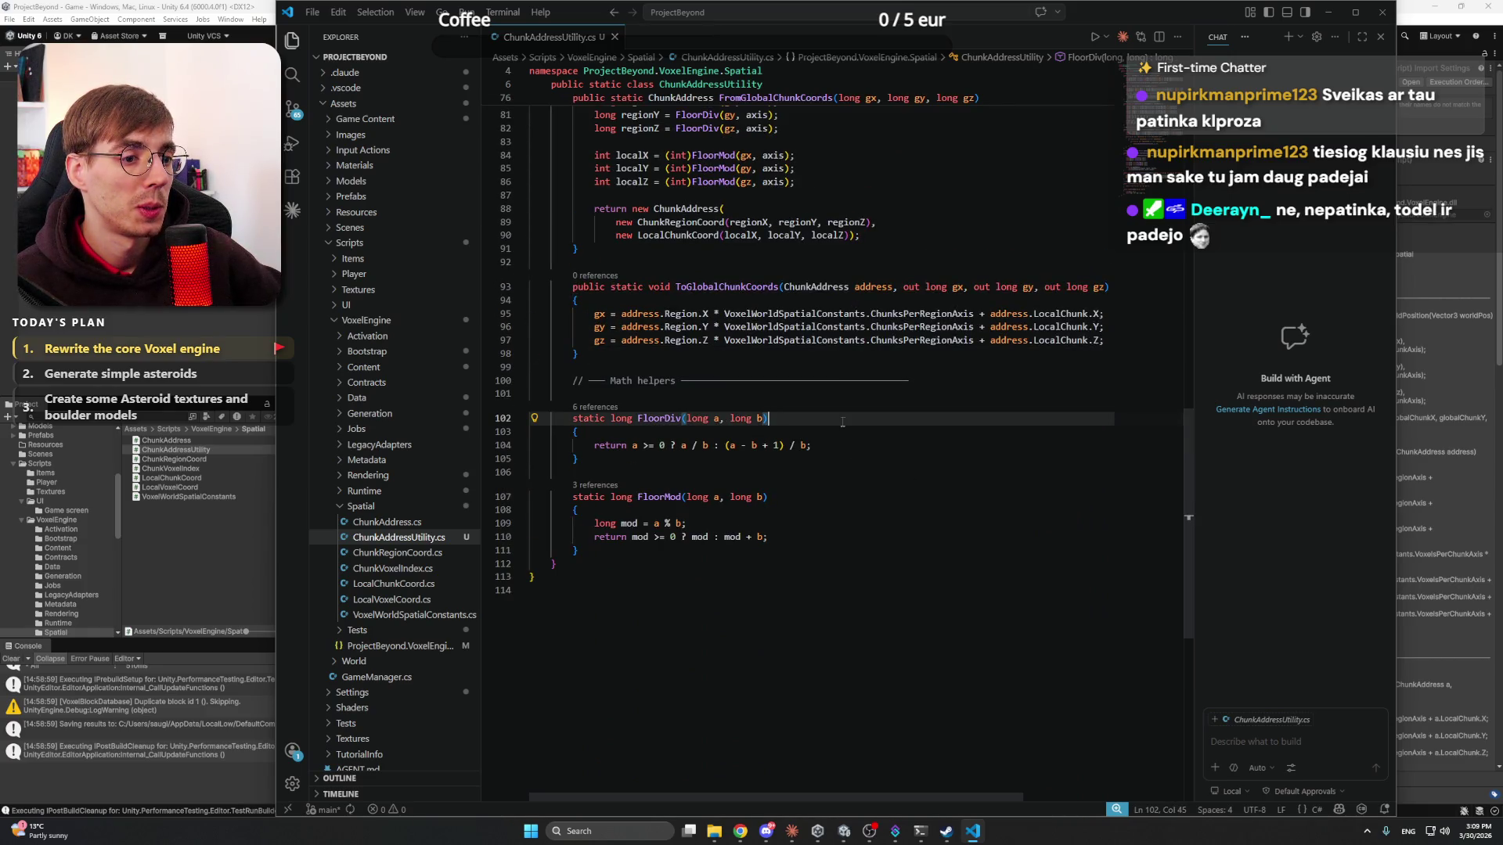
left_click(1328, 13)
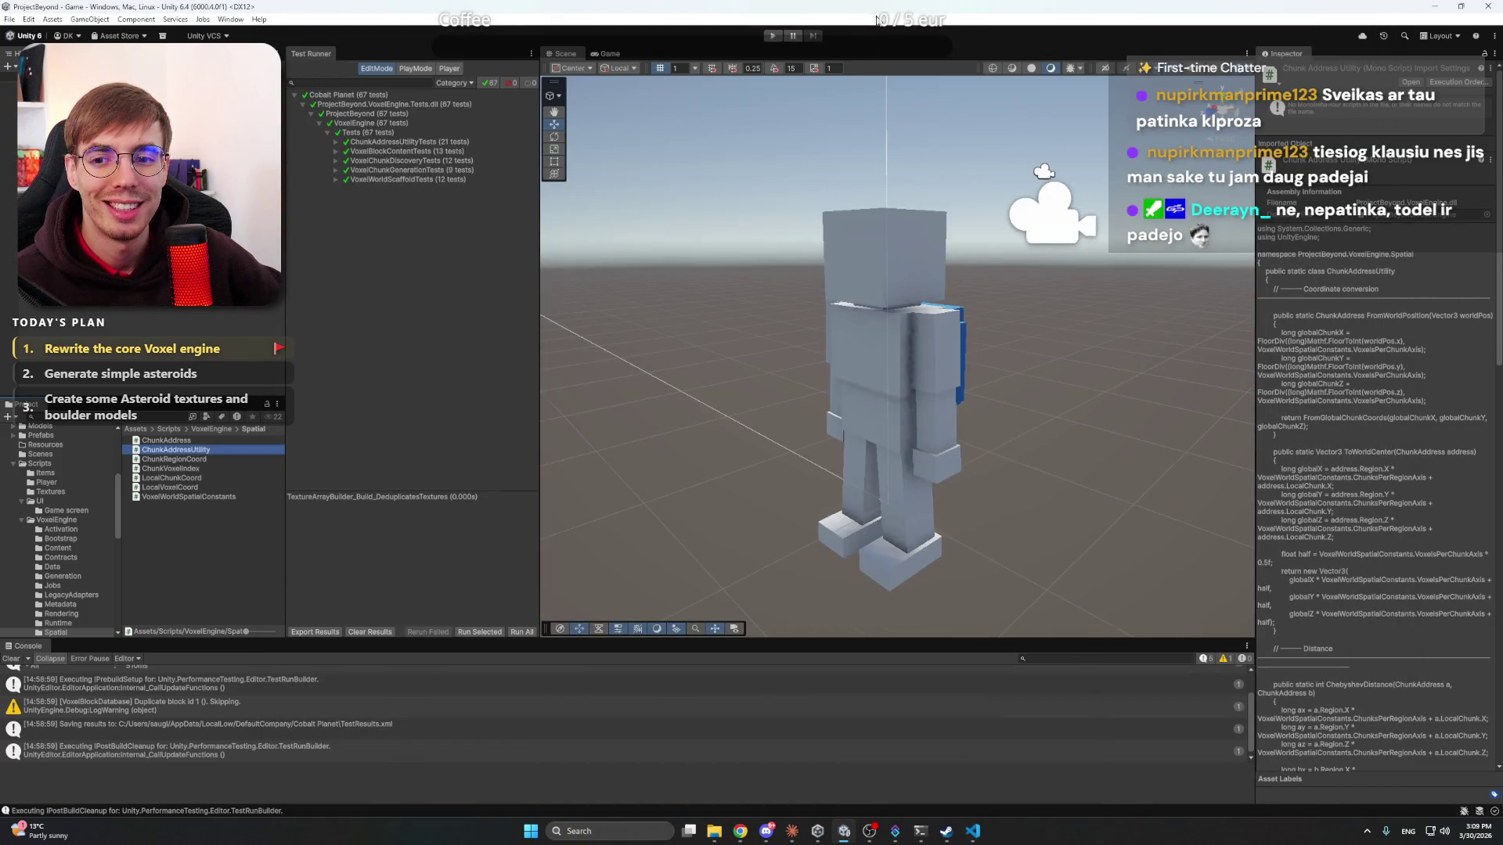
- Enlarge the Test Runner's list of 67 passing tests, then bring Claude forward
left_click(768, 833)
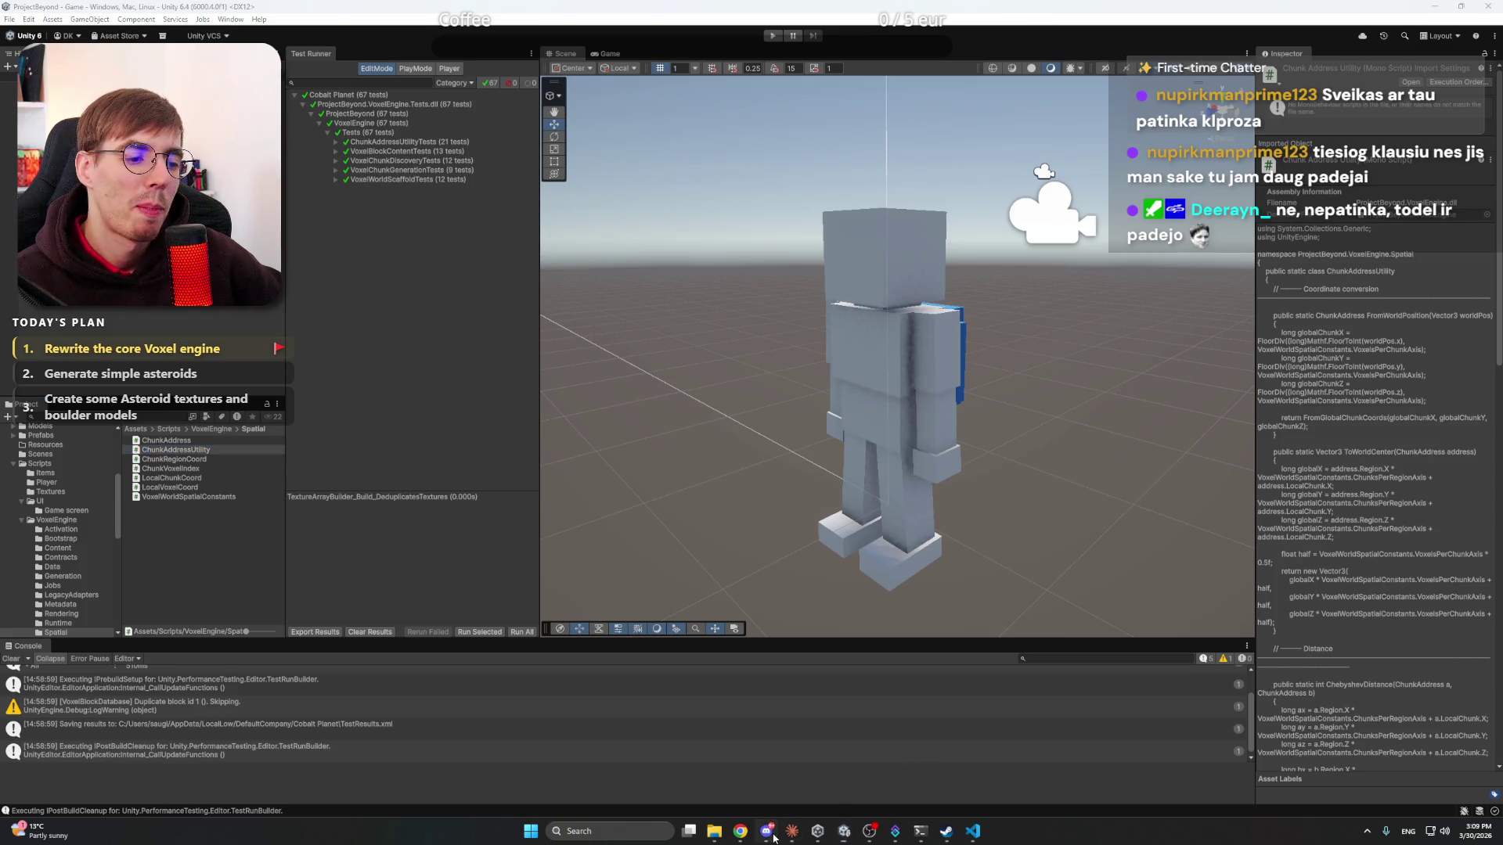
left_click(768, 833)
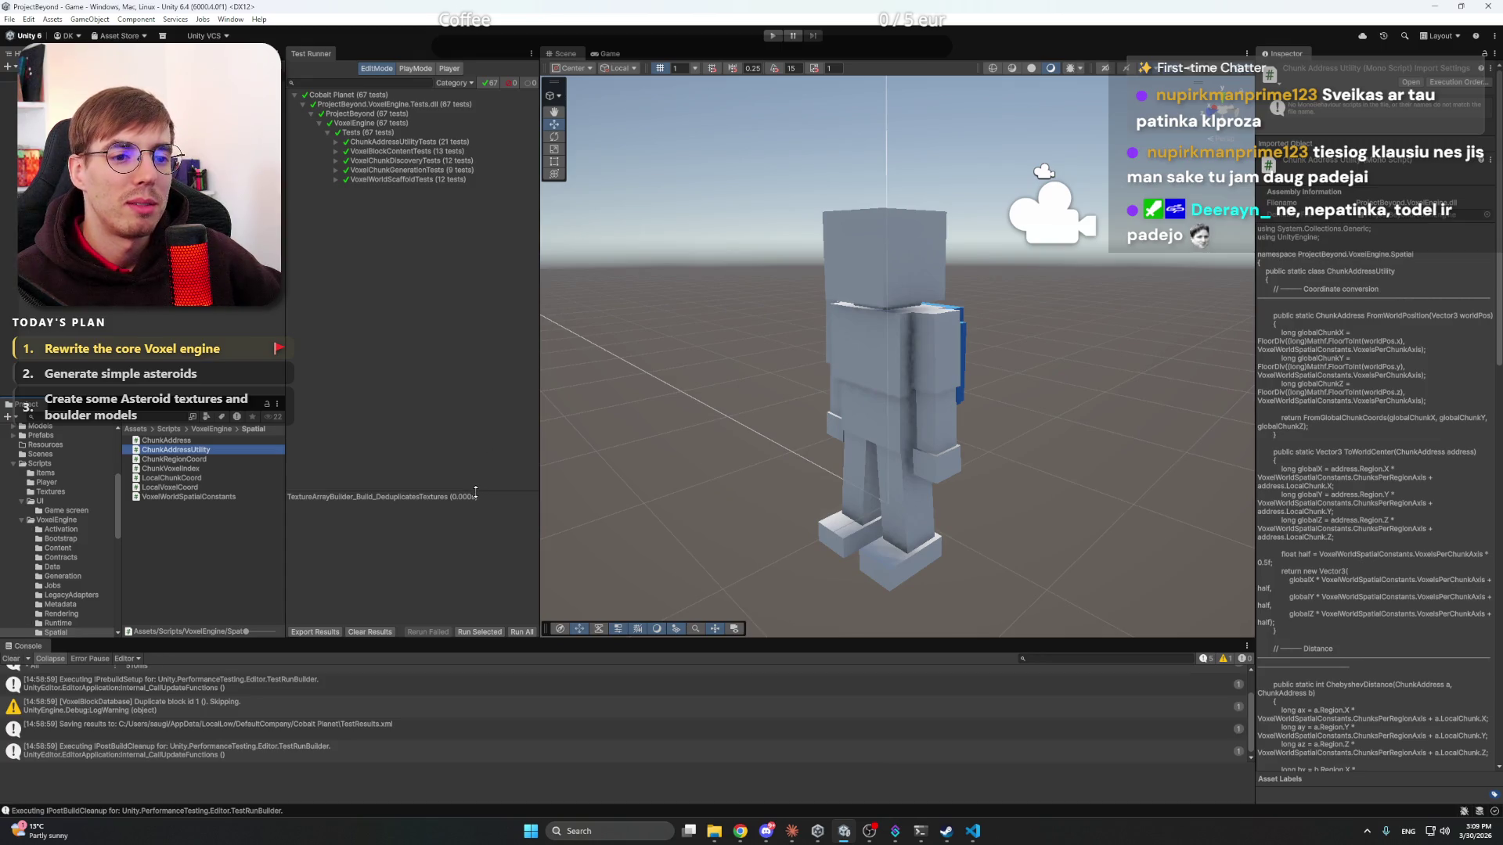
left_click_drag(476, 492, 476, 531)
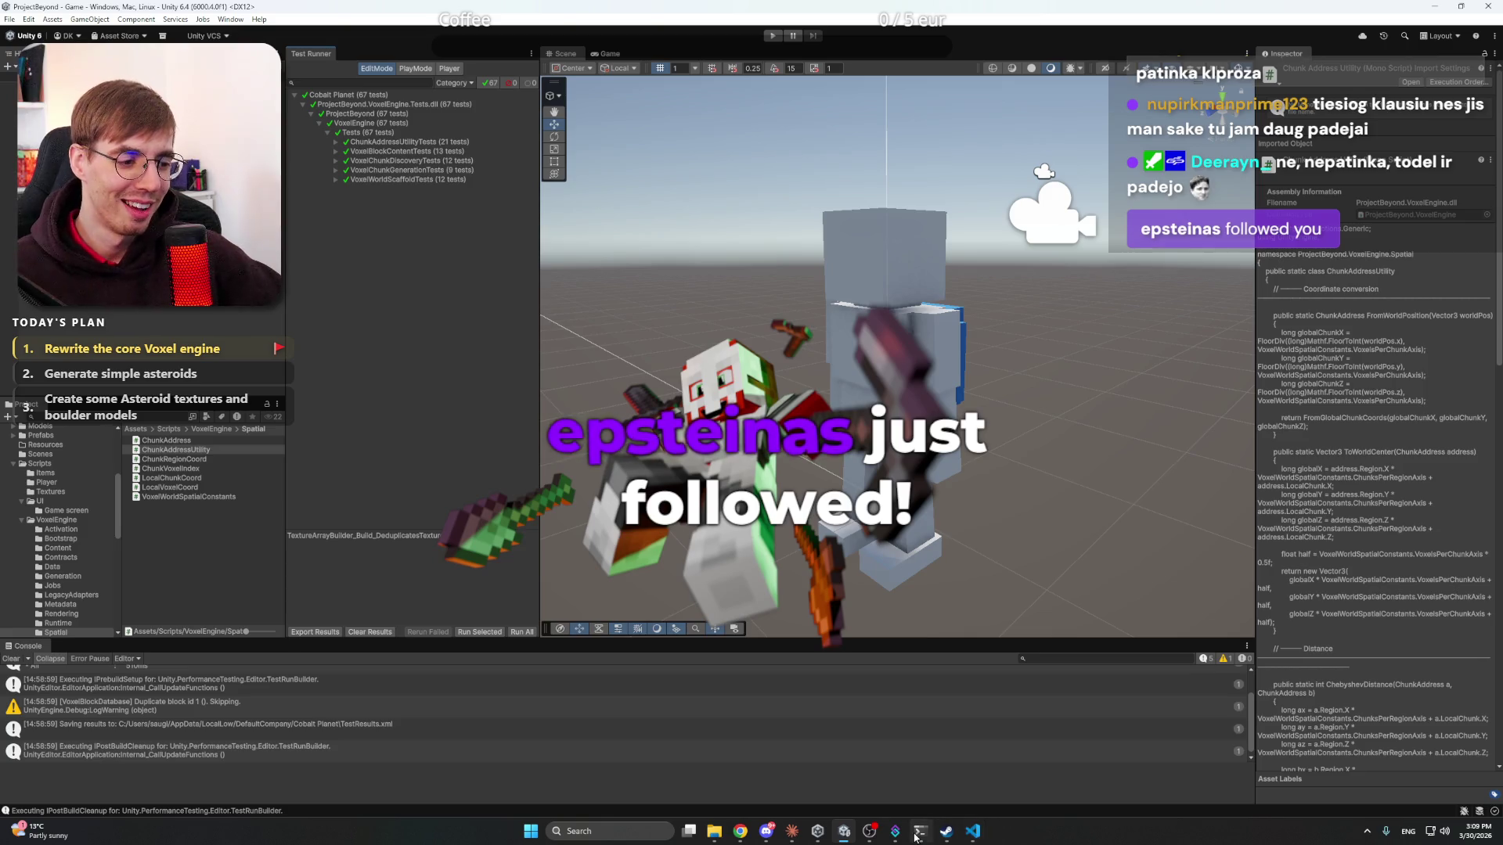
left_click(794, 833)
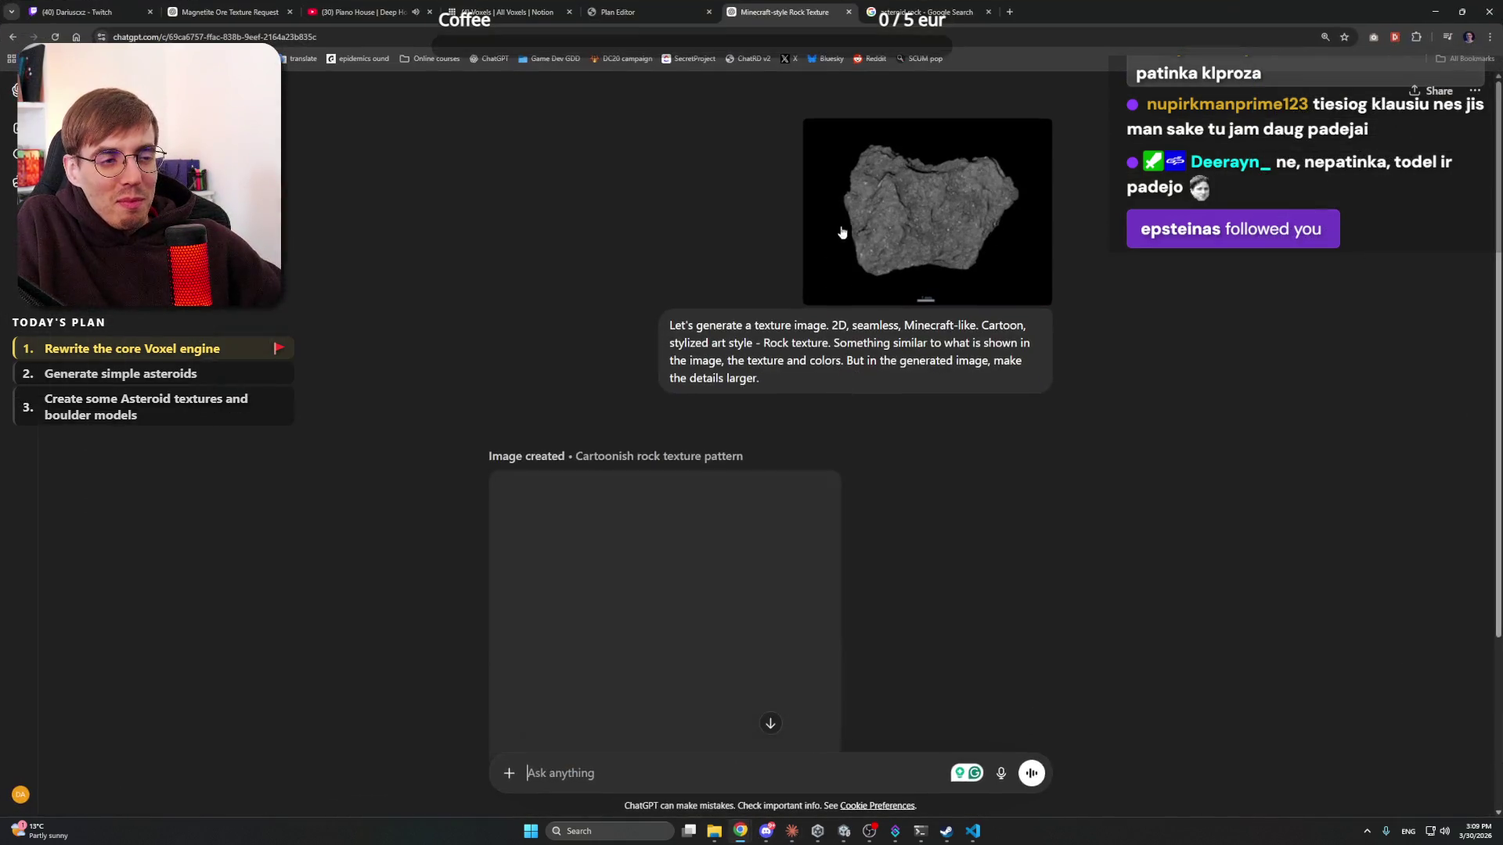
- Save ChatGPT's generated cartoon rock texture as a PNG in Project Beyond Working files
left_click(740, 831)
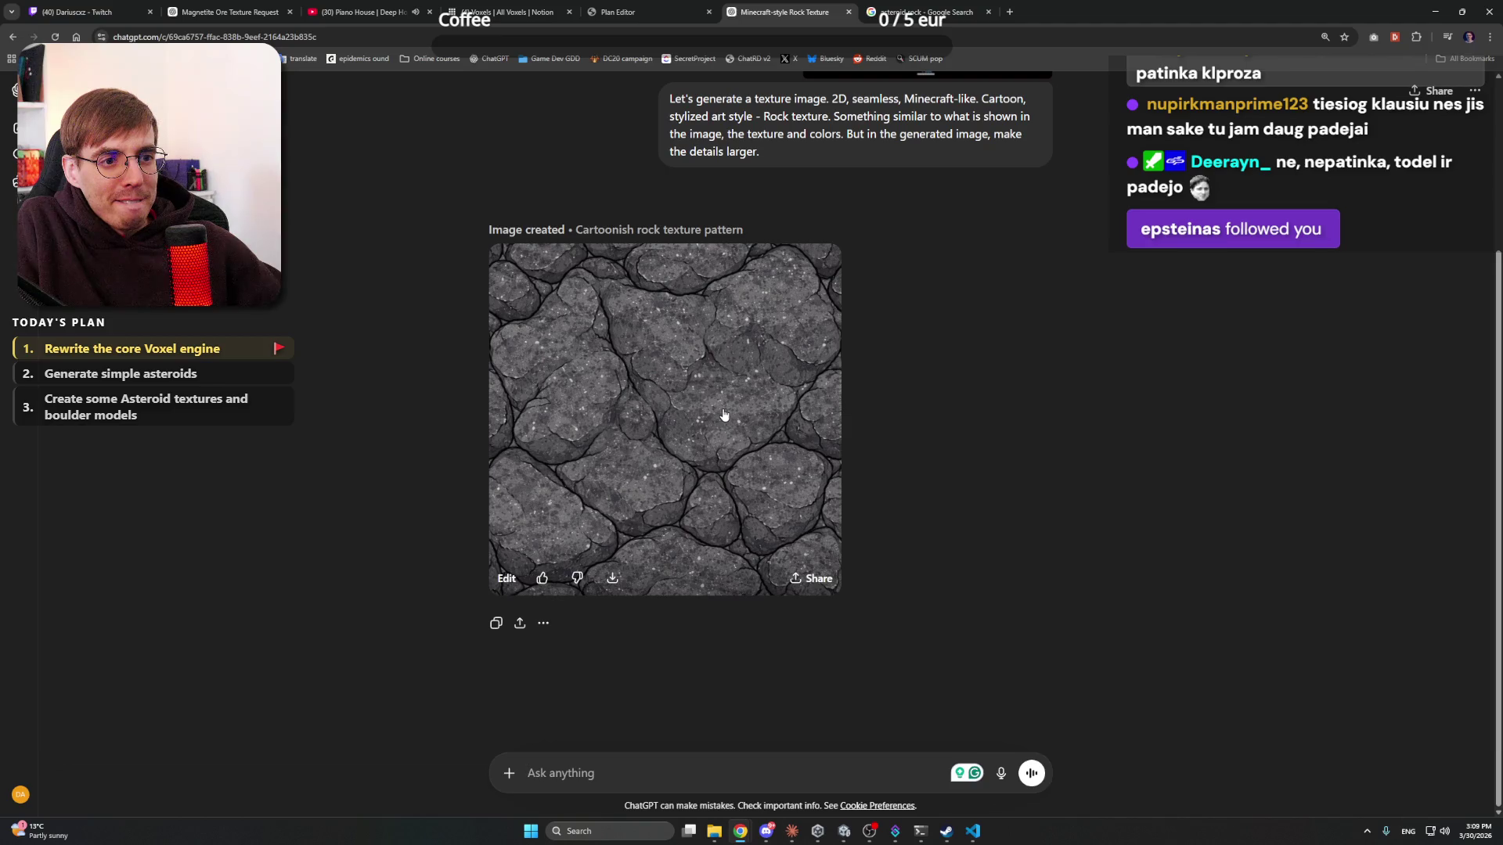
left_click(724, 415)
left_click(1423, 92)
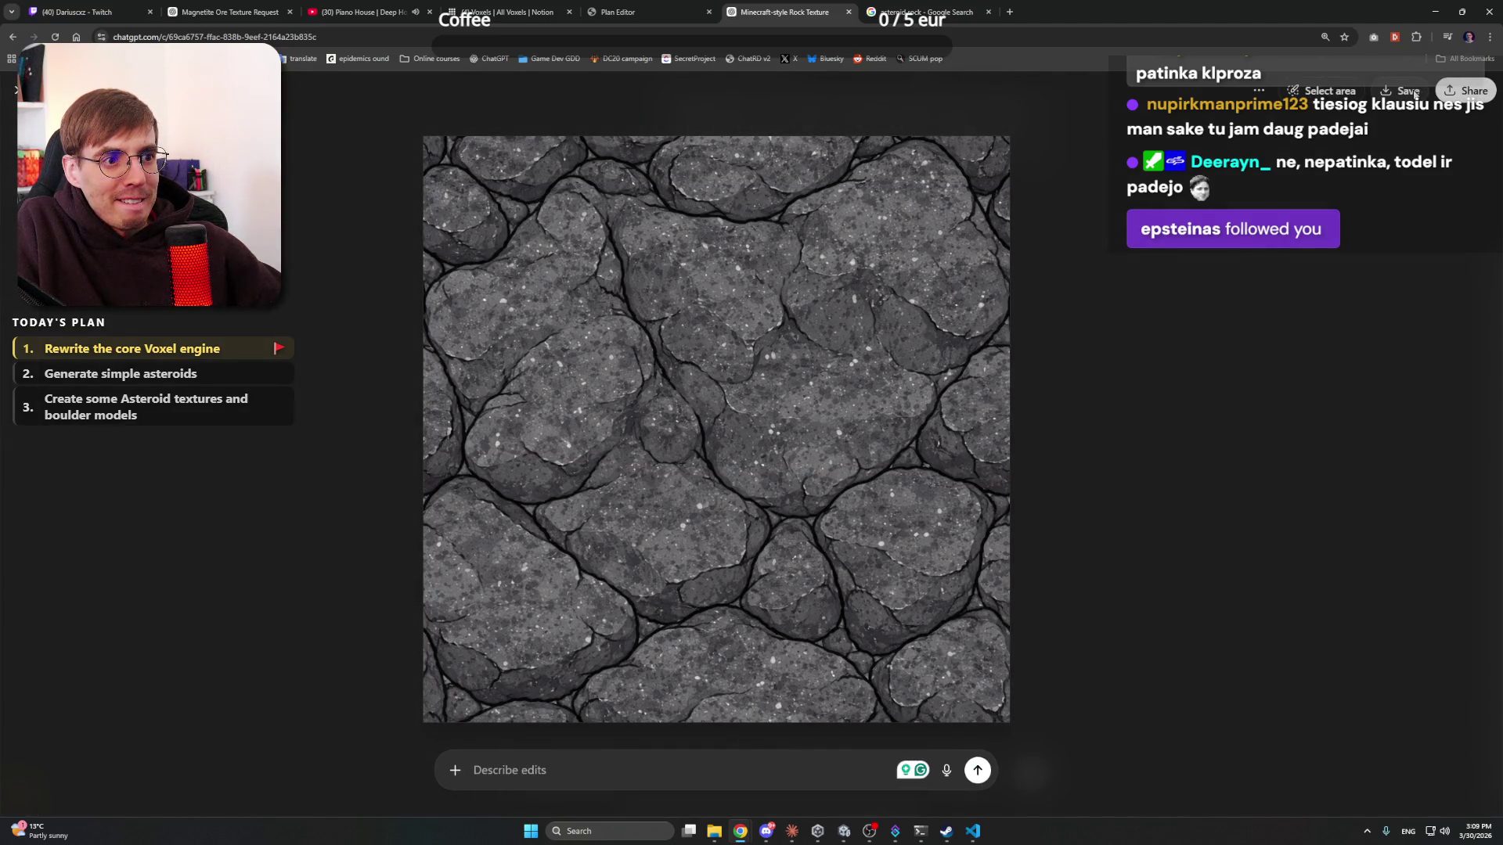
left_click_drag(1100, 92, 1101, 136)
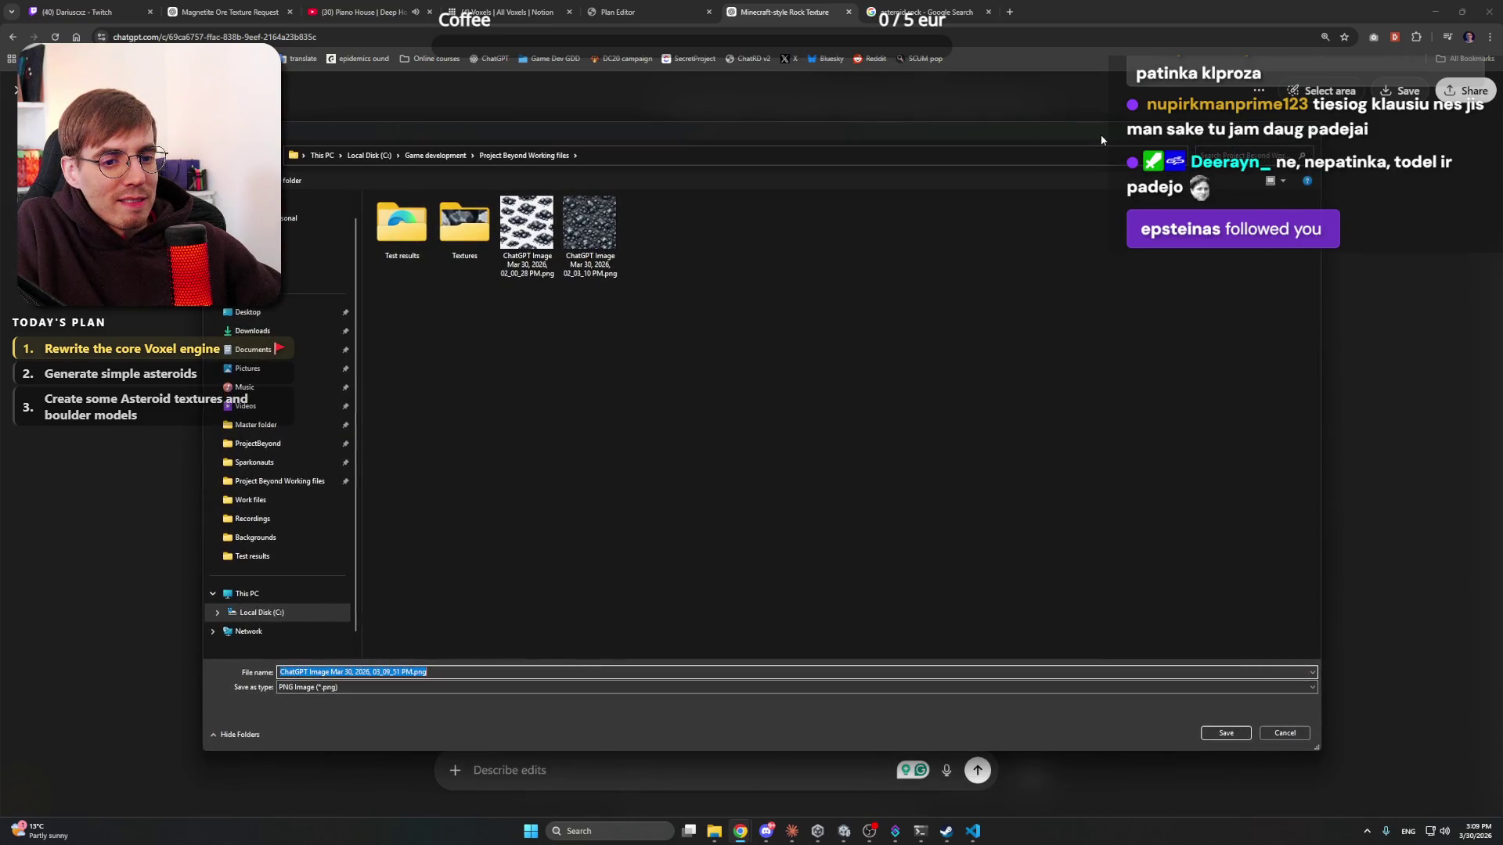
left_click(759, 245)
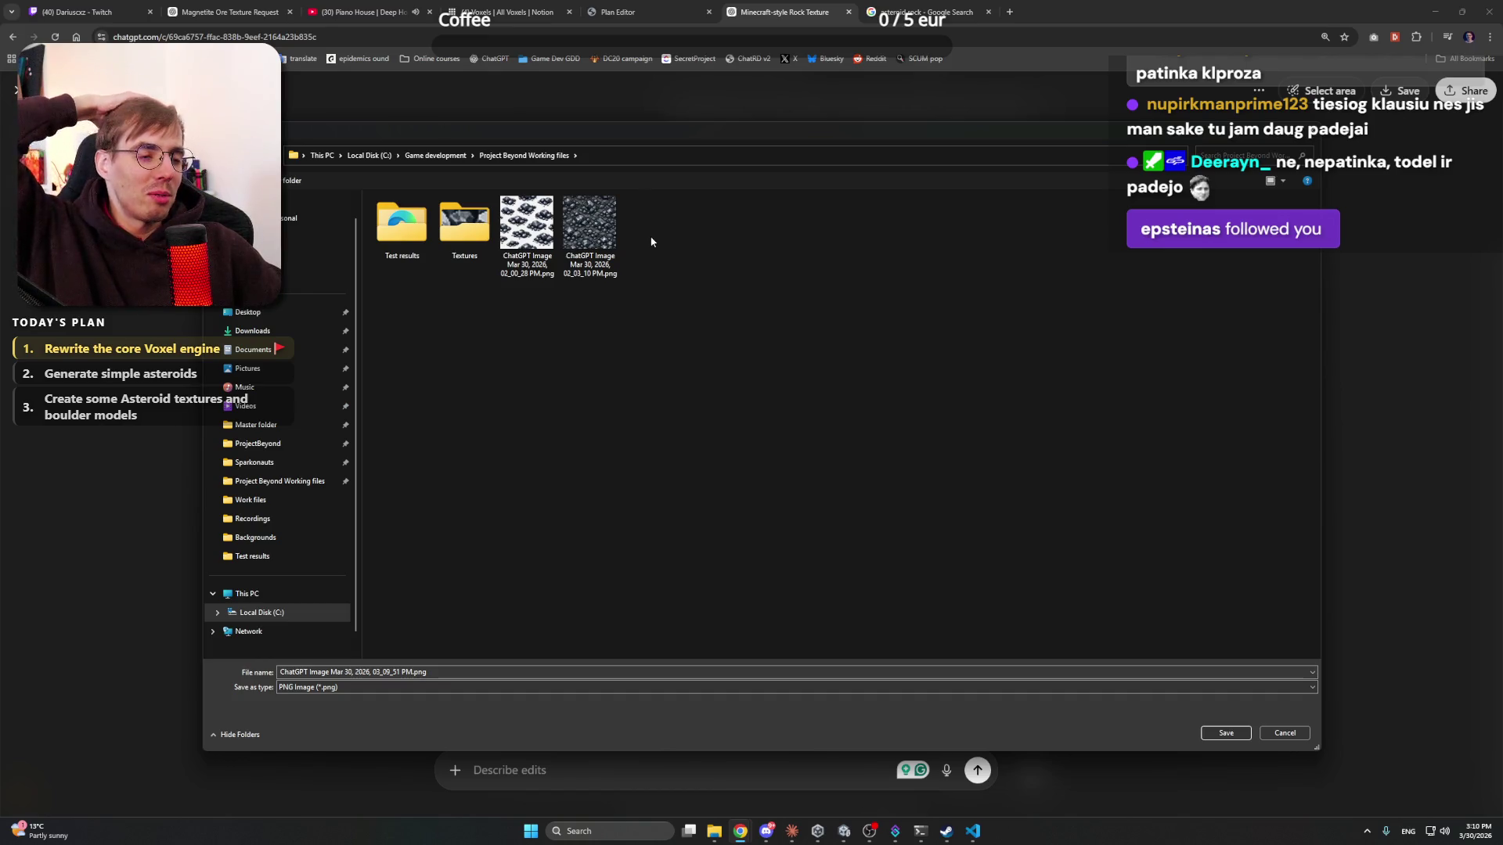
double_click(464, 226)
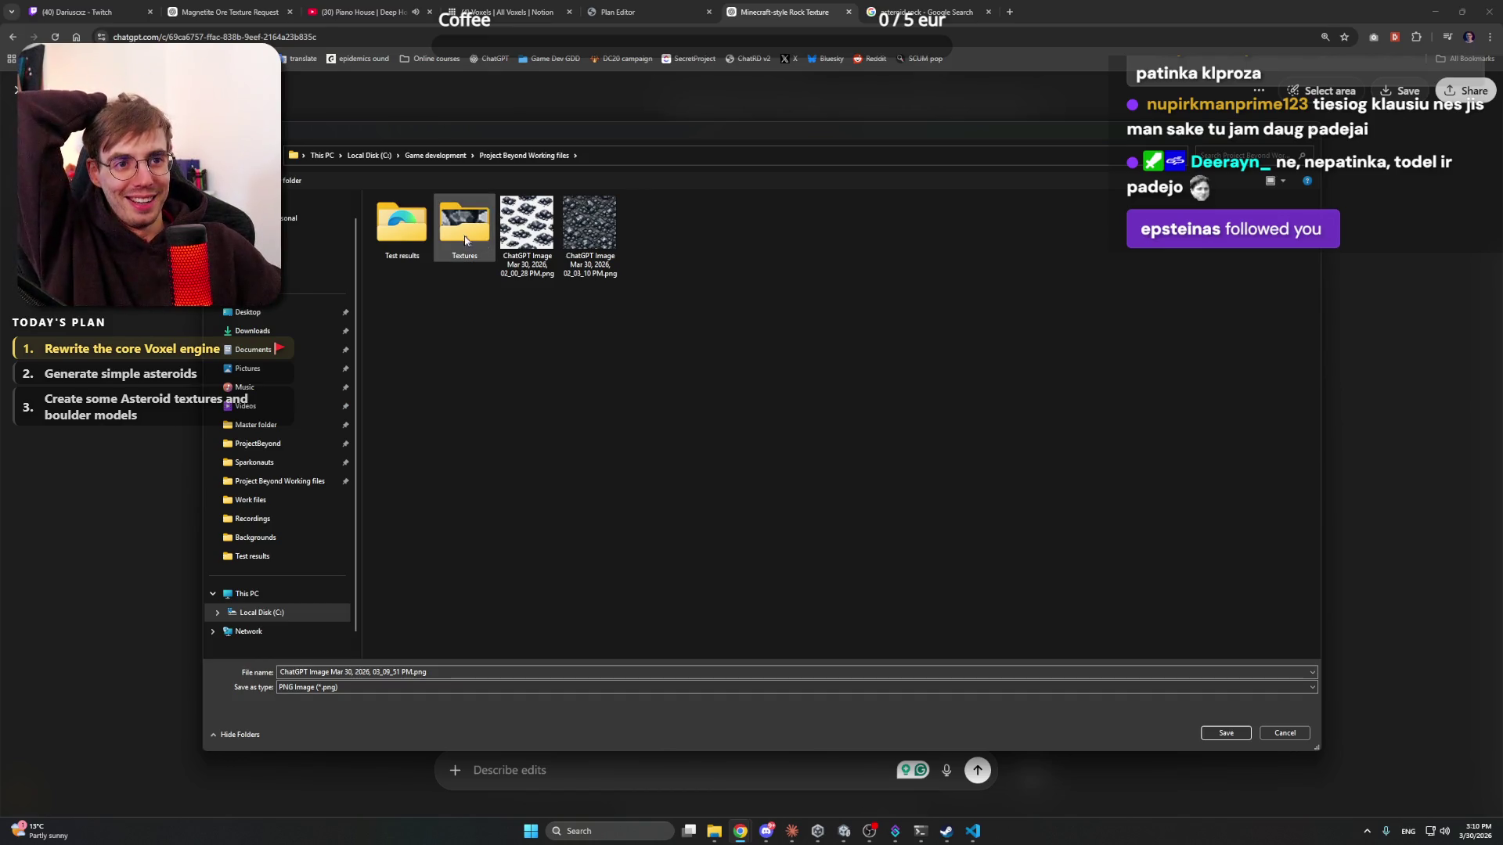
key("alt+Left")
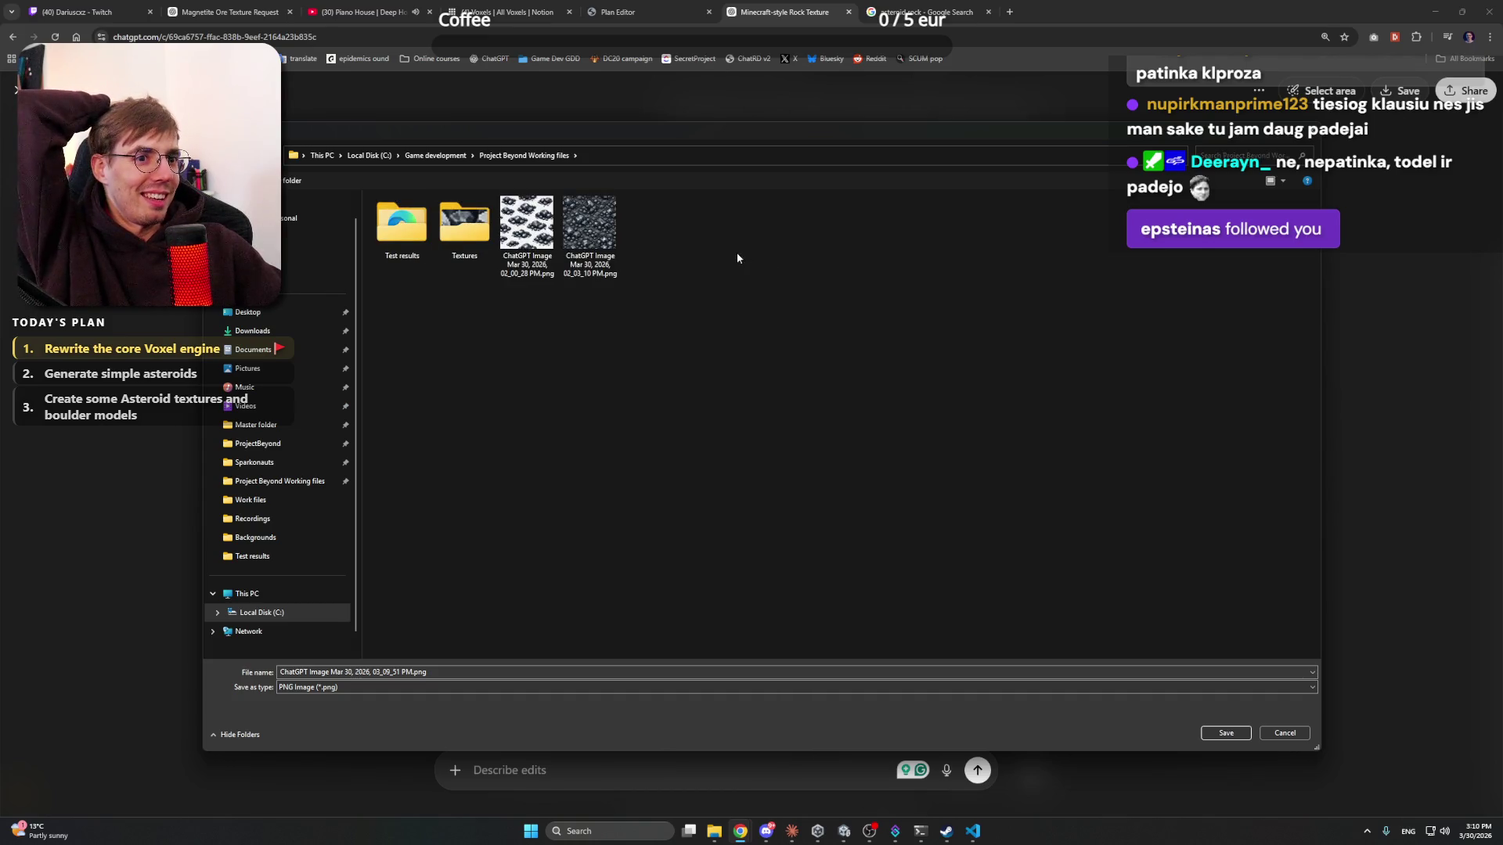
left_click(1226, 733)
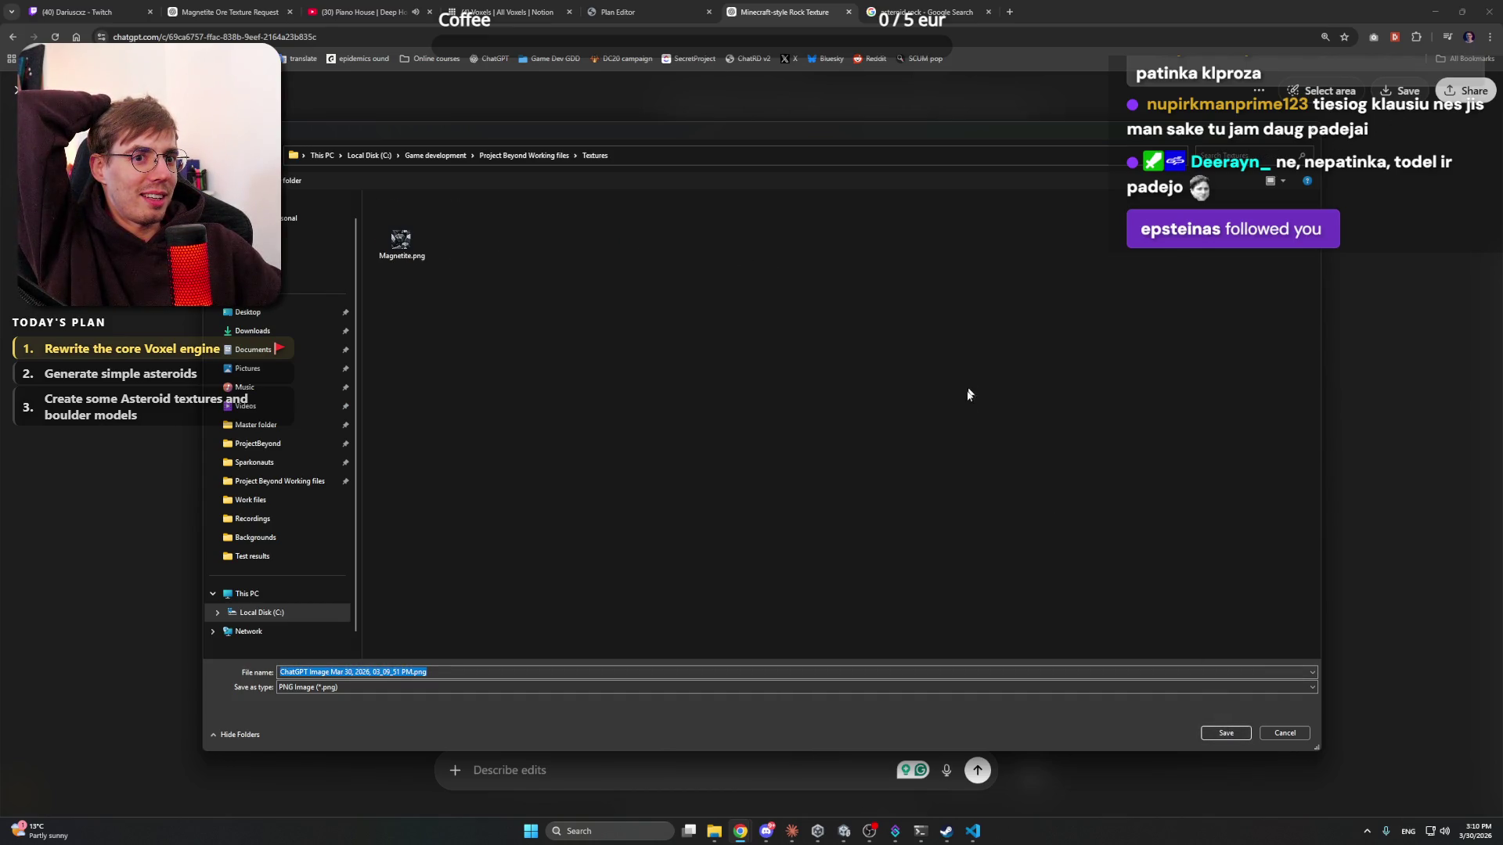
left_click(513, 155)
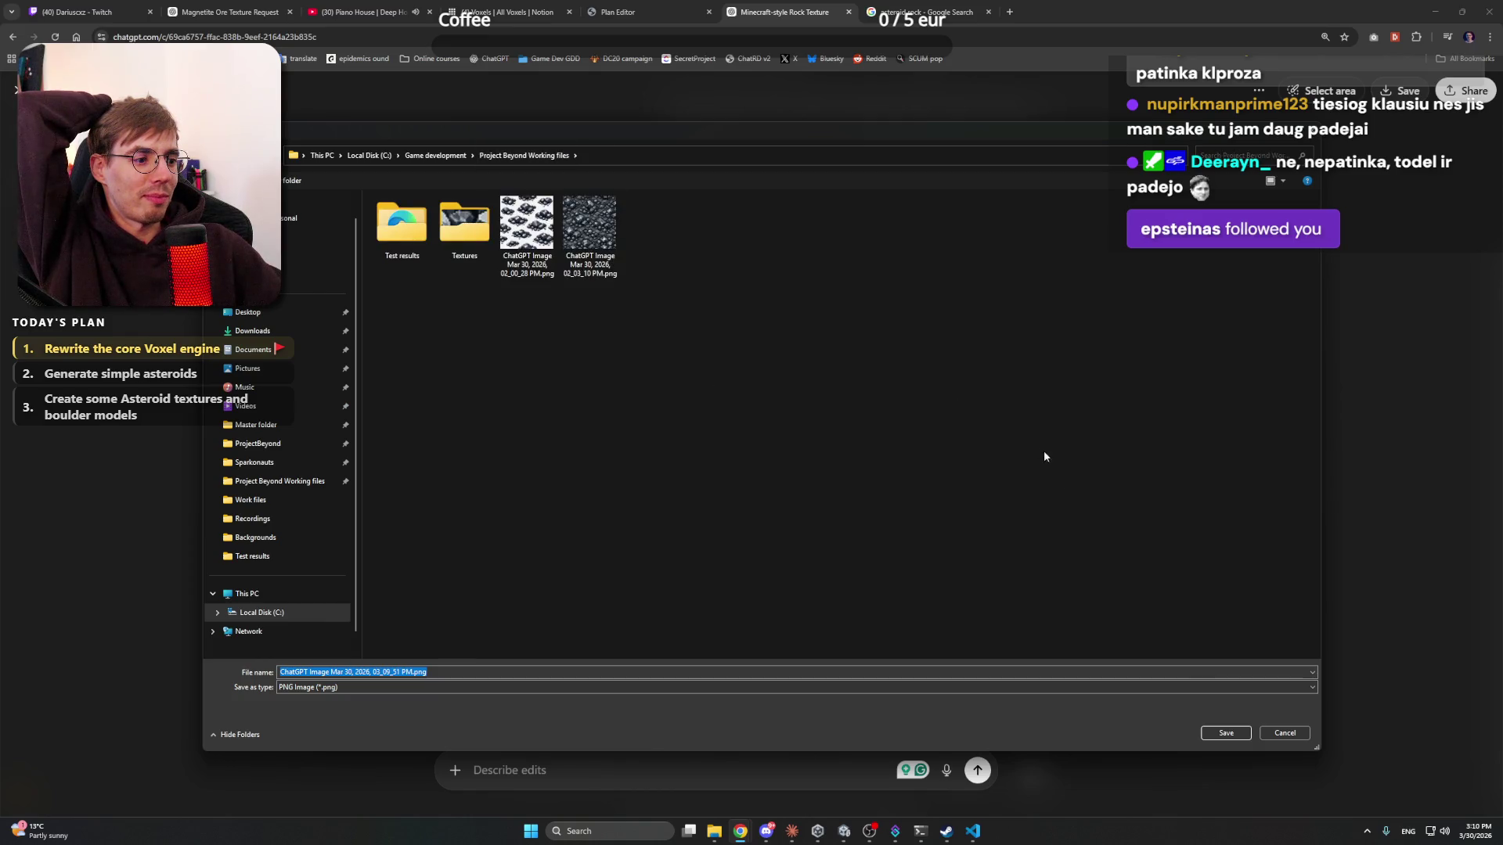
left_click(1226, 732)
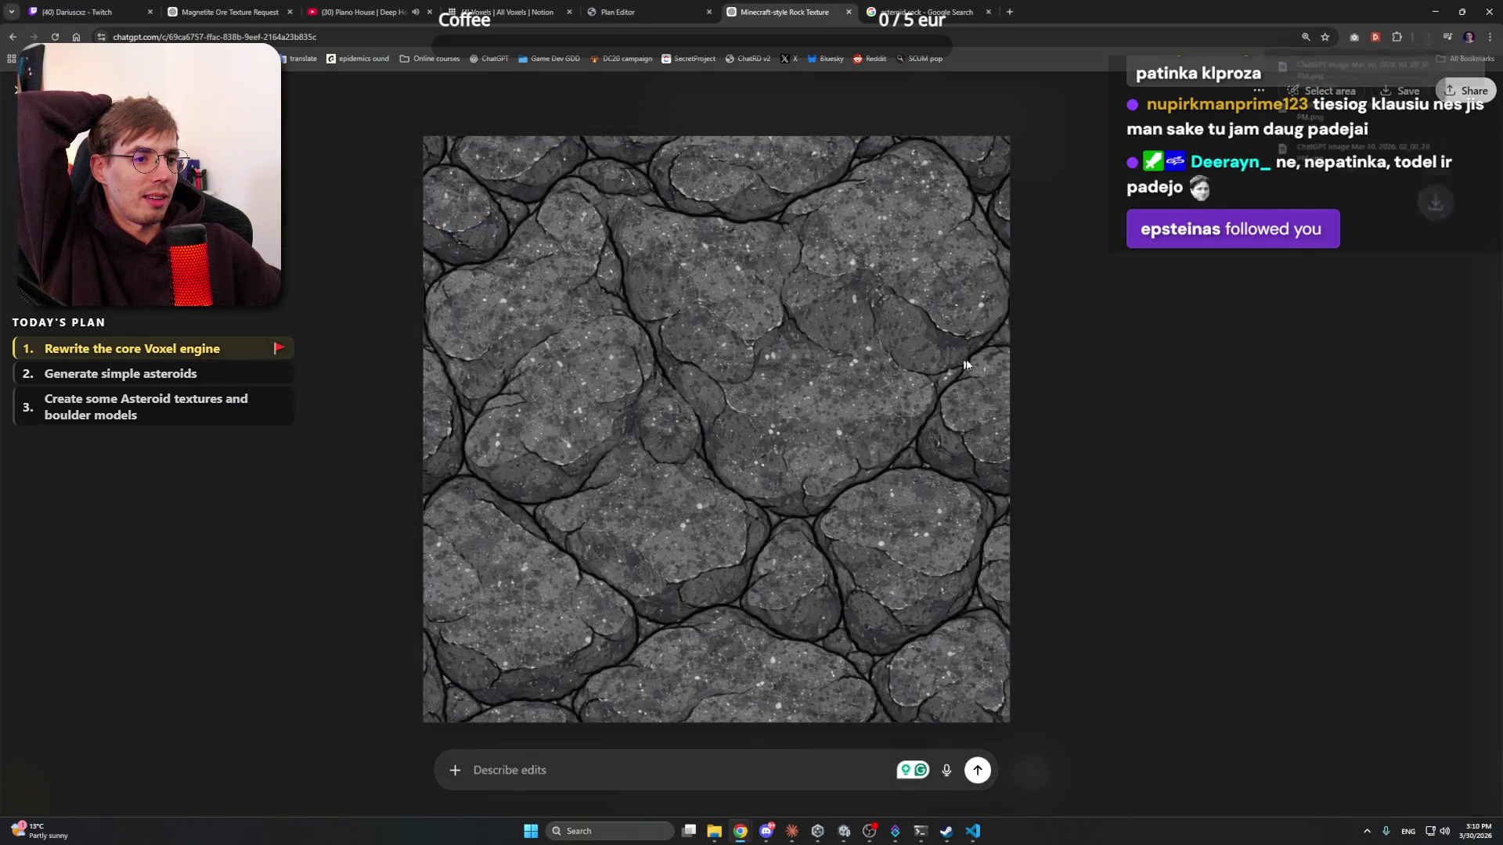
- Minimize Chrome, Claude and Unity to reveal File Explorer's Test results folder
left_click(1435, 12)
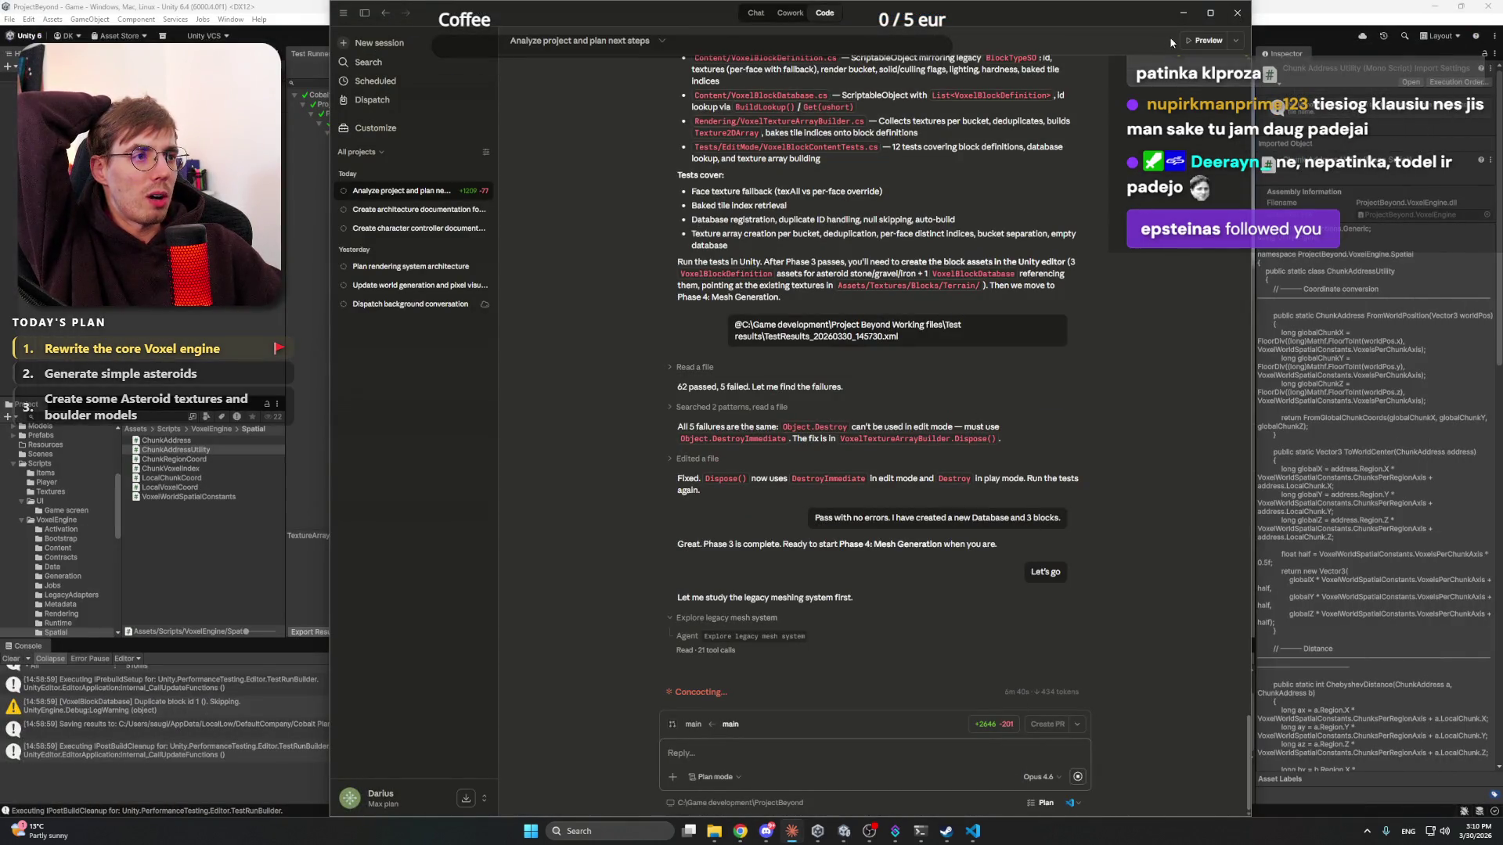
left_click(1182, 13)
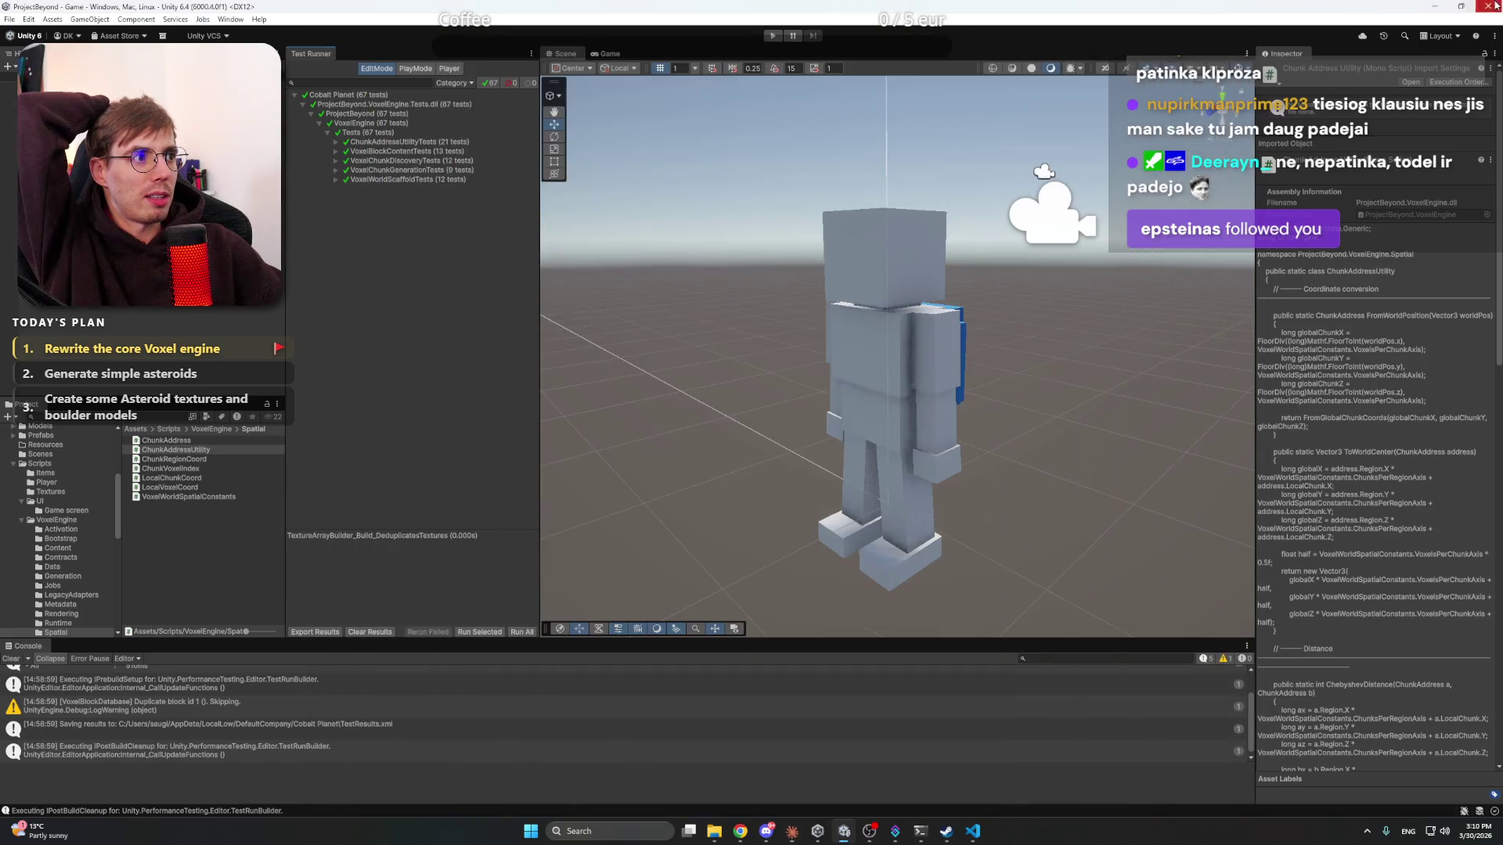
left_click(1435, 7)
left_click(912, 427)
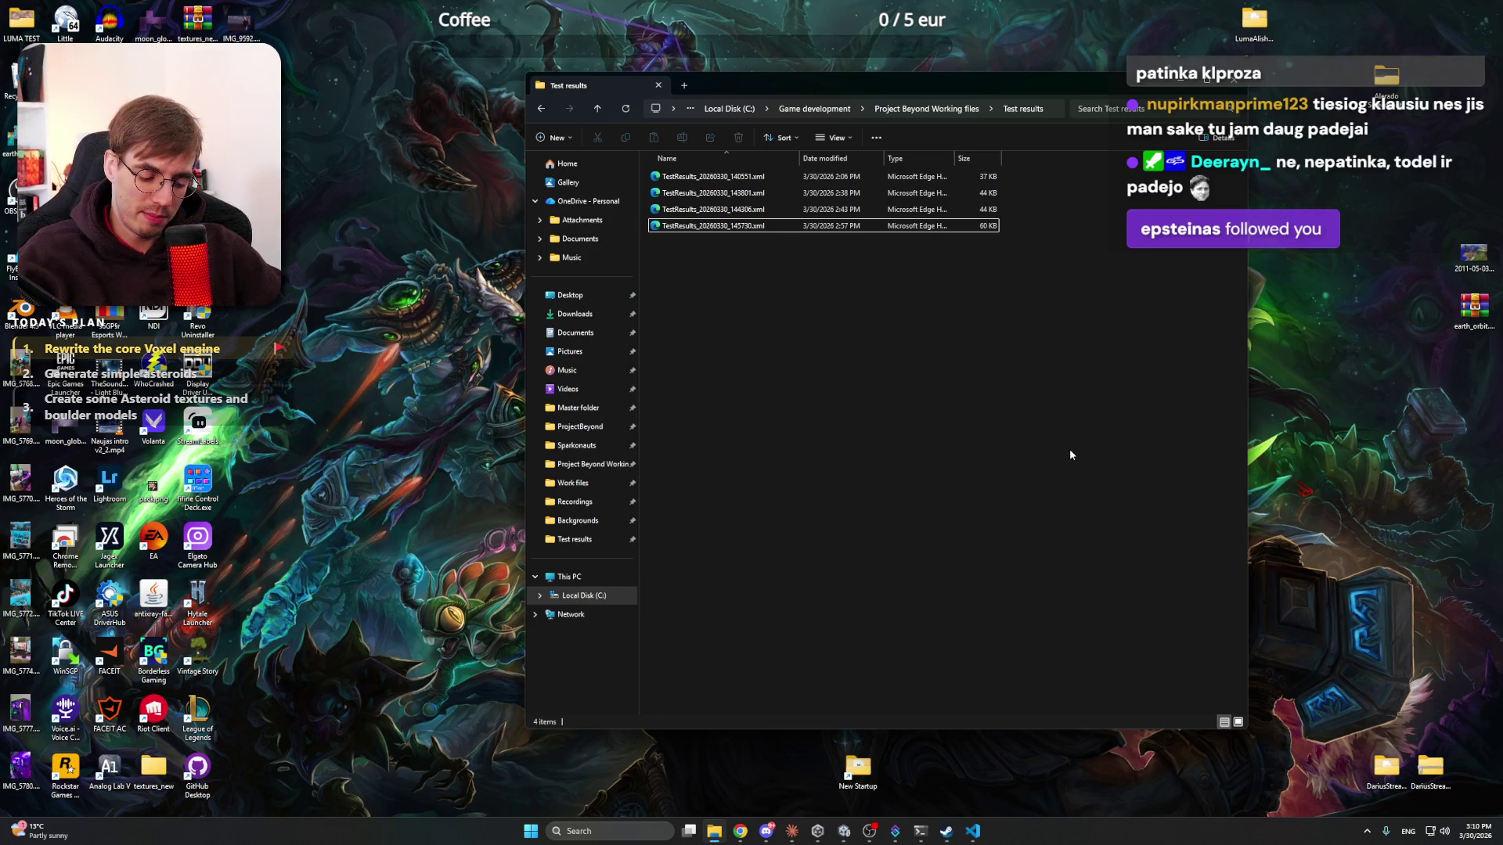
- Go up to Project Beyond Working files to see the saved texture, then open the tray overflow
left_click_drag(993, 387, 1062, 460)
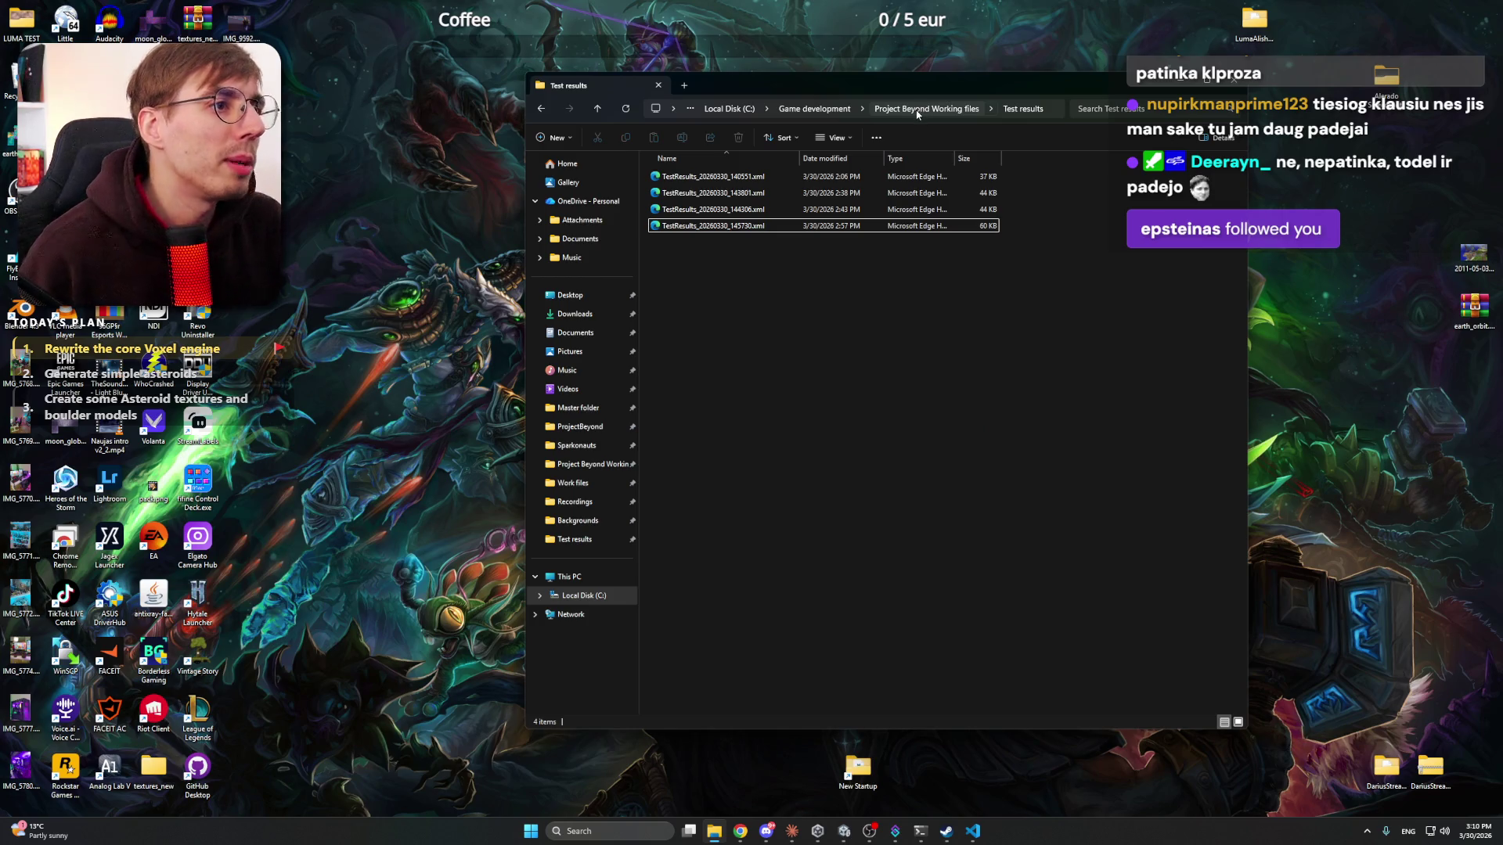
left_click(918, 110)
left_click_drag(881, 348, 978, 426)
mouse_move(967, 379)
left_mouse_down()
mouse_move(1025, 436)
mouse_move(999, 424)
left_mouse_up()
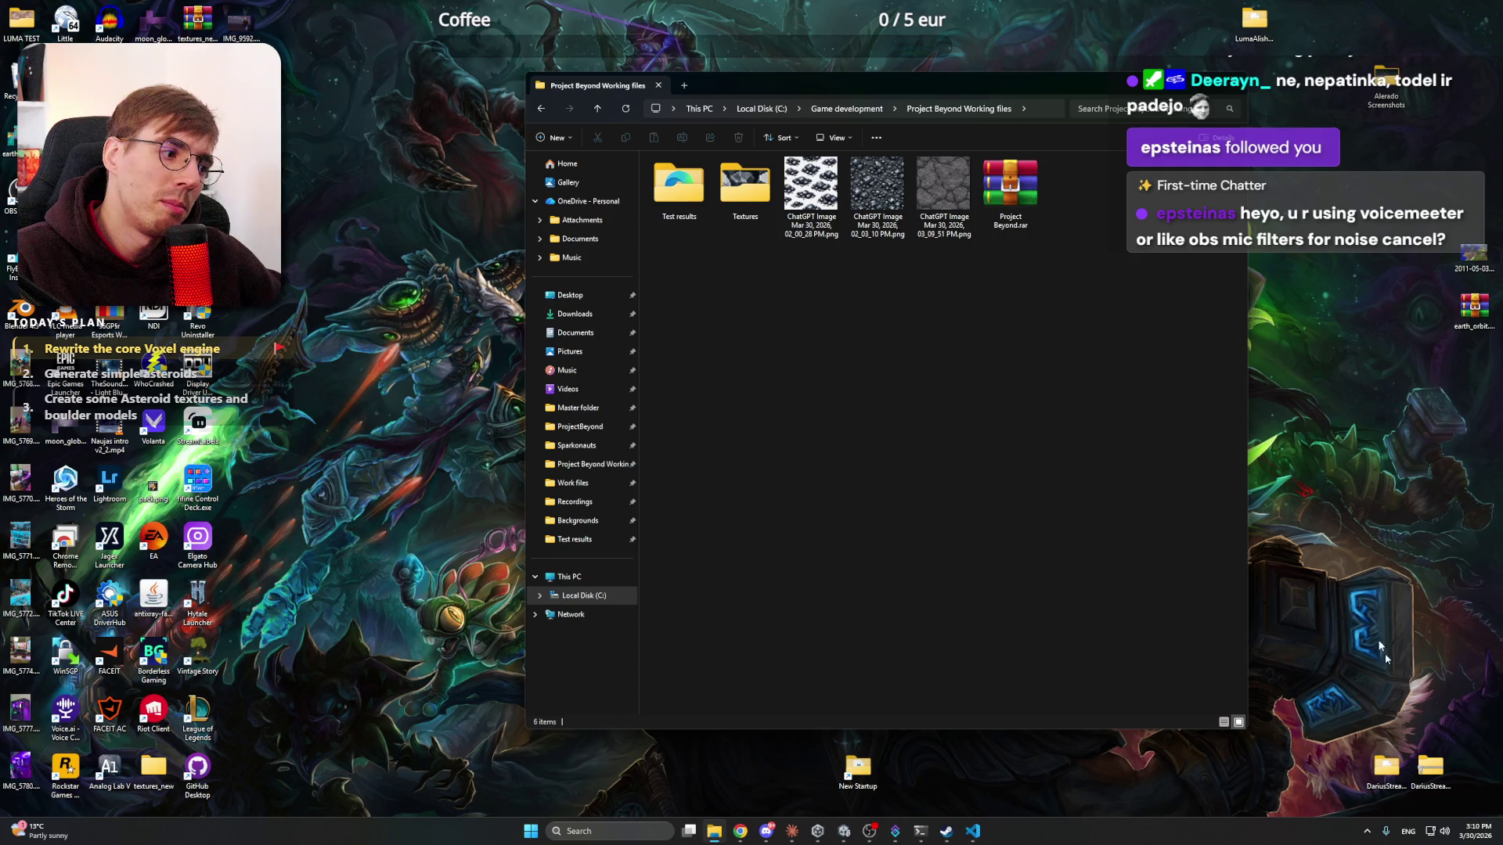
left_click(1366, 831)
- Open the Voicemeeter Banana mixer, move its window to look it over, then close it
left_click(1392, 749)
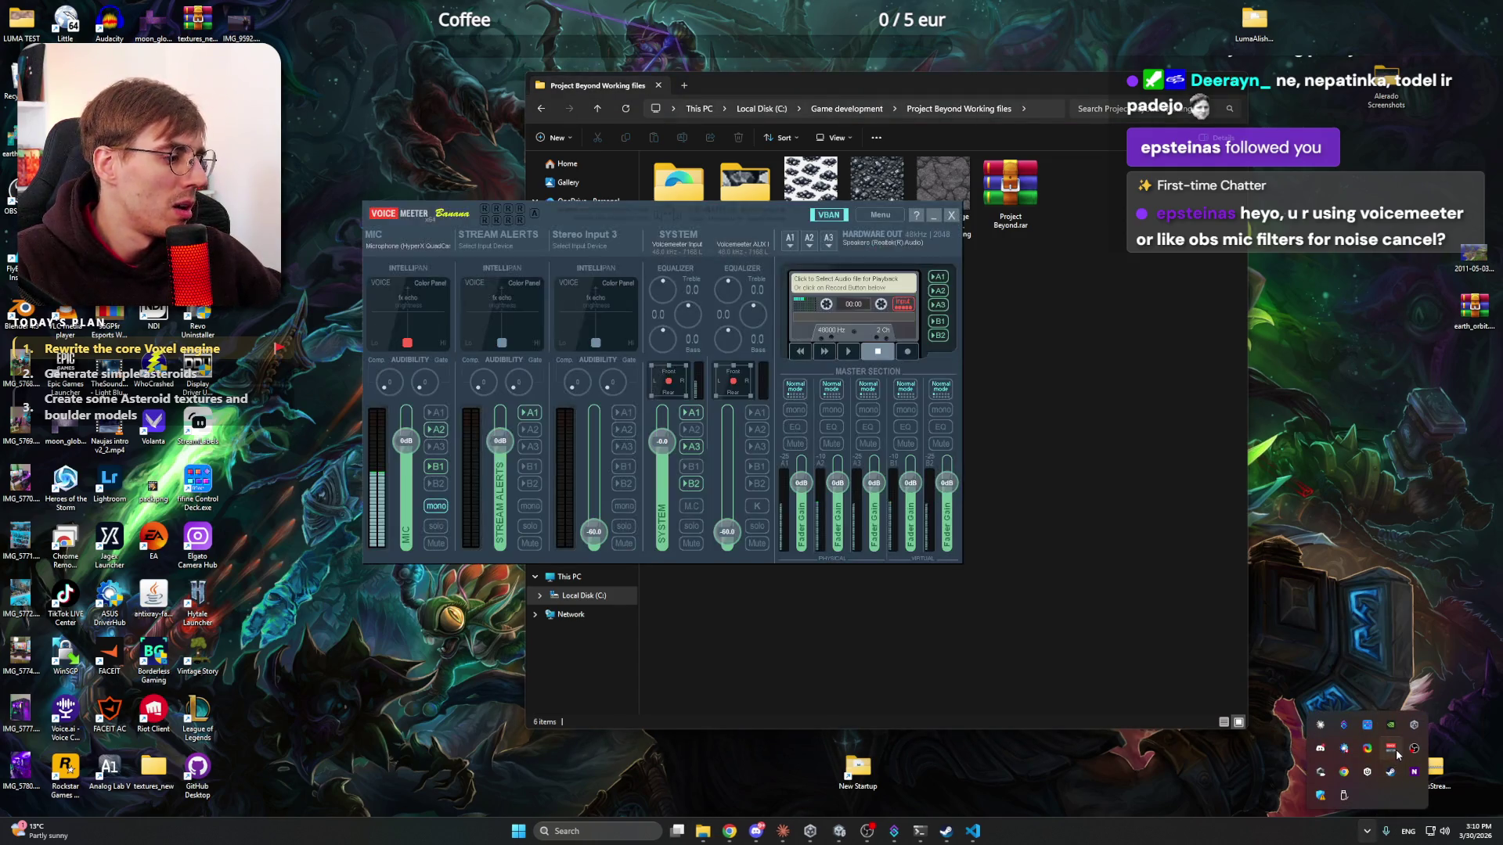
mouse_move(807, 212)
left_mouse_down()
mouse_move(941, 274)
mouse_move(970, 271)
left_mouse_up()
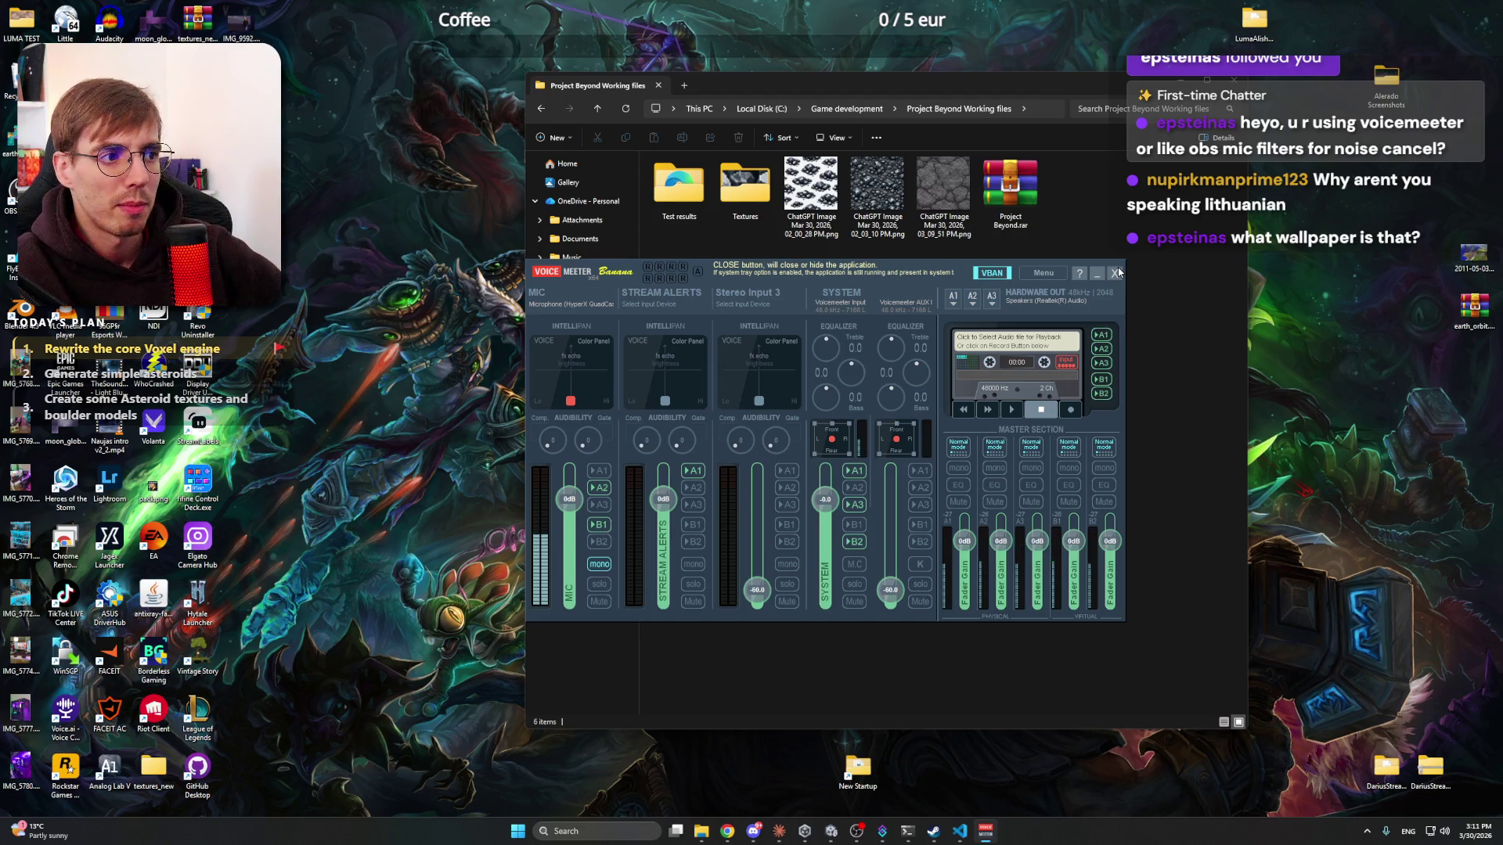
left_click(1115, 274)
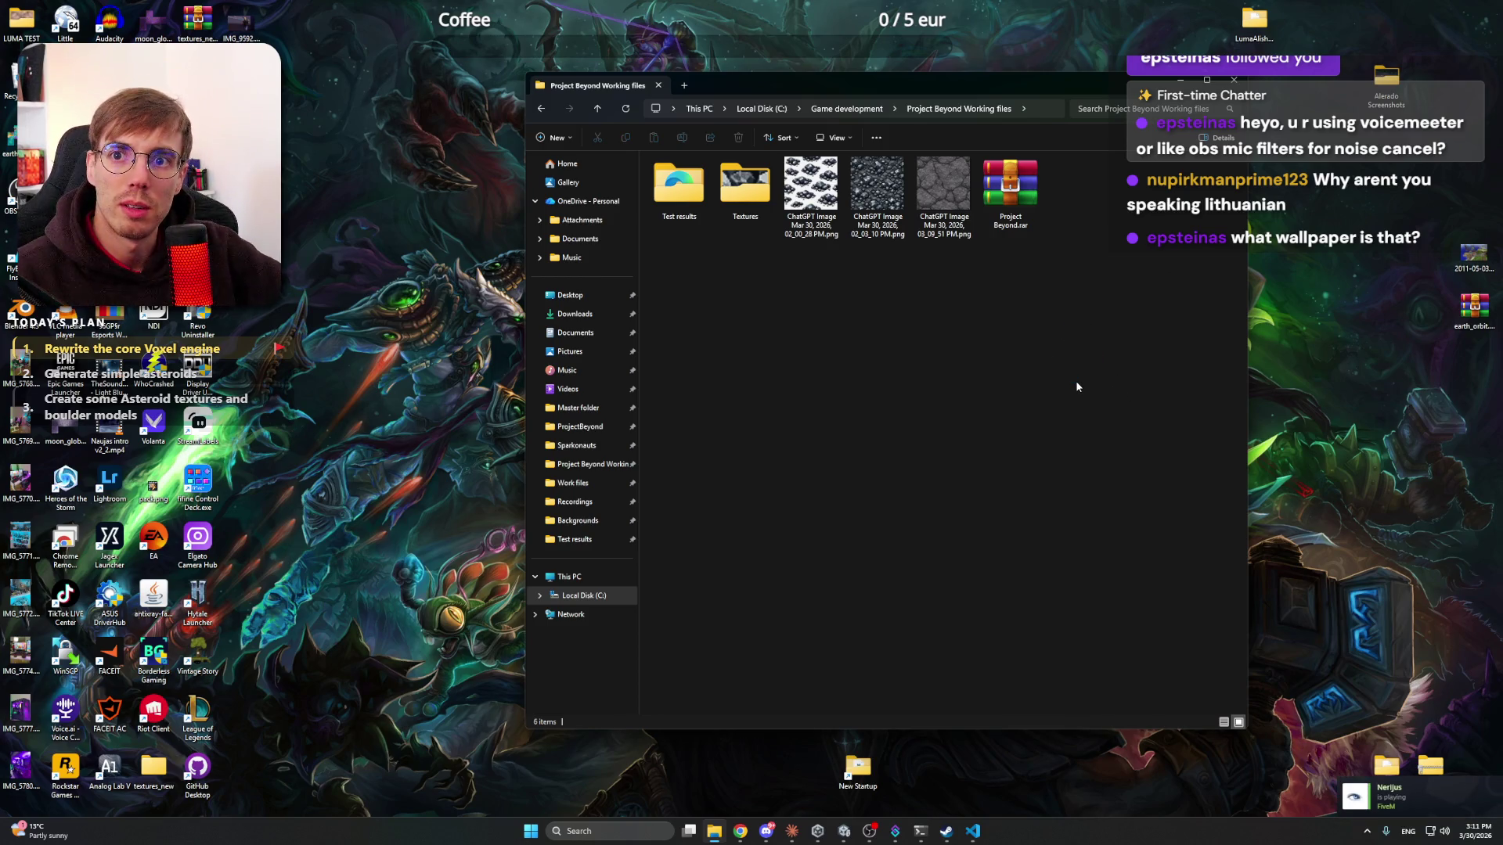
- Check that the Textures folder holds only Magnetite files, then return to the Claude session
left_click_drag(1018, 370, 1059, 409)
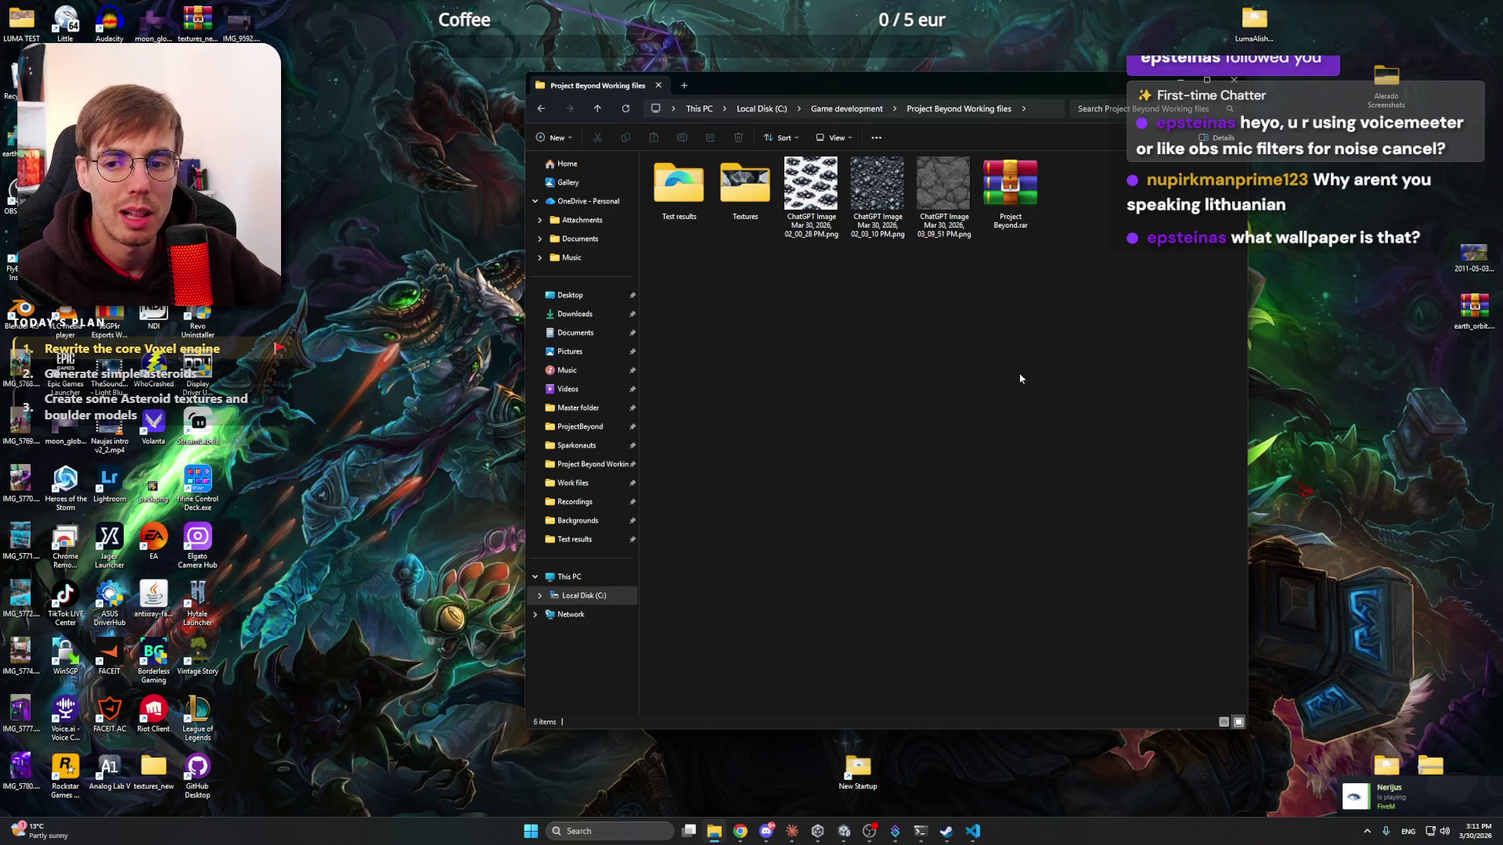
left_click_drag(1000, 331, 1082, 411)
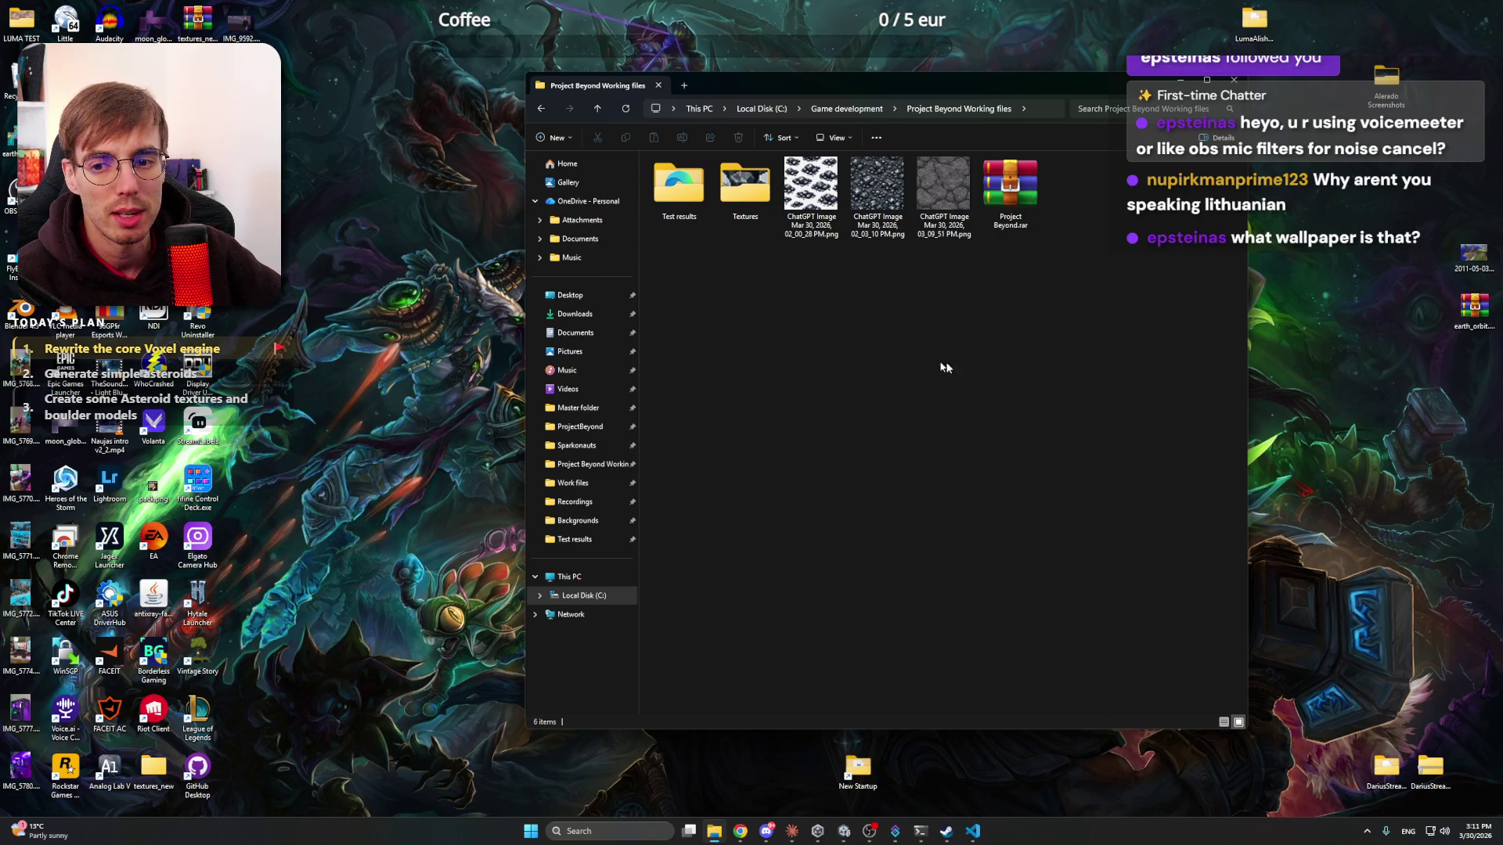
left_click_drag(927, 360, 1039, 420)
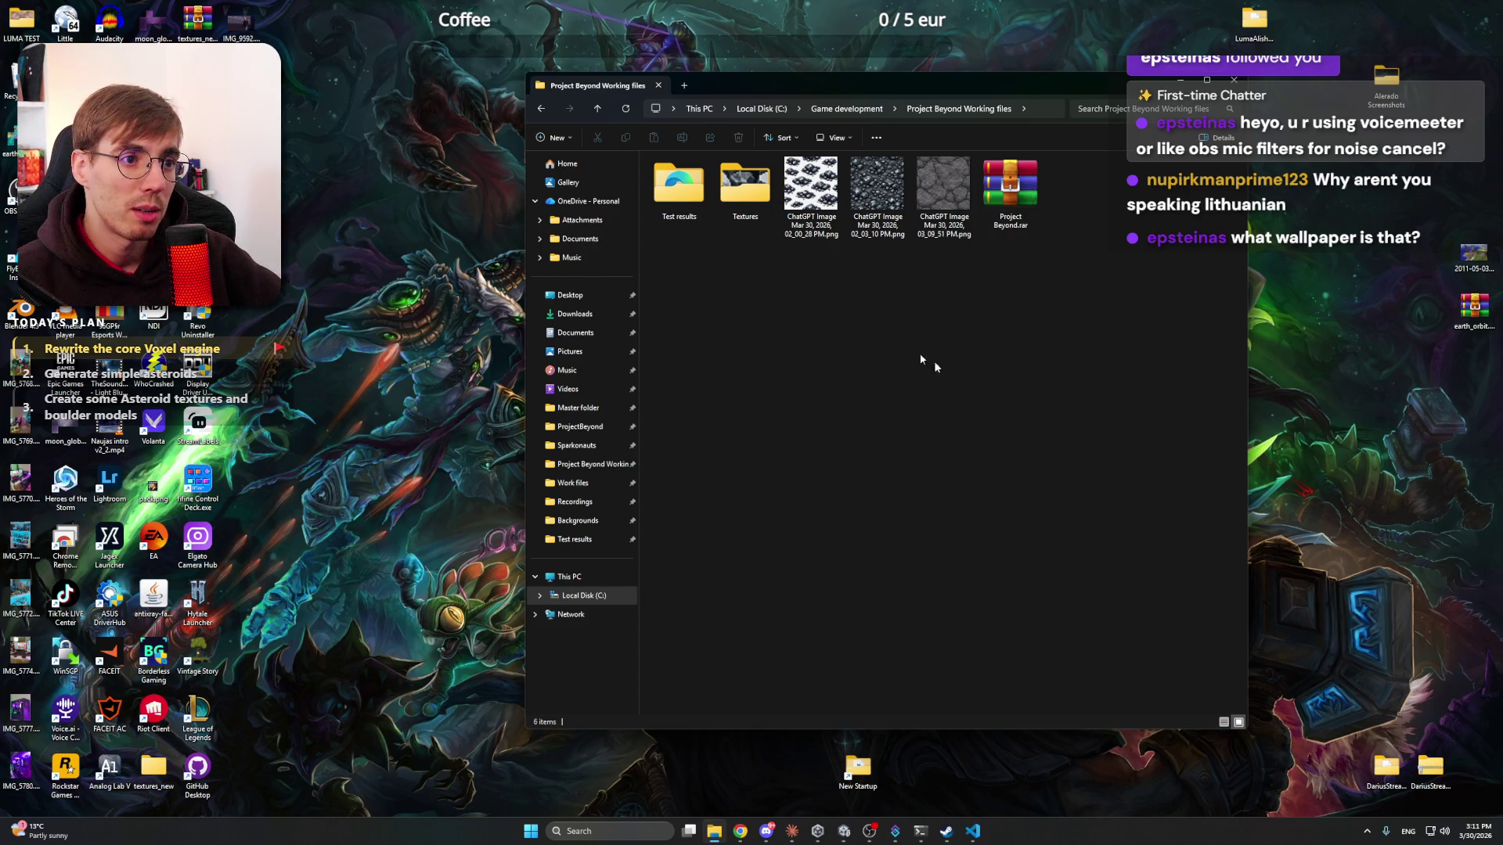
double_click(745, 184)
key("alt+Left")
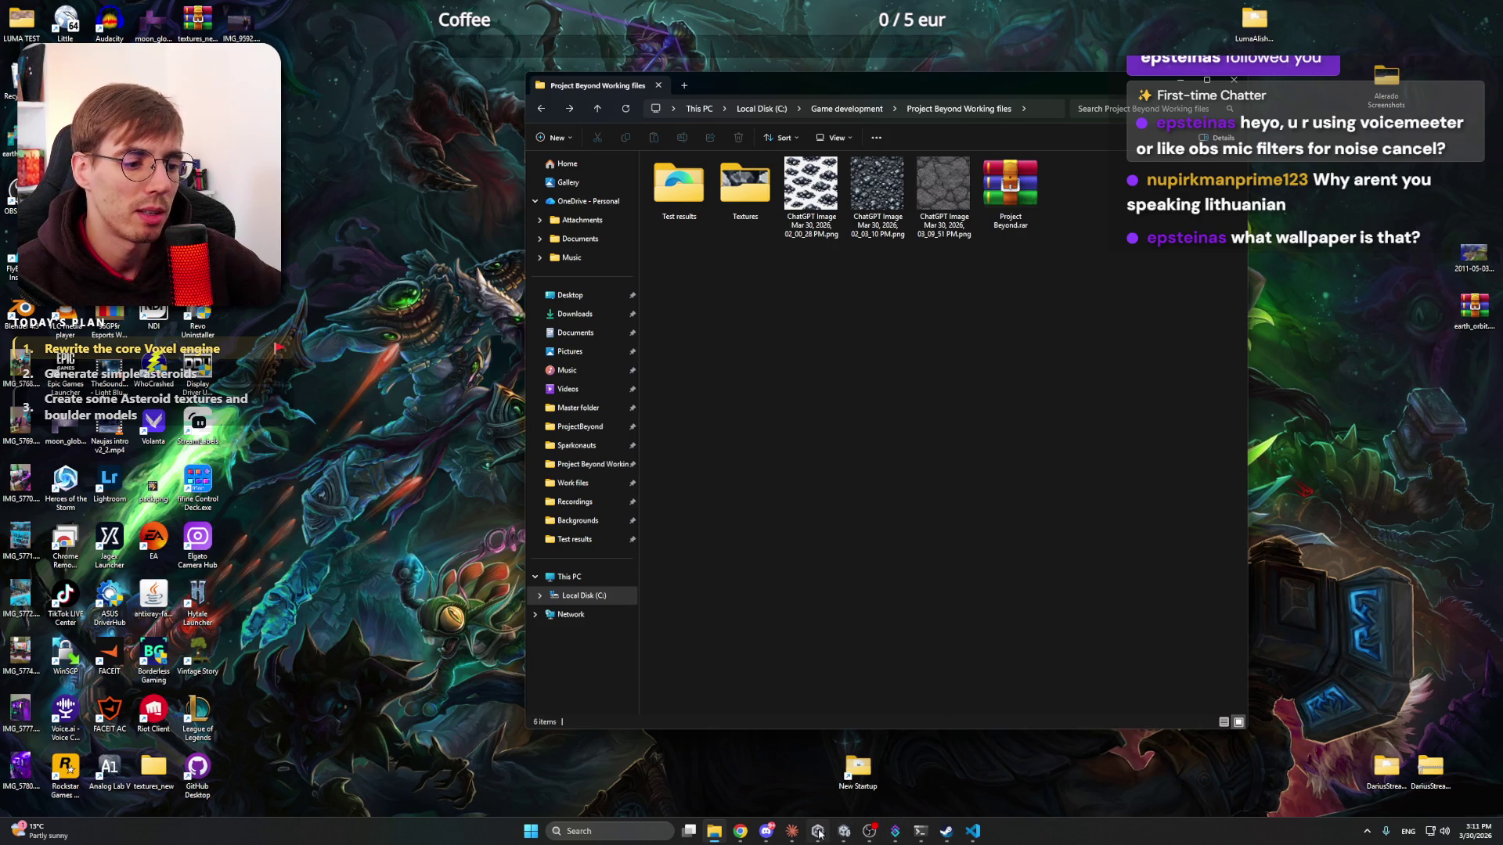
left_click(793, 833)
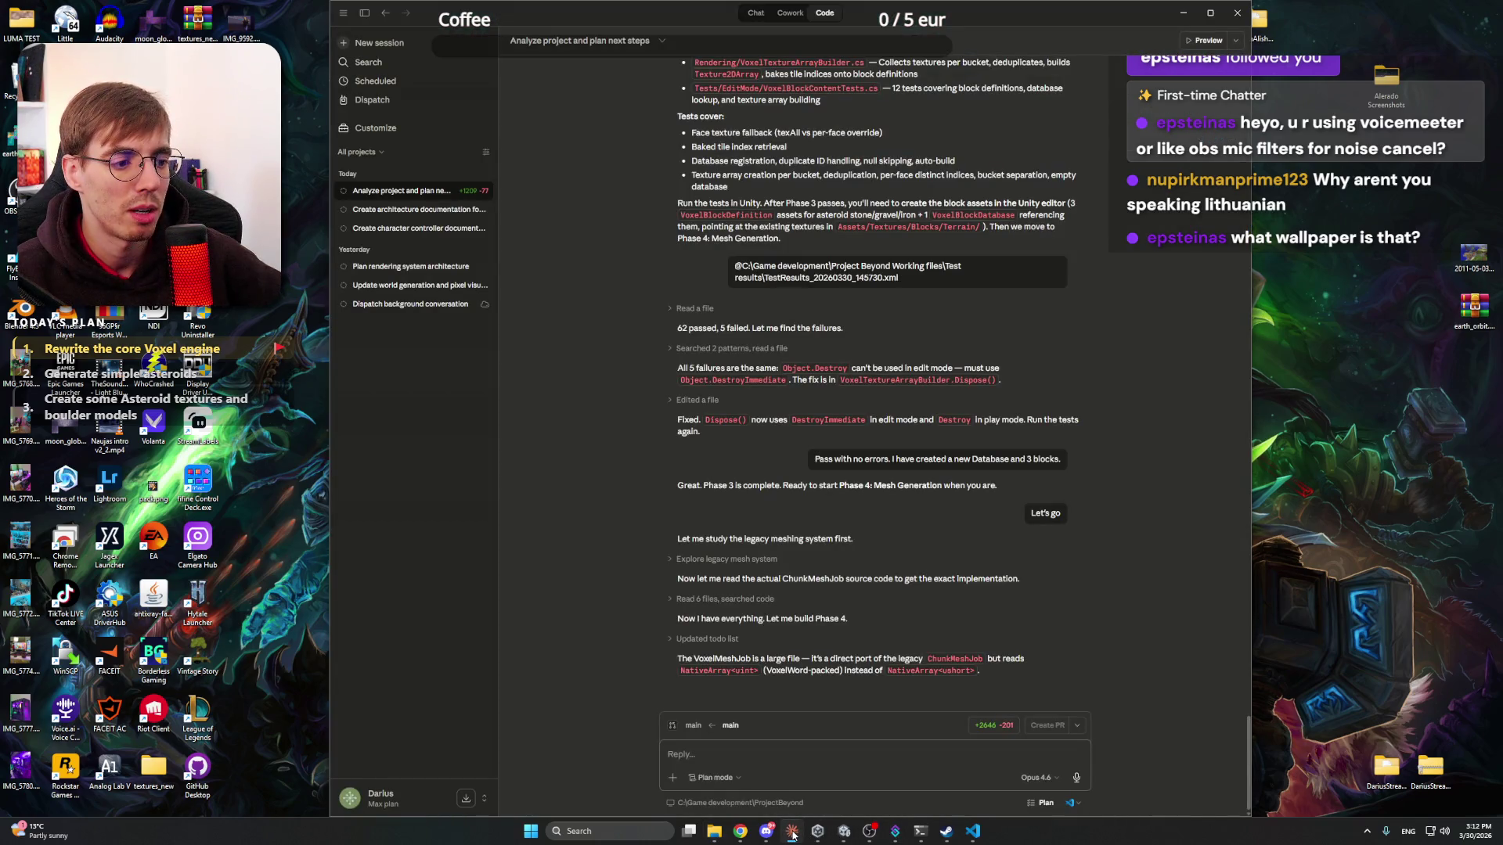
- Minimize the Claude coding session window to reveal File Explorer
left_click(1182, 14)
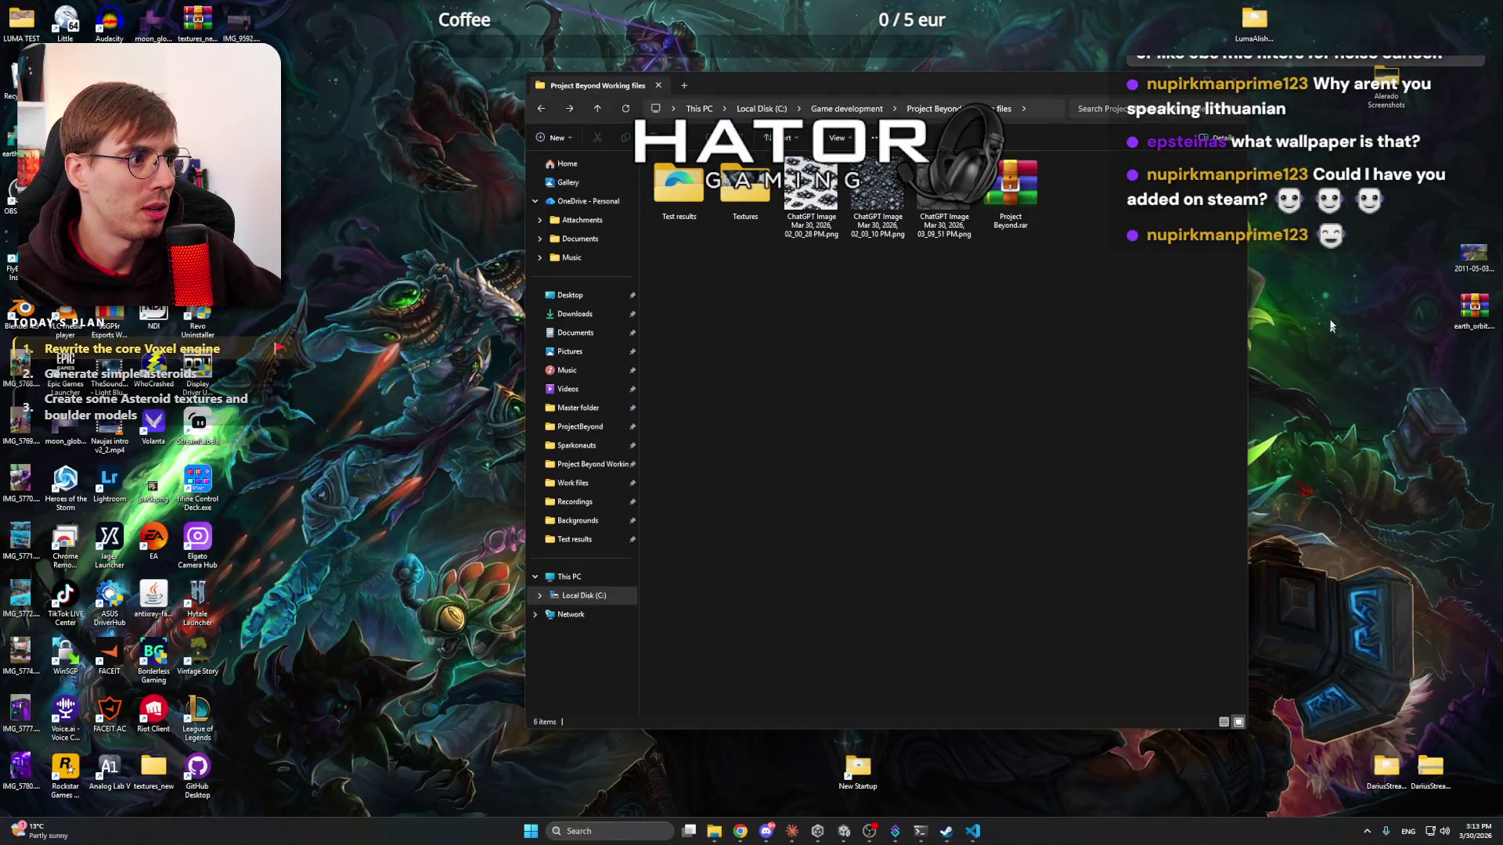
- Move the Project Beyond Working files window lower and to the left, then use its file-area context menu
left_click_drag(1356, 405, 1383, 436)
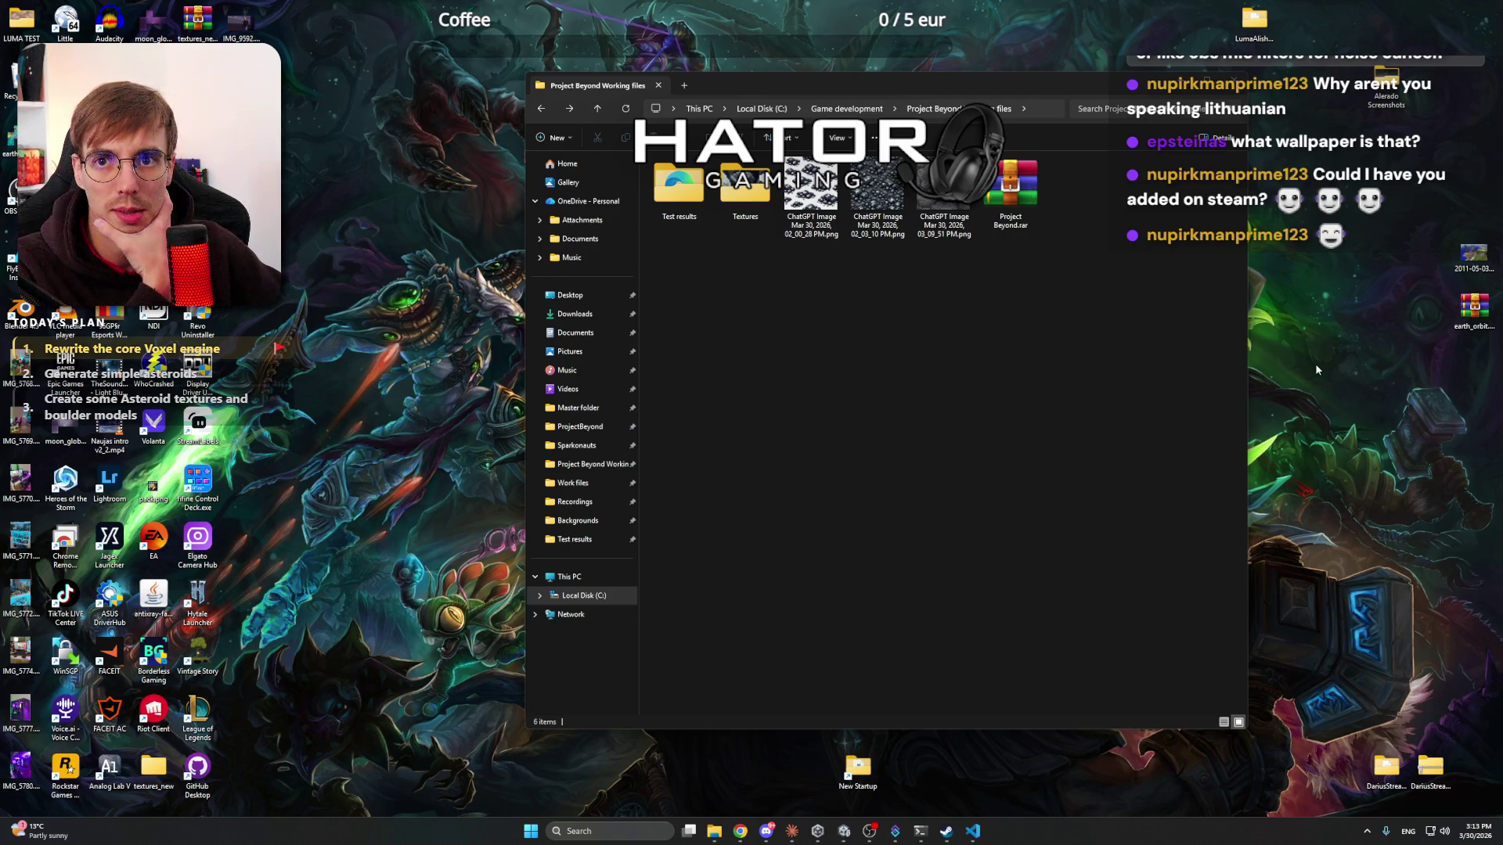
mouse_move(861, 85)
left_mouse_down()
mouse_move(798, 111)
mouse_move(773, 154)
left_mouse_up()
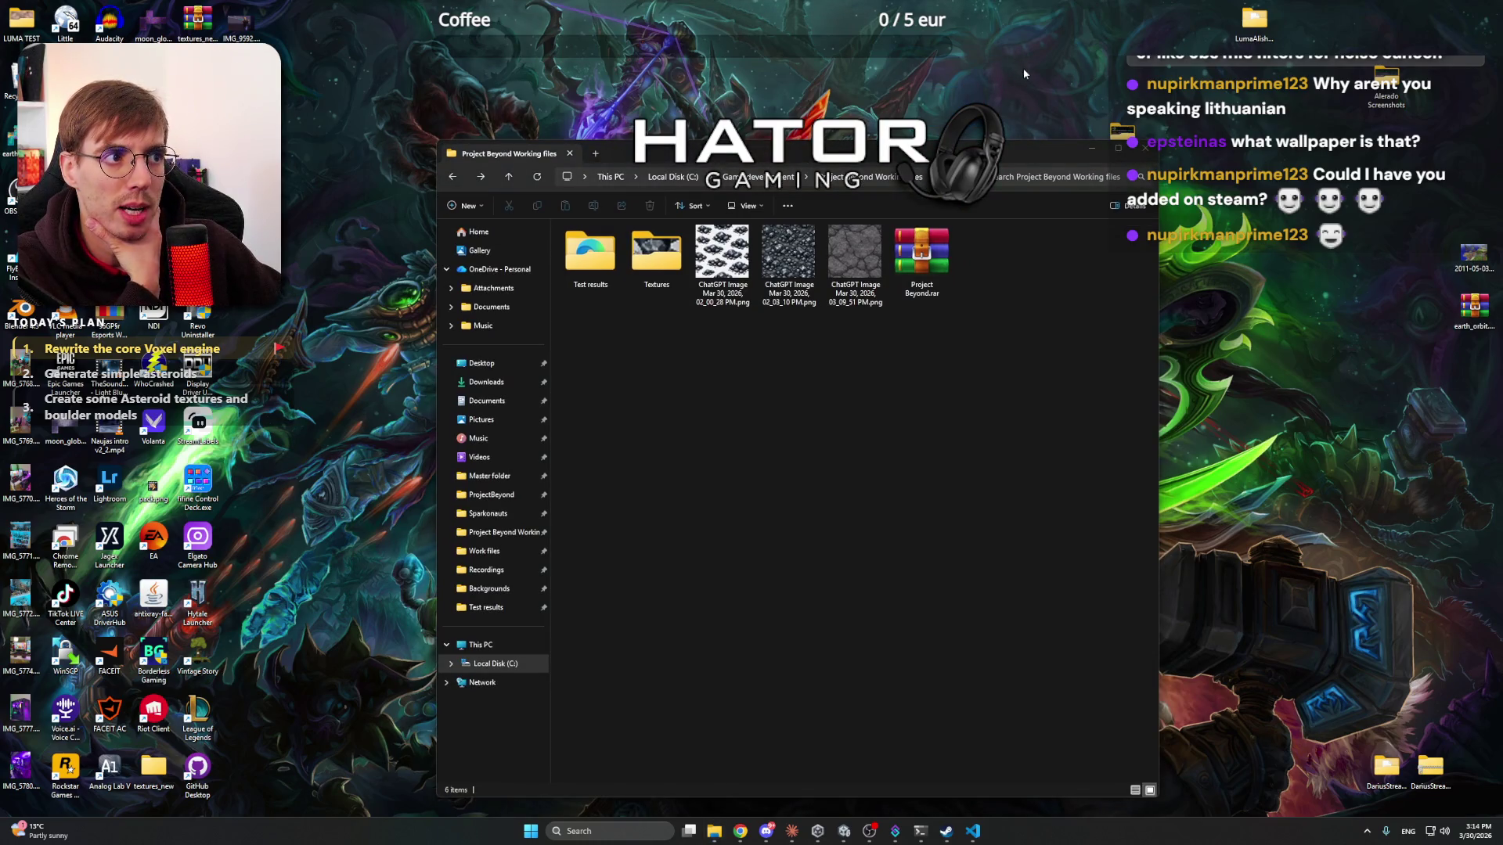
right_click(895, 440)
left_click(1308, 437)
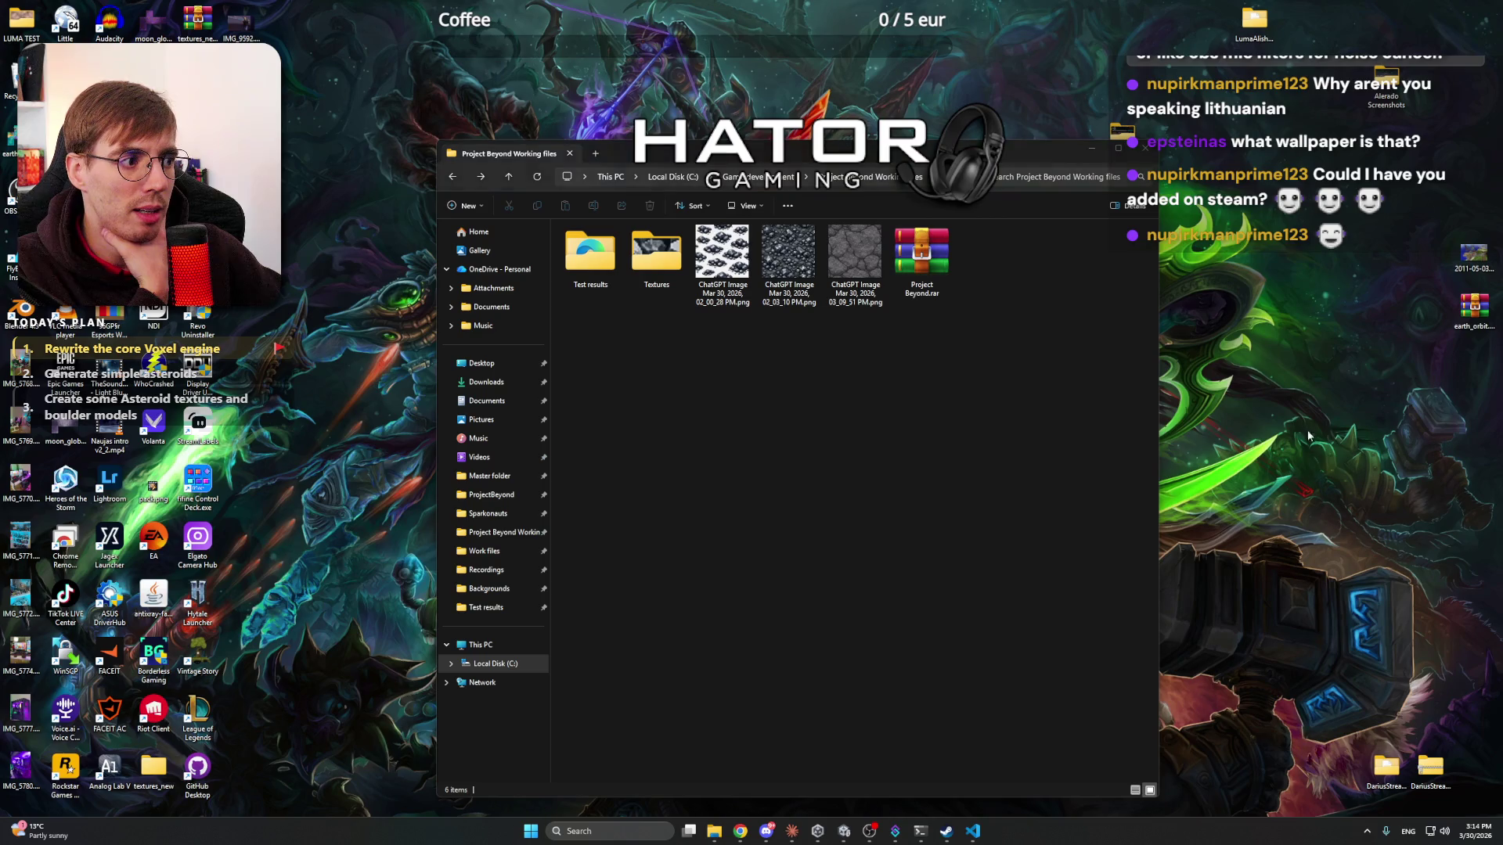
- Launch Aseprite from the Start search, then minimize the Claude window covering it
left_click(531, 831)
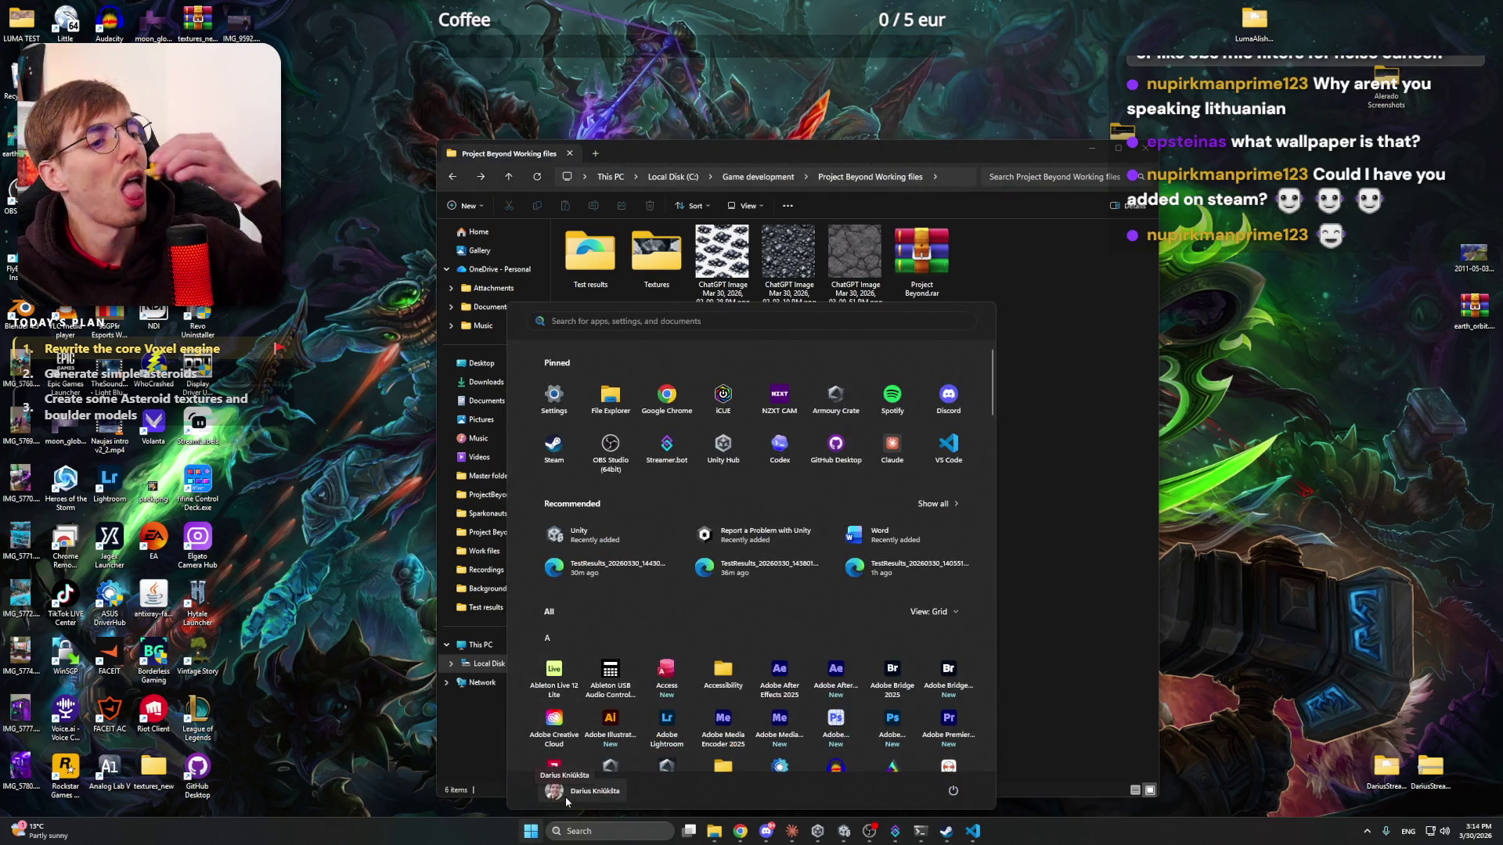
type("aseprite")
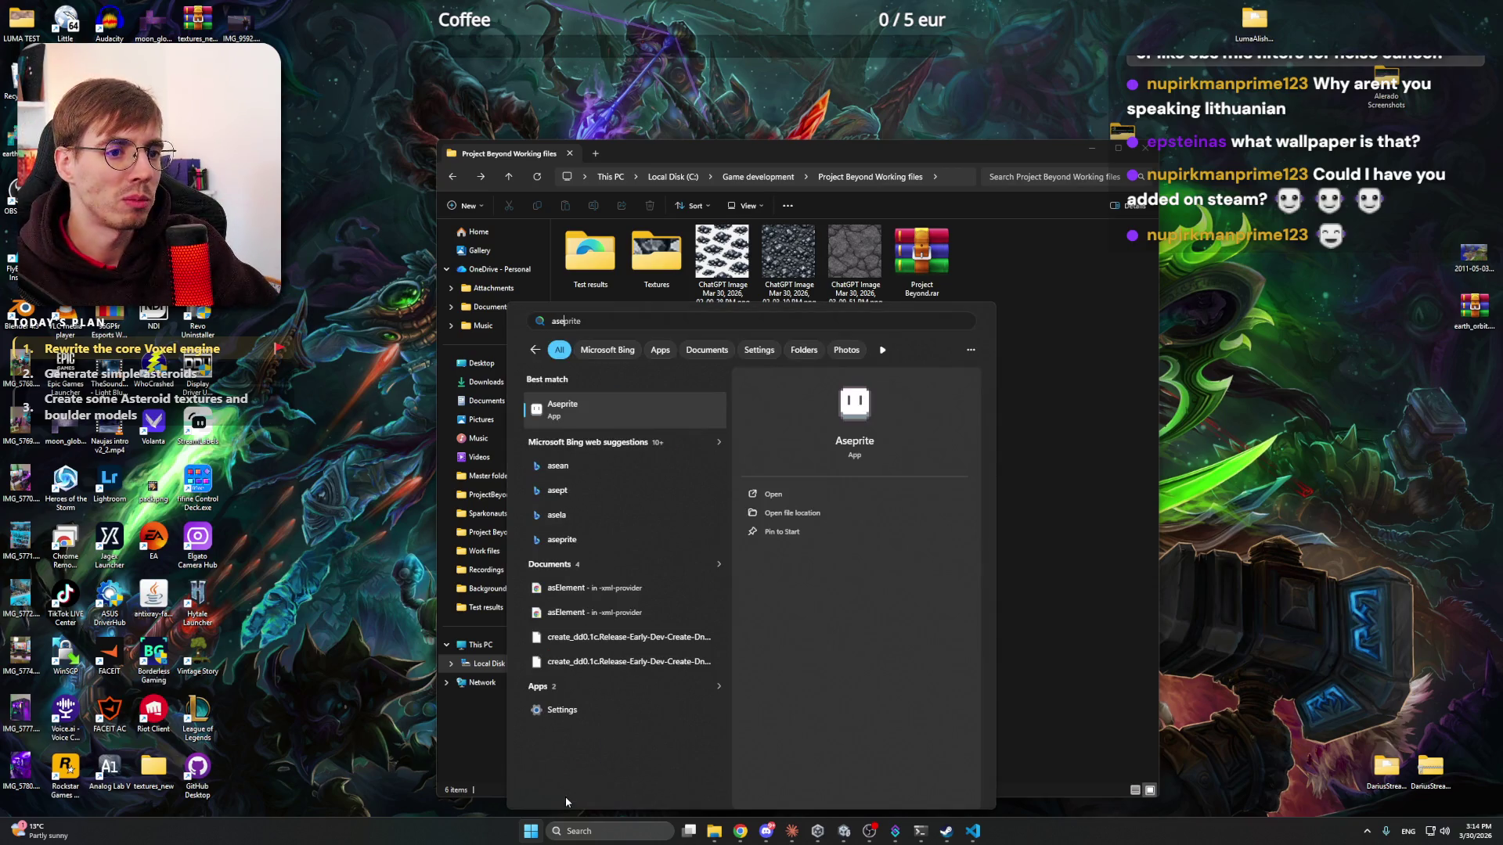
key("Return")
left_click(778, 831)
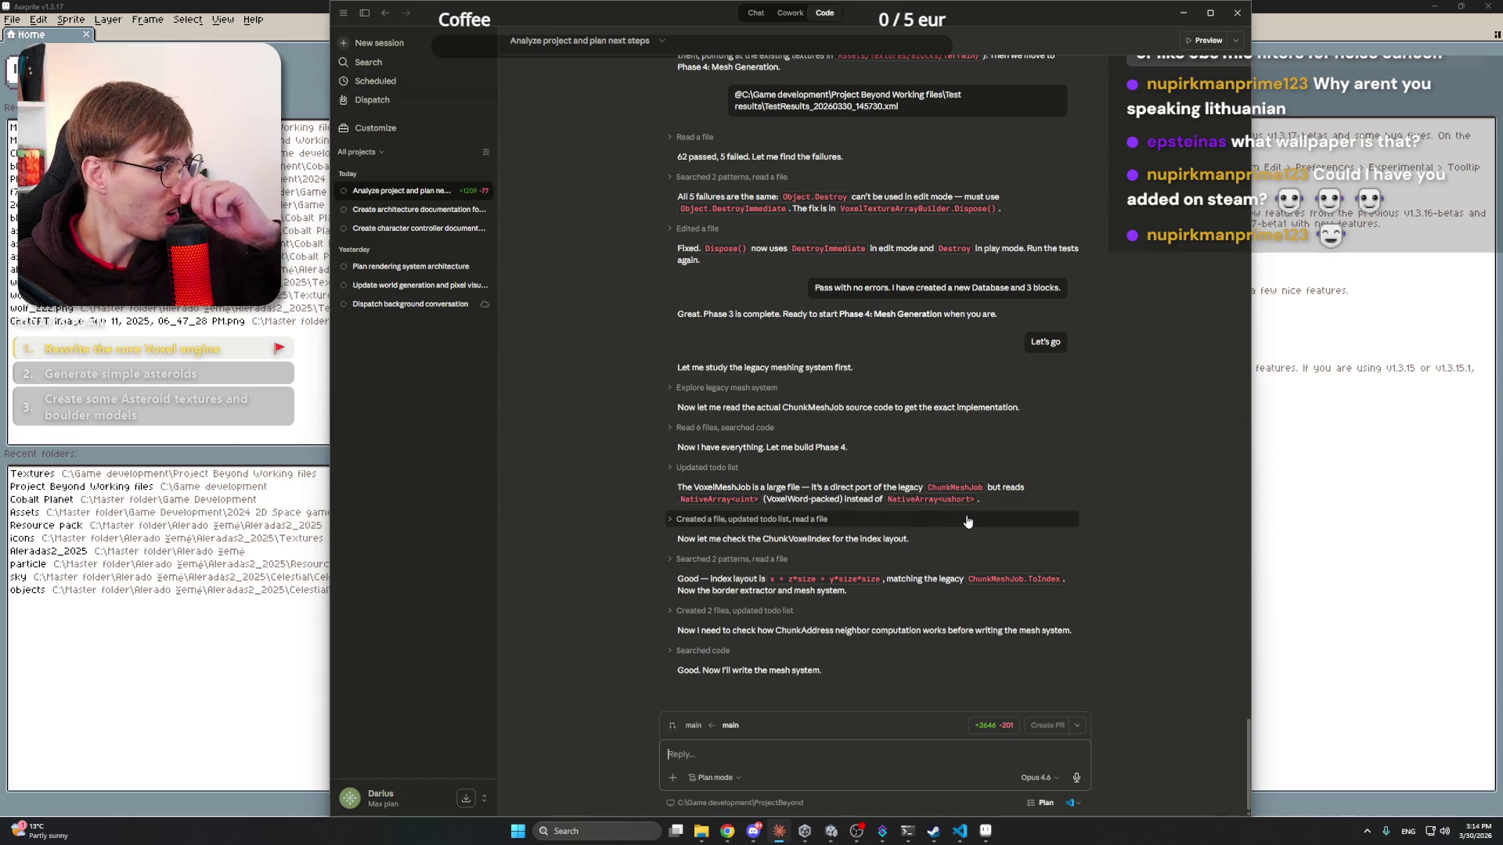
left_click(1184, 12)
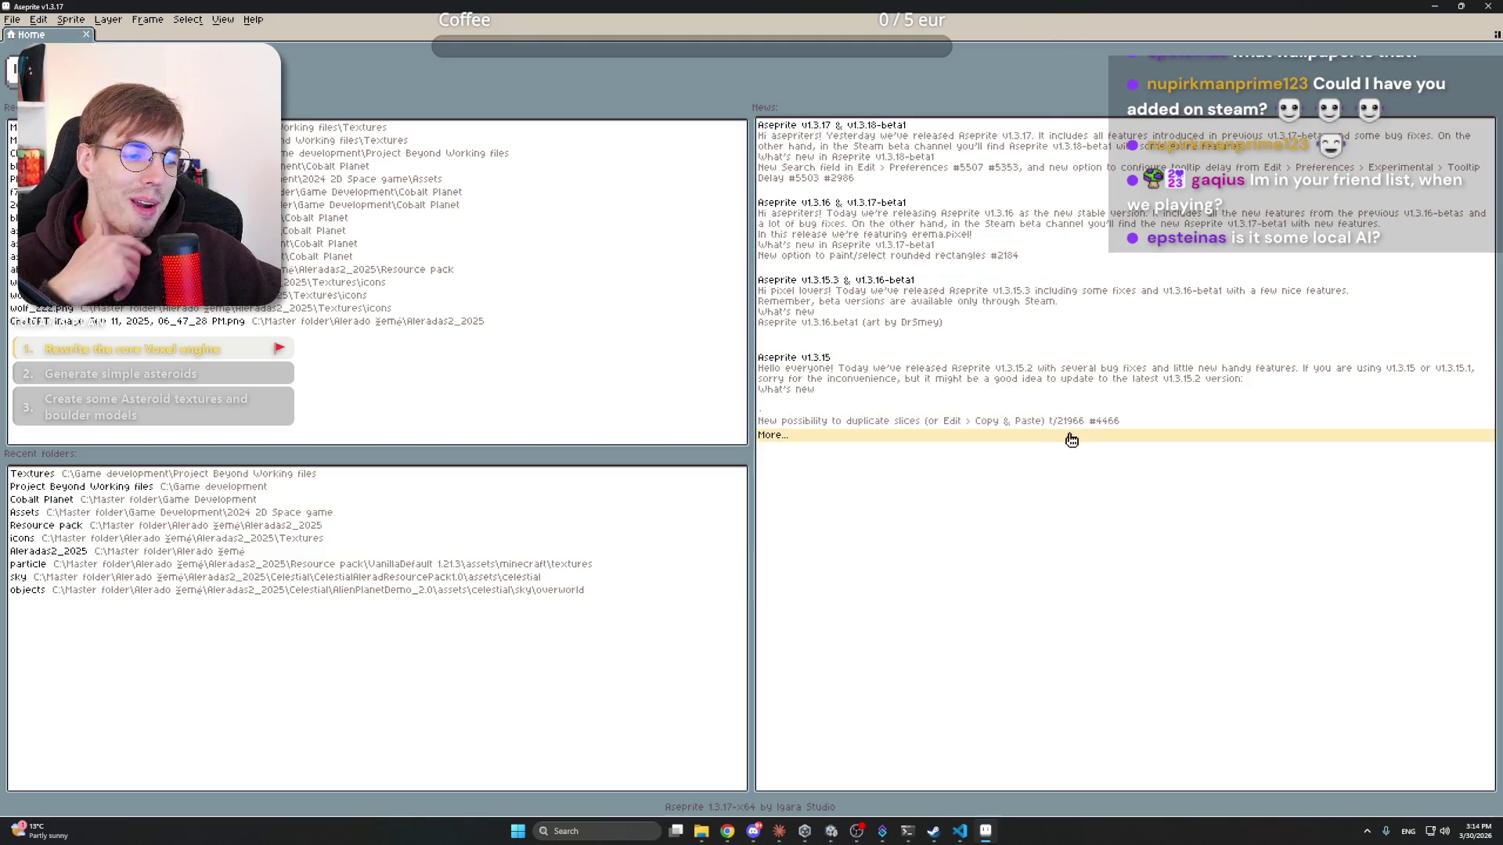
left_click(936, 838)
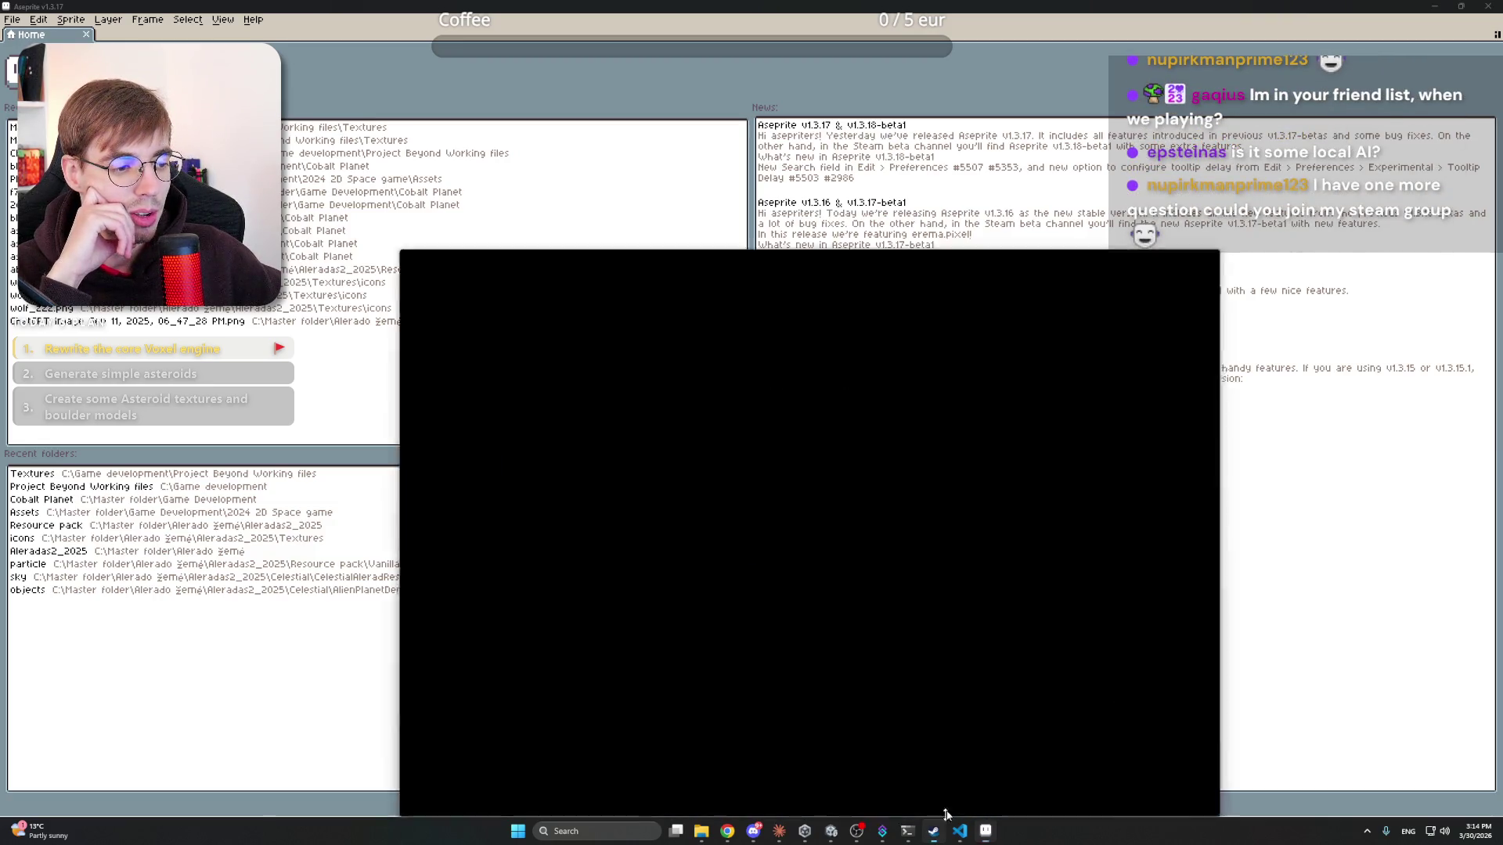
left_click(1360, 802)
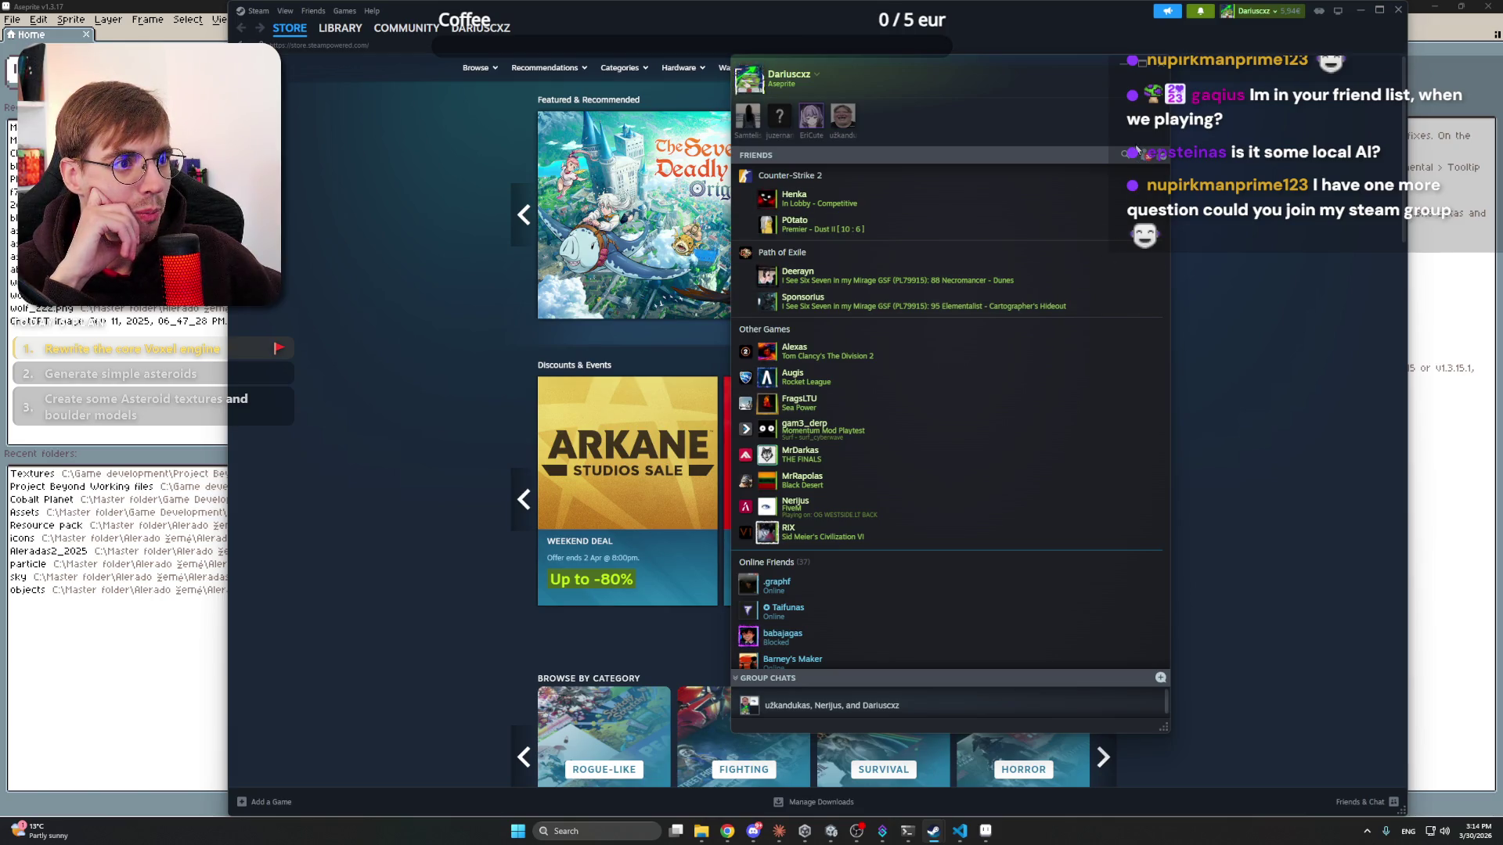
left_click(1373, 20)
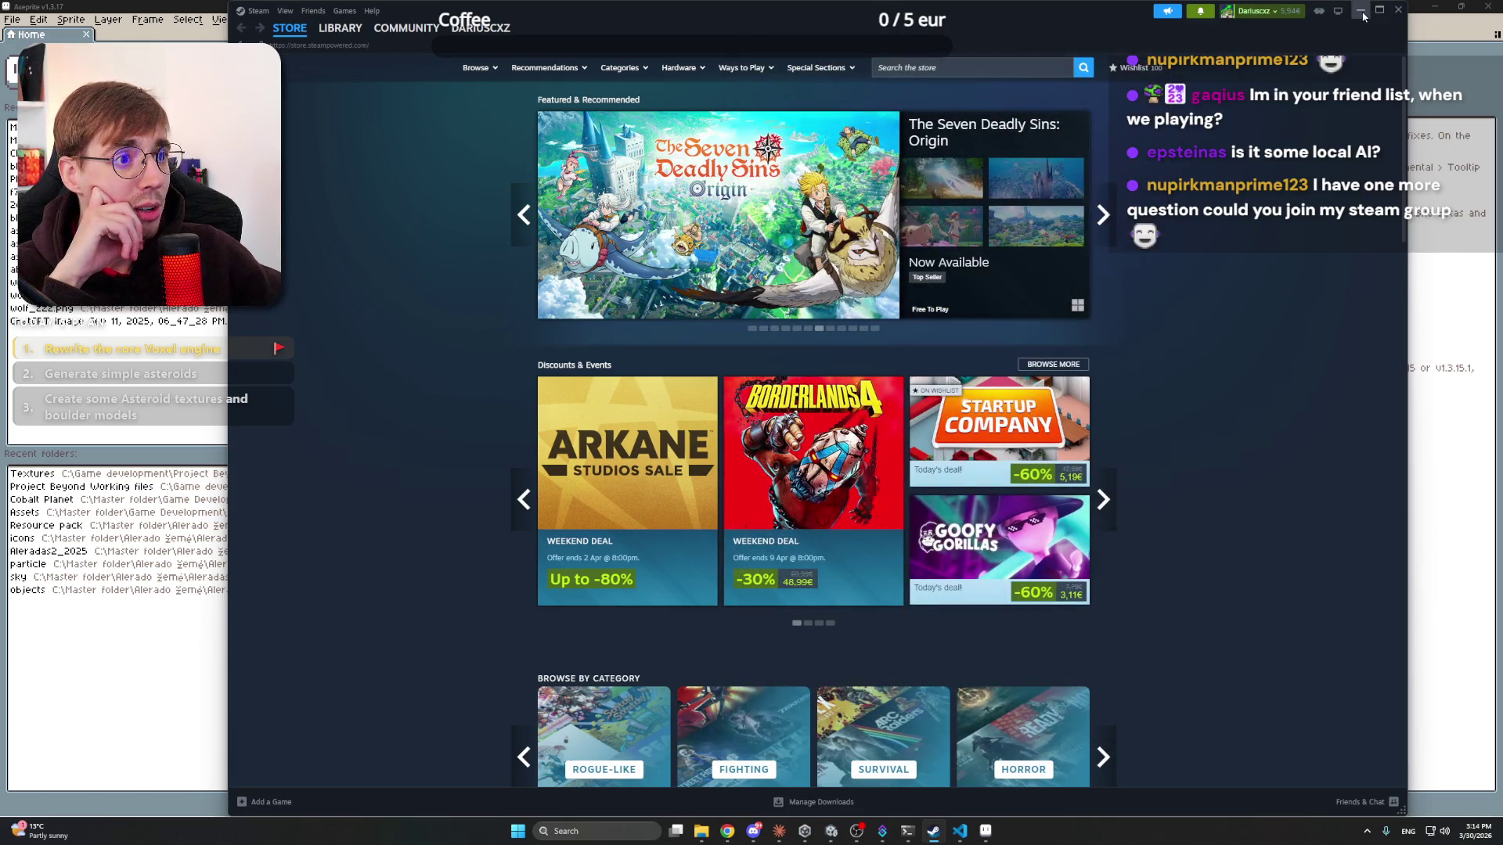
mouse_move(1009, 227)
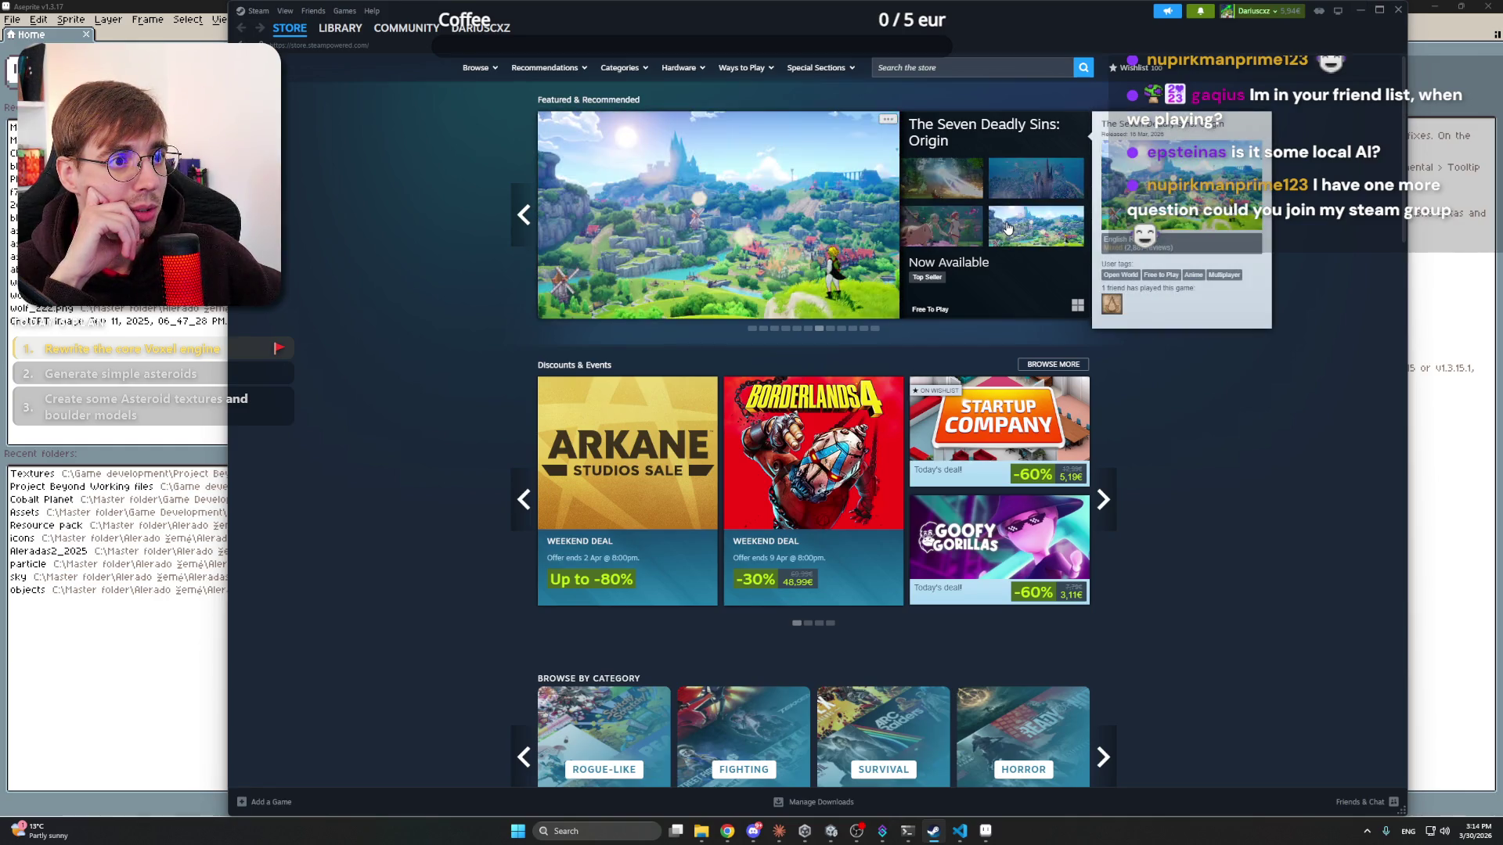
left_click(1360, 10)
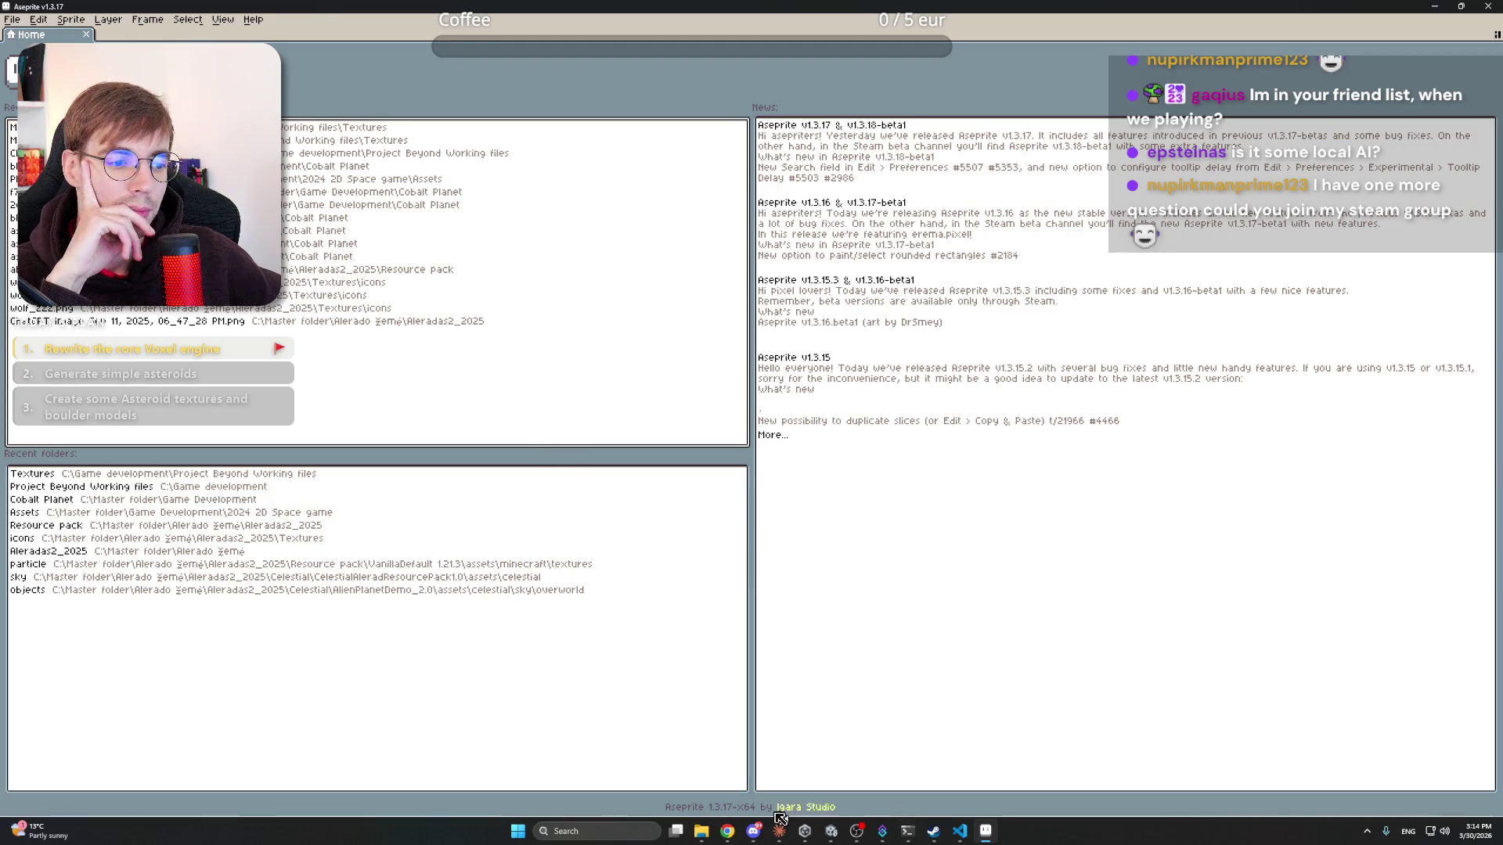
- Drag the ChatGPT rock PNG into Aseprite and create a new 32×32 sprite
left_click(235, 153)
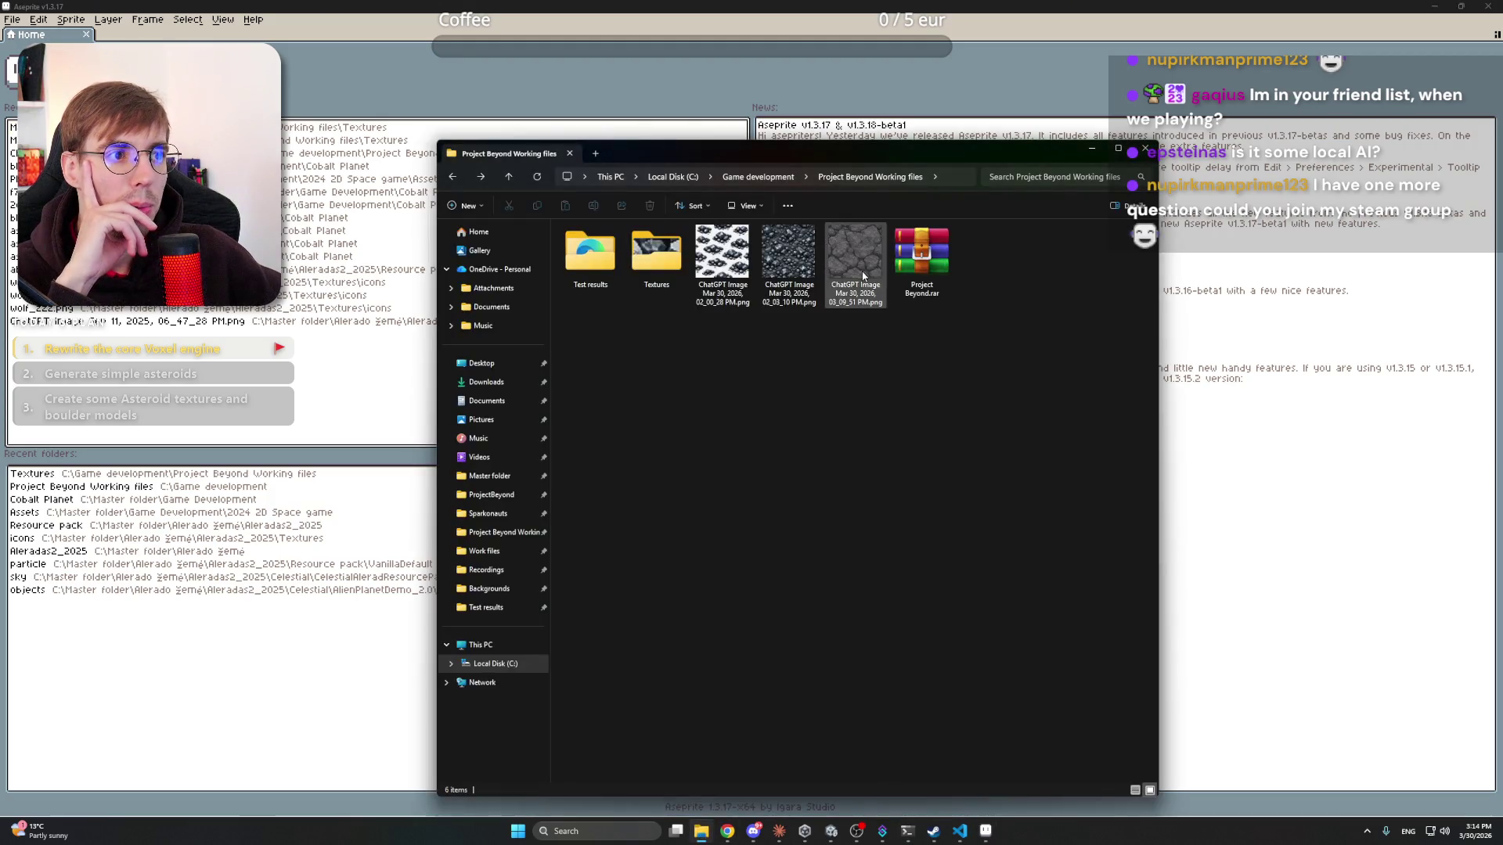
left_click_drag(856, 259, 364, 62)
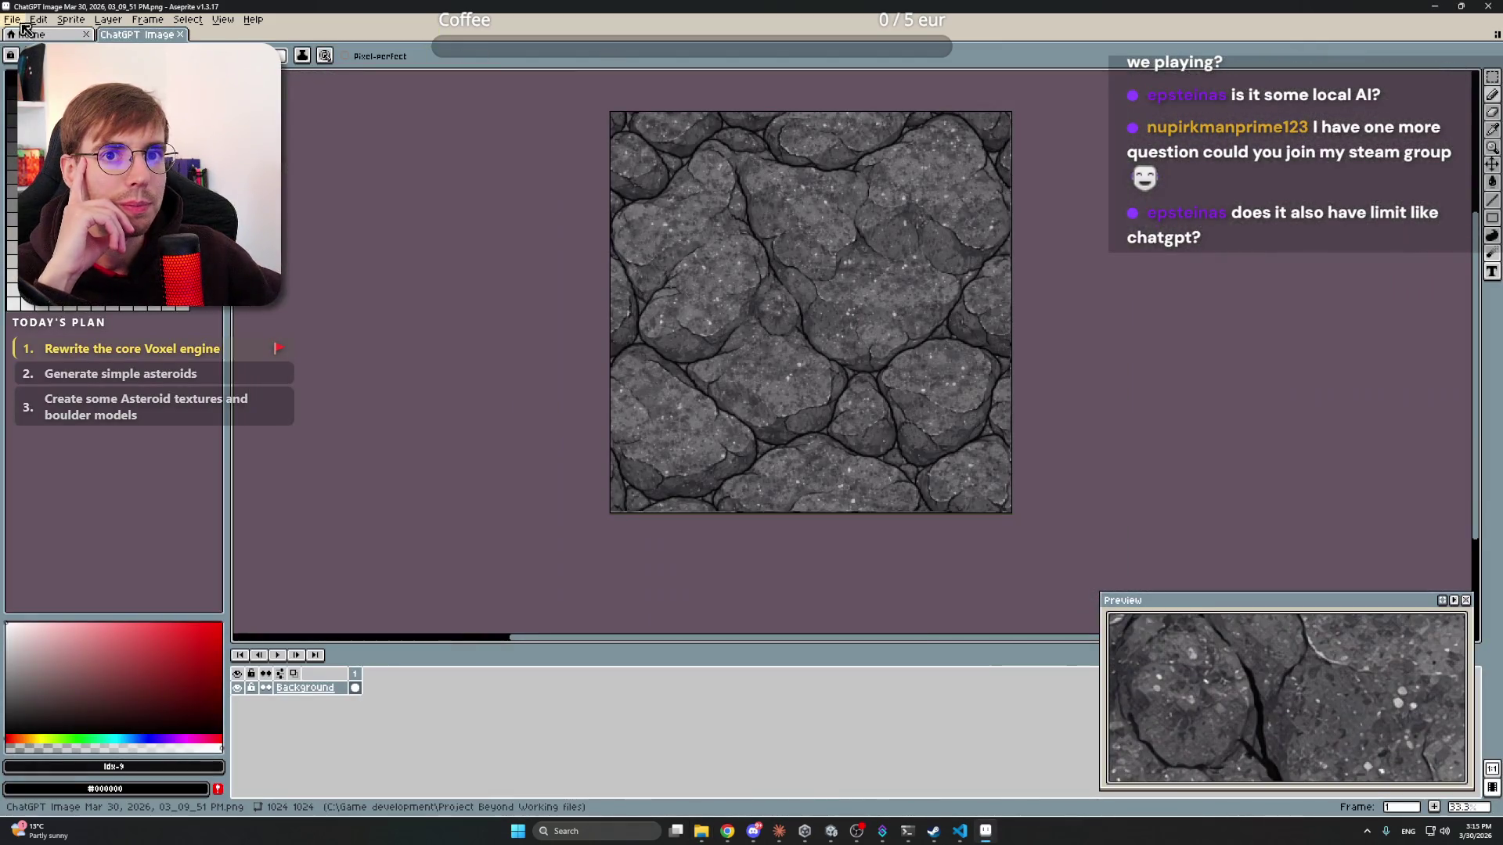
left_click(12, 20)
left_click(31, 36)
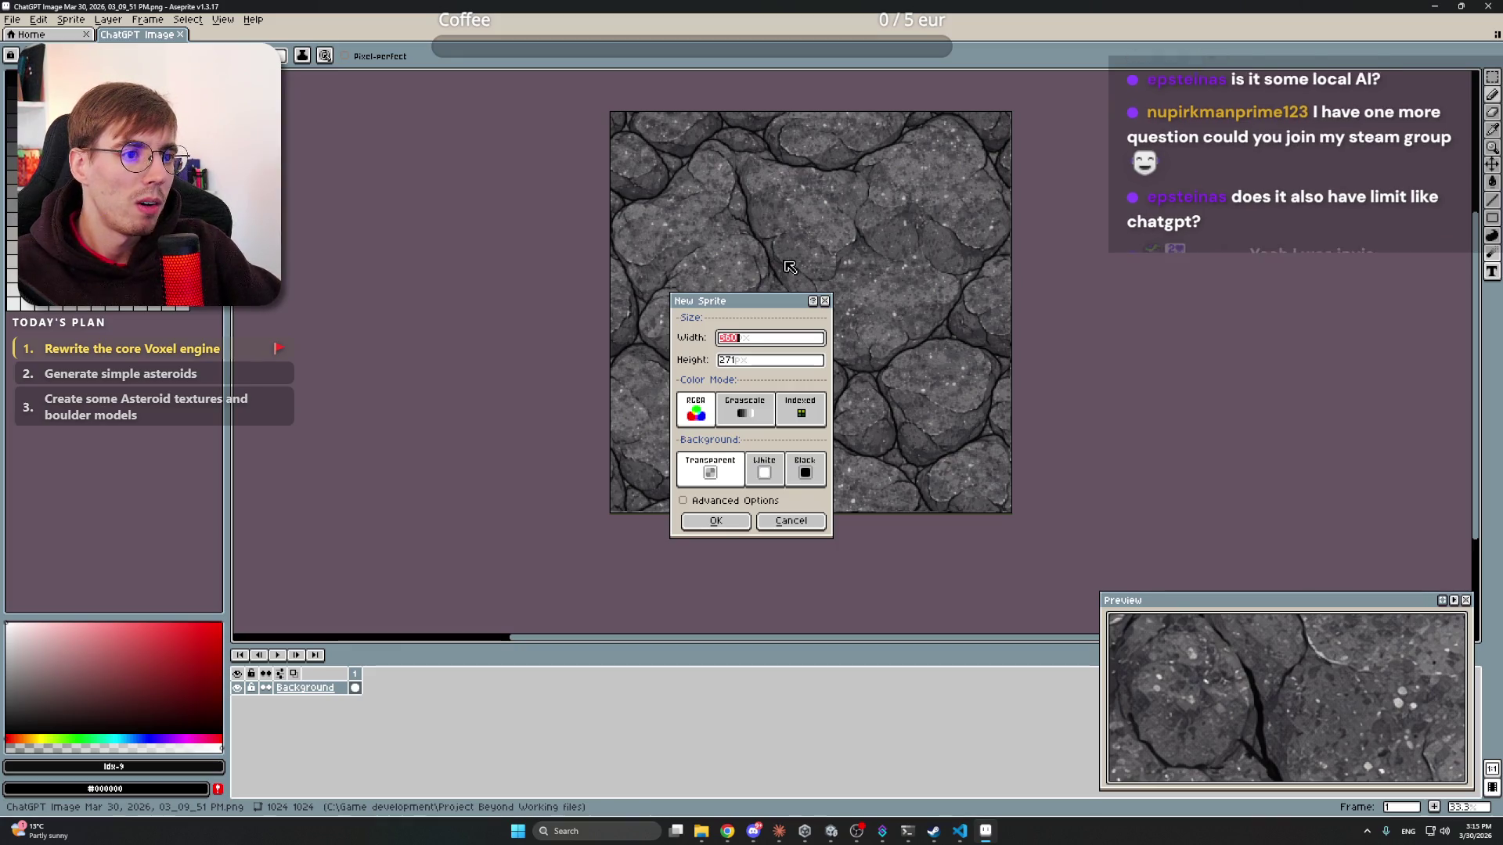
type("32")
key("Tab")
type("32")
key("Return")
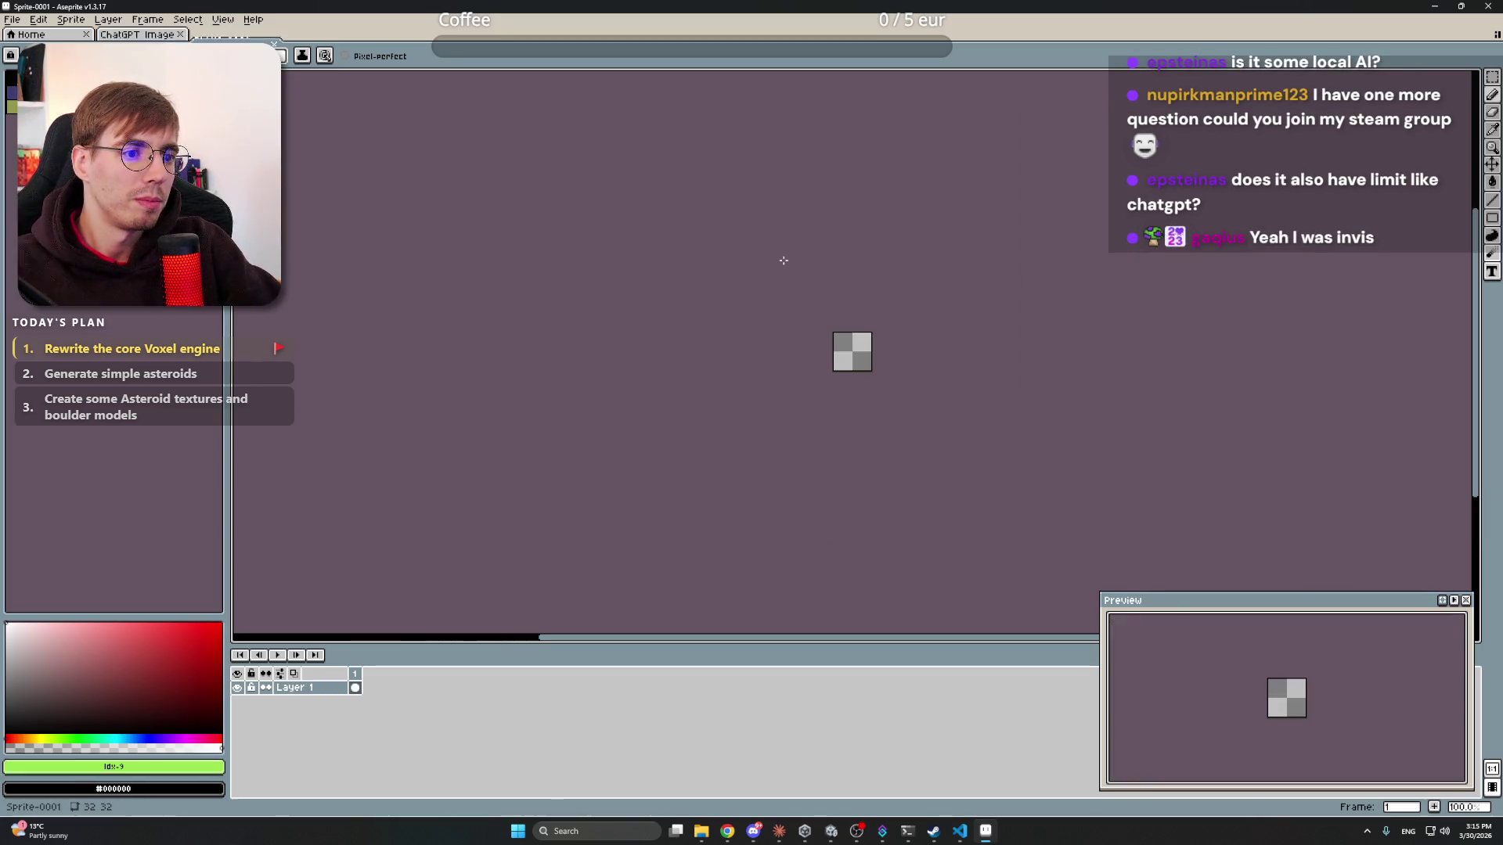
- Zoom in and centre the blank 32×32 canvas, then bring Claude back in front
scroll(781, 258, "up", 5)
left_click_drag(781, 328, 751, 322)
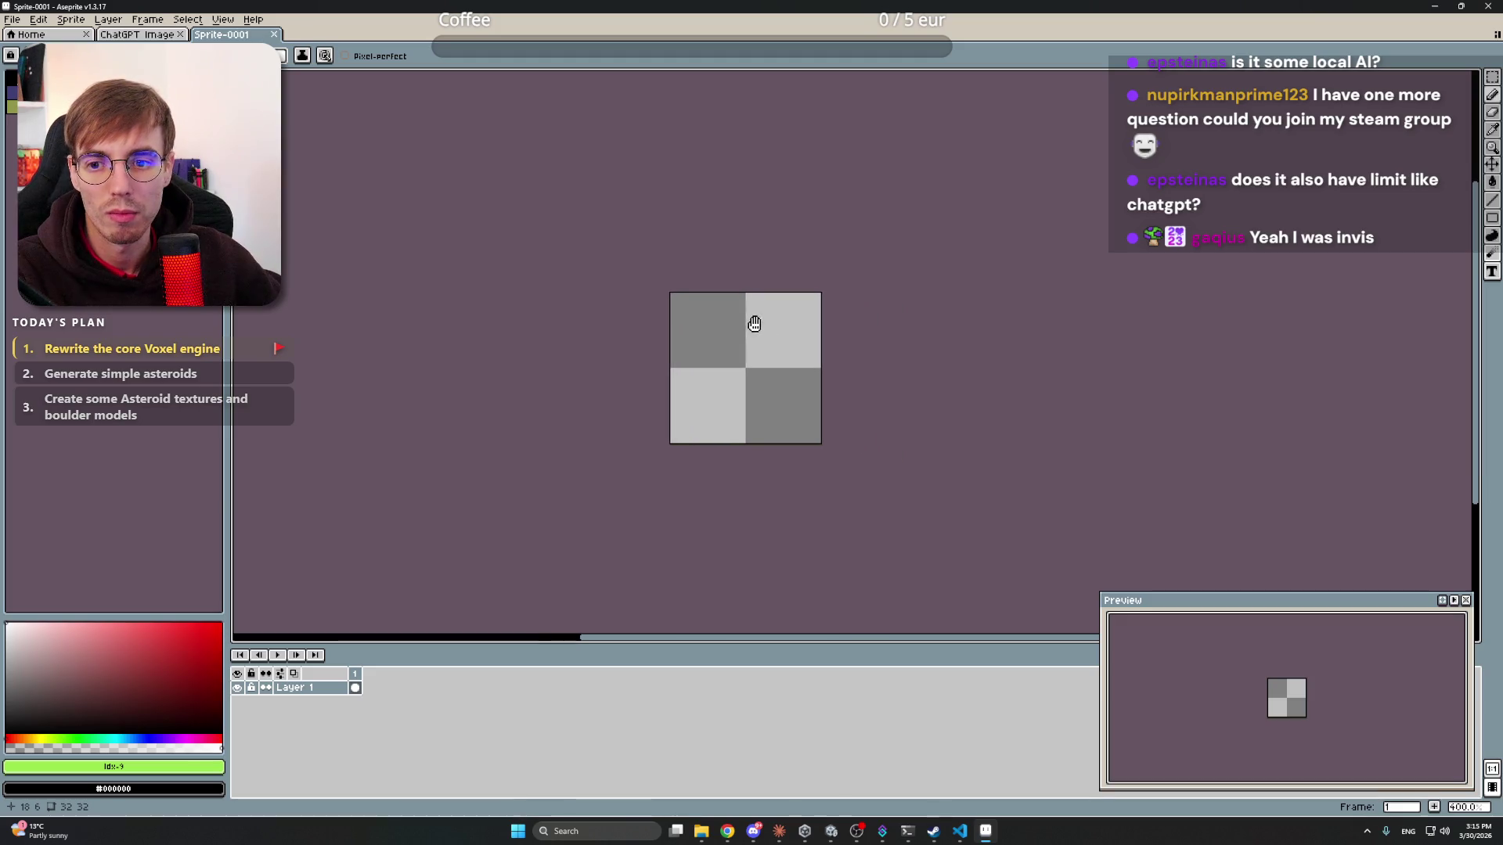
scroll(752, 326, "up", 1)
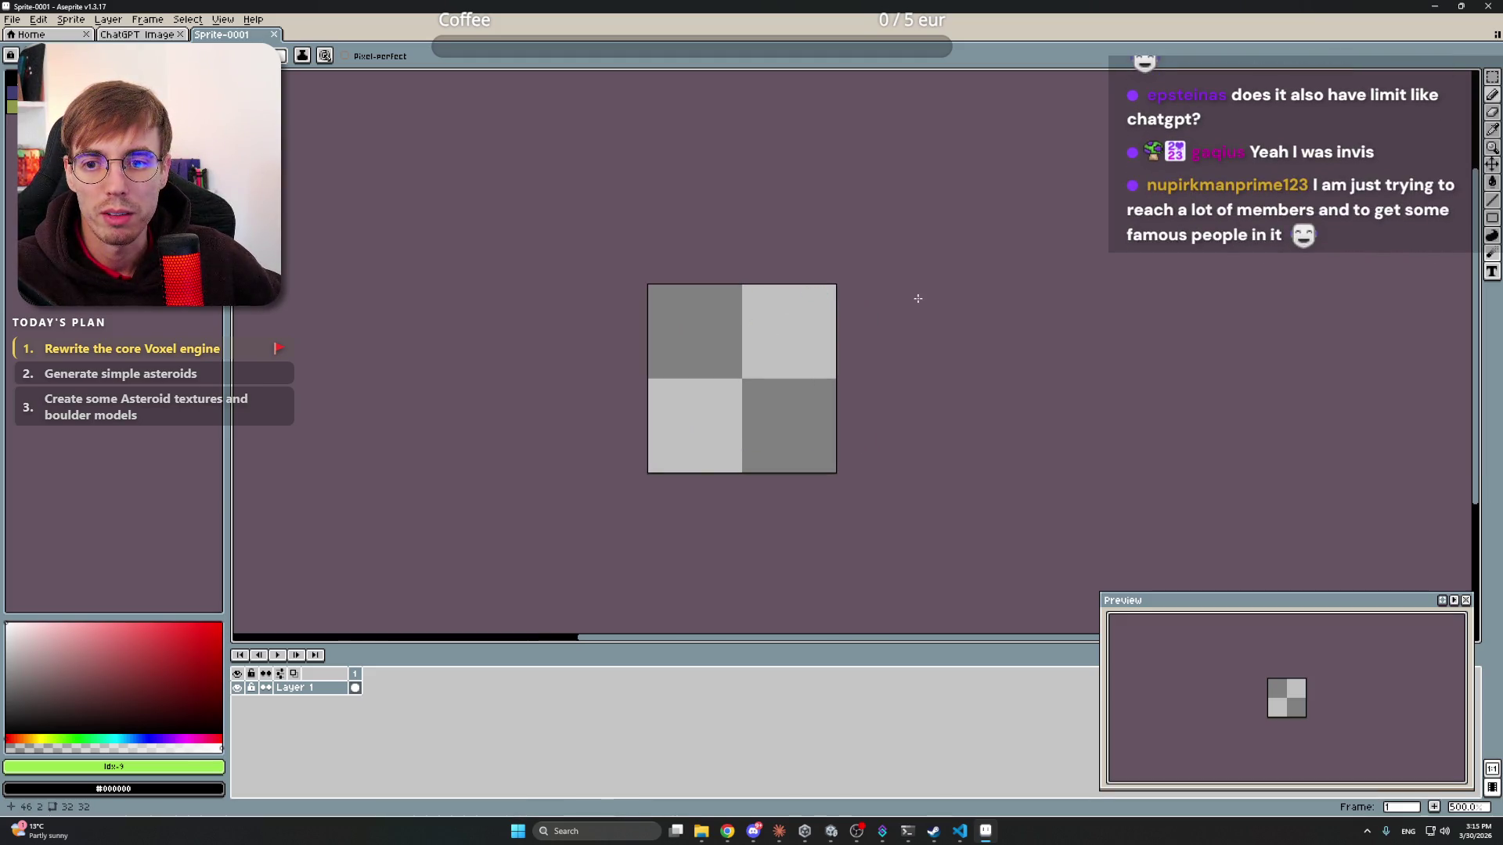
left_click(778, 831)
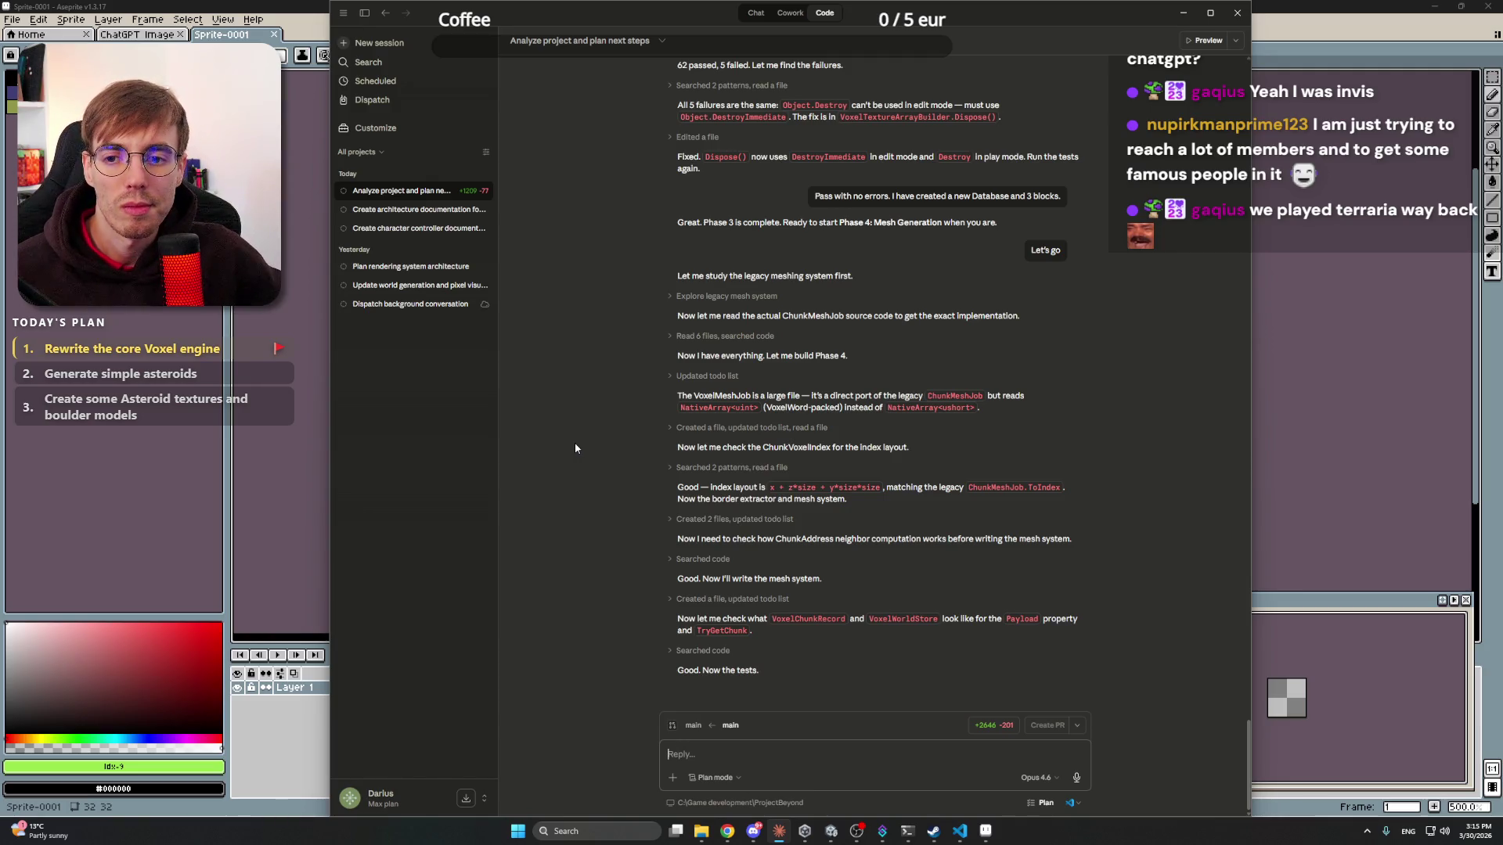
left_click(933, 831)
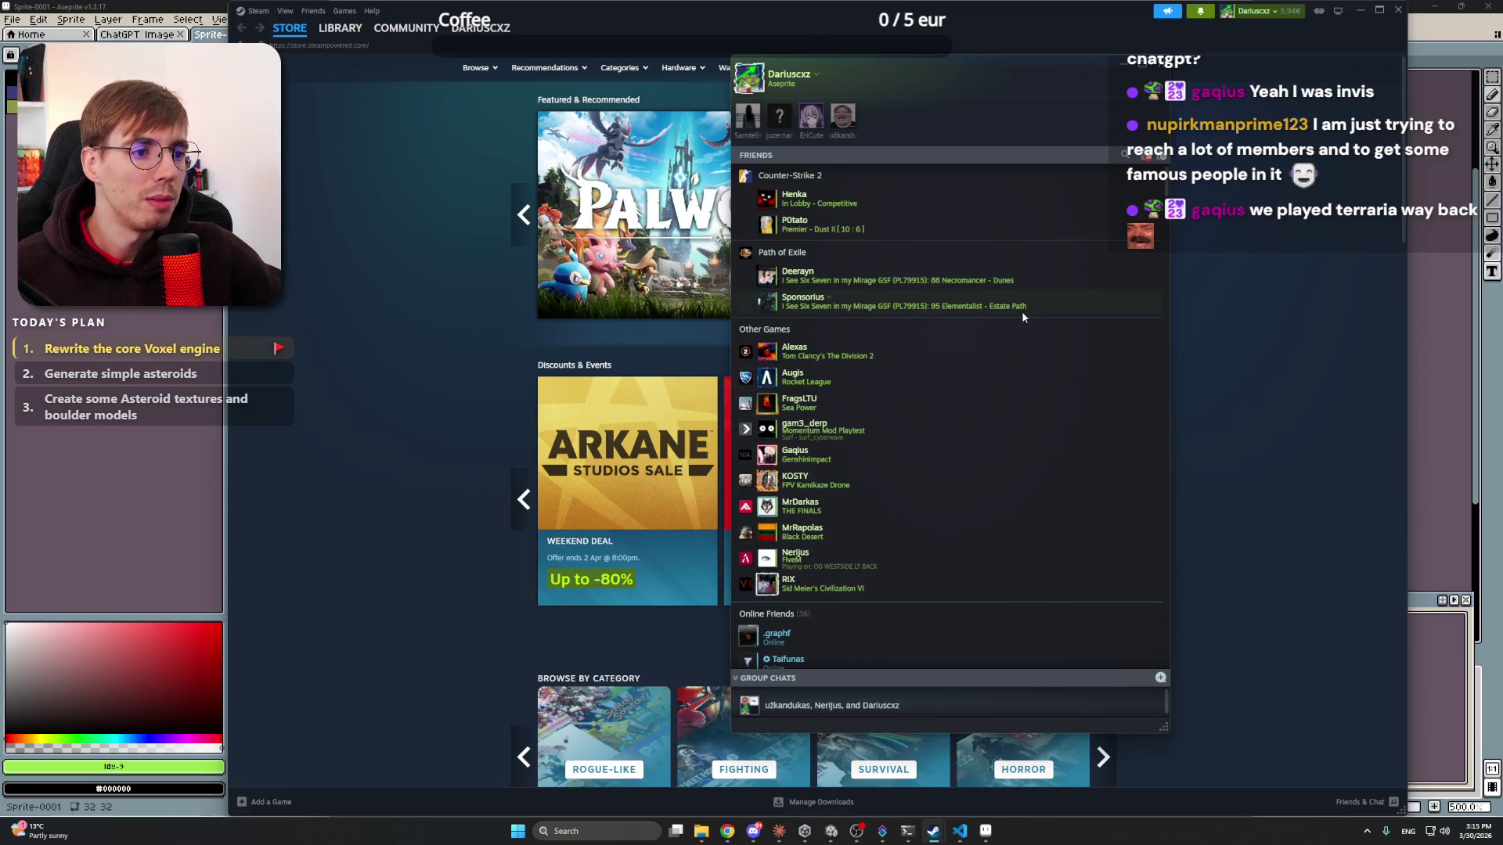
mouse_move(768, 459)
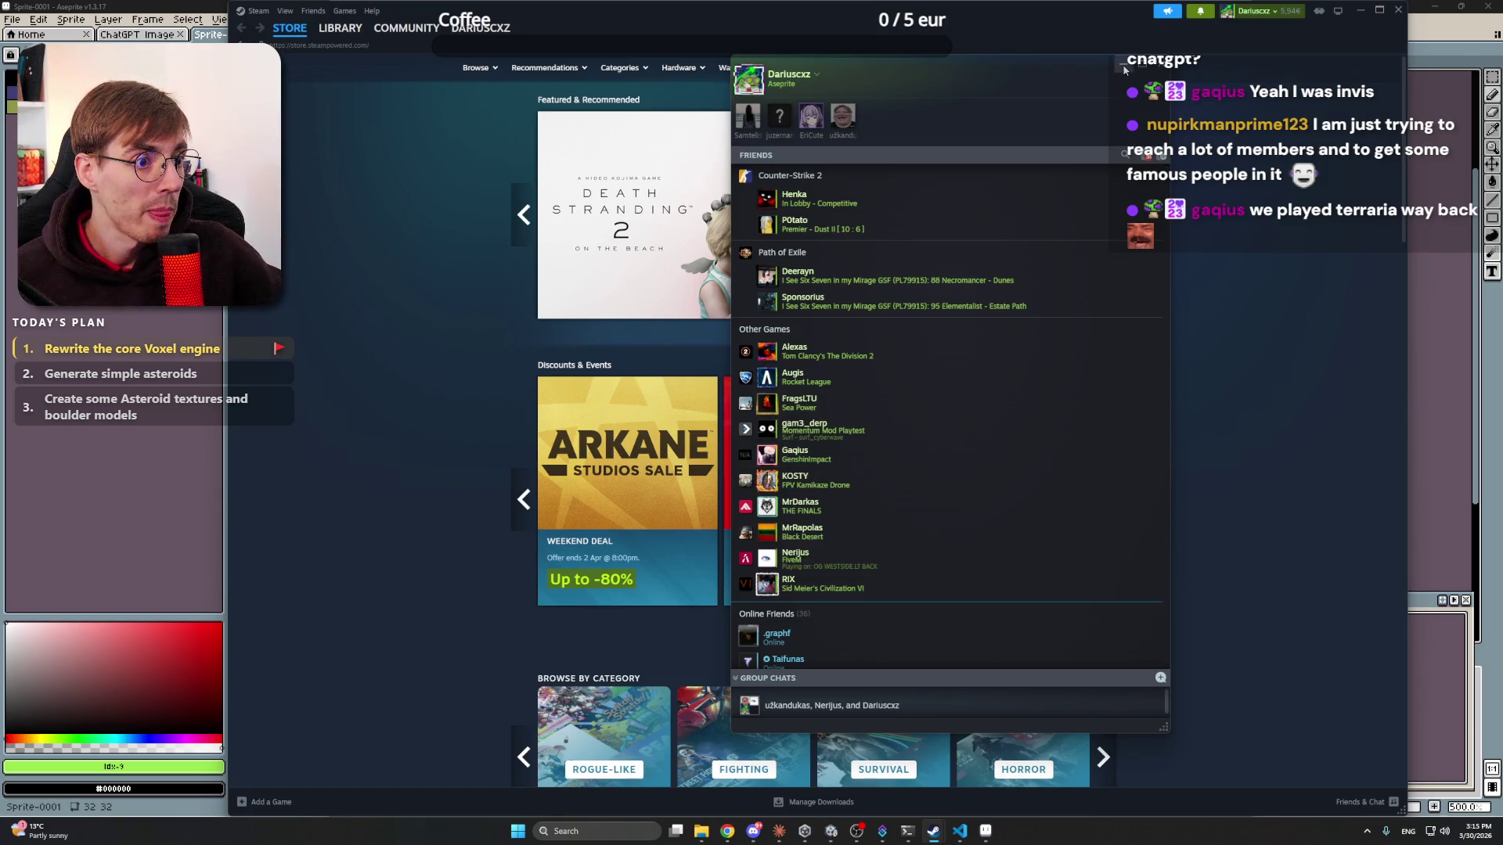
left_click(1361, 10)
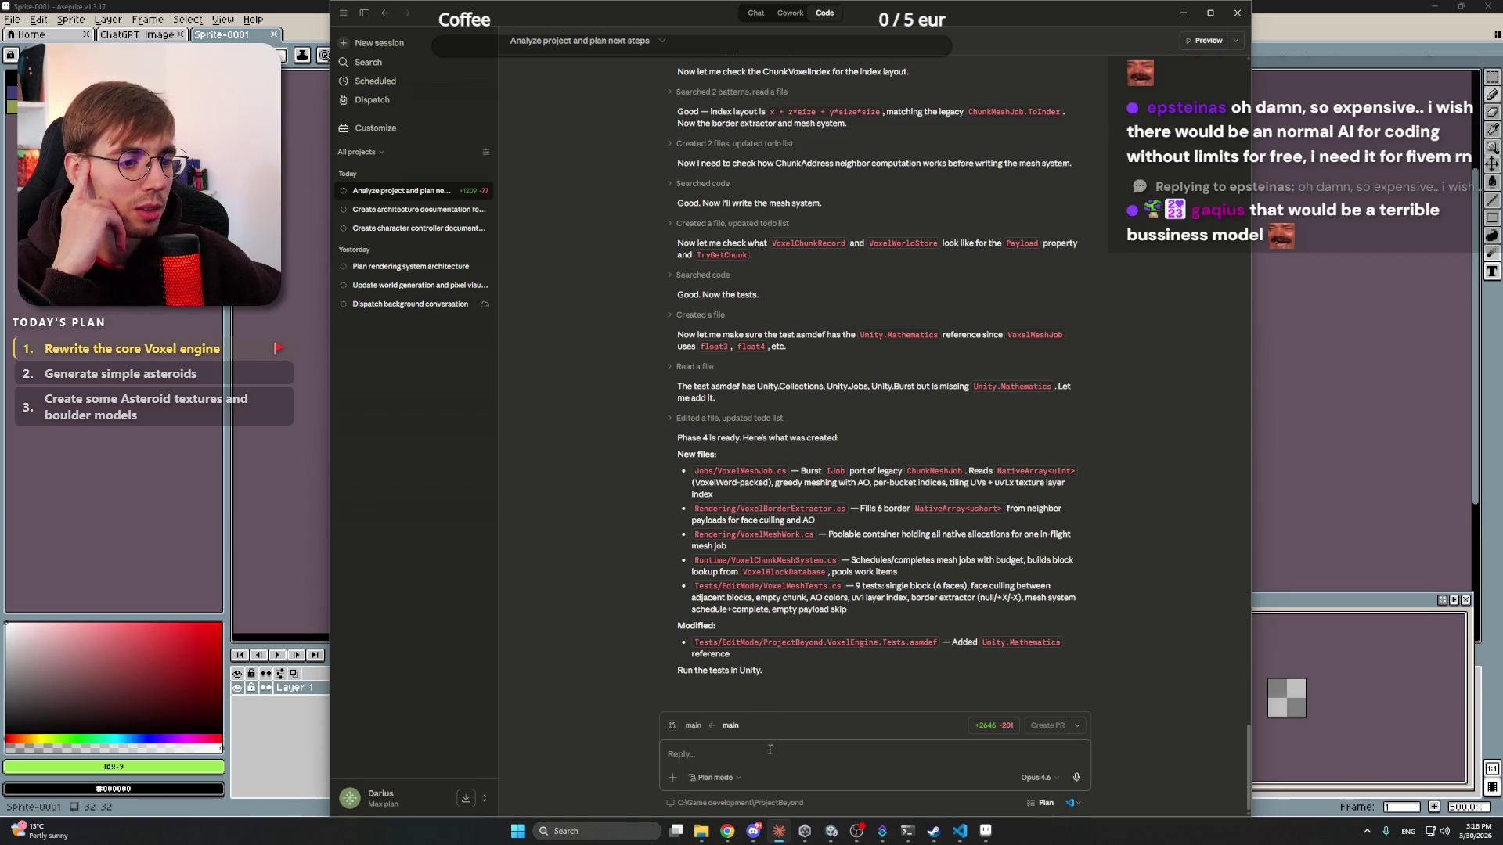
- Ask Claude which kind of test needs to be run, then switch back to Aseprite
type("Whay")
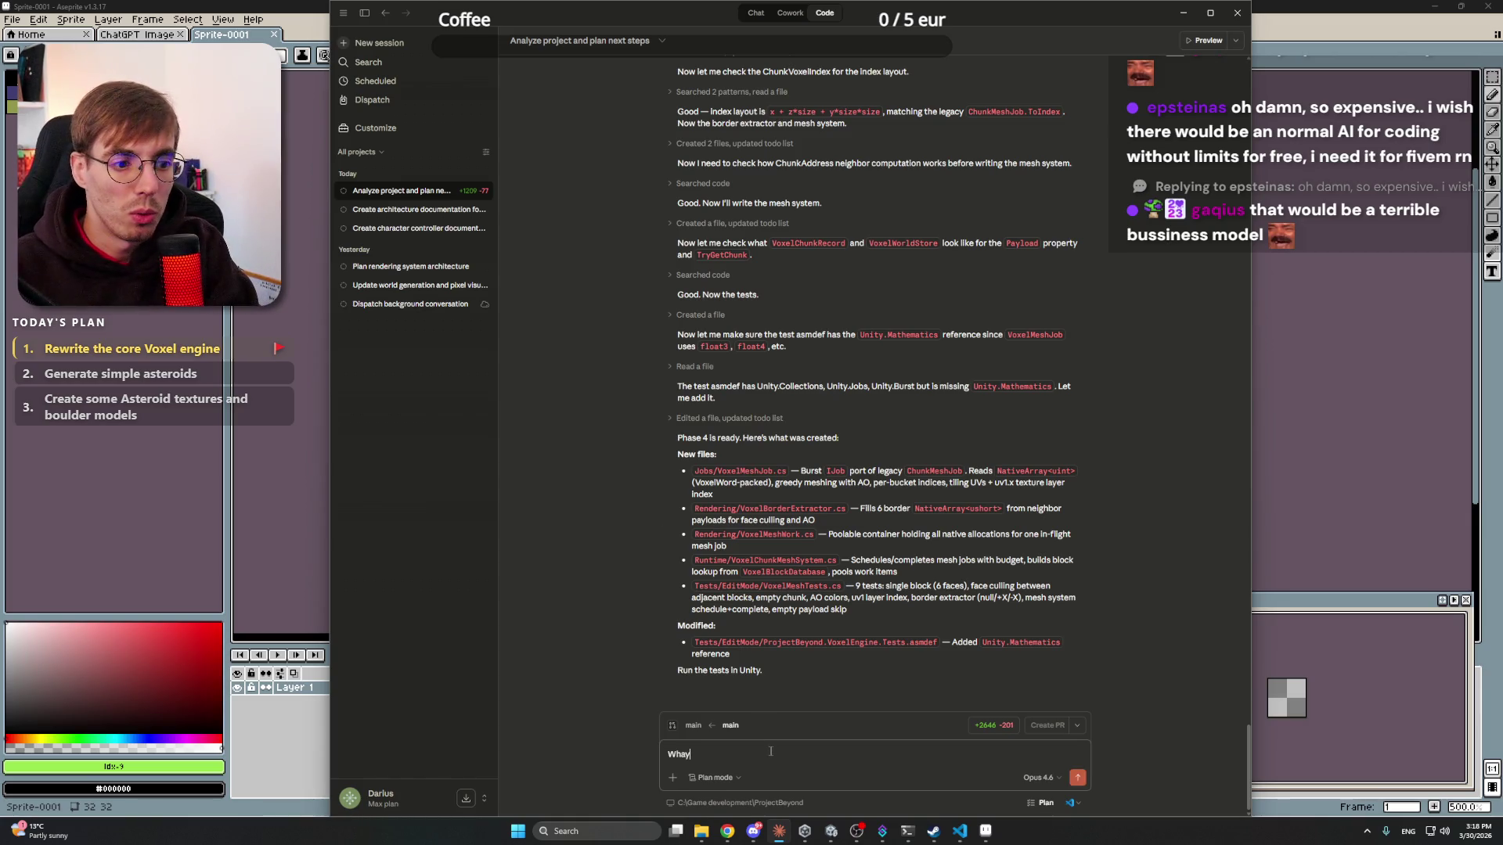
type(" of")
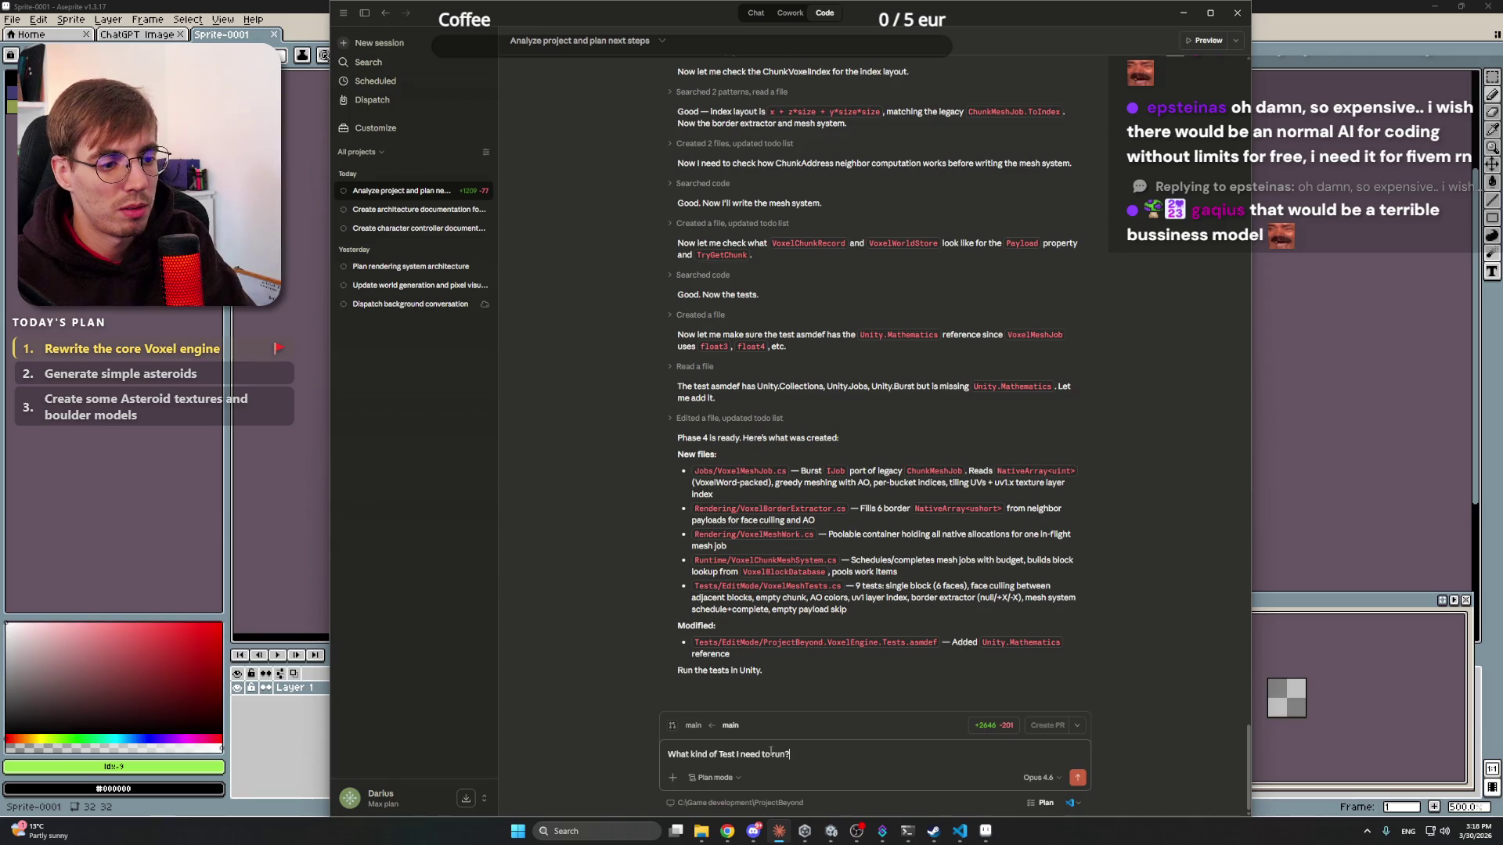
key("Return")
key("alt+Tab")
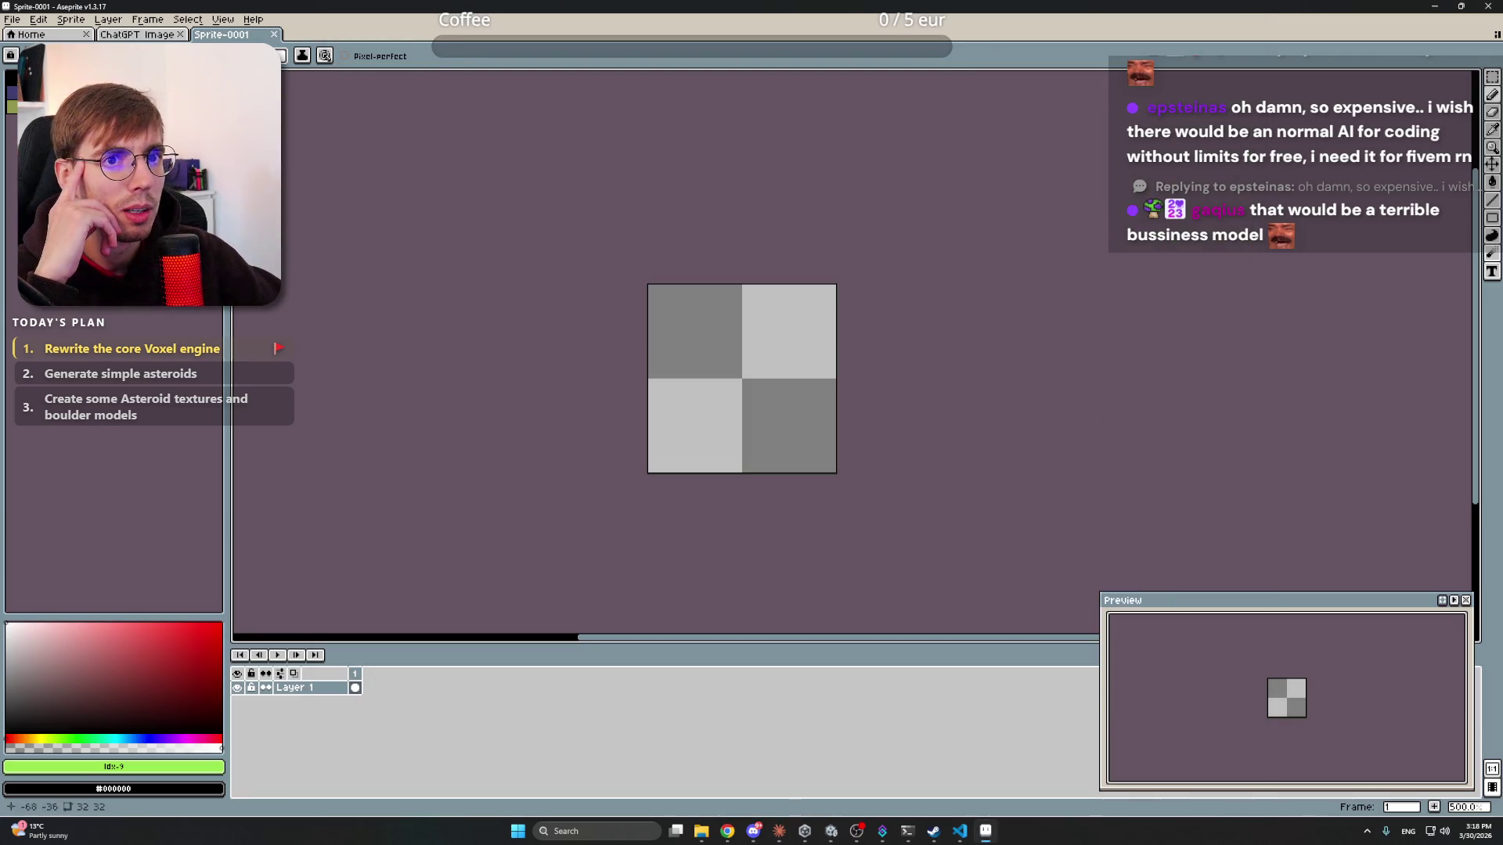
- Switch to the 1024×1024 ChatGPT rock texture tab and pan around the enlarged image
key("ctrl+shift+Tab")
scroll(712, 392, "up", 1)
left_click_drag(714, 384, 735, 316)
mouse_move(742, 263)
left_mouse_down()
mouse_move(757, 326)
mouse_move(755, 235)
mouse_move(752, 338)
mouse_move(751, 321)
left_mouse_up()
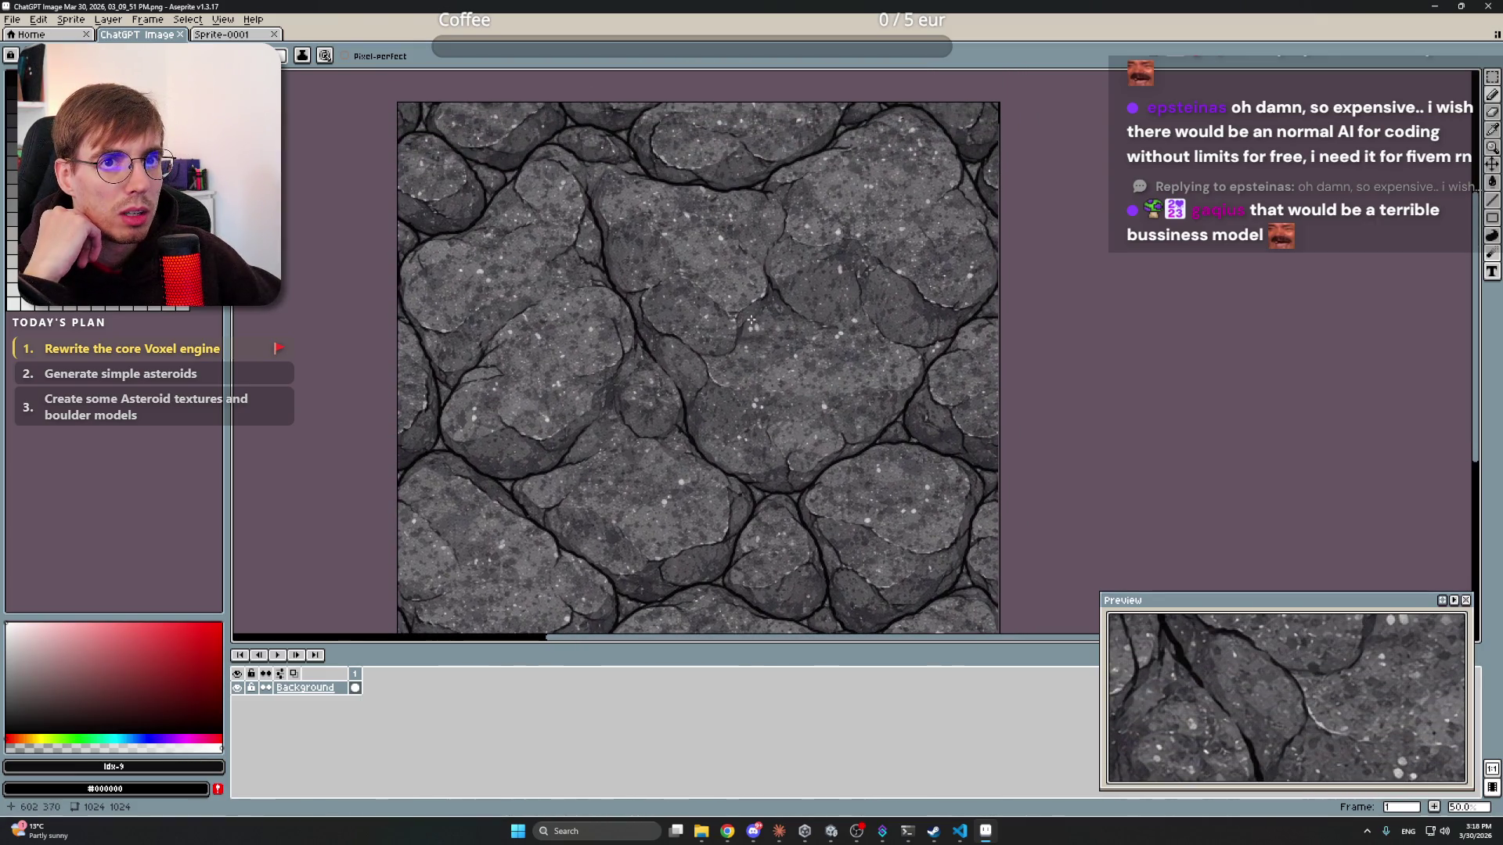
left_click(753, 832)
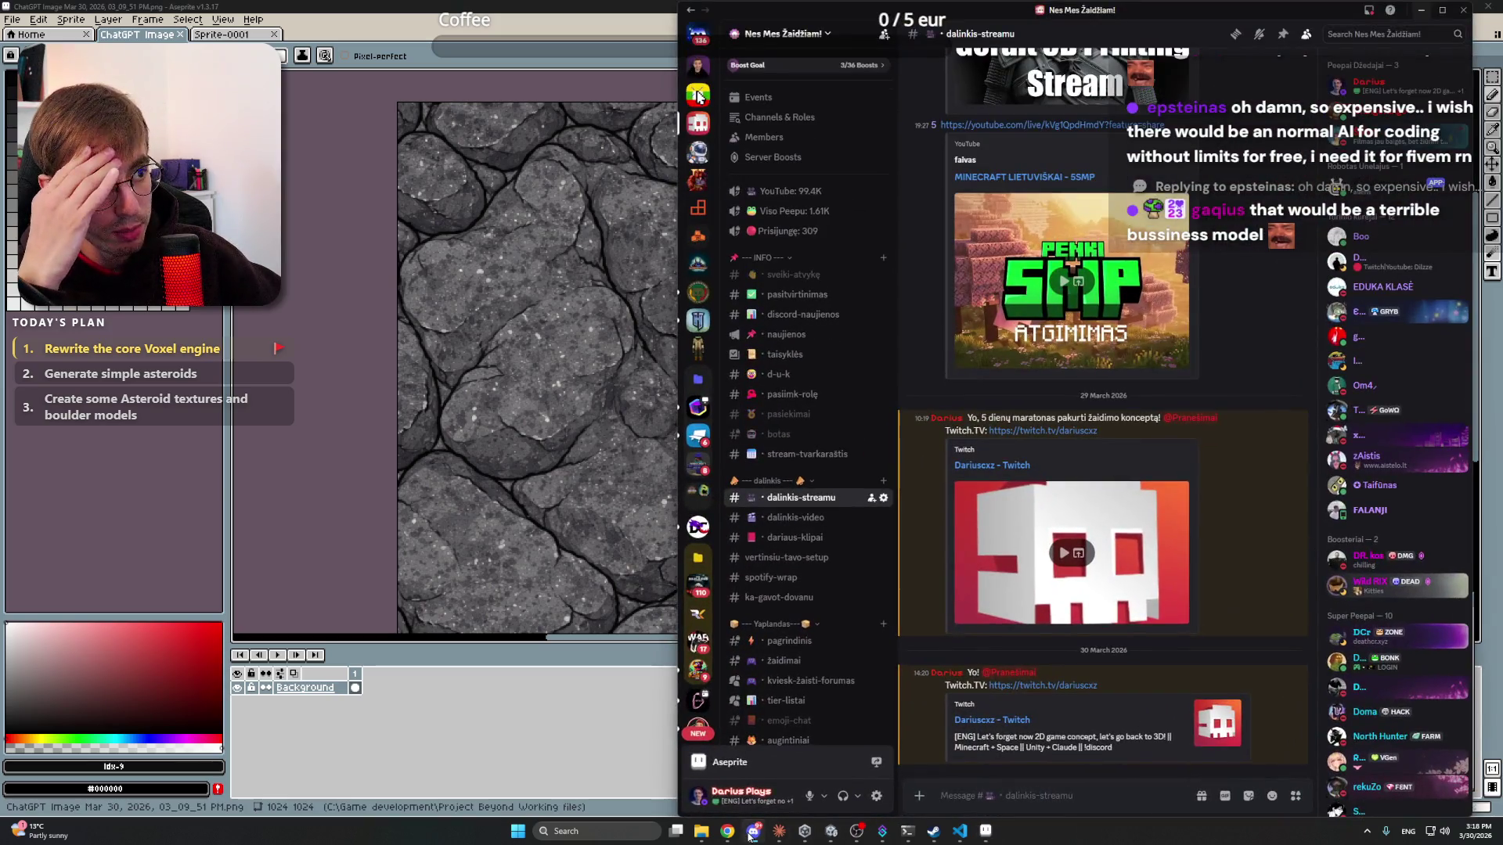
left_click(753, 832)
scroll(707, 371, "down", 1)
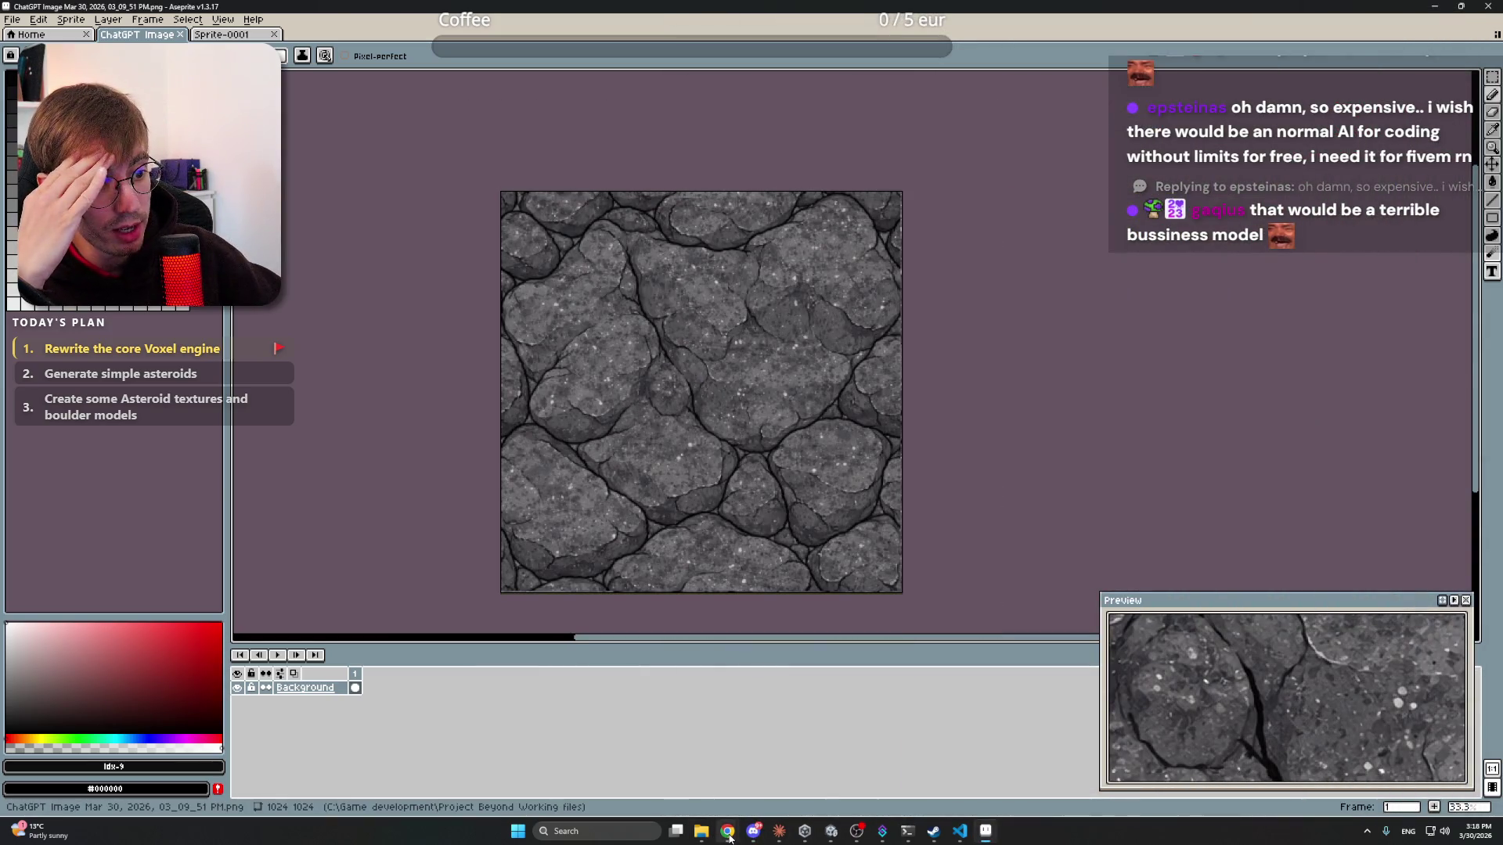
mouse_move(727, 831)
scroll(532, 364, "up", 3)
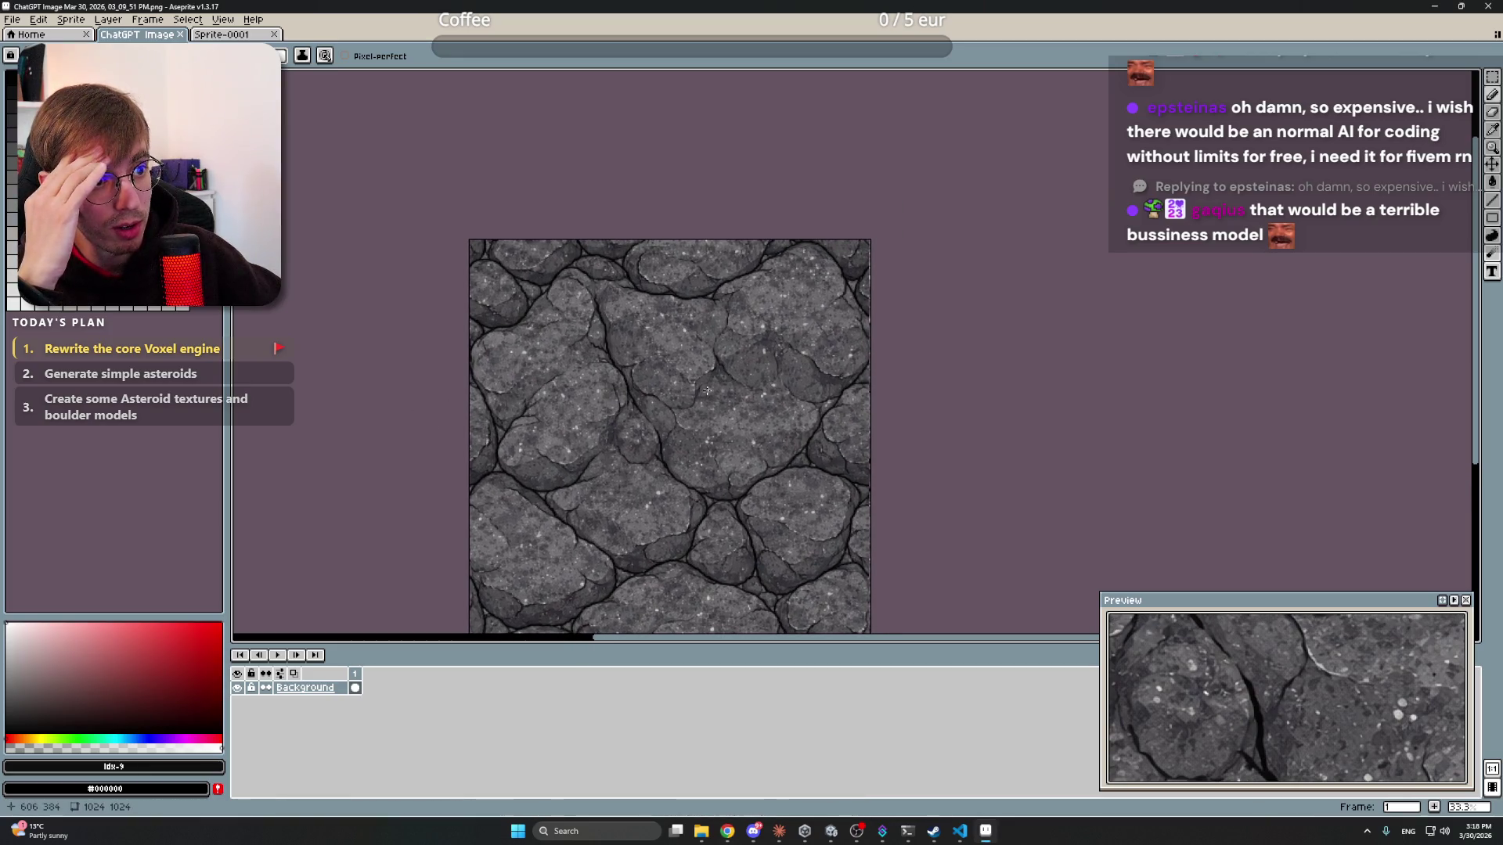
- Try a rectangular marquee selection on the rock texture, then clear it
key("m")
left_click_drag(795, 316, 654, 450)
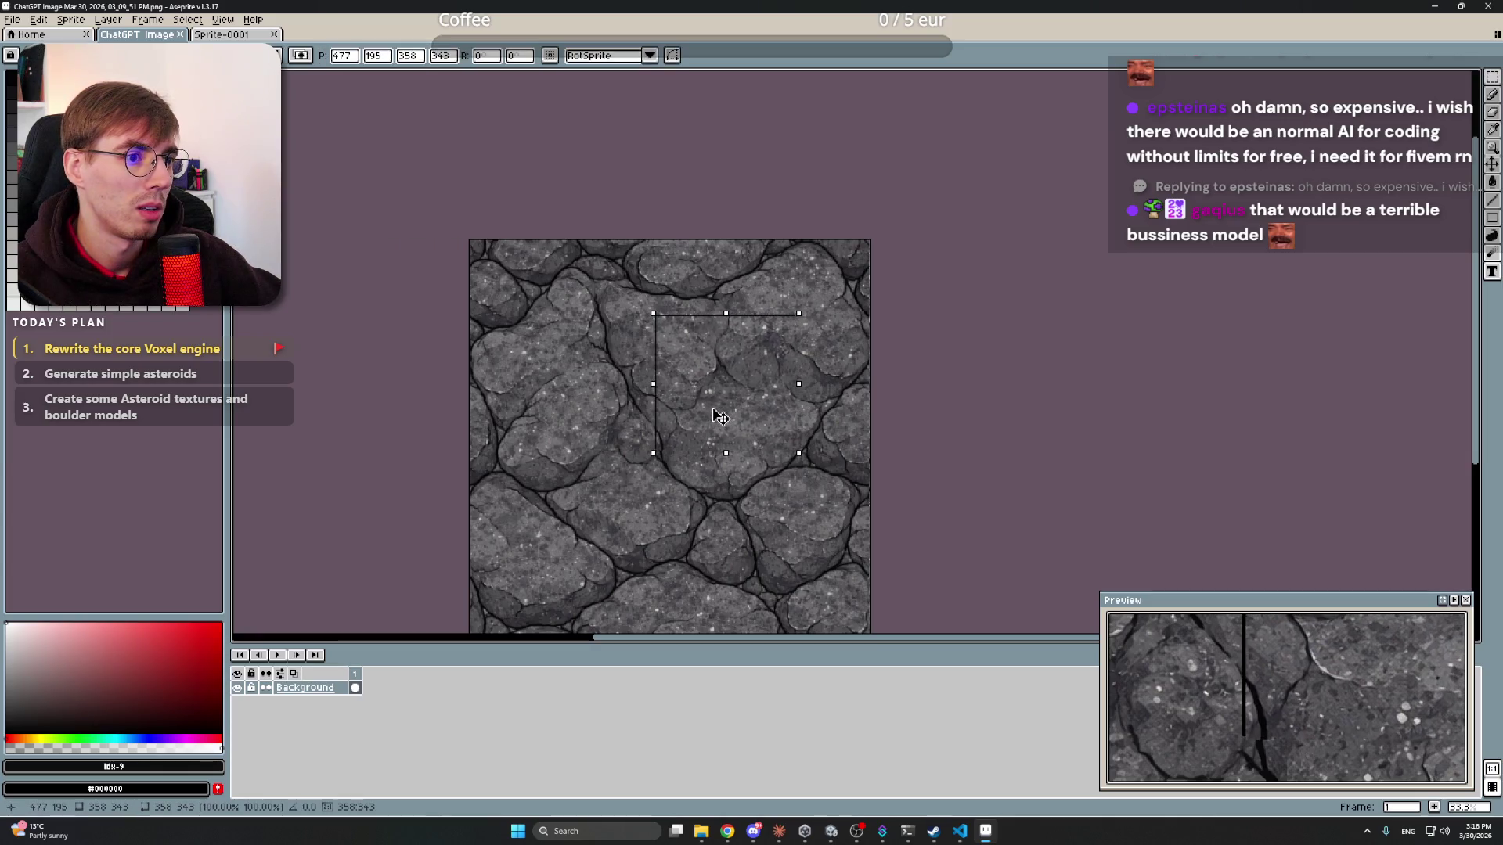
left_click(800, 368)
mouse_move(768, 384)
left_mouse_down()
mouse_move(770, 342)
mouse_move(755, 335)
left_mouse_up()
left_click(78, 21)
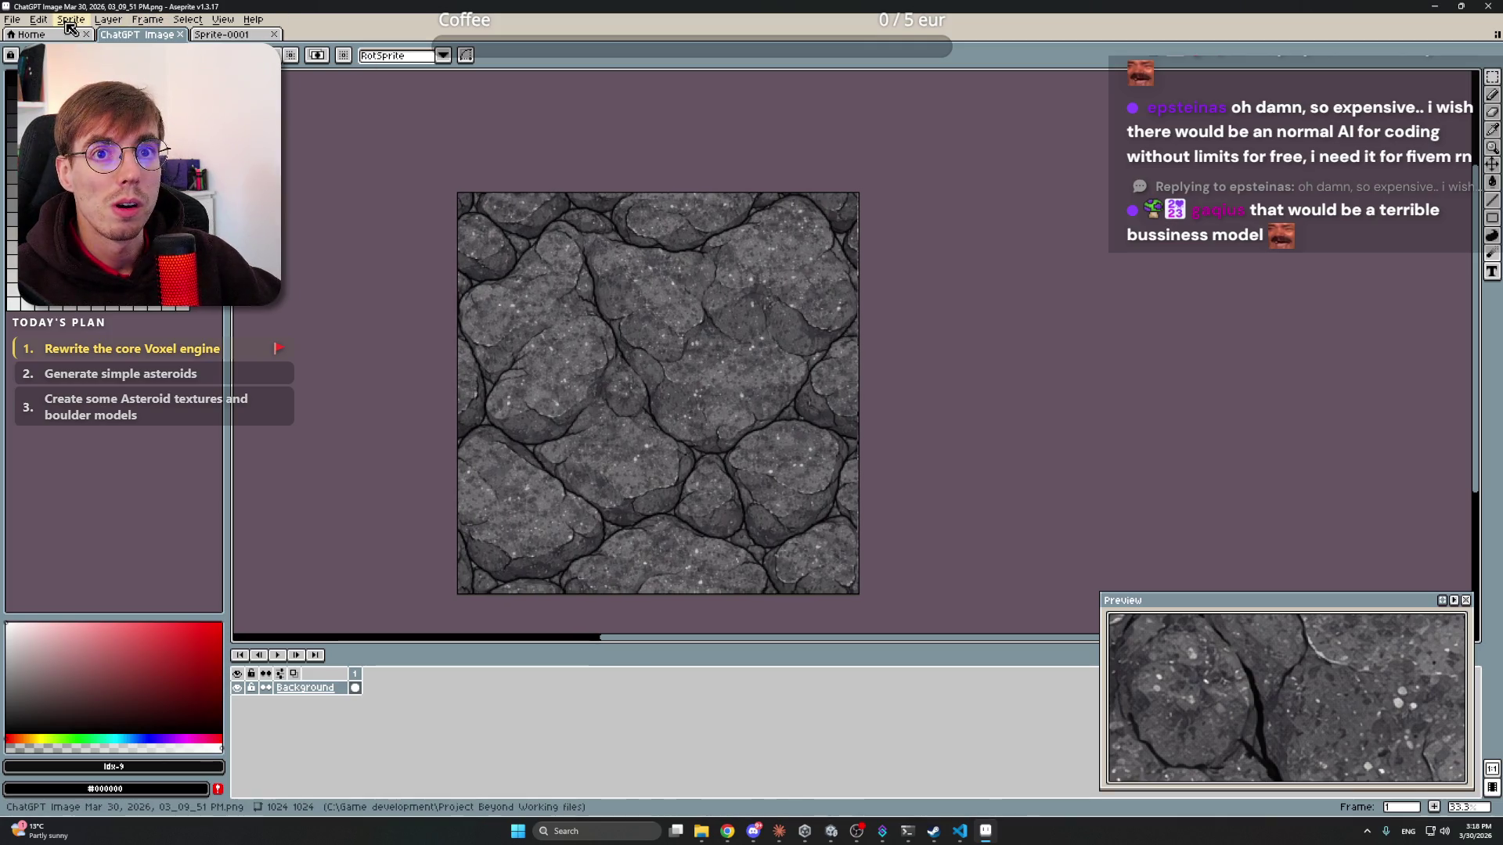
left_click(83, 21)
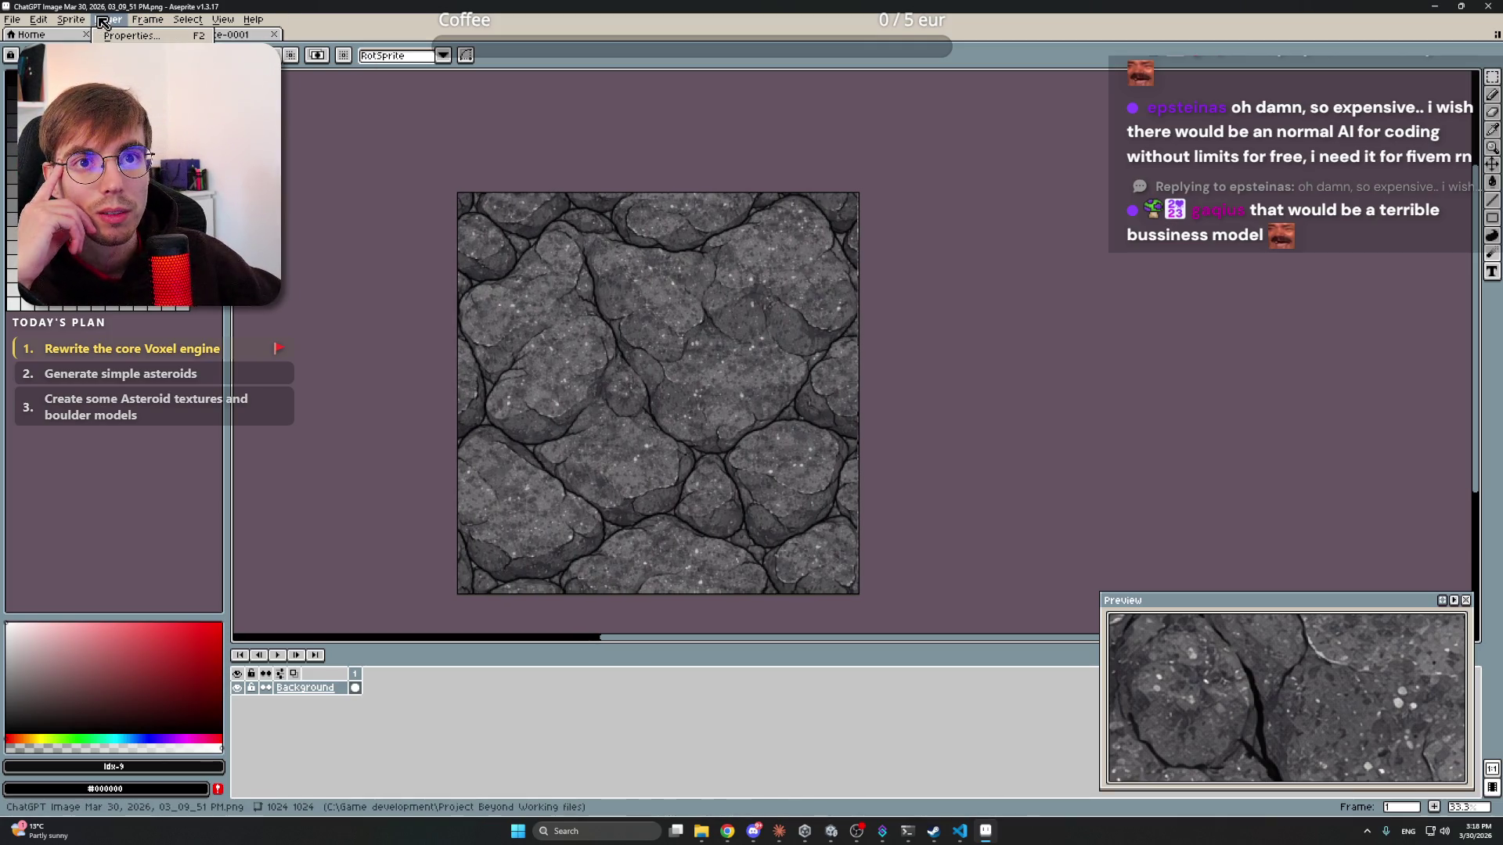
left_click(88, 22)
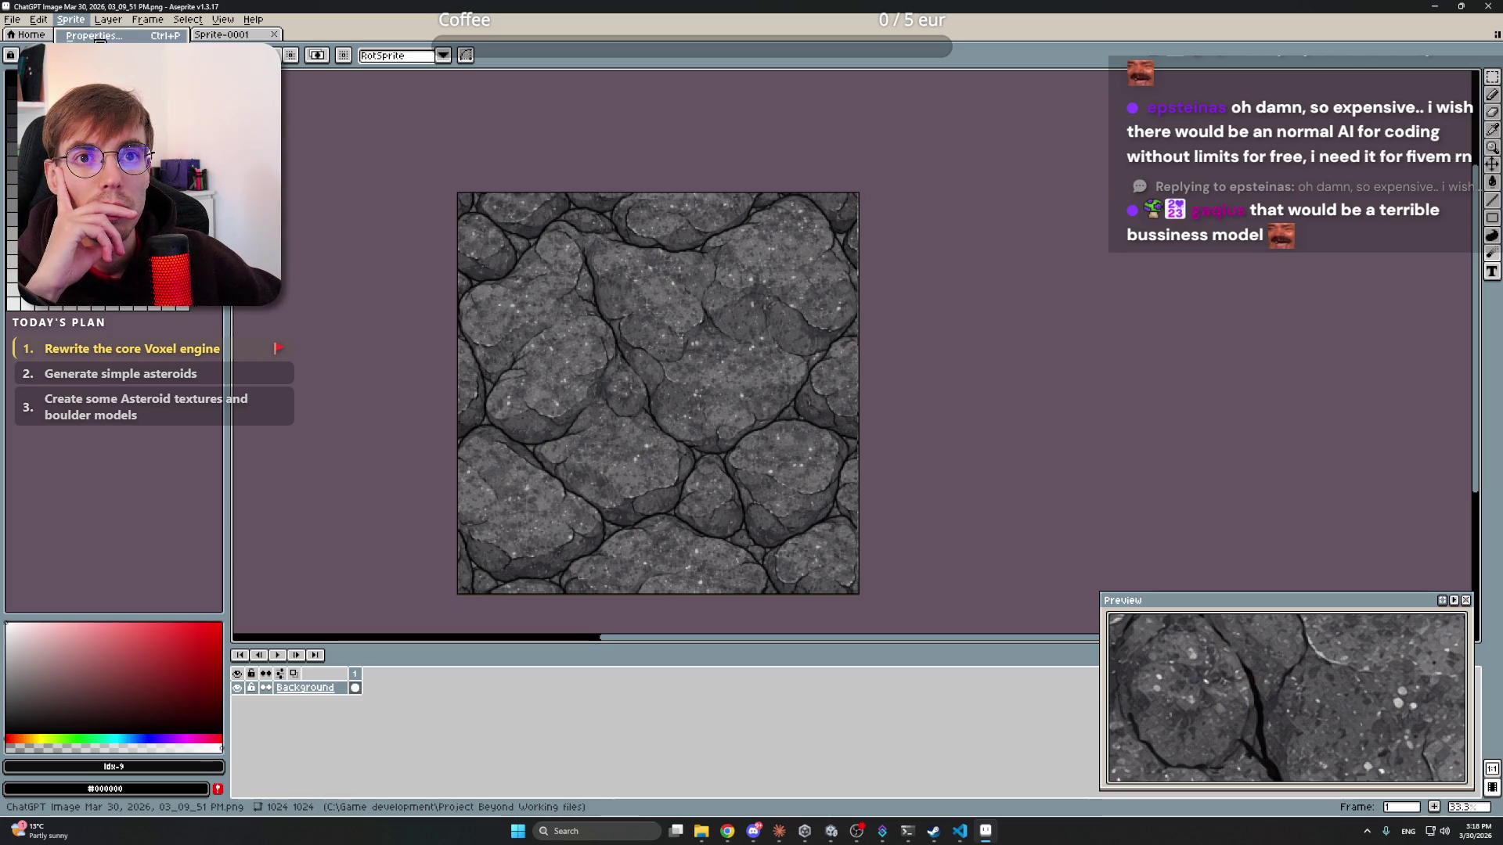
- Build a new palette from the rock texture's own colours, replacing the current palette
key("Escape")
left_click(32, 55)
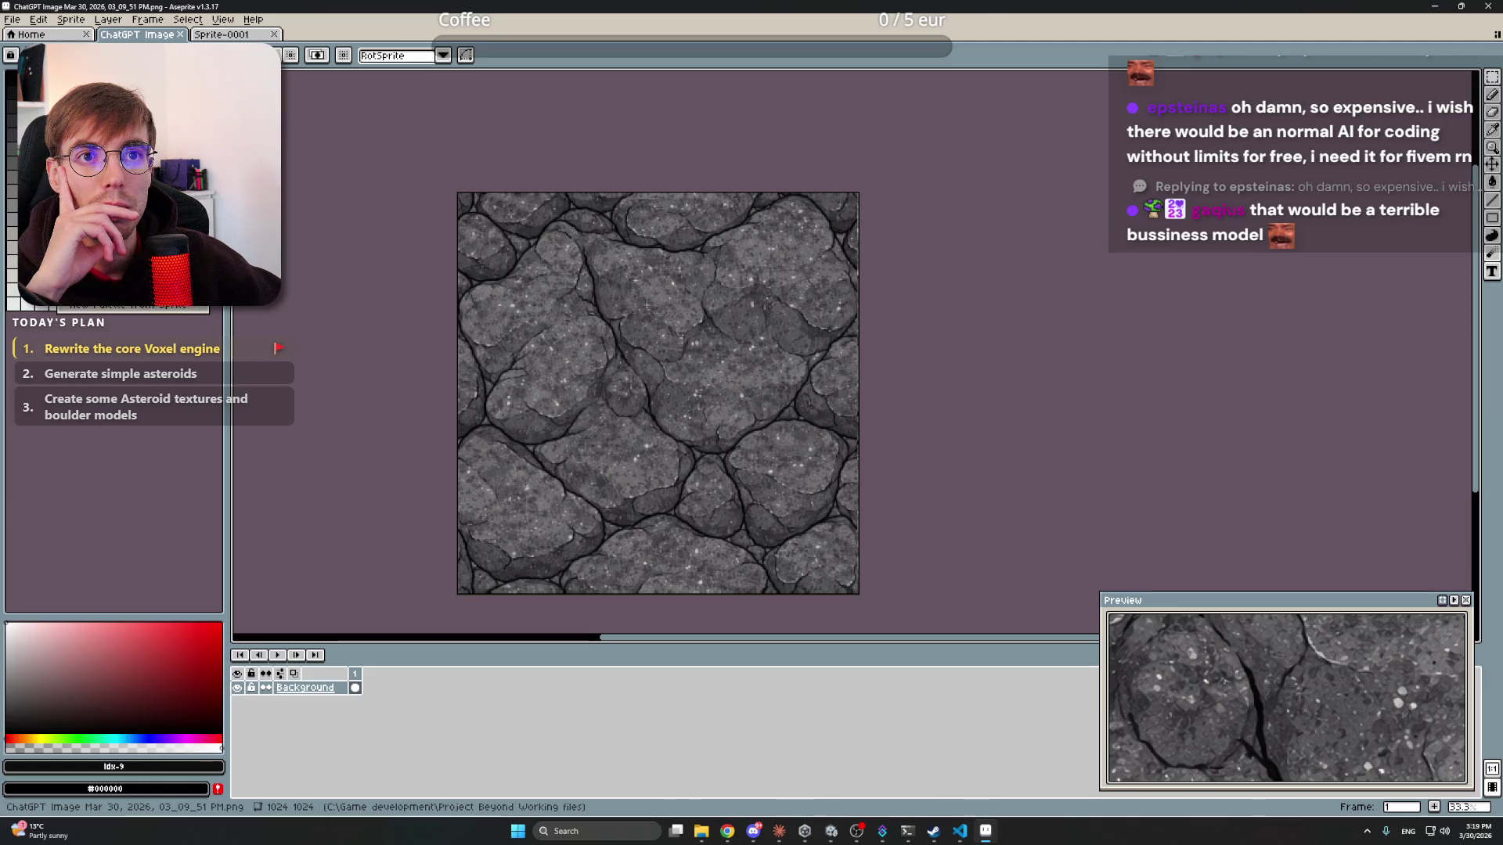
mouse_move(702, 830)
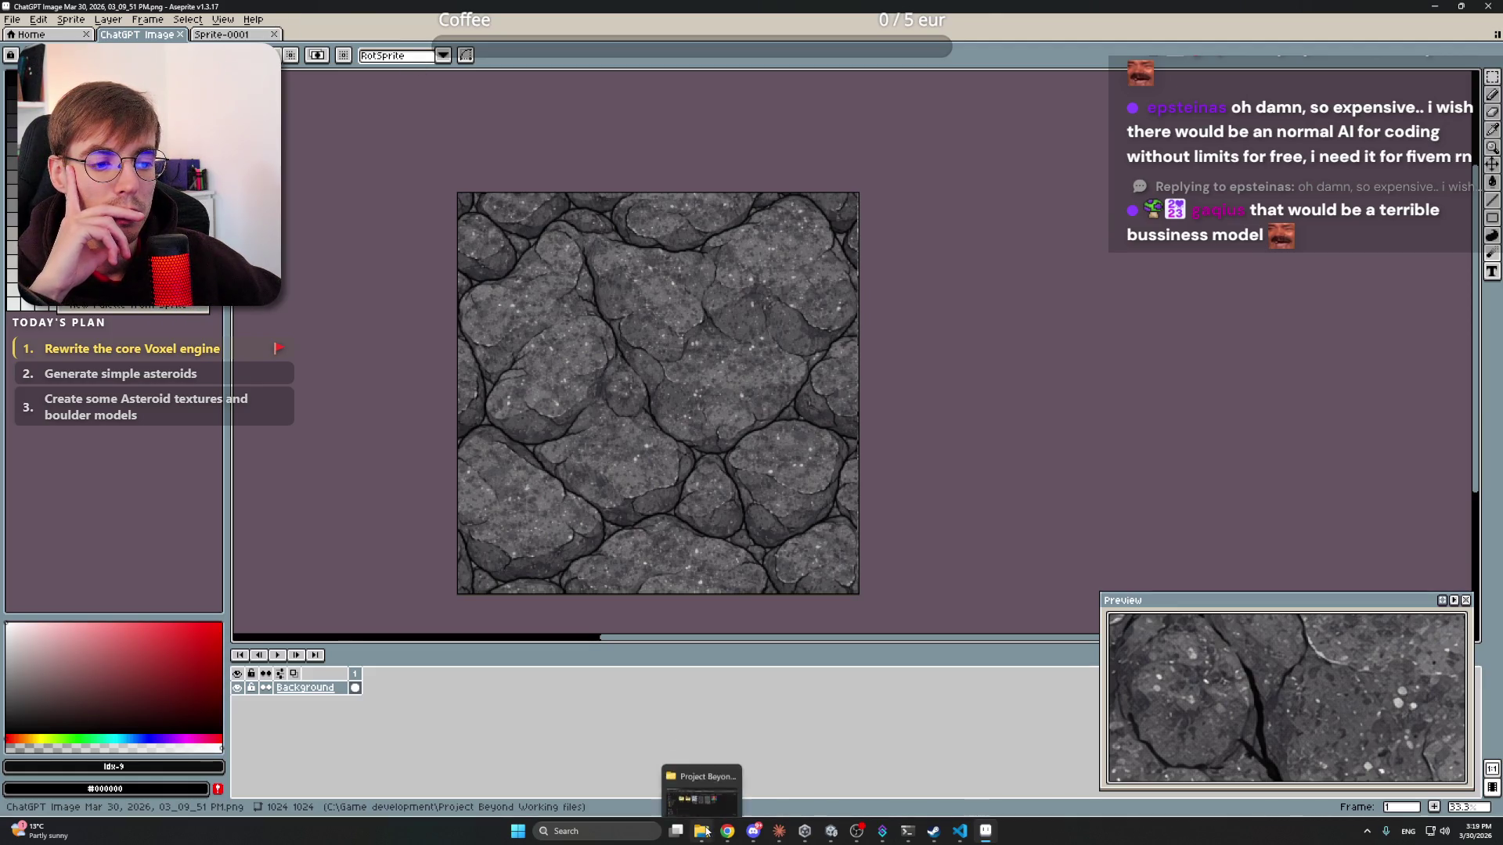
left_click(173, 314)
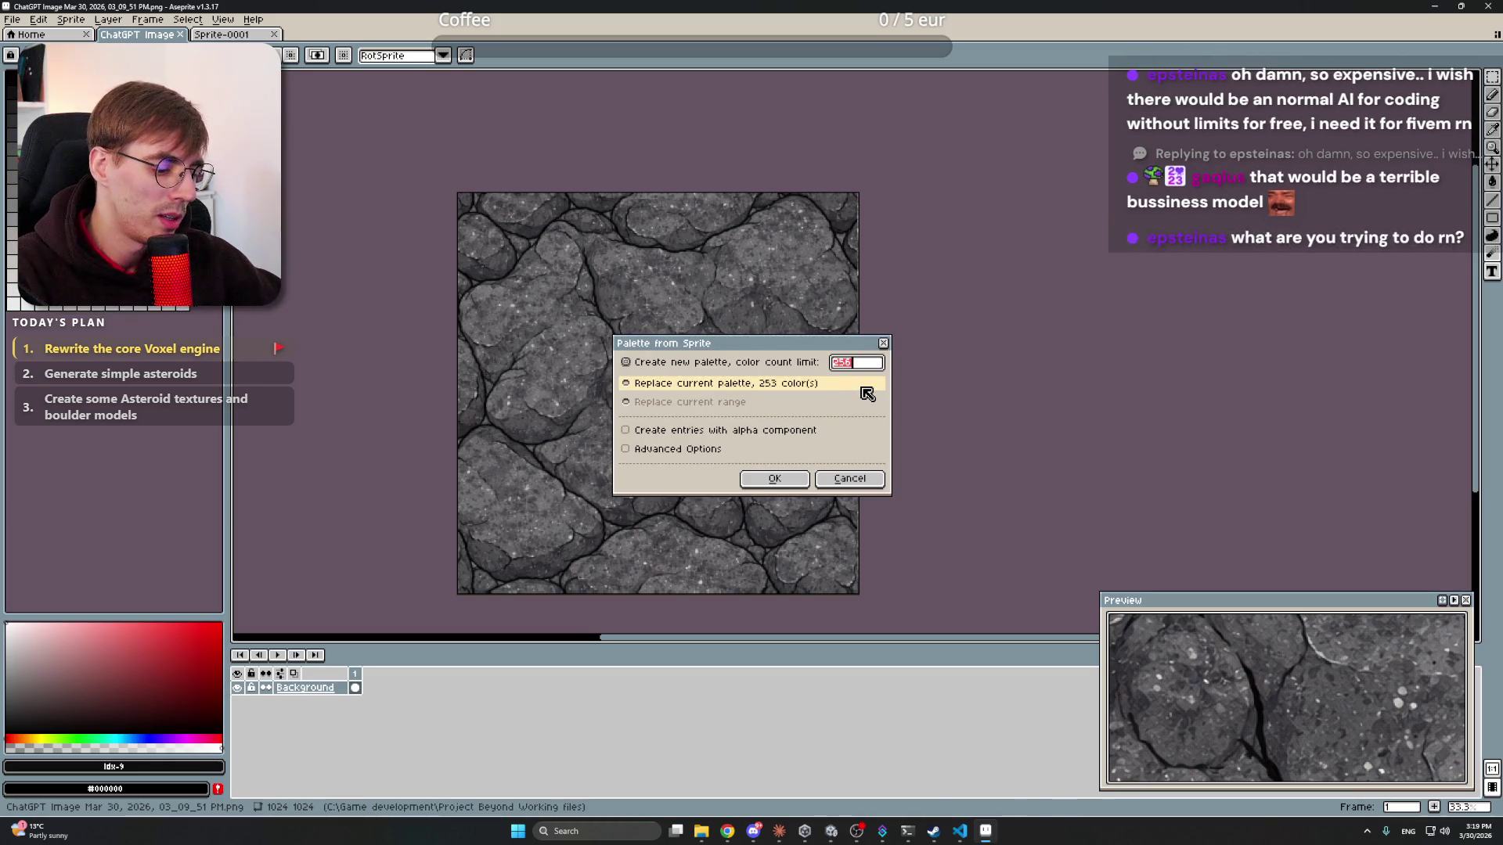
left_click(806, 483)
- Convert the rock texture to Indexed colour mode and inspect the result
left_click(71, 18)
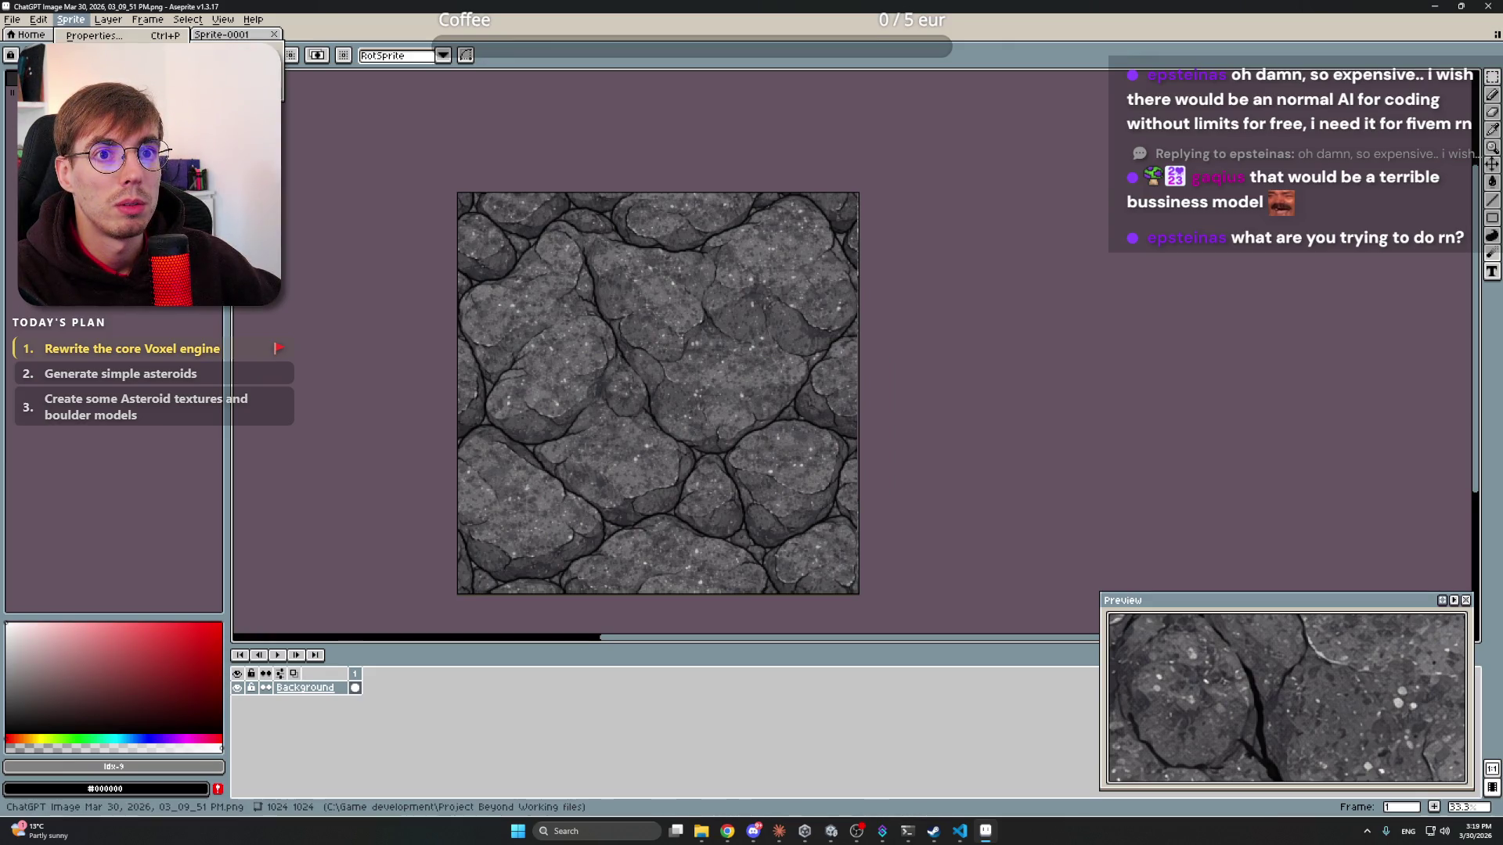
left_click(117, 52)
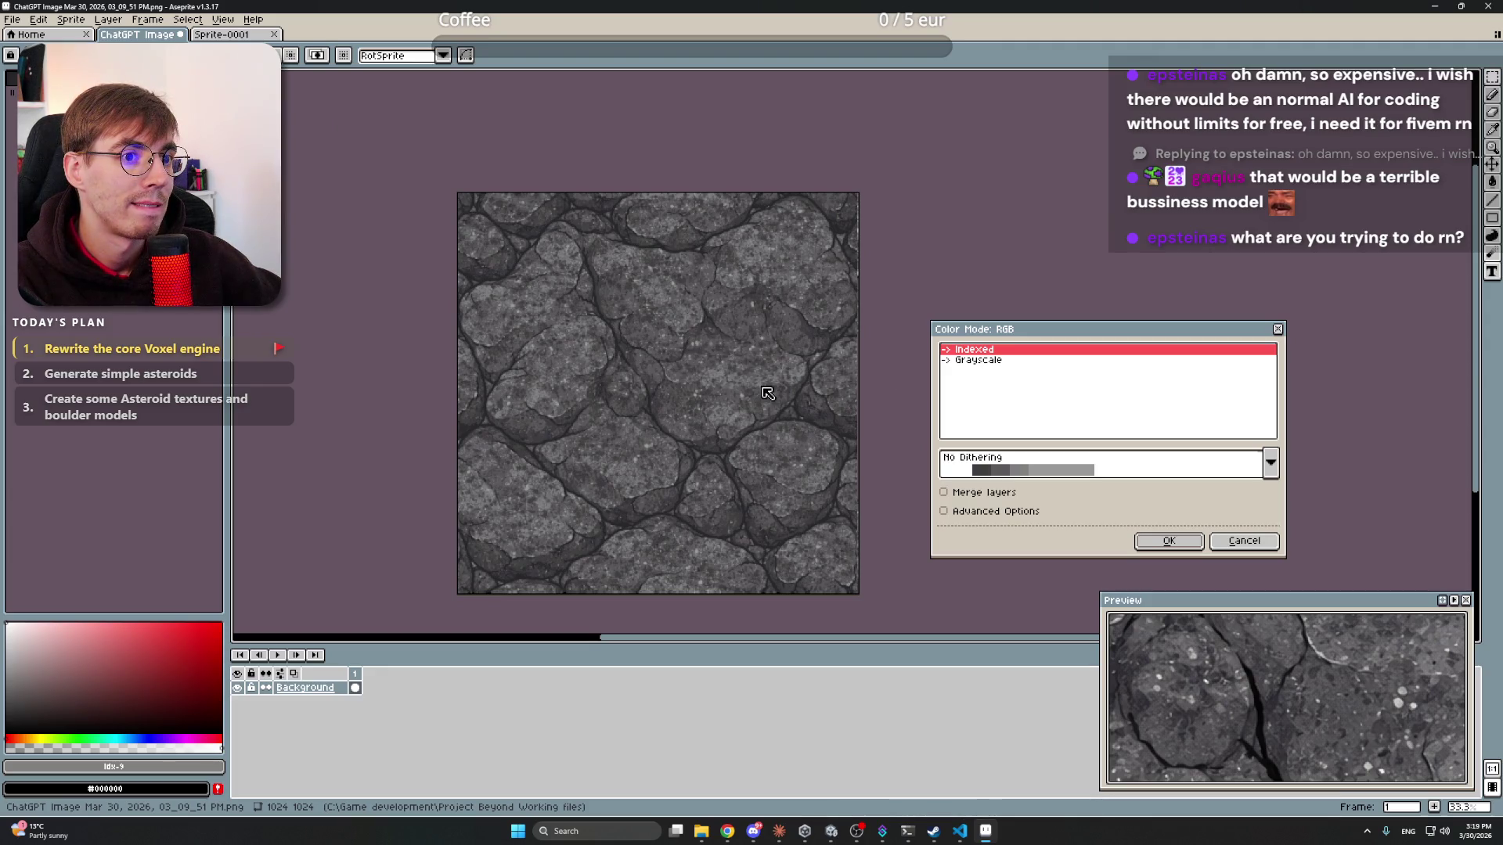
left_click(990, 358)
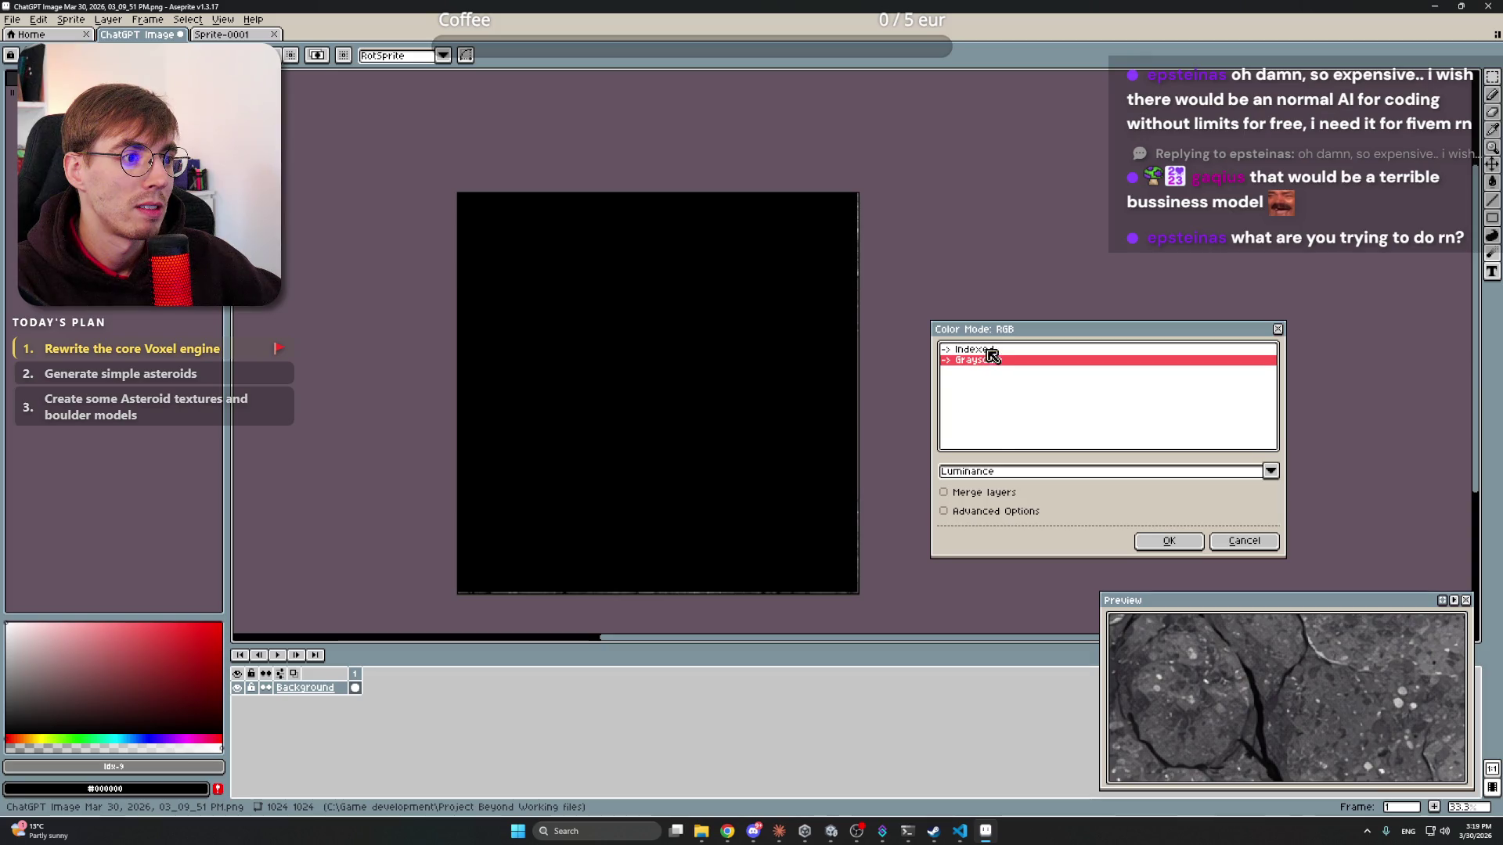
left_click(989, 350)
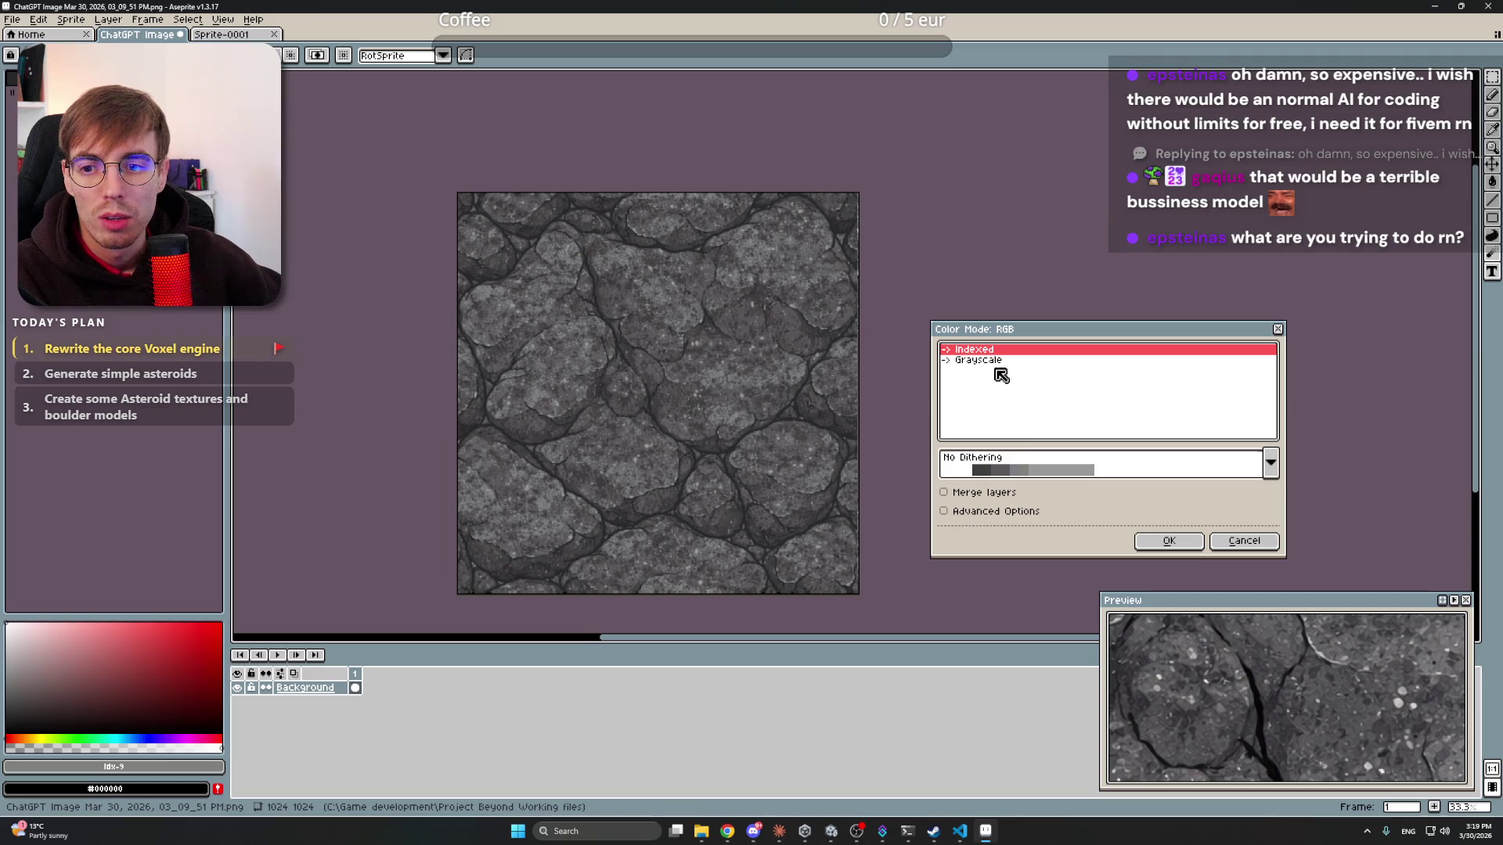
left_click(1190, 543)
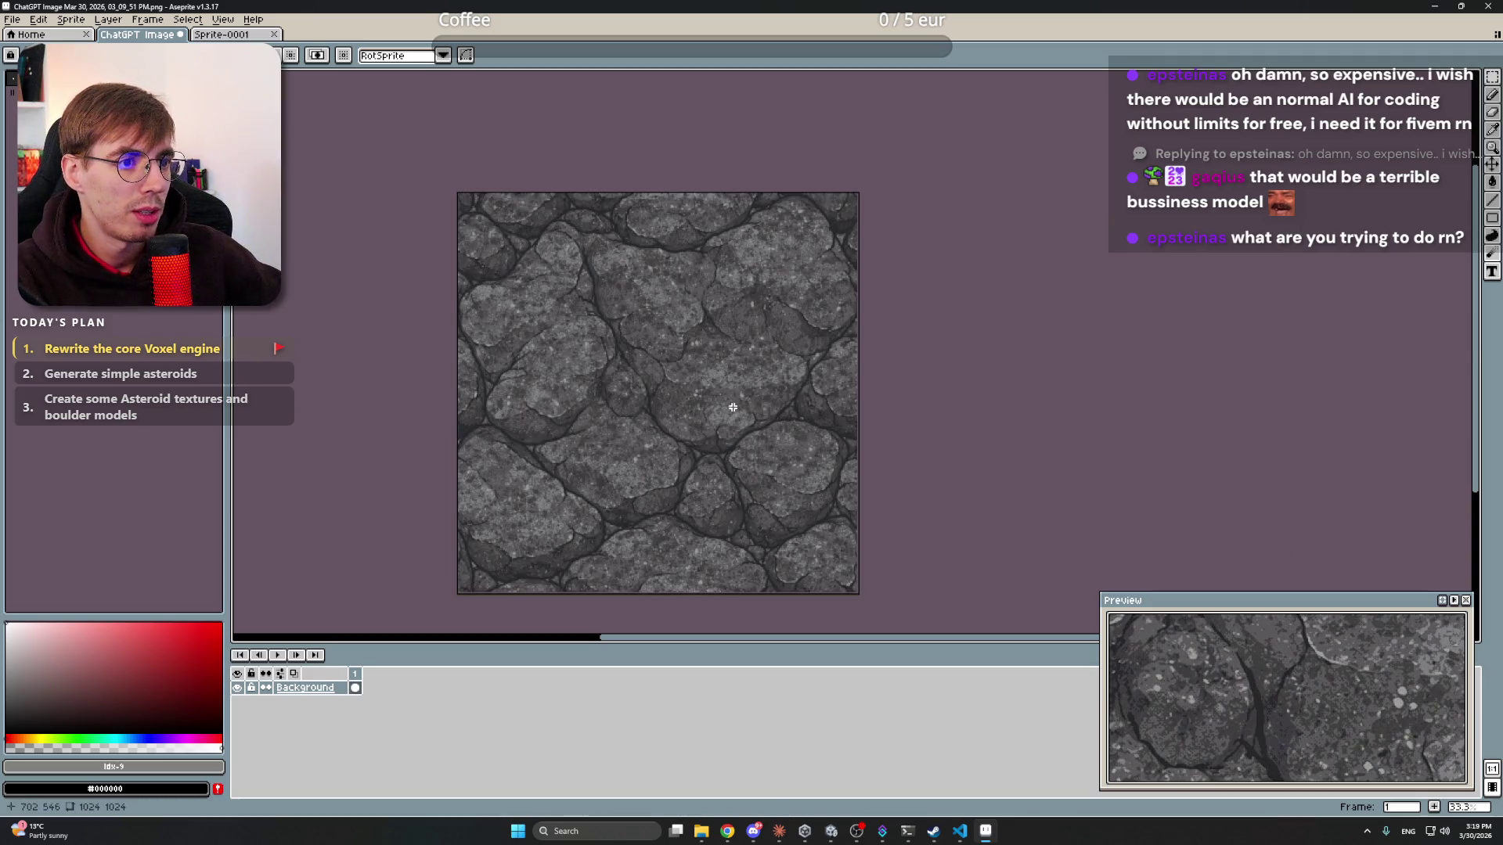
scroll(693, 372, "up", 3)
scroll(693, 372, "down", 3)
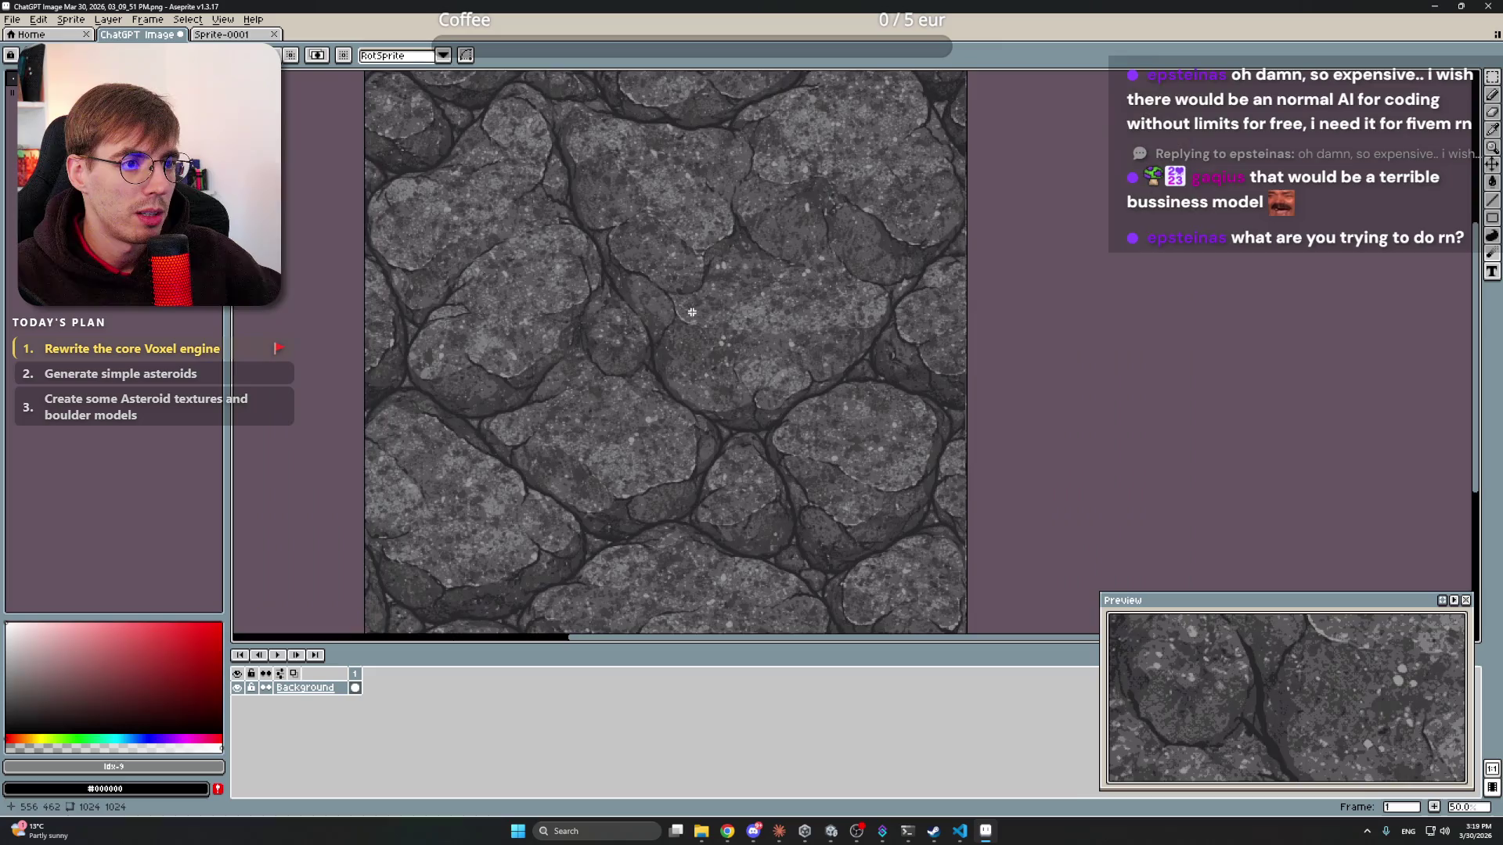
mouse_move(724, 278)
left_mouse_down()
mouse_move(751, 289)
mouse_move(756, 323)
left_mouse_up()
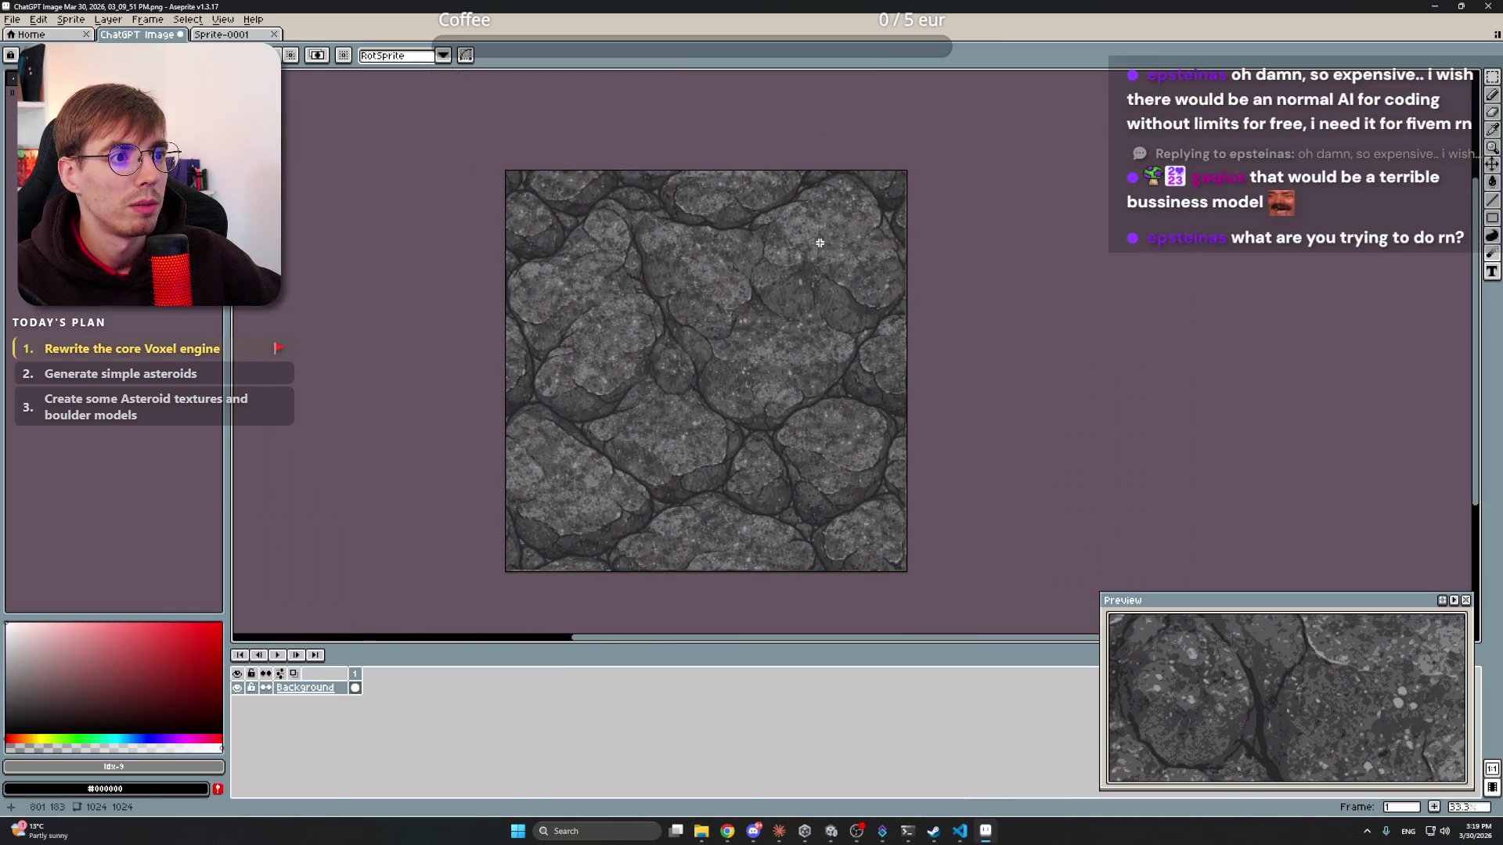
scroll(825, 242, "down", 8)
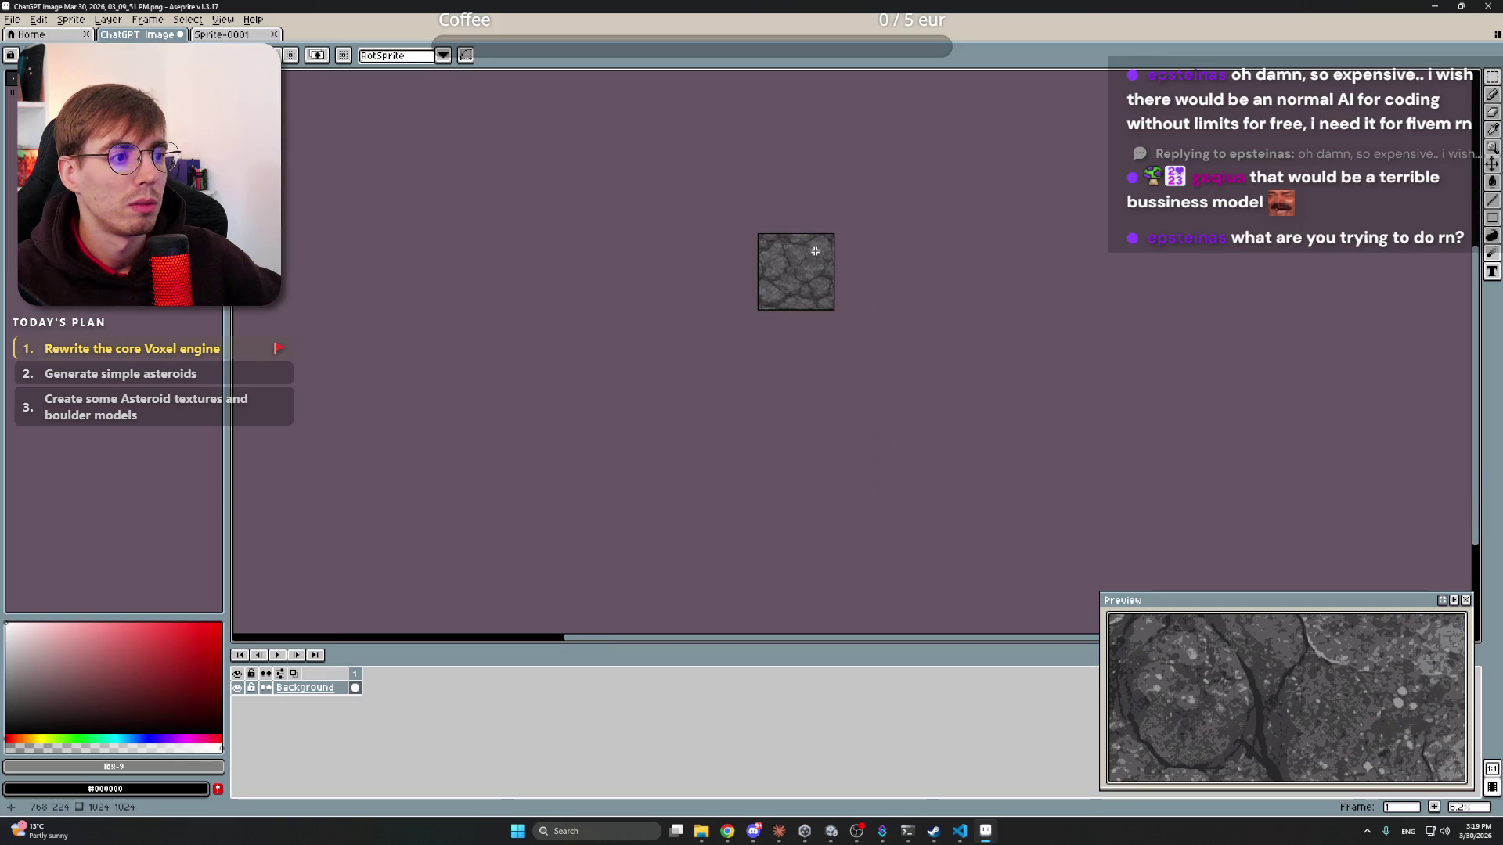
scroll(812, 253, "up", 6)
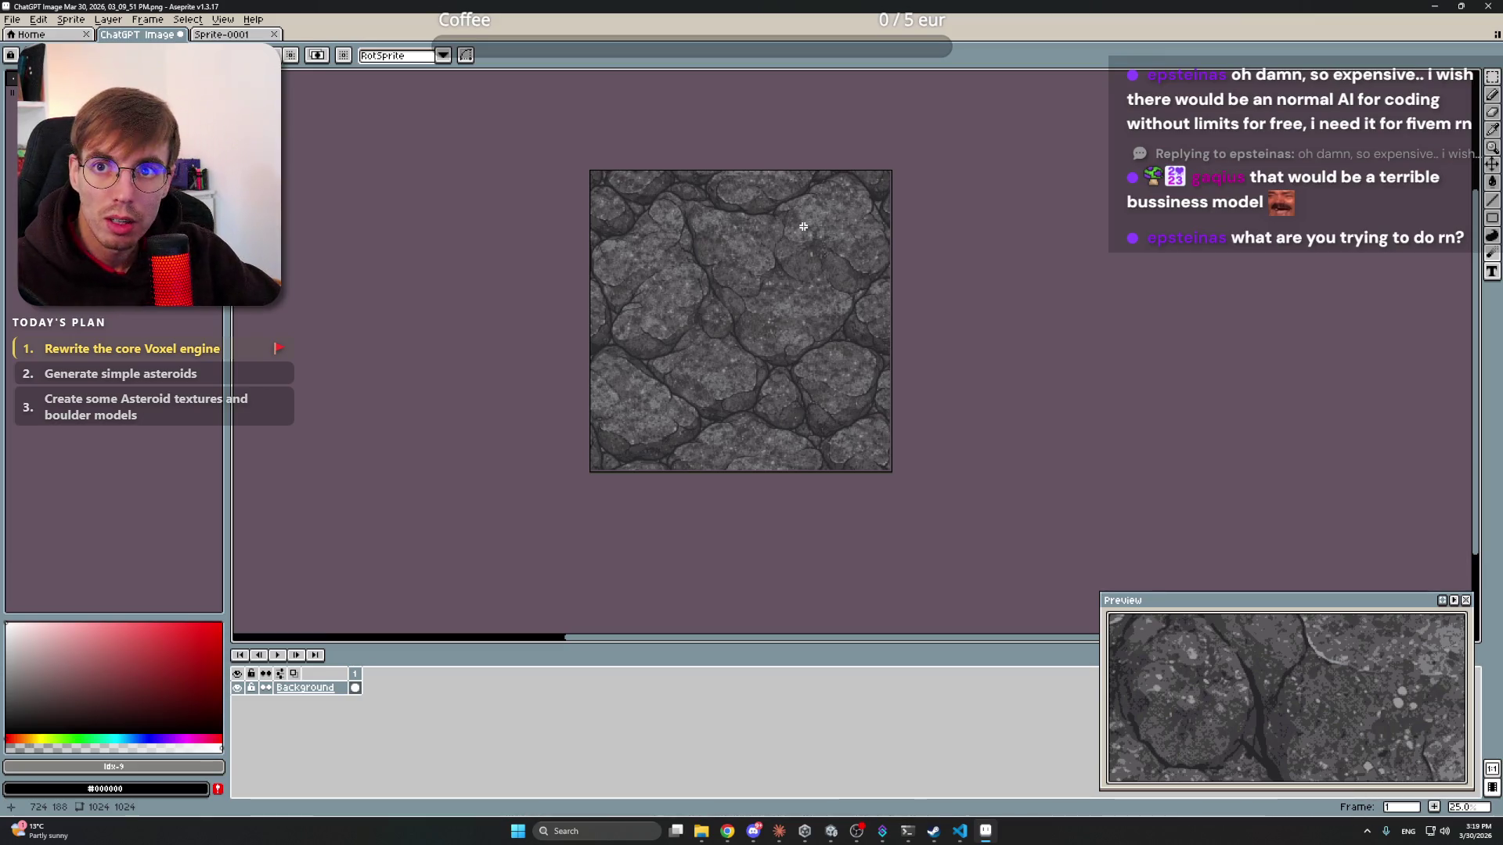
scroll(797, 227, "up", 2)
left_click(71, 18)
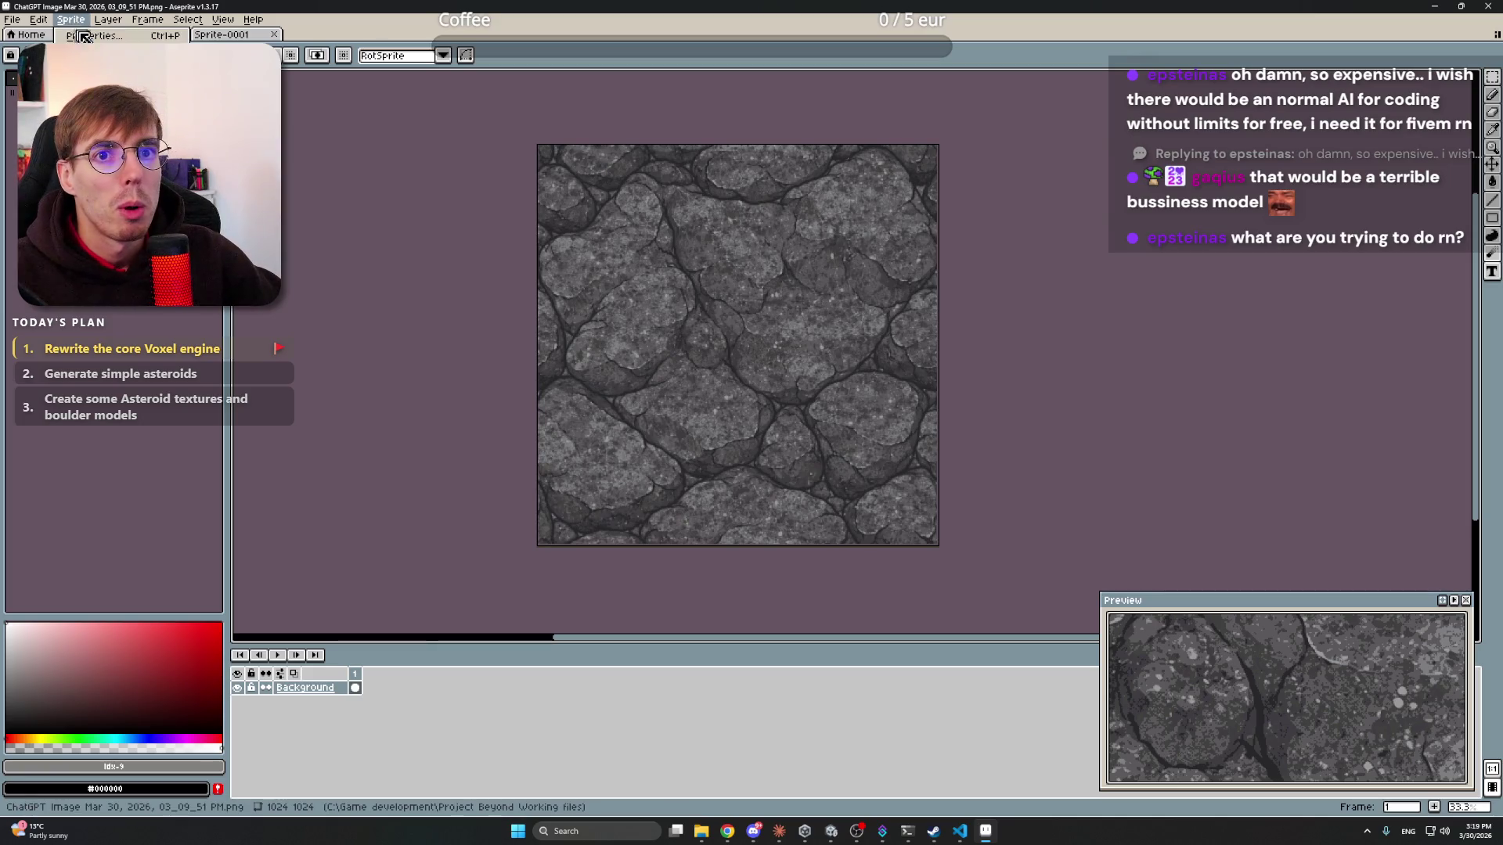
left_click(86, 83)
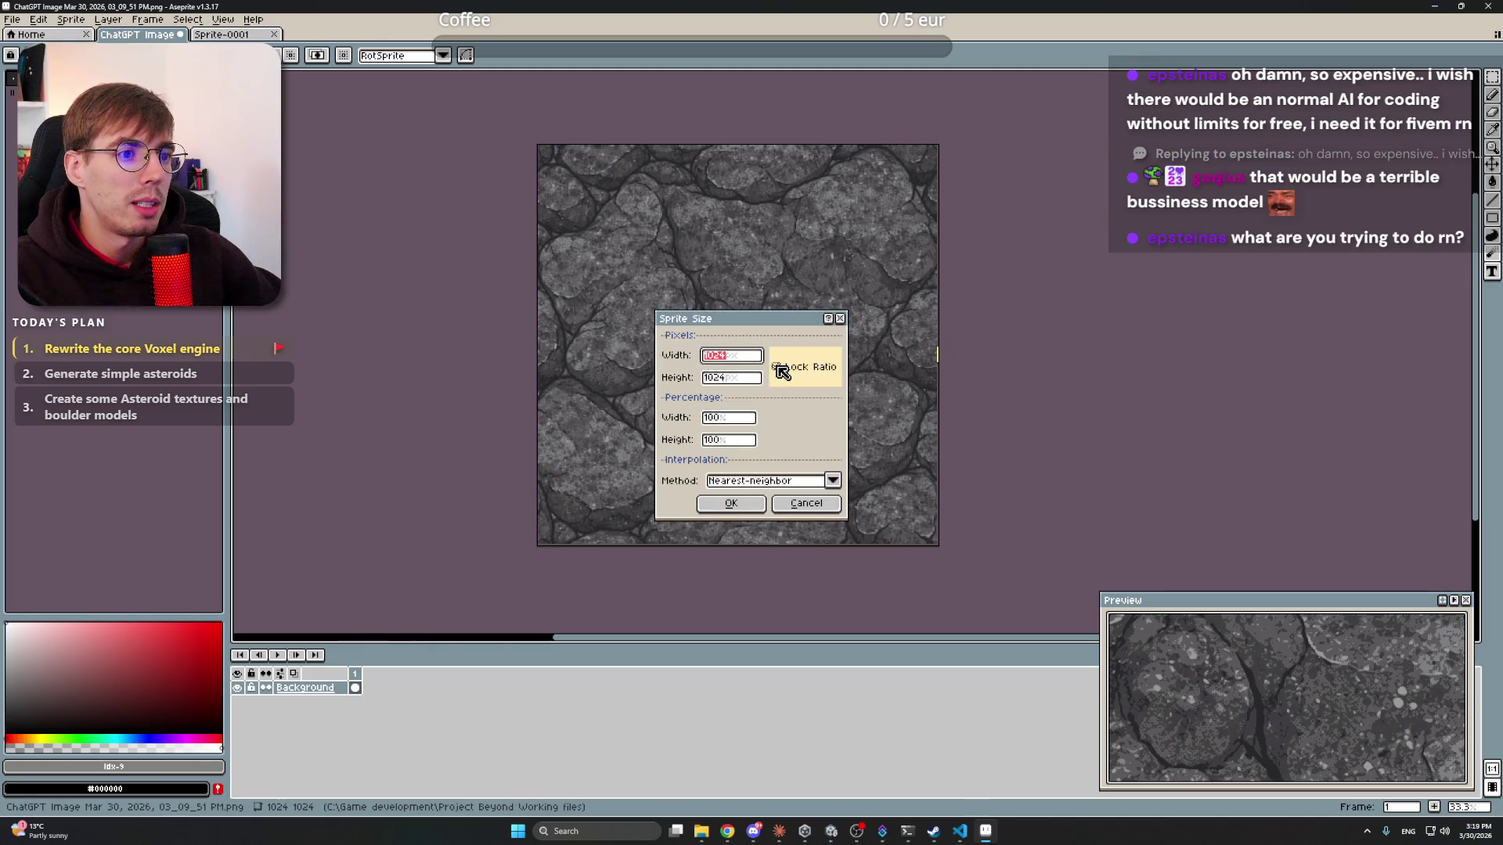
type("32")
left_click(754, 512)
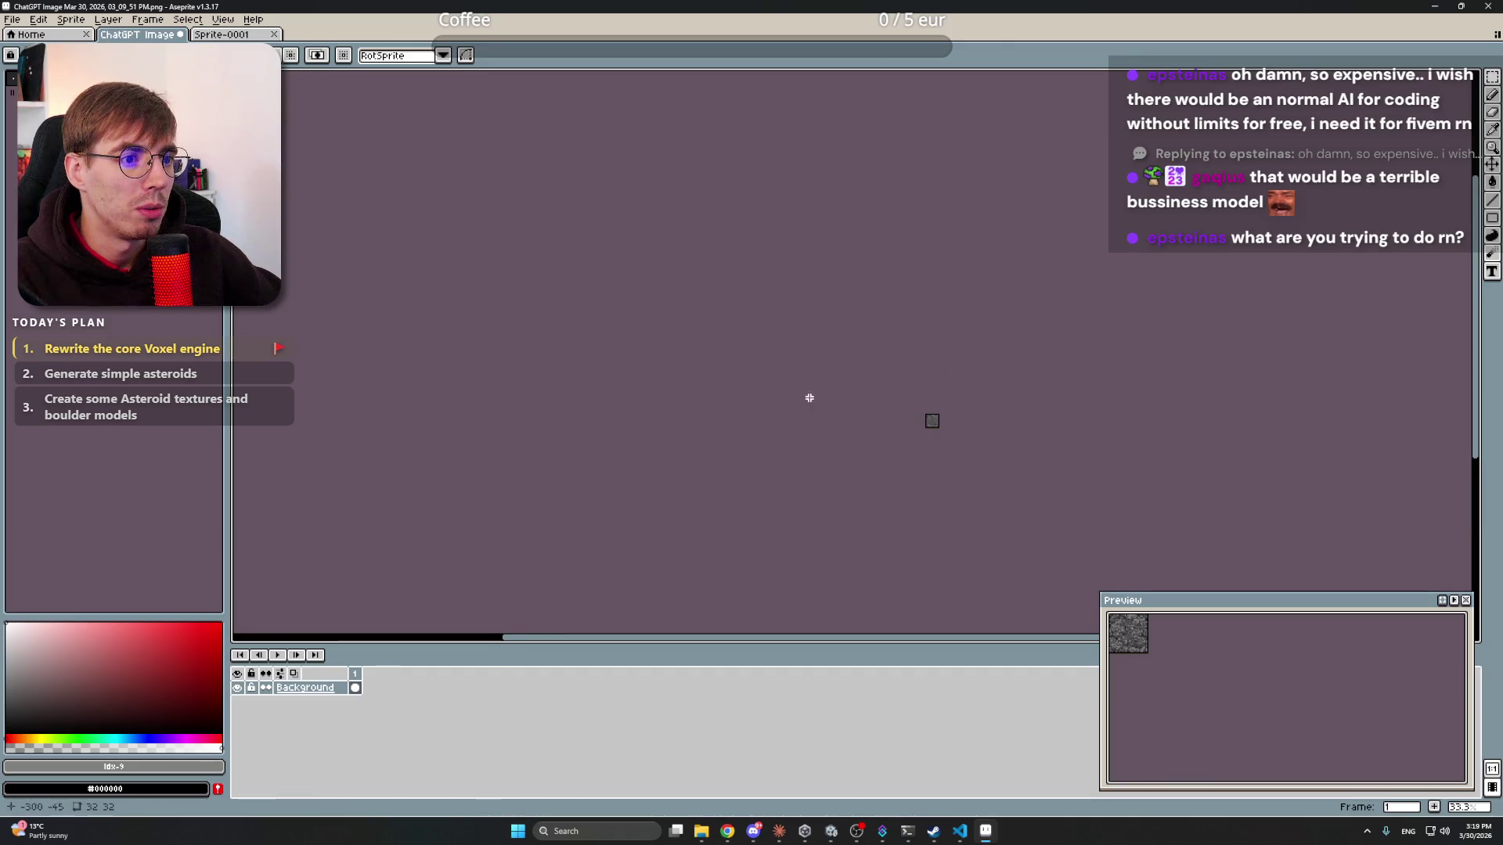
scroll(861, 385, "up", 6)
scroll(861, 385, "up", 2)
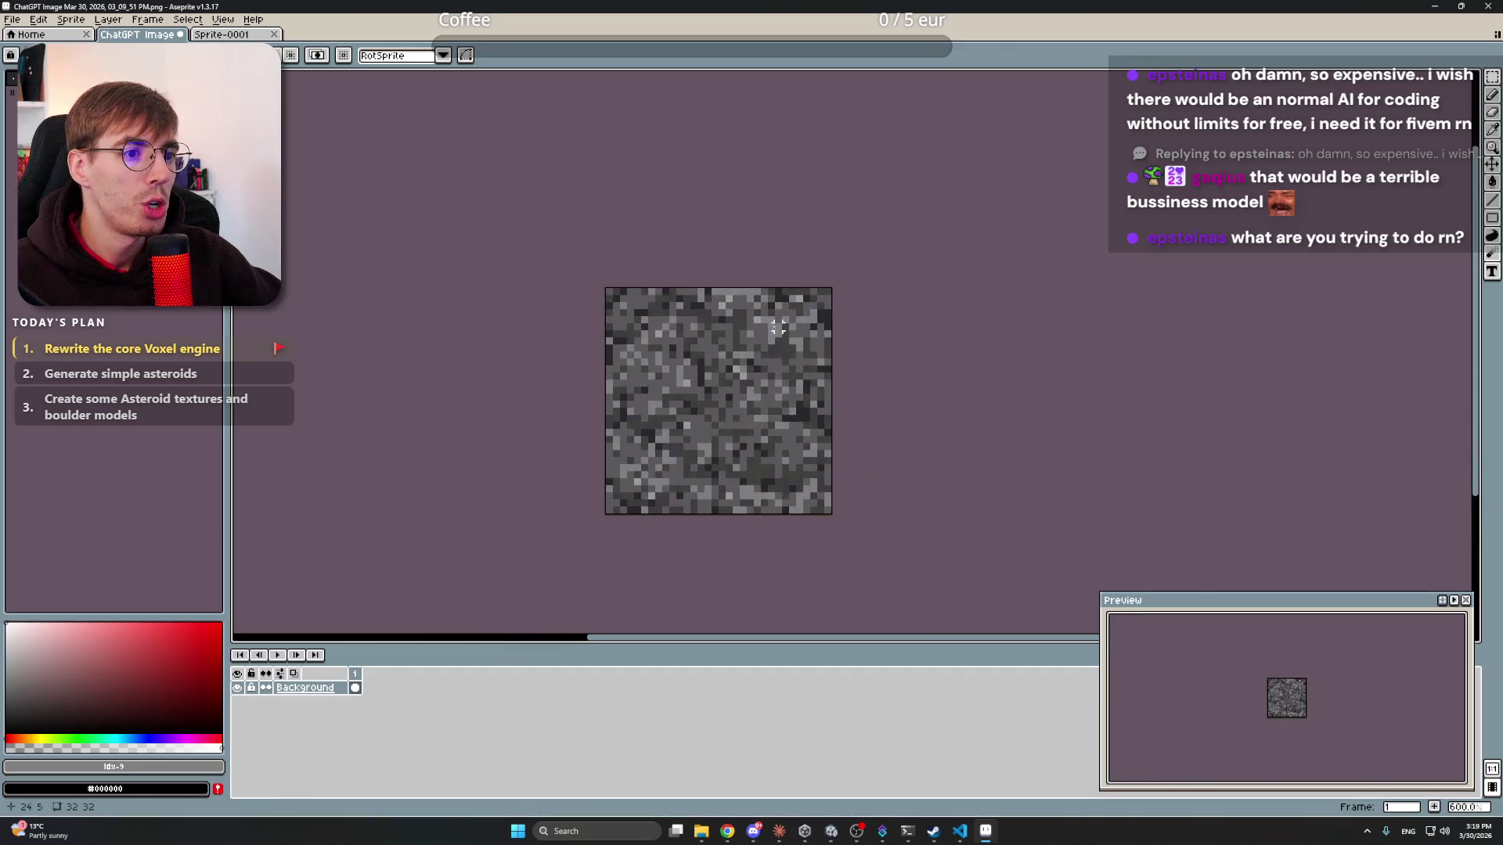
key("ctrl+z")
scroll(602, 316, "down", 8)
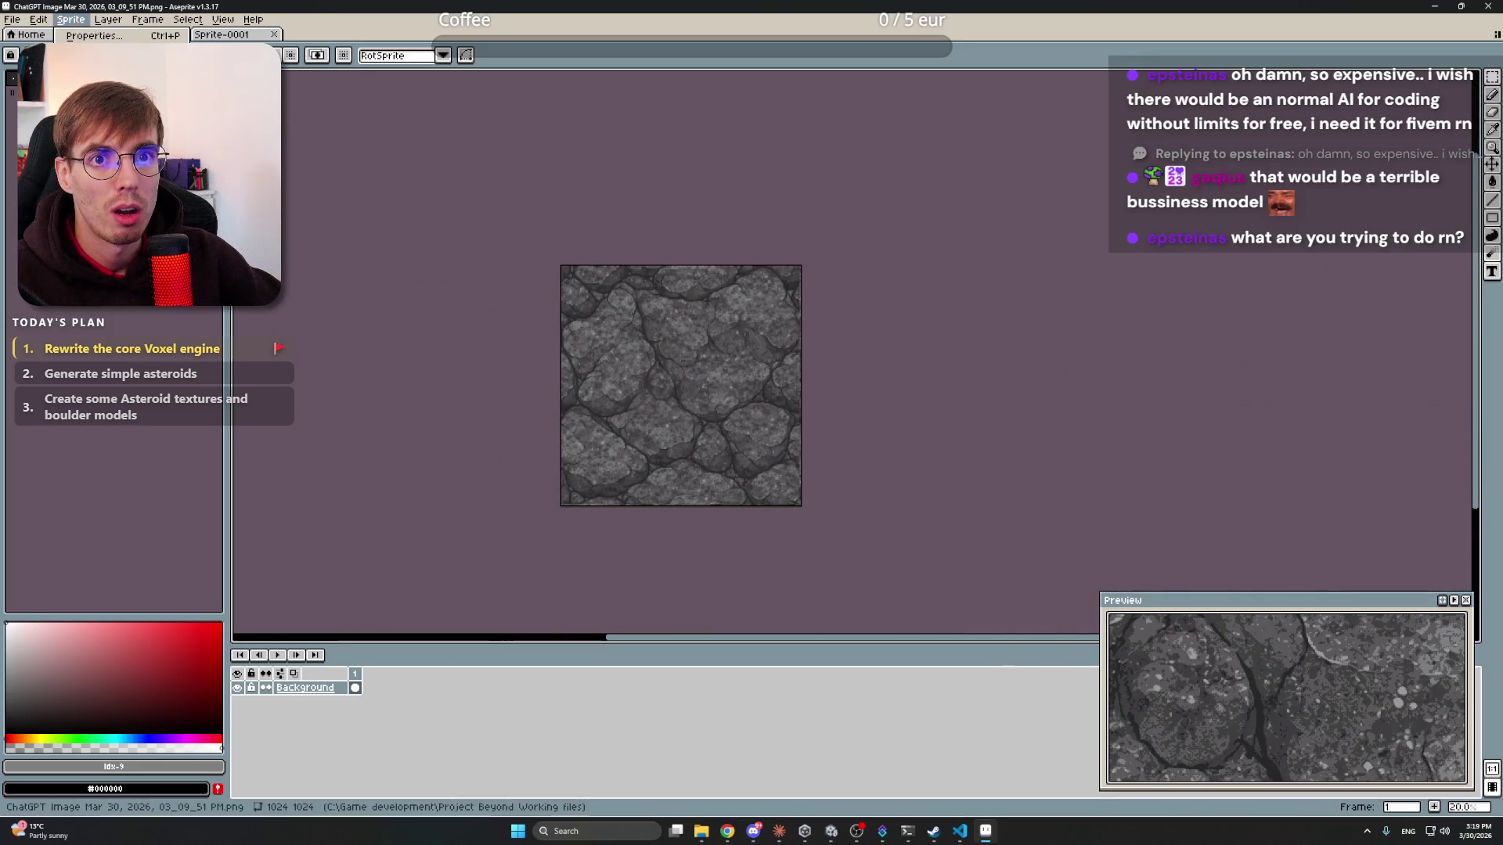
left_click(52, 23)
mouse_move(71, 19)
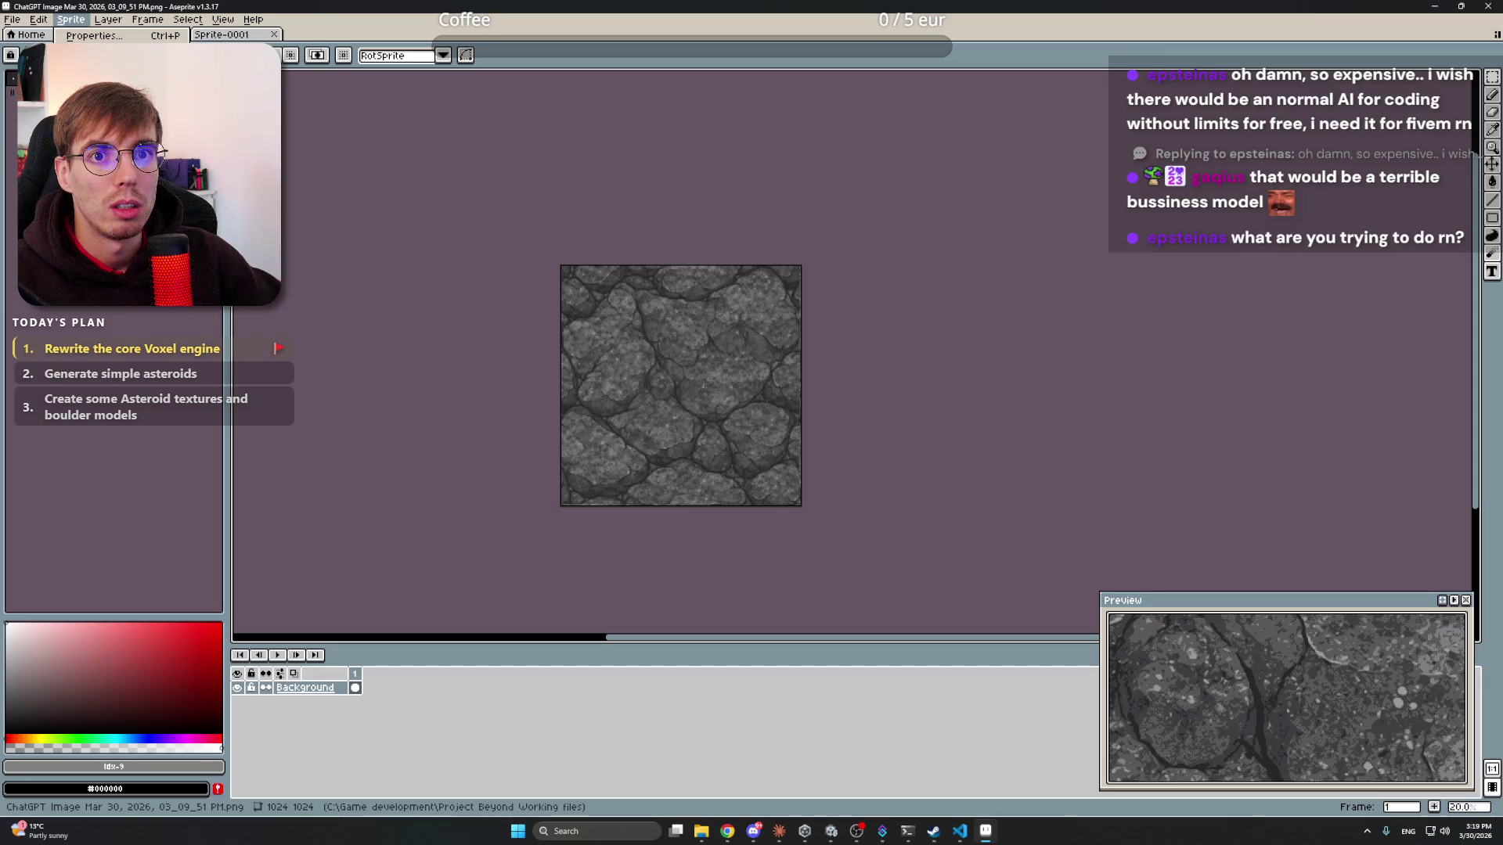
left_click(86, 87)
left_click(775, 480)
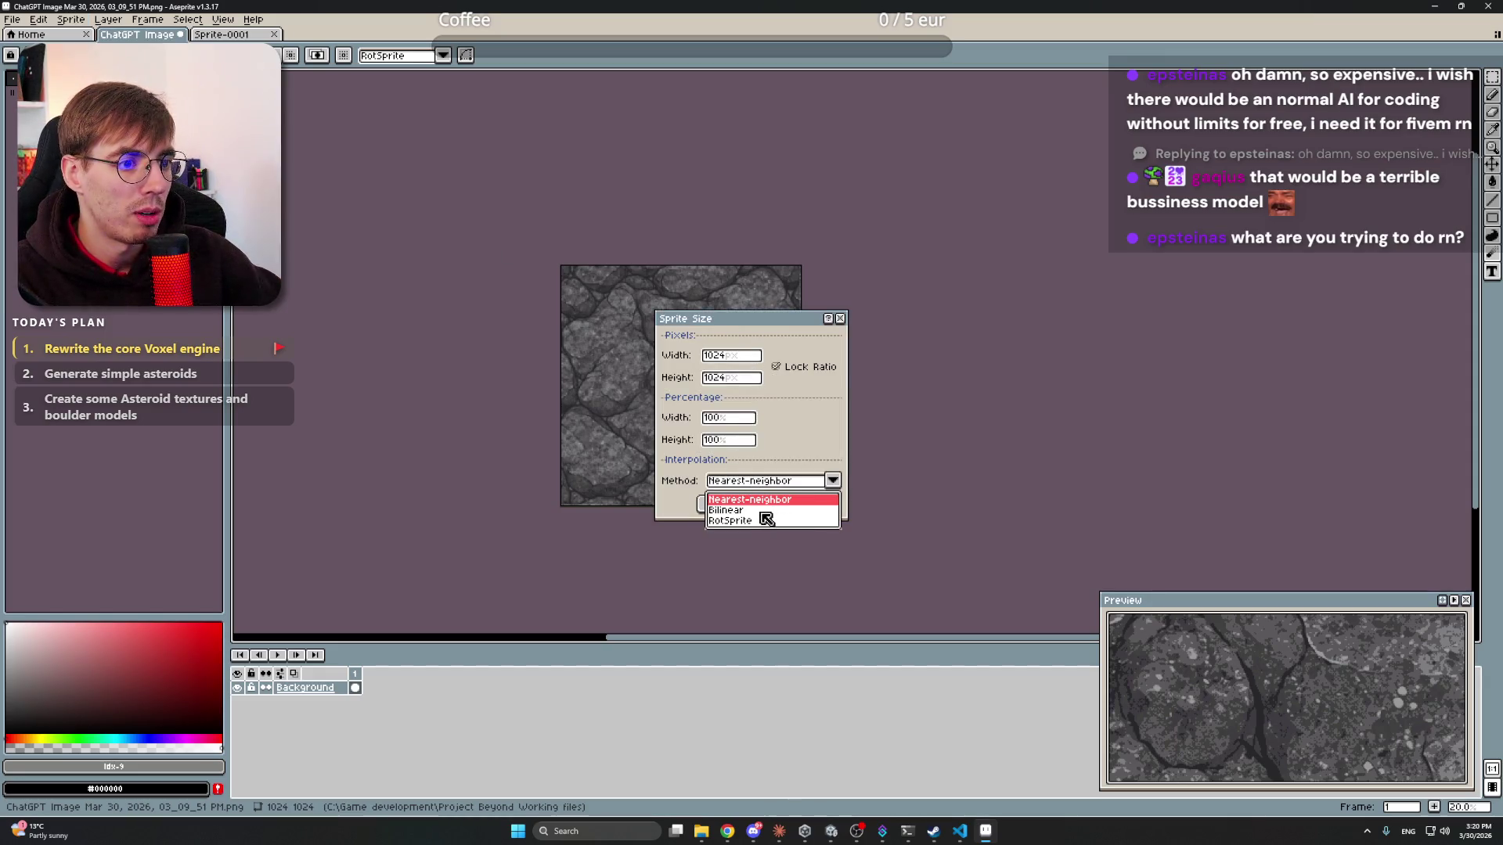
left_click(753, 509)
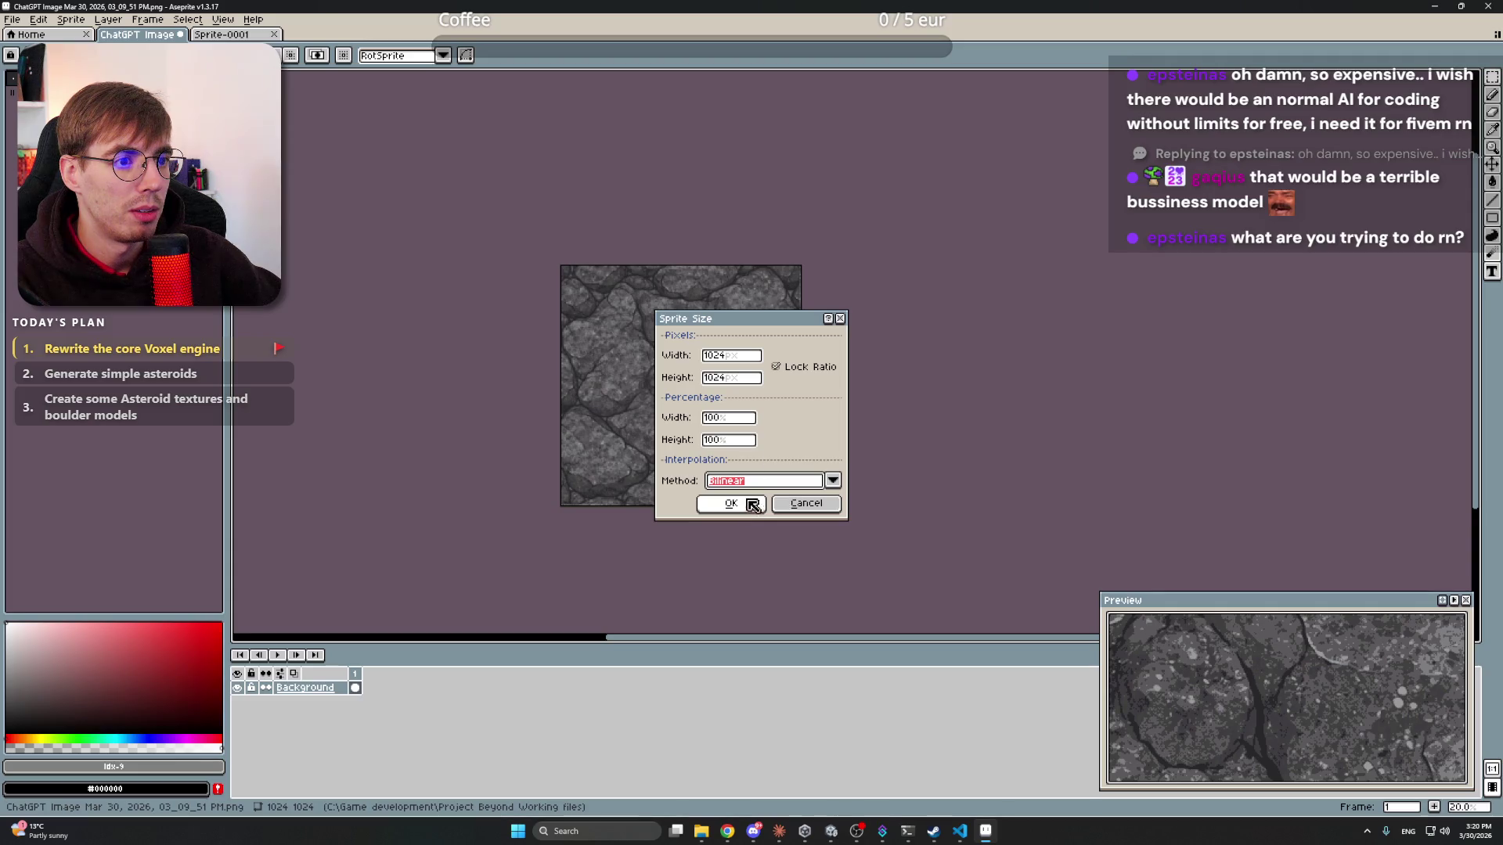
left_click(748, 418)
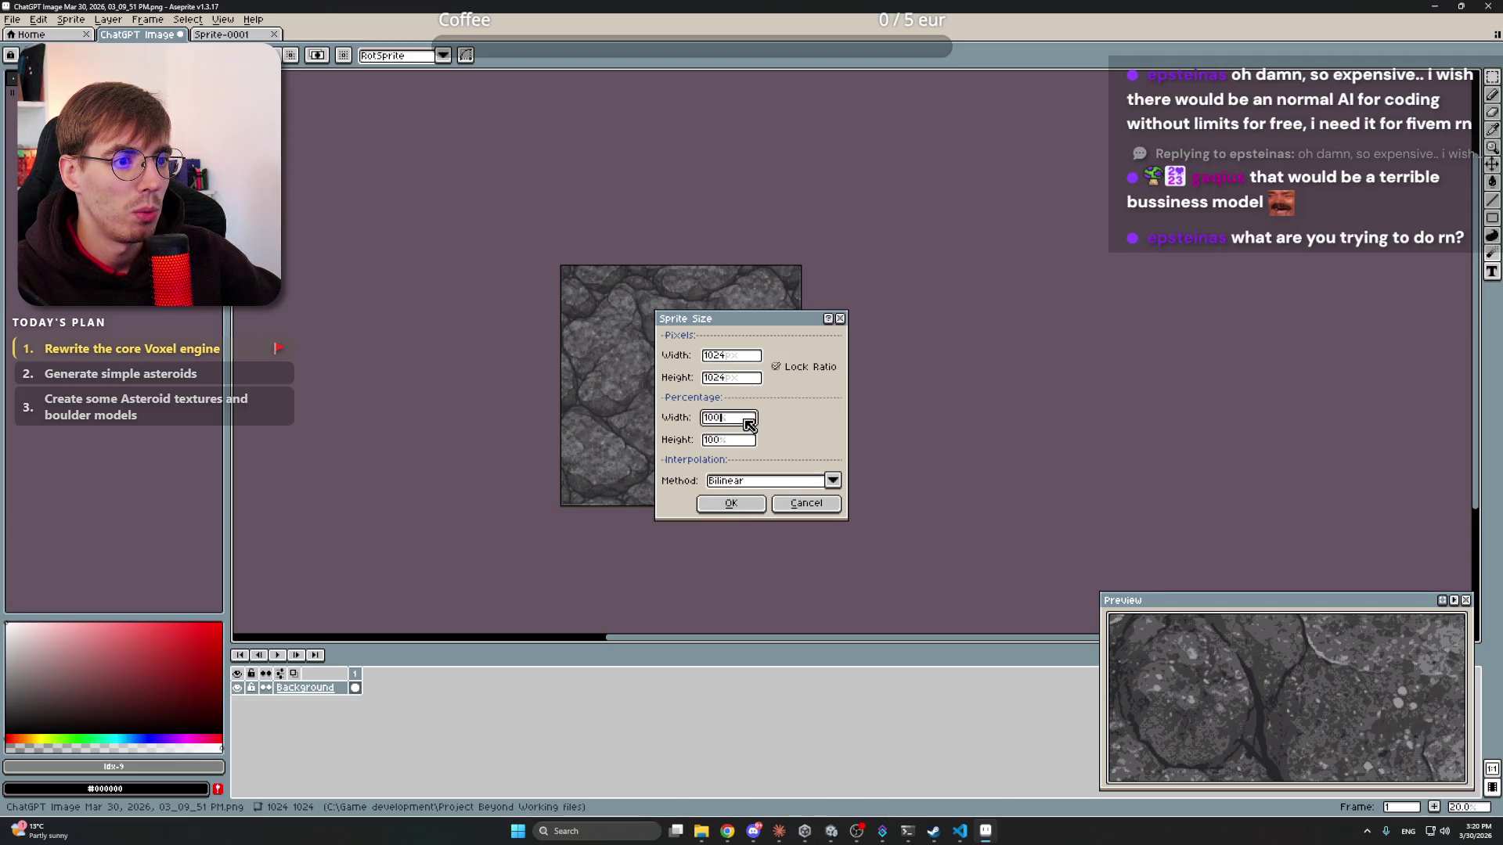
left_click(742, 354)
double_click(741, 354)
type("32")
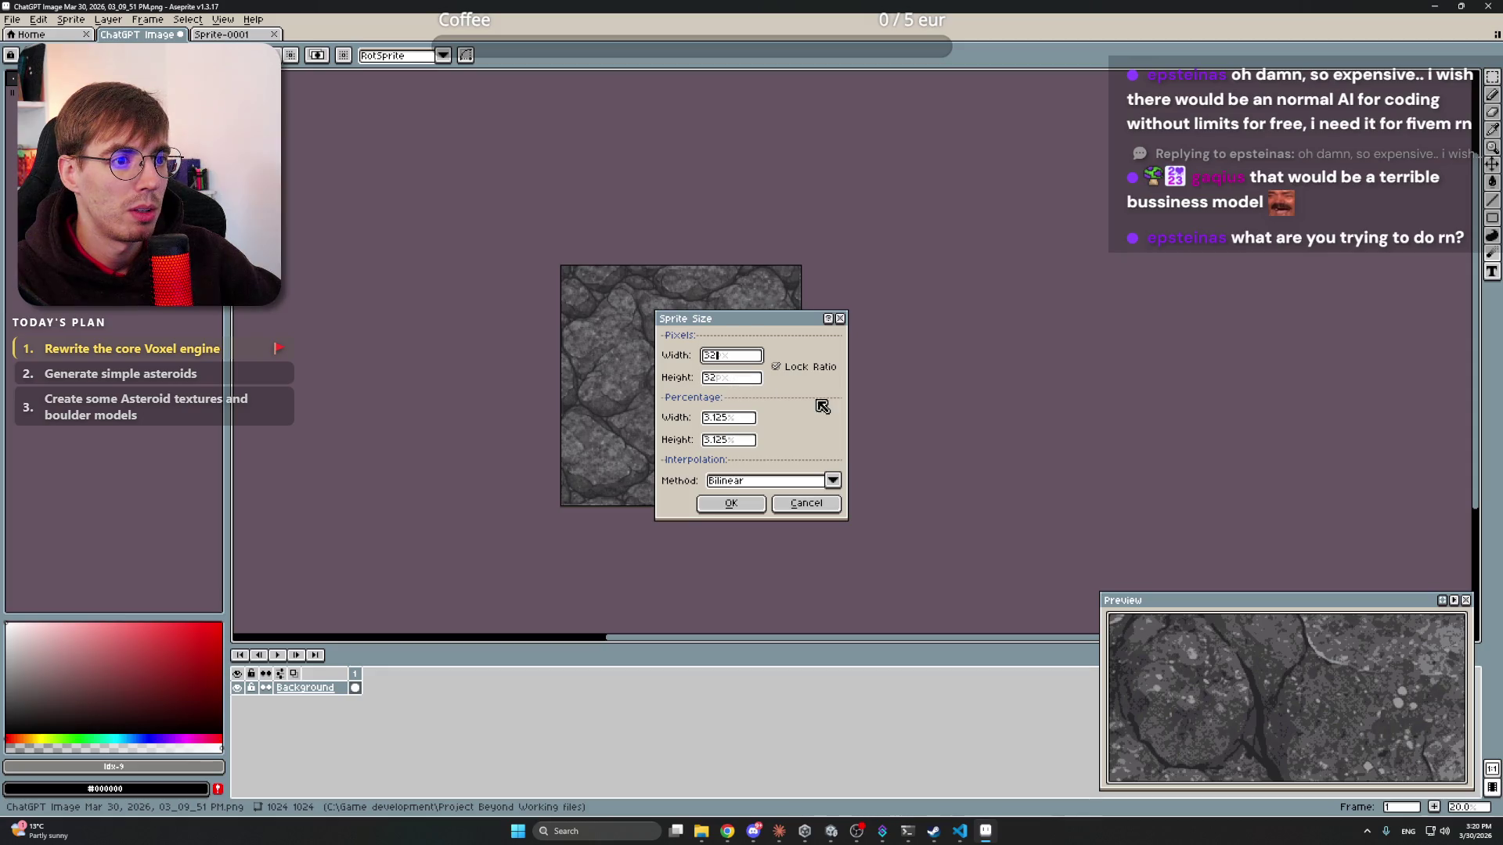
left_click(759, 503)
scroll(796, 504, "up", 8)
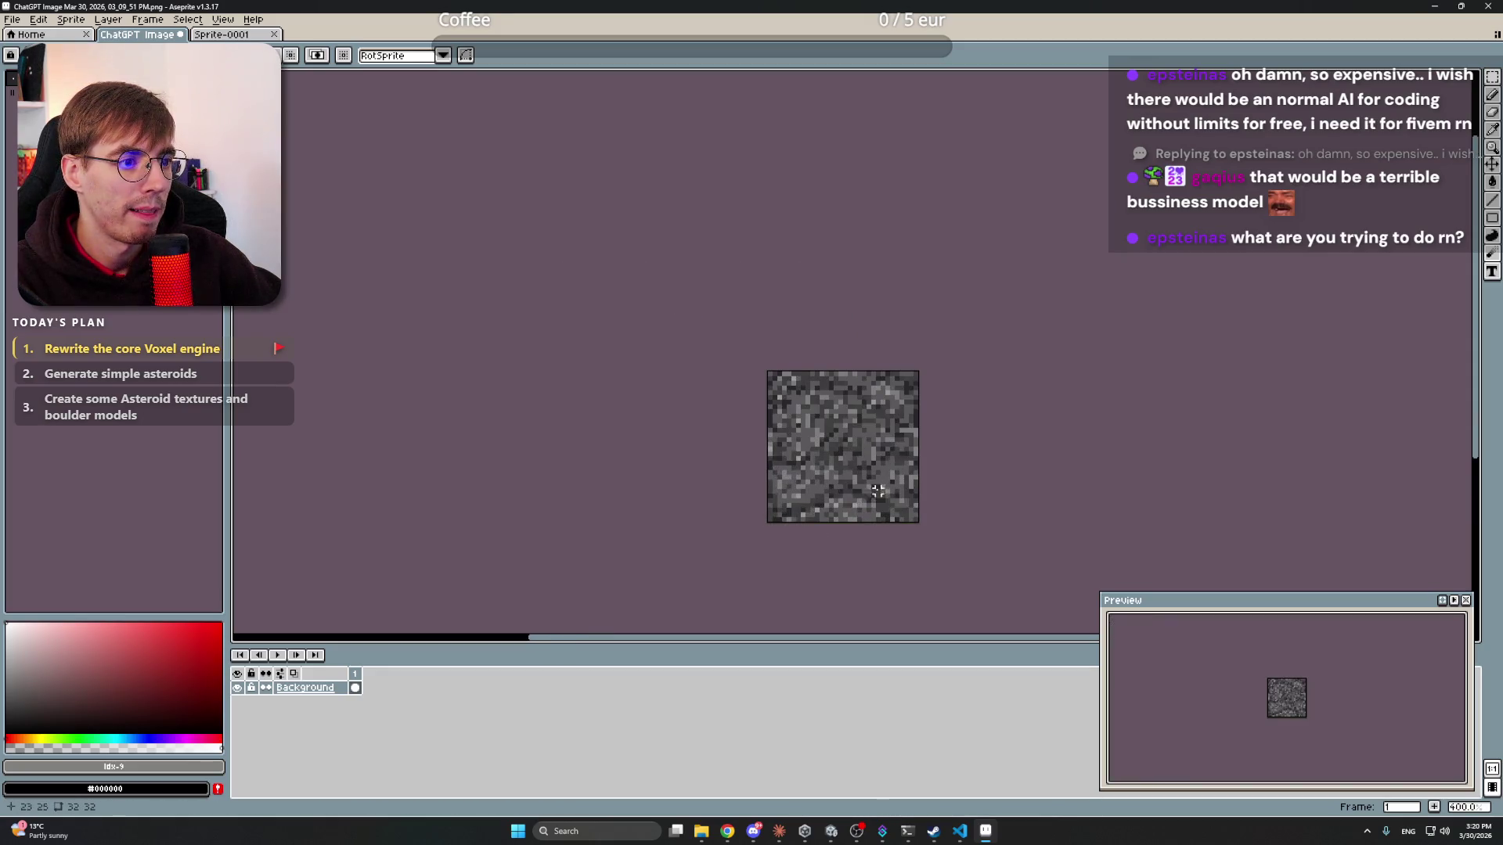
scroll(775, 400, "up", 1)
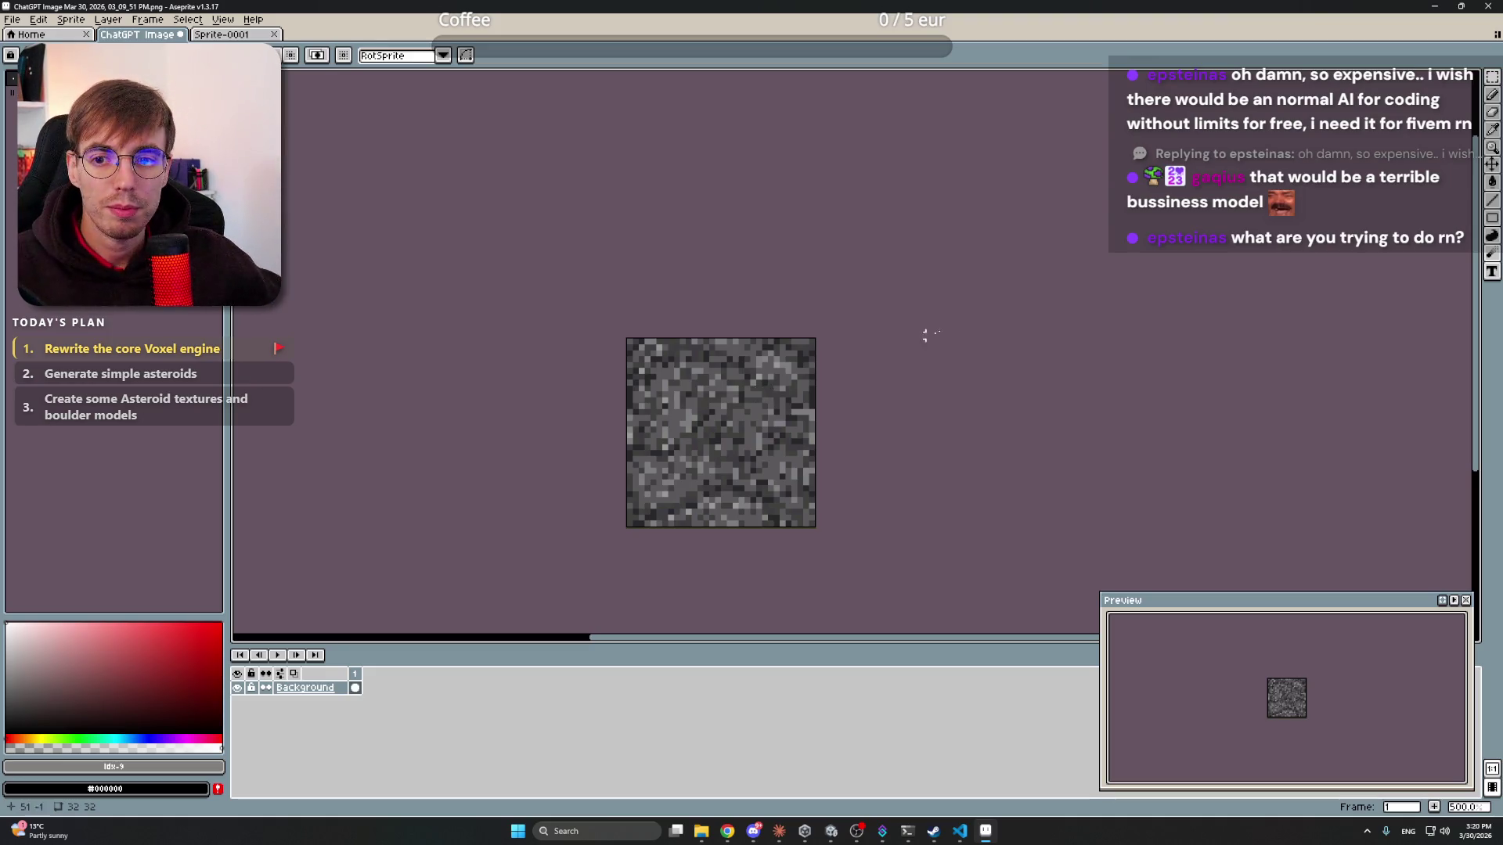
key("ctrl+z")
scroll(775, 407, "down", 6)
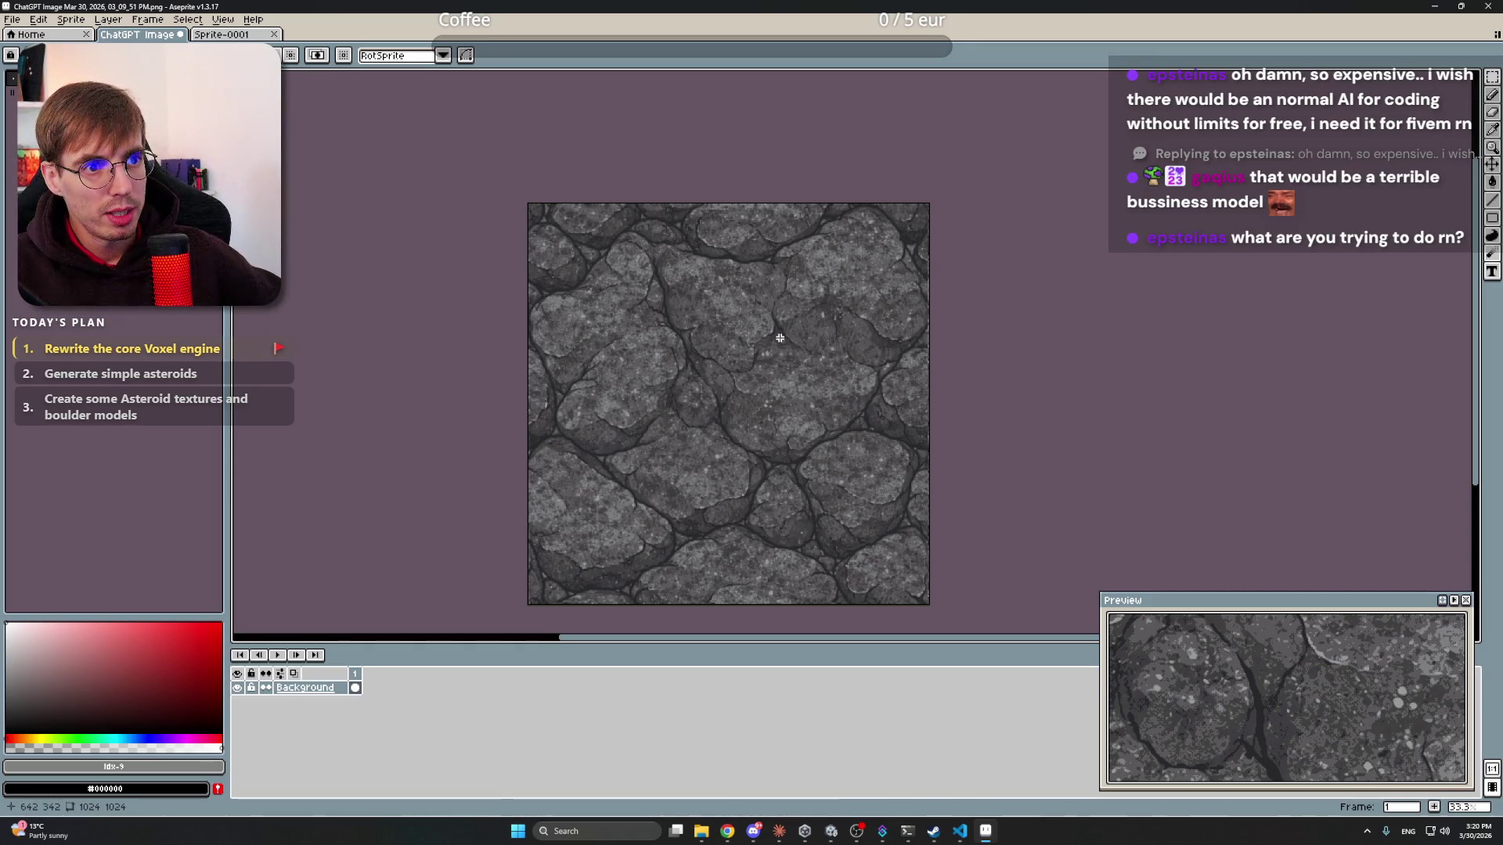
- Copy the rock texture's lower-right quarter into Sprite-0001 and shrink it to about 27×28 pixels
scroll(782, 337, "down", 4)
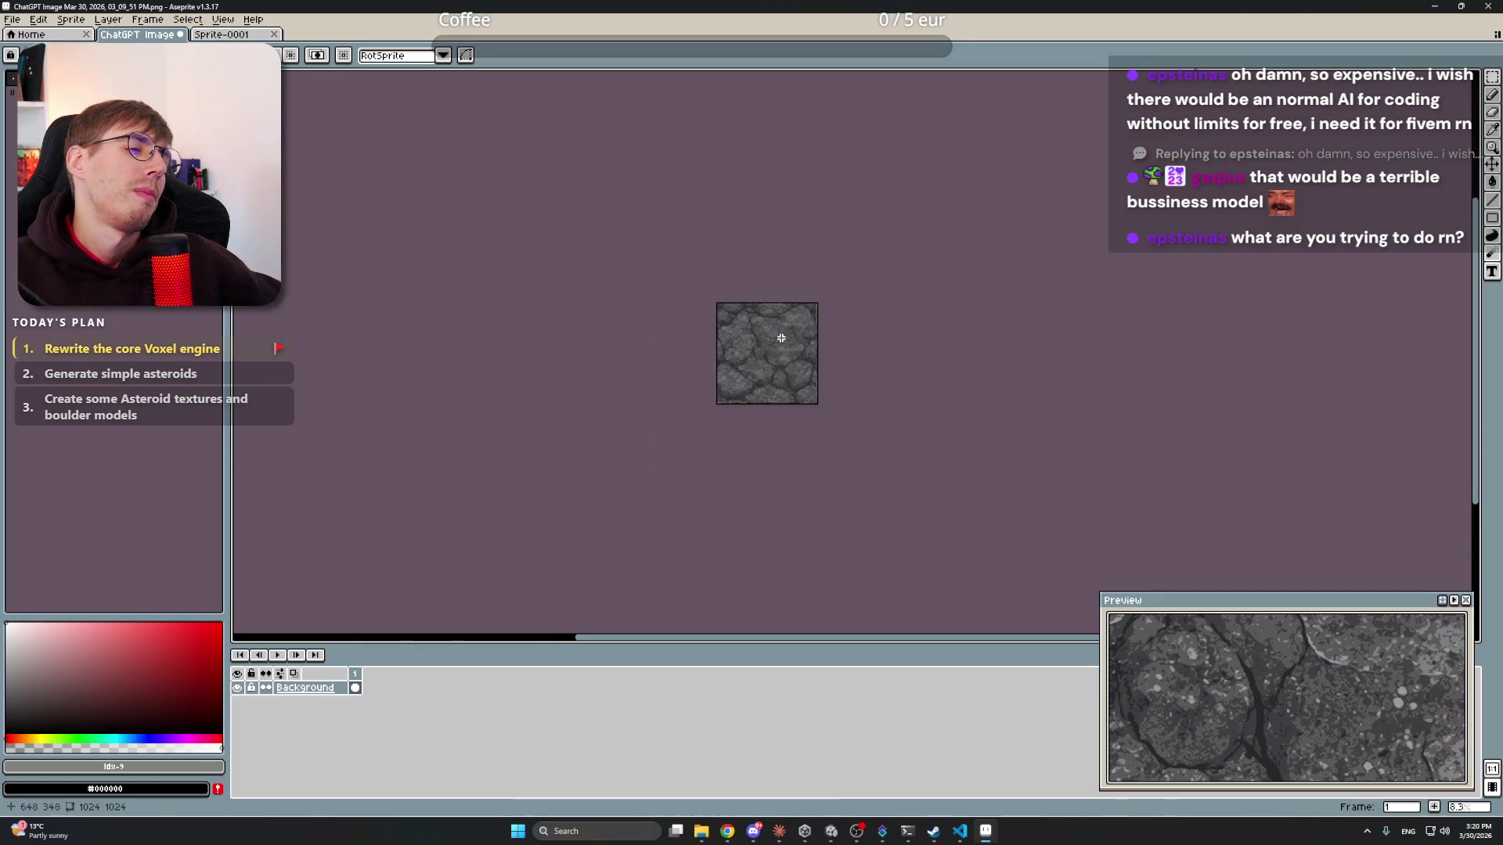
scroll(781, 336, "up", 3)
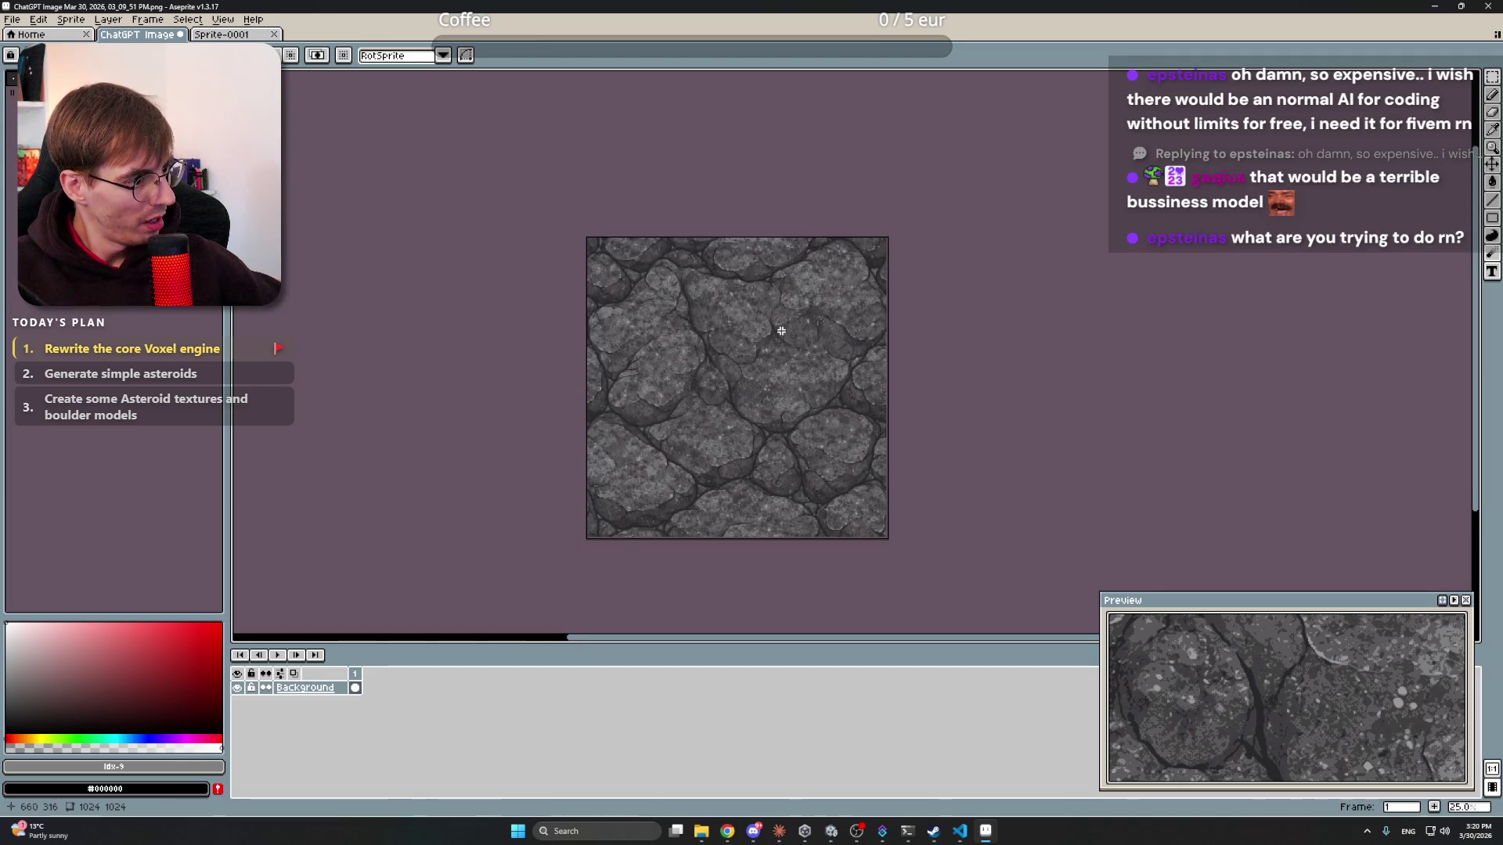
mouse_move(883, 519)
left_mouse_down()
mouse_move(695, 327)
mouse_move(718, 354)
left_mouse_up()
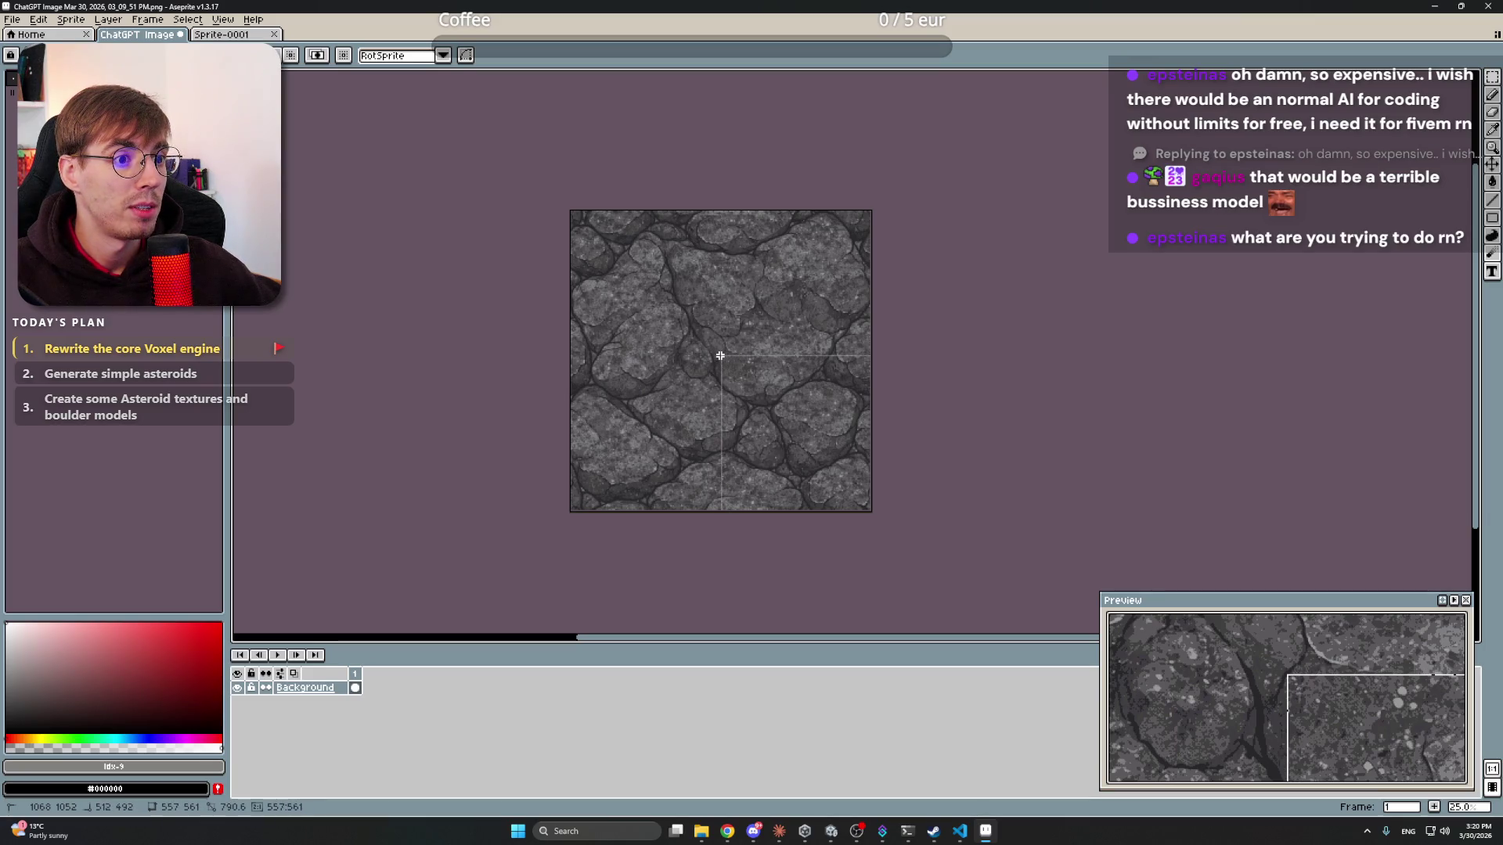
key("ctrl+c")
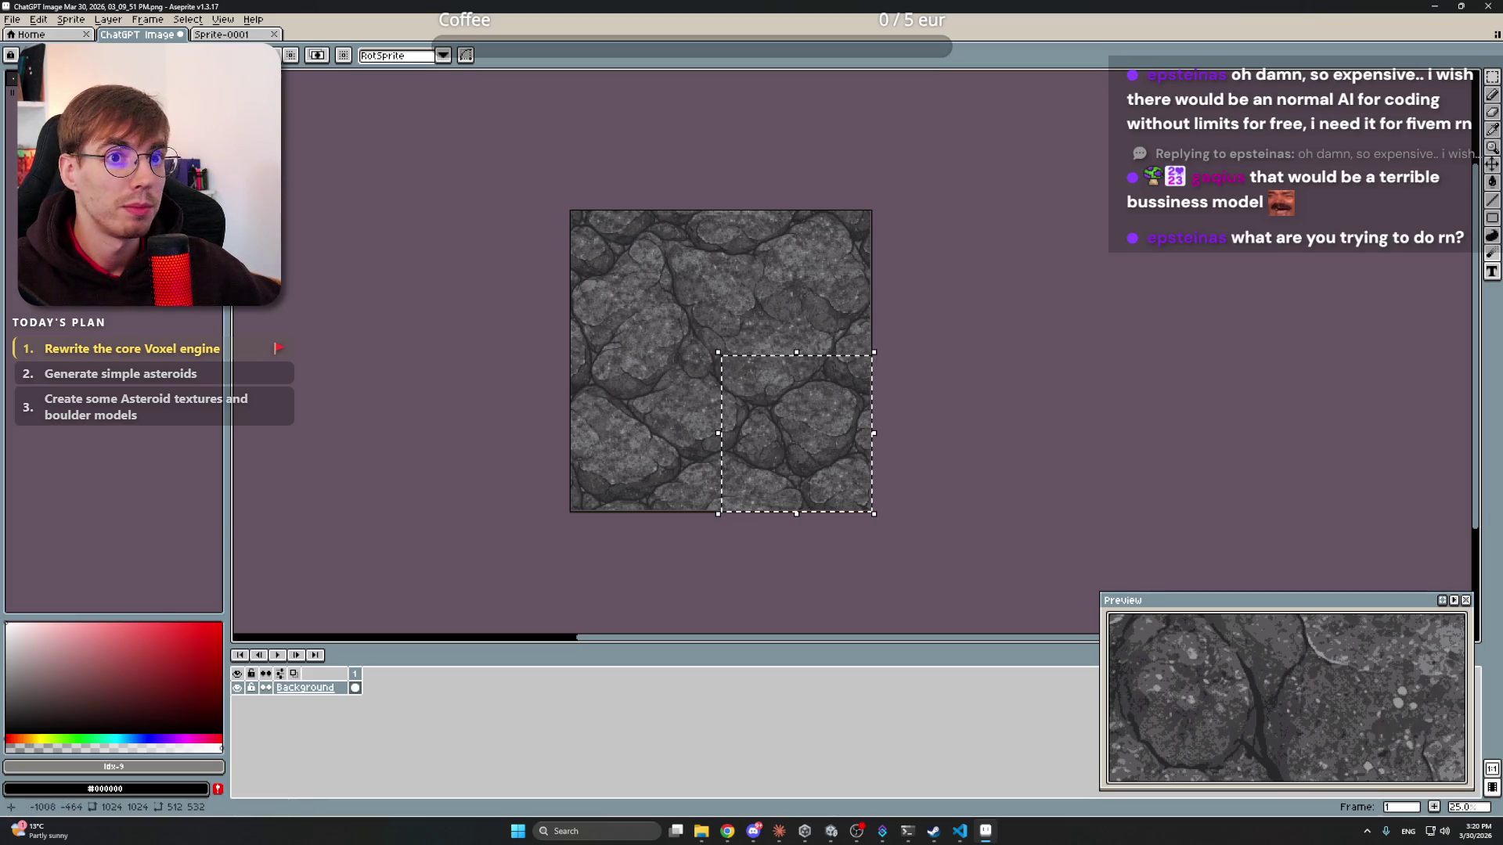
key("ctrl+Tab")
key("ctrl+v")
scroll(817, 381, "down", 6)
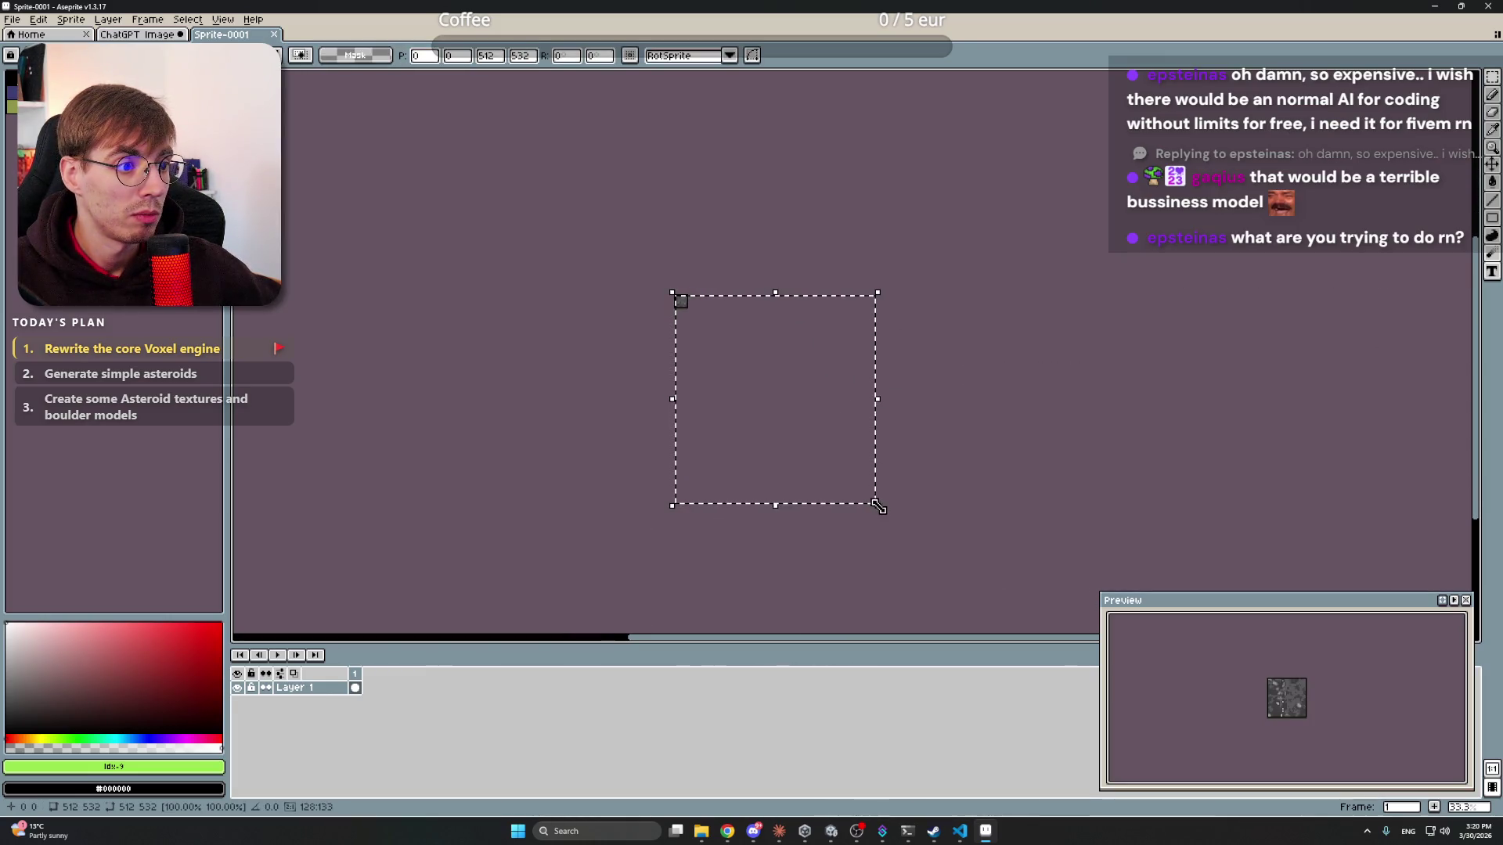
left_click_drag(878, 509, 687, 313)
- Scale the pasted pixels up to about 63×62, commit, then cut everything to leave the sprite transparent
scroll(687, 313, "up", 8)
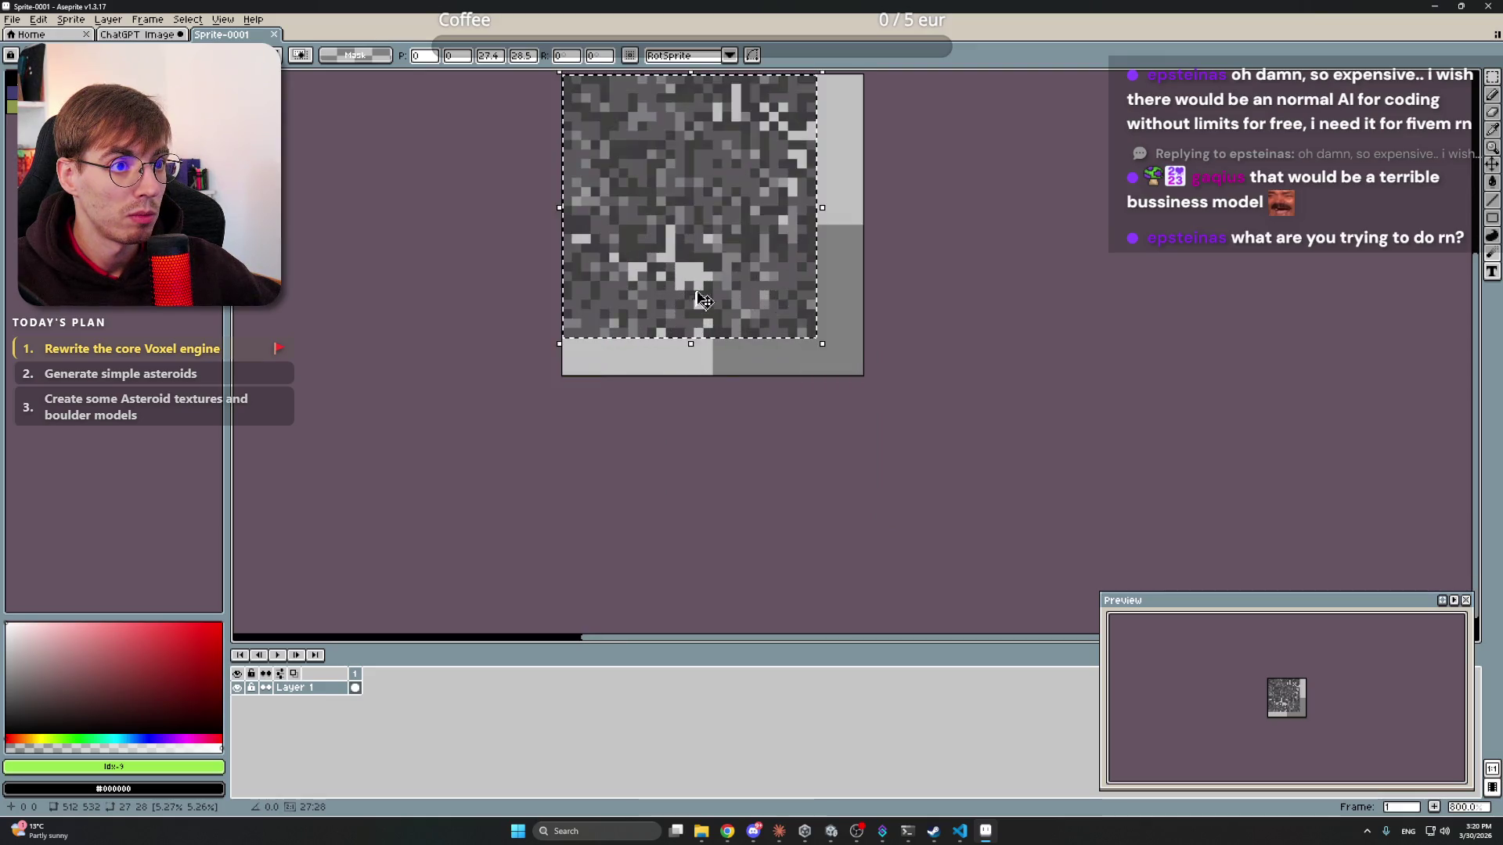
scroll(704, 328, "down", 2)
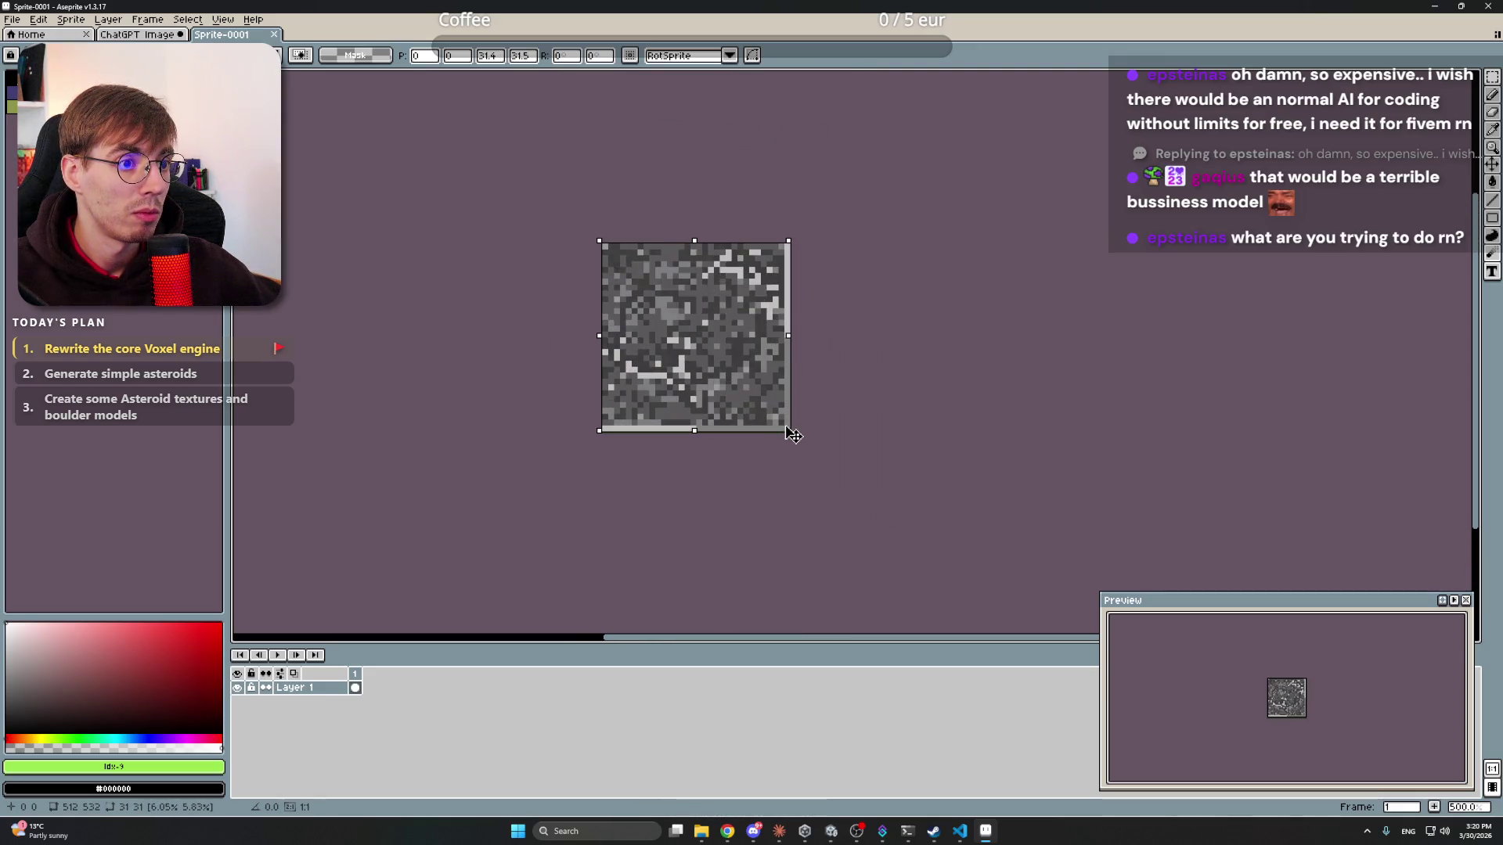
scroll(802, 391, "down", 4)
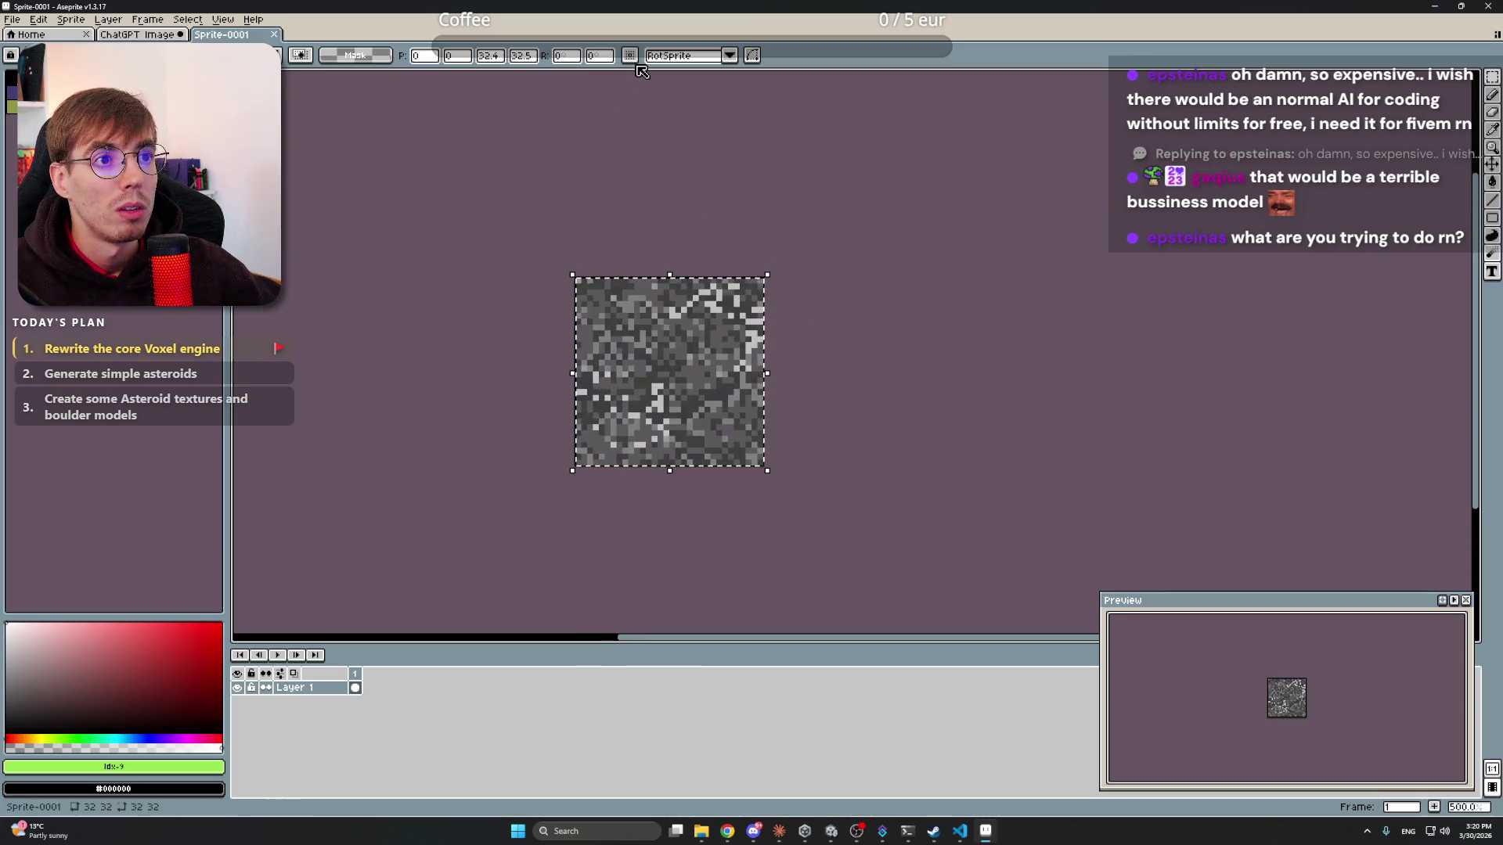
left_click(681, 56)
left_click(687, 60)
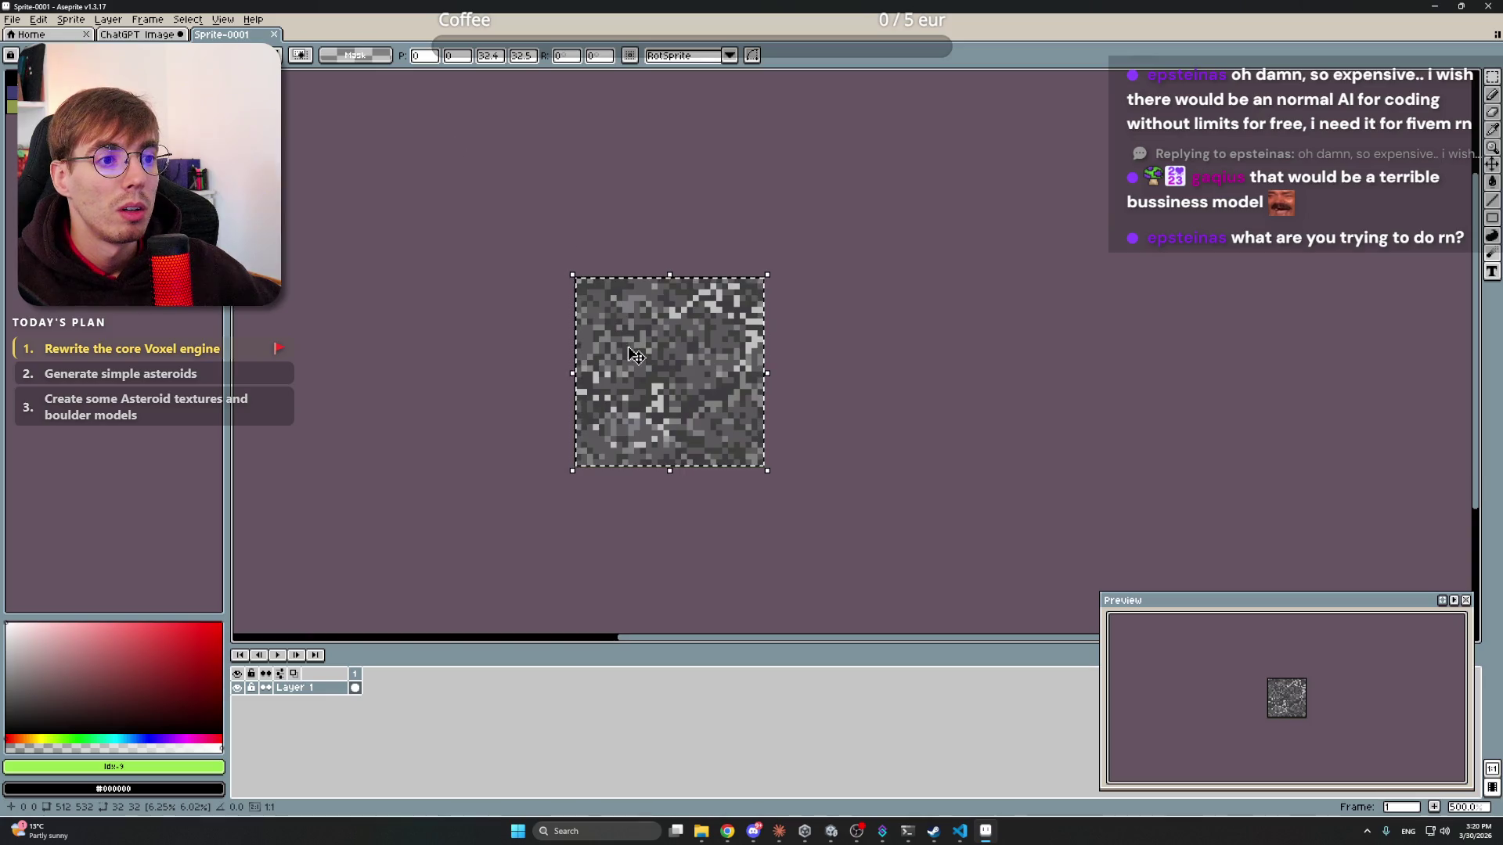
mouse_move(767, 470)
left_mouse_down()
mouse_move(913, 576)
mouse_move(953, 640)
mouse_move(1077, 412)
left_mouse_up()
key("Return")
key("ctrl+x")
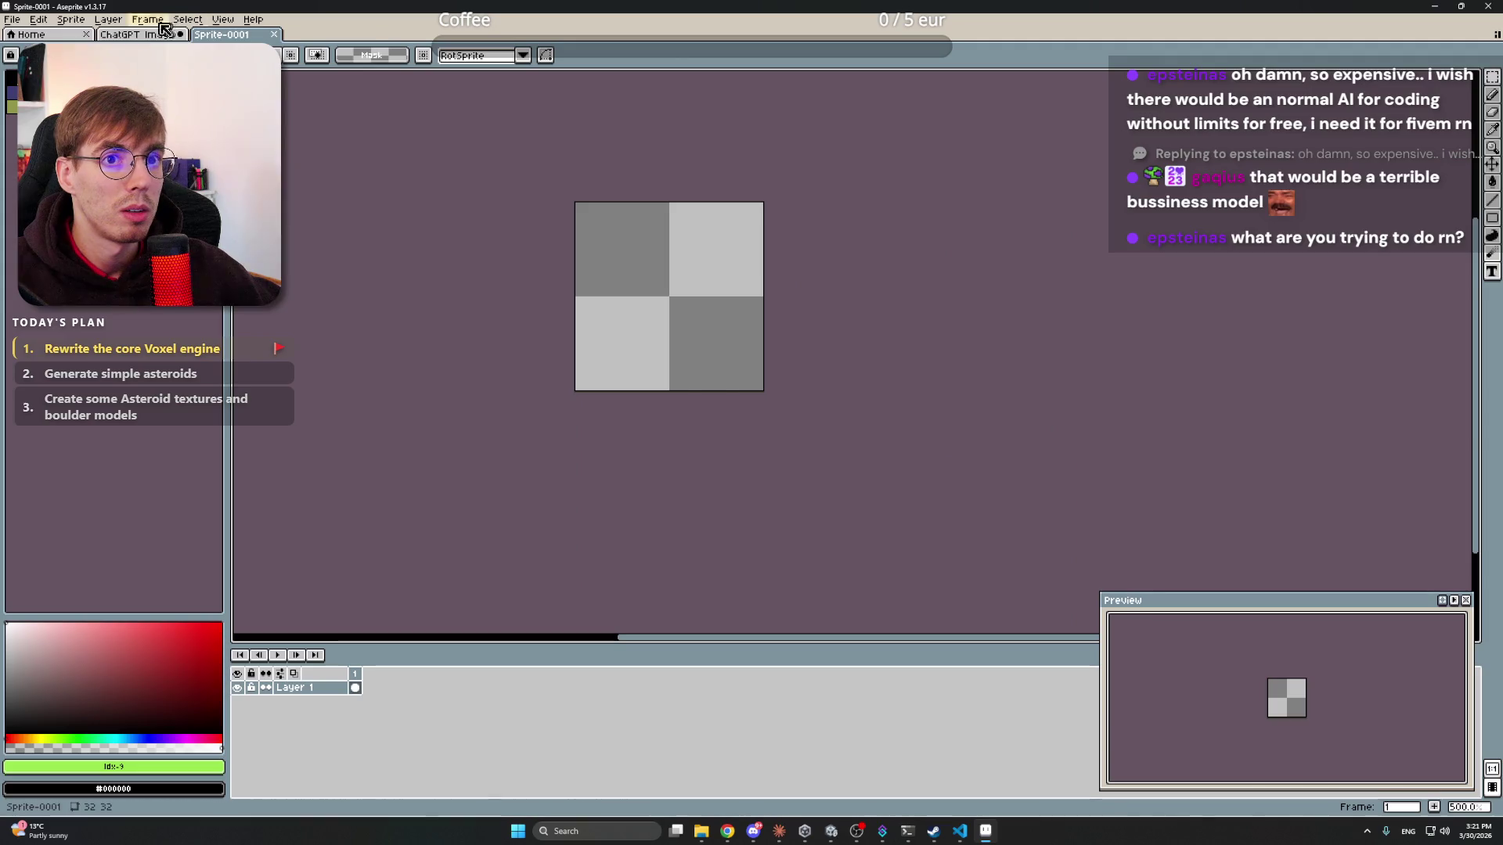
- On the ChatGPT rock texture, undo the selection and the colour-mode change
left_click(162, 31)
key("ctrl+z")
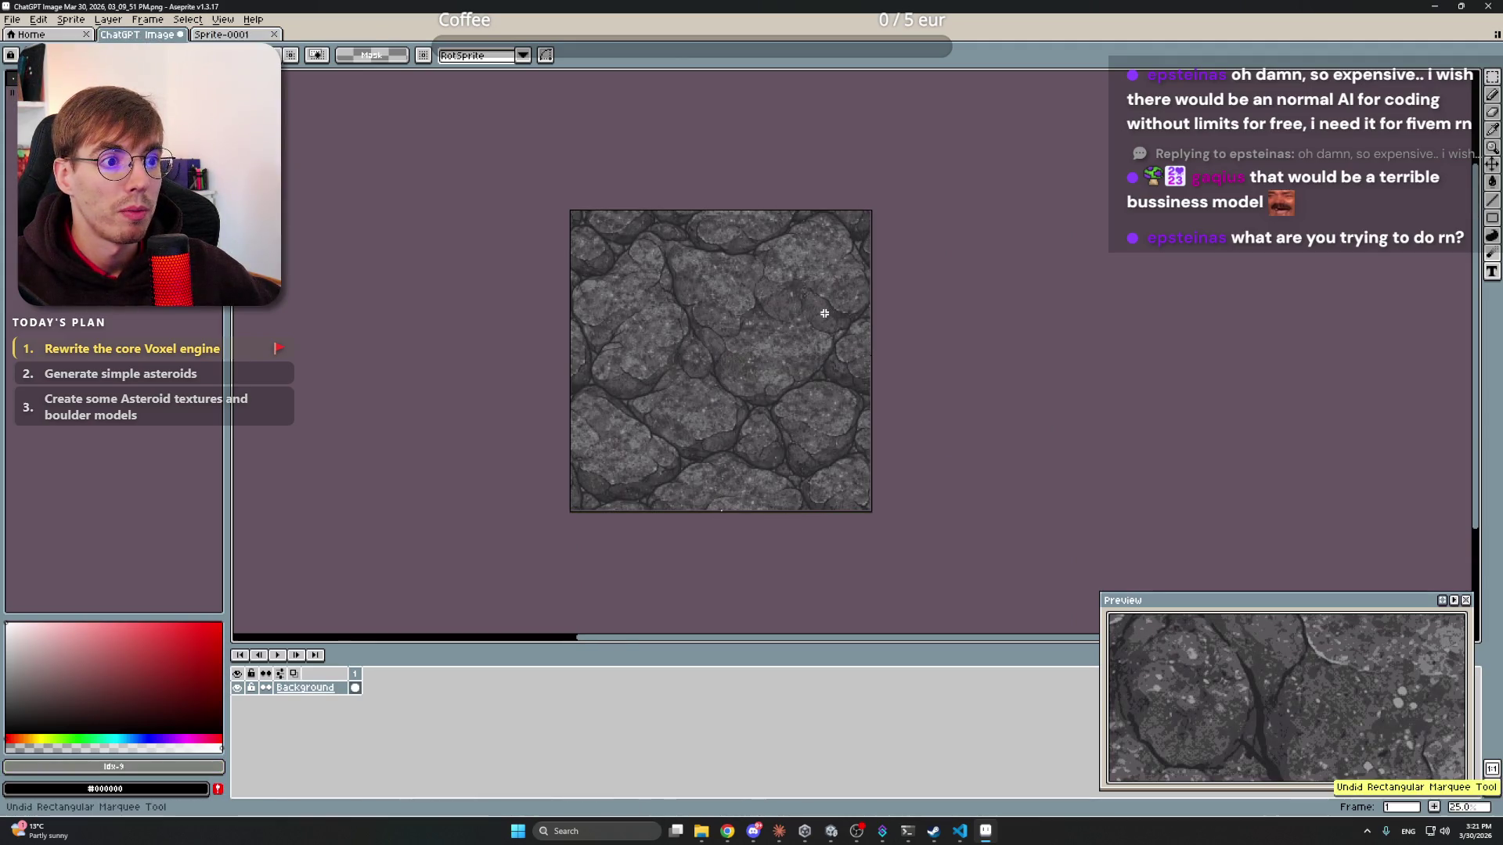
key("ctrl+z")
key("ctrl+z")
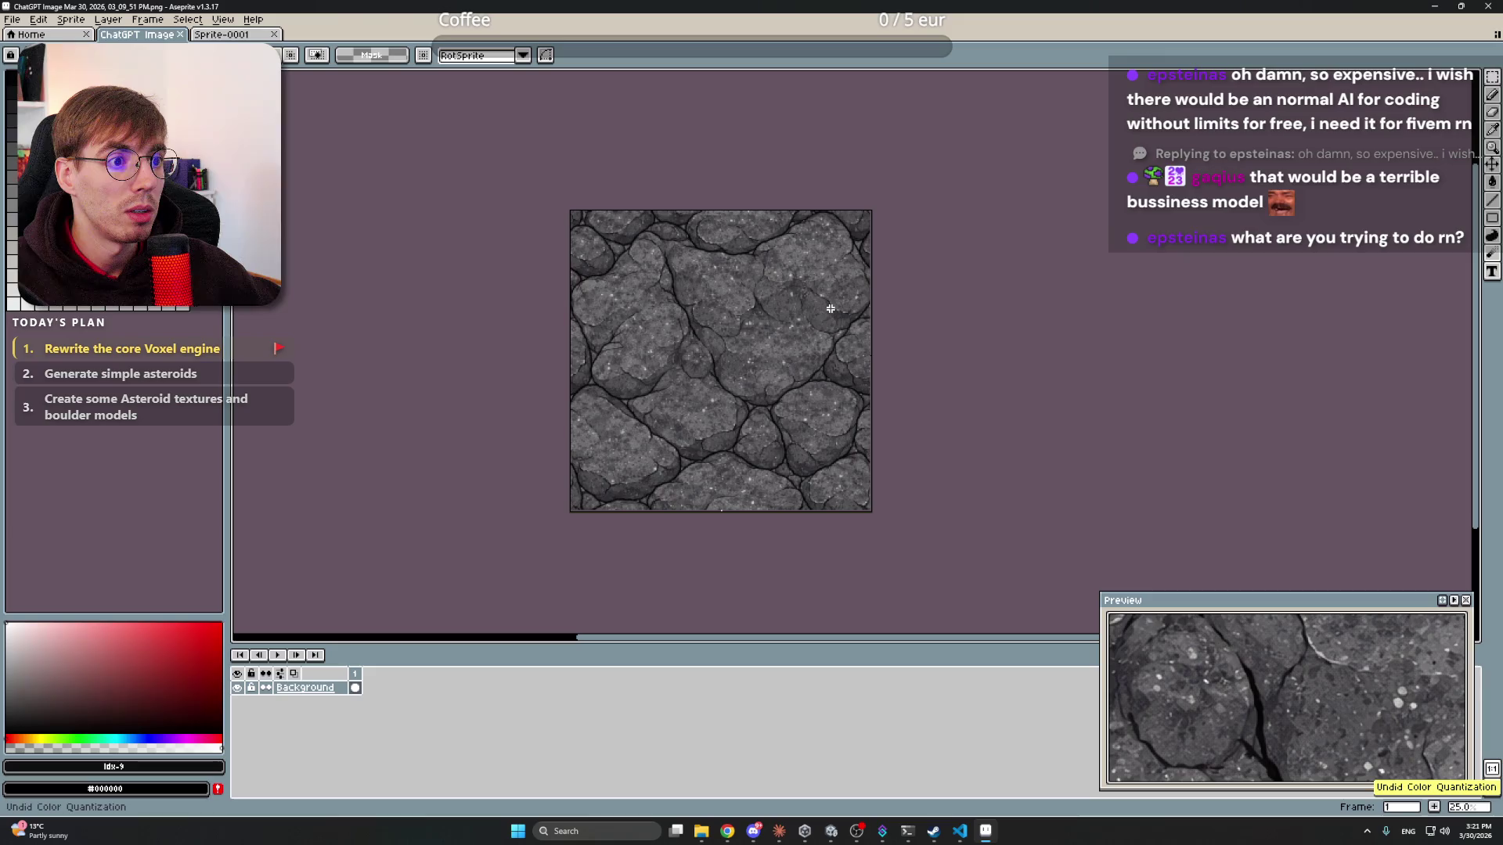
left_click_drag(870, 325, 863, 335)
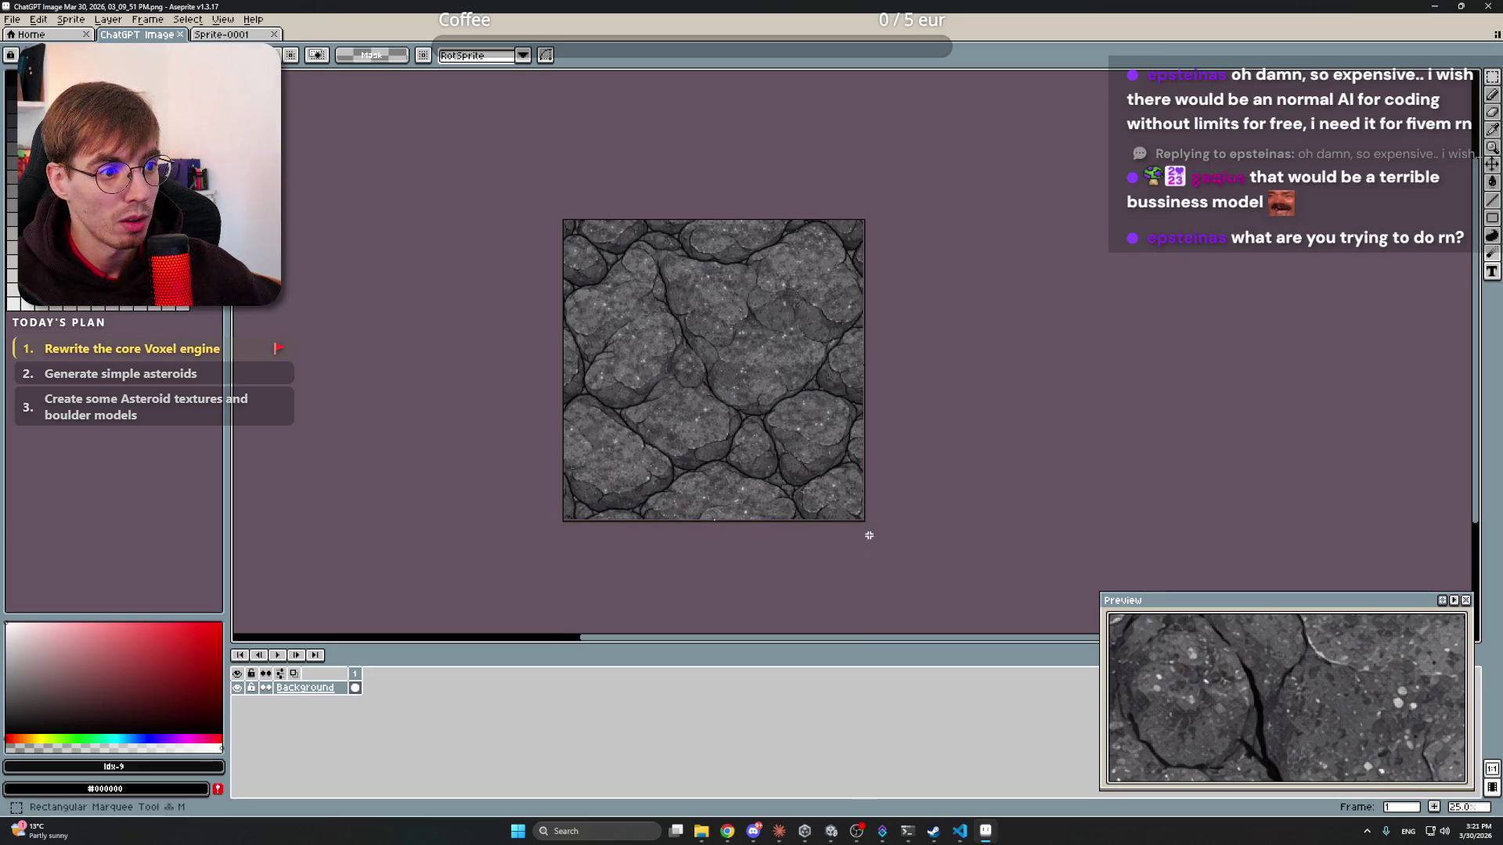
- Try a 32×32 Sprite Size resize, undo it back to 1024×1024, and return to Claude
left_click_drag(864, 520, 563, 219)
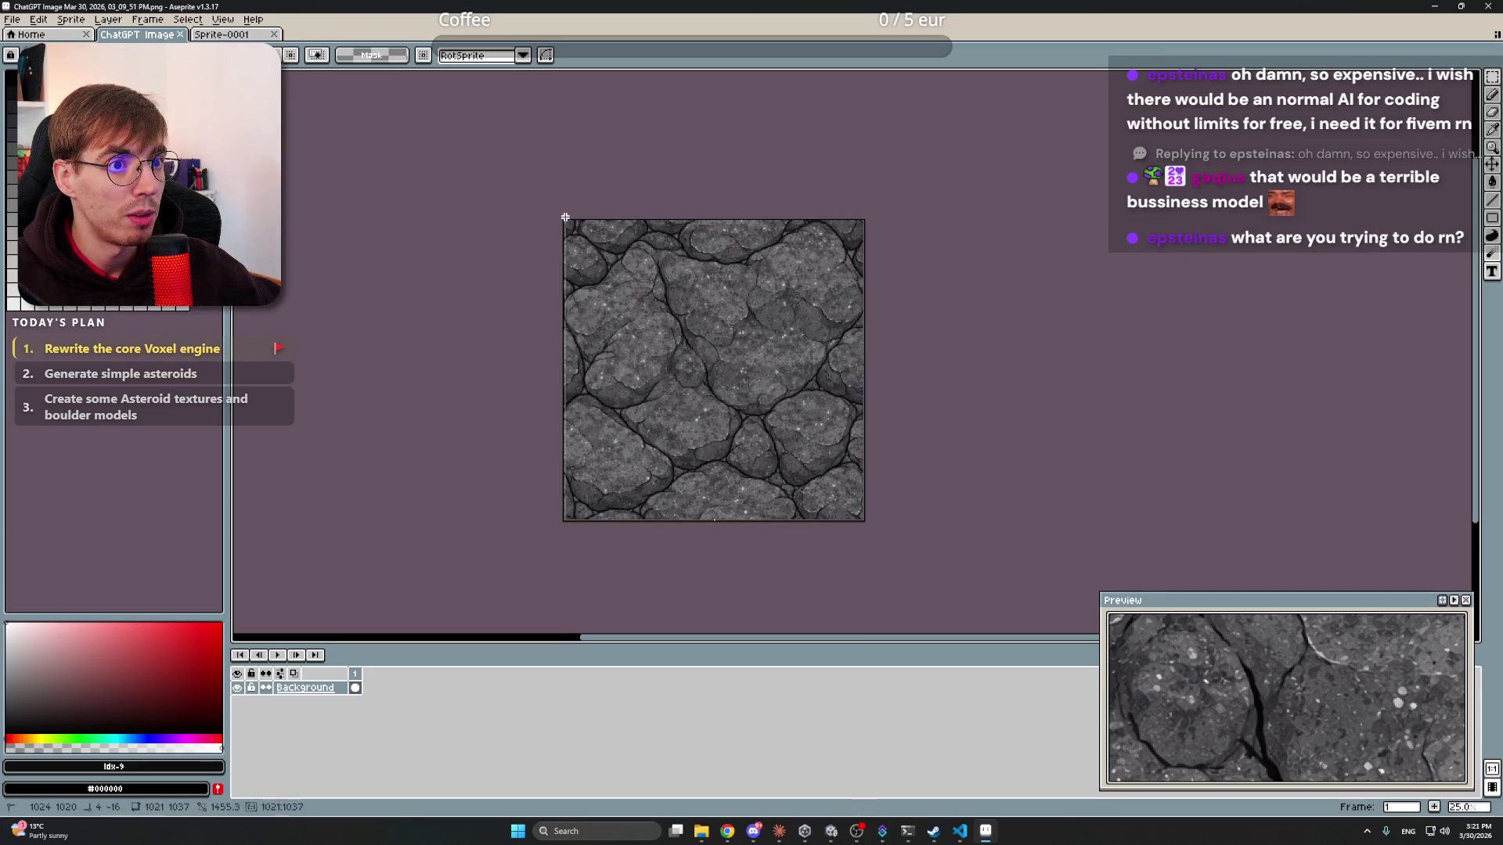
left_click(79, 23)
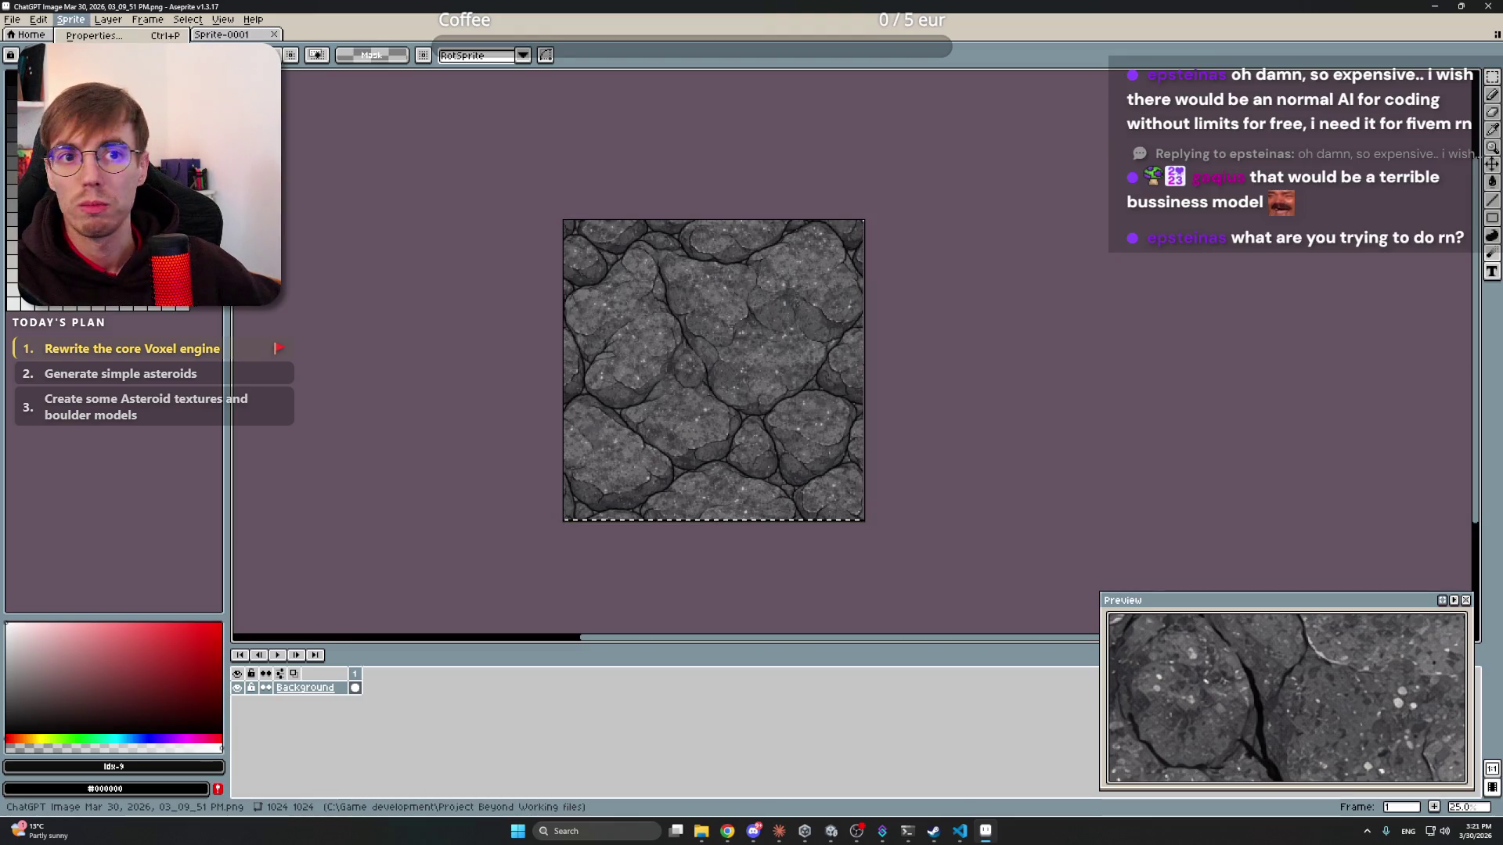
left_click(90, 84)
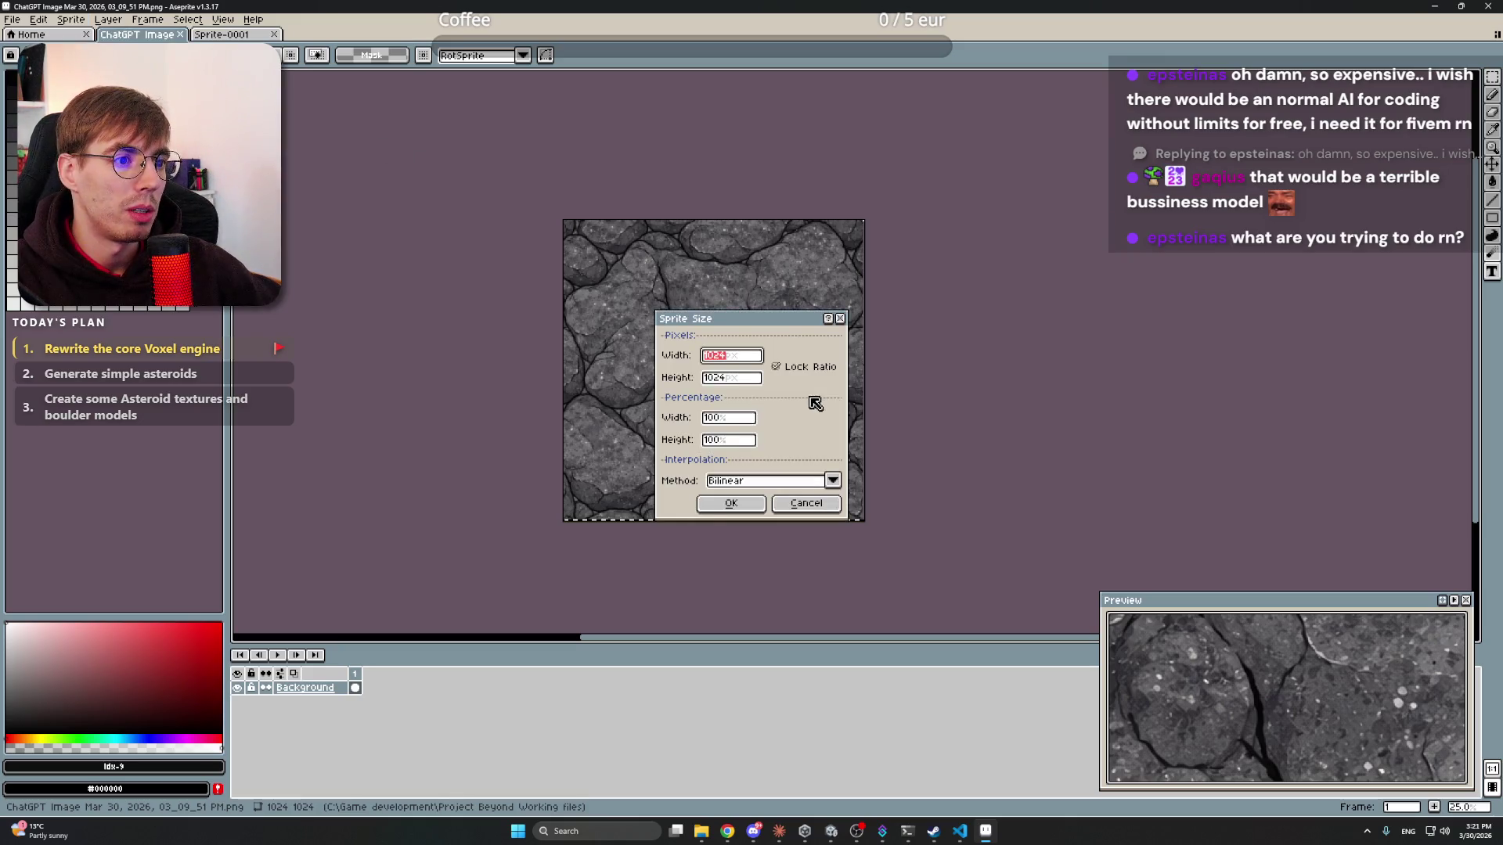
left_click(731, 503)
scroll(836, 473, "up", 5)
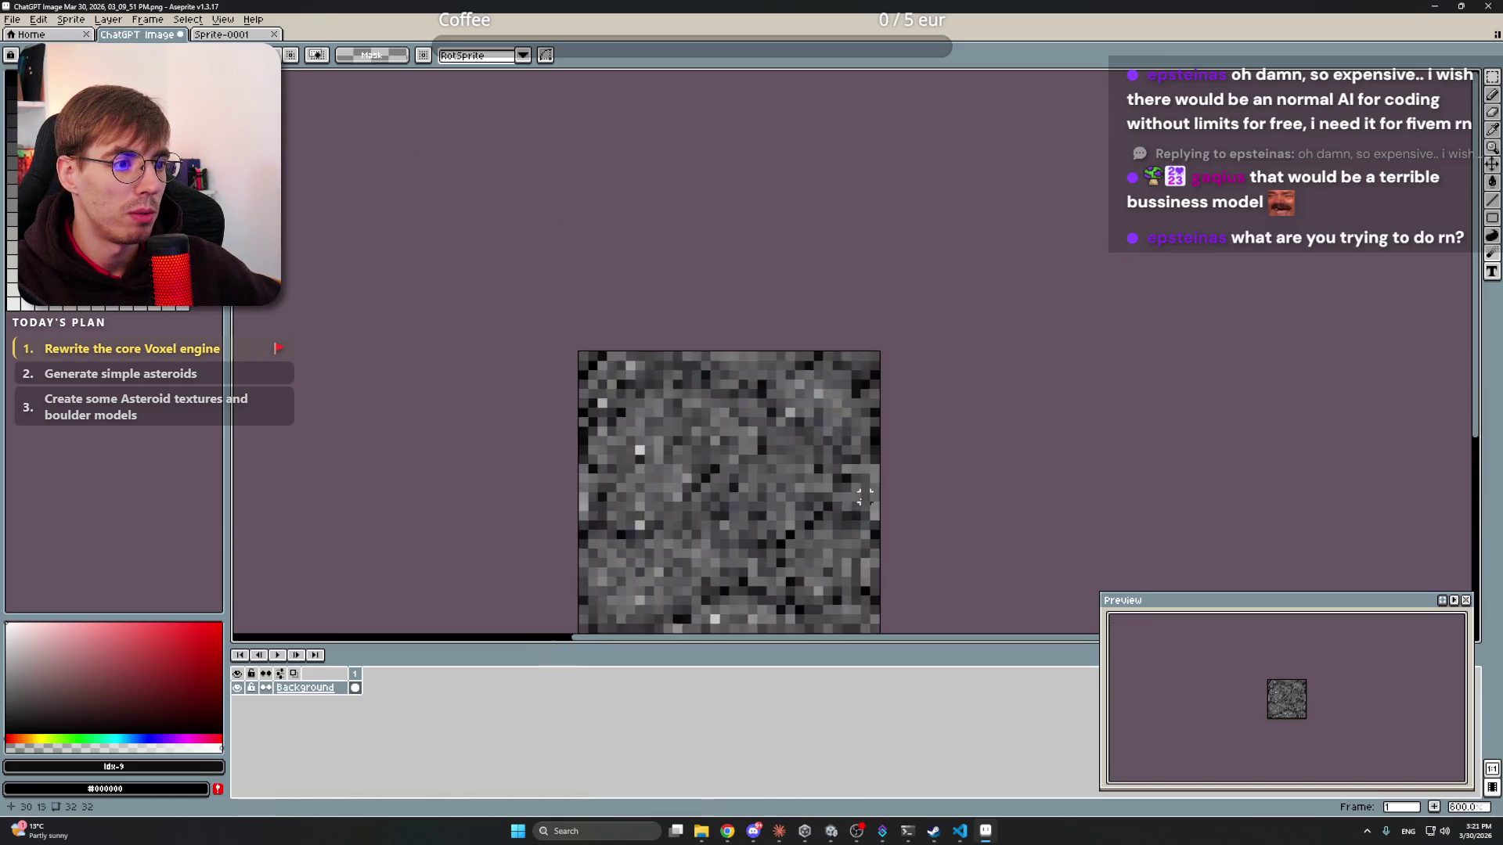
scroll(836, 474, "down", 3)
key("ctrl+z")
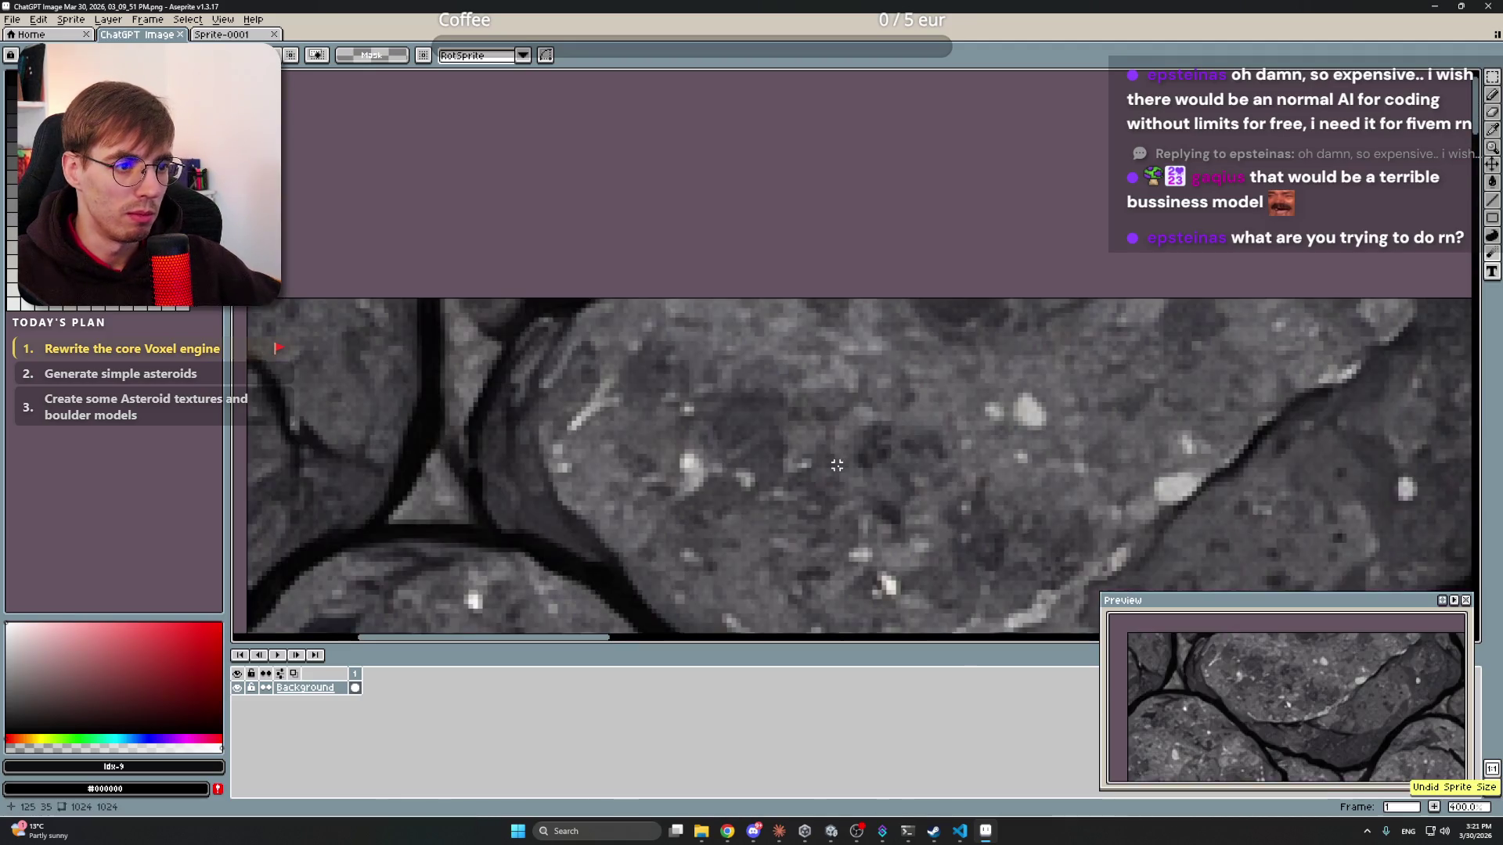
scroll(682, 290, "down", 4)
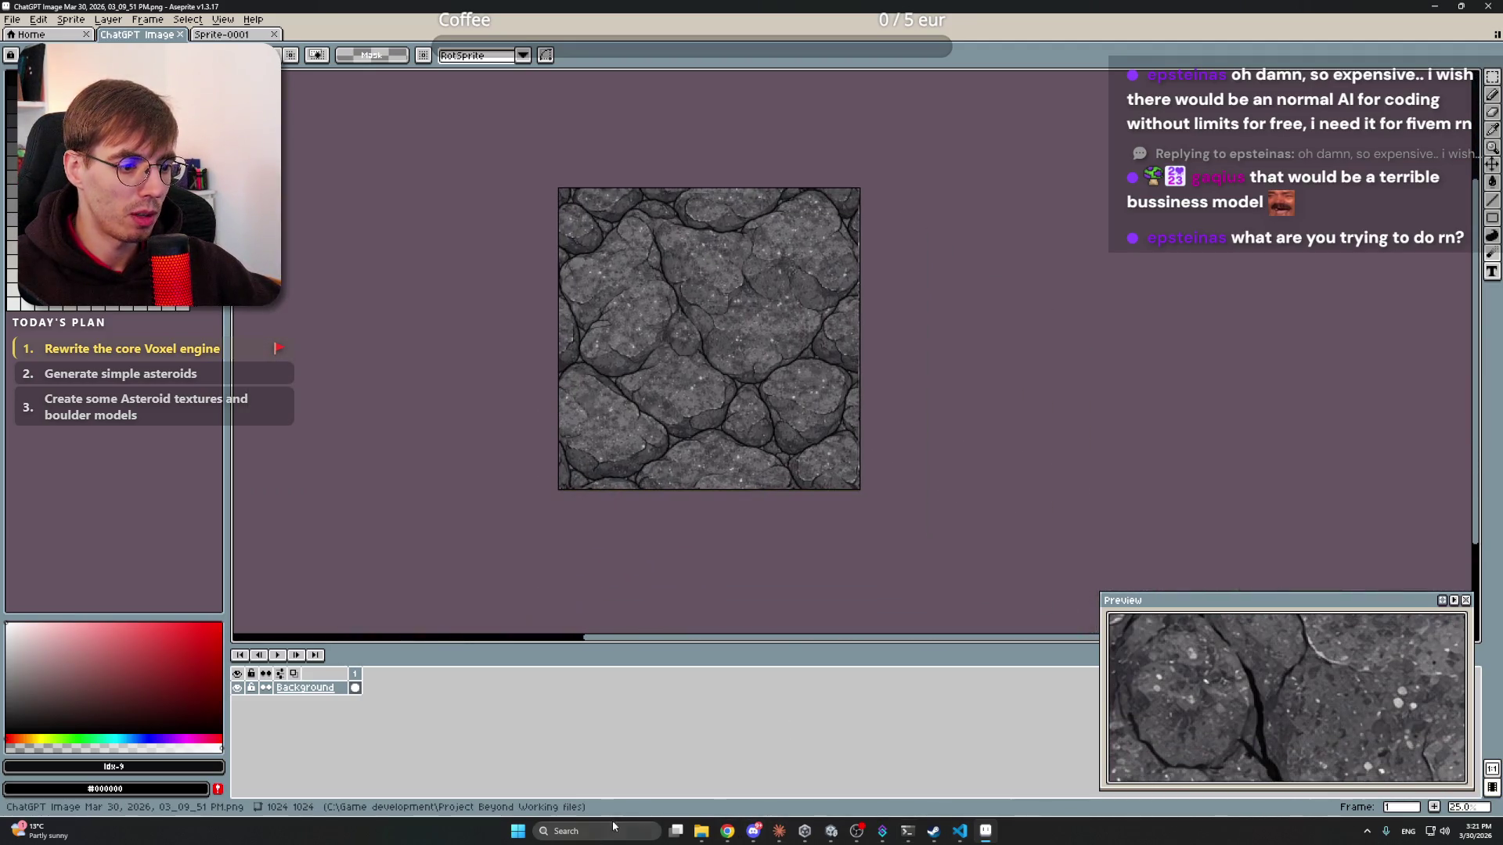
left_click(779, 830)
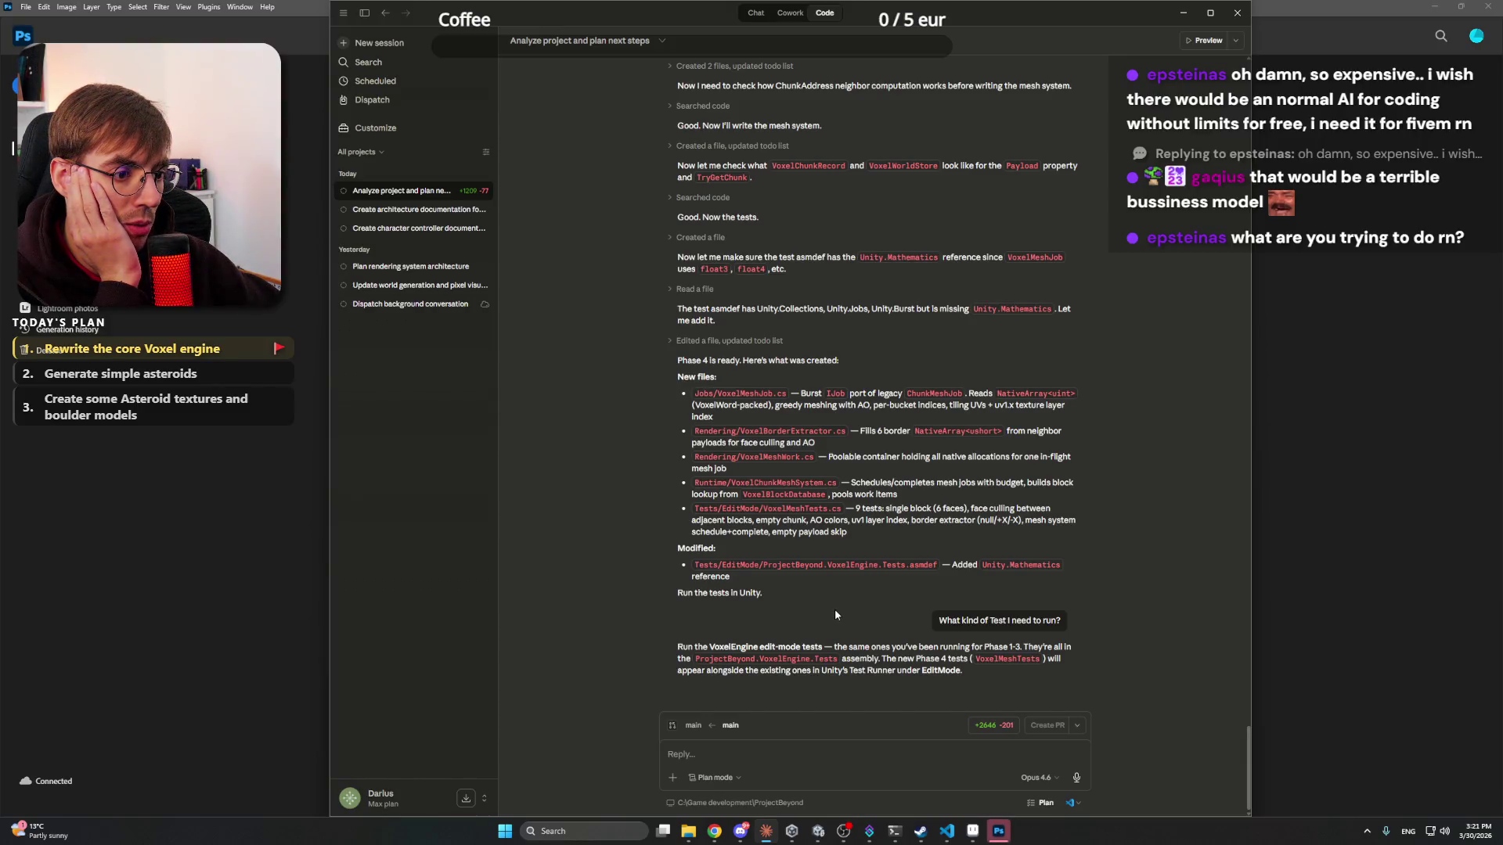
- Hide Claude and Unity, then drag the stone texture PNG from the working files folder into Photoshop
mouse_move(925, 838)
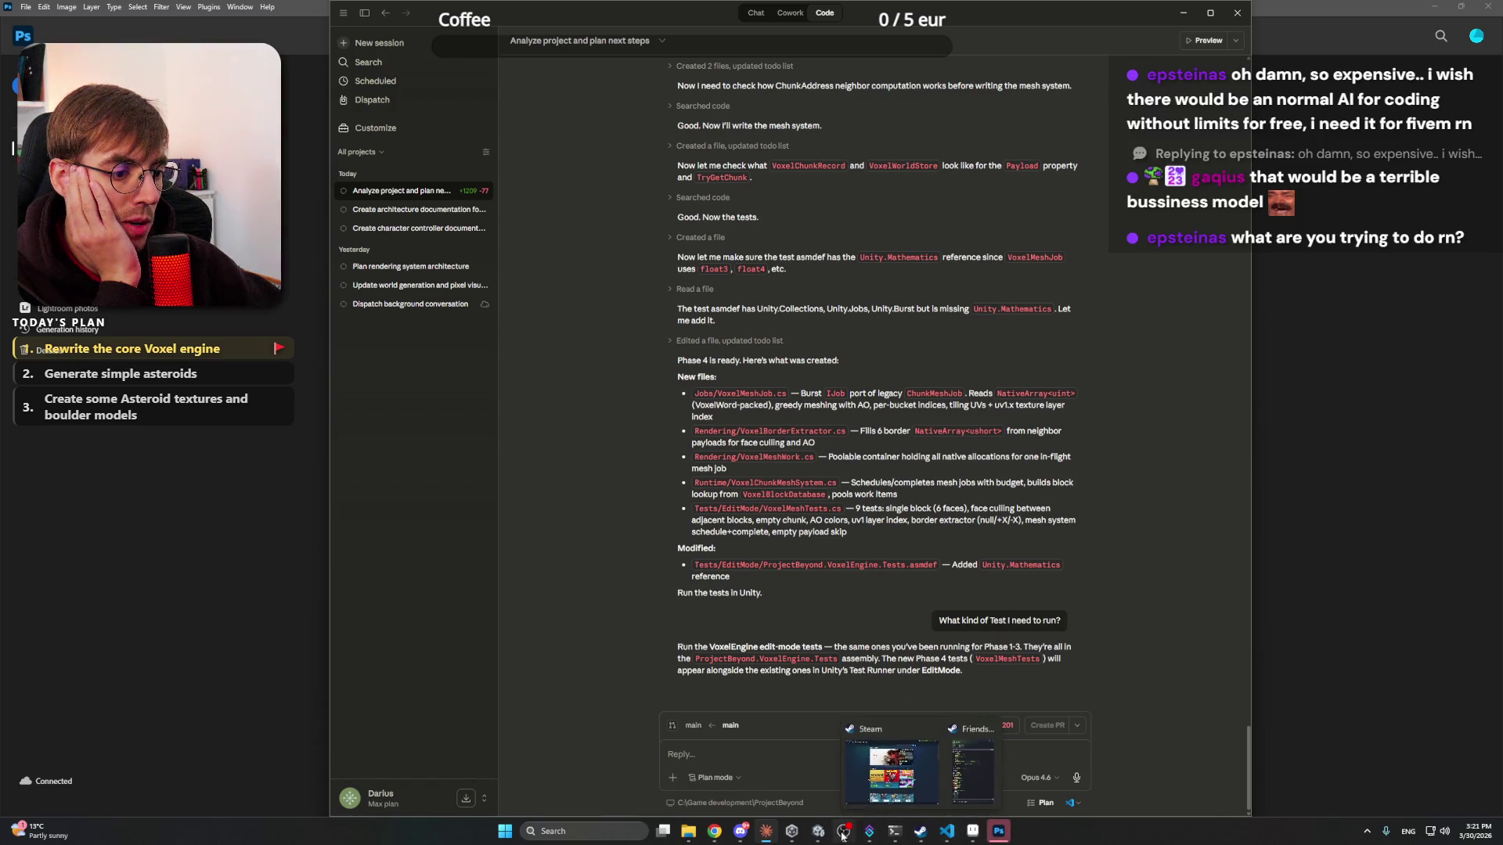
mouse_move(814, 835)
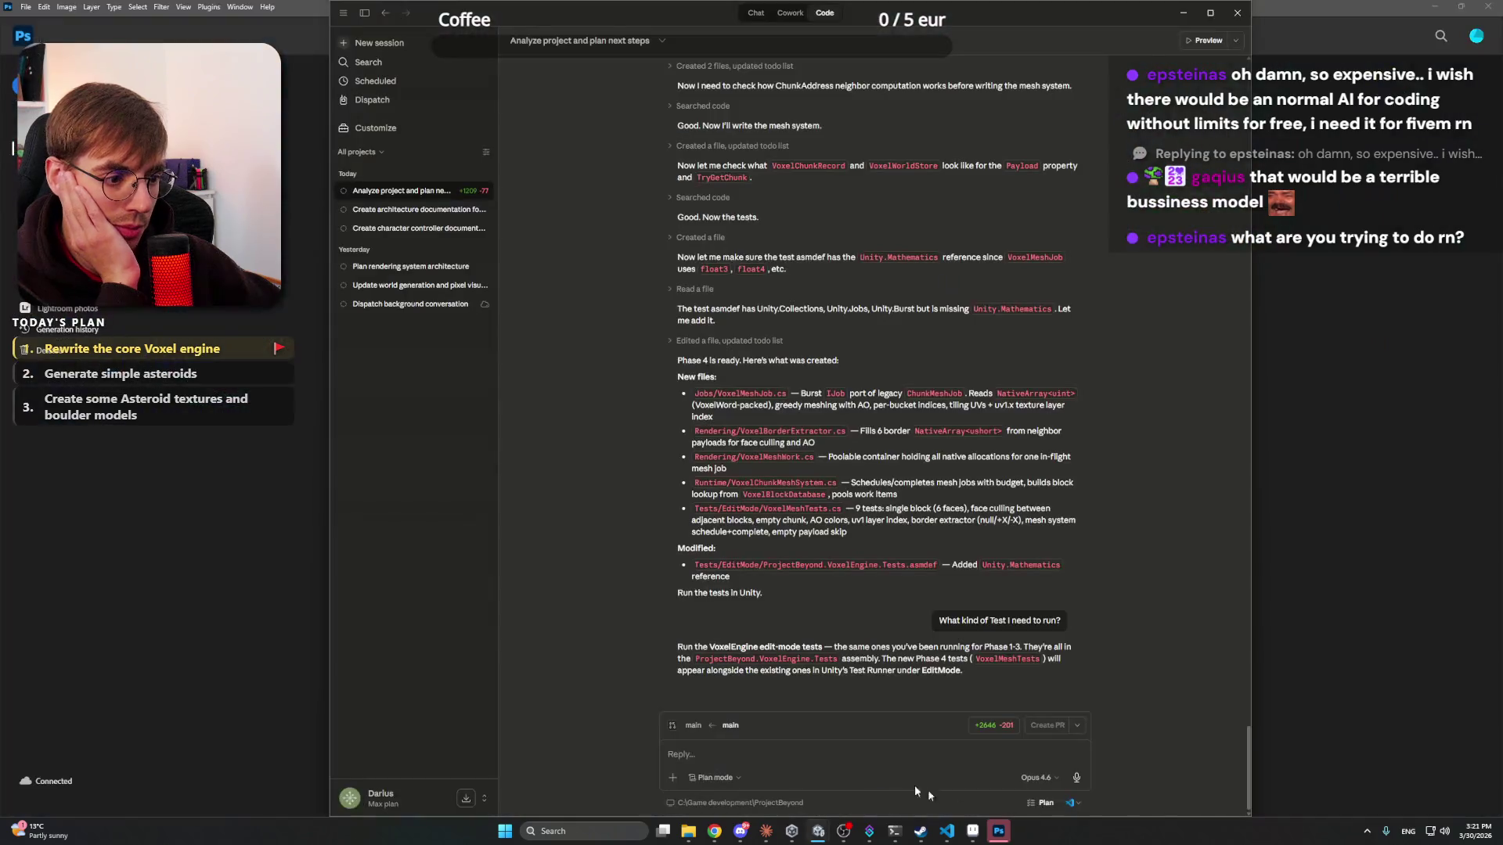
left_click(766, 831)
left_click(818, 831)
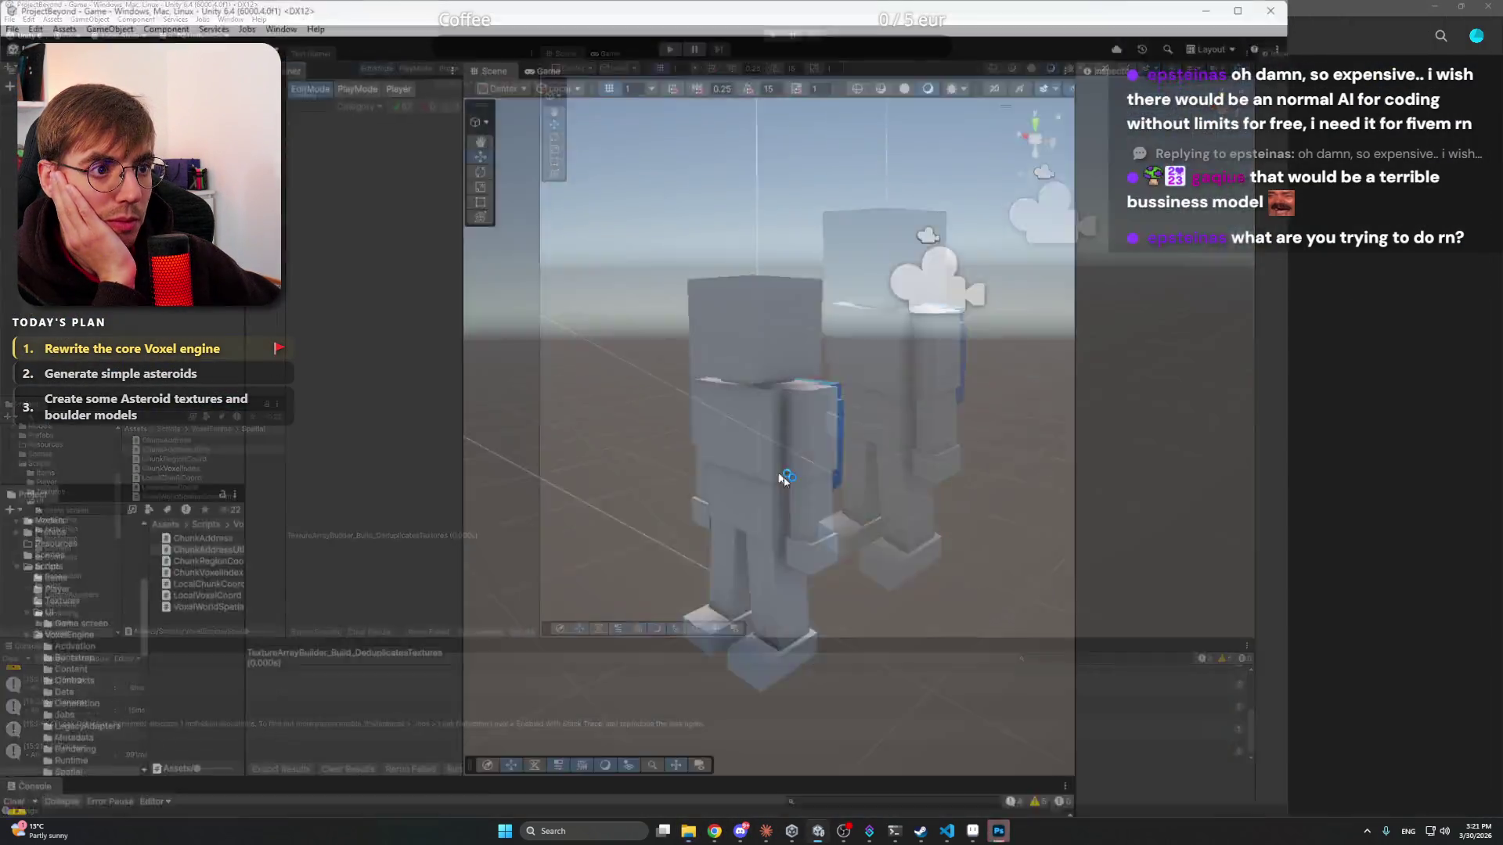
left_click(1018, 8)
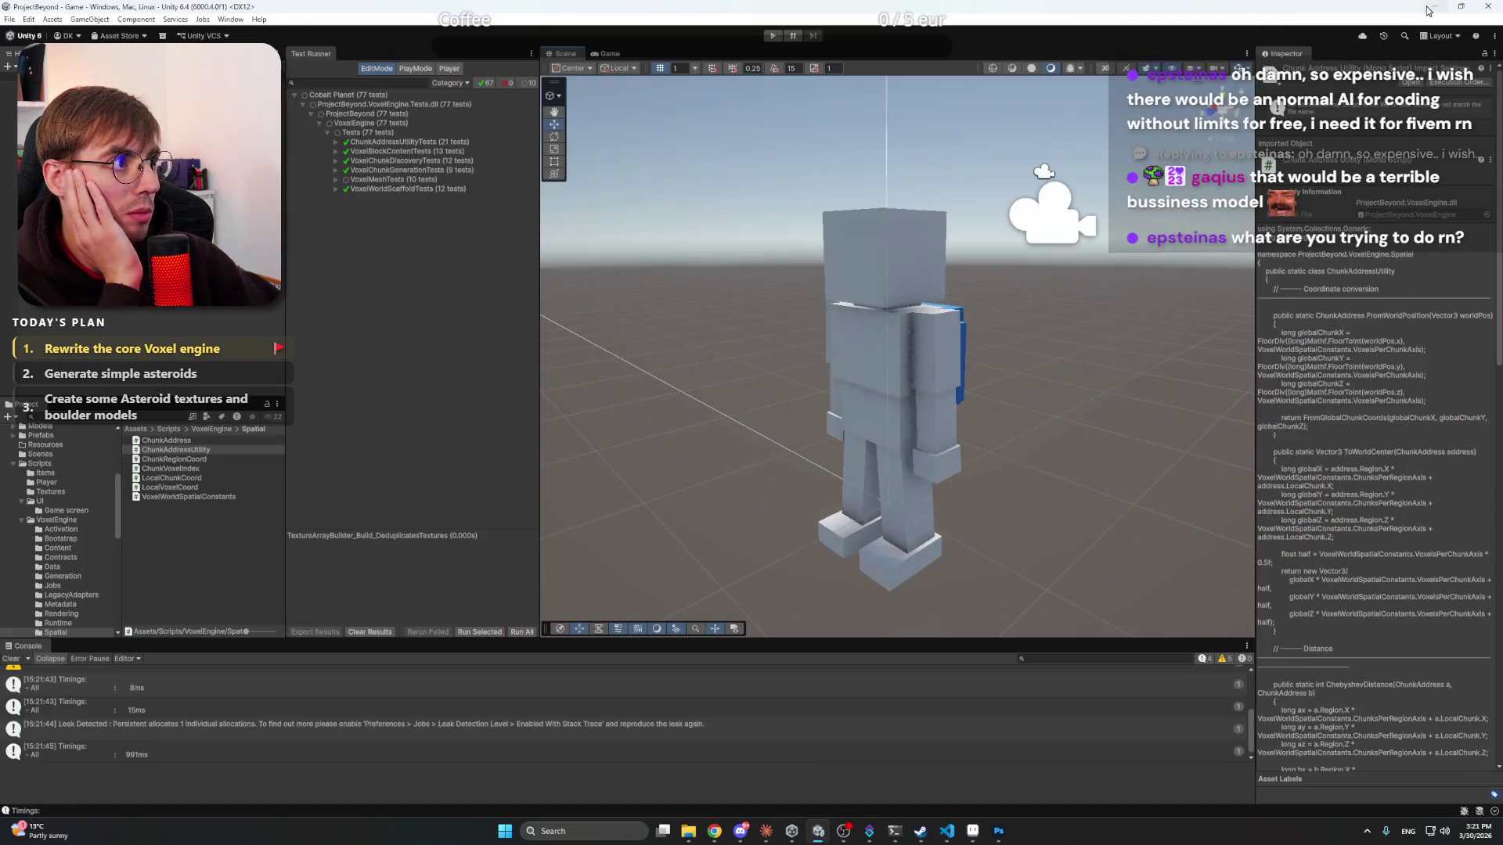
left_click(1432, 10)
left_click_drag(855, 259, 321, 491)
- Set the image width to 32 px in Photoshop's Image Size dialog, zooming the preview
left_click(67, 8)
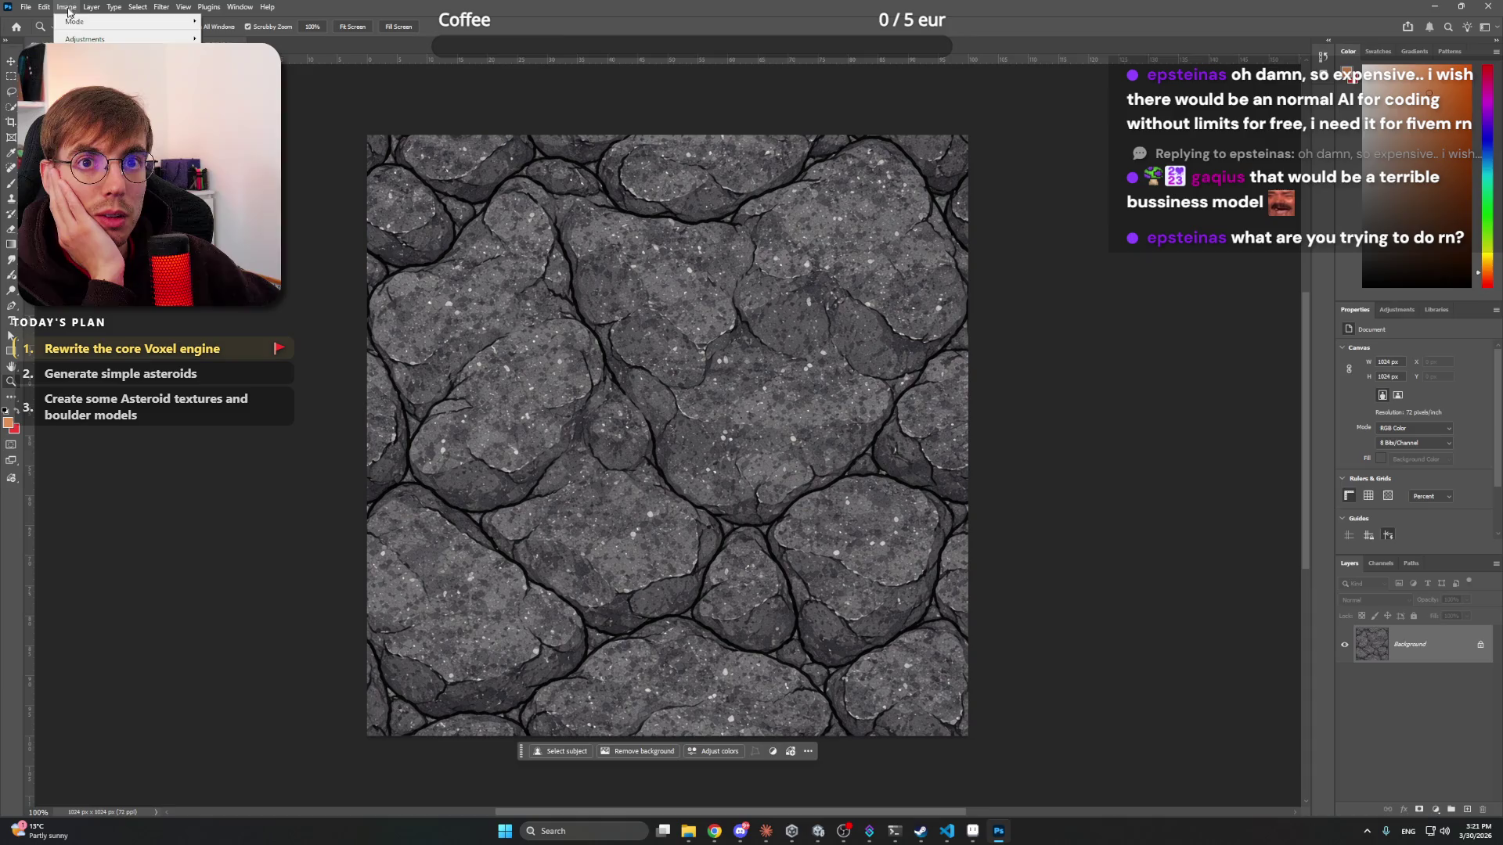
left_click(86, 106)
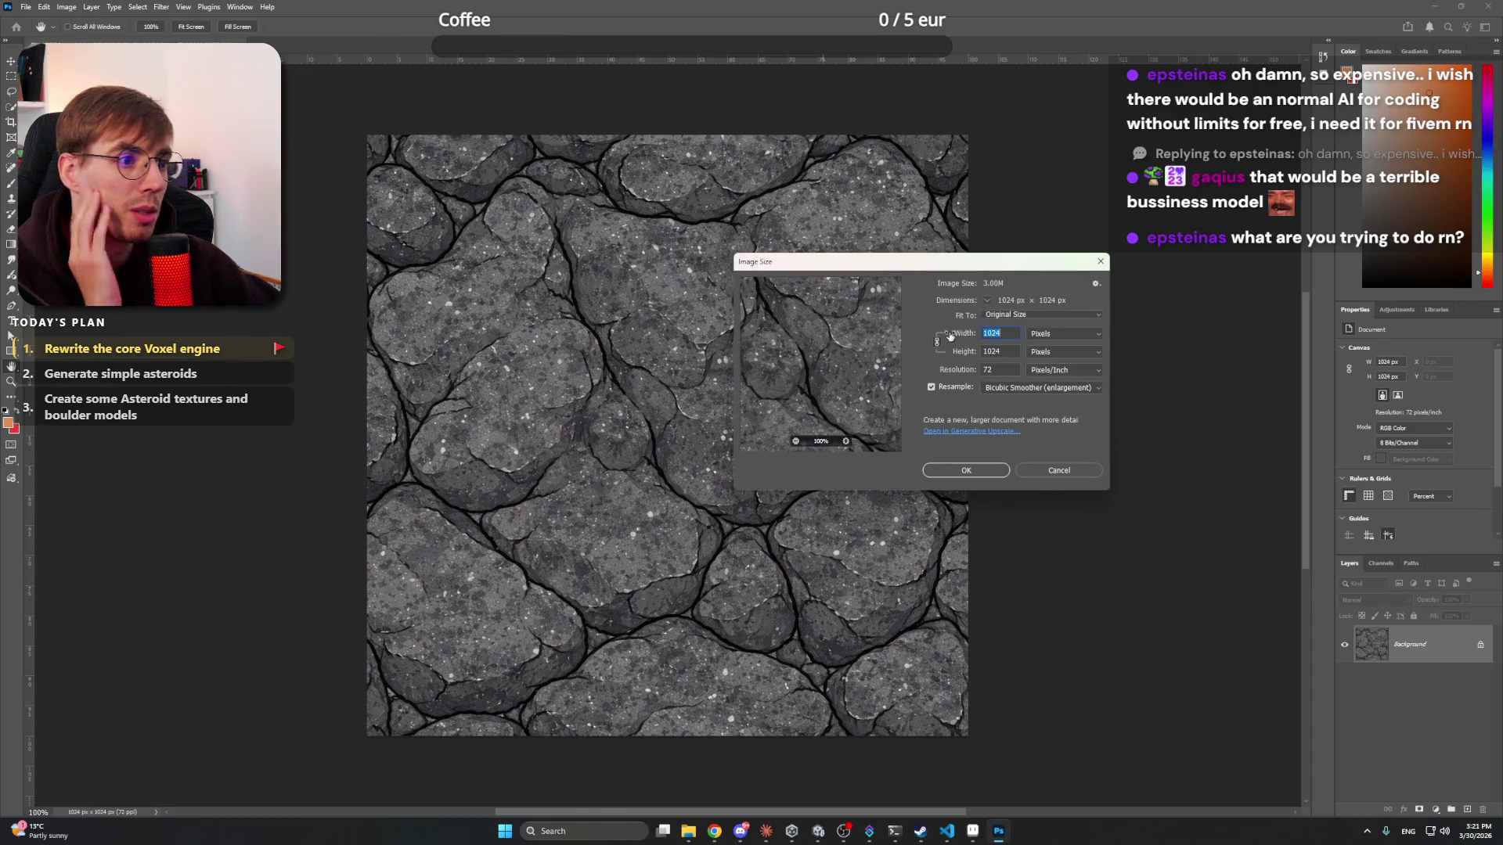
left_click(1009, 333)
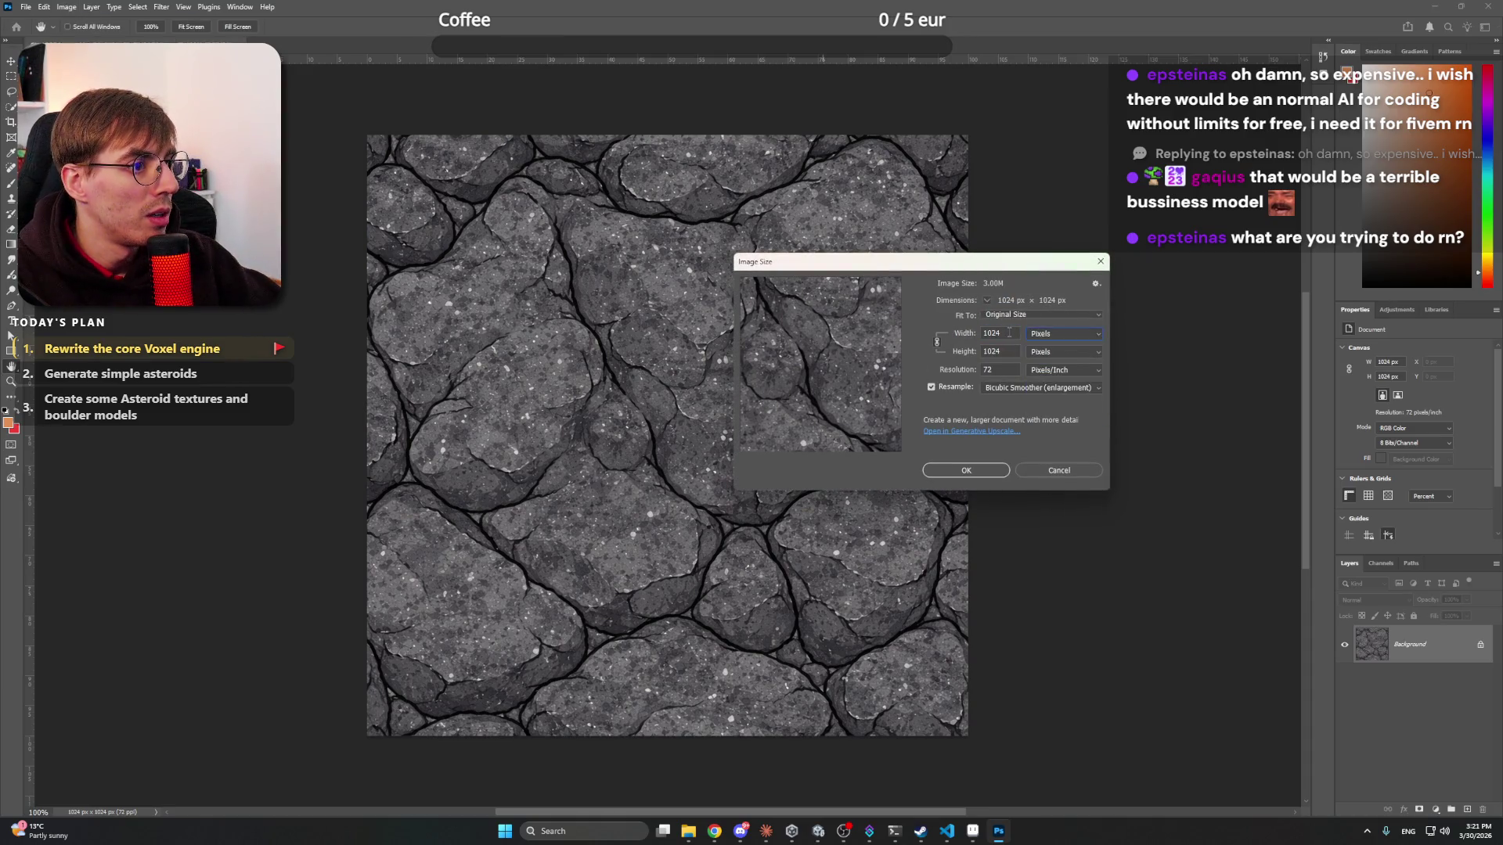
type("32")
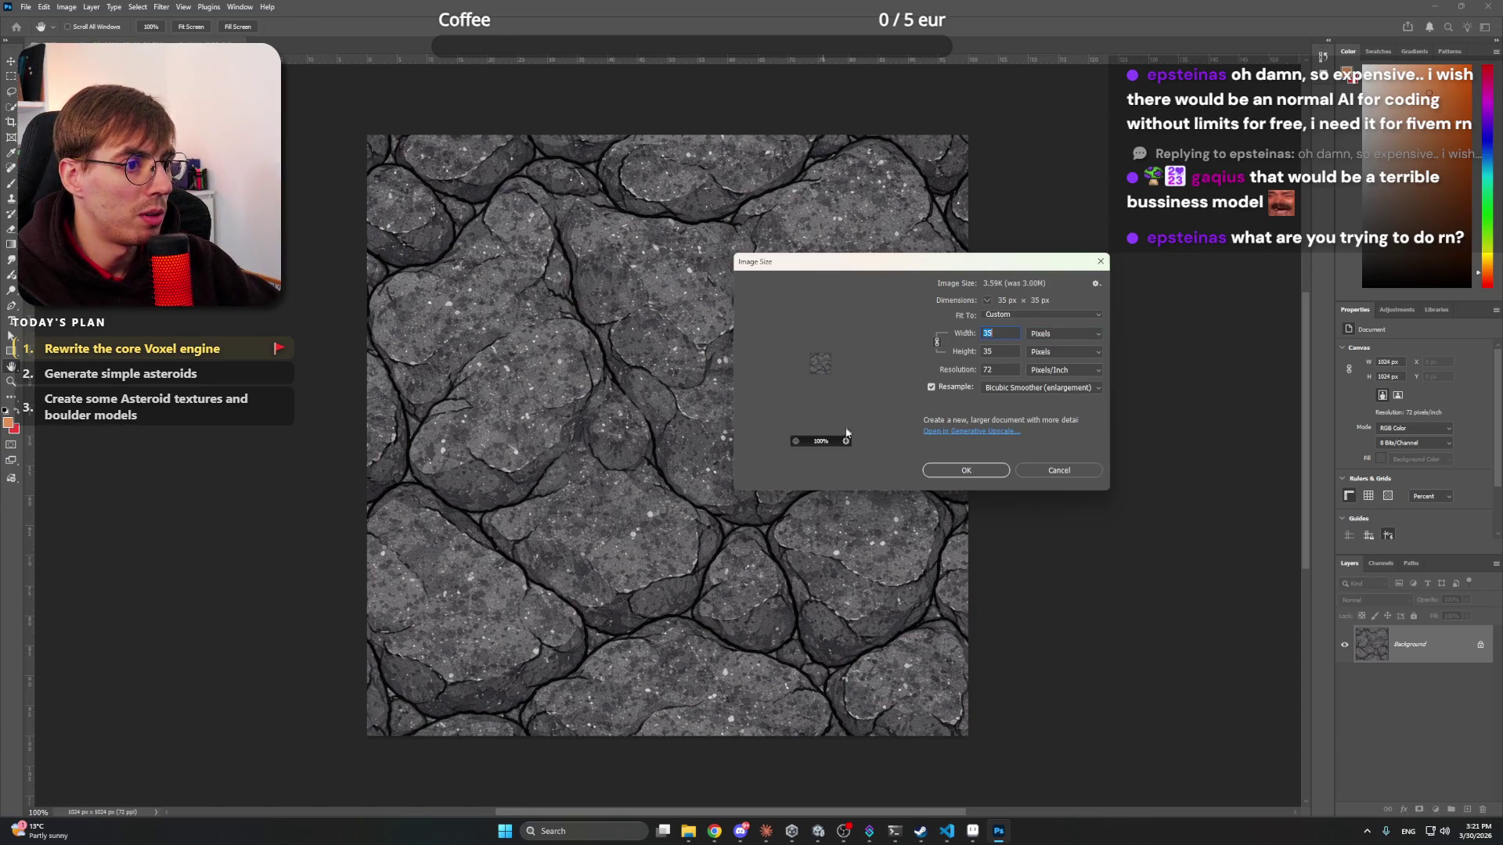
left_click(846, 440)
left_click(845, 441)
left_click(845, 440)
left_click(846, 440)
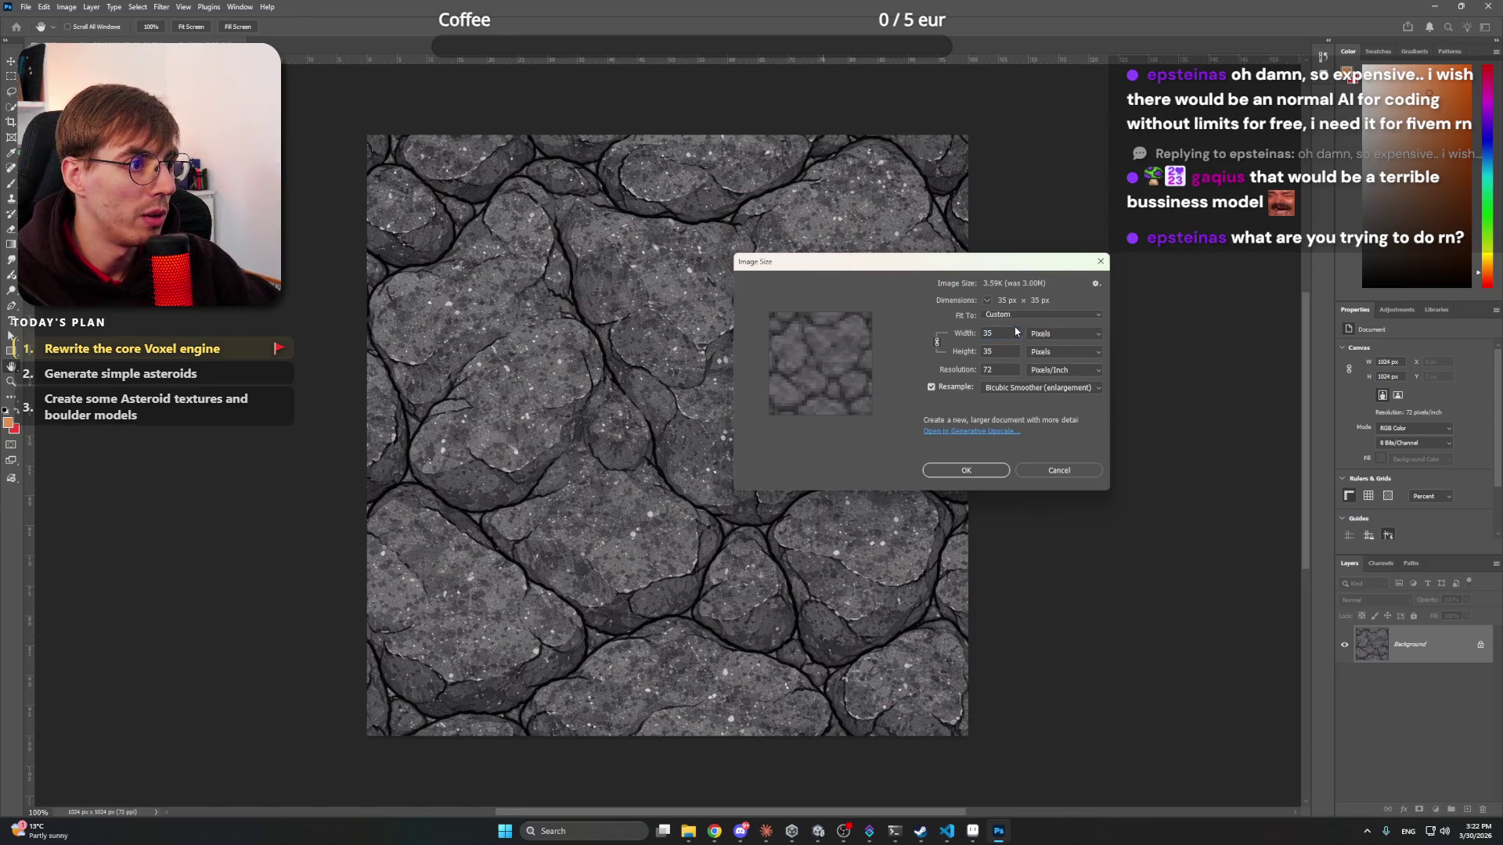
left_click(1016, 332)
key("BackSpace")
key("BackSpace")
type("32")
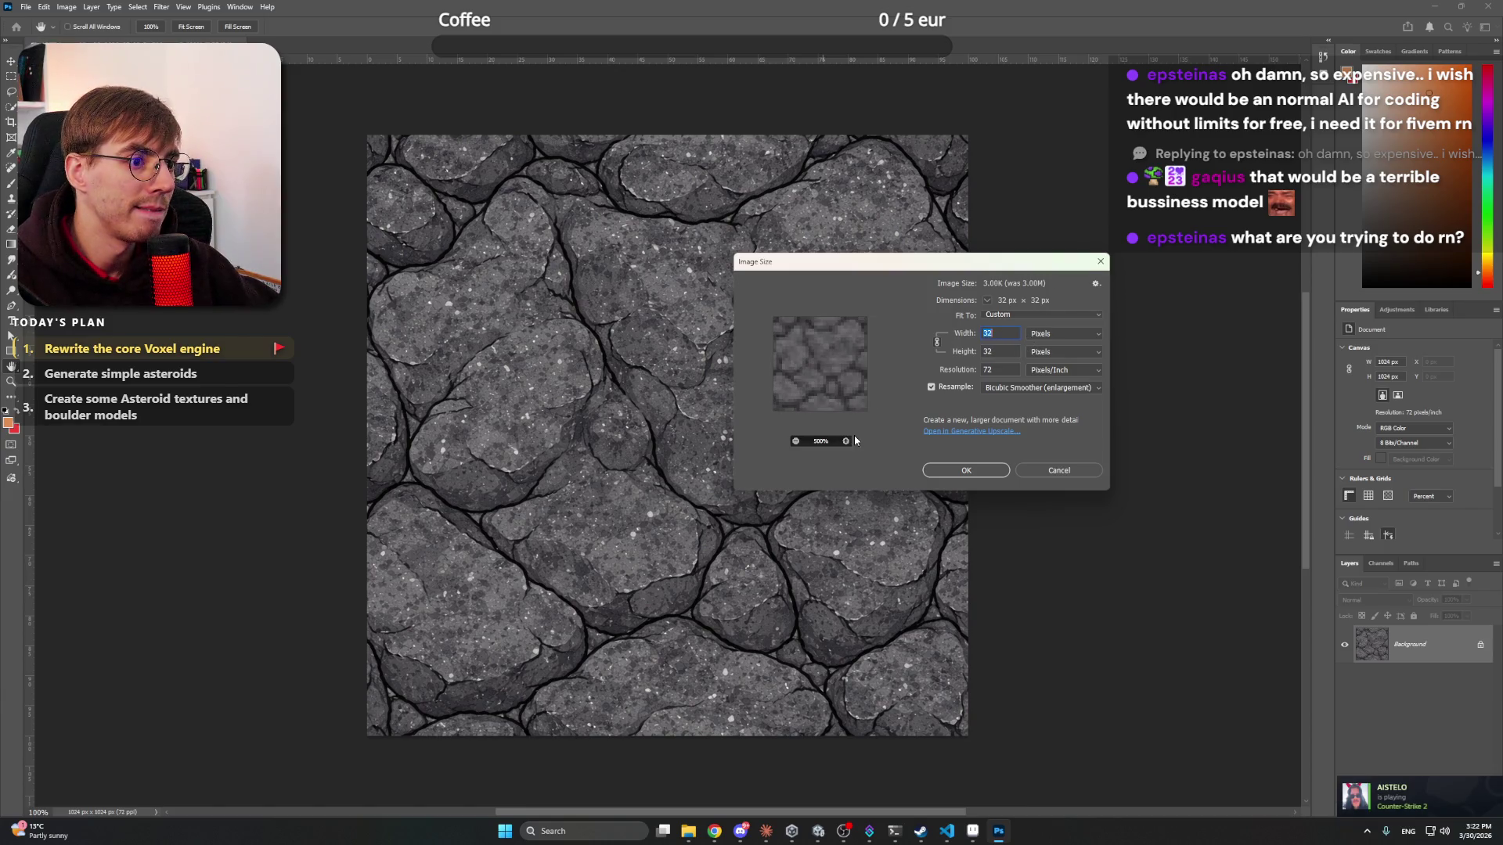
left_click(845, 441)
- Compare resampling methods in the preview and settle on Preserve Details 2.0
left_click(1017, 387)
left_click(1009, 400)
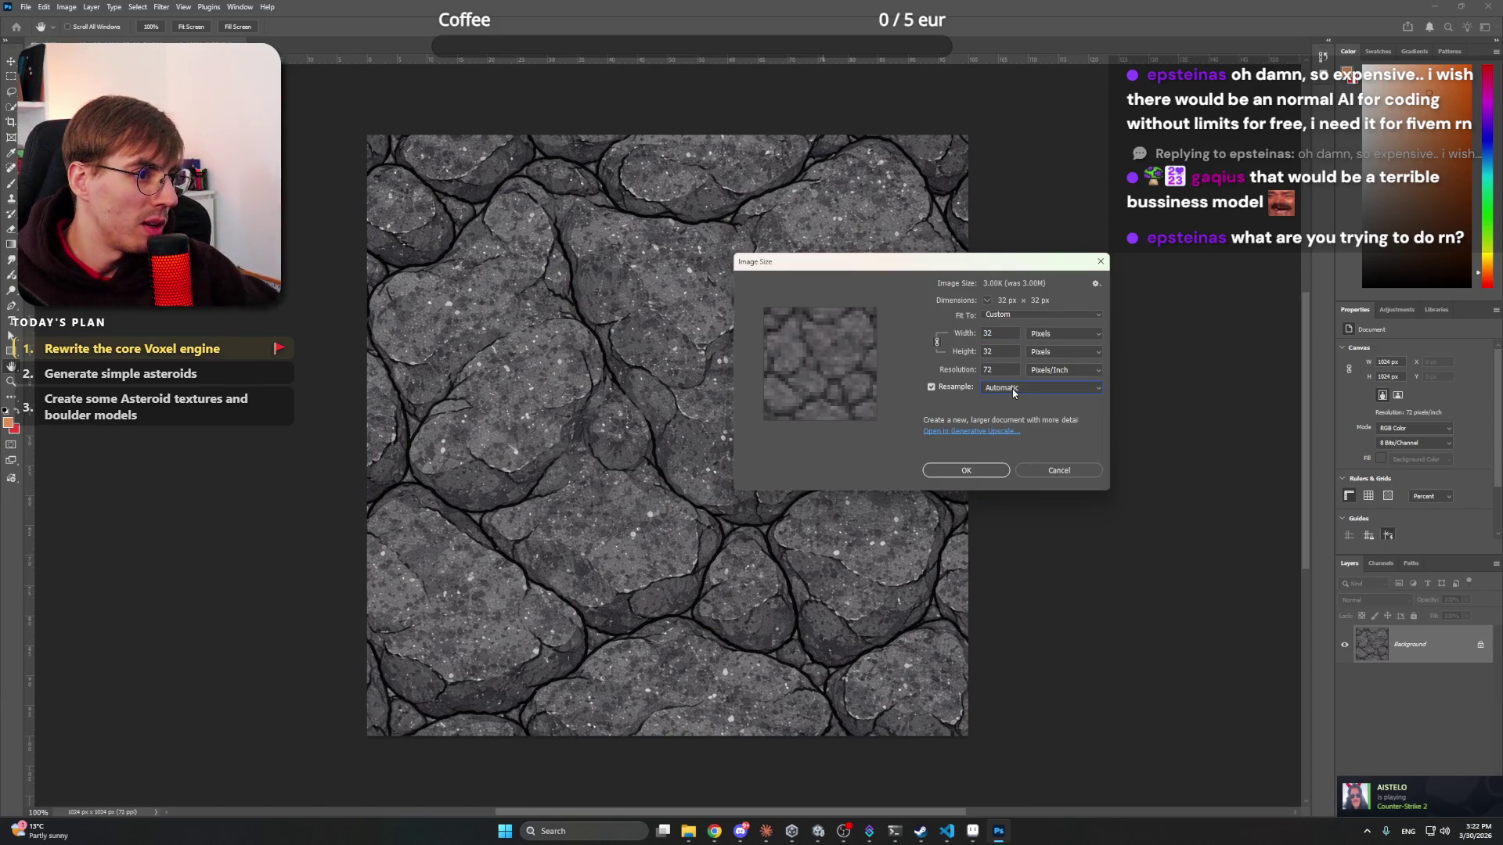
left_click(1013, 388)
left_click(1031, 415)
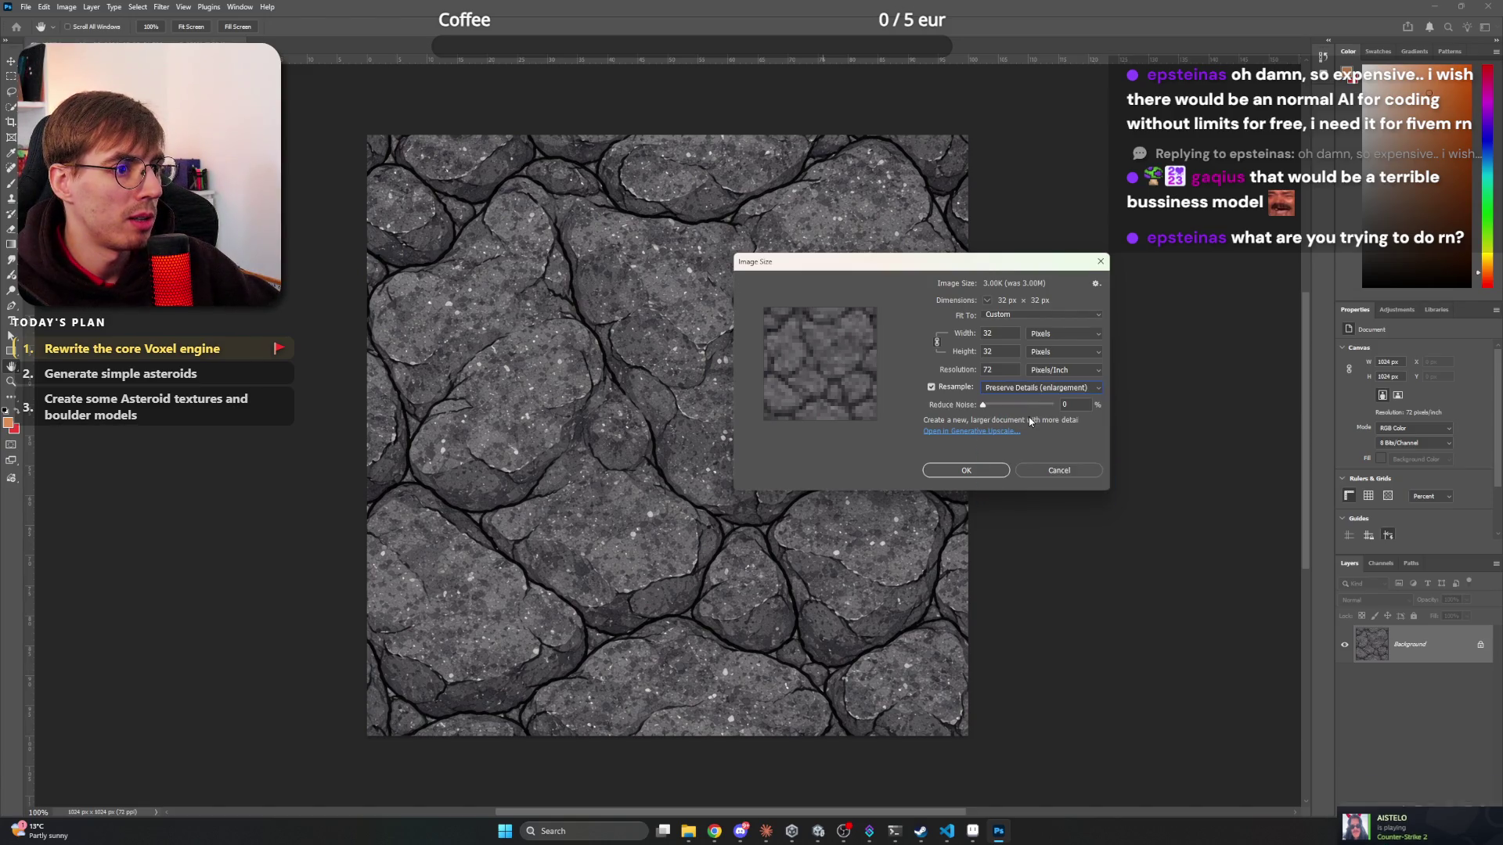
left_click(1021, 387)
left_click(1027, 409)
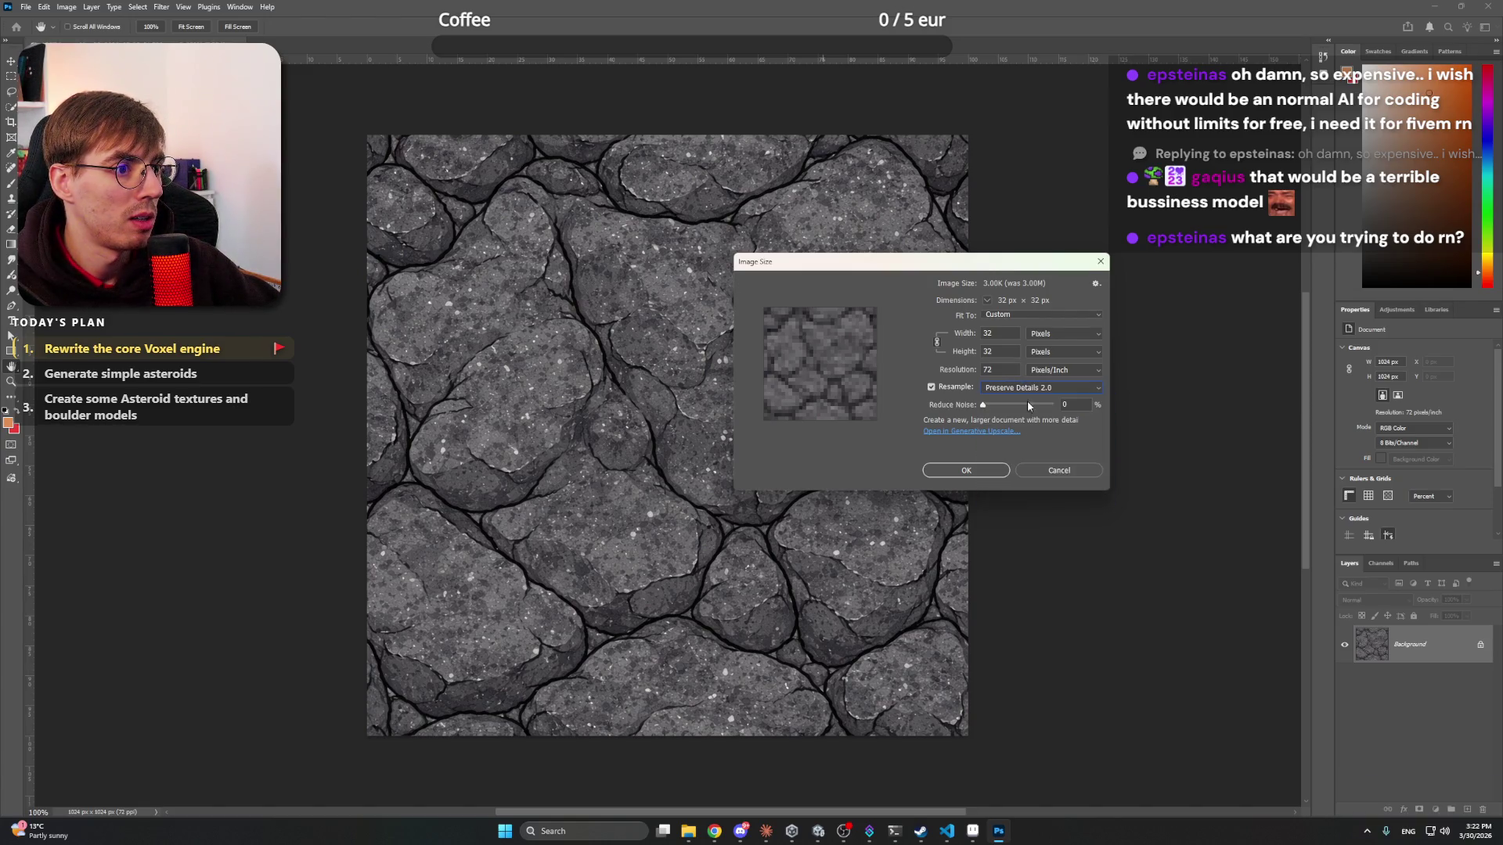
left_click(1031, 389)
left_click(1034, 438)
left_click(1033, 389)
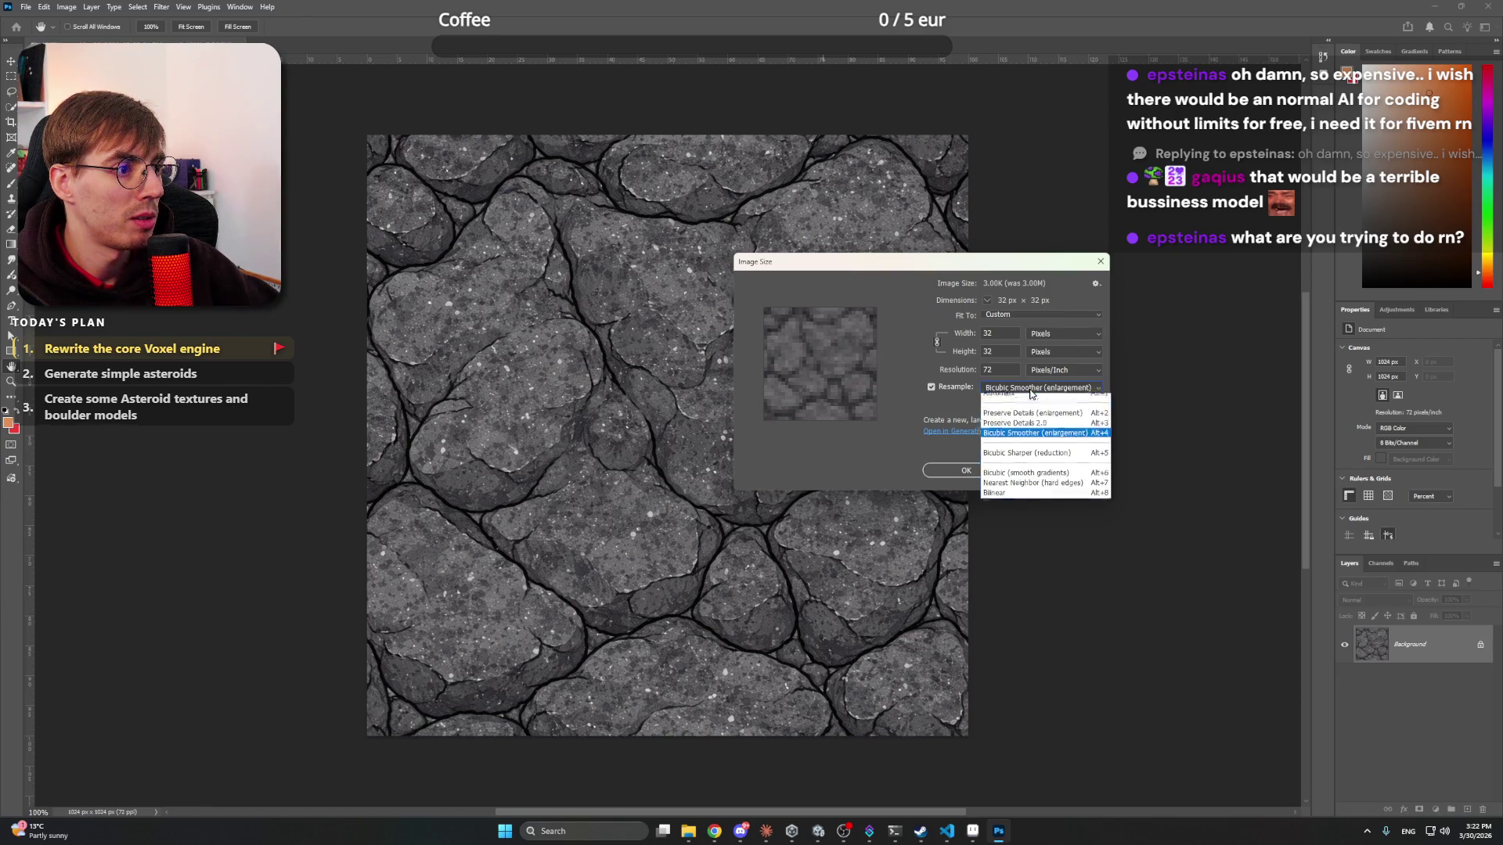
left_click(1038, 460)
left_click(1037, 389)
left_click(1037, 476)
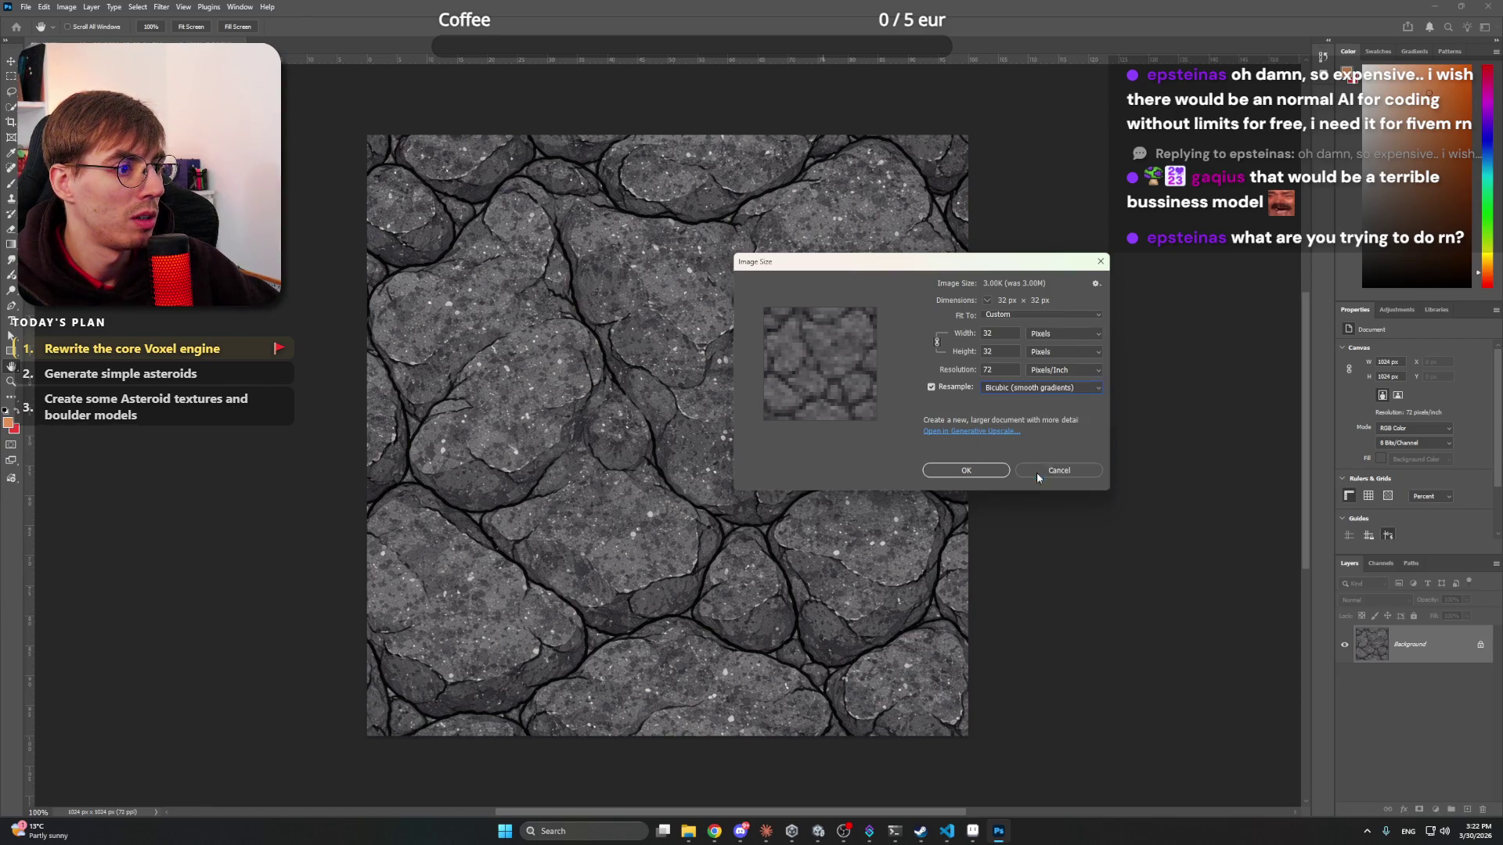
left_click(1035, 393)
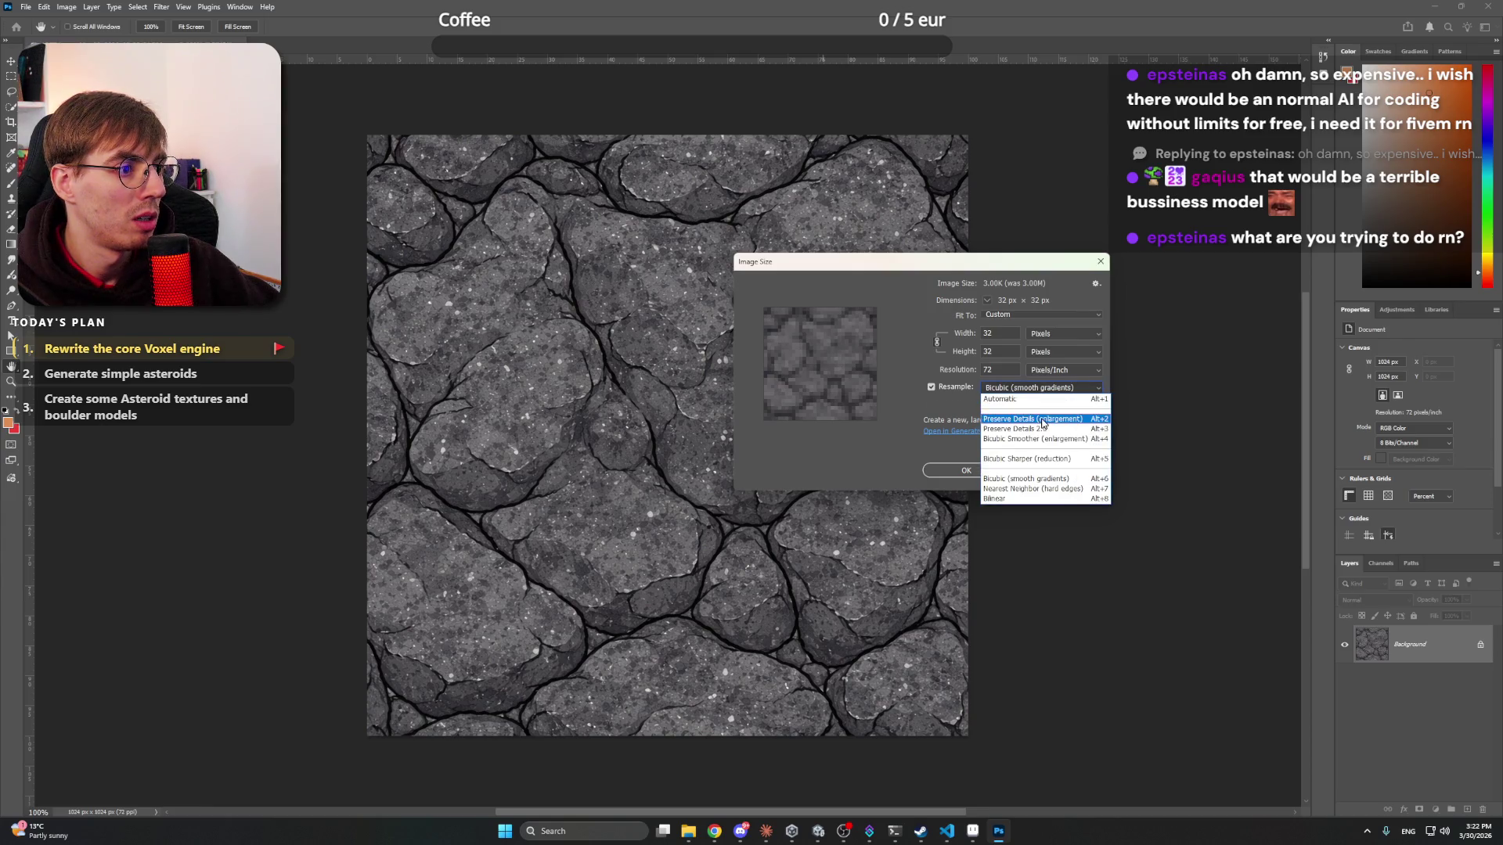
left_click(1039, 415)
left_click(1036, 389)
left_click(1053, 428)
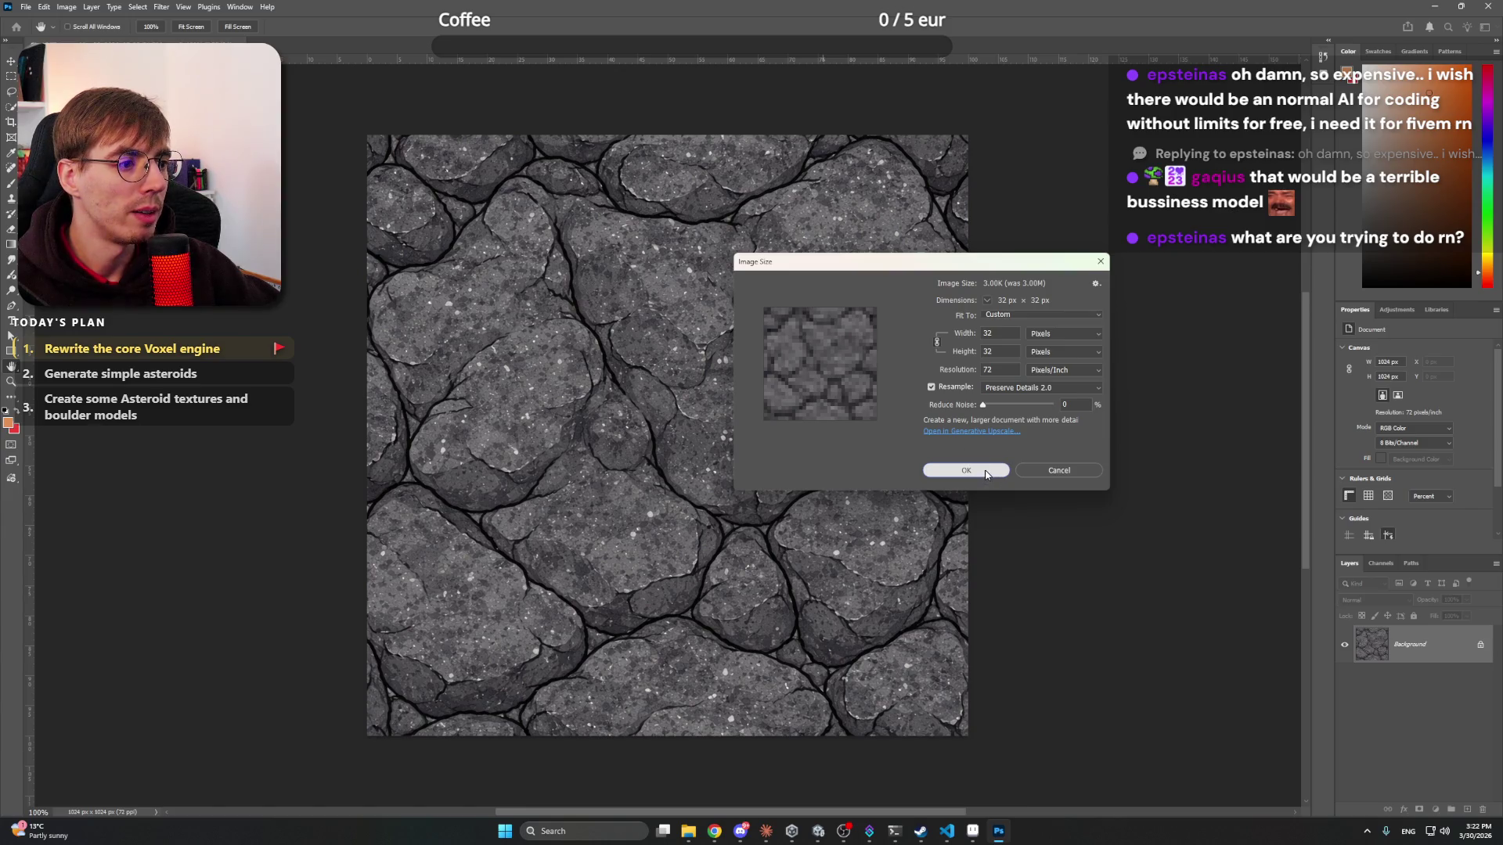
- Apply the 32×32 resize and zoom in on the tiny rock tile
left_click(988, 472)
key("z")
mouse_move(405, 184)
left_mouse_down()
mouse_move(530, 235)
mouse_move(540, 264)
left_mouse_up()
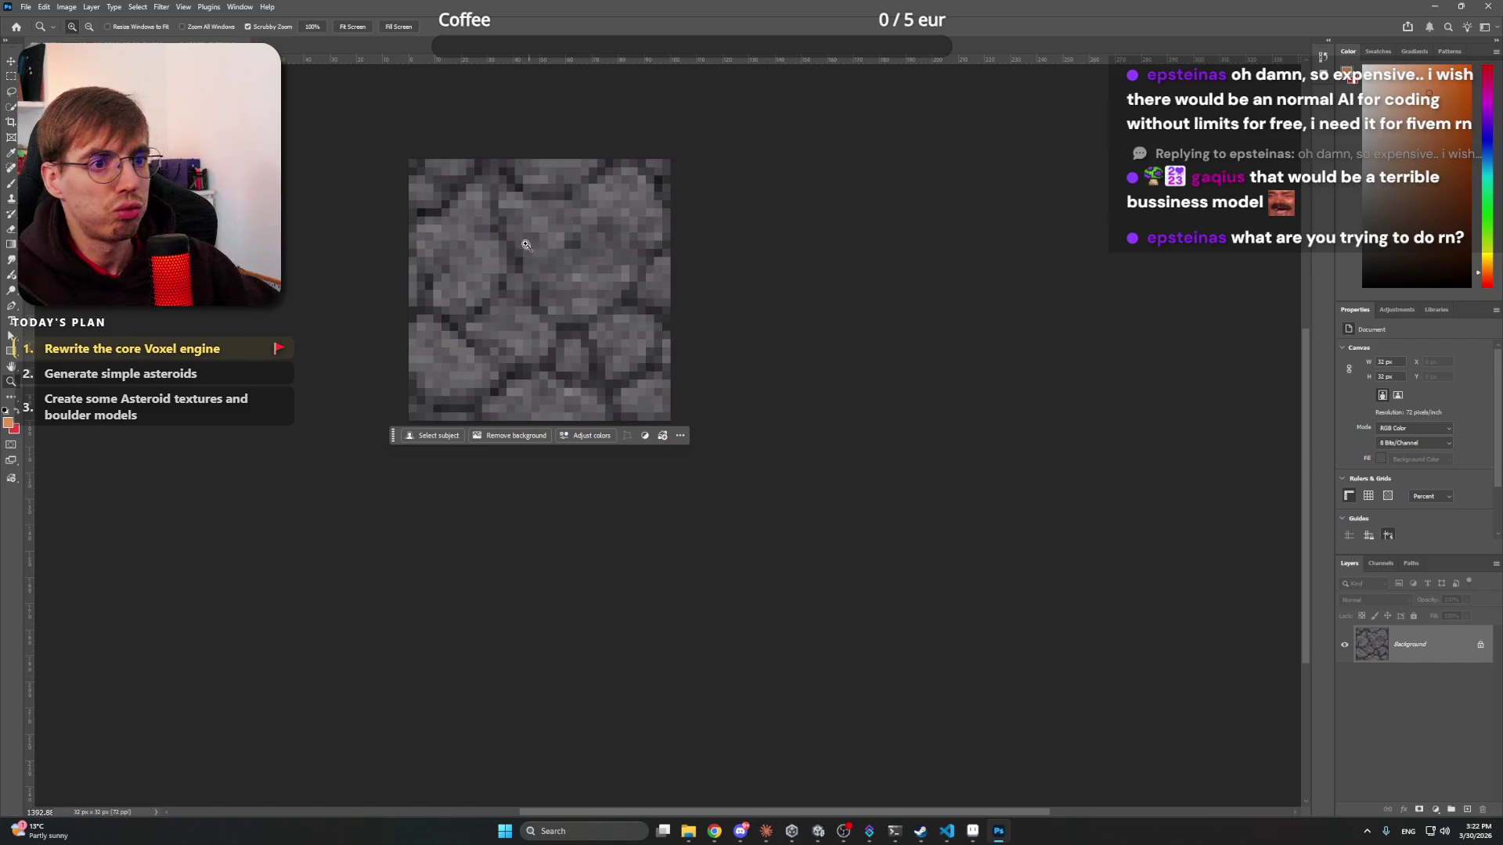
- Close Photoshop and close the previously opened rock image tab in Aseprite
left_click(1489, 10)
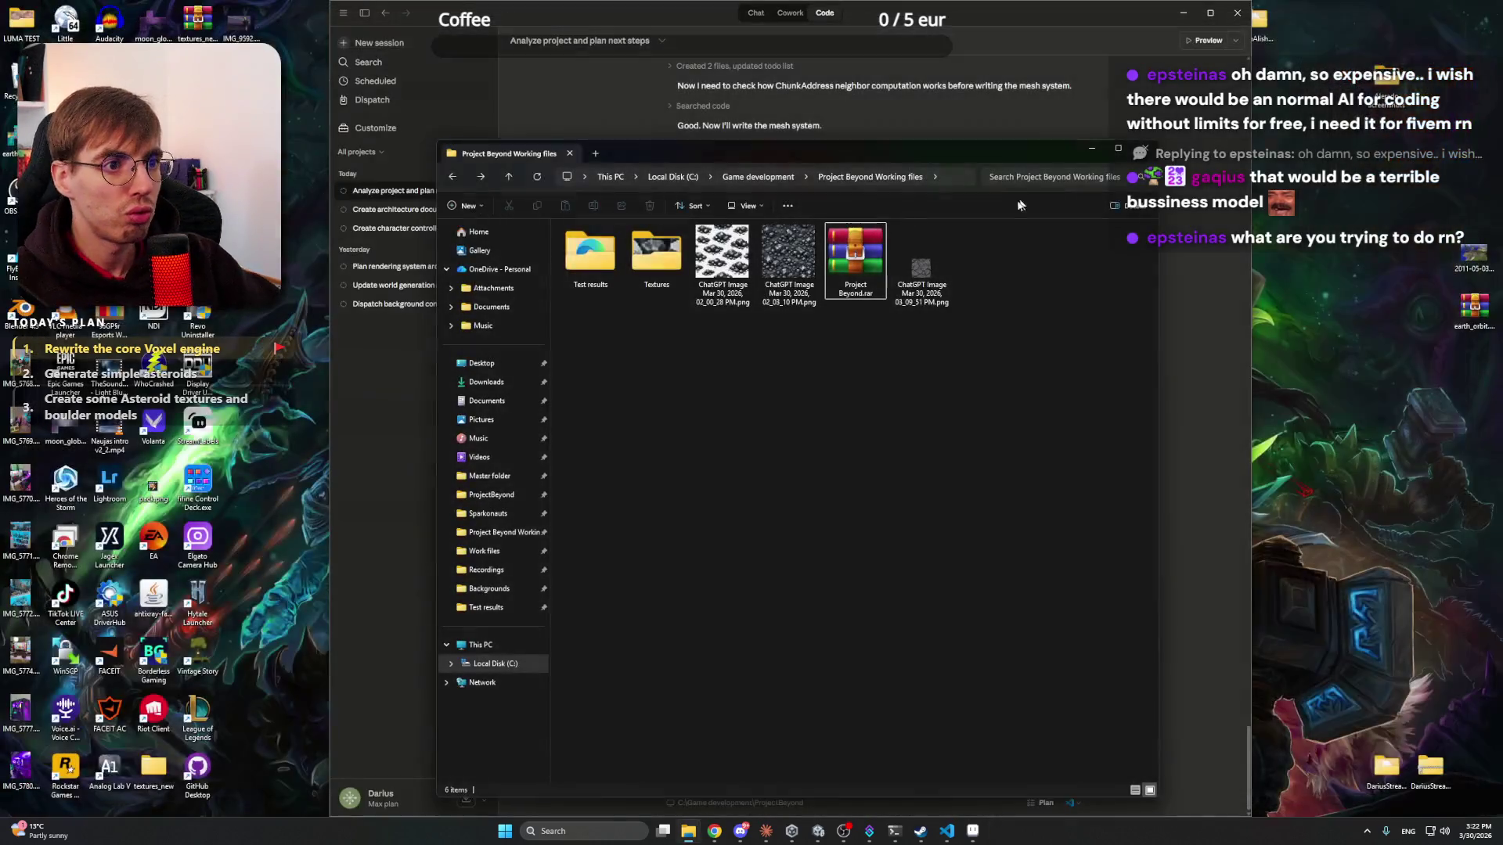
left_click_drag(1041, 431, 897, 361)
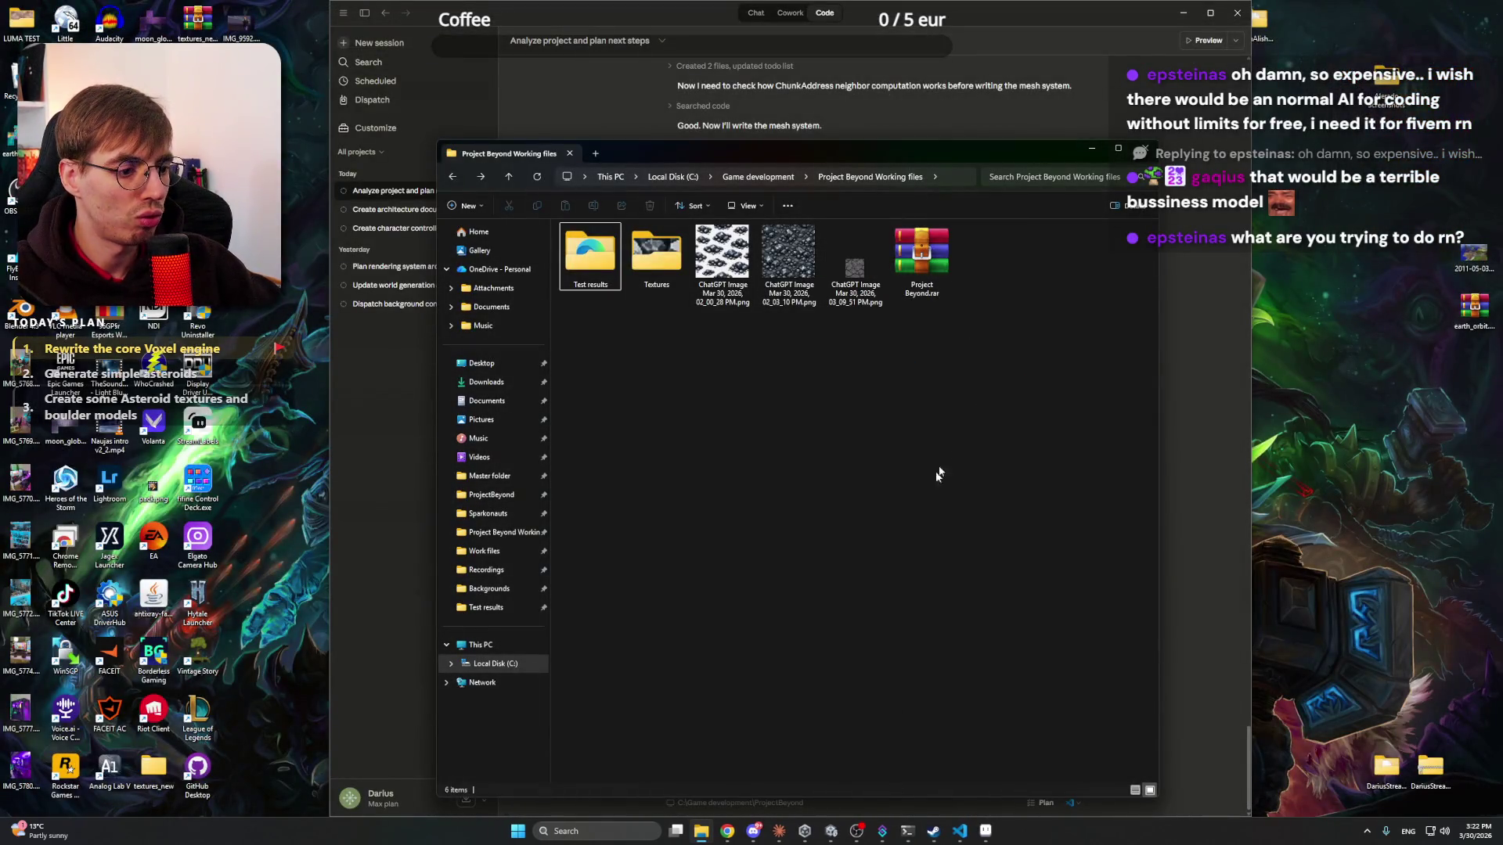
left_click(986, 831)
left_click(196, 35)
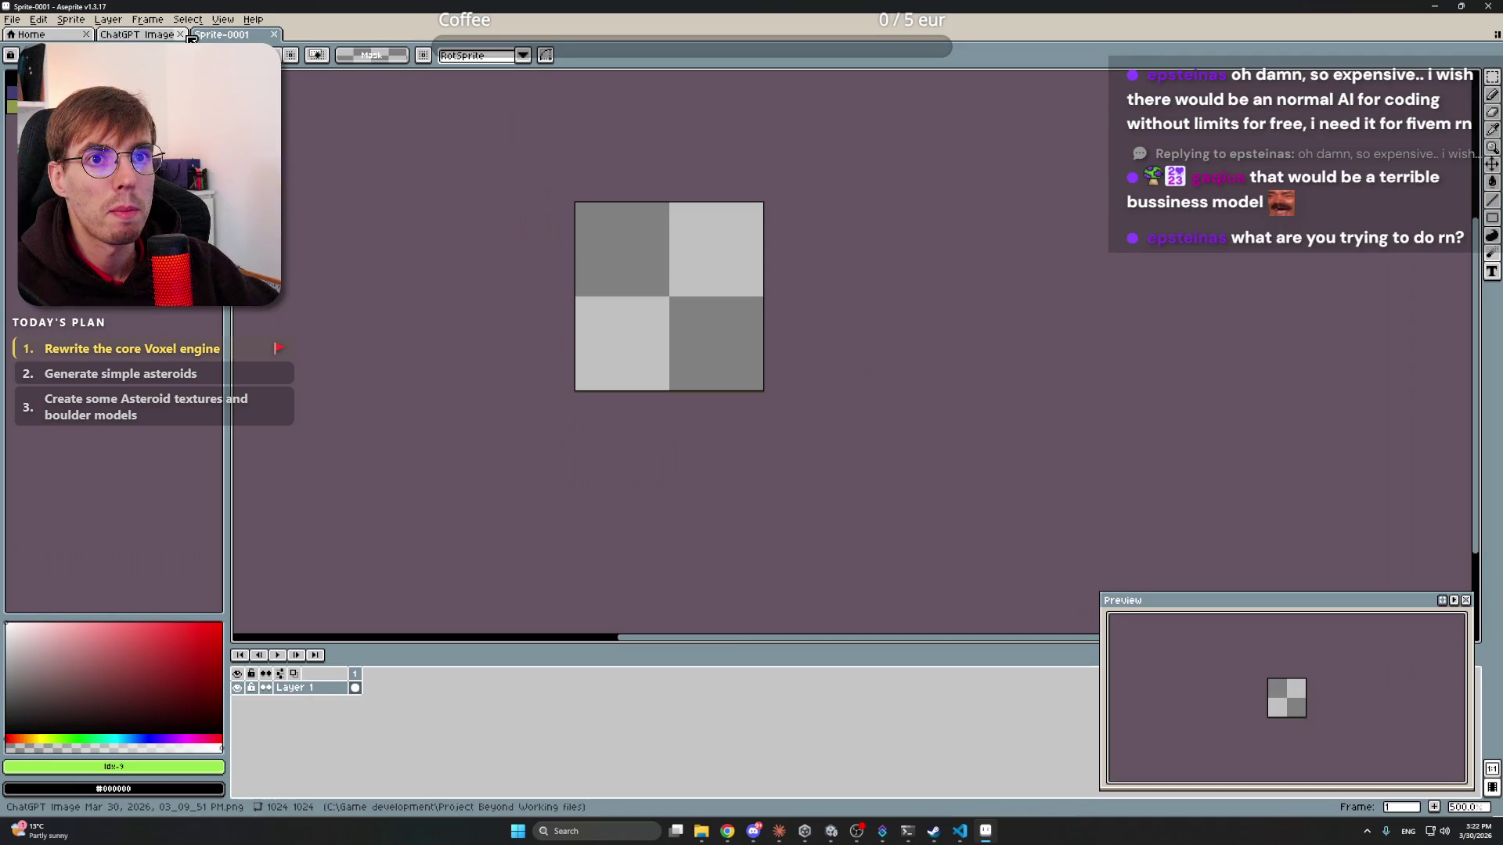
left_click(180, 35)
- Drag the 03_09_51 rock PNG from File Explorer into Aseprite
key("alt+Tab")
left_click(857, 276)
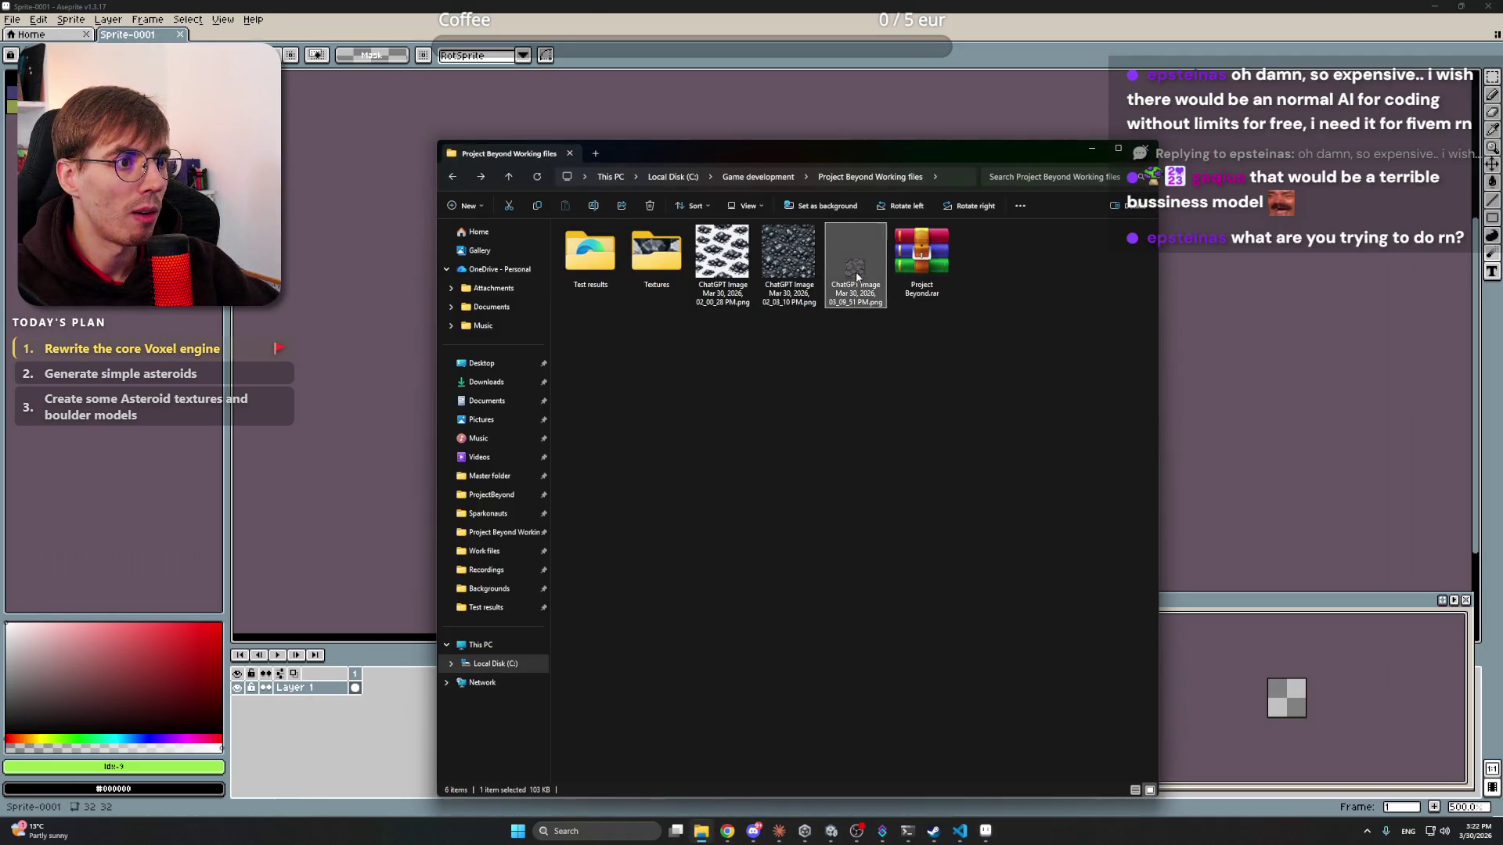
left_click_drag(857, 276, 359, 246)
- Replace the current palette with one built from the rock tile's own colours
left_click(1091, 148)
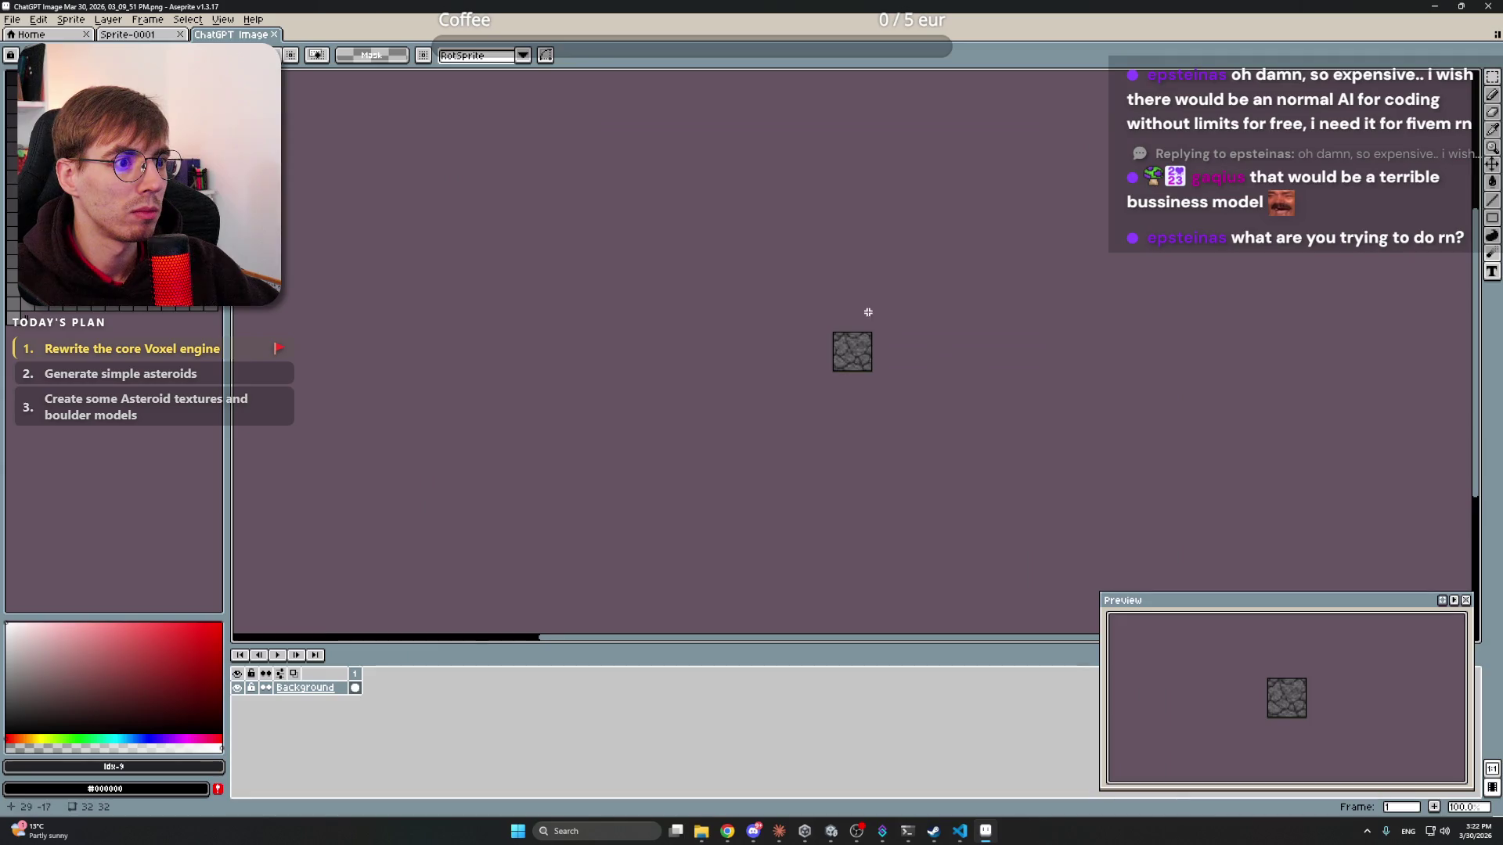
scroll(799, 352, "up", 5)
left_click(72, 19)
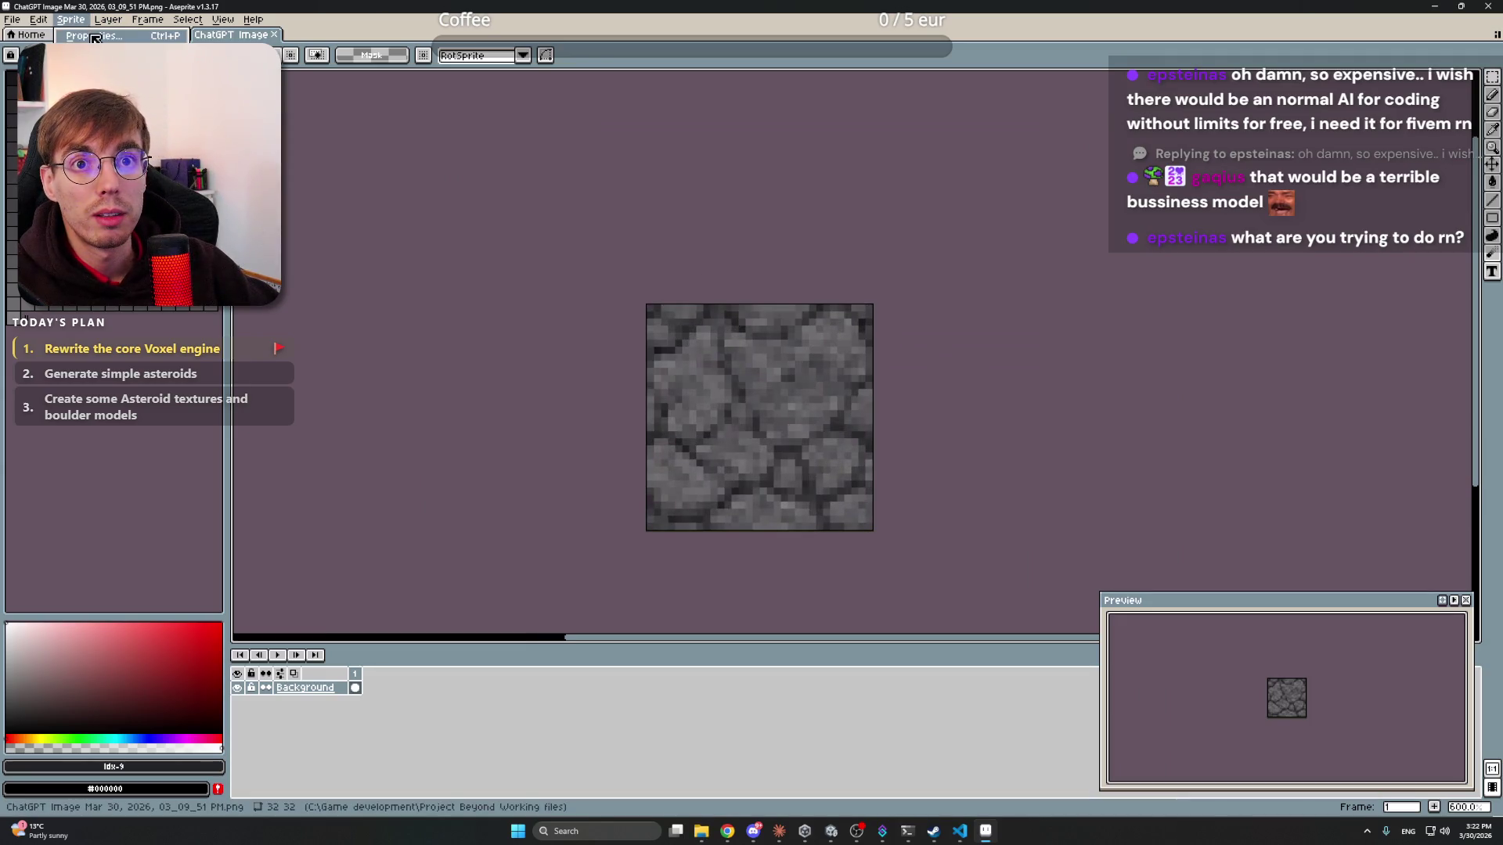
key("Escape")
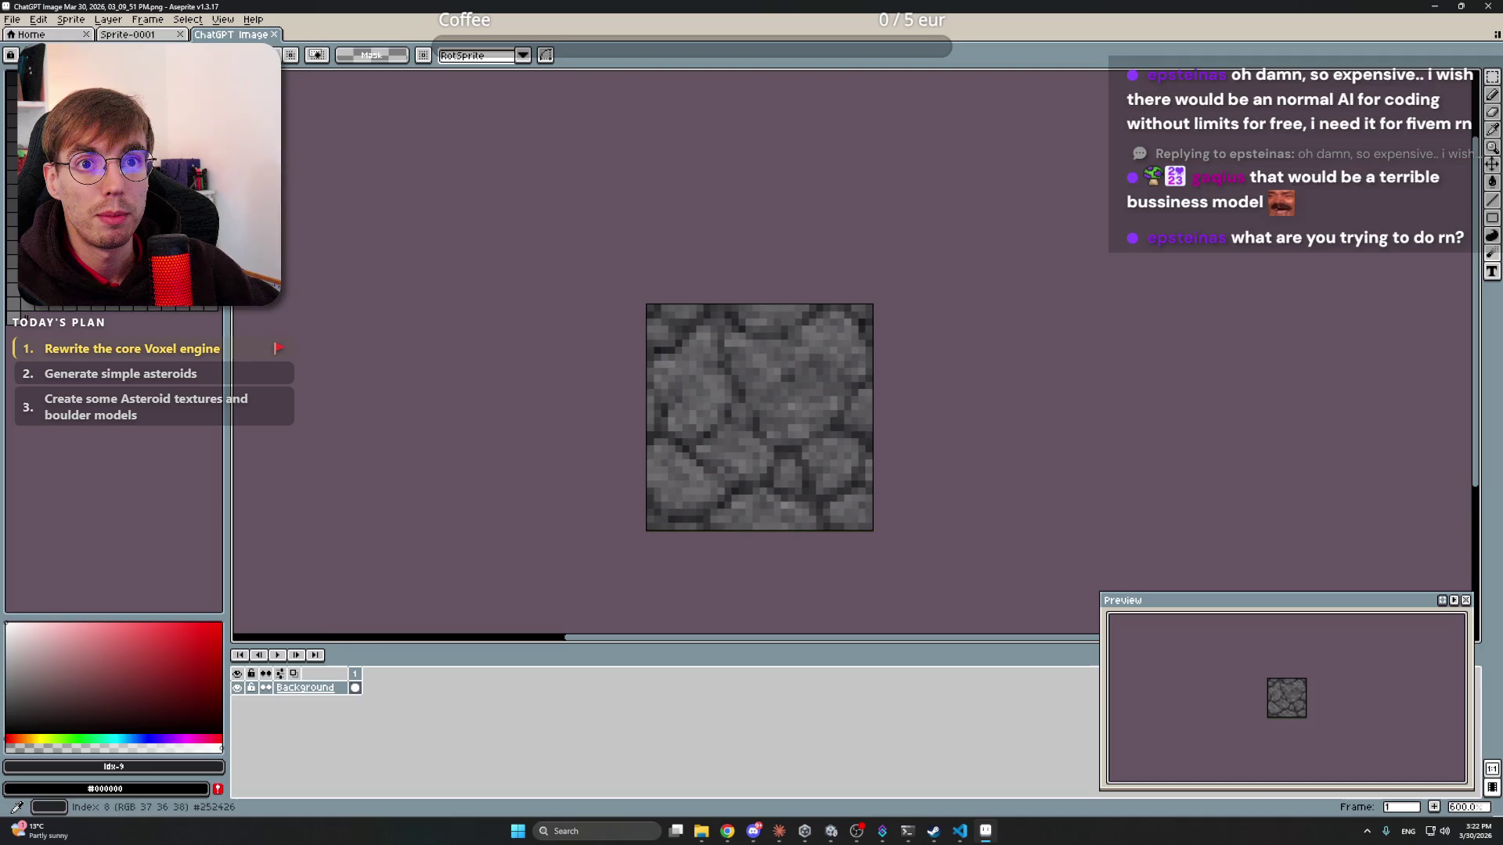
left_click(125, 309)
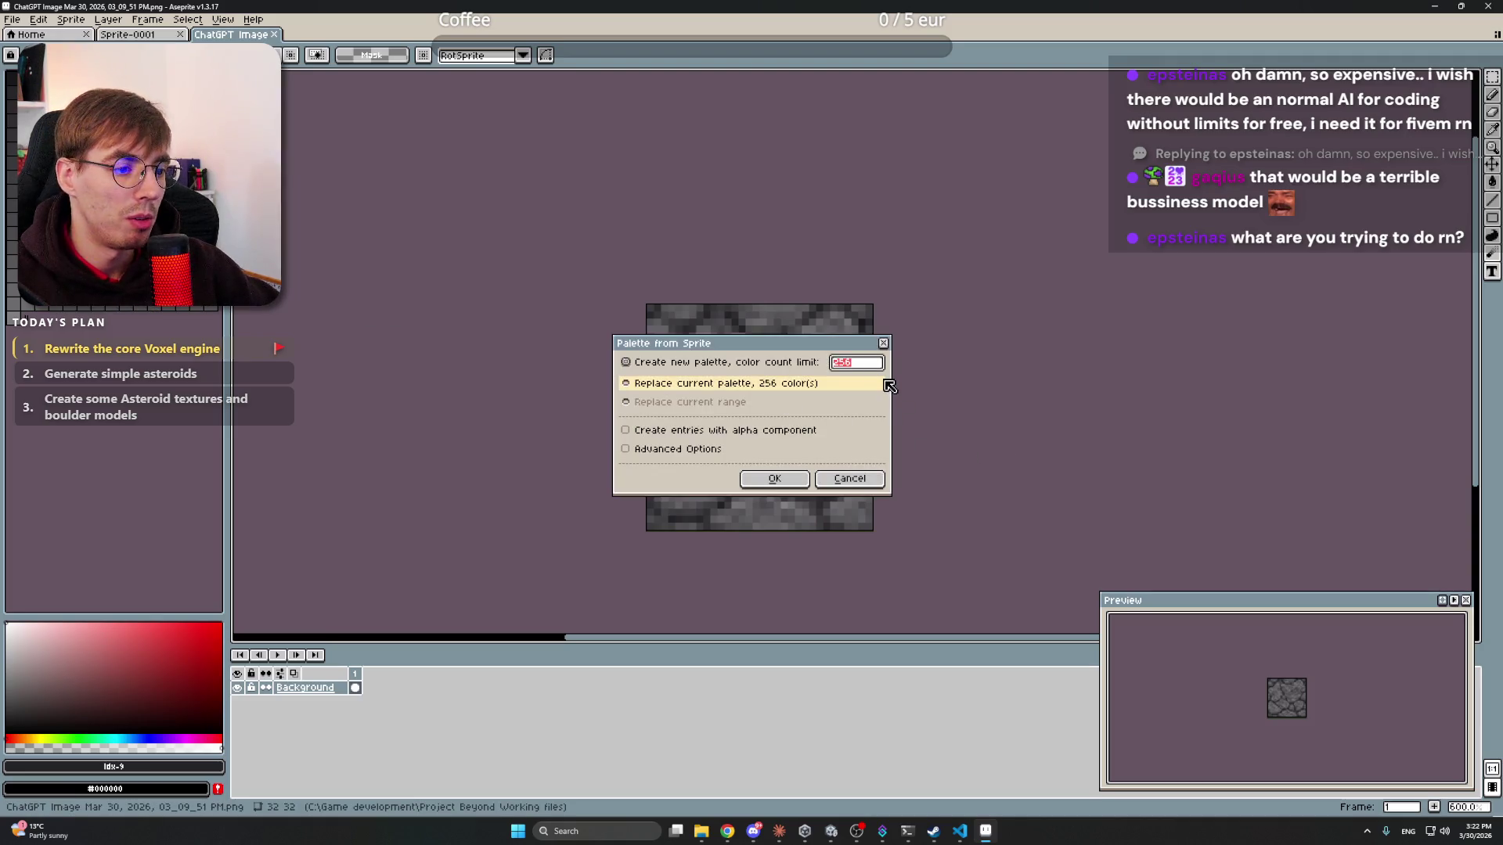
left_click(774, 478)
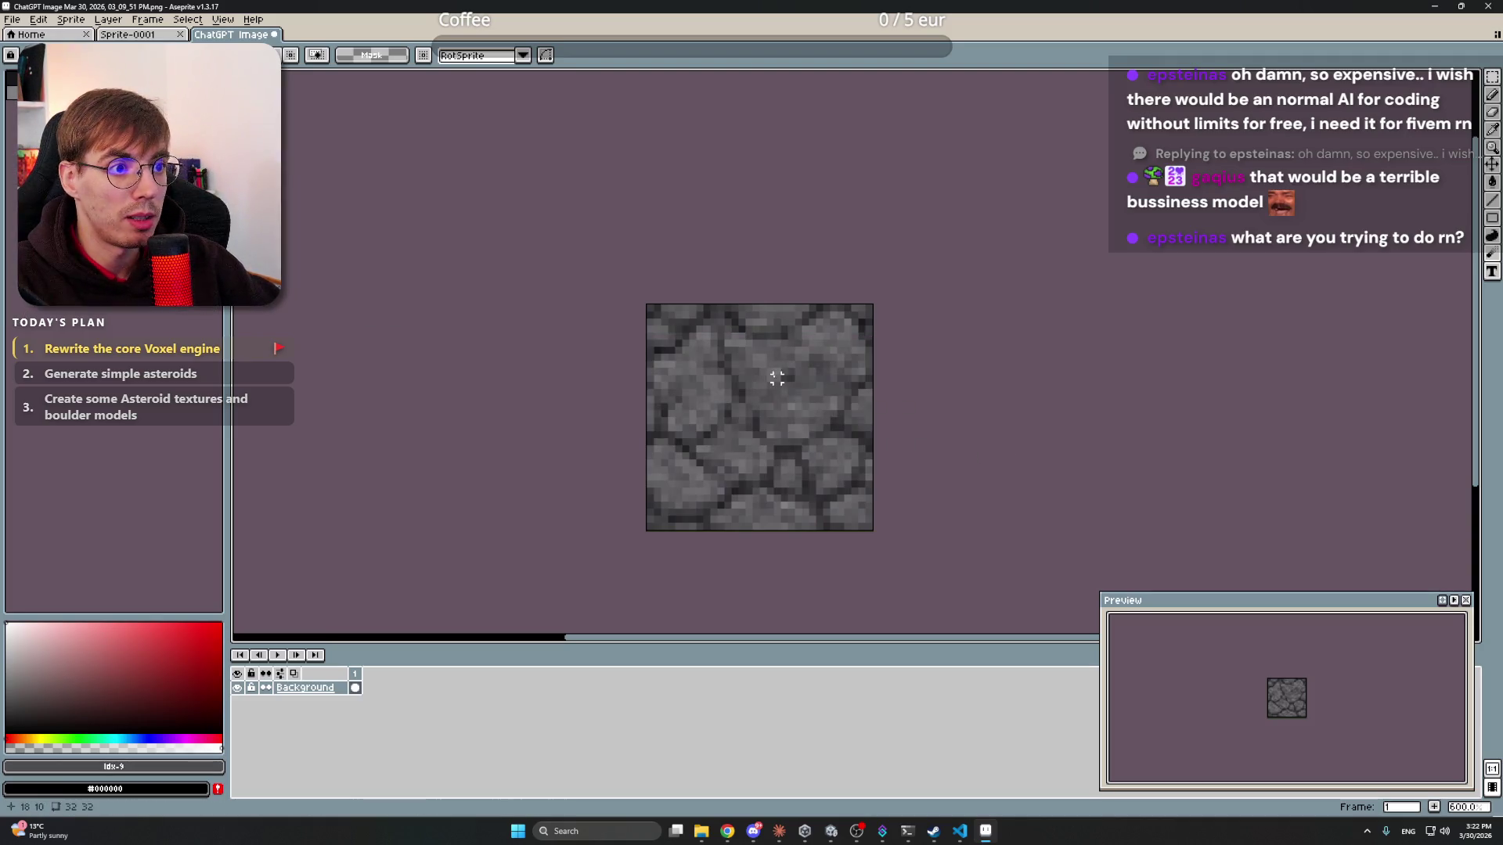
- Open a sprite settings dialog from the Sprite menu and accept it
left_click(71, 19)
mouse_move(86, 50)
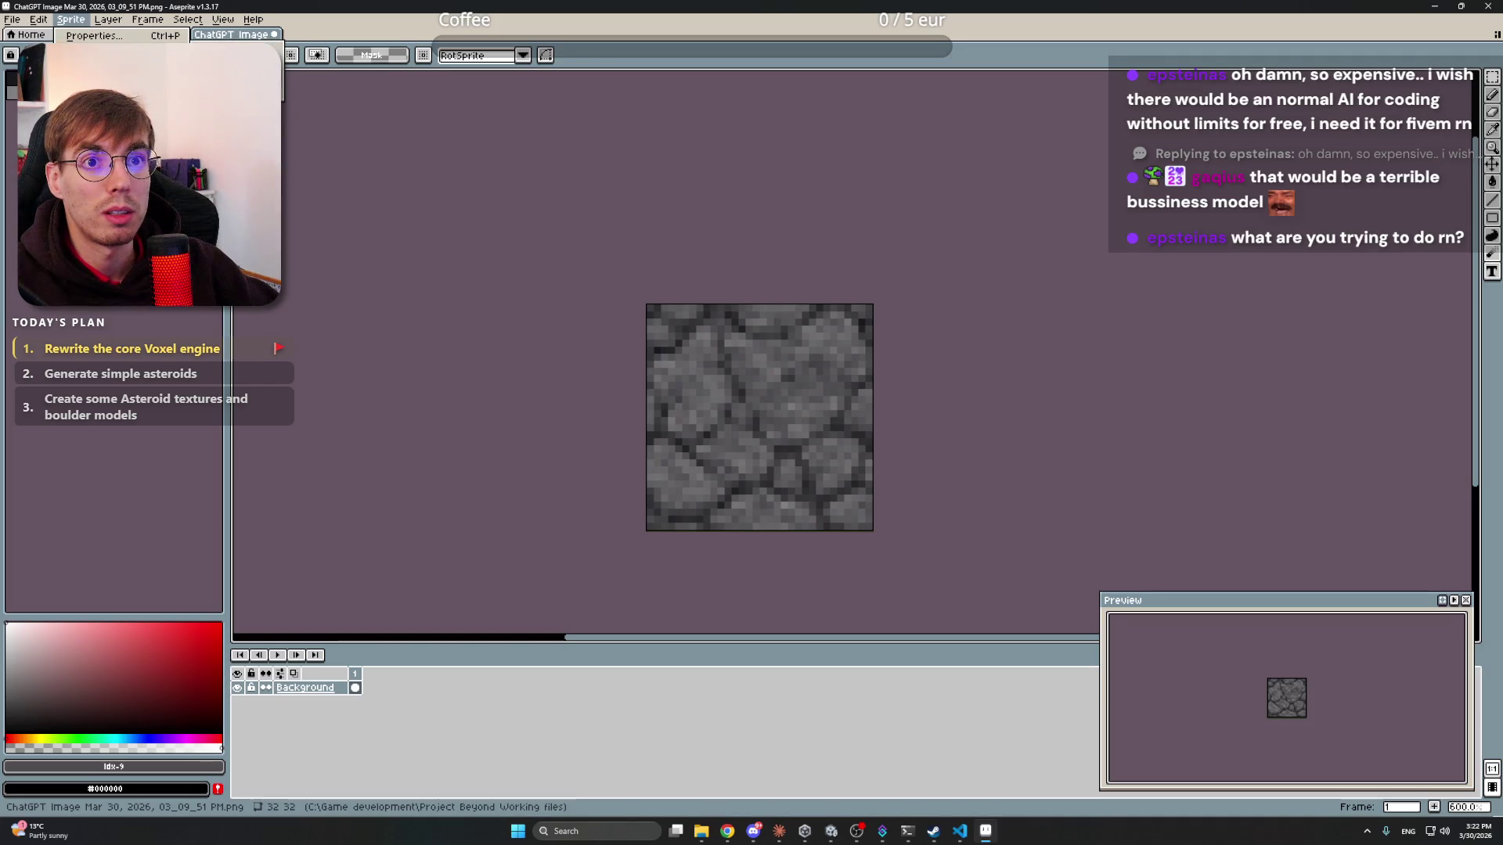
left_click(274, 97)
left_click(1151, 541)
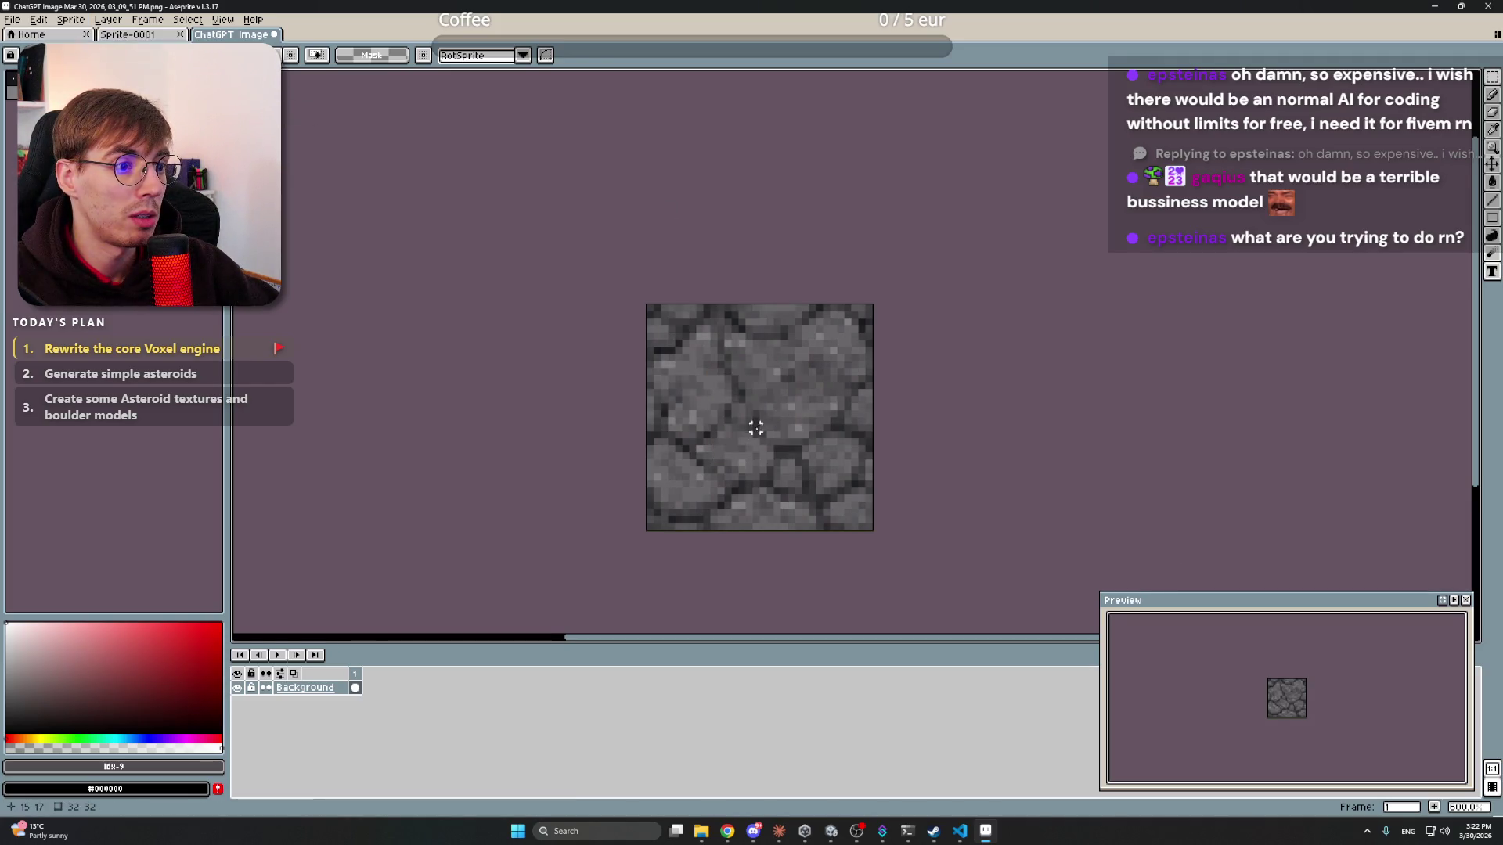
scroll(756, 428, "up", 3)
scroll(778, 392, "down", 6)
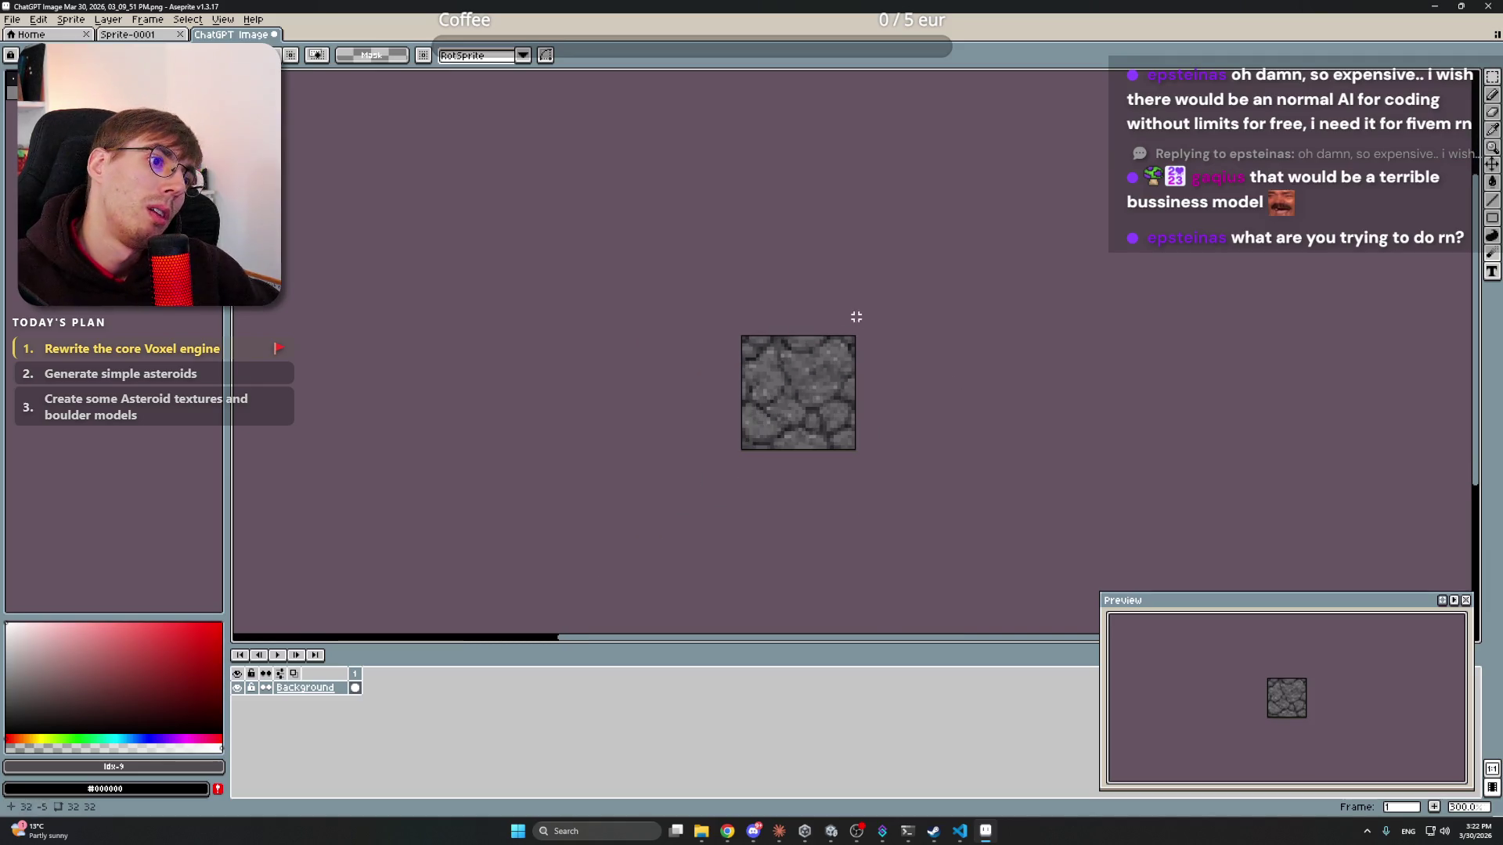
scroll(833, 307, "up", 4)
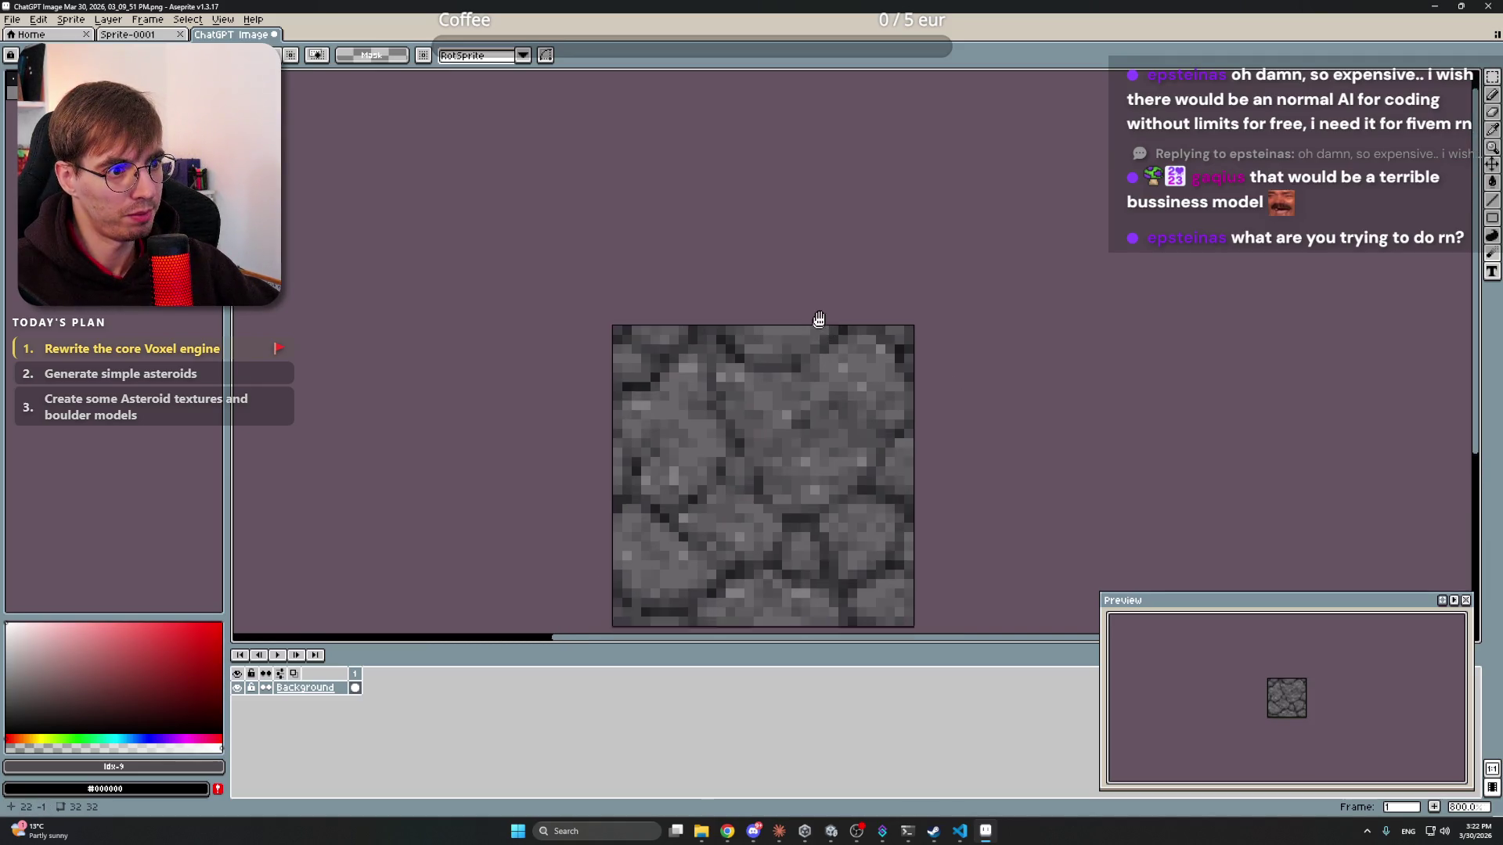
scroll(826, 234, "down", 5)
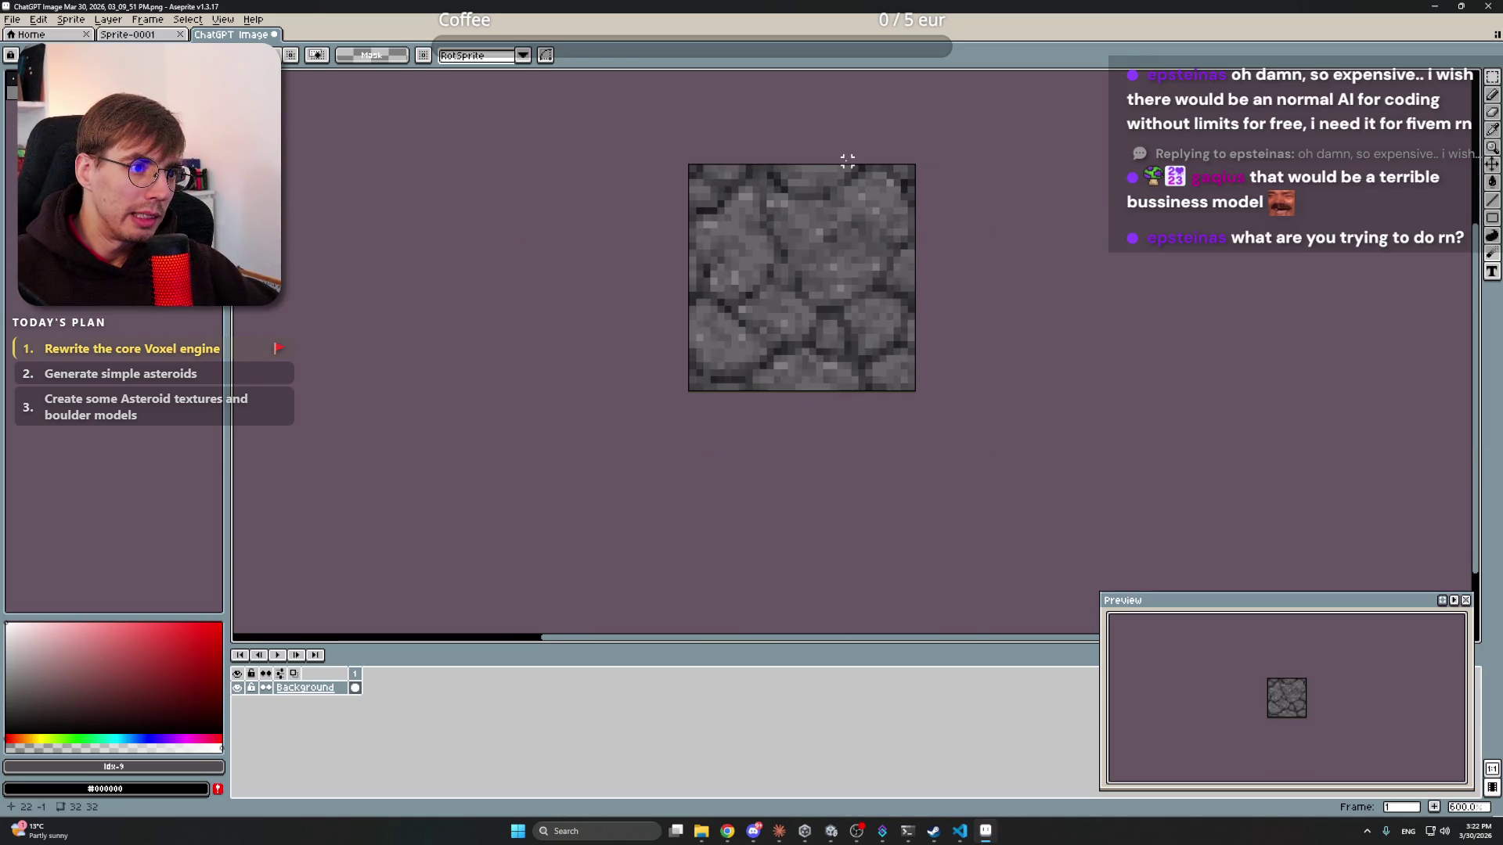
scroll(828, 235, "down", 2)
scroll(828, 228, "up", 2)
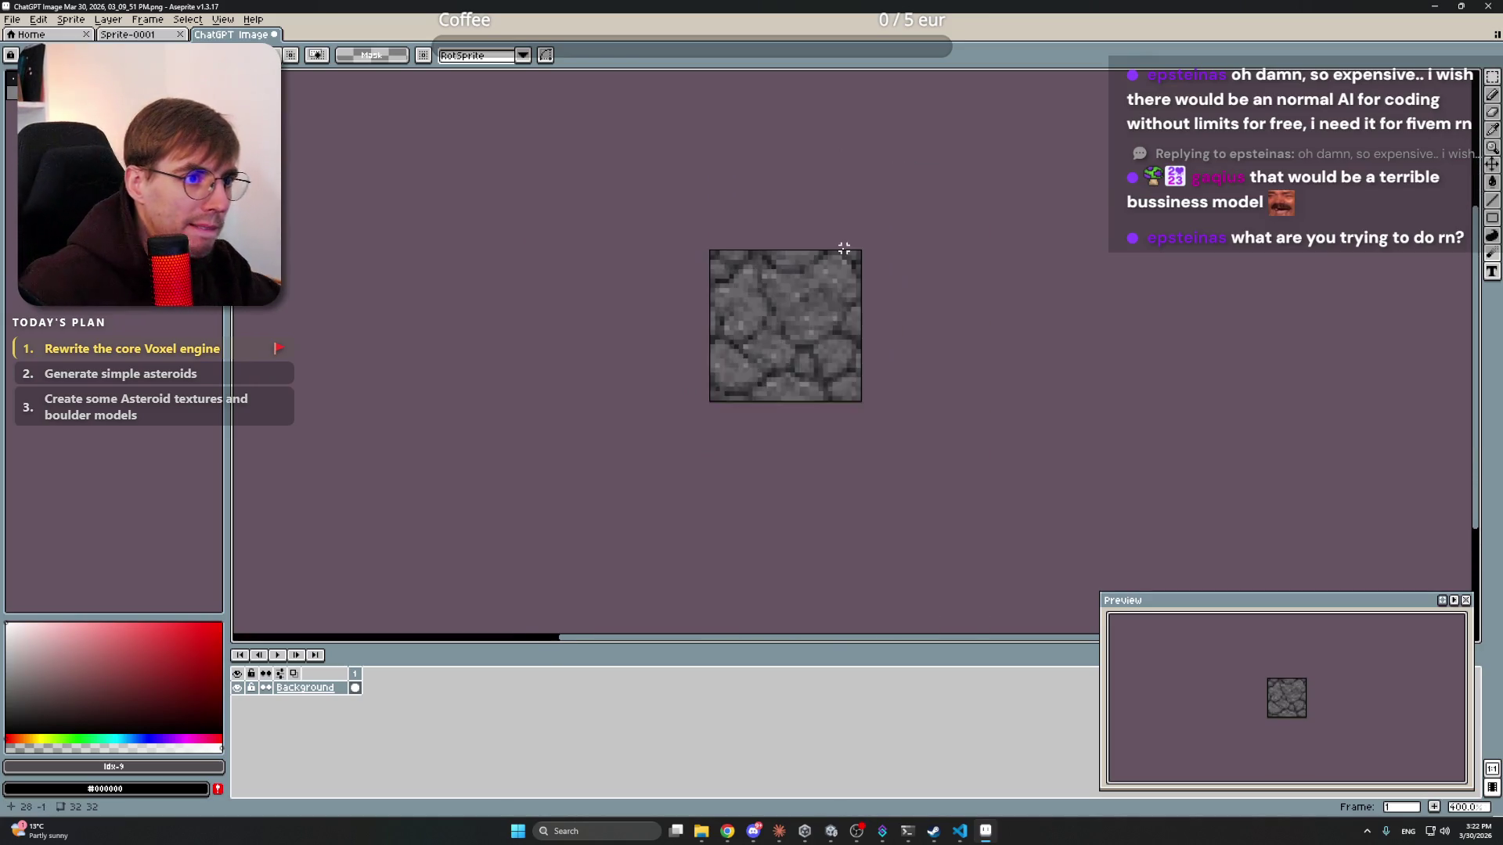
scroll(846, 245, "up", 1)
- Check seamless tiling with Tiled in Both Axes, then set Tiled Mode back to None
left_click(193, 21)
mouse_move(223, 20)
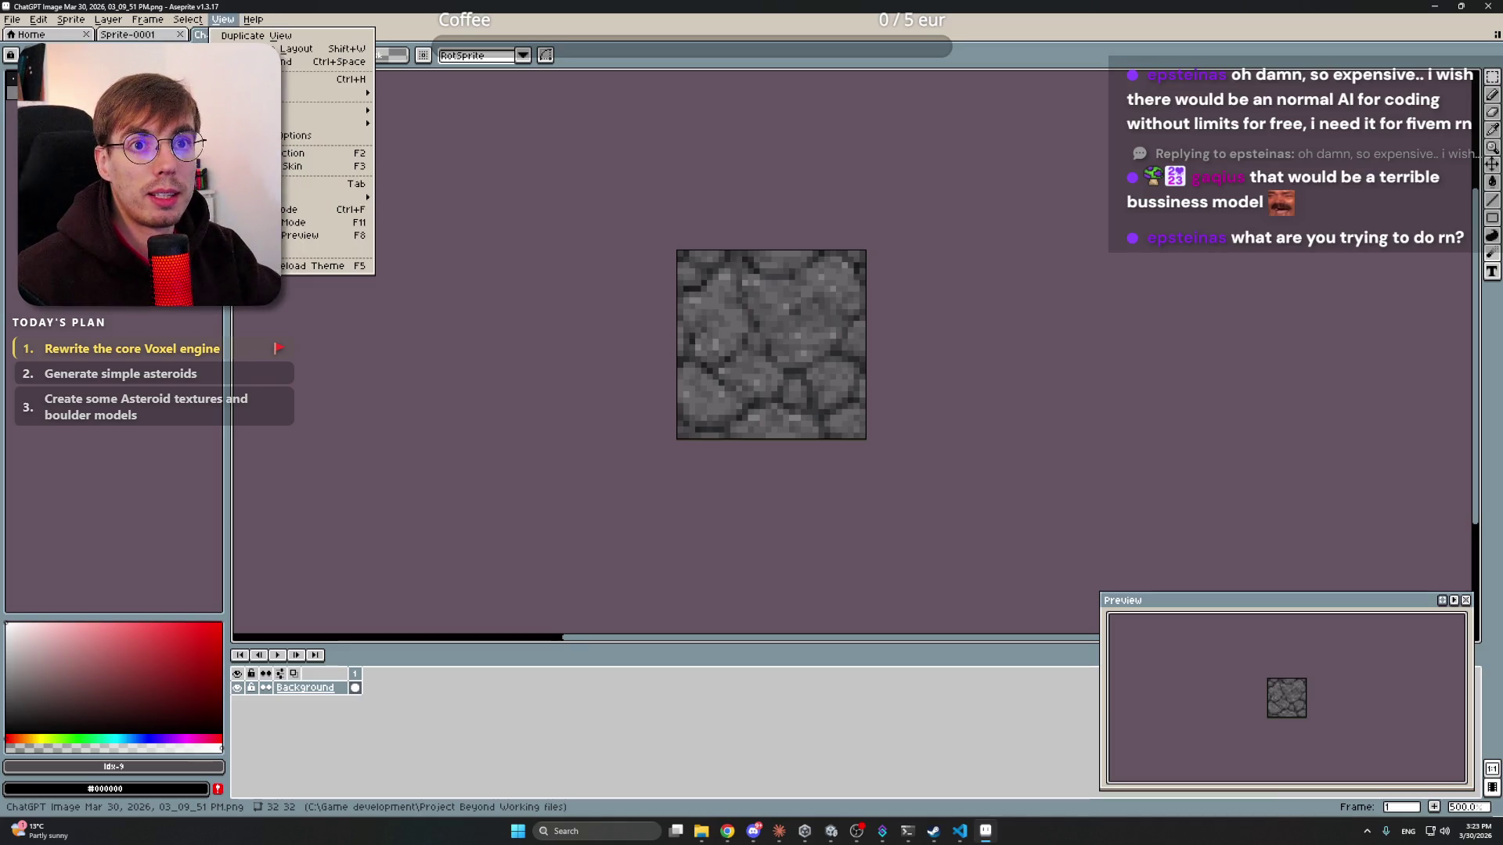
mouse_move(321, 123)
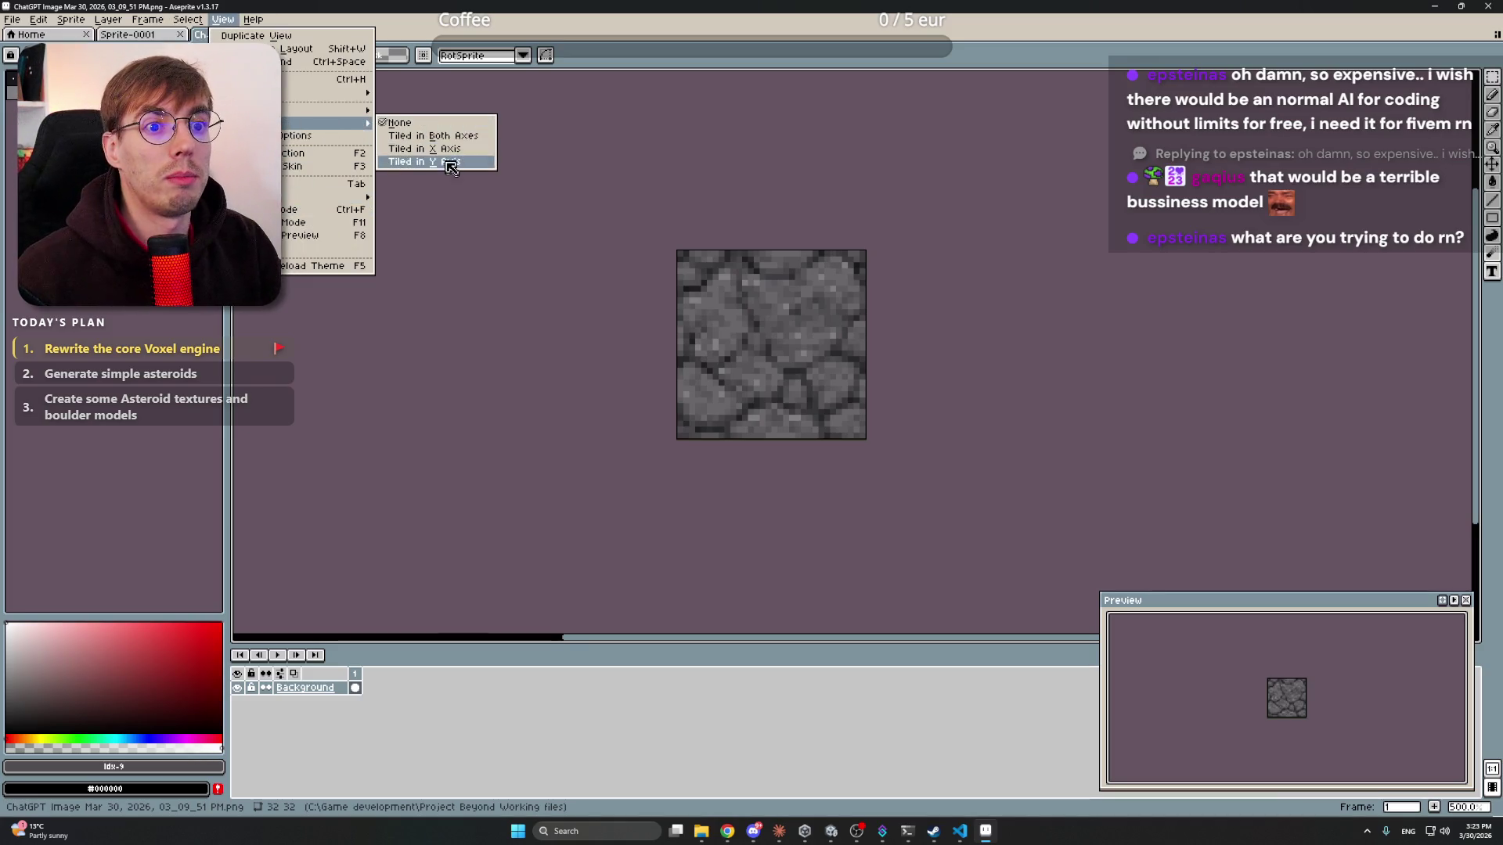
left_click(430, 137)
scroll(1020, 288, "down", 3)
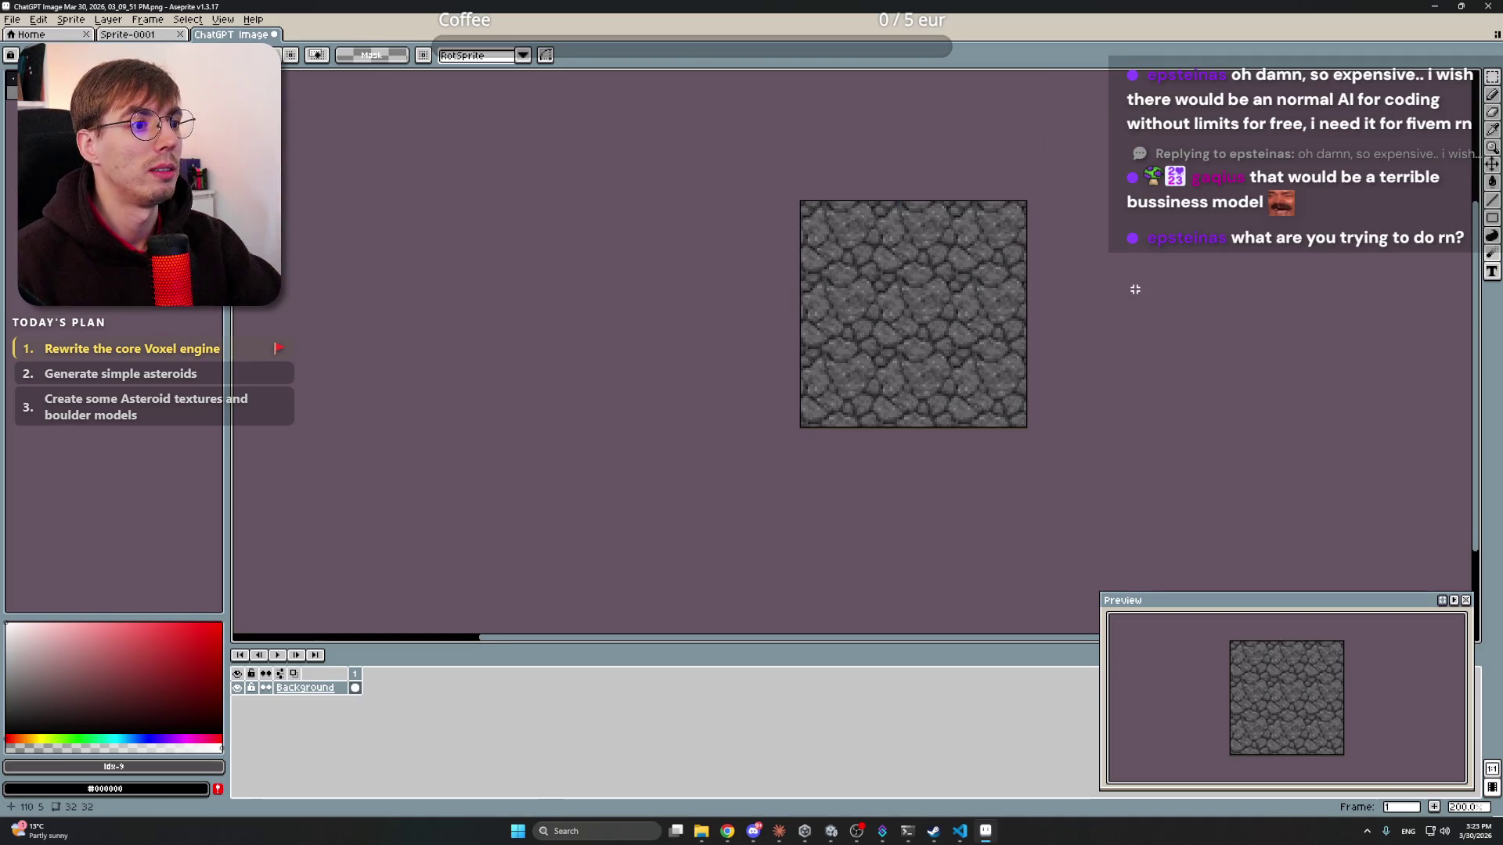
scroll(983, 307, "up", 3)
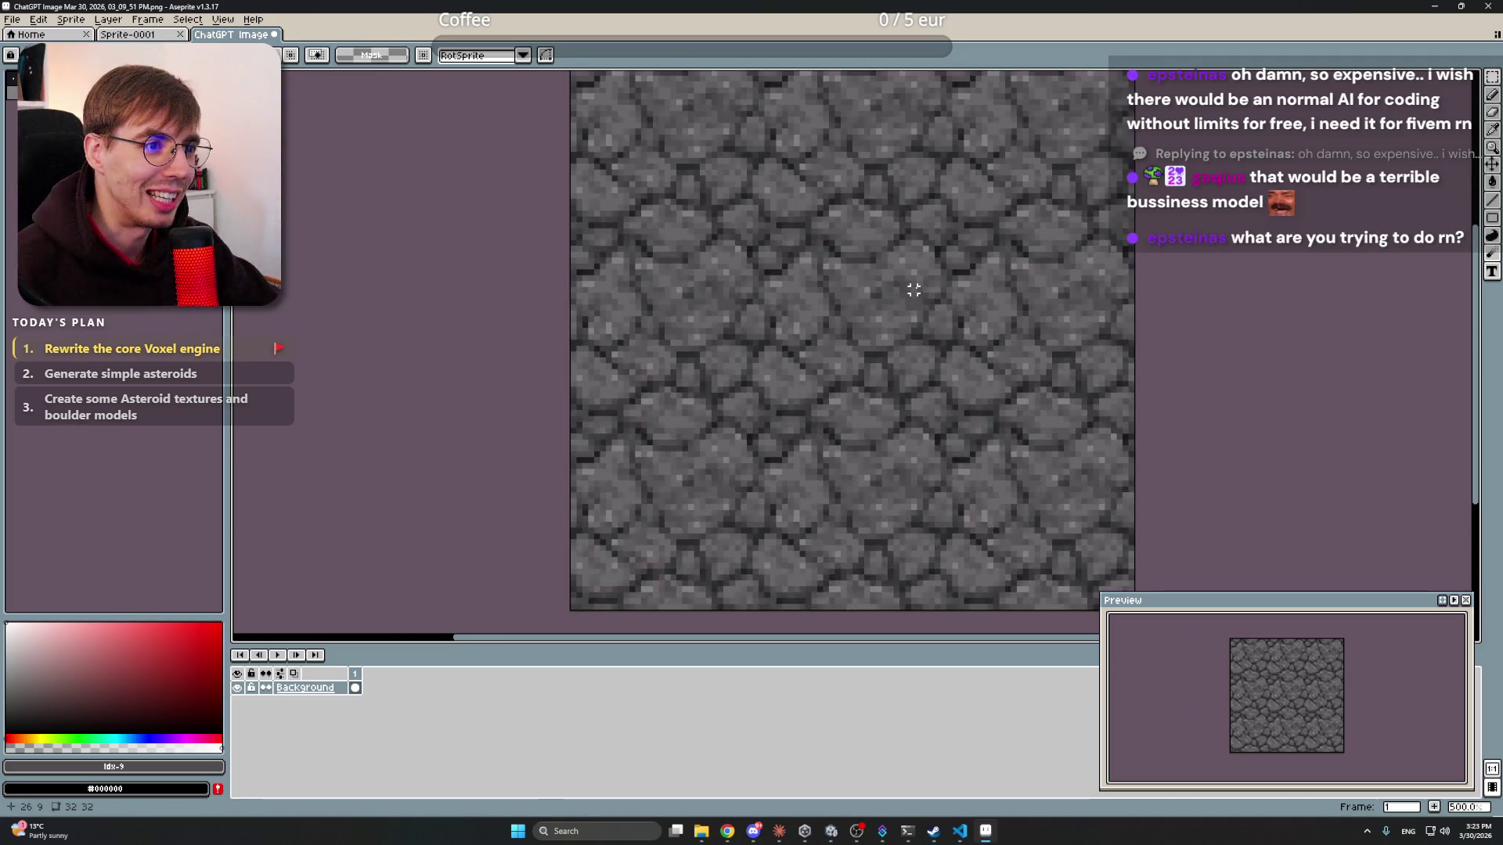
scroll(914, 289, "down", 2)
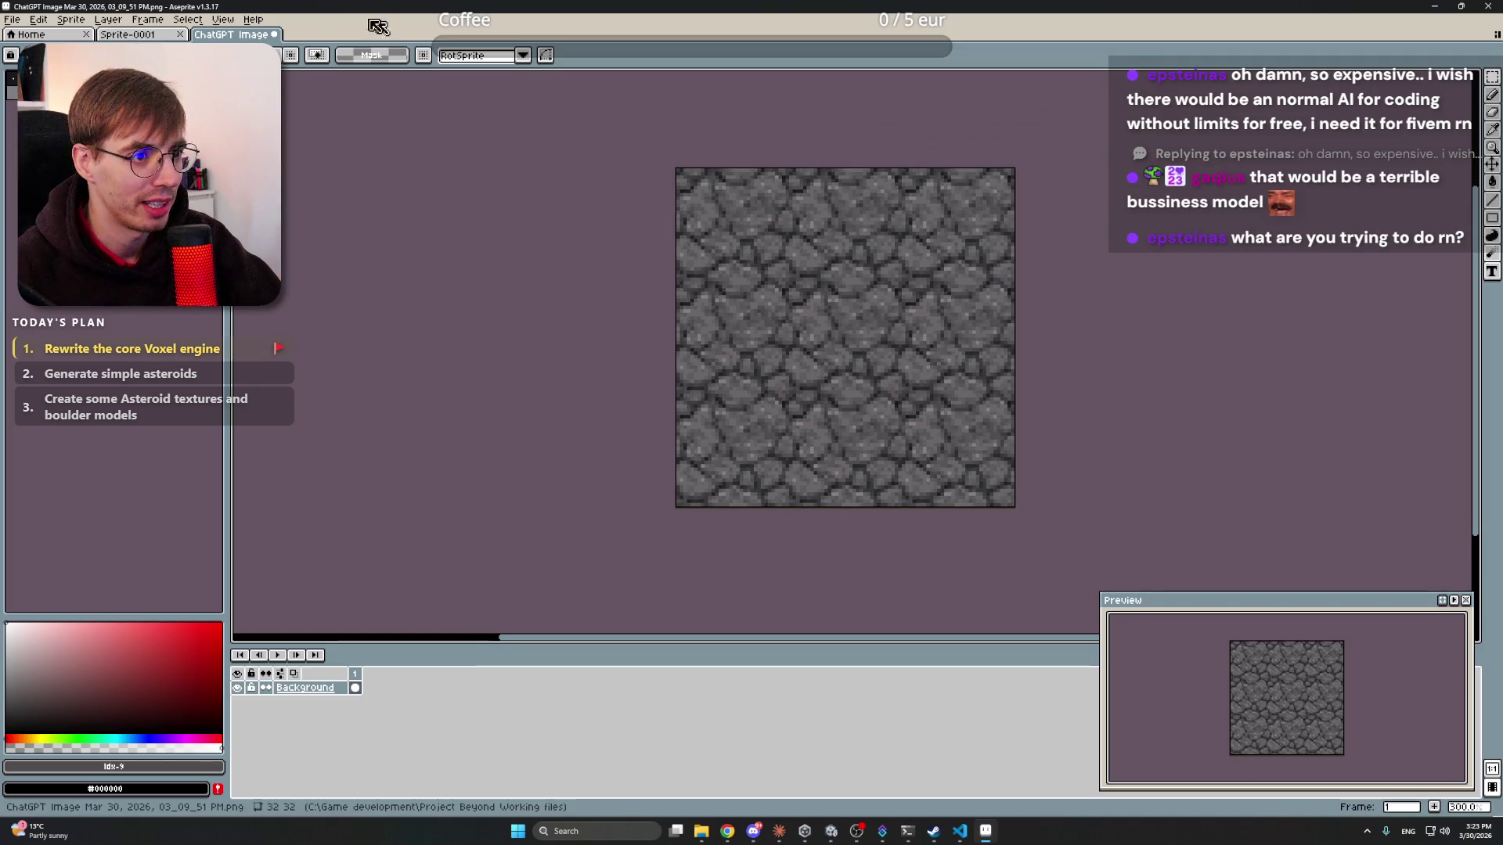
left_click(164, 19)
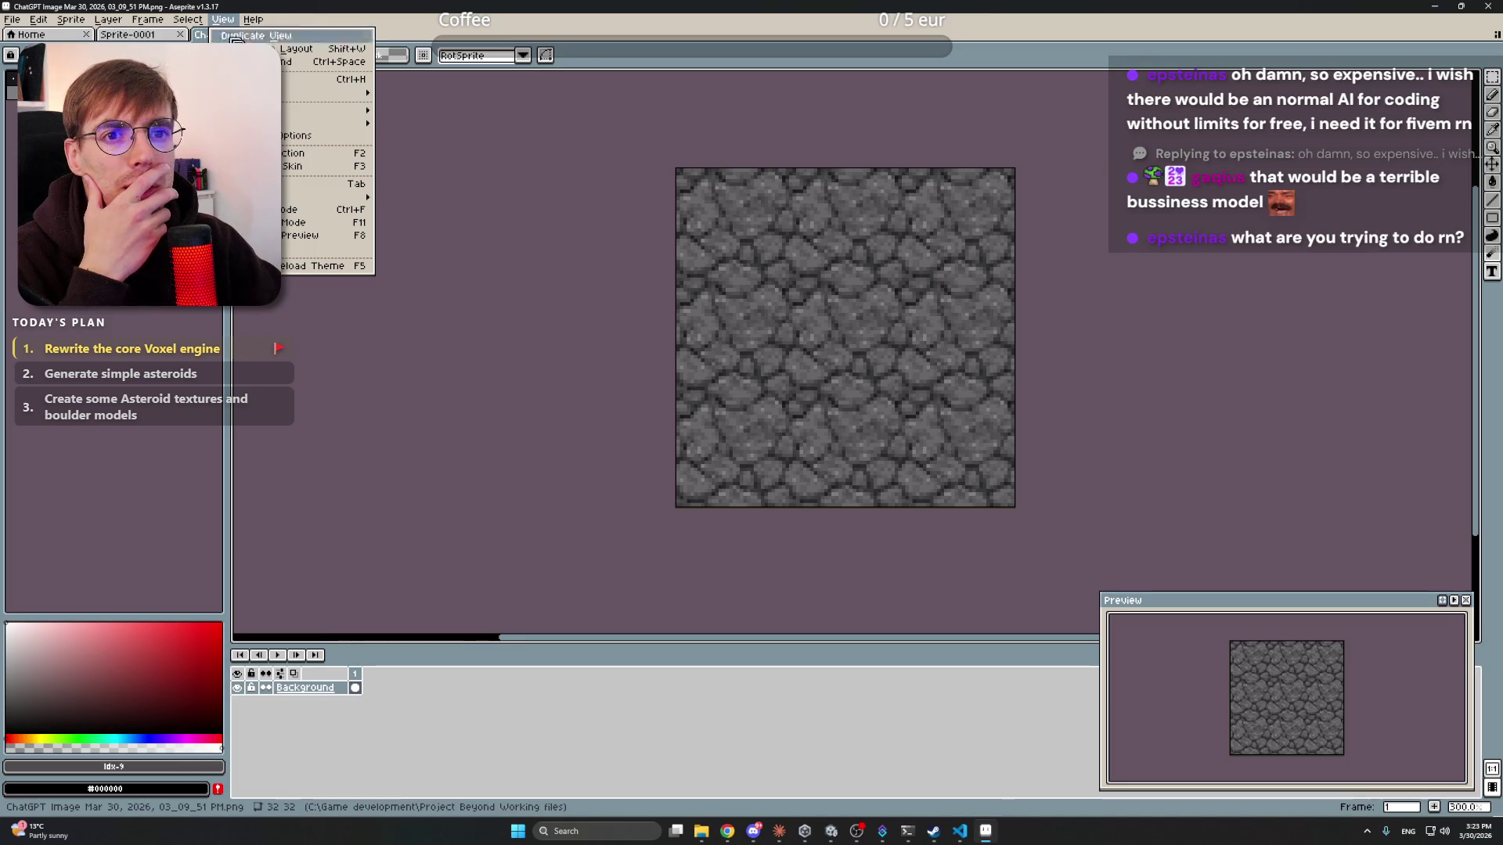
mouse_move(283, 126)
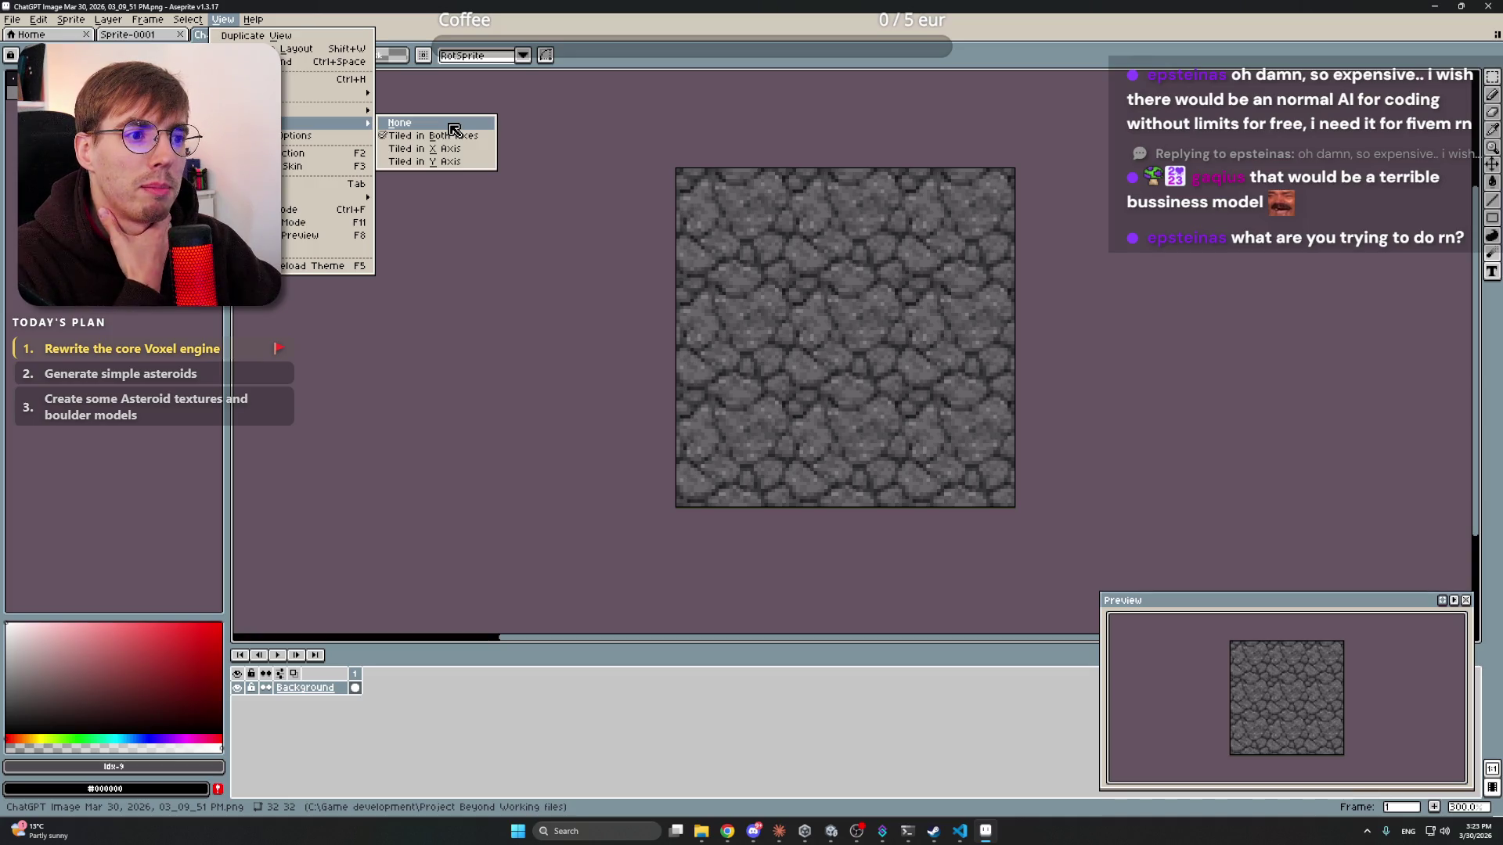
left_click(400, 123)
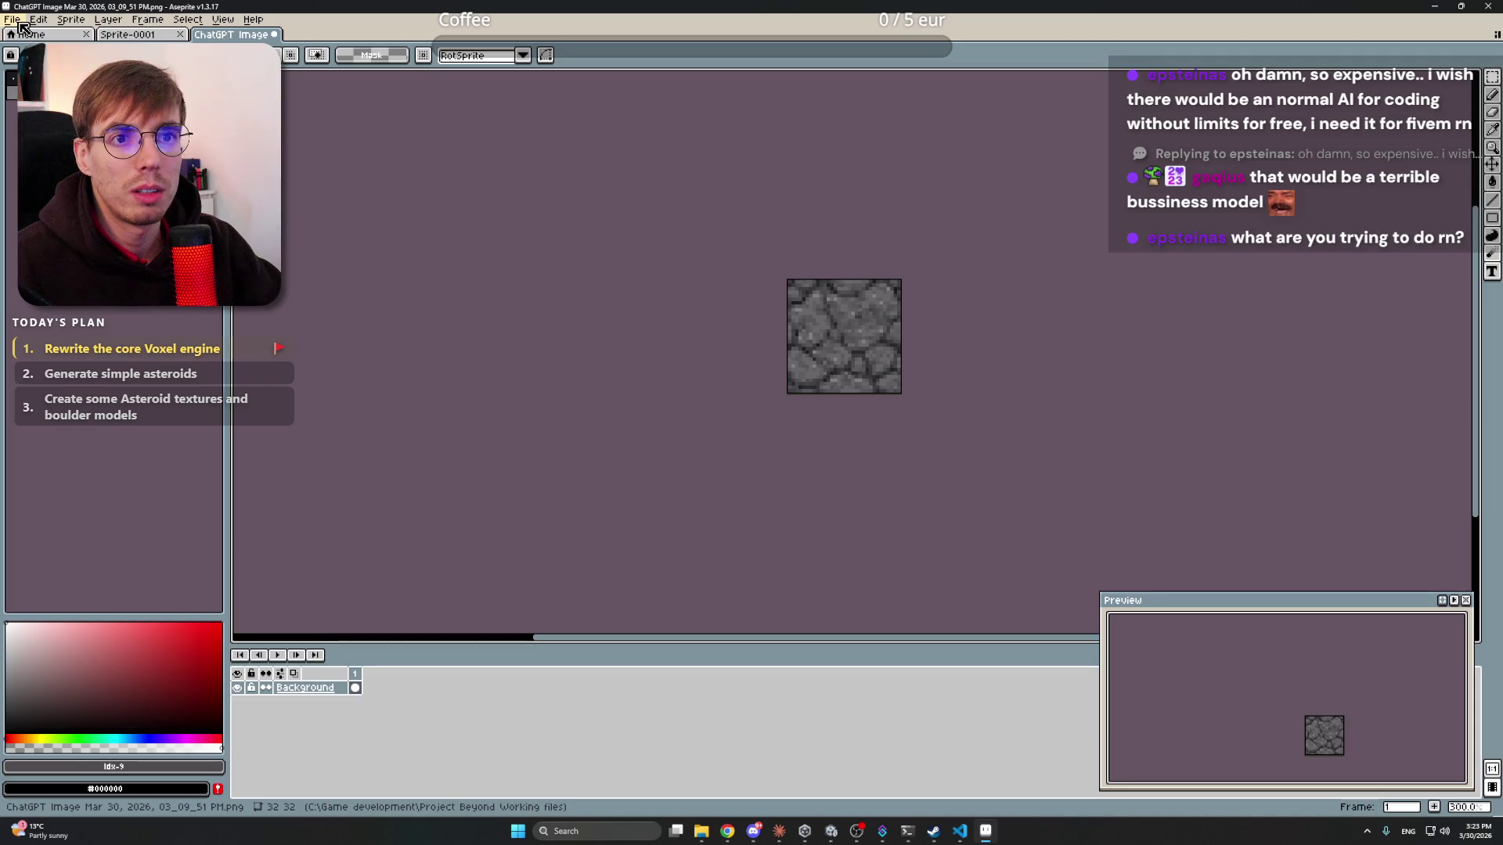
scroll(720, 297, "up", 2)
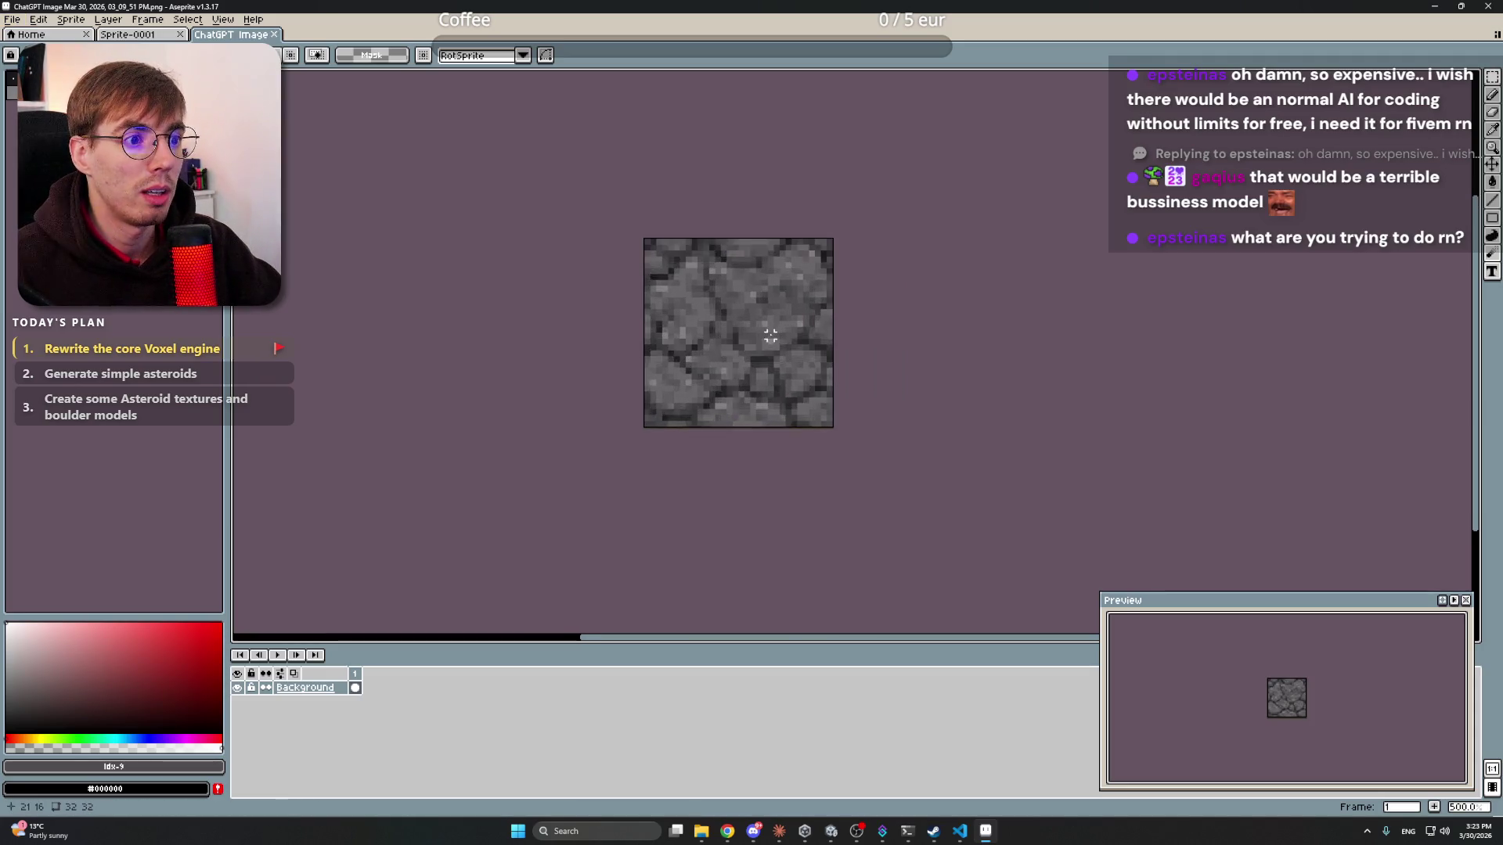
scroll(771, 335, "up", 2)
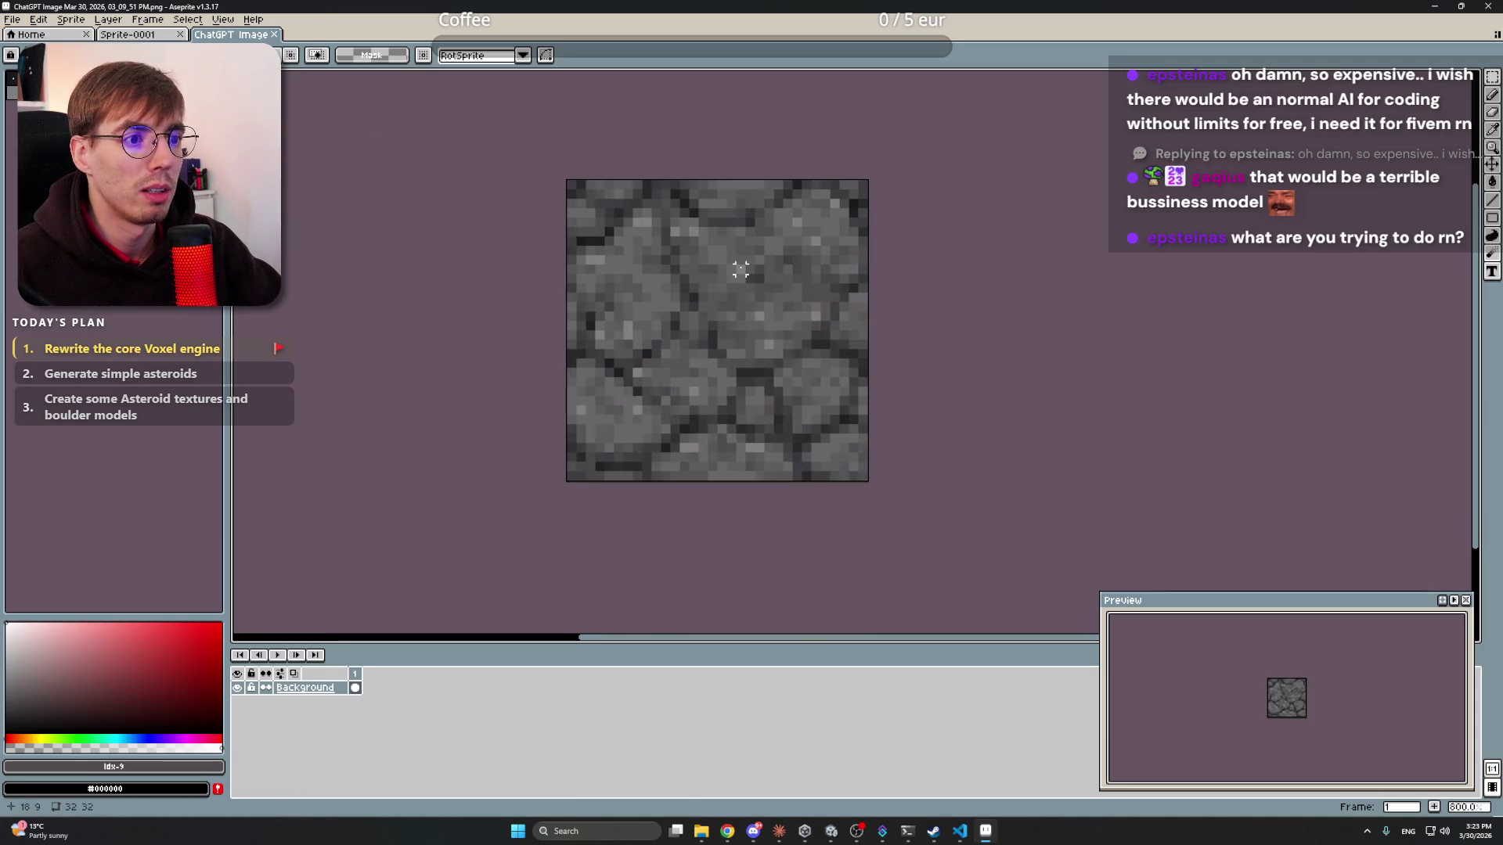
- Look at the File > Export options, then close Aseprite
left_click(12, 19)
mouse_move(47, 136)
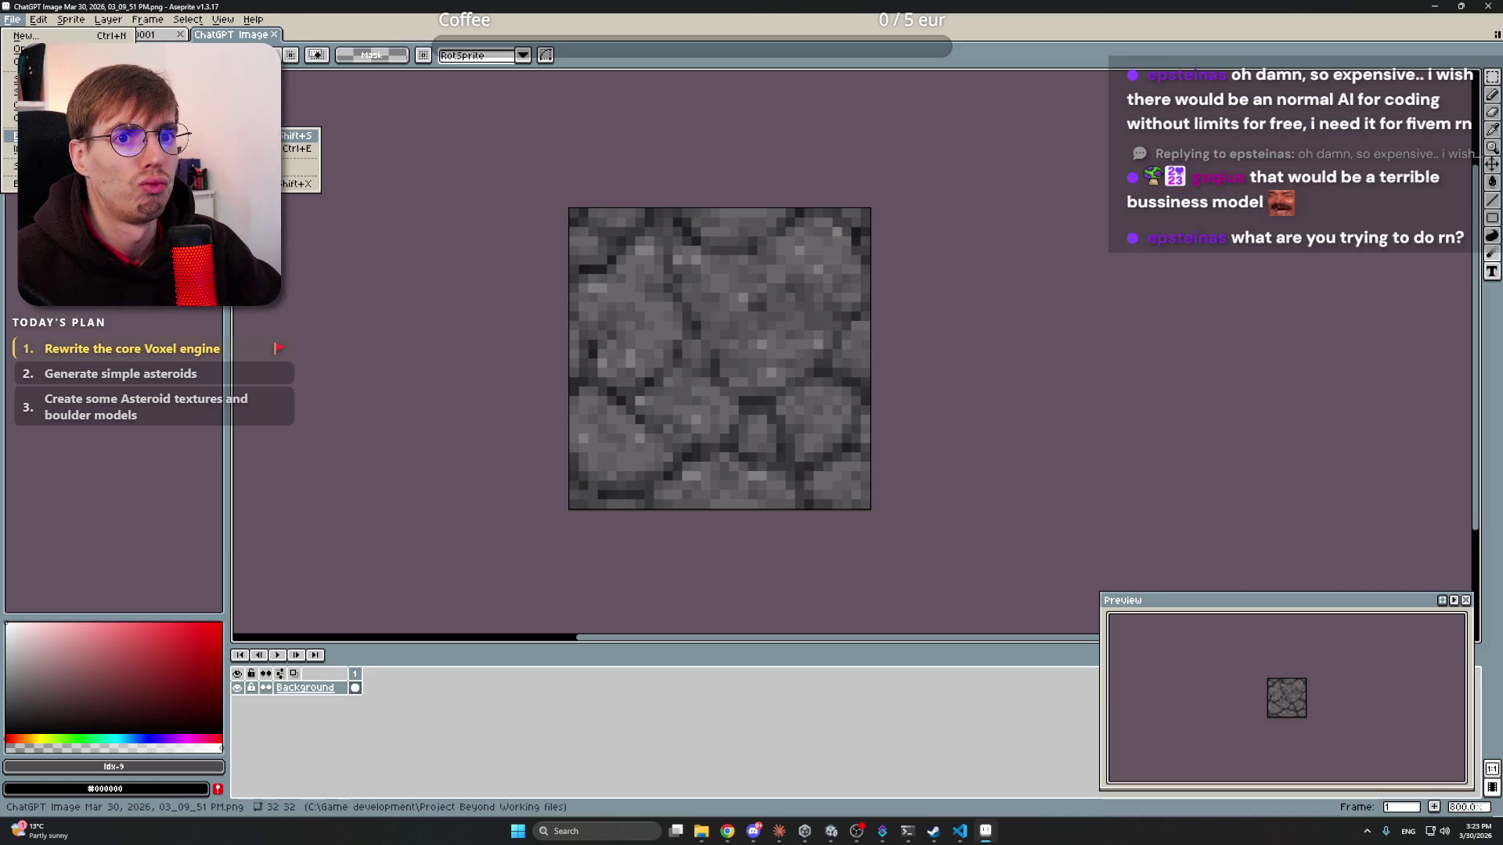
left_click(1497, 5)
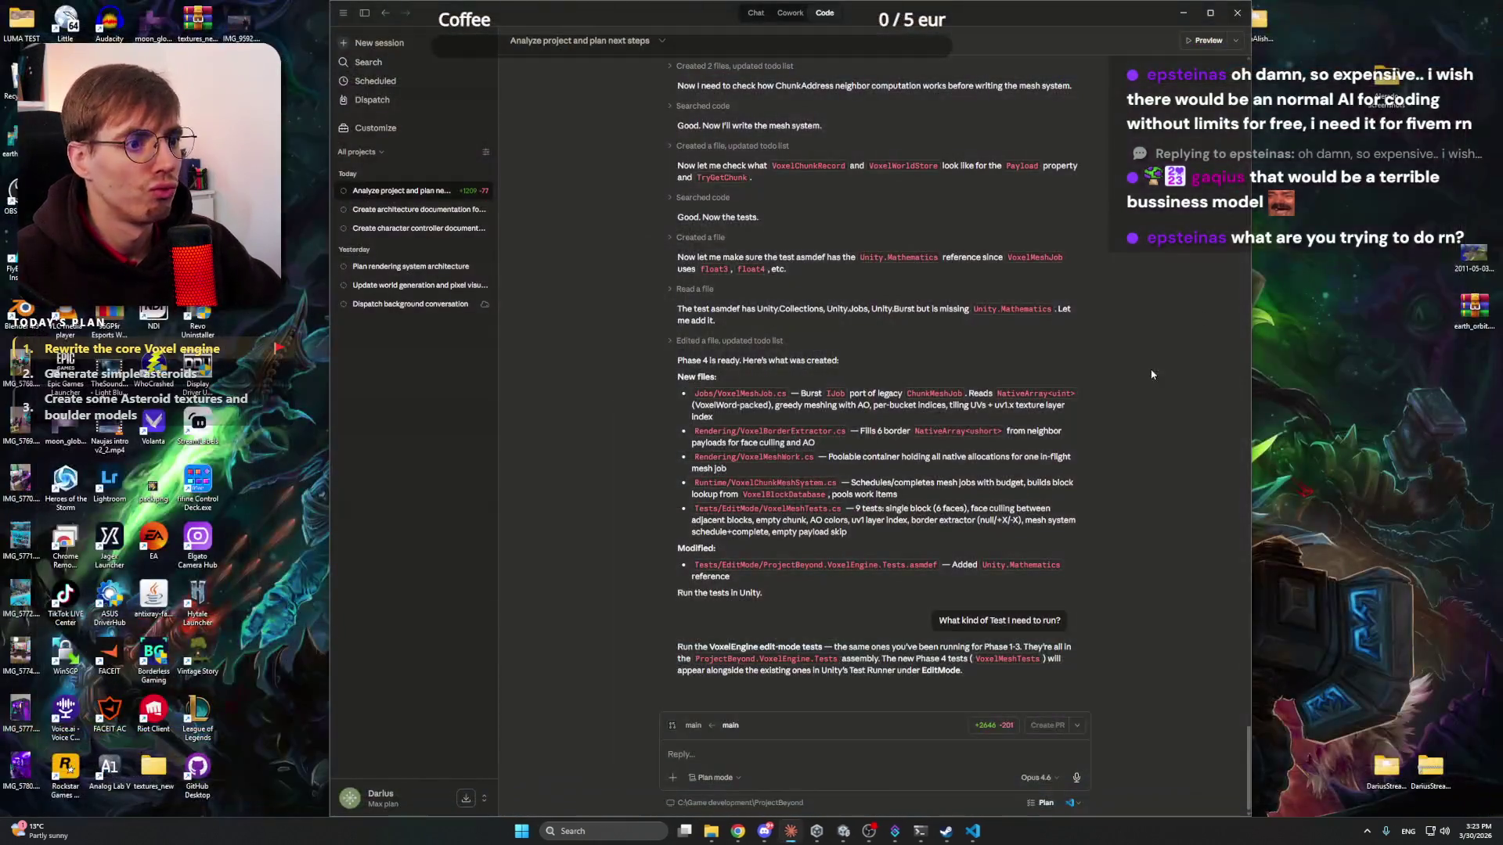
- Rename the rock texture image to Asteroid rock.png
left_click(857, 836)
left_click(722, 834)
left_click(856, 266)
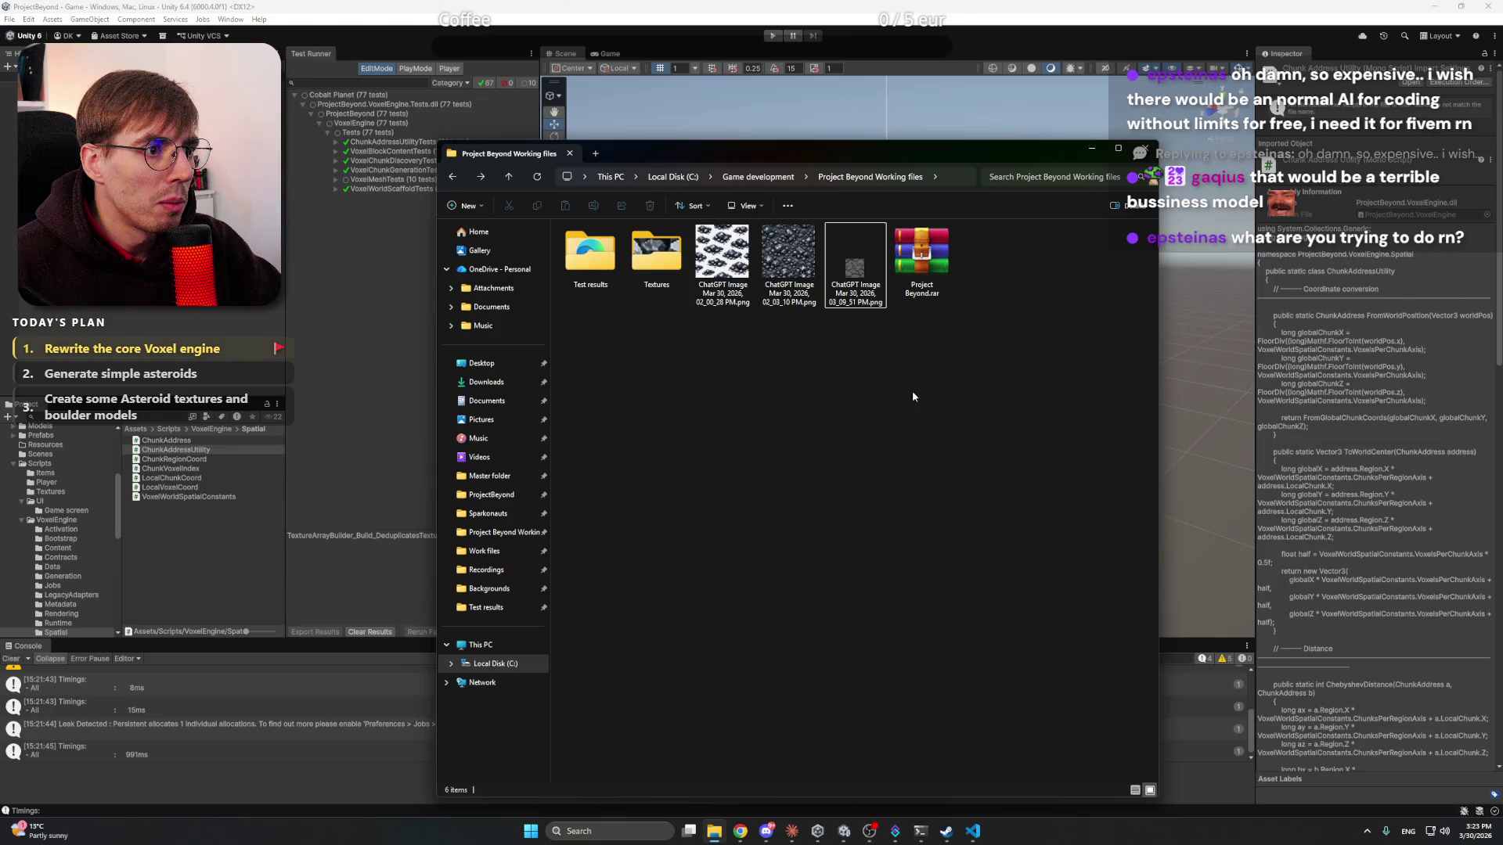
right_click(859, 280)
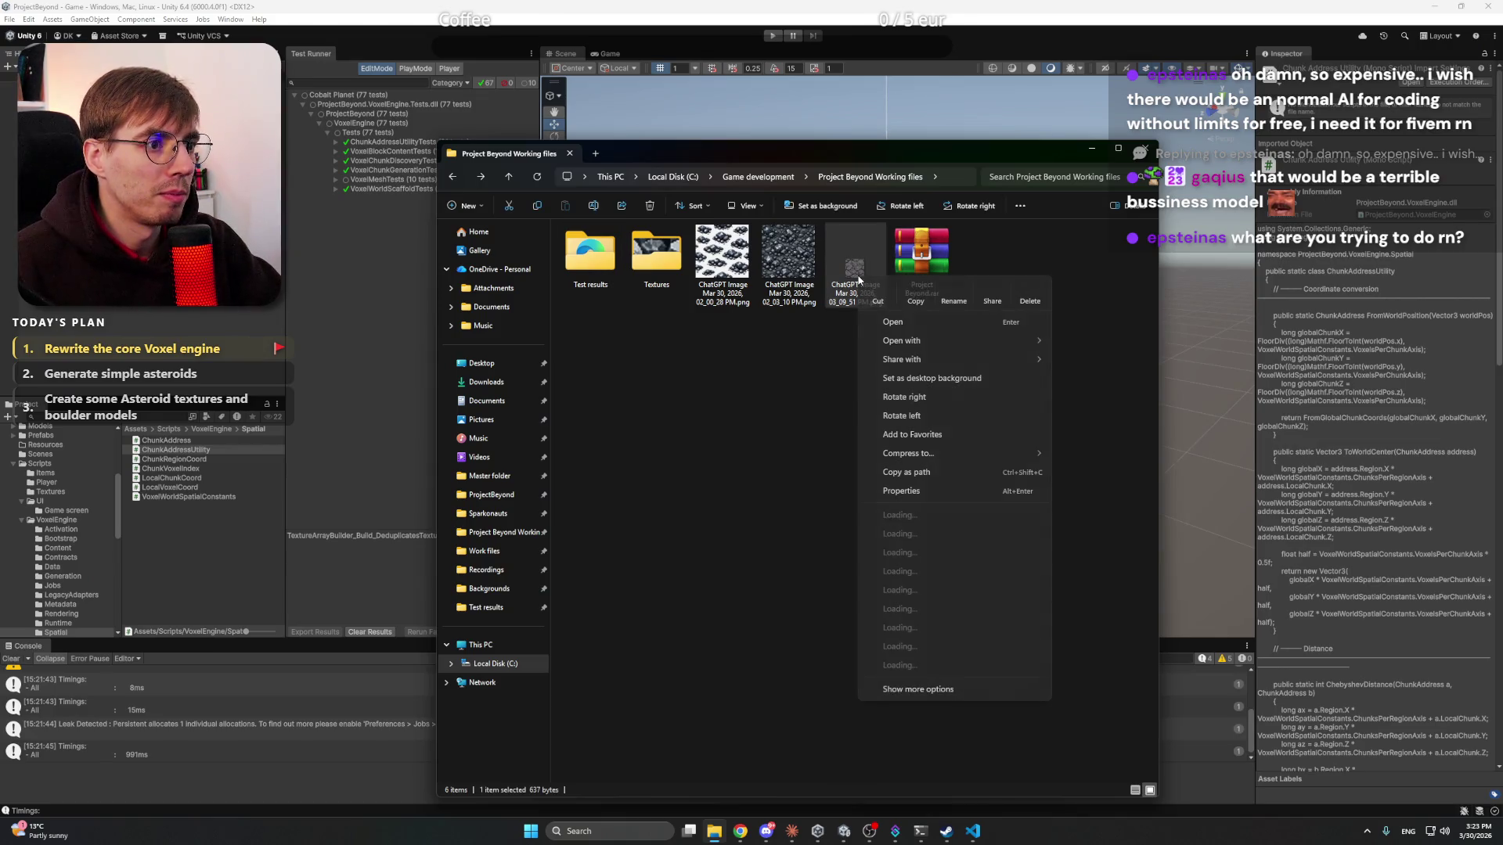
left_click(956, 288)
type("Asteroid rock.png")
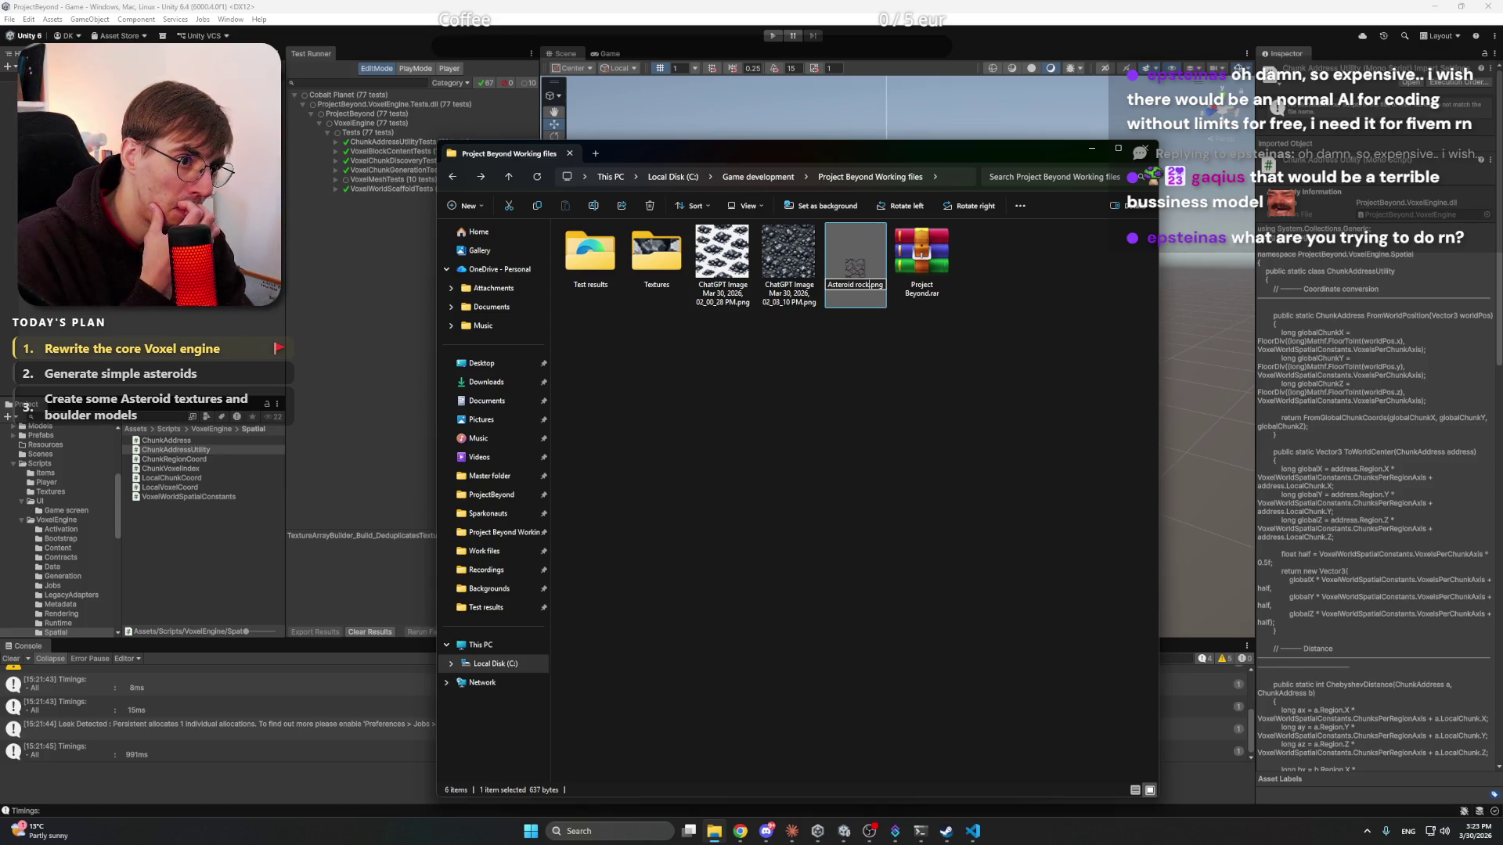
key("Return")
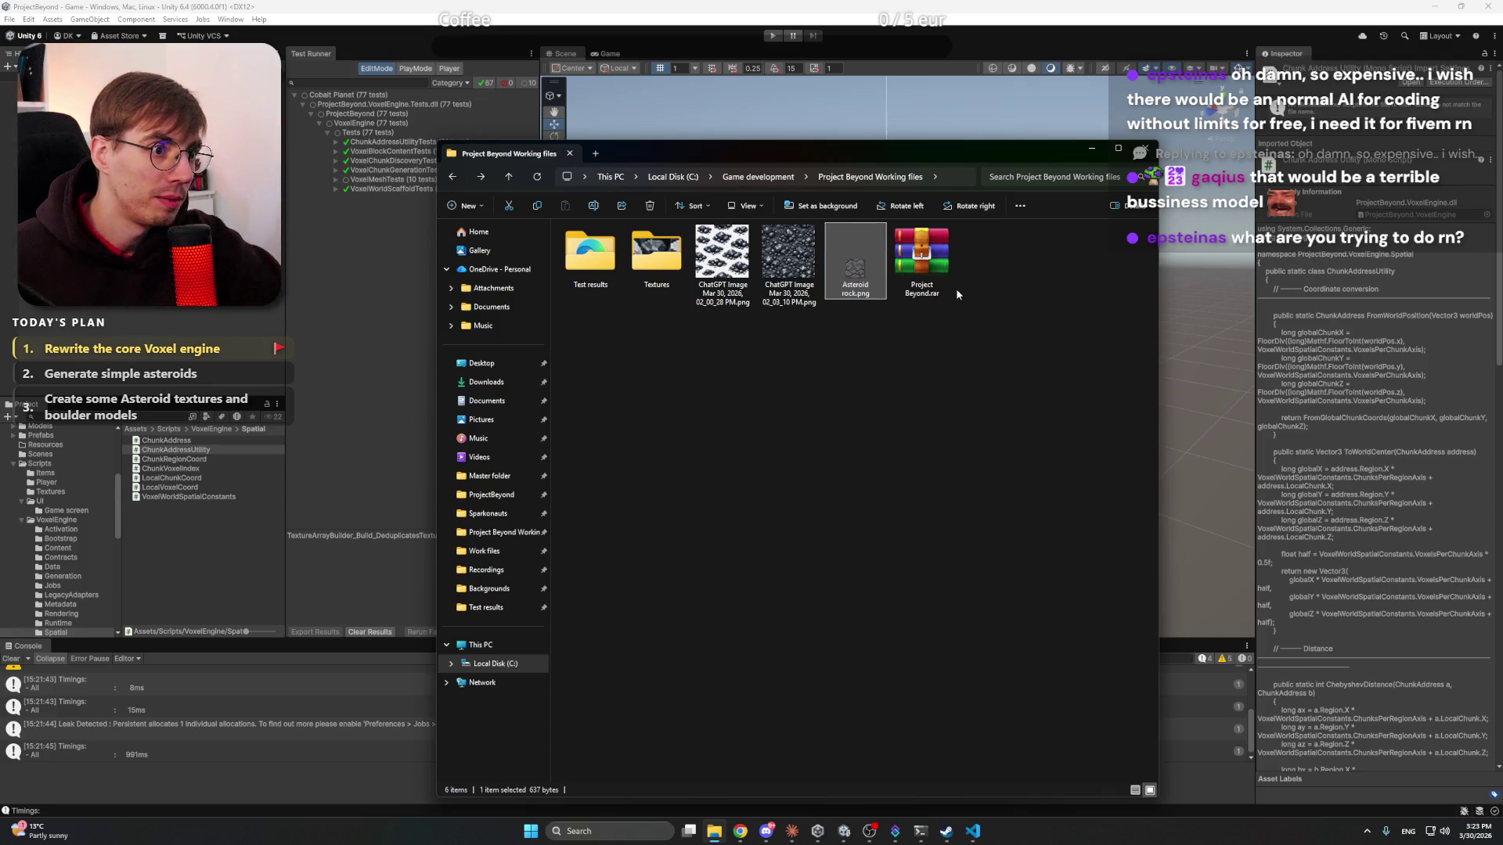
- Move Asteroid rock.png into the Textures folder and check it beside the Magnetite files
left_click_drag(833, 258, 656, 255)
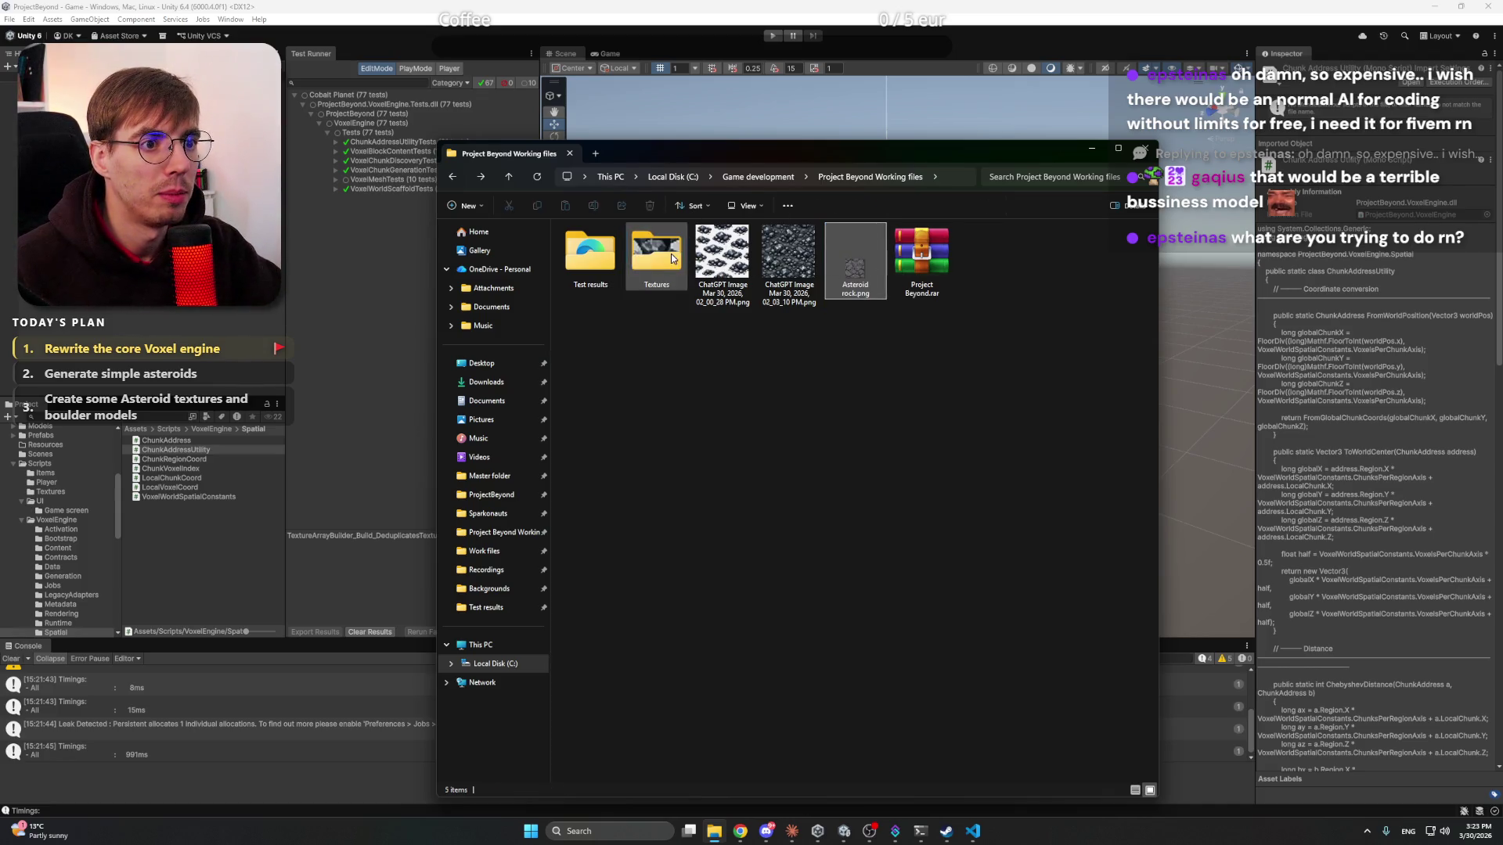
double_click(656, 252)
left_click(722, 266)
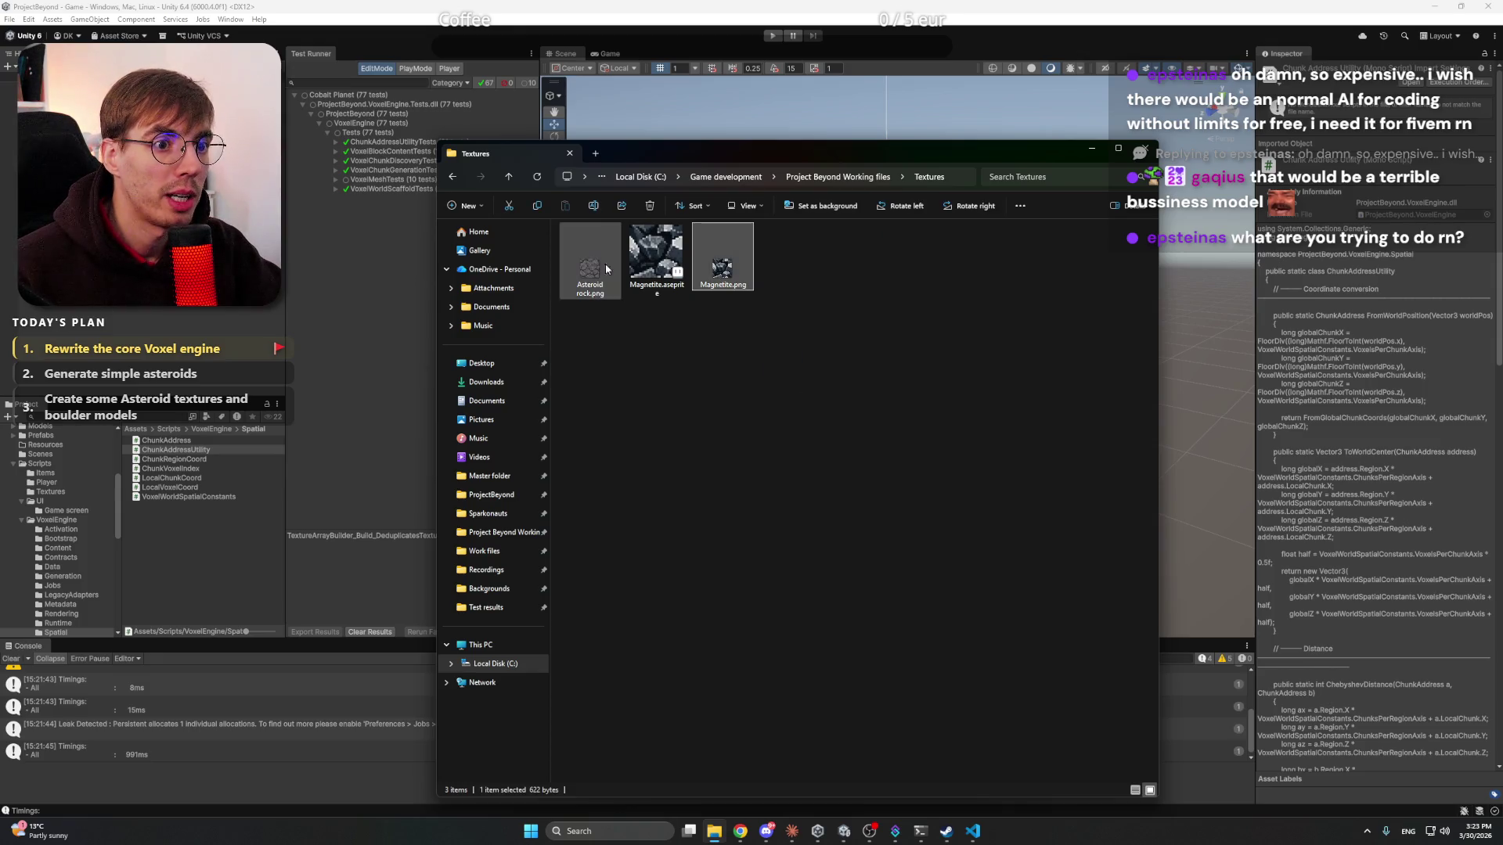
left_click(888, 382)
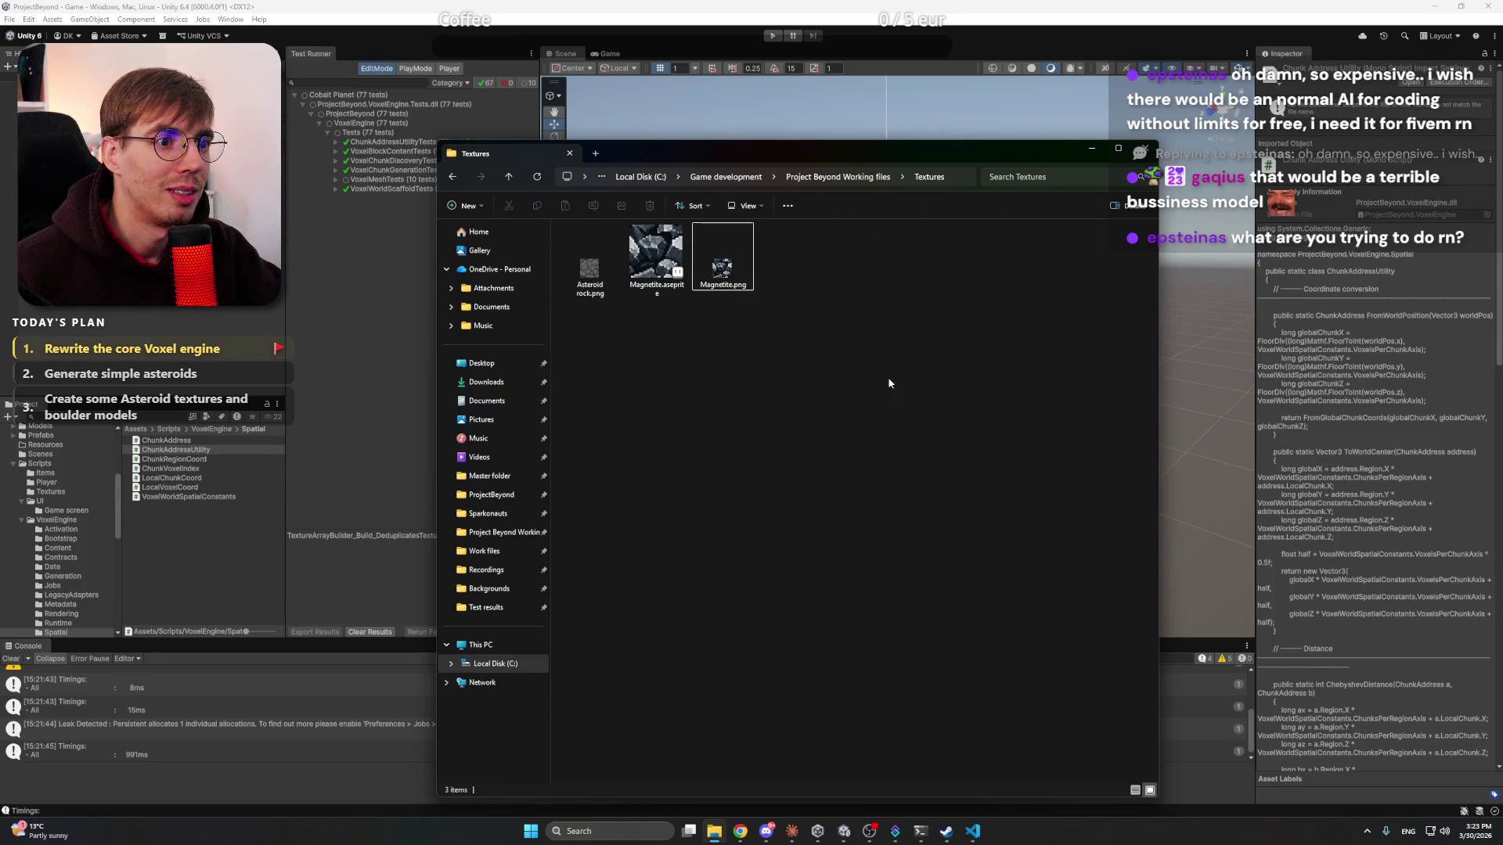
left_click(1090, 150)
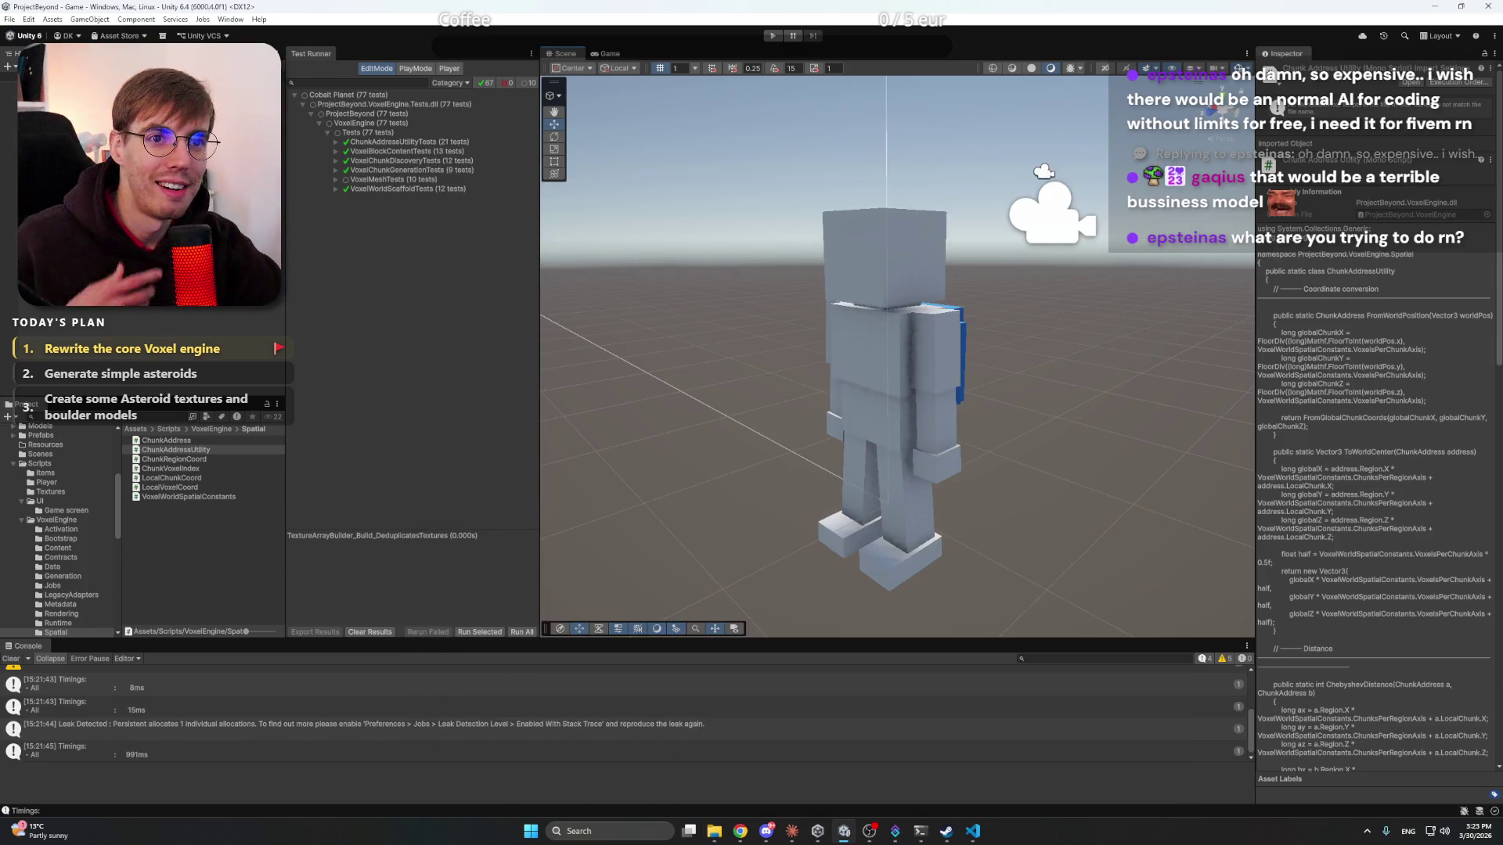
- Run all 77 tests and select the ShareFacesCulled failure text: Expected 40 but was 24
left_click(521, 632)
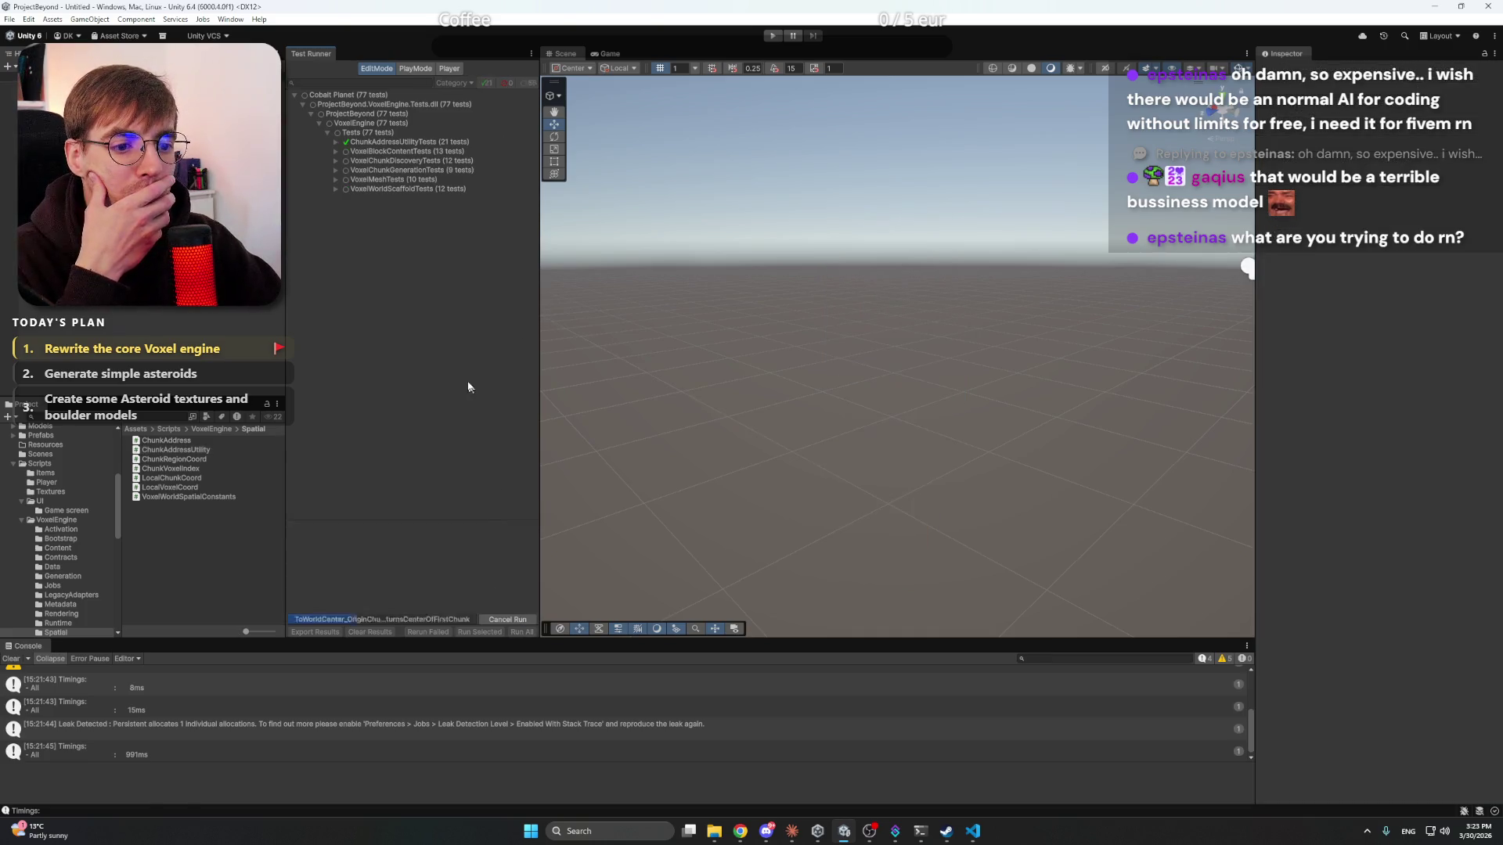
left_click(335, 180)
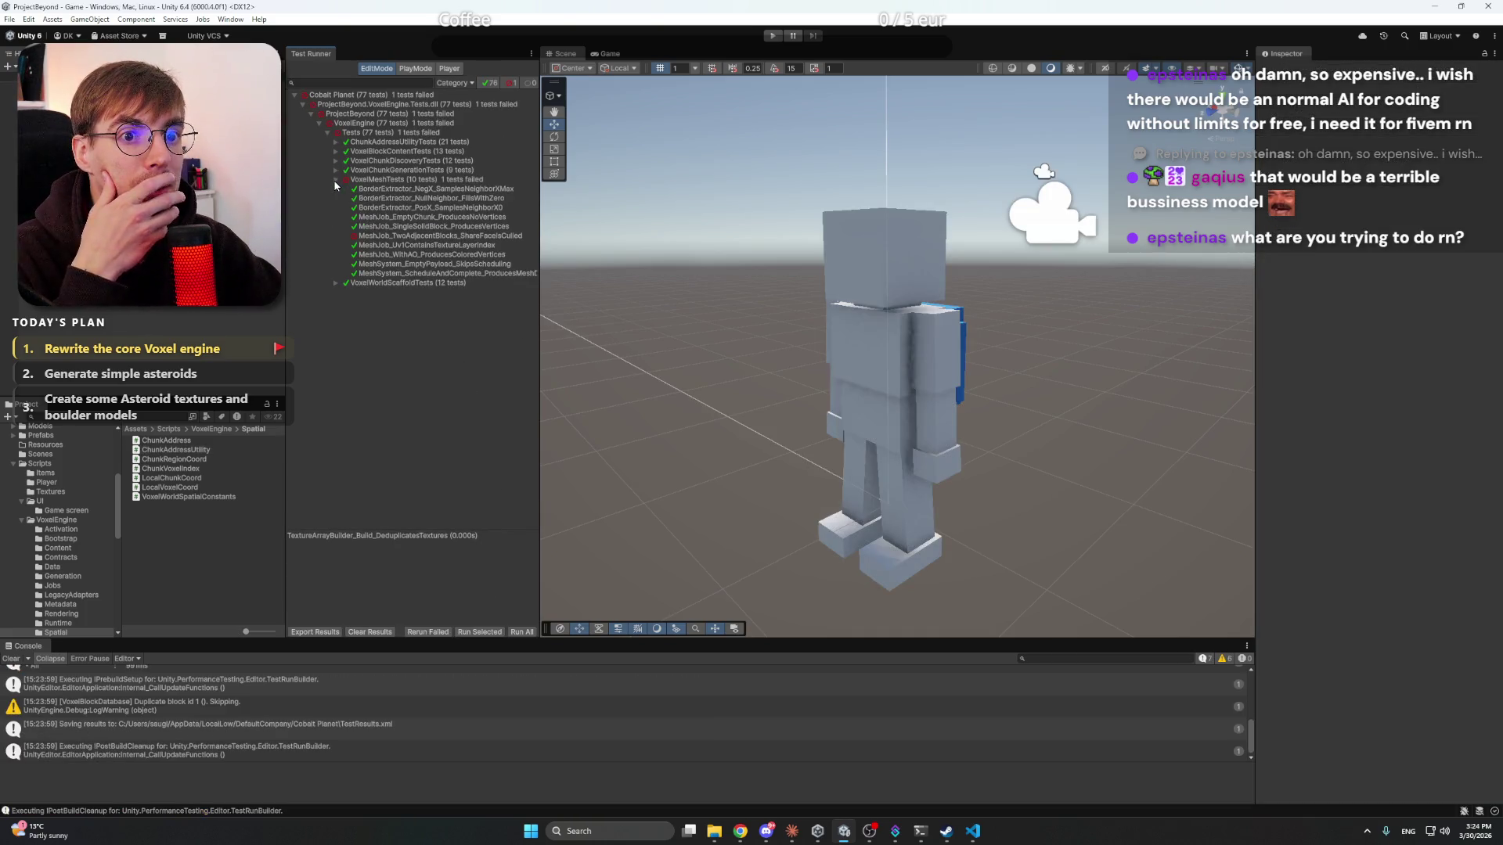
left_click(378, 235)
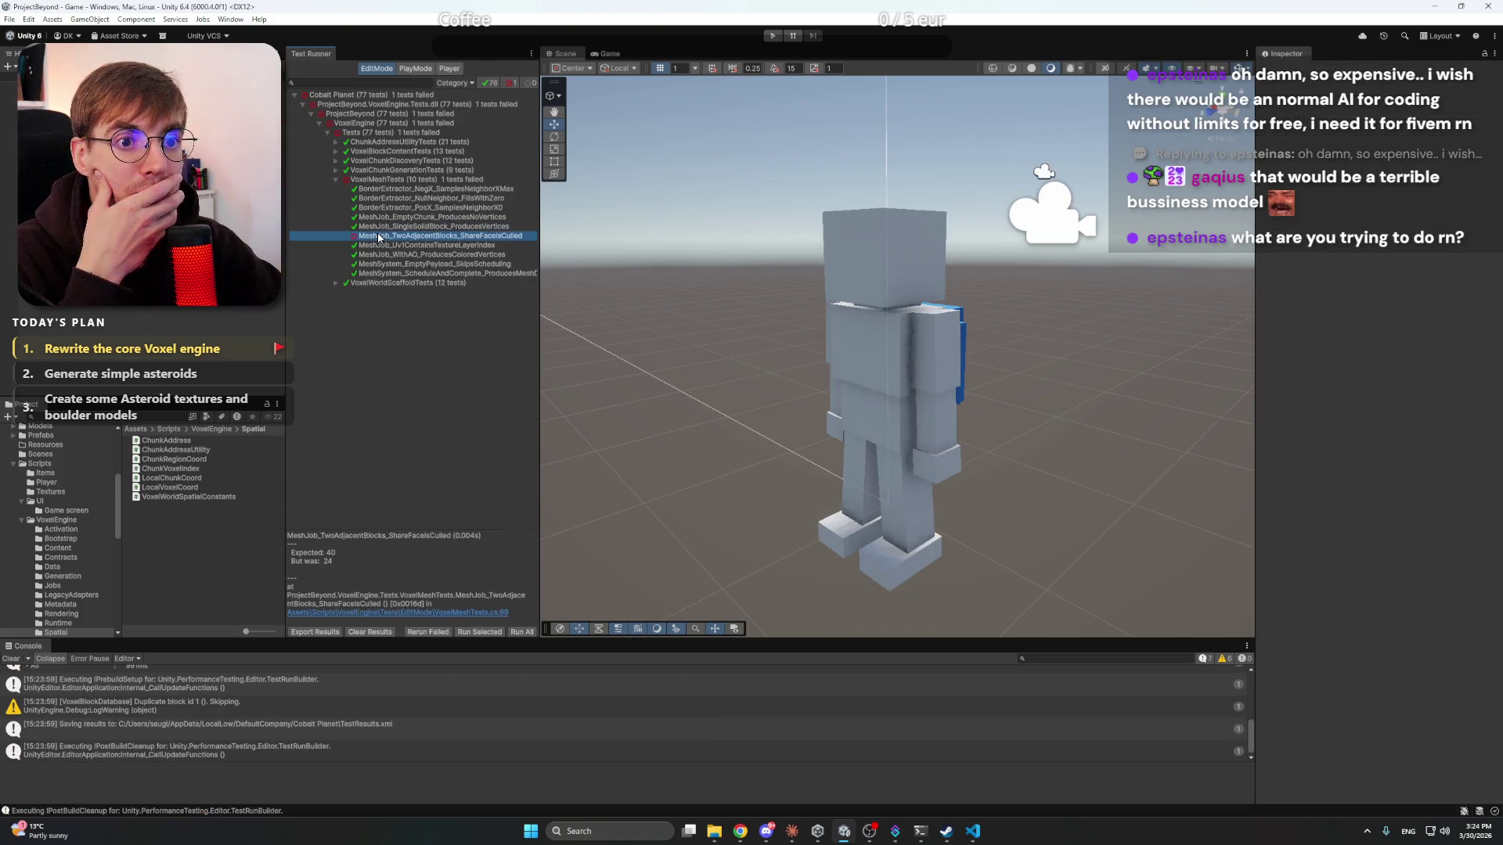
left_click(407, 565)
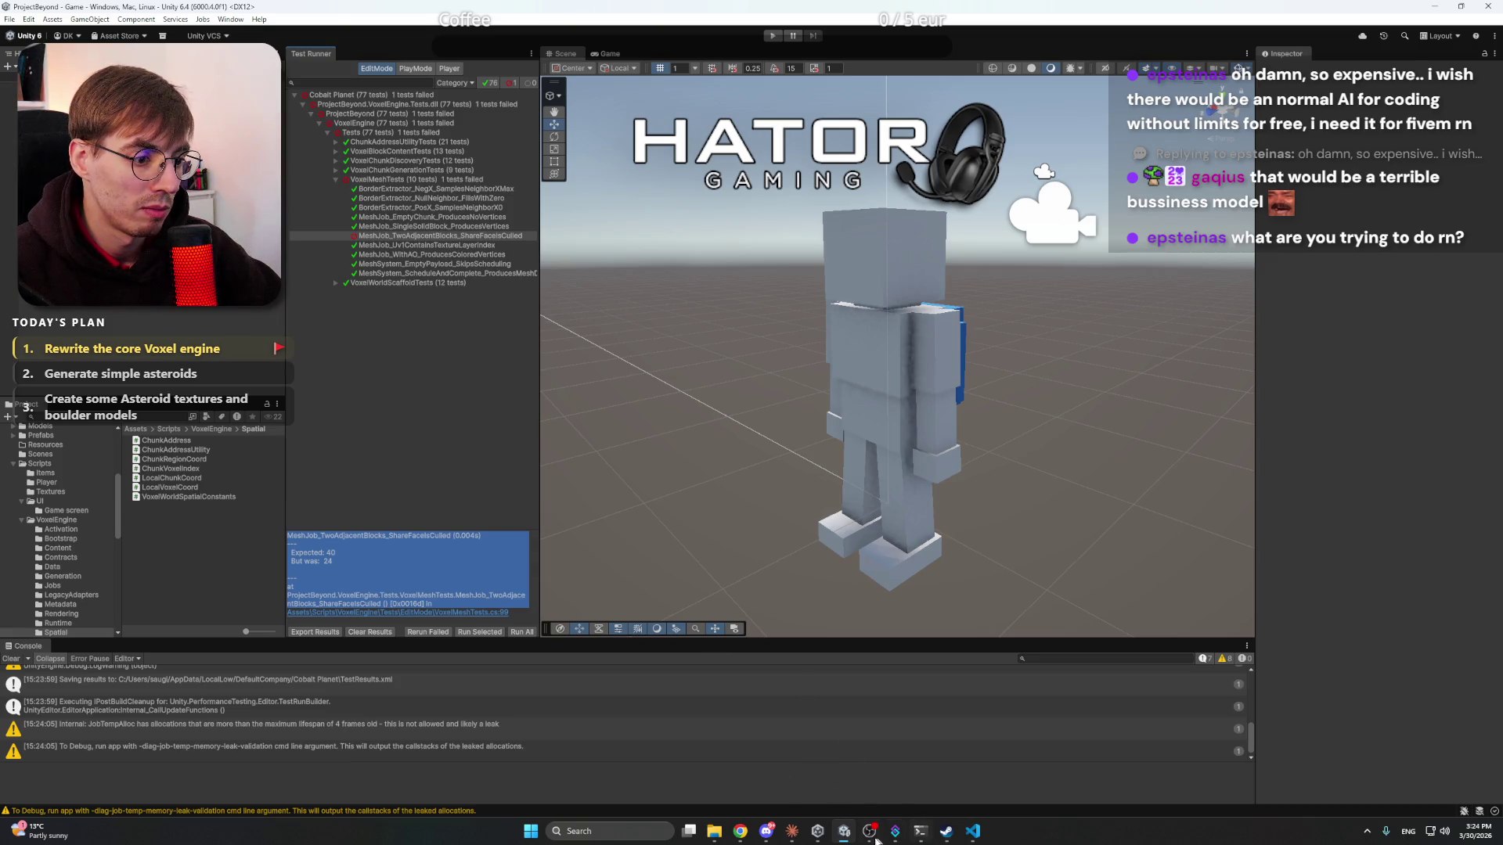
- Send Claude 'Only one failure:' with the pasted test log, then widen the Test Runner
left_click(793, 831)
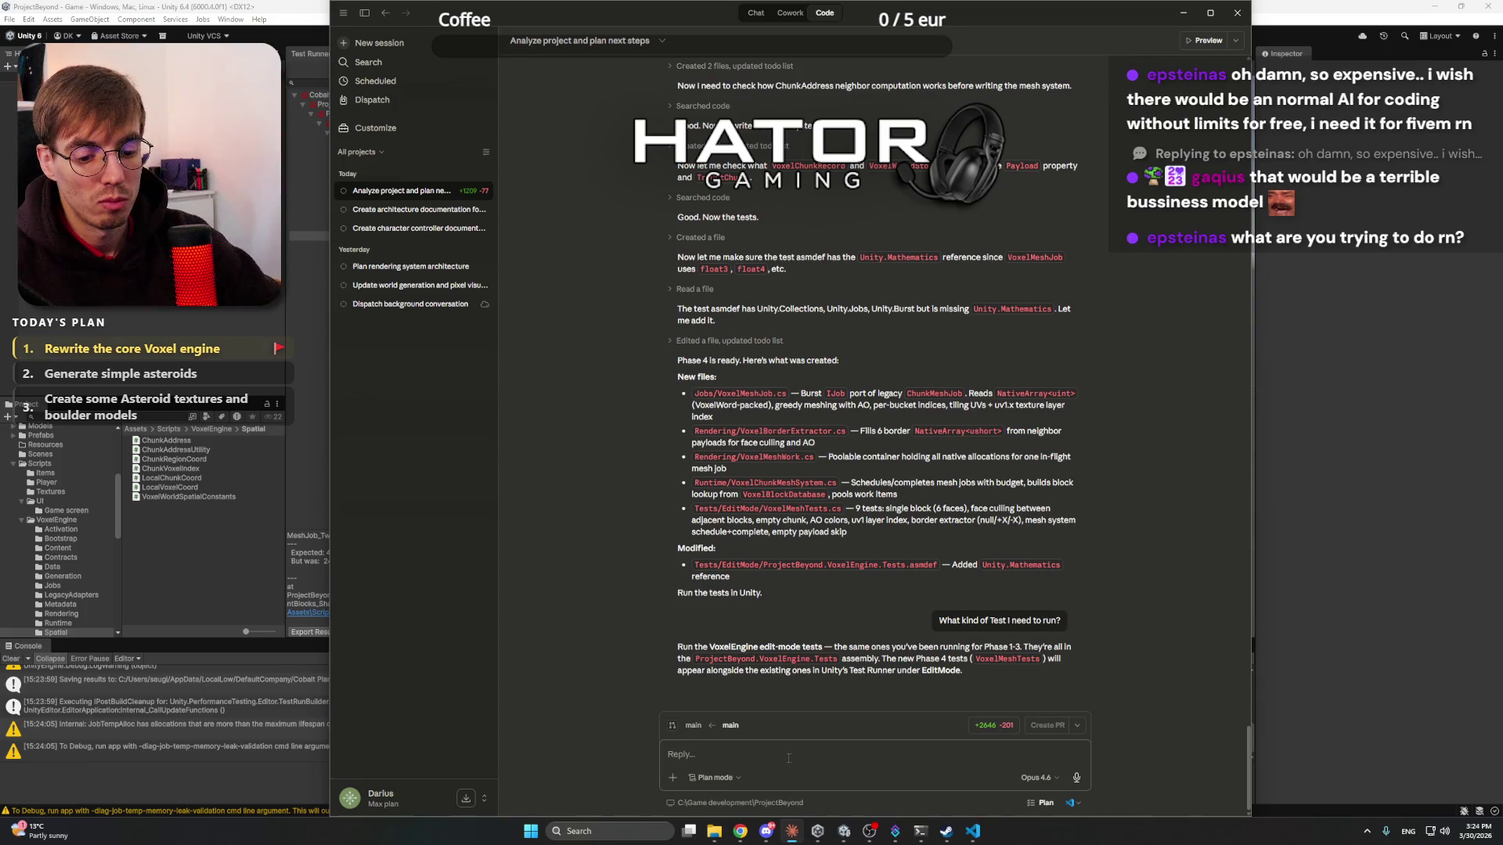
type("Only one failure:")
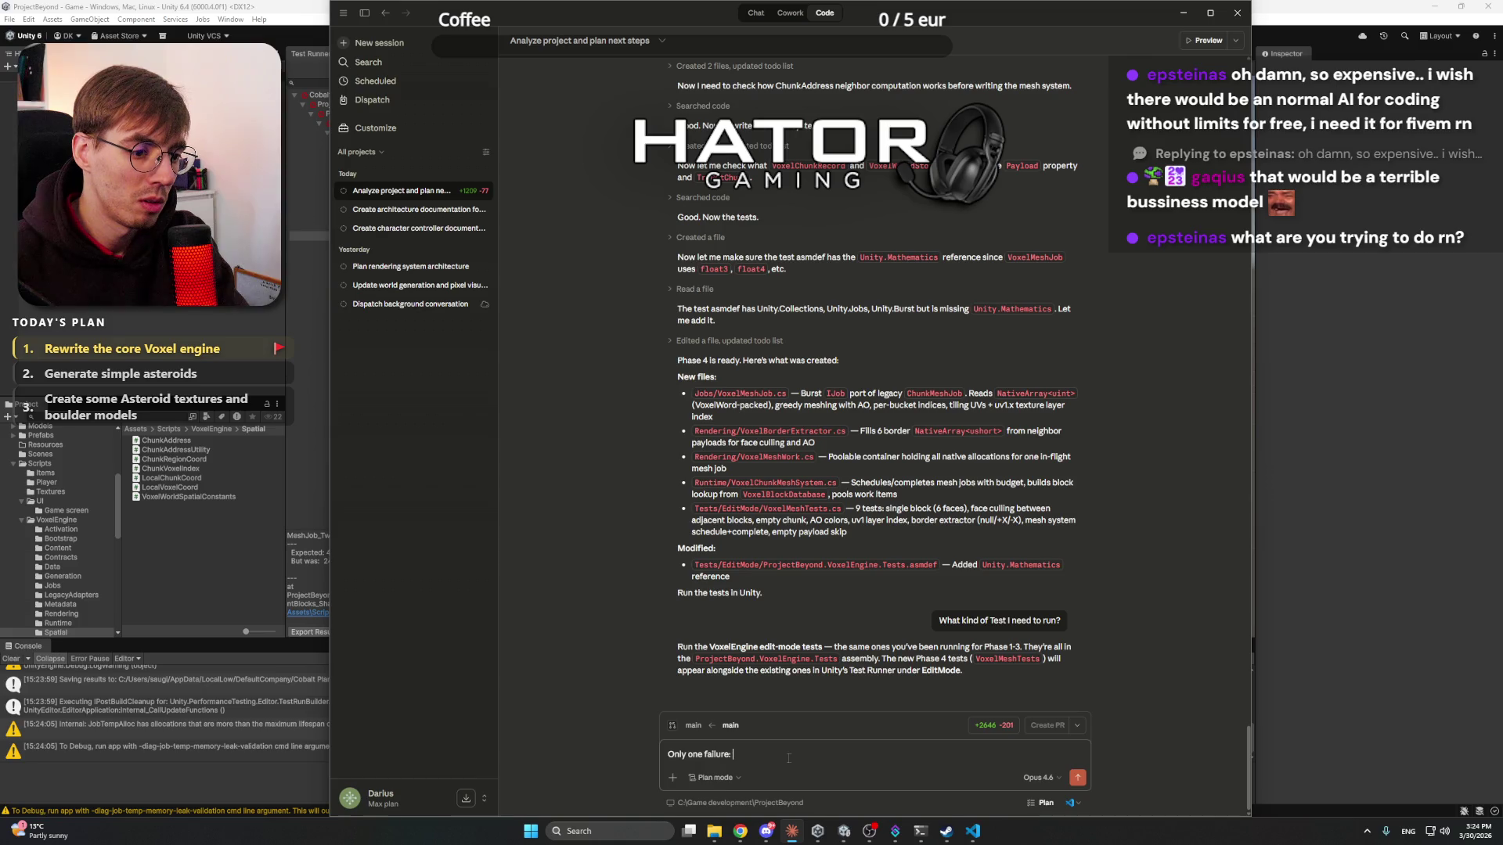
key("ctrl+v")
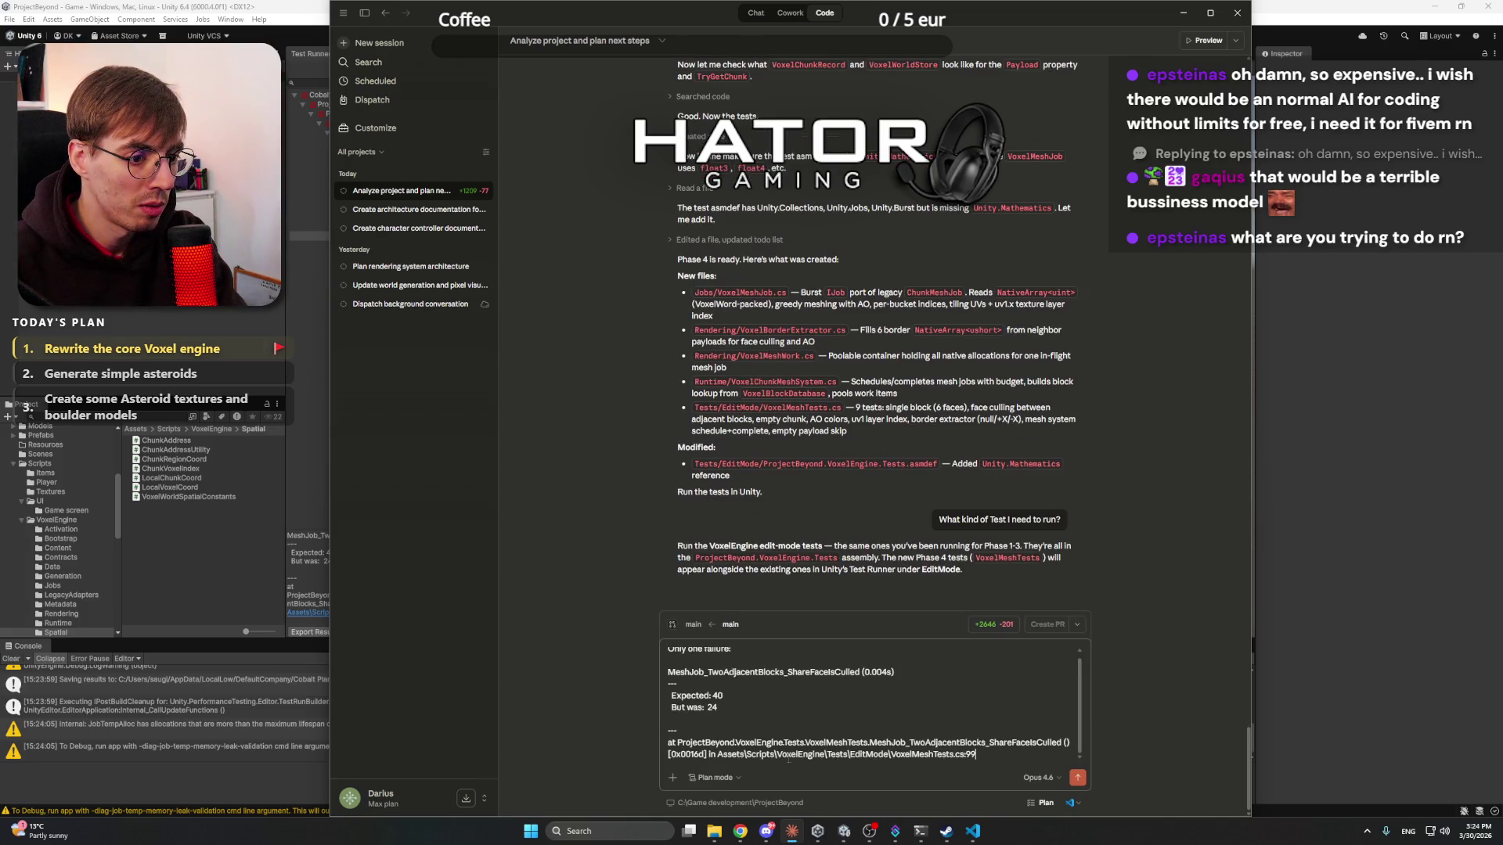
key("Return")
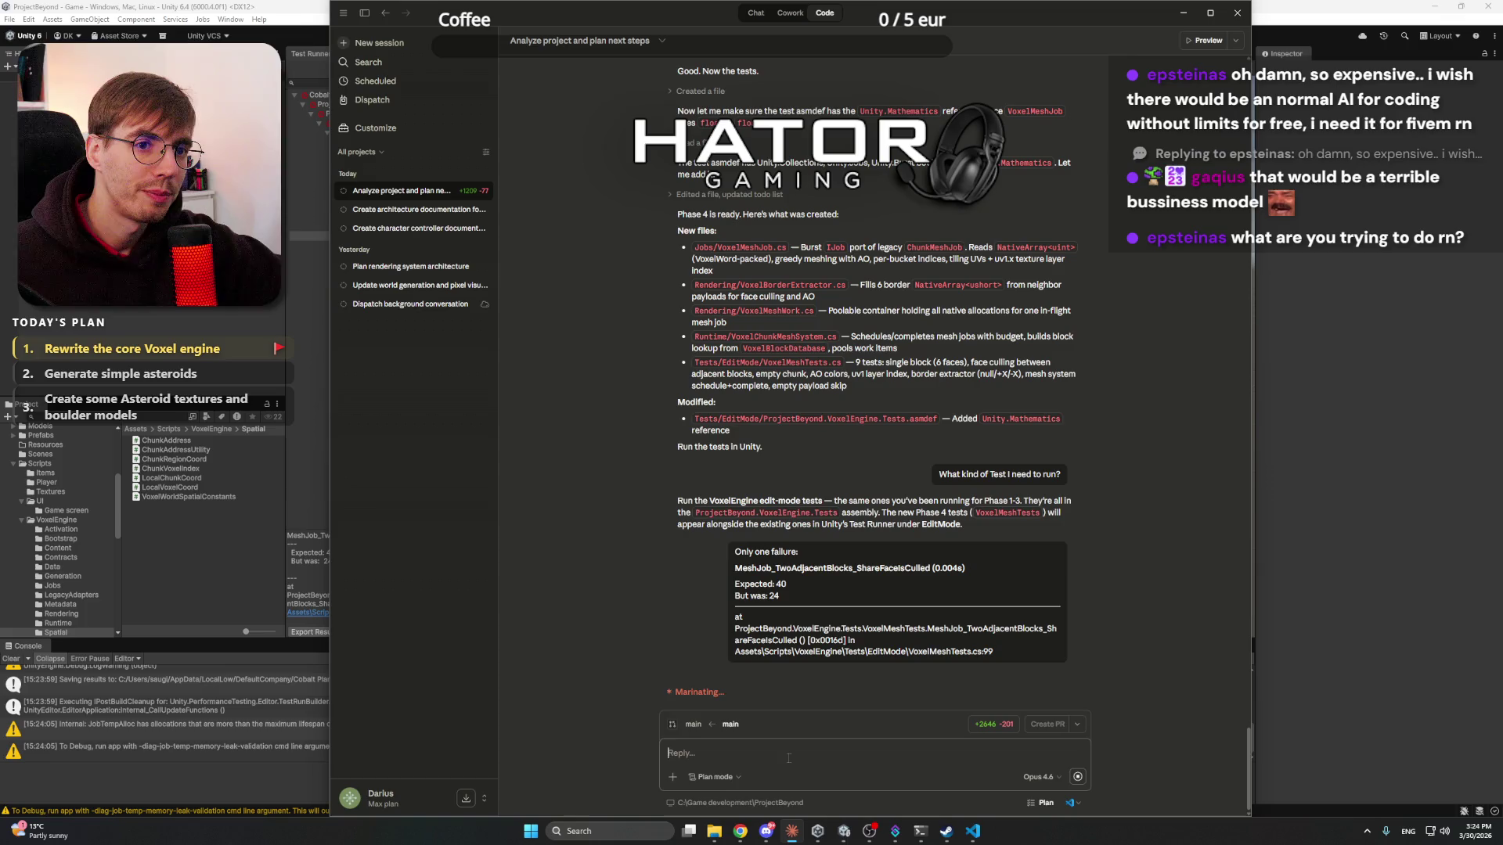
left_click_drag(594, 21, 994, 21)
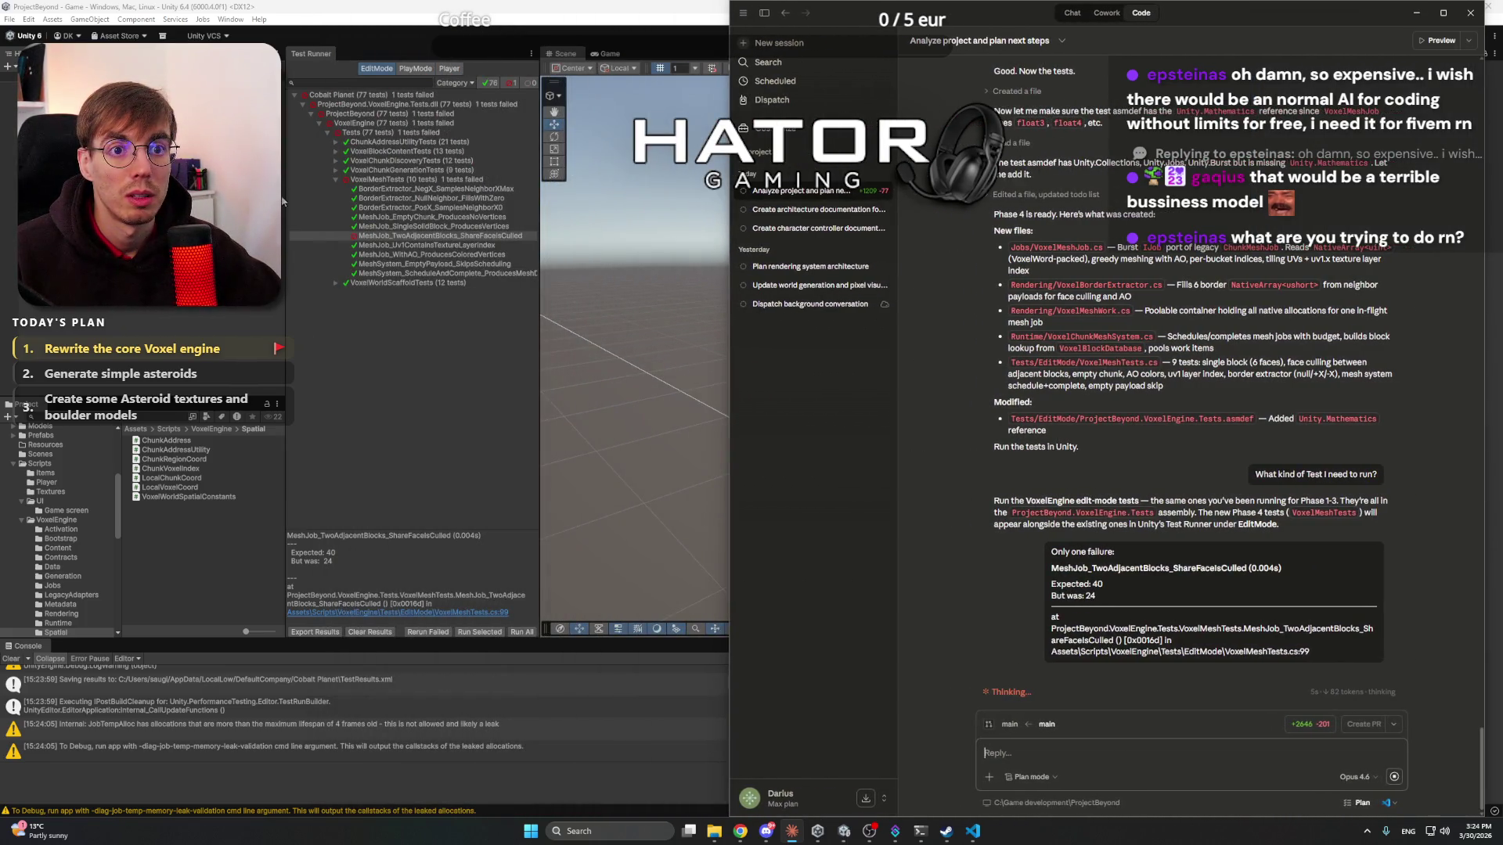
left_click_drag(283, 201, 218, 201)
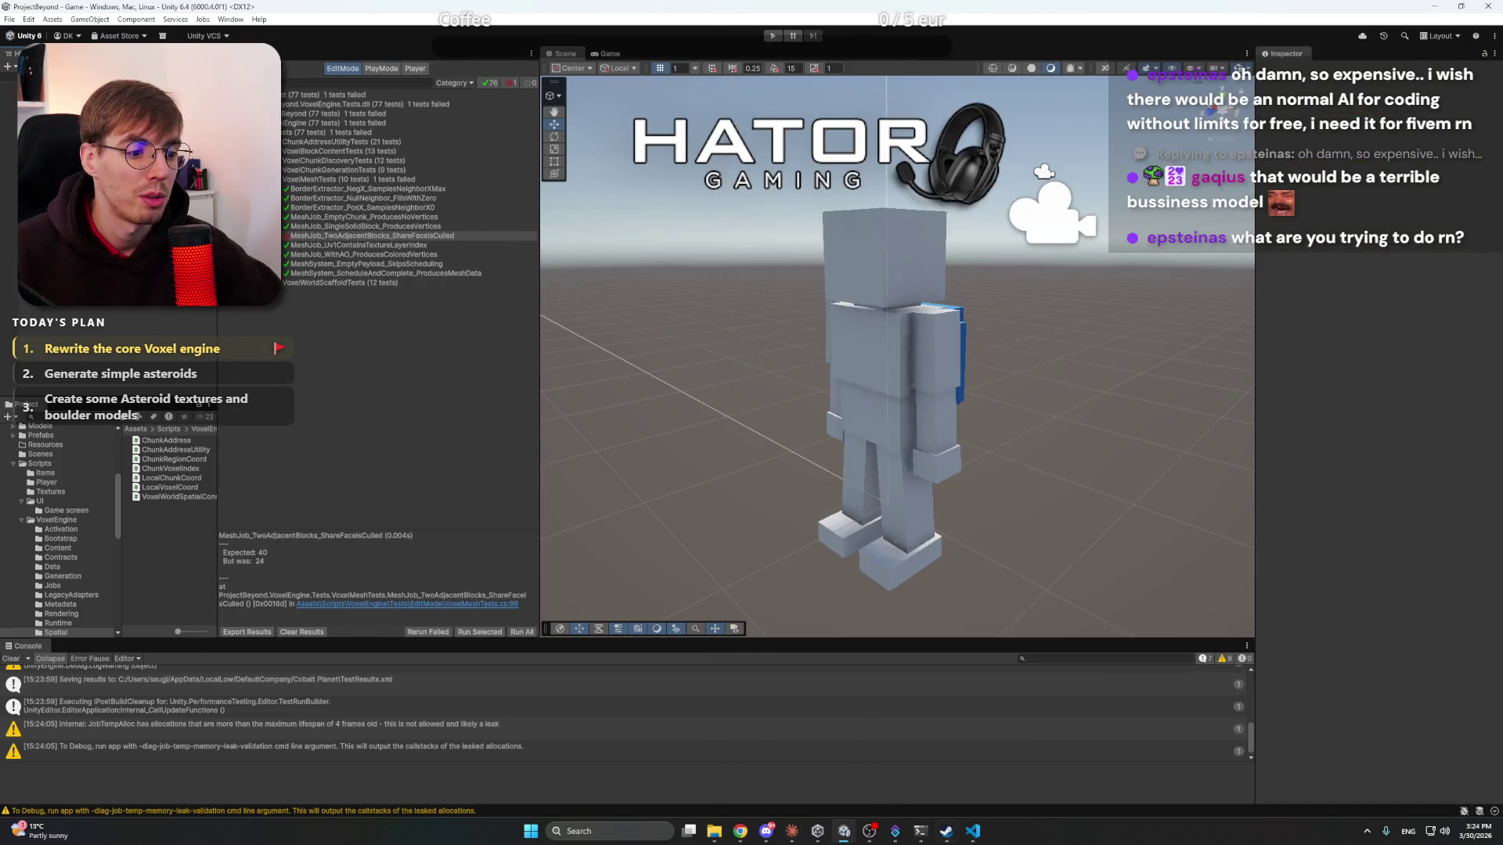
- Bring Claude forward and wait for its explanation of the failing test
left_click(792, 832)
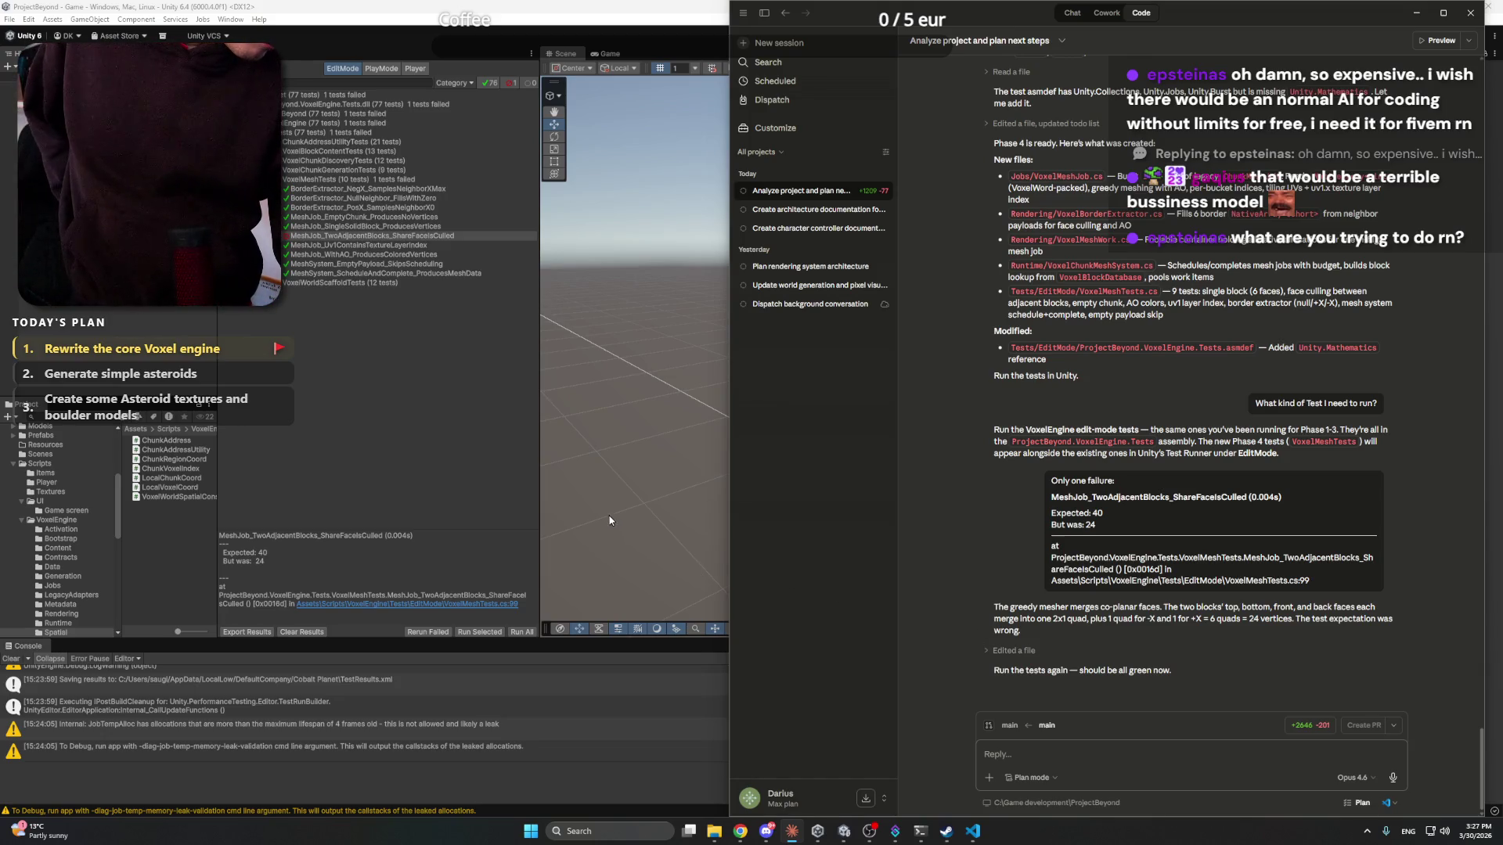
- Rerun all tests after recompiling, then reply 'All good now. Let's continue.' to Claude
left_click(397, 426)
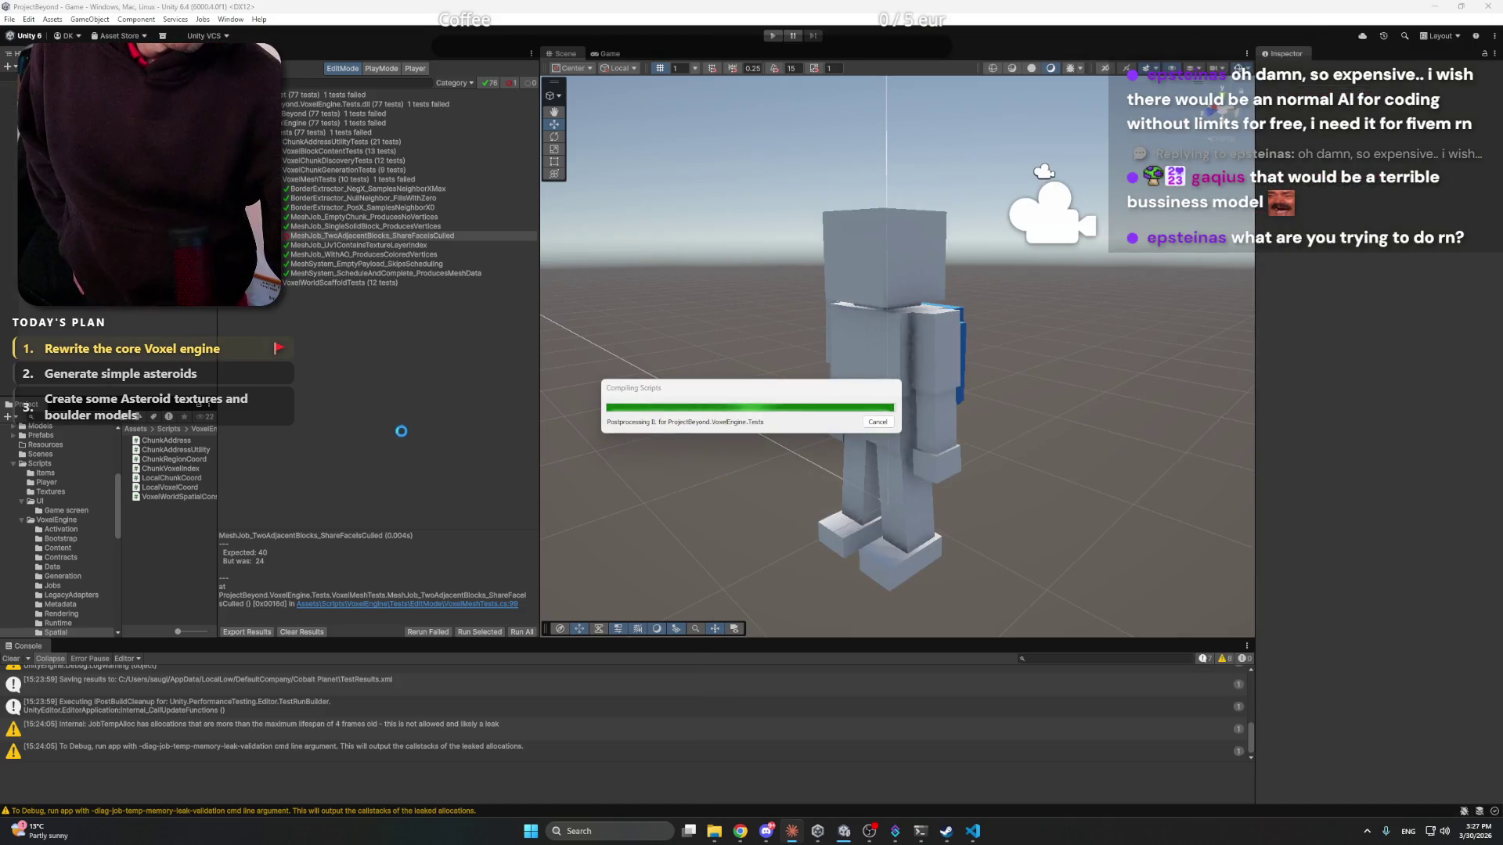
left_click(522, 632)
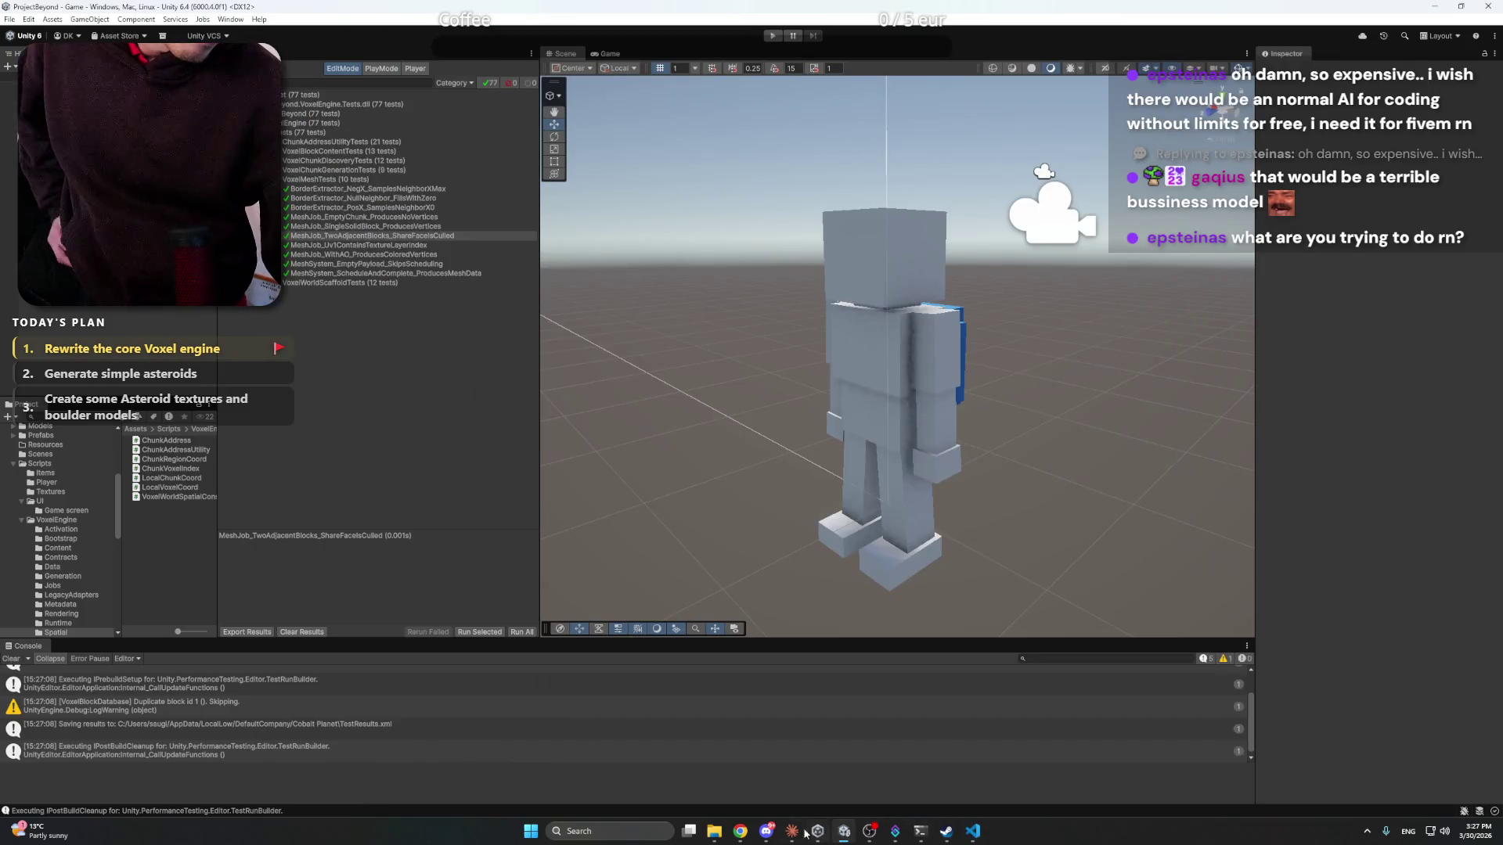
left_click(792, 832)
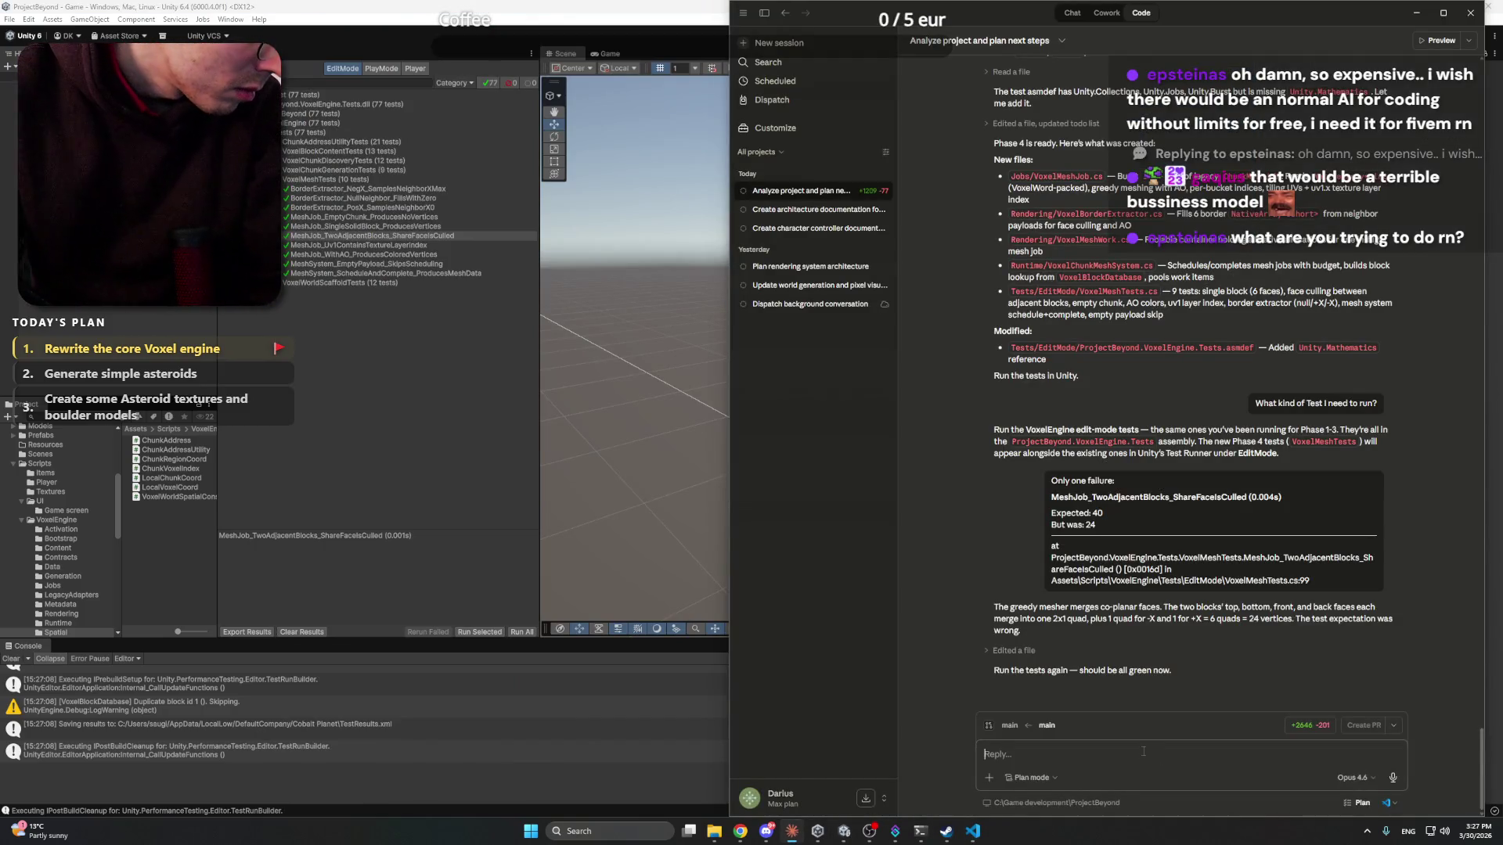
type("All good now. ")
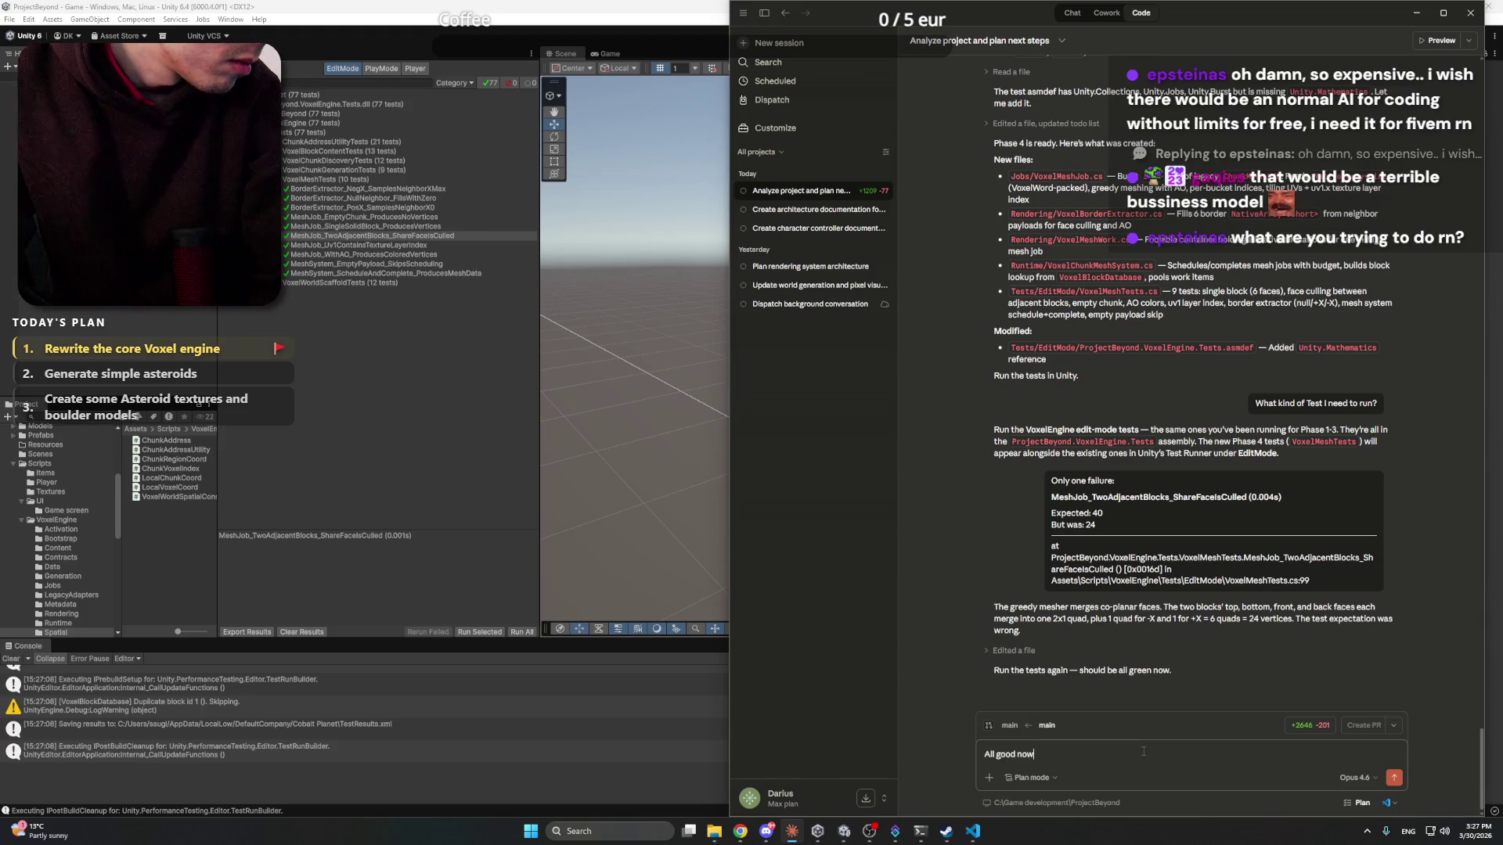
type("Let's cont")
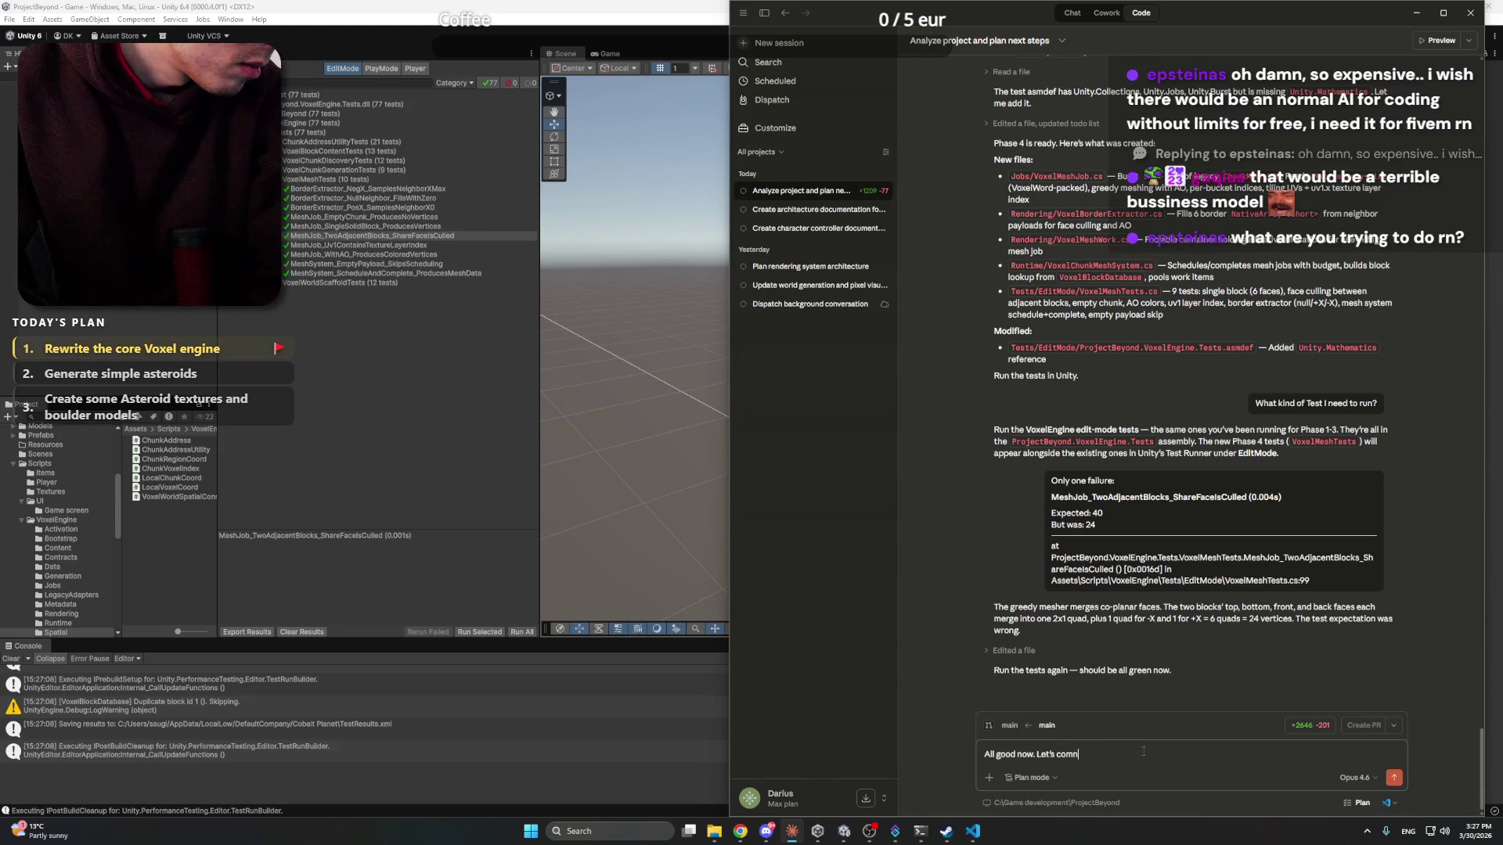
type("onmui")
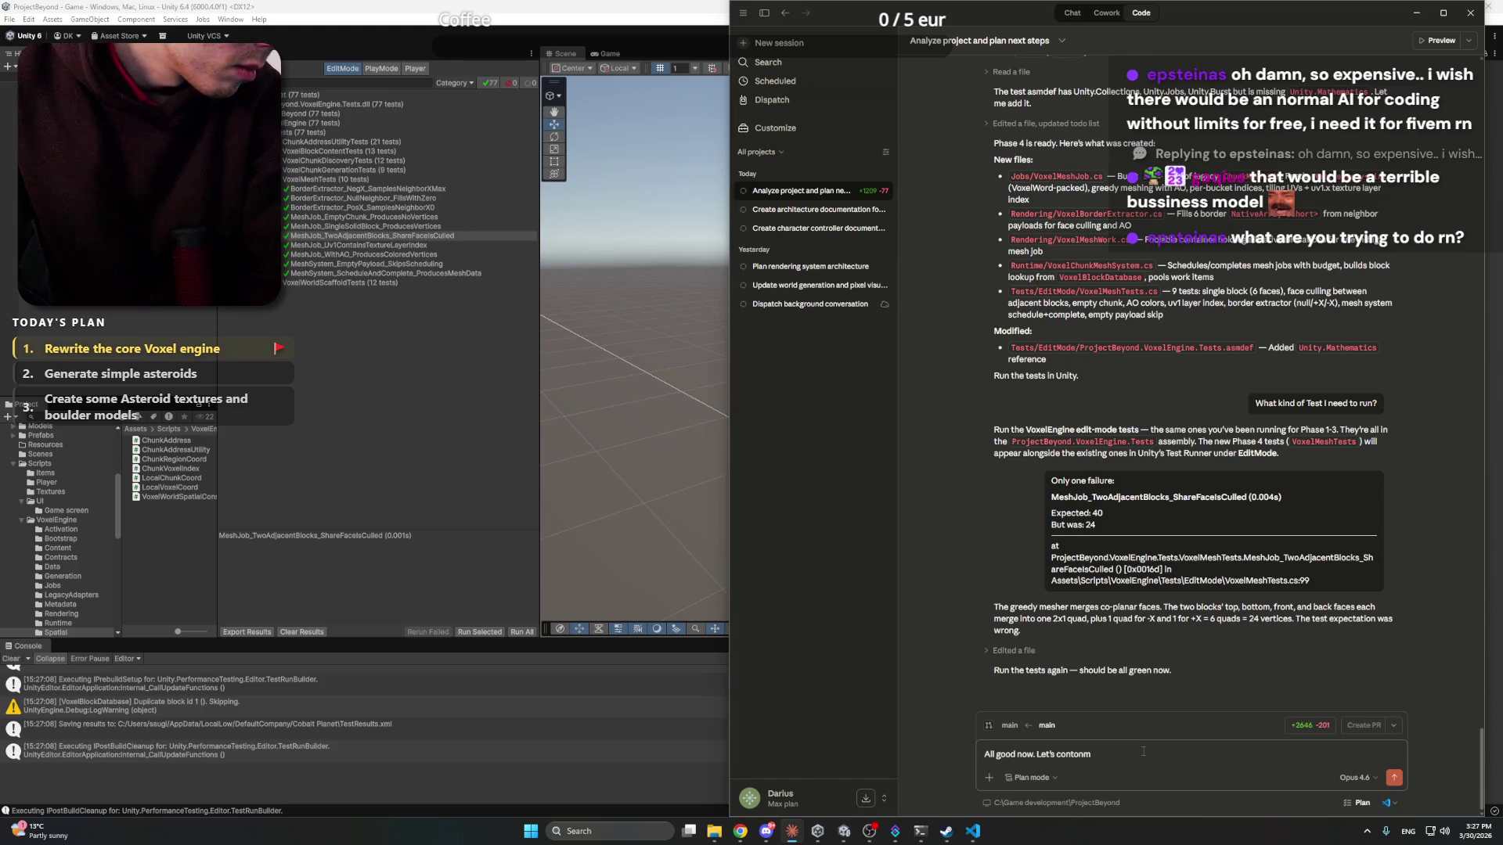
key("BackSpace")
key("BackSpace")
type("inue.")
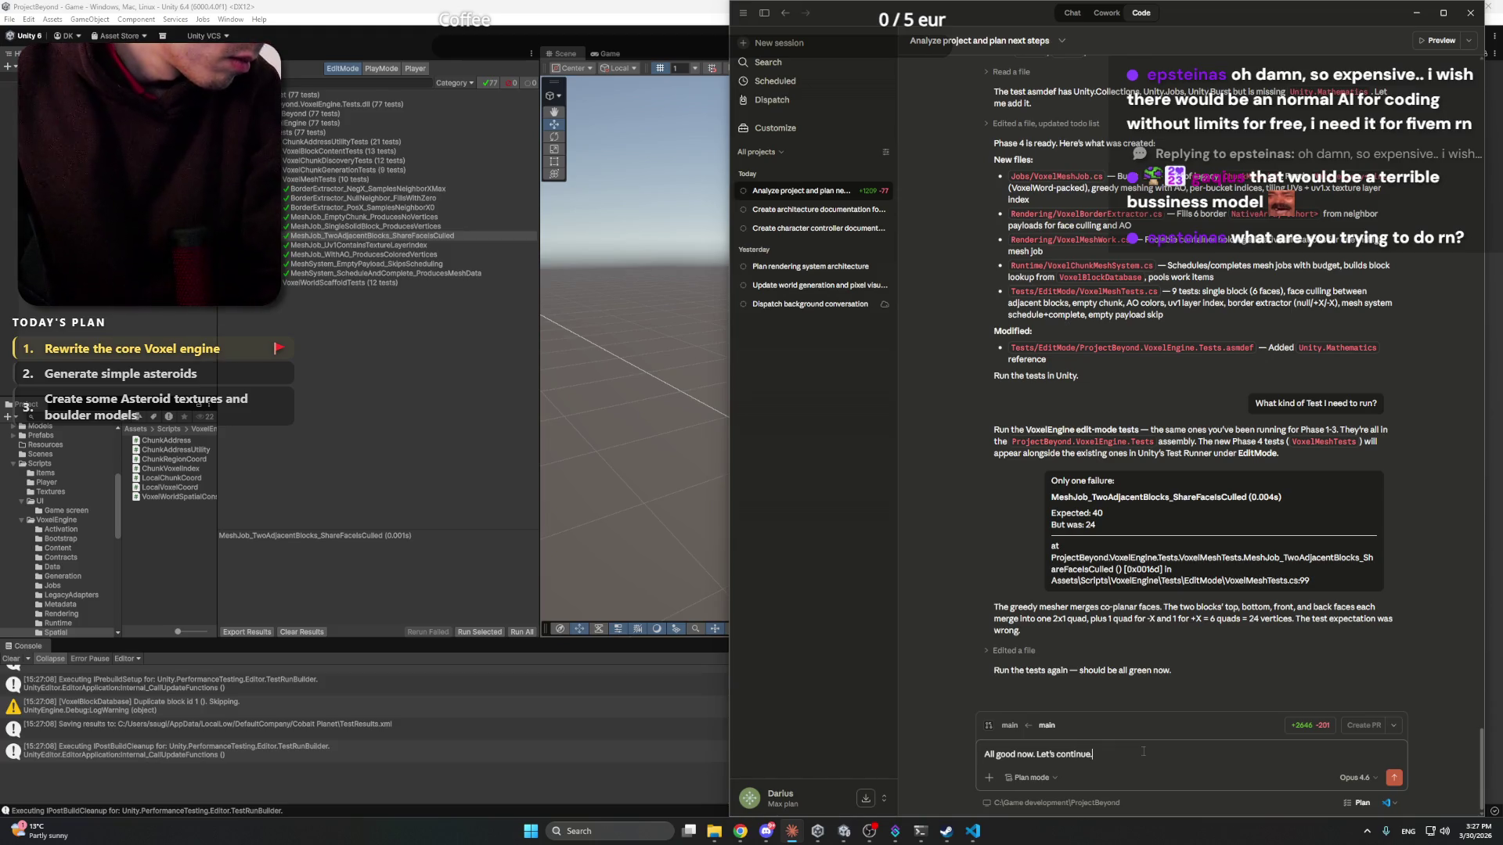
key("Return")
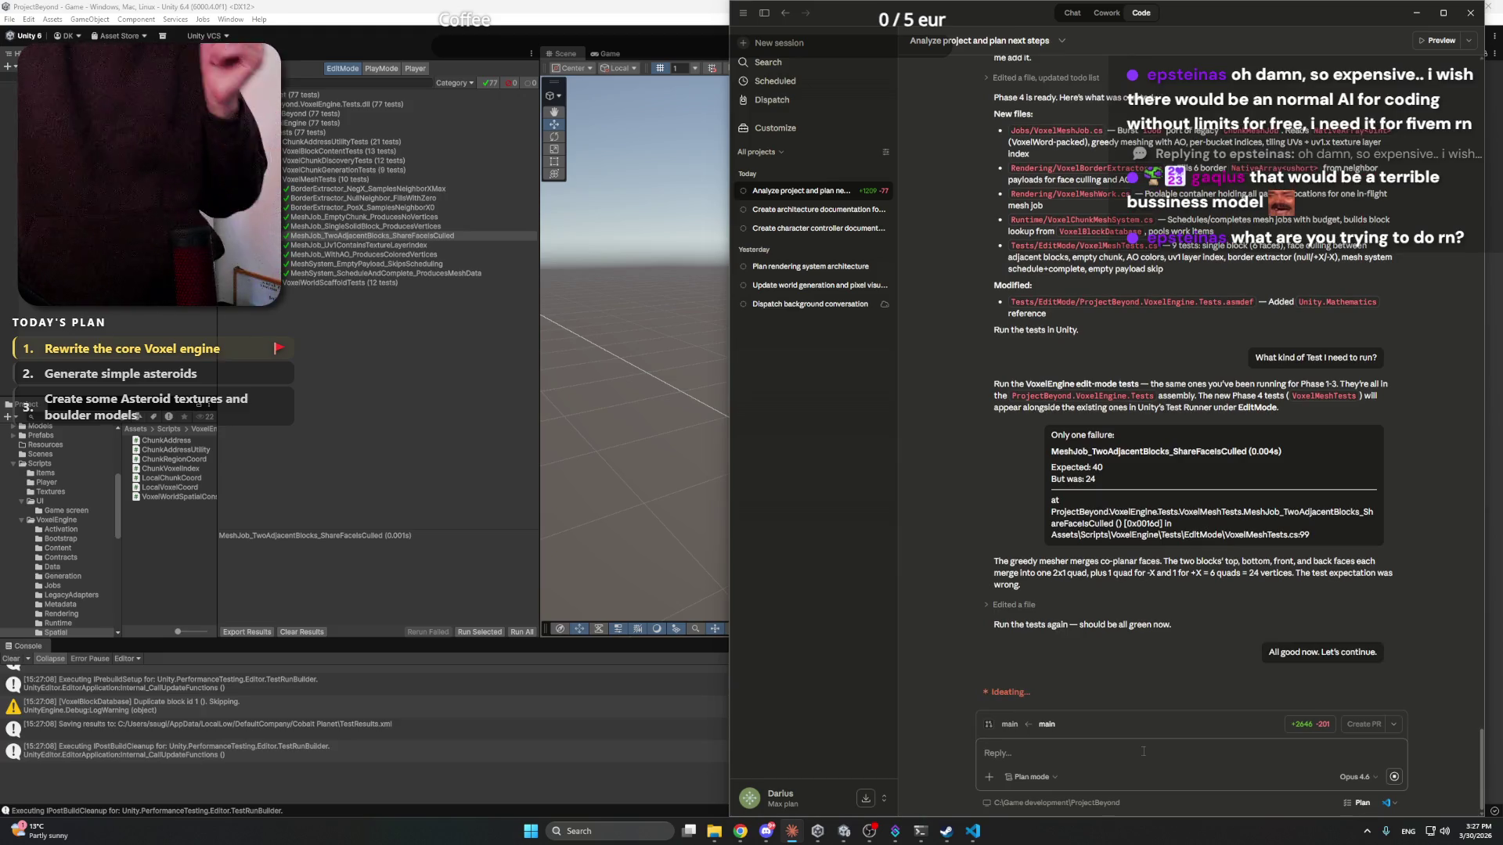
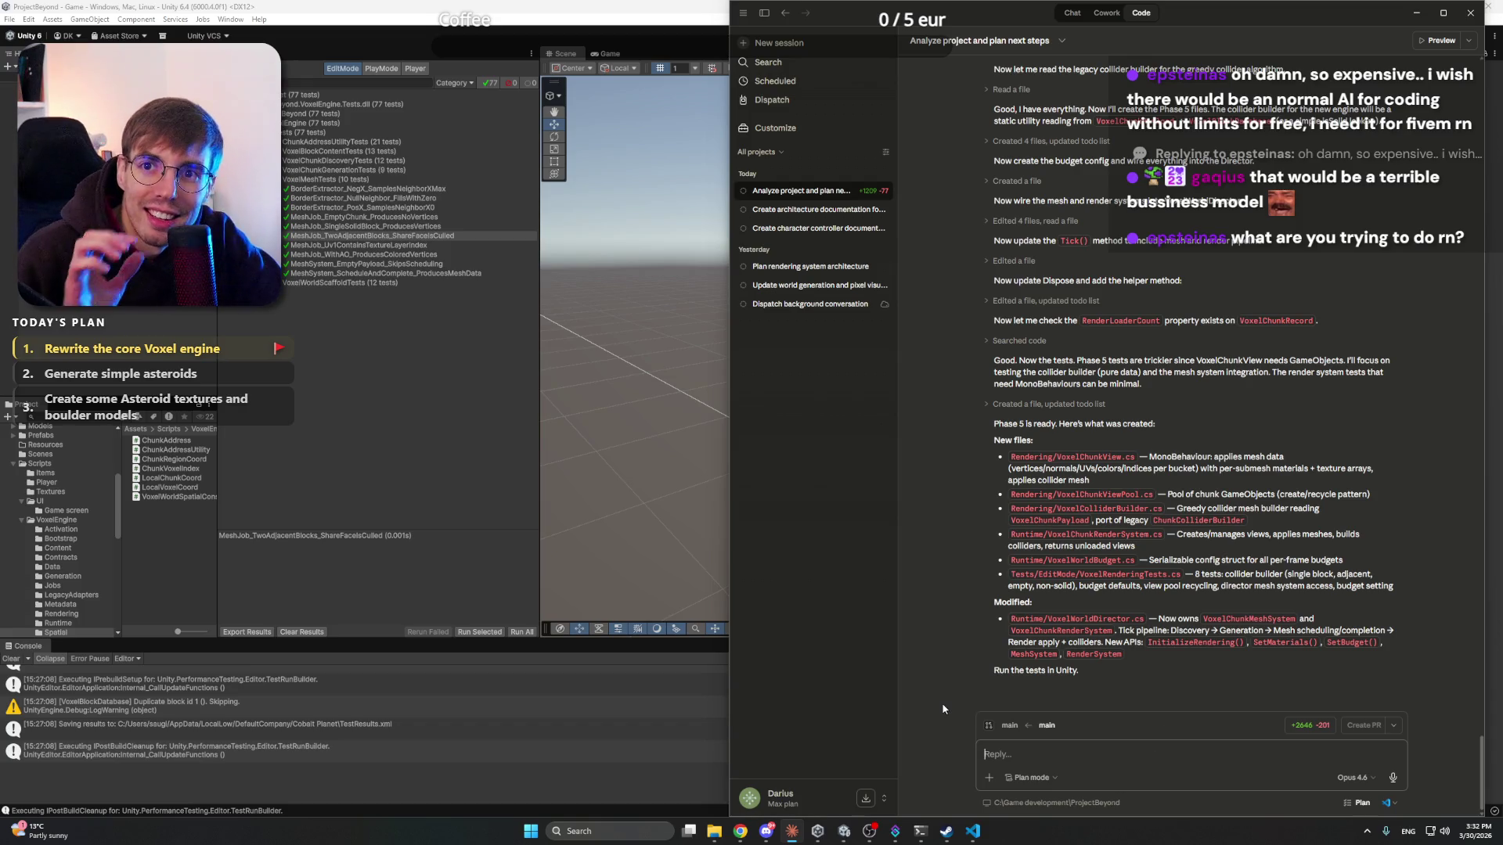
- Rerun all 85 Unity tests and expand VoxelRenderingTests to find the failure
left_click(768, 832)
left_click(768, 831)
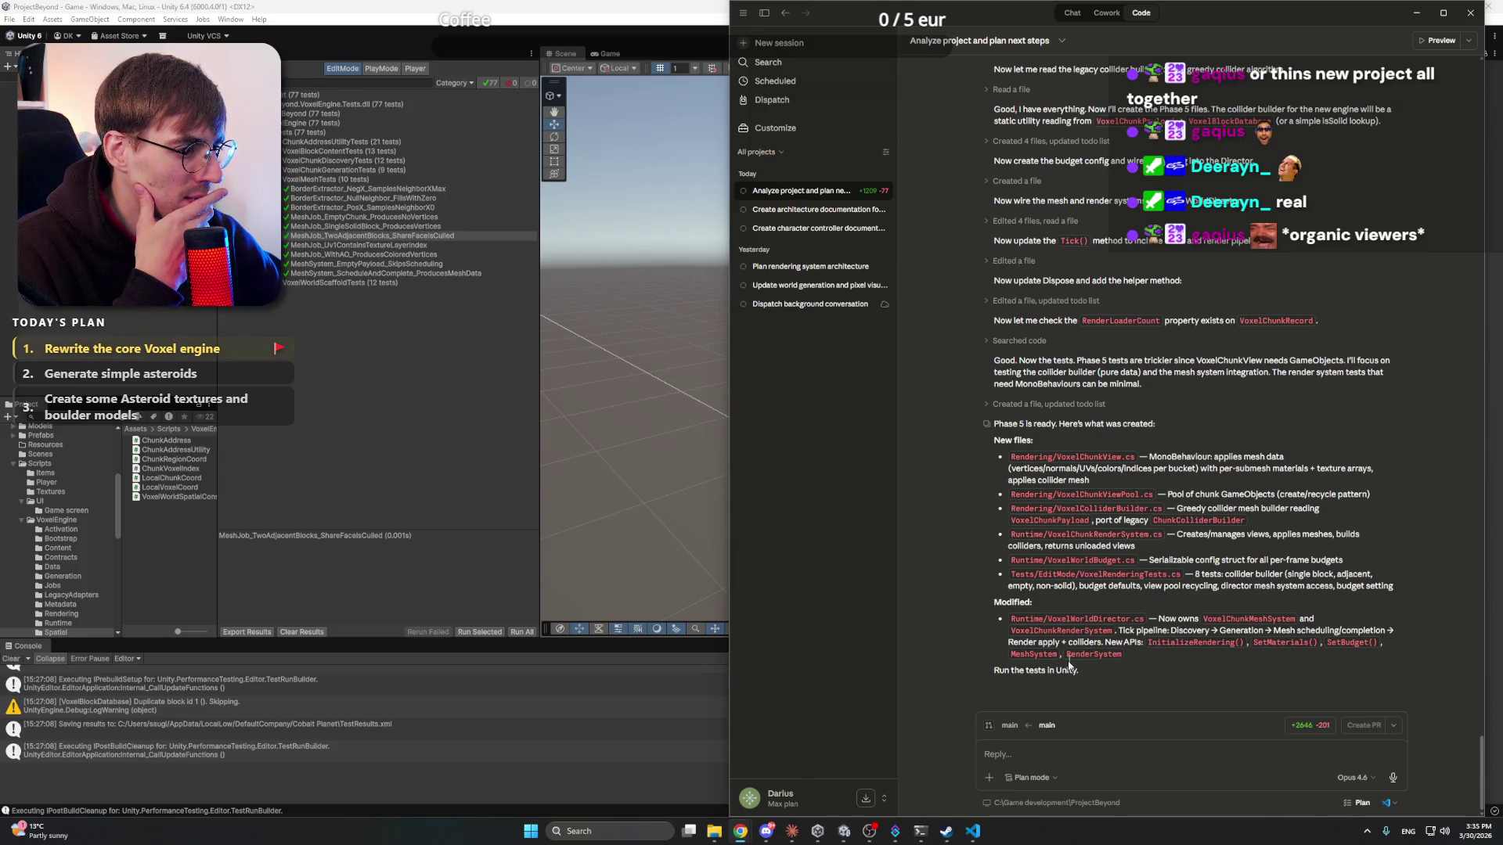
left_click(465, 391)
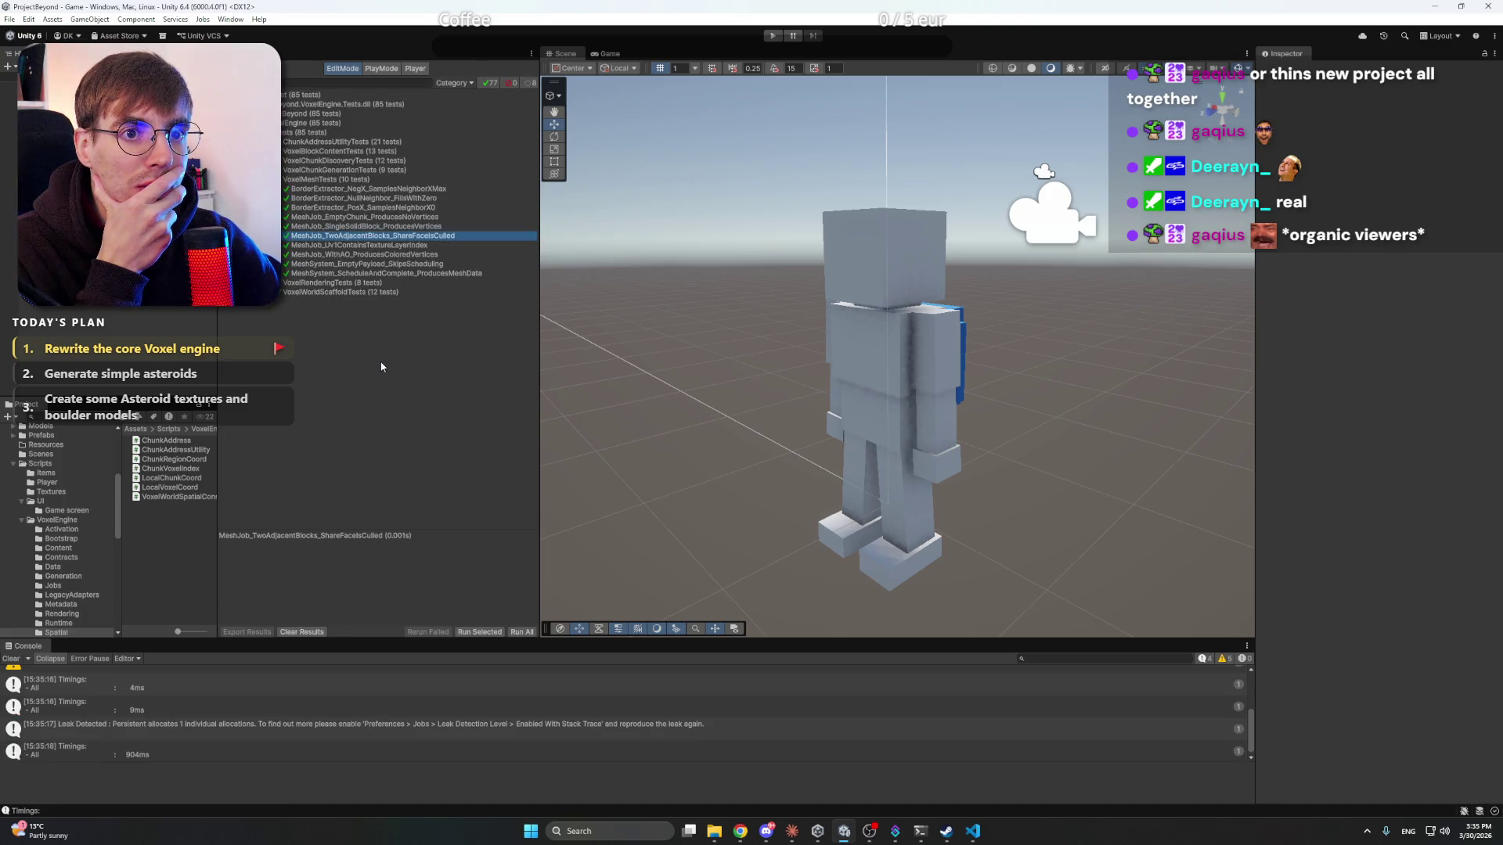
left_click(522, 632)
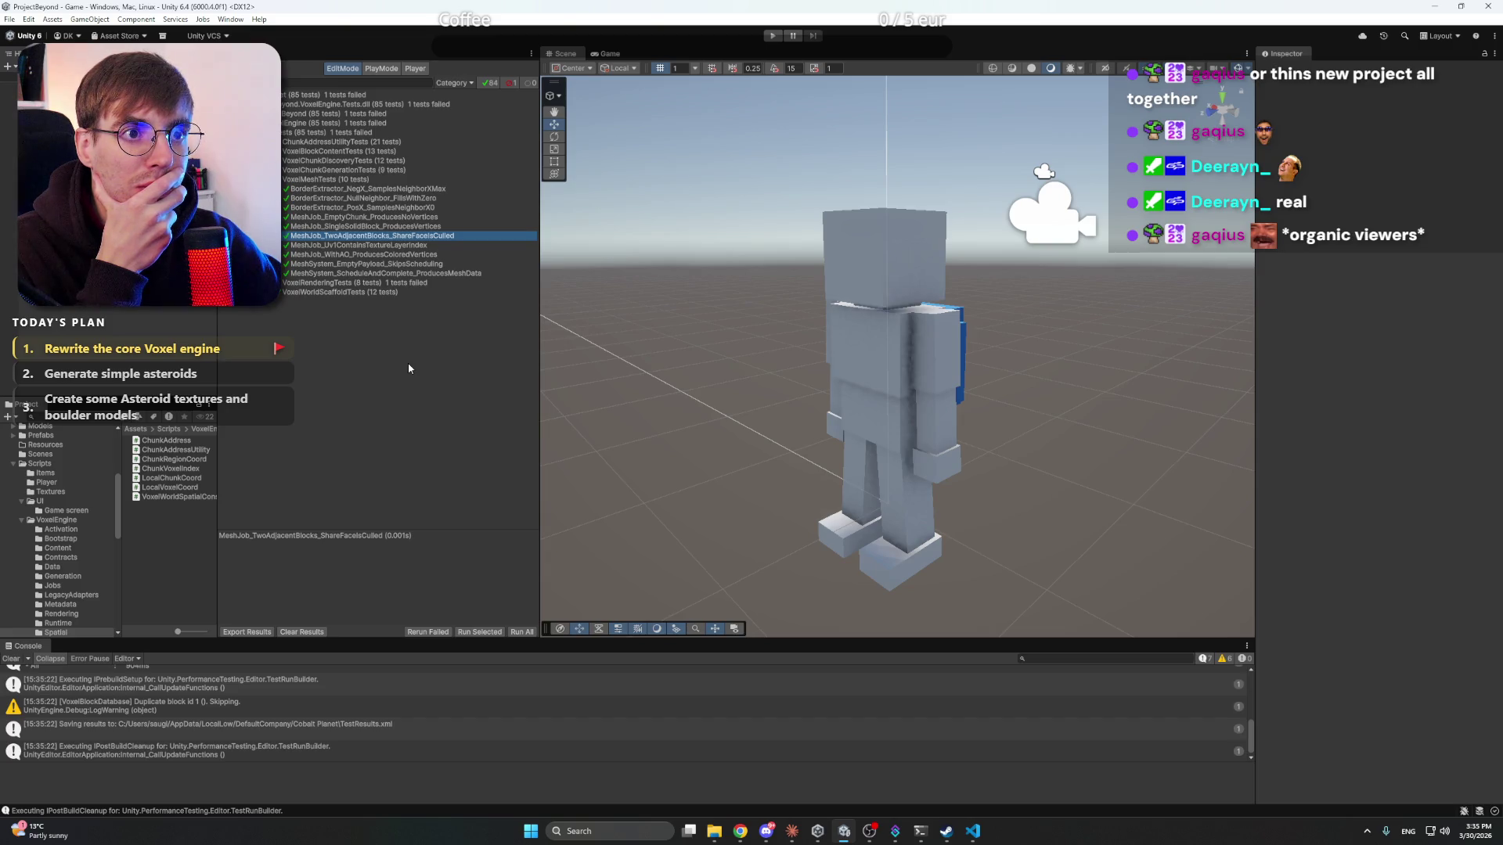
left_click(386, 285)
key("Right")
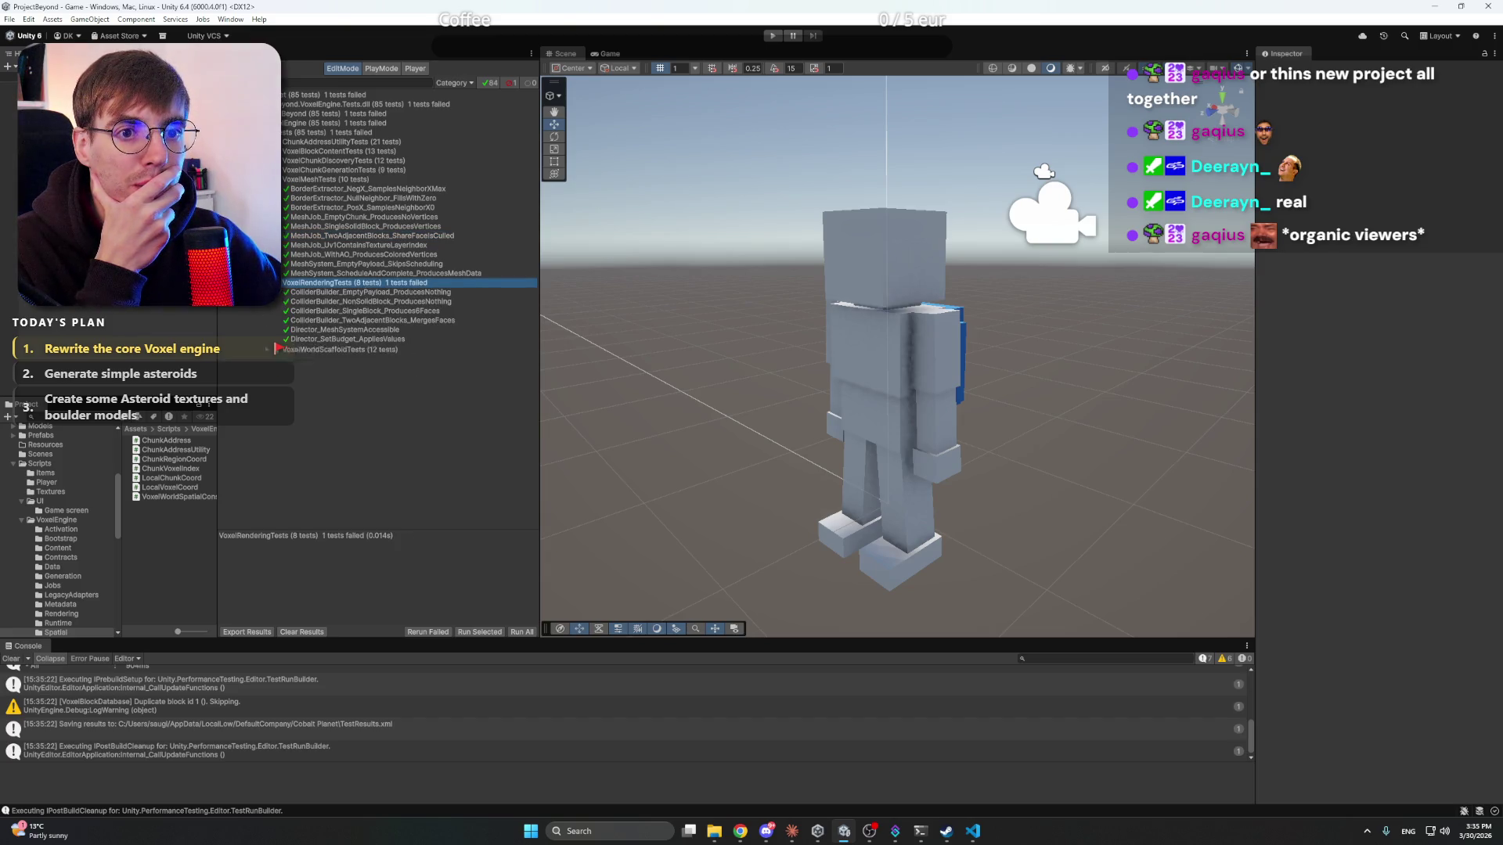
- Copy the NullReferenceException details of the failing ViewPool_GetAndReturn_RecyclesViews test
left_click(321, 348)
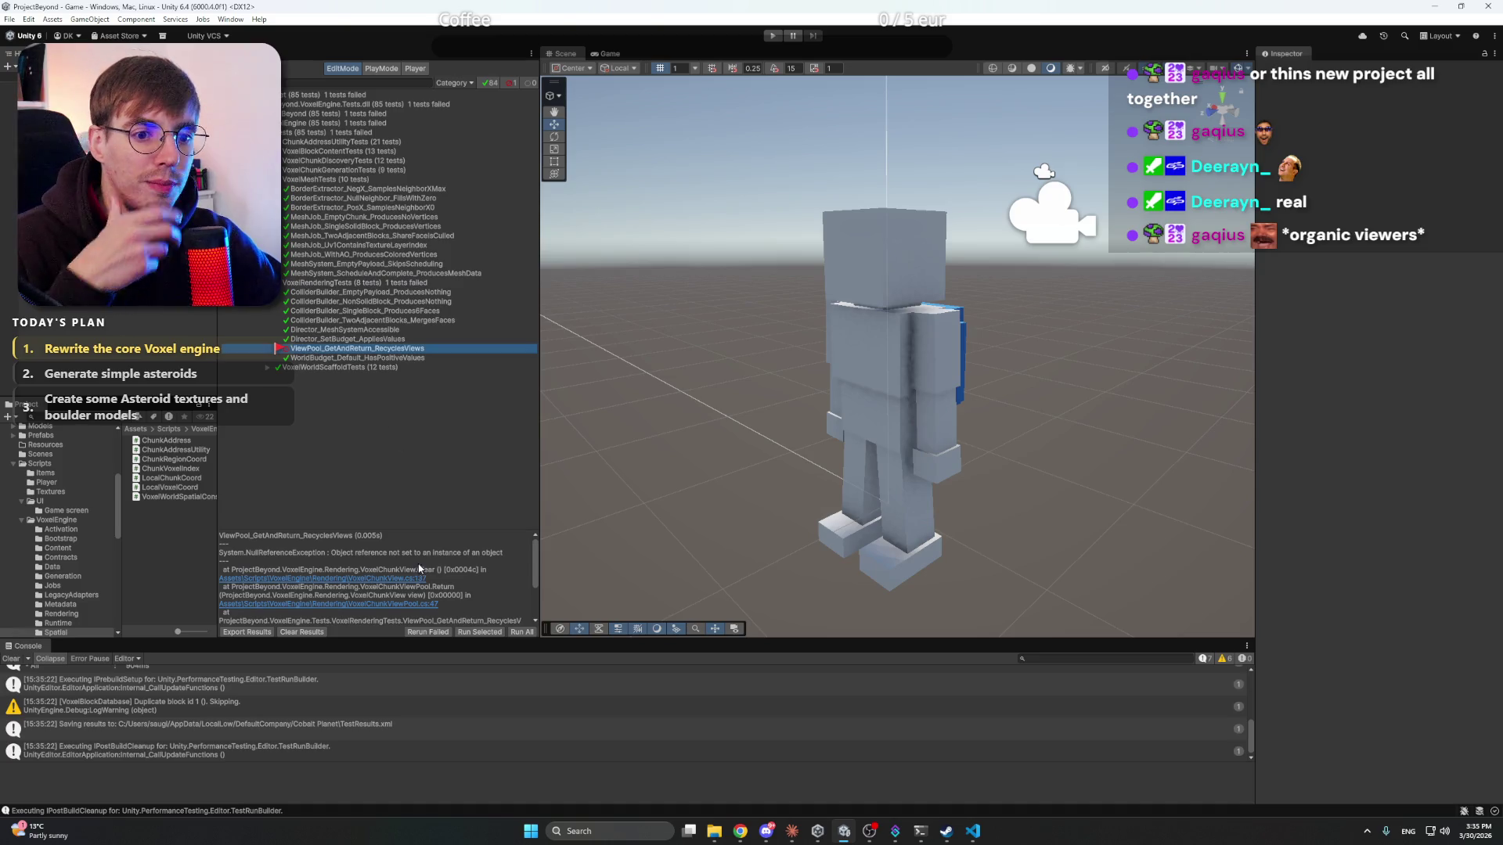
left_click(436, 546)
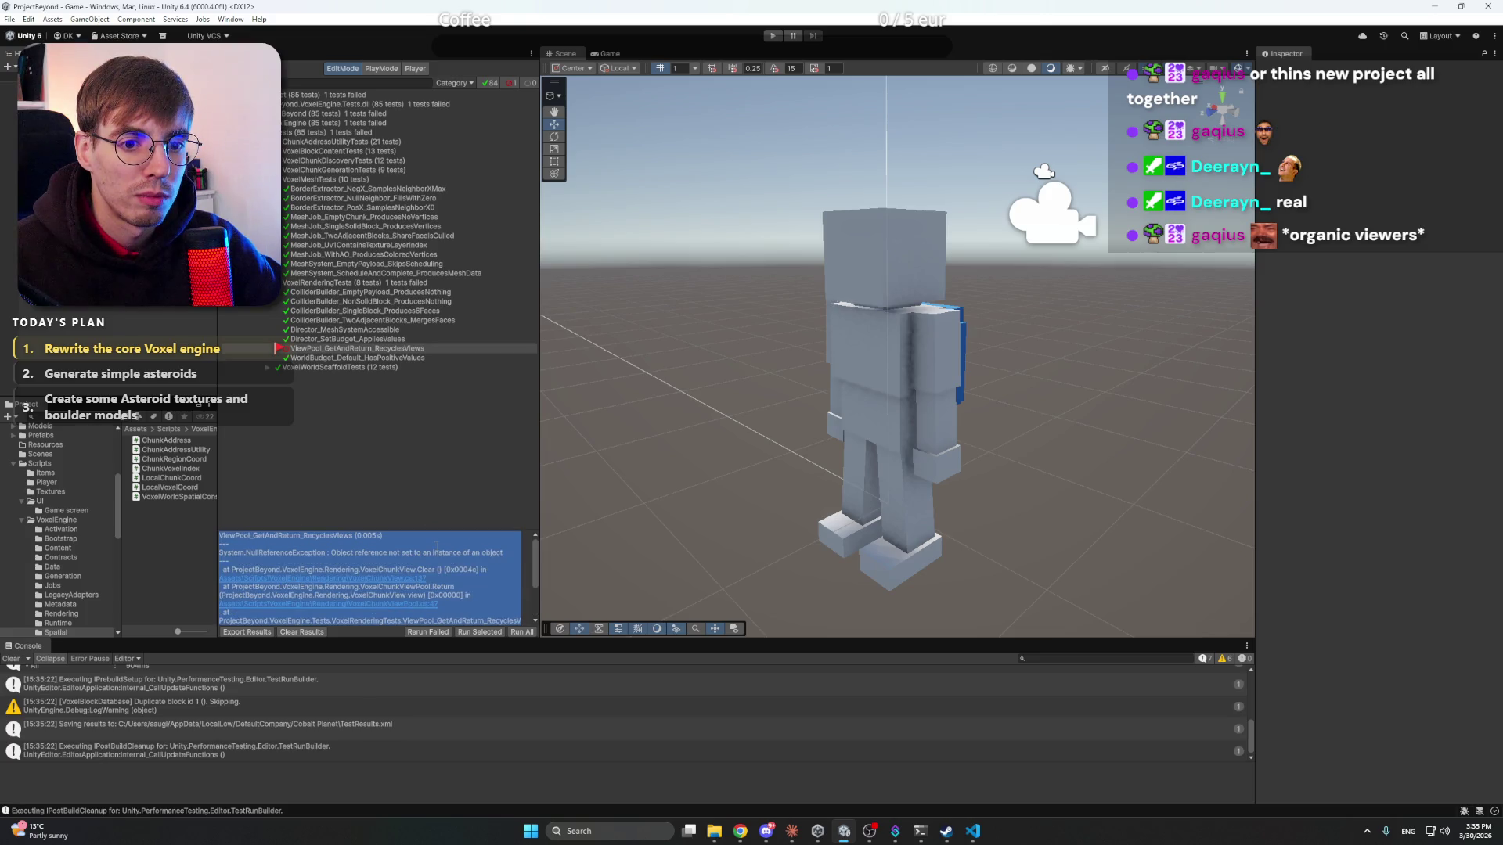
left_click(436, 545)
key("ctrl+a")
key("ctrl+c")
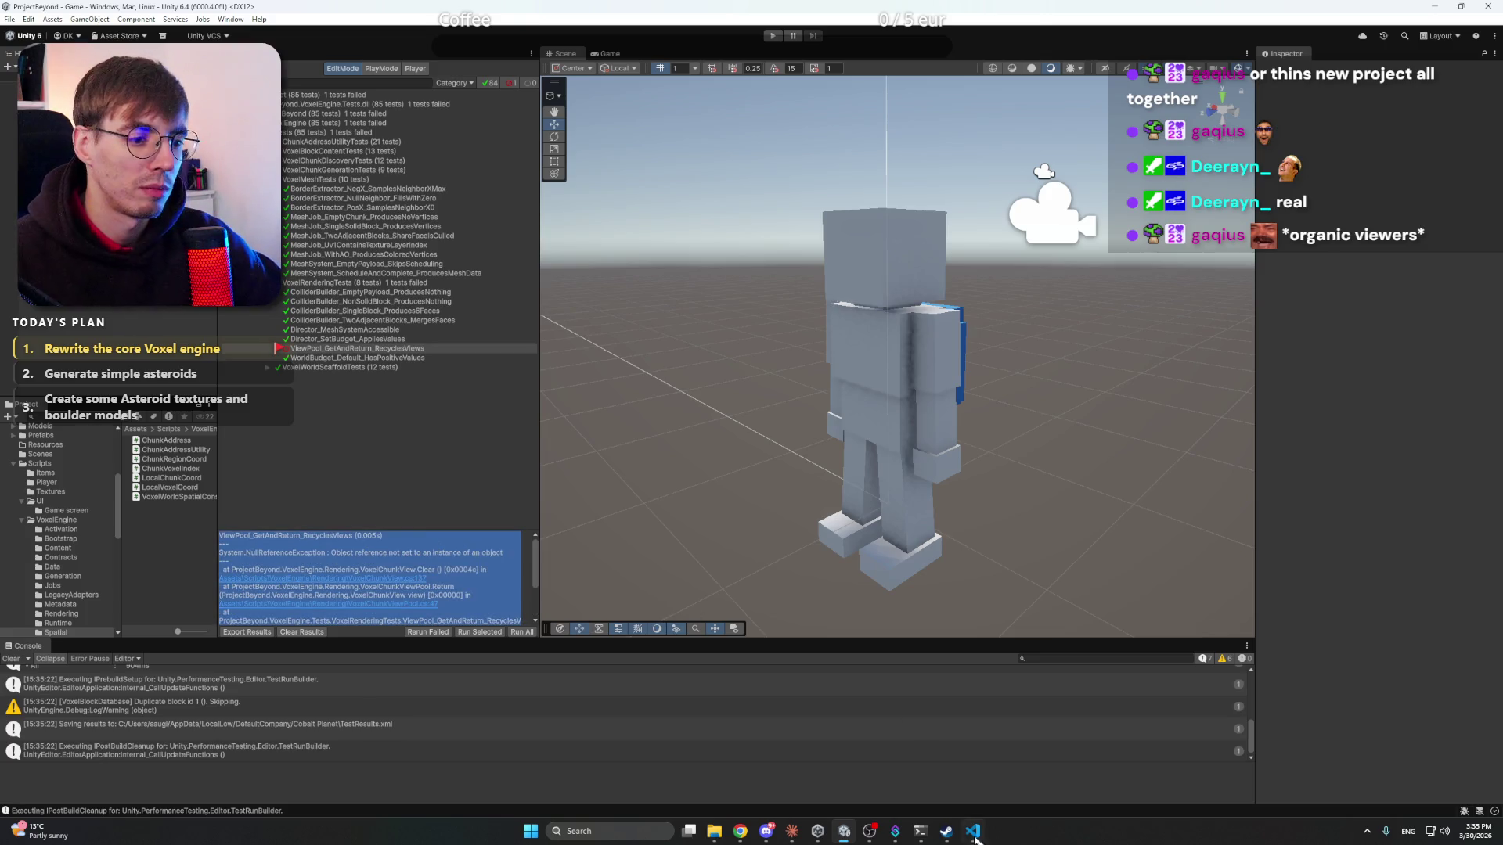
left_click(792, 831)
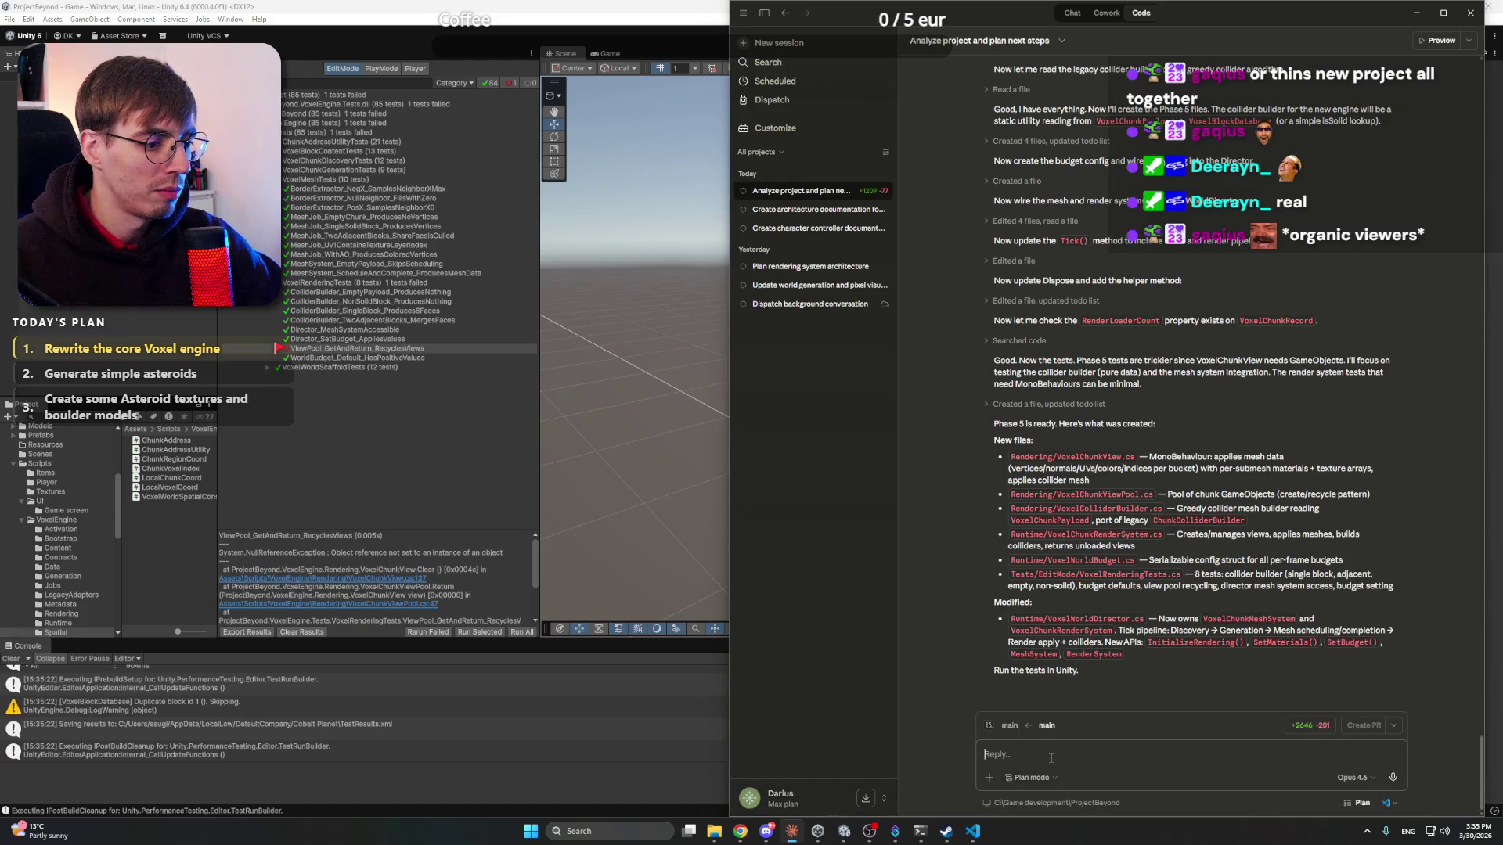
- Send Claude the pasted ViewPool test error under the line '1 error:'
type("1 error:")
key("shift+Return")
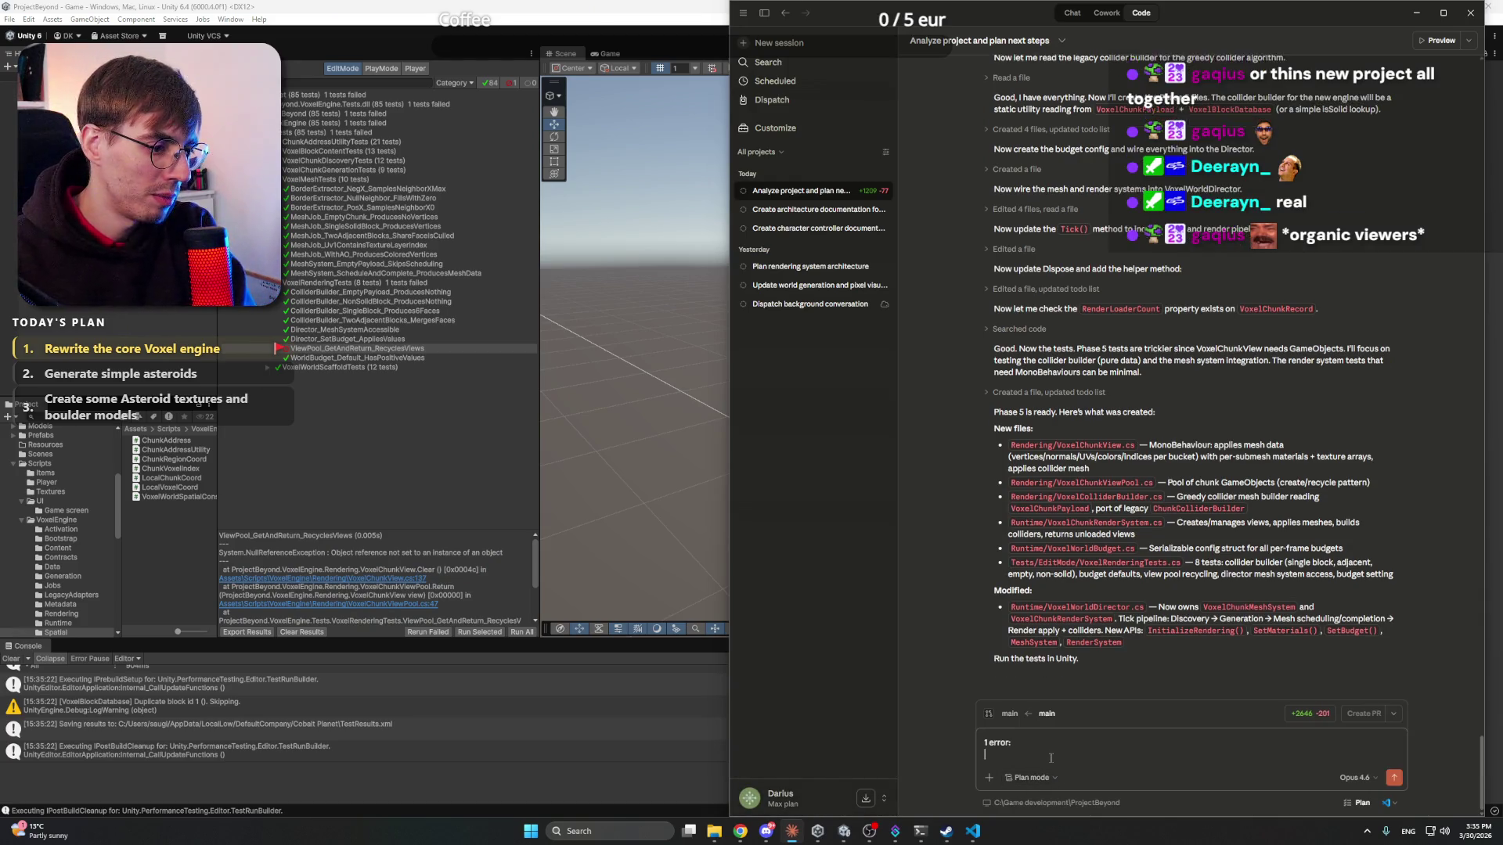
key("ctrl+v")
key("Return")
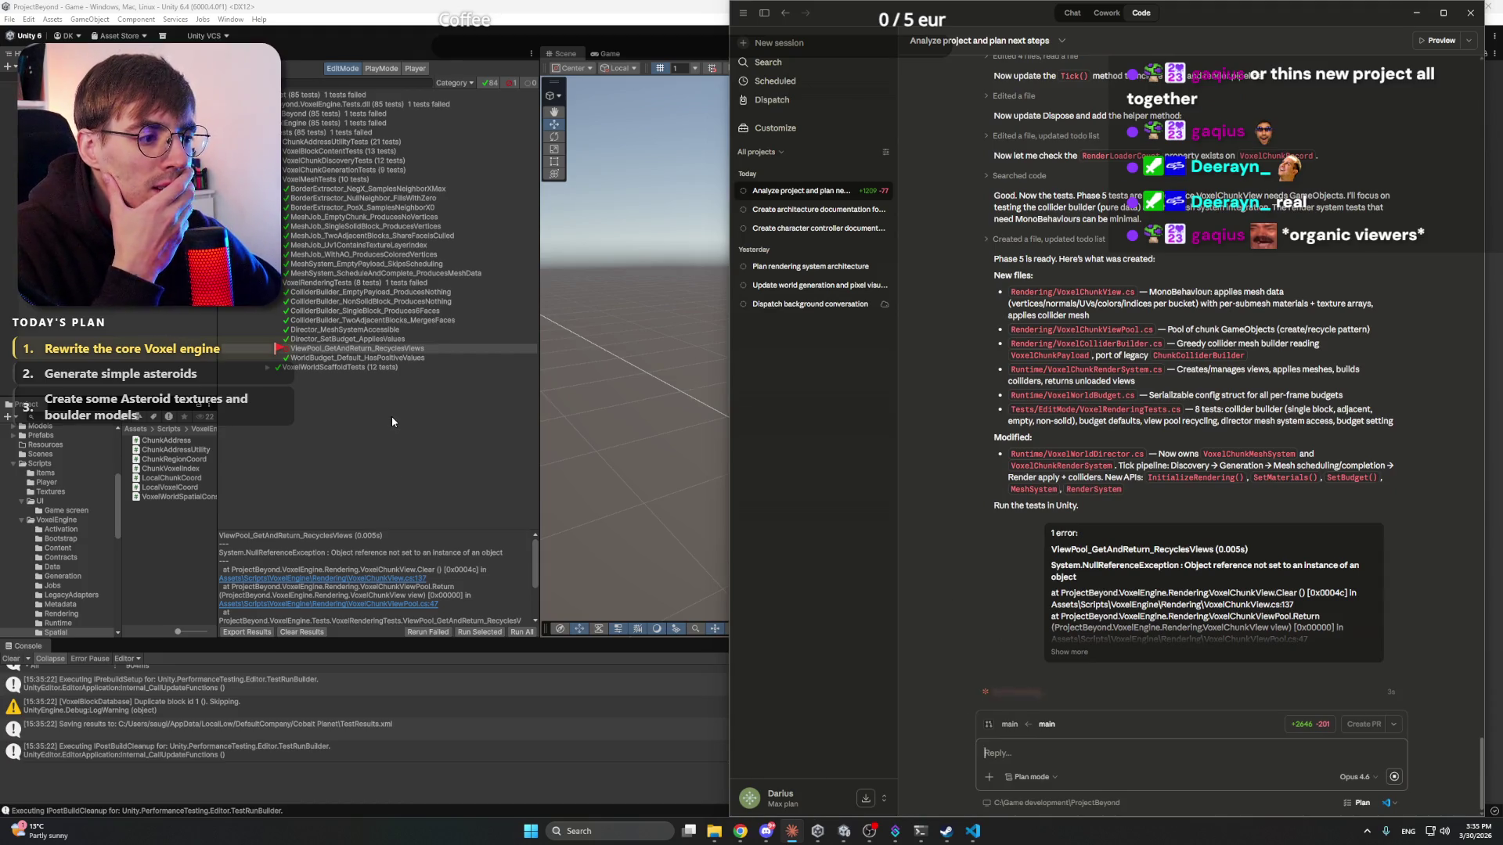
- Bring the Unity editor forward and then minimize it
left_click(407, 435)
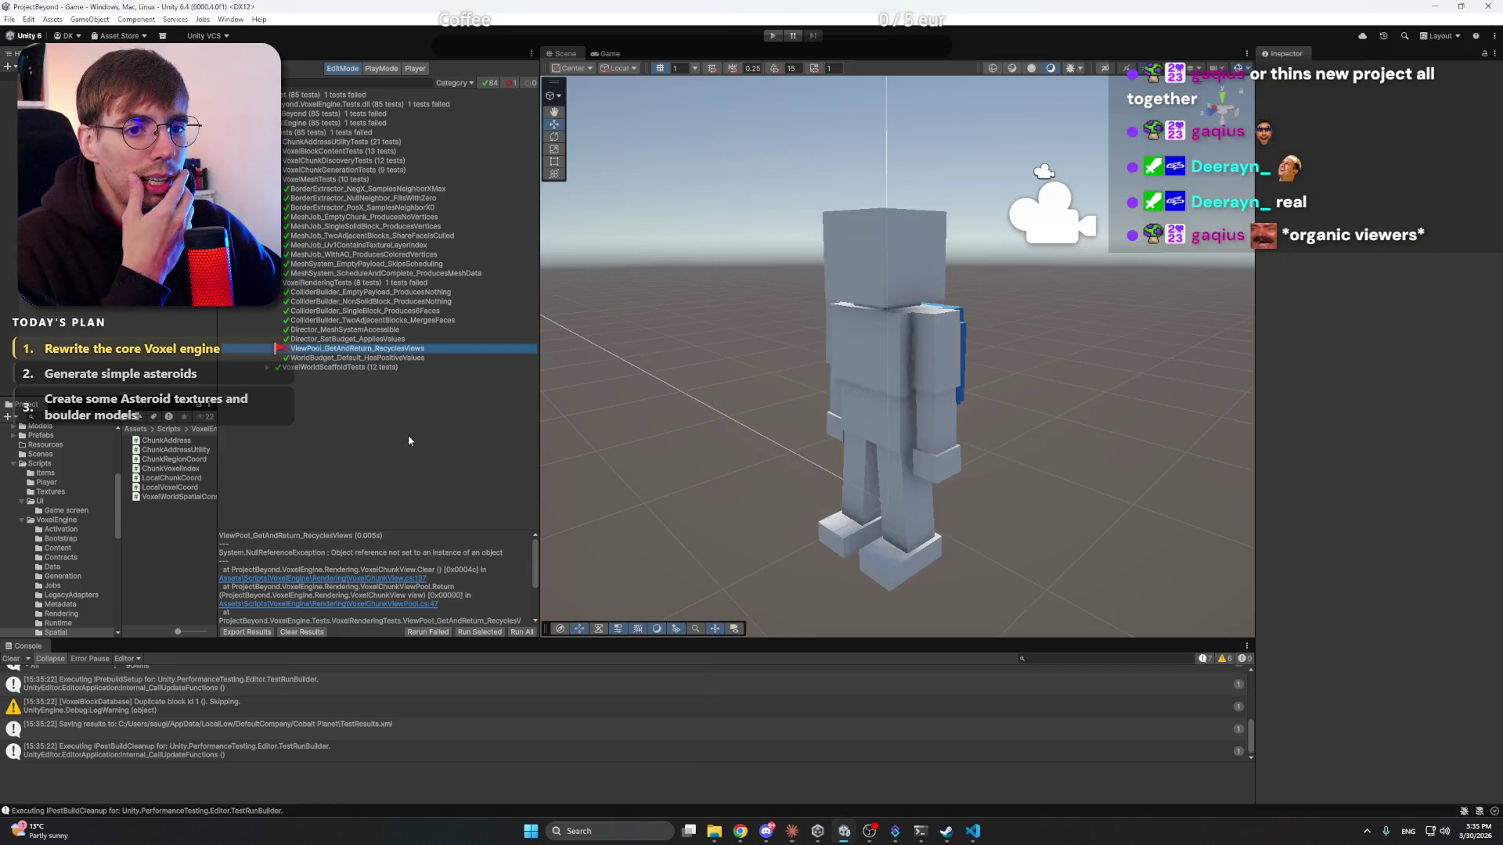
mouse_move(948, 836)
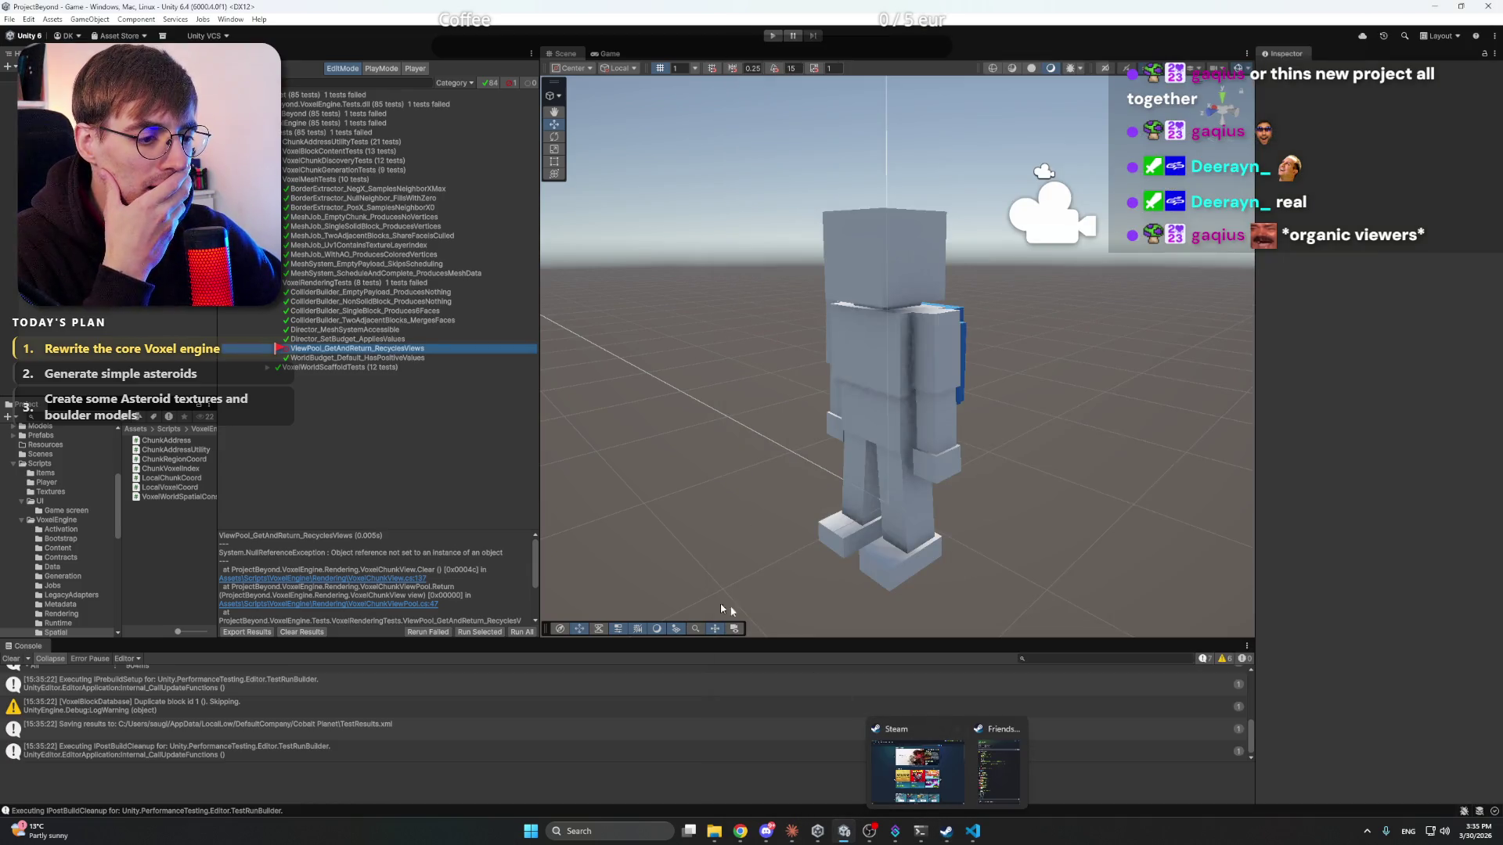
left_click(1435, 6)
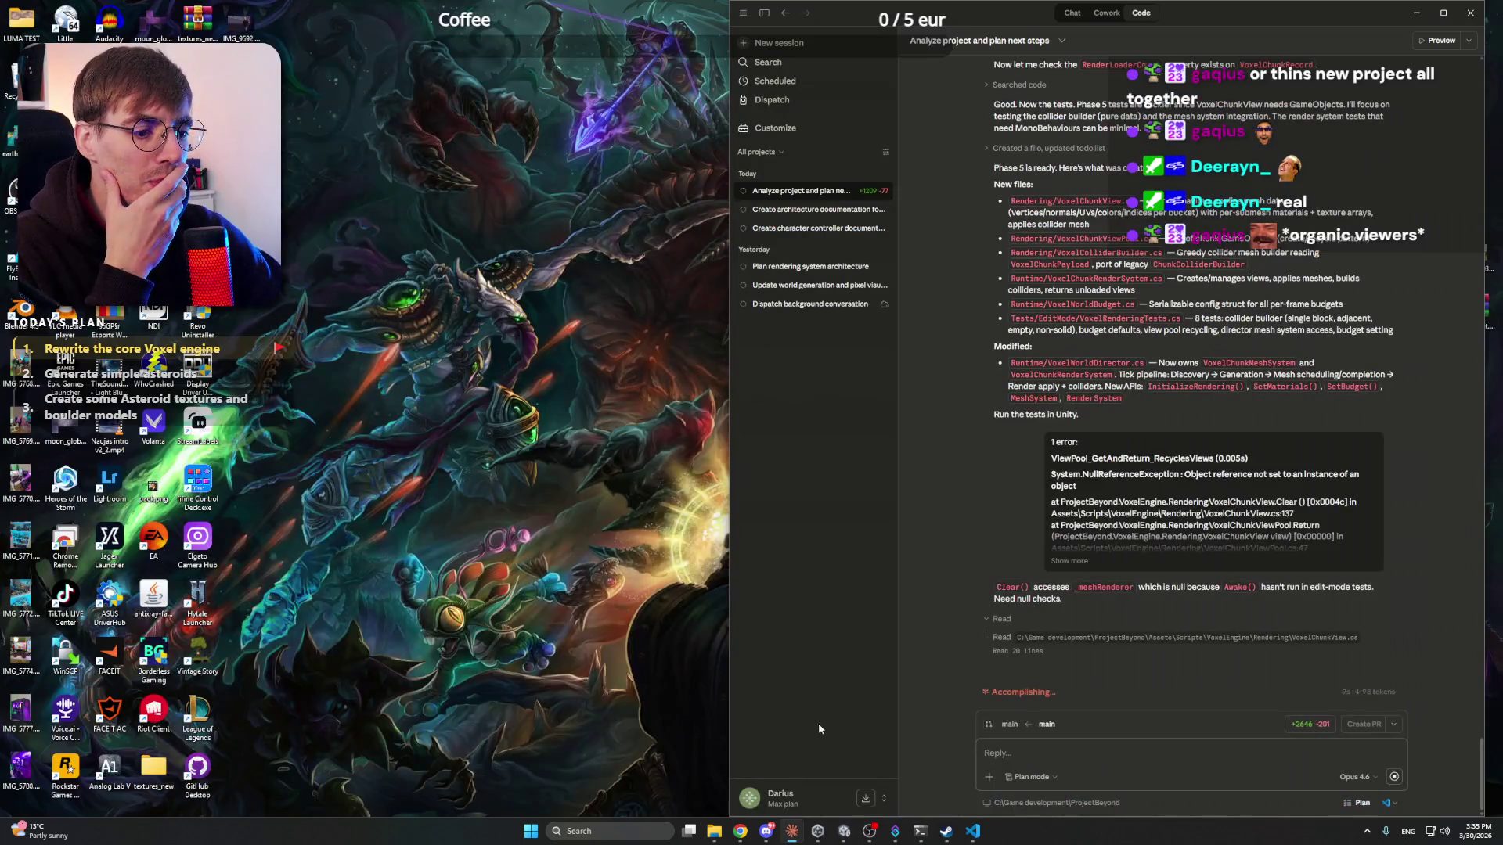
- Open the Asteroid regolith row's icon picker in Notion, then dismiss it unchanged
left_click(740, 832)
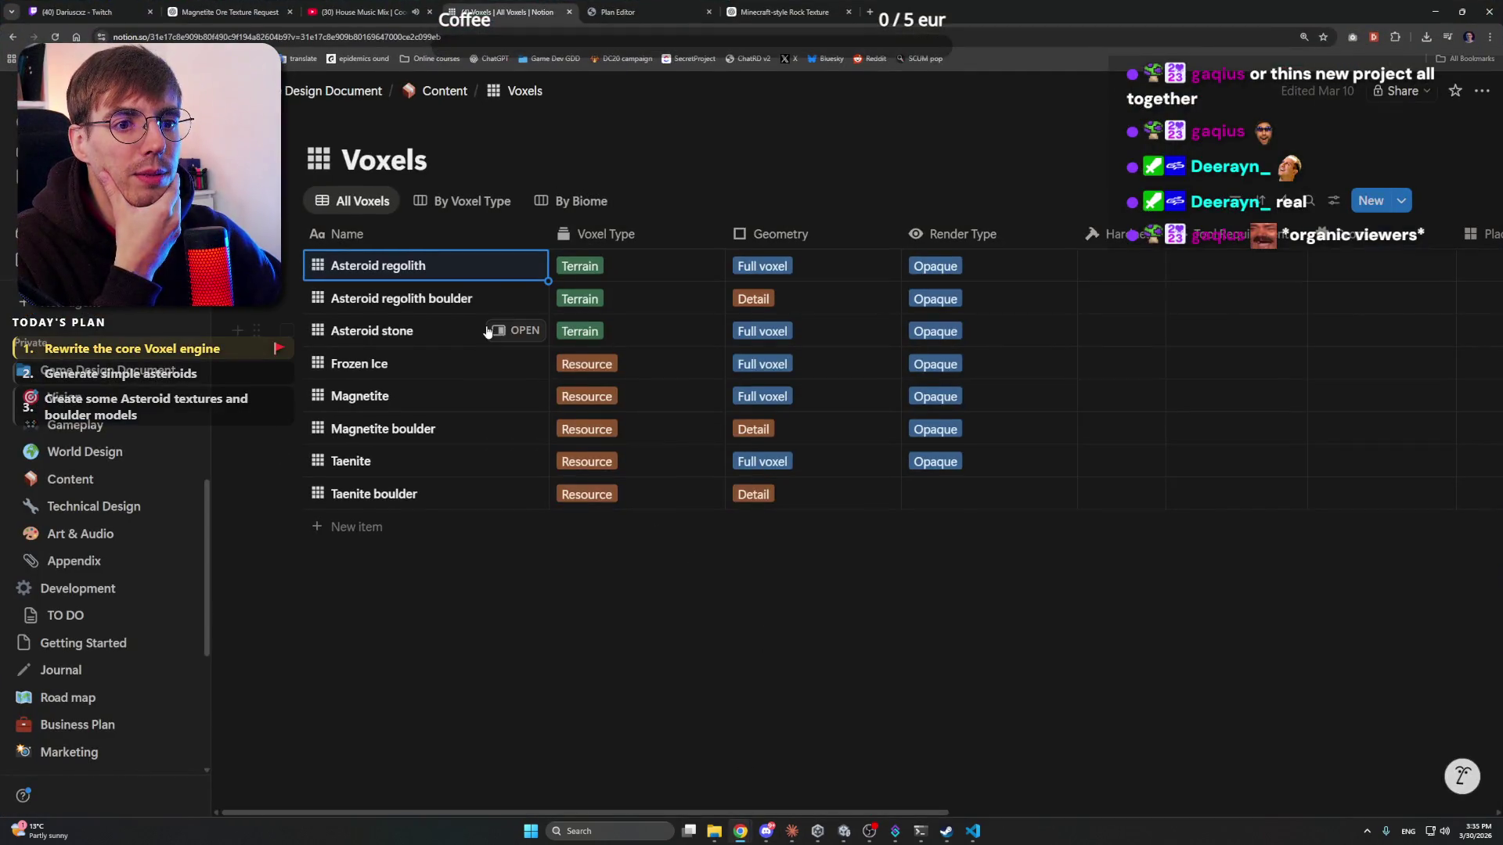
left_click(318, 266)
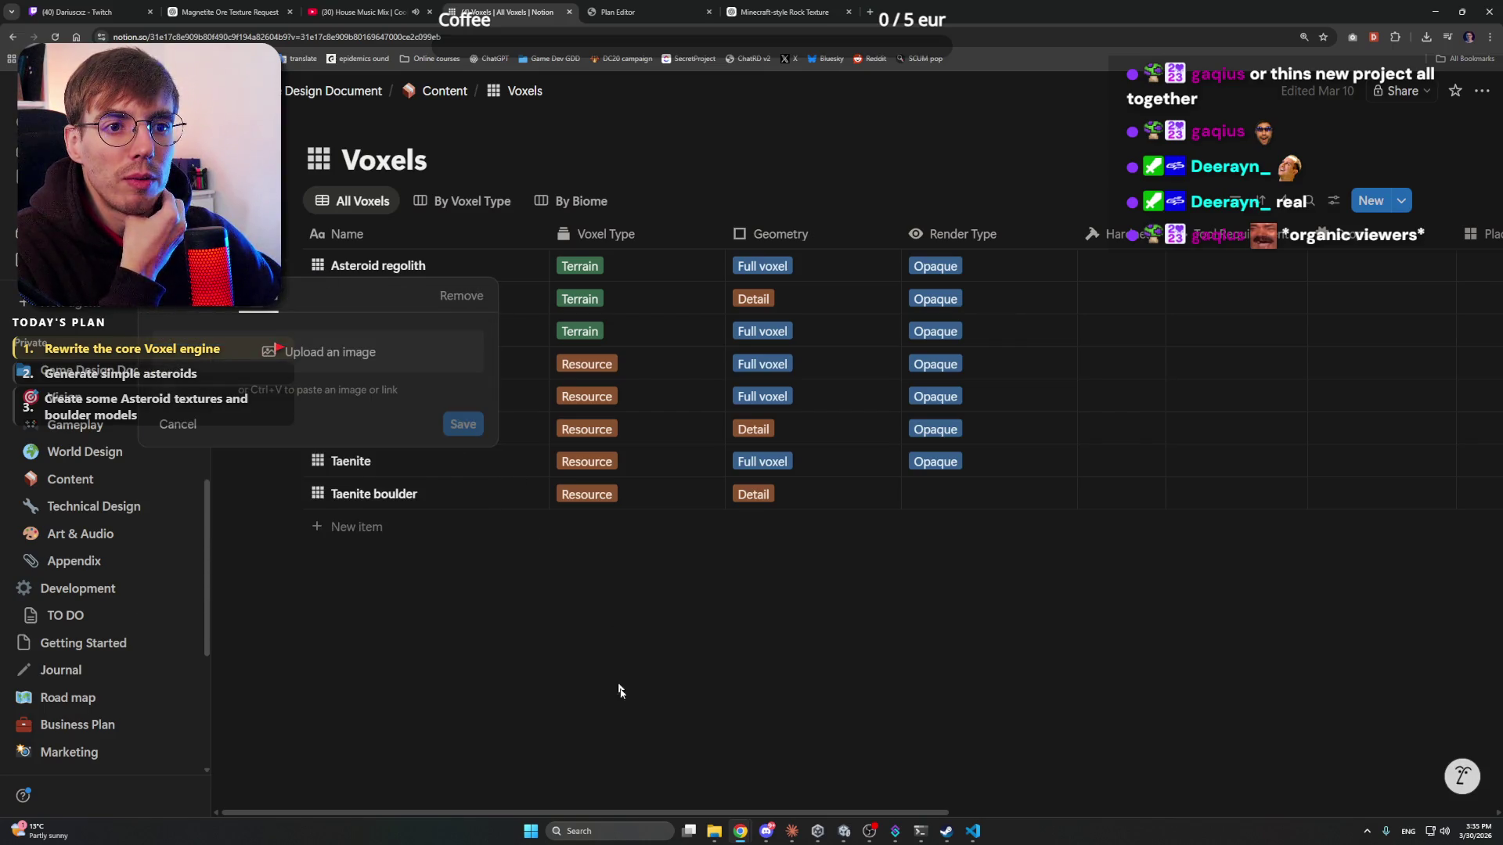
left_click(506, 576)
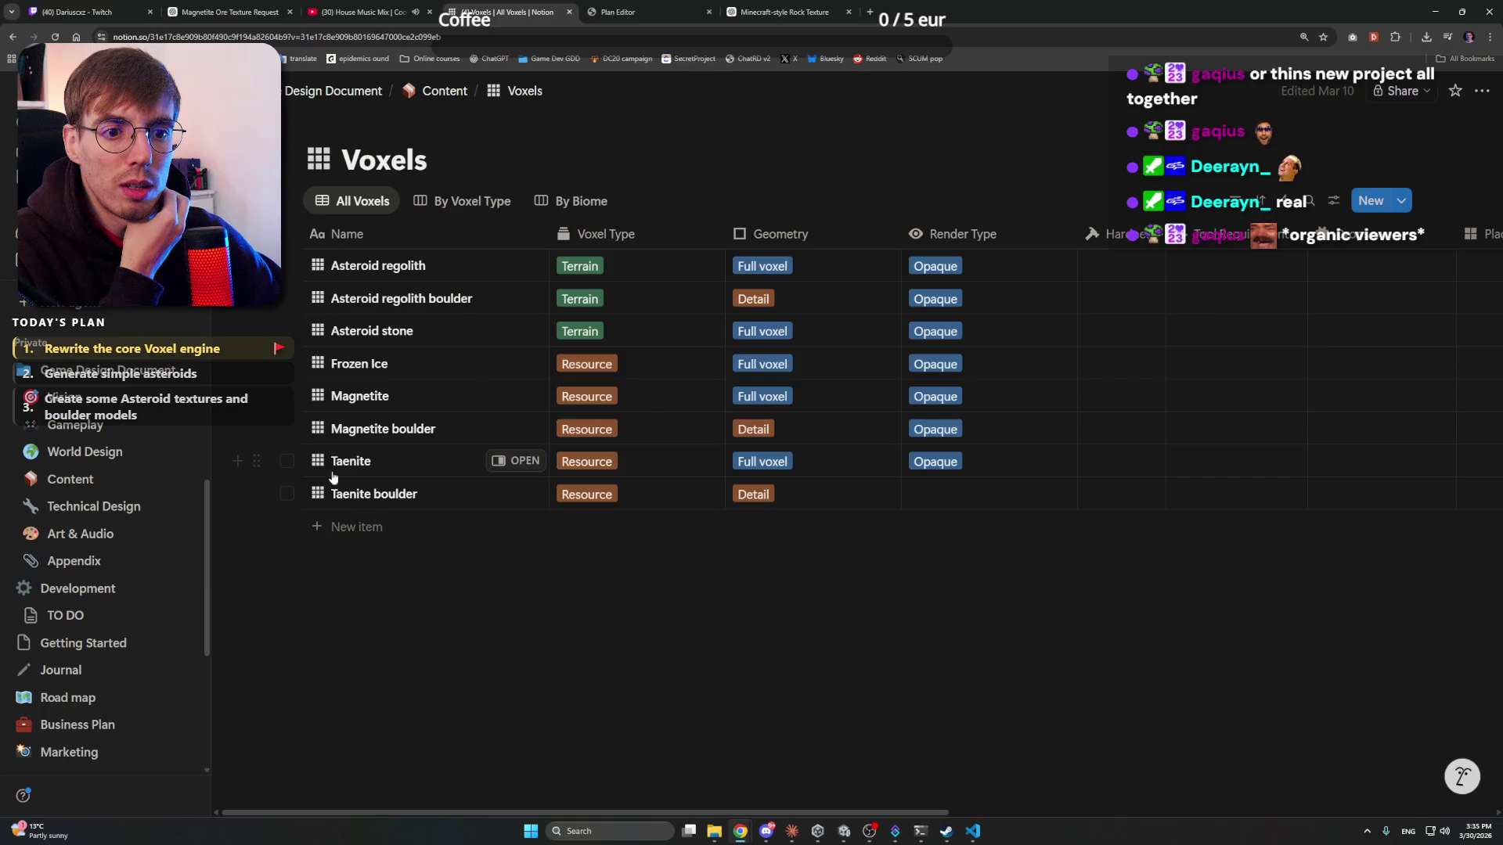
- Upload Textures/Magnetite.png as the Magnetite row's icon, then open Textures in File Explorer
left_click(319, 399)
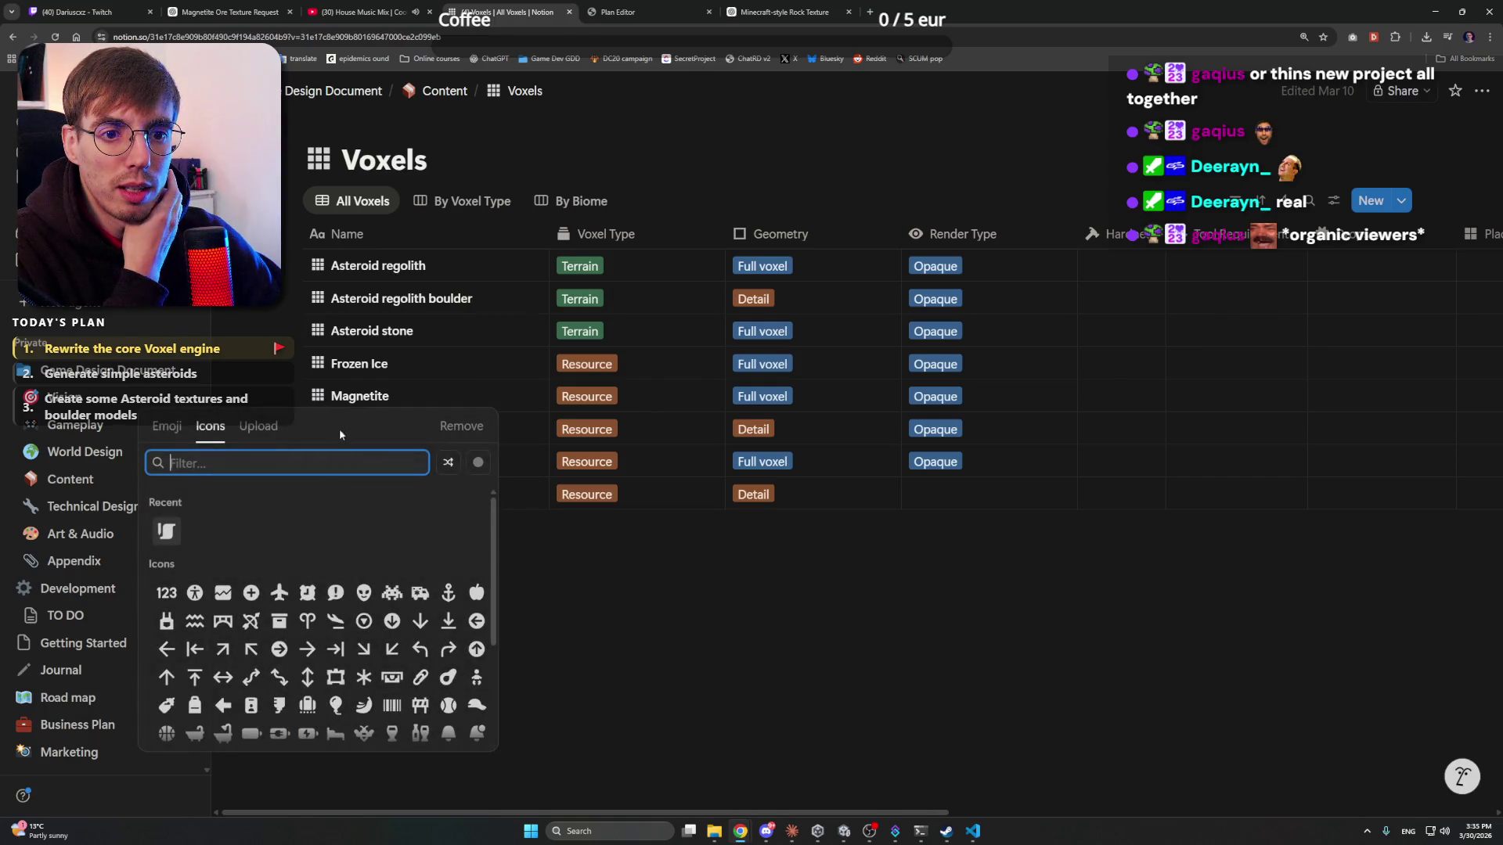
left_click(259, 426)
left_click(311, 484)
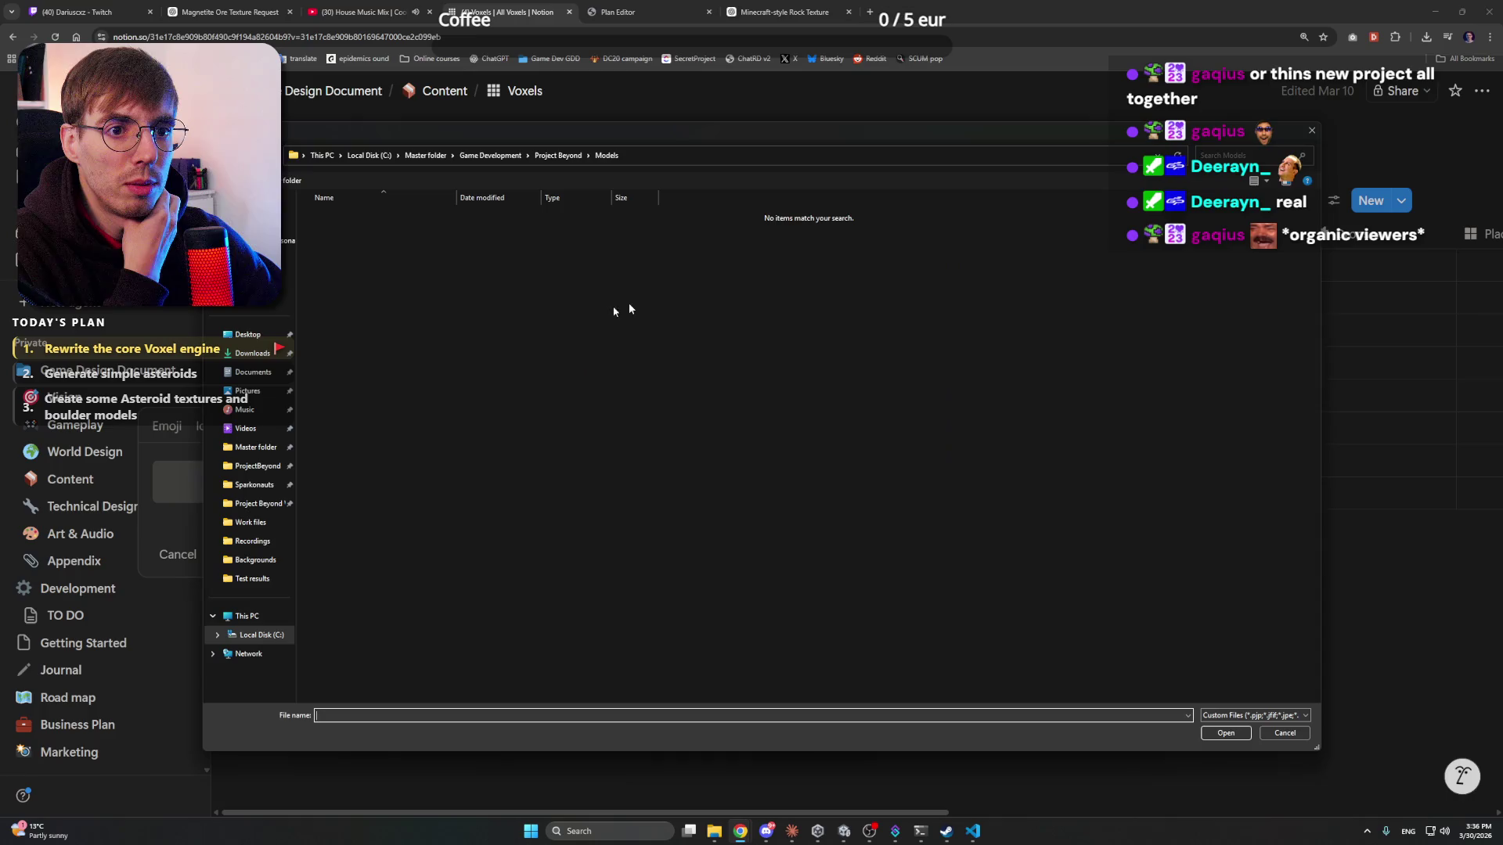
double_click(382, 206)
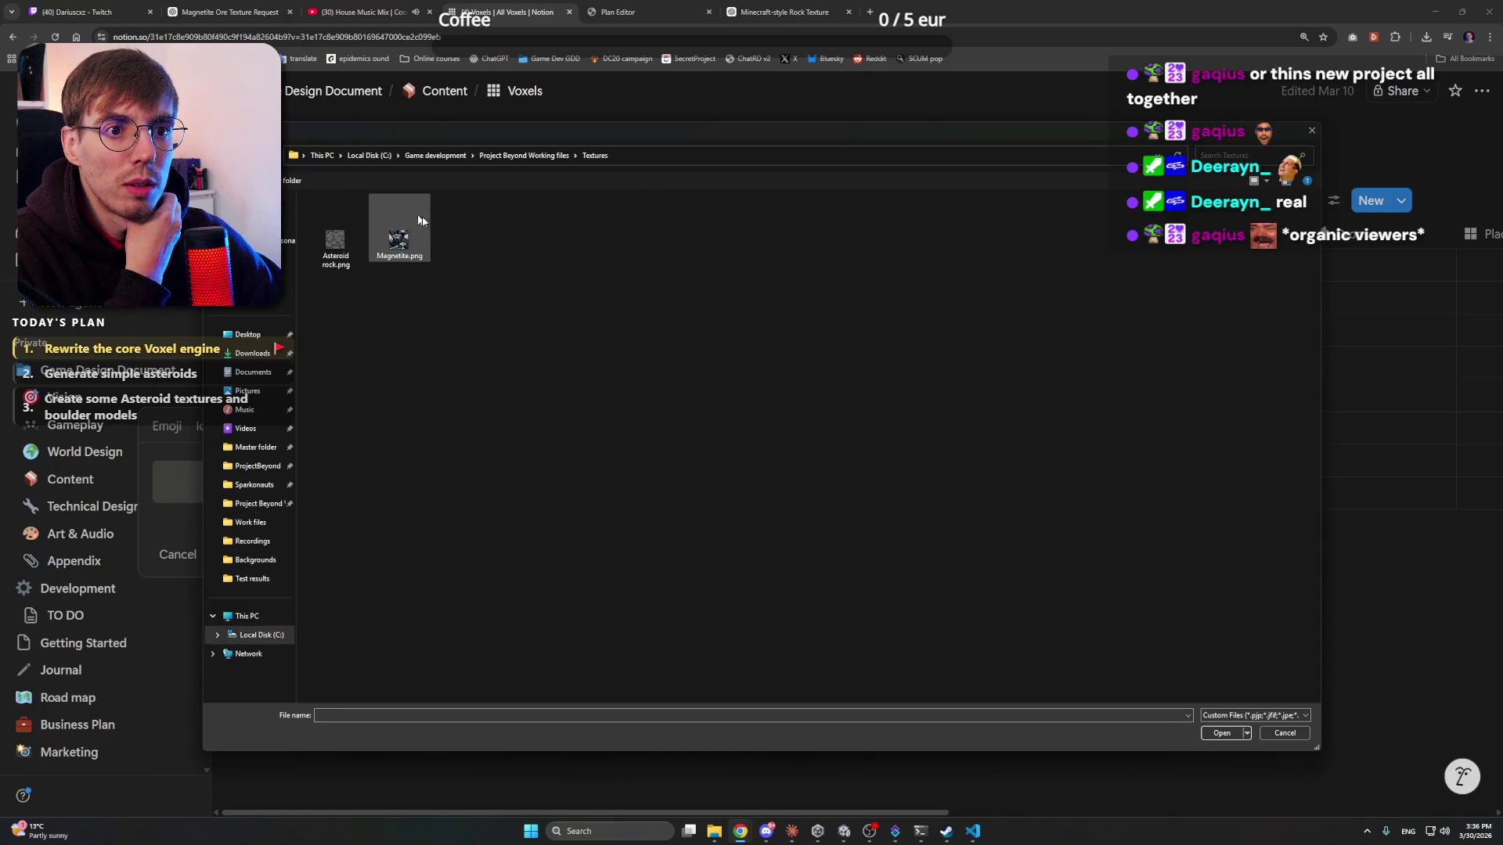
double_click(415, 227)
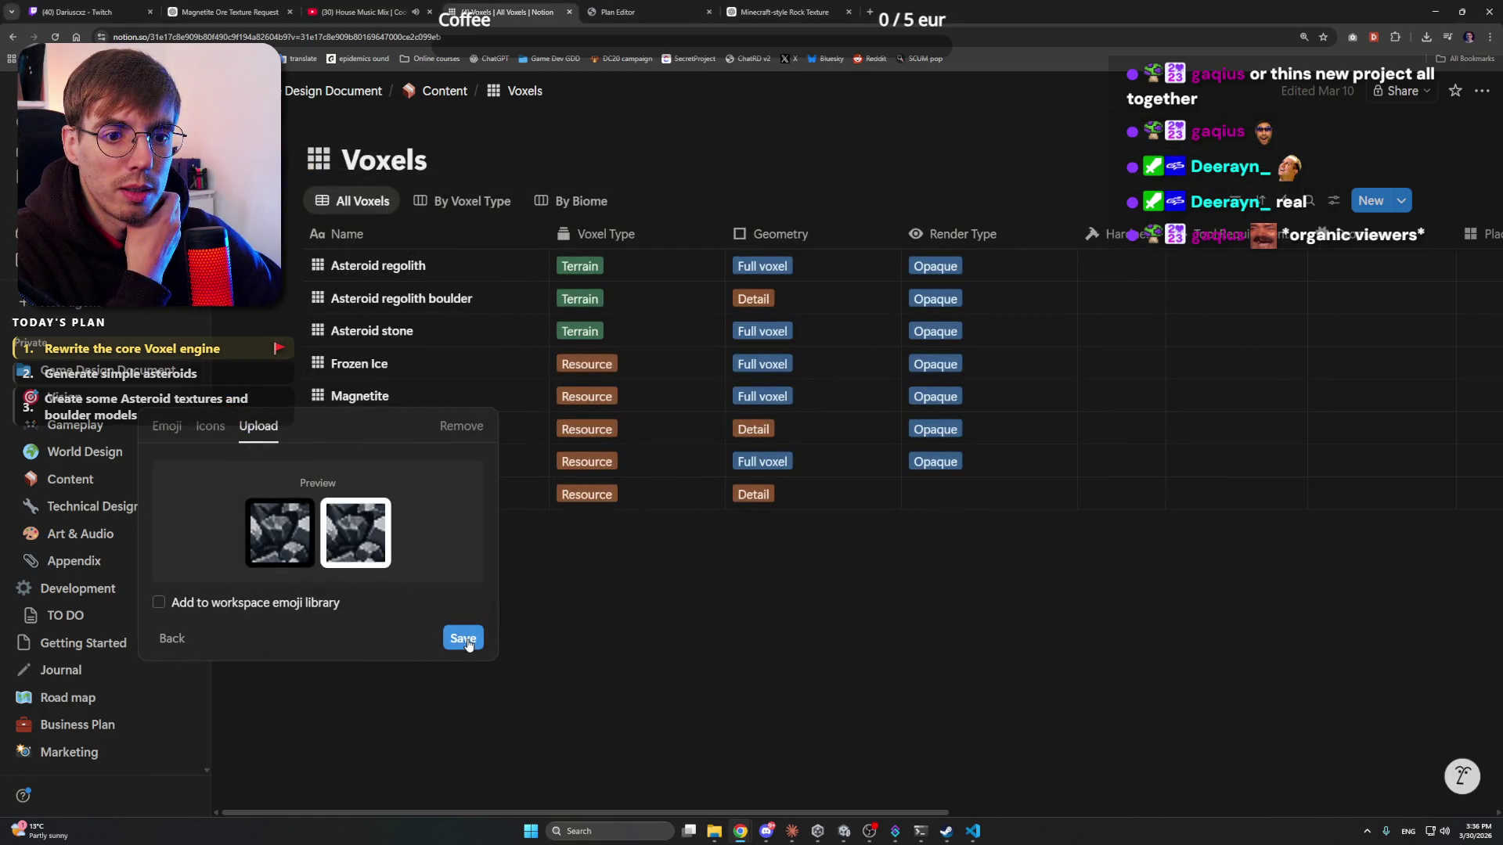
left_click(464, 640)
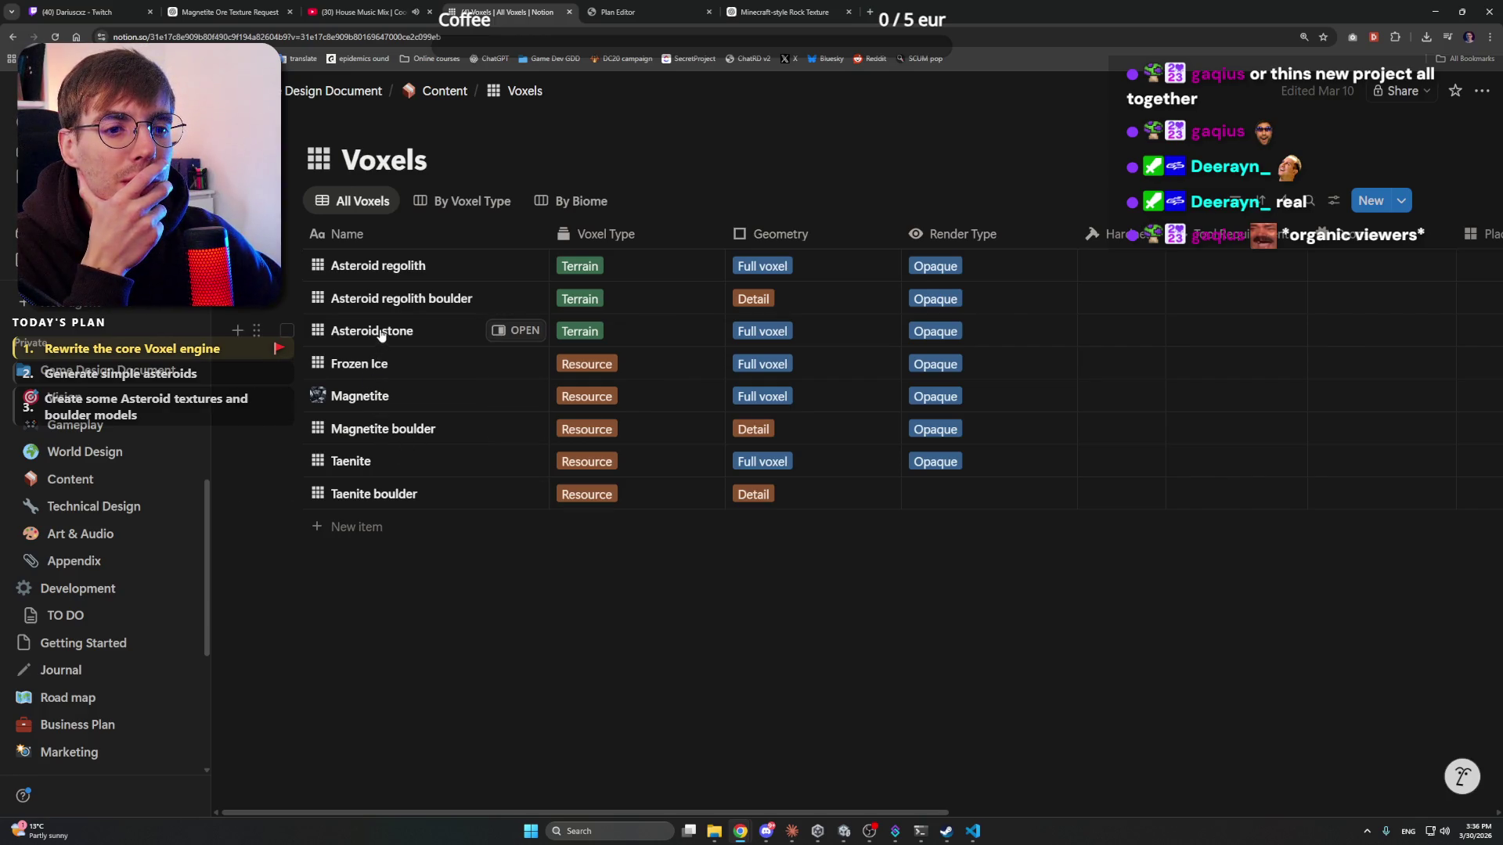
left_click(714, 832)
left_click(590, 262)
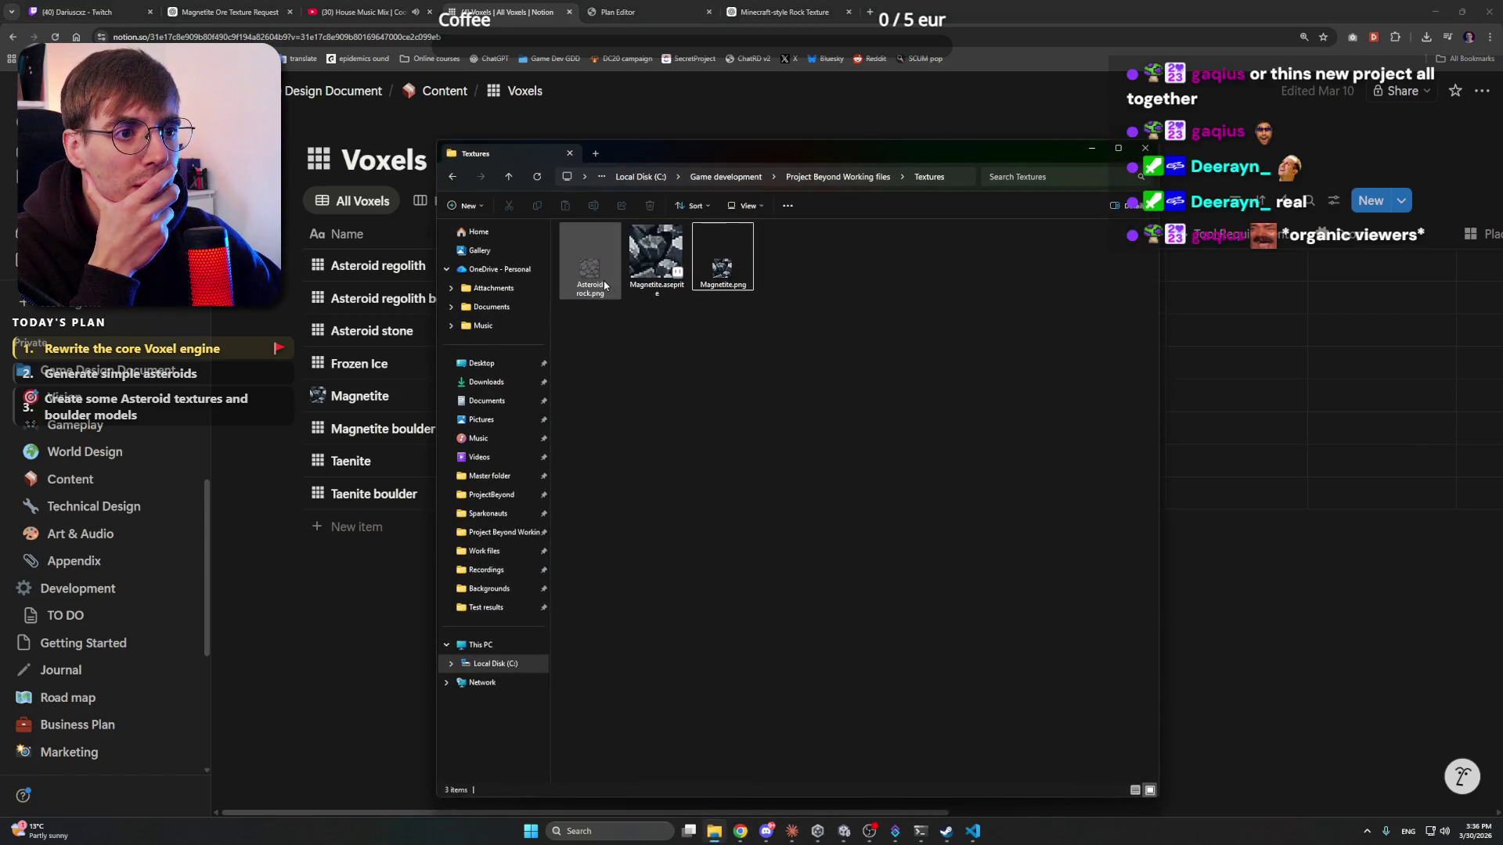
key("Return")
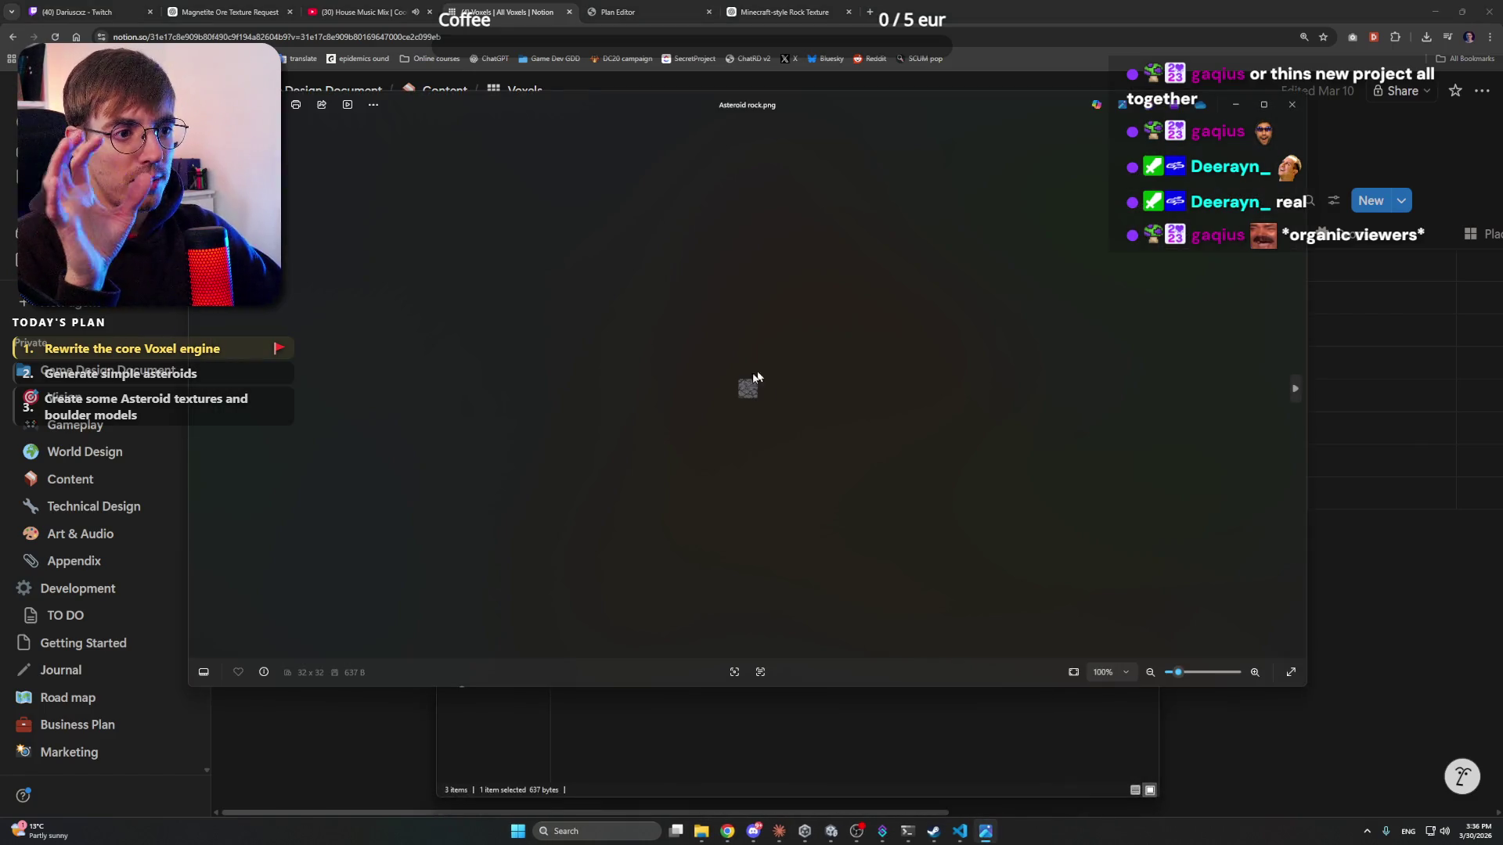
scroll(803, 376, "up", 5)
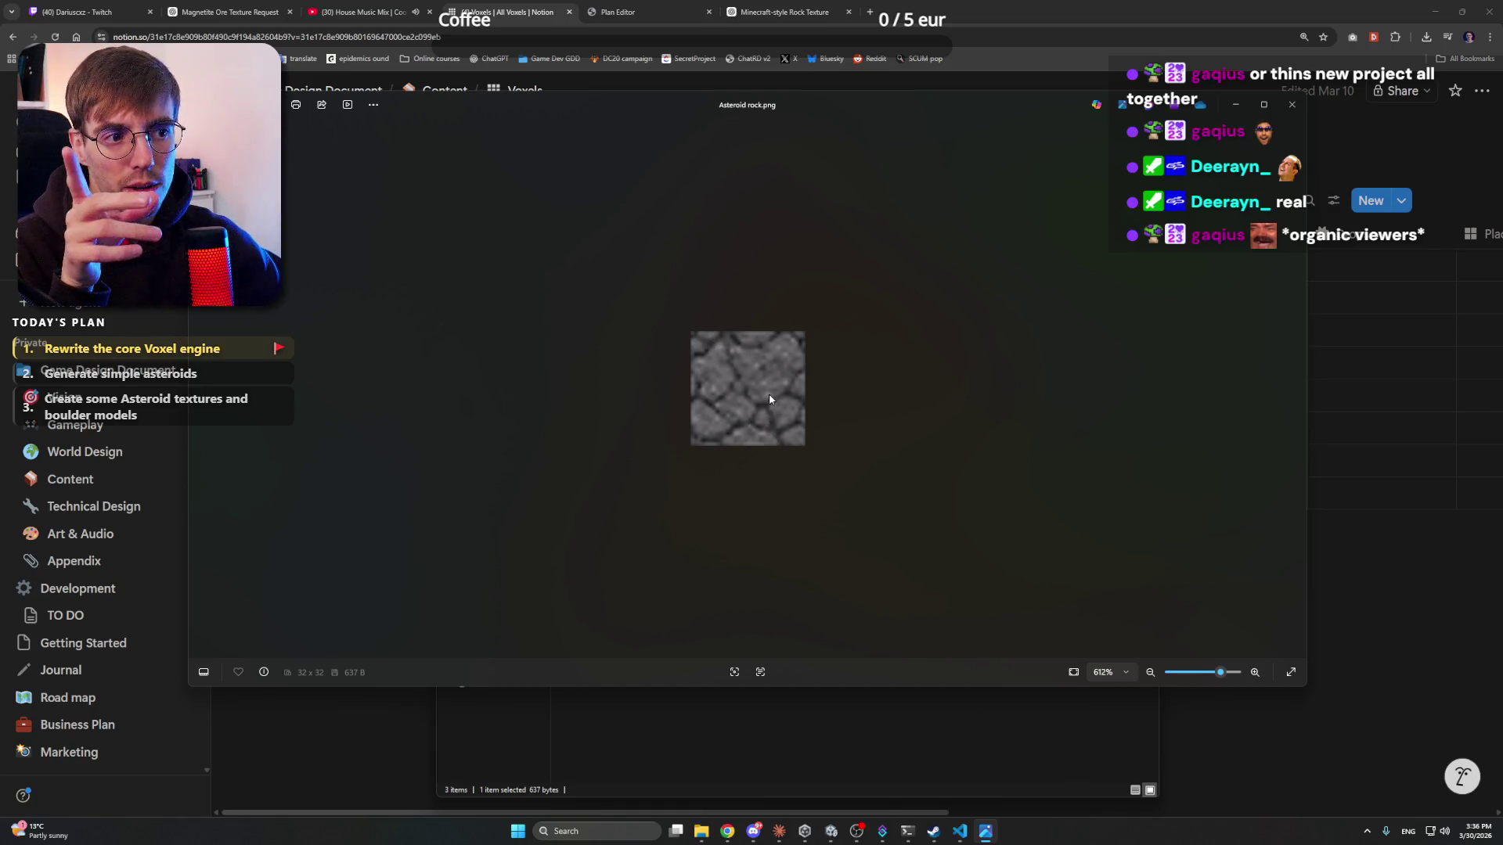
scroll(917, 342, "down", 2)
scroll(918, 342, "down", 3)
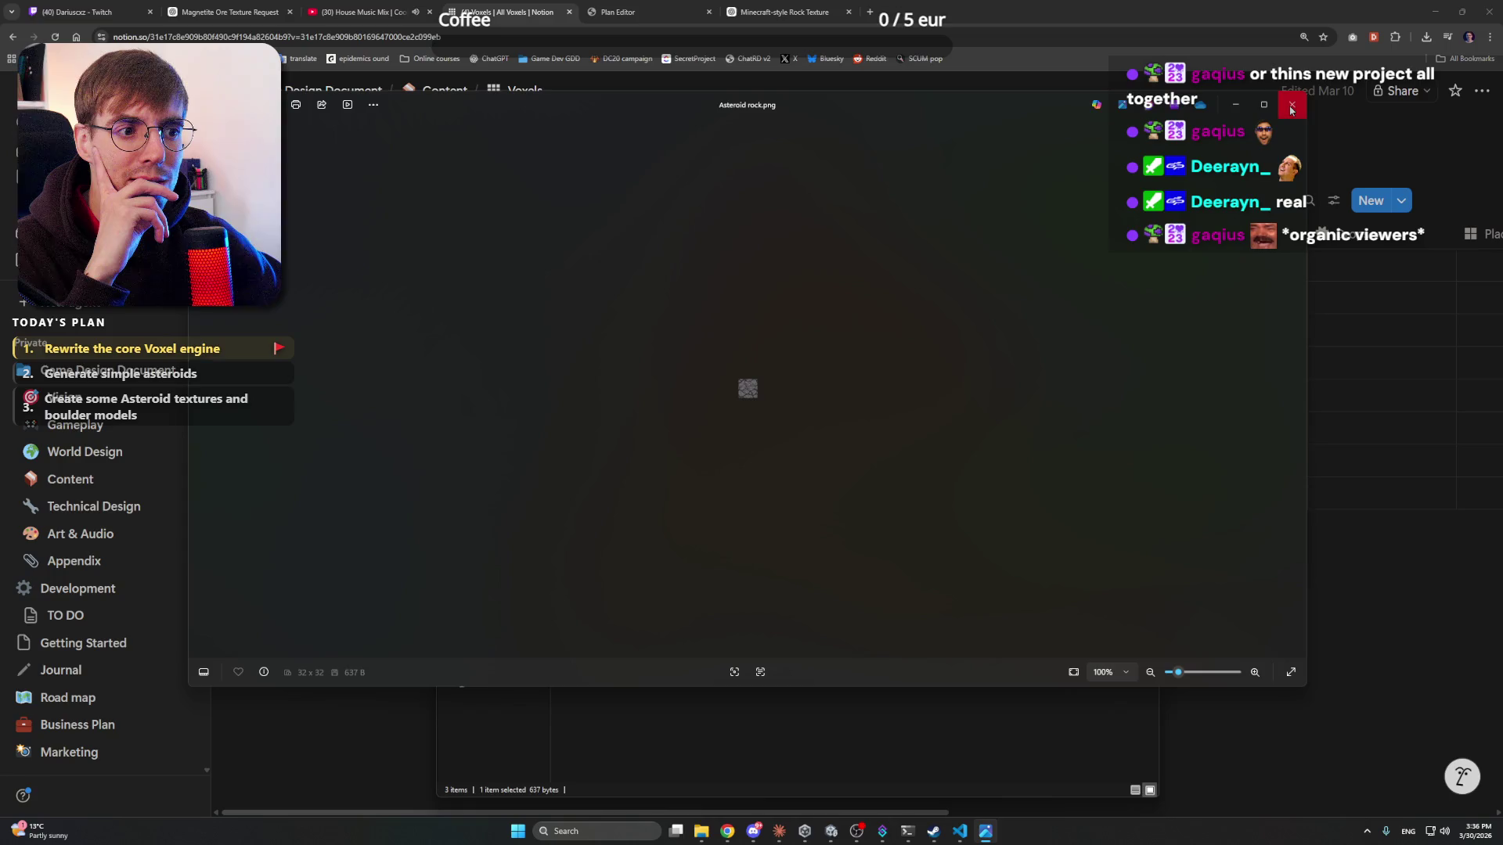
left_click(1292, 106)
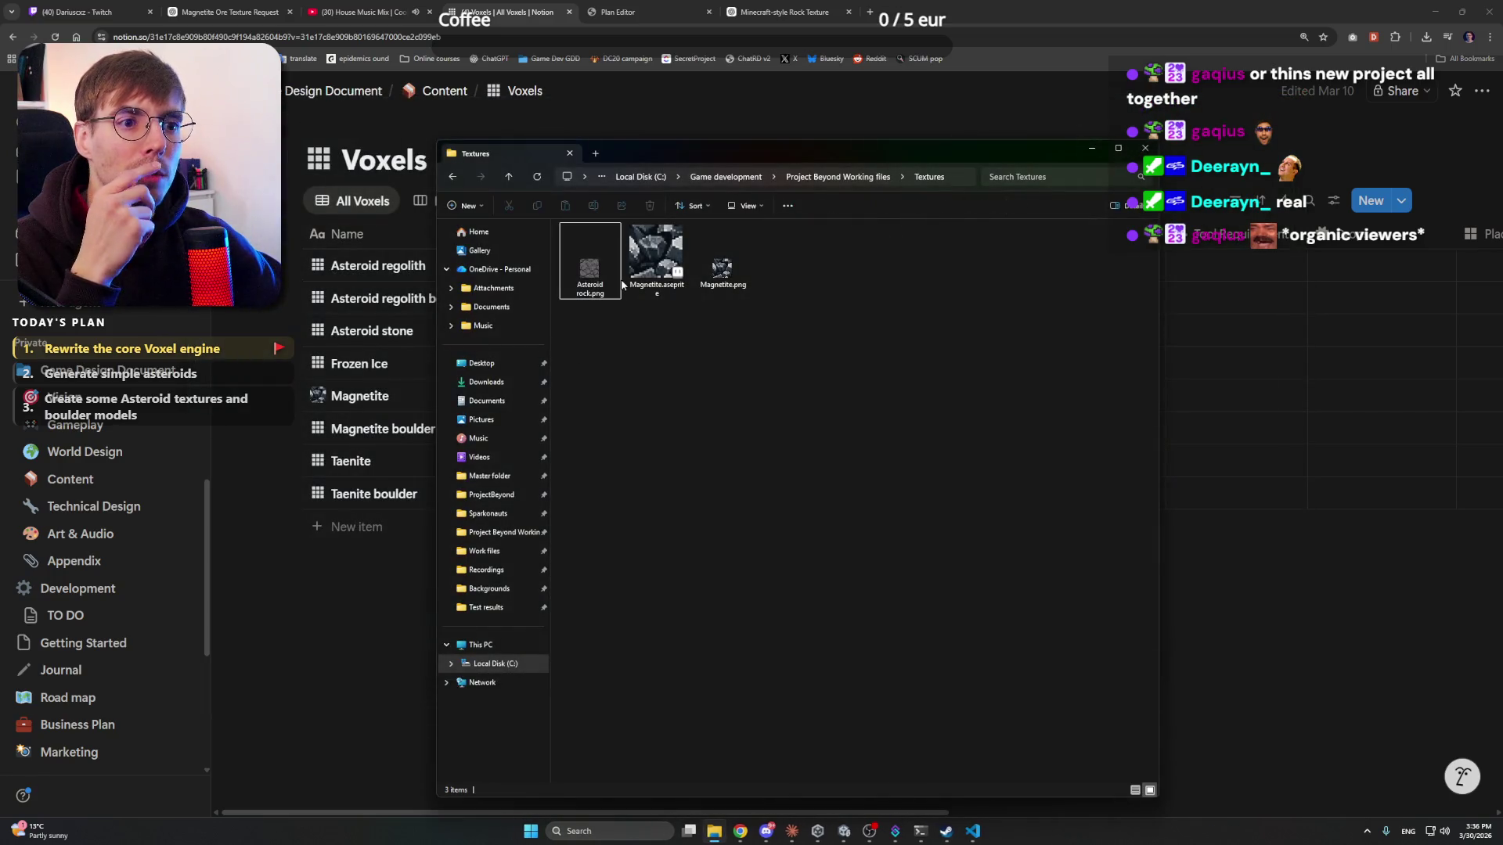
double_click(599, 265)
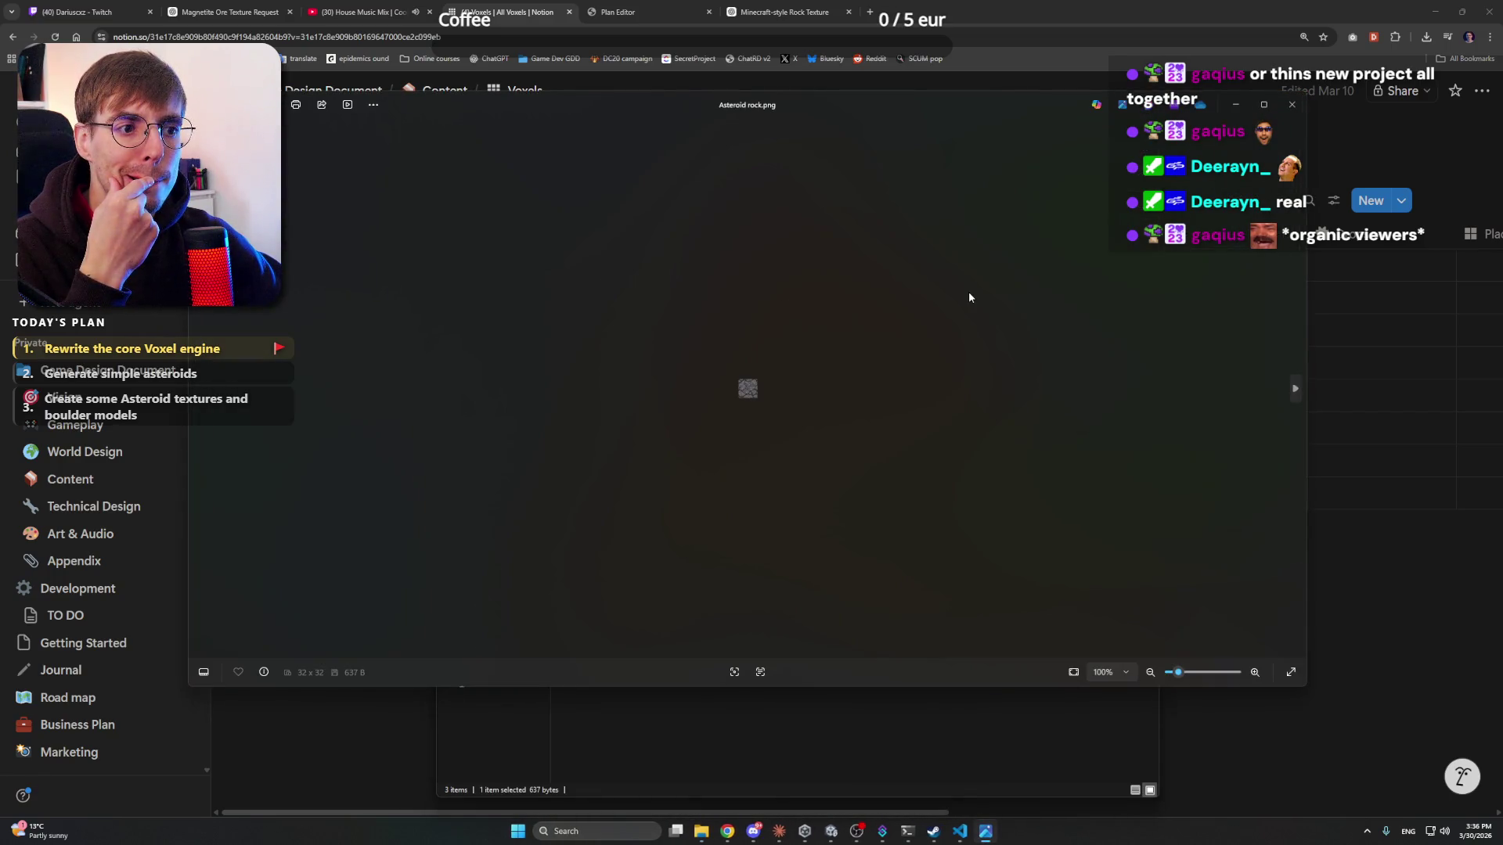
left_click(1292, 104)
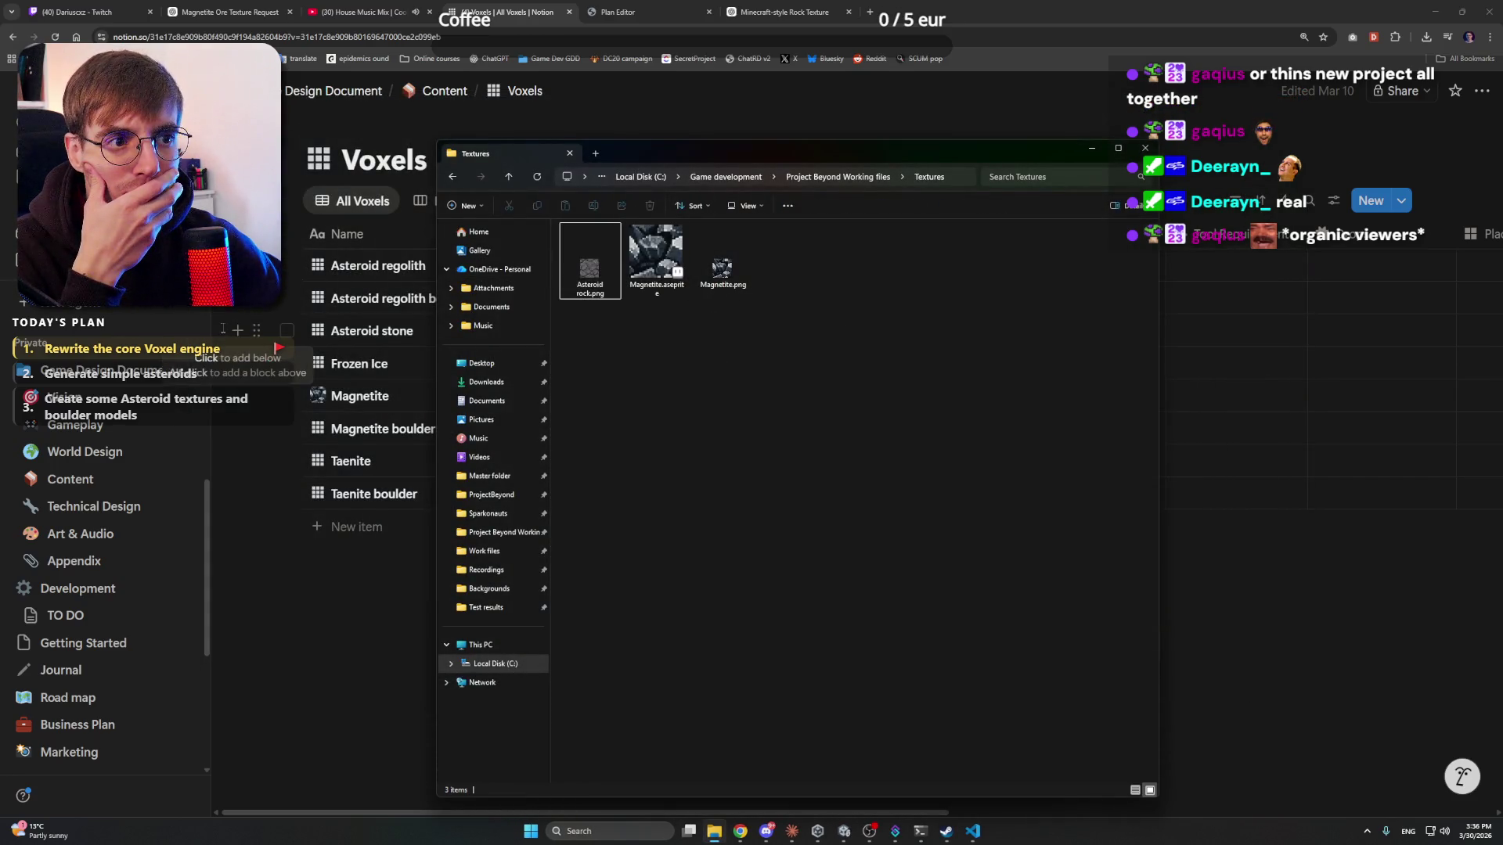
- Upload Asteroid rock.png as the Asteroid regolith row's page icon
left_click(318, 265)
left_click(318, 266)
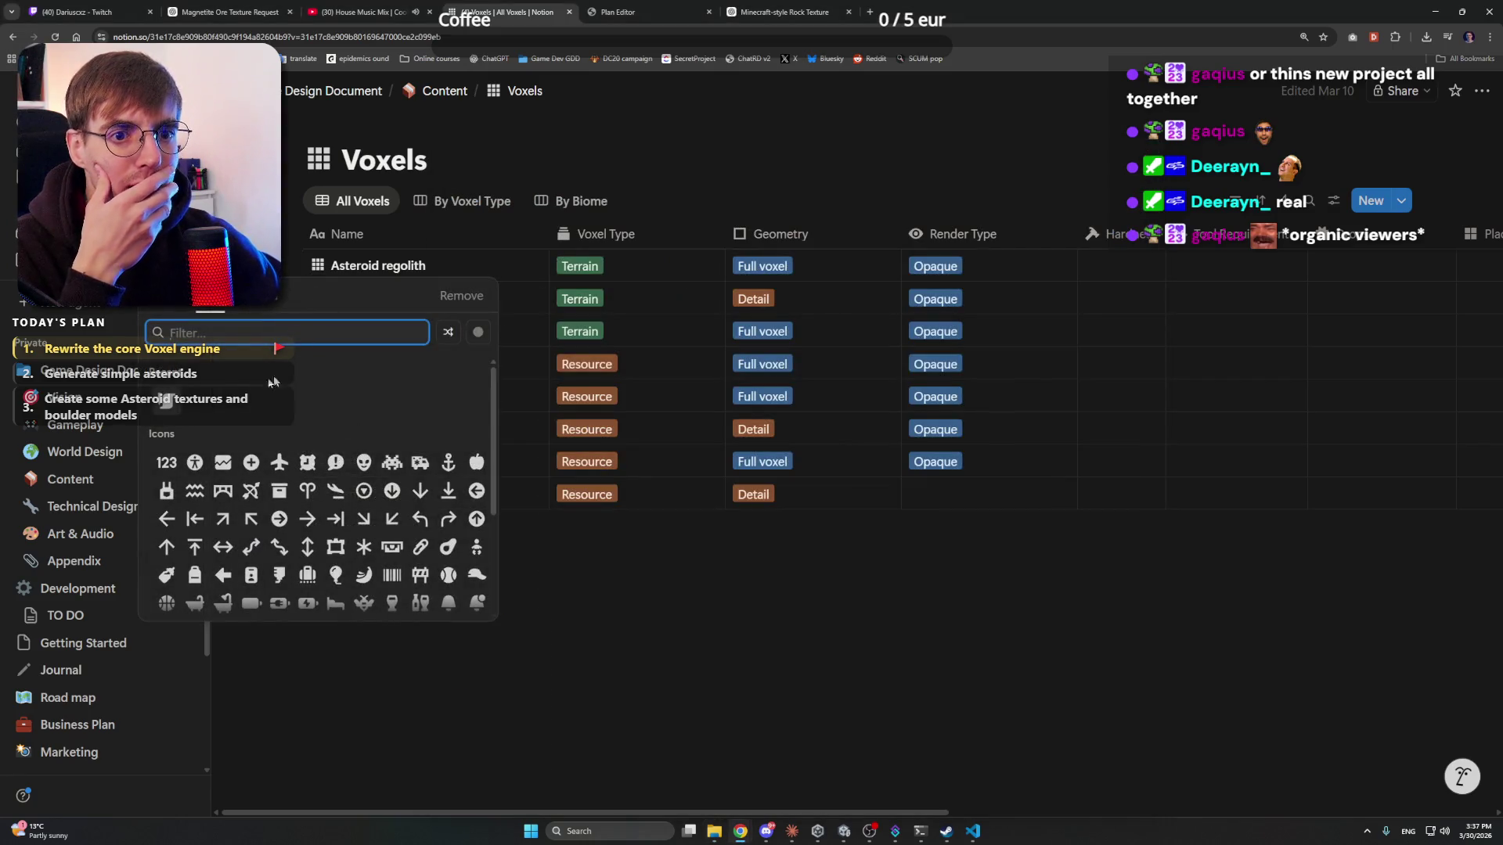
left_click(250, 296)
left_click(320, 346)
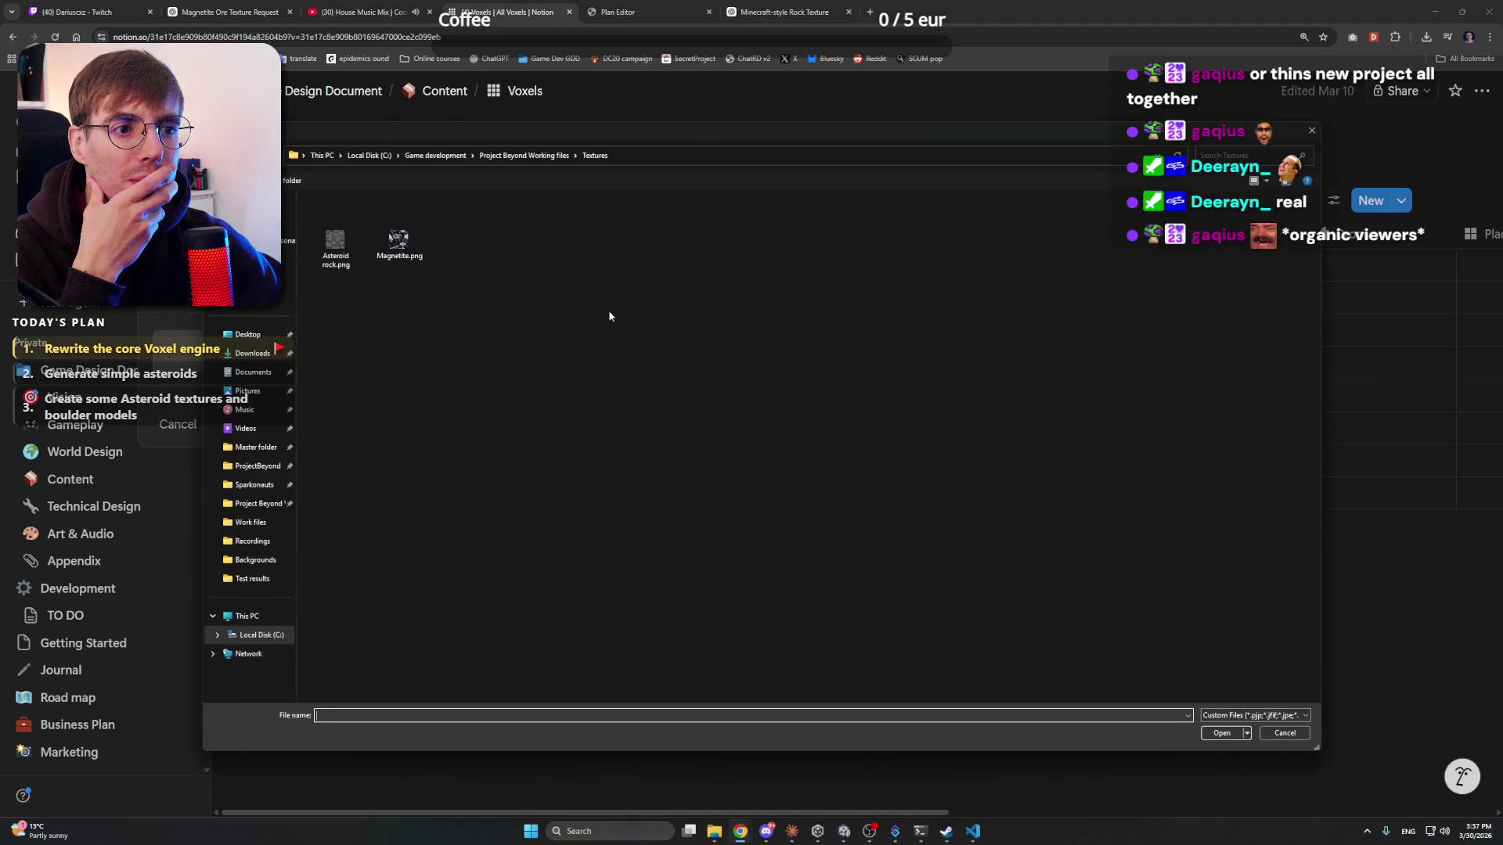
double_click(335, 245)
left_click(461, 508)
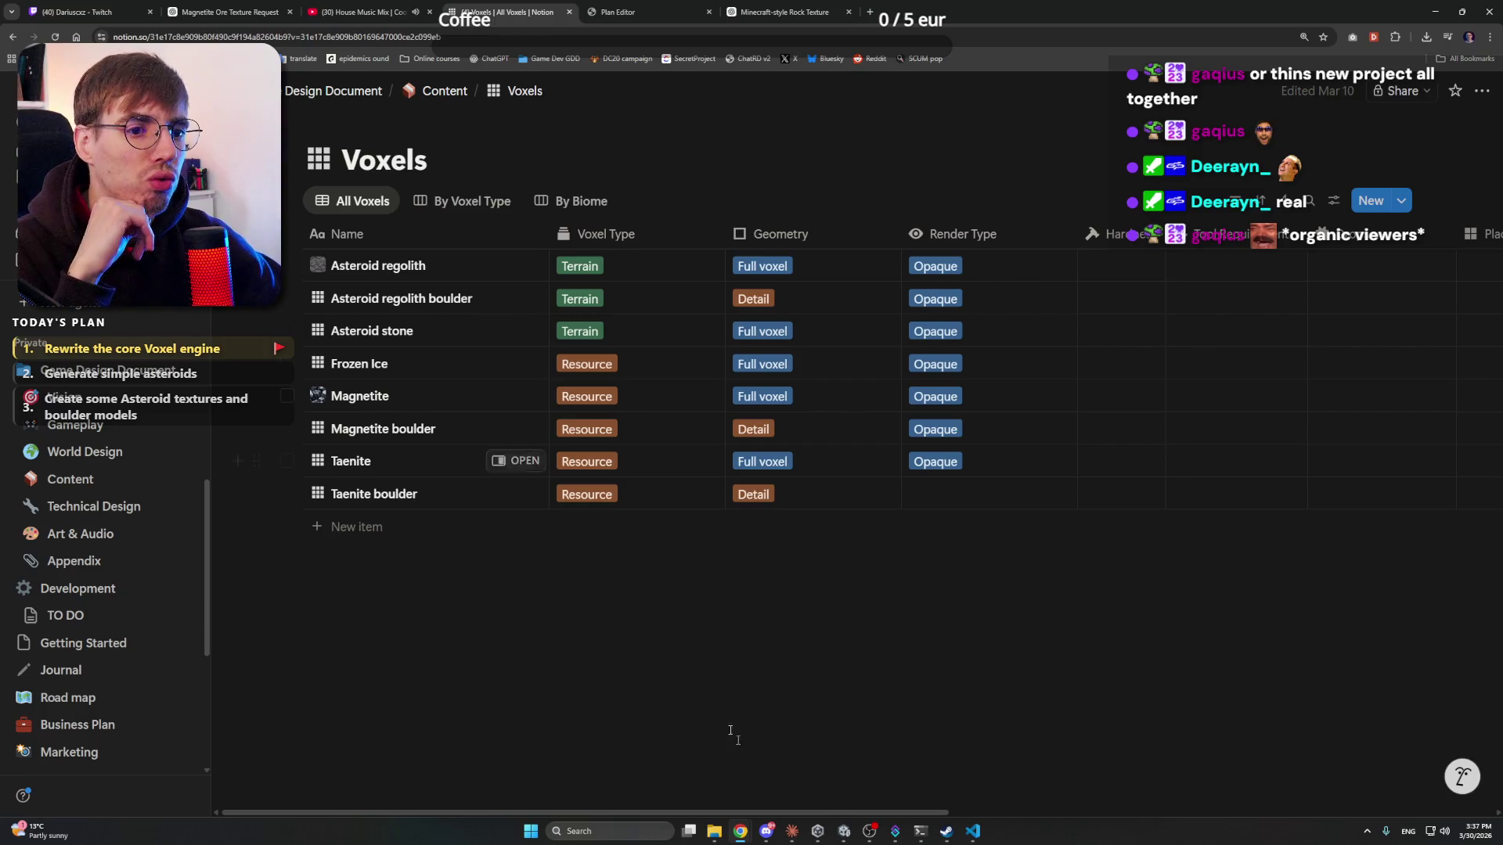
- Close the magnetite texture conversation, keeping the Minecraft-style rock texture chat
left_click(227, 12)
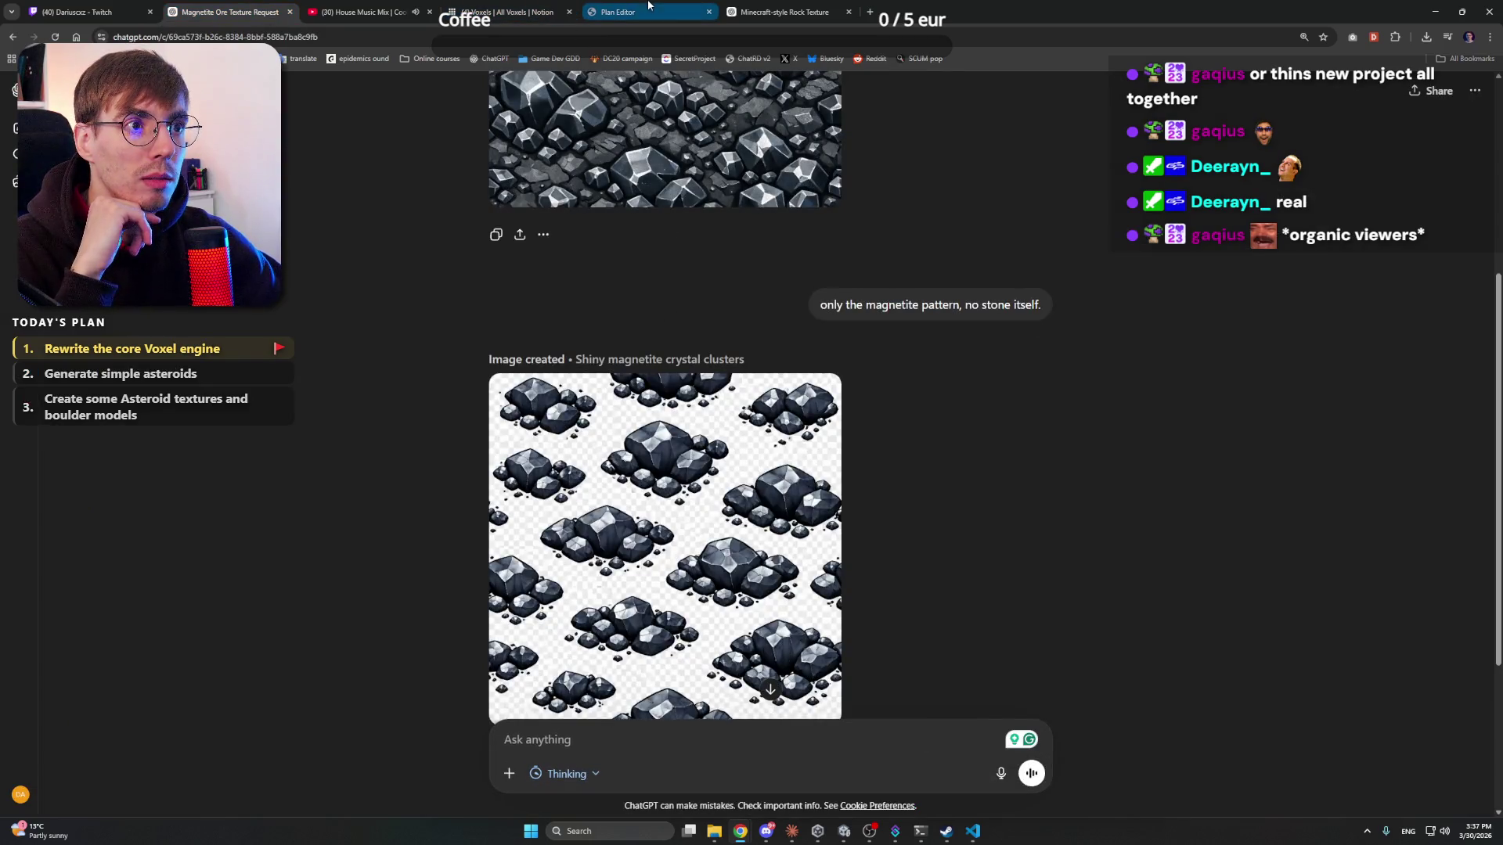
left_click(783, 12)
left_click(288, 12)
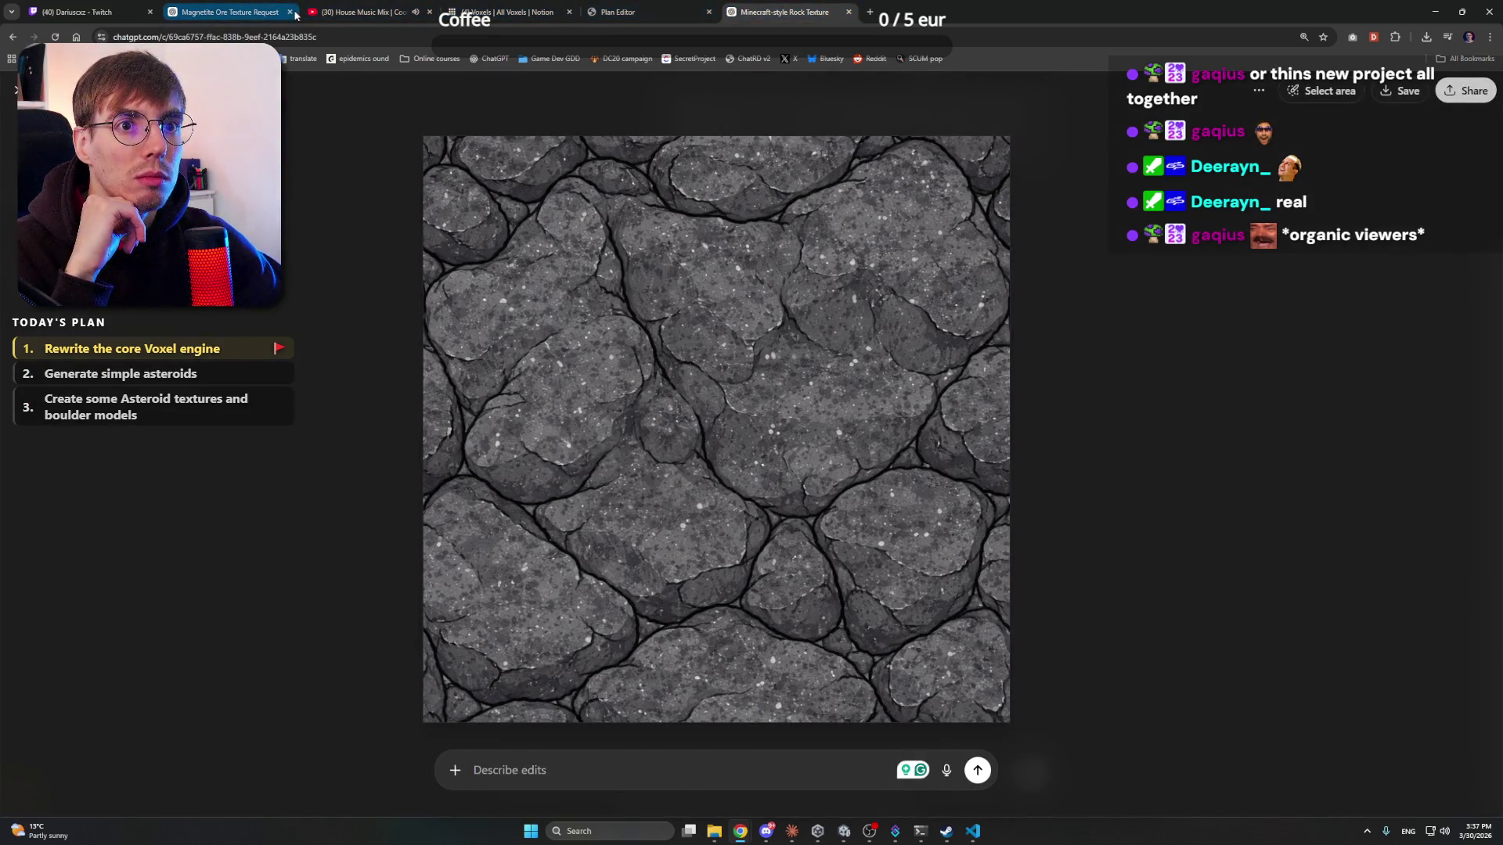
key("Escape")
- Draft a request for a smoother but still cartoonish stone texture
left_click(721, 769)
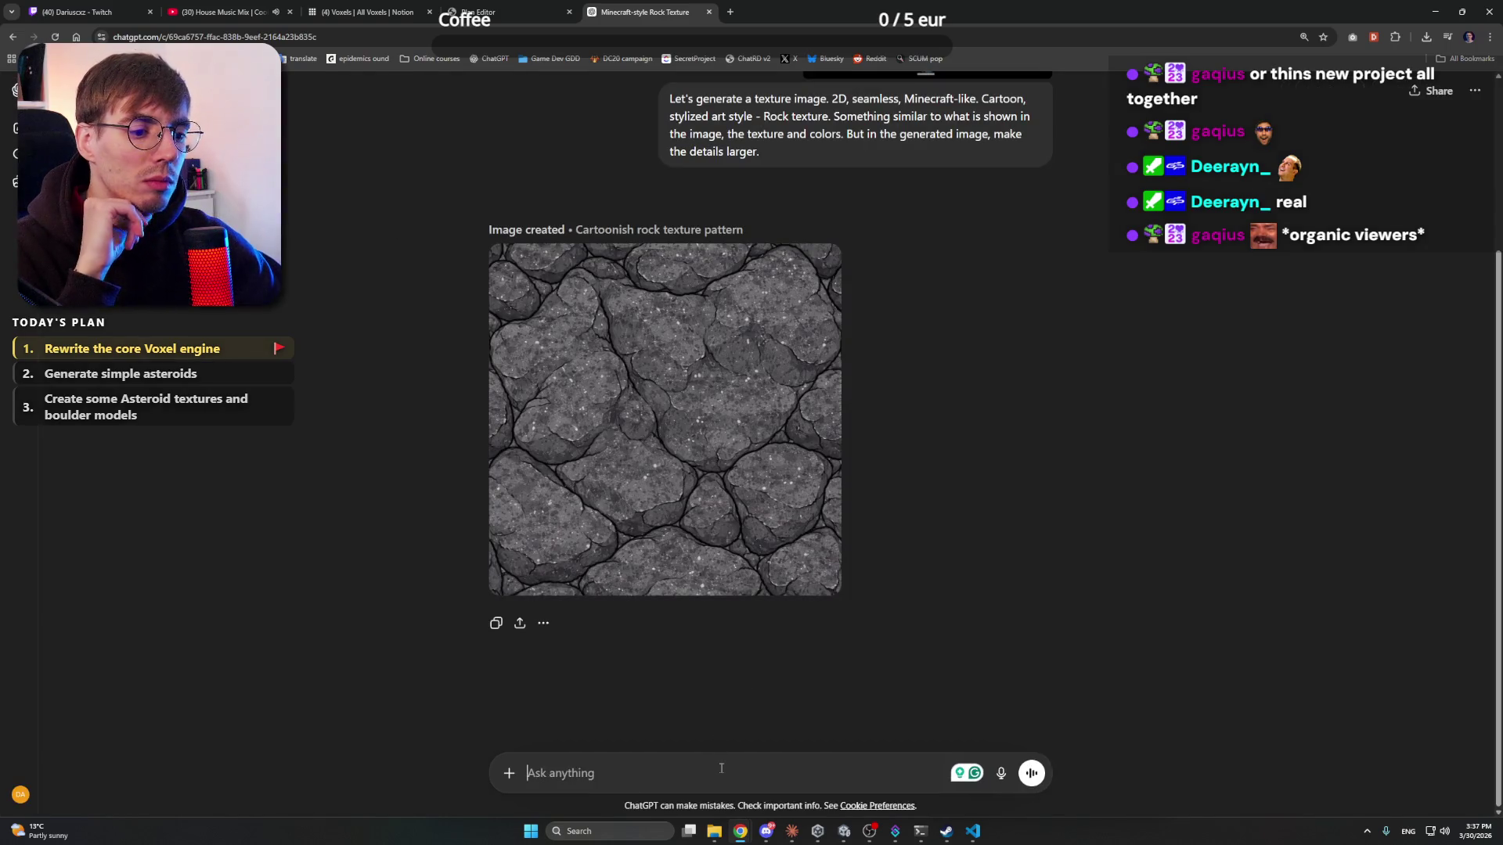
type("No")
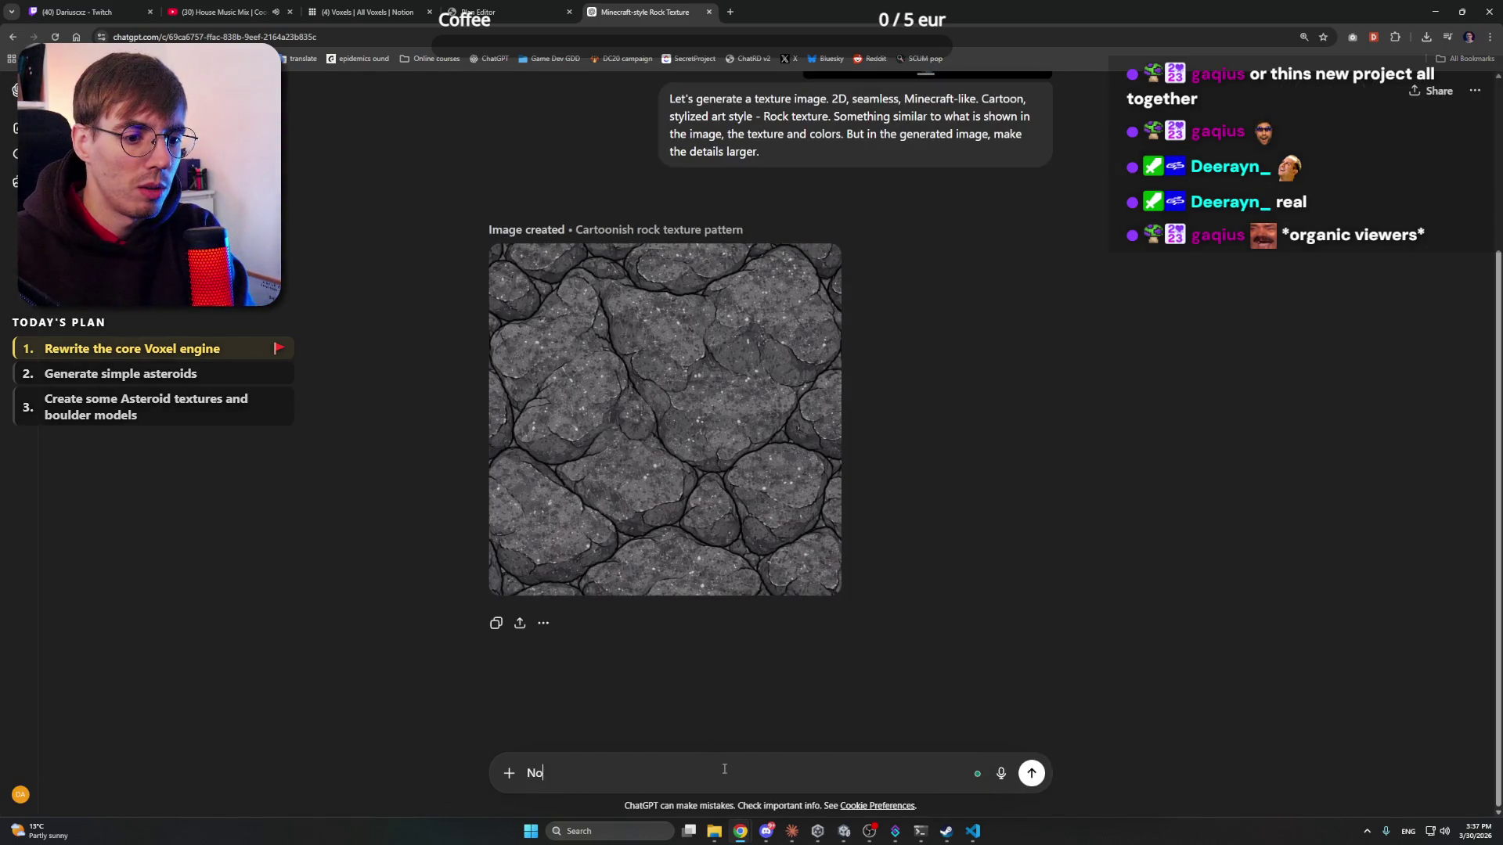
type("w m")
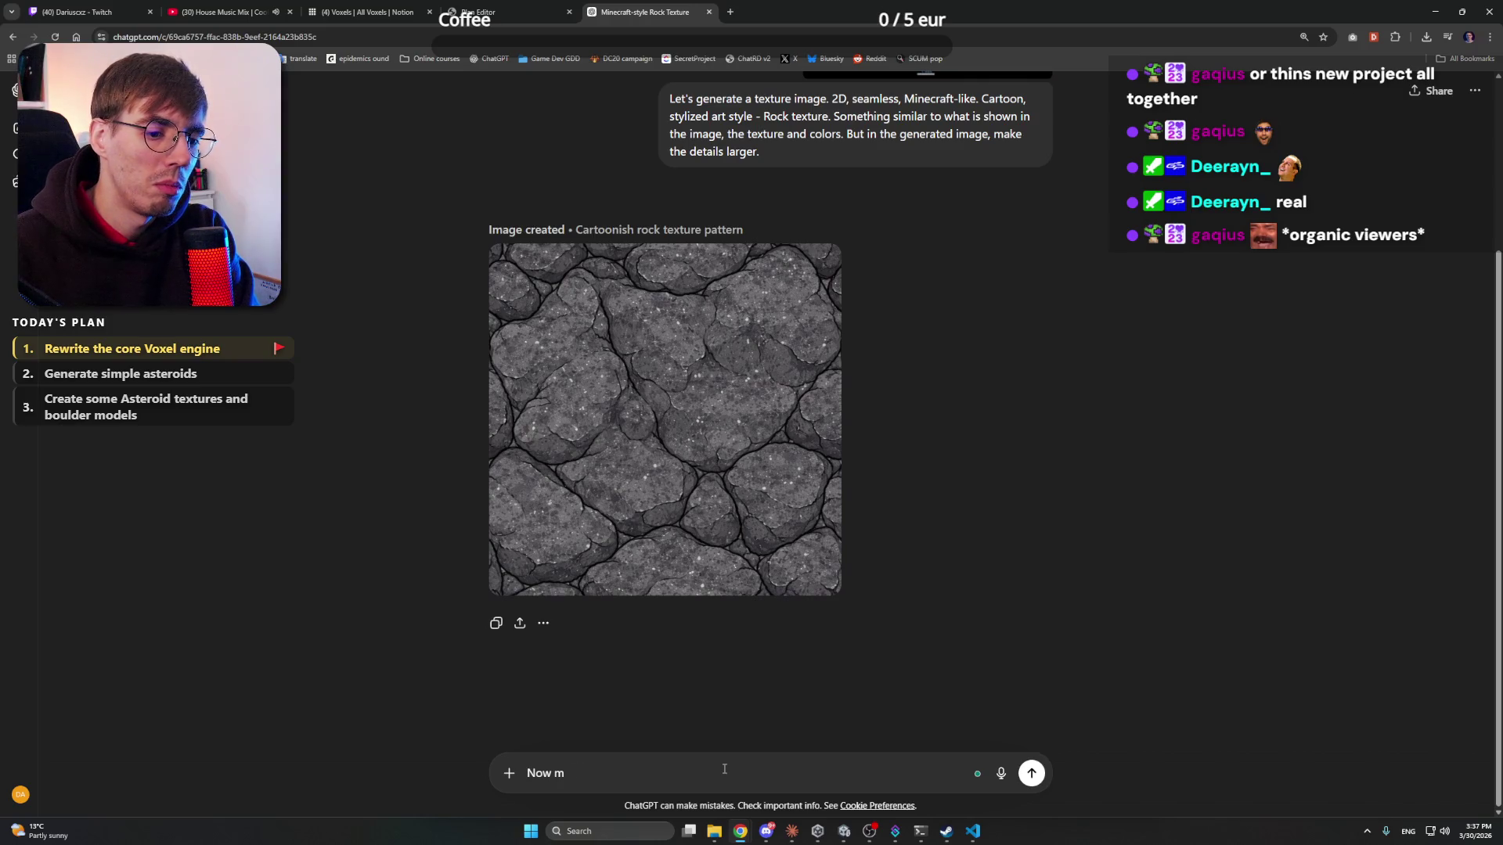
type("kaake smoth")
key("BackSpace")
key("BackSpace")
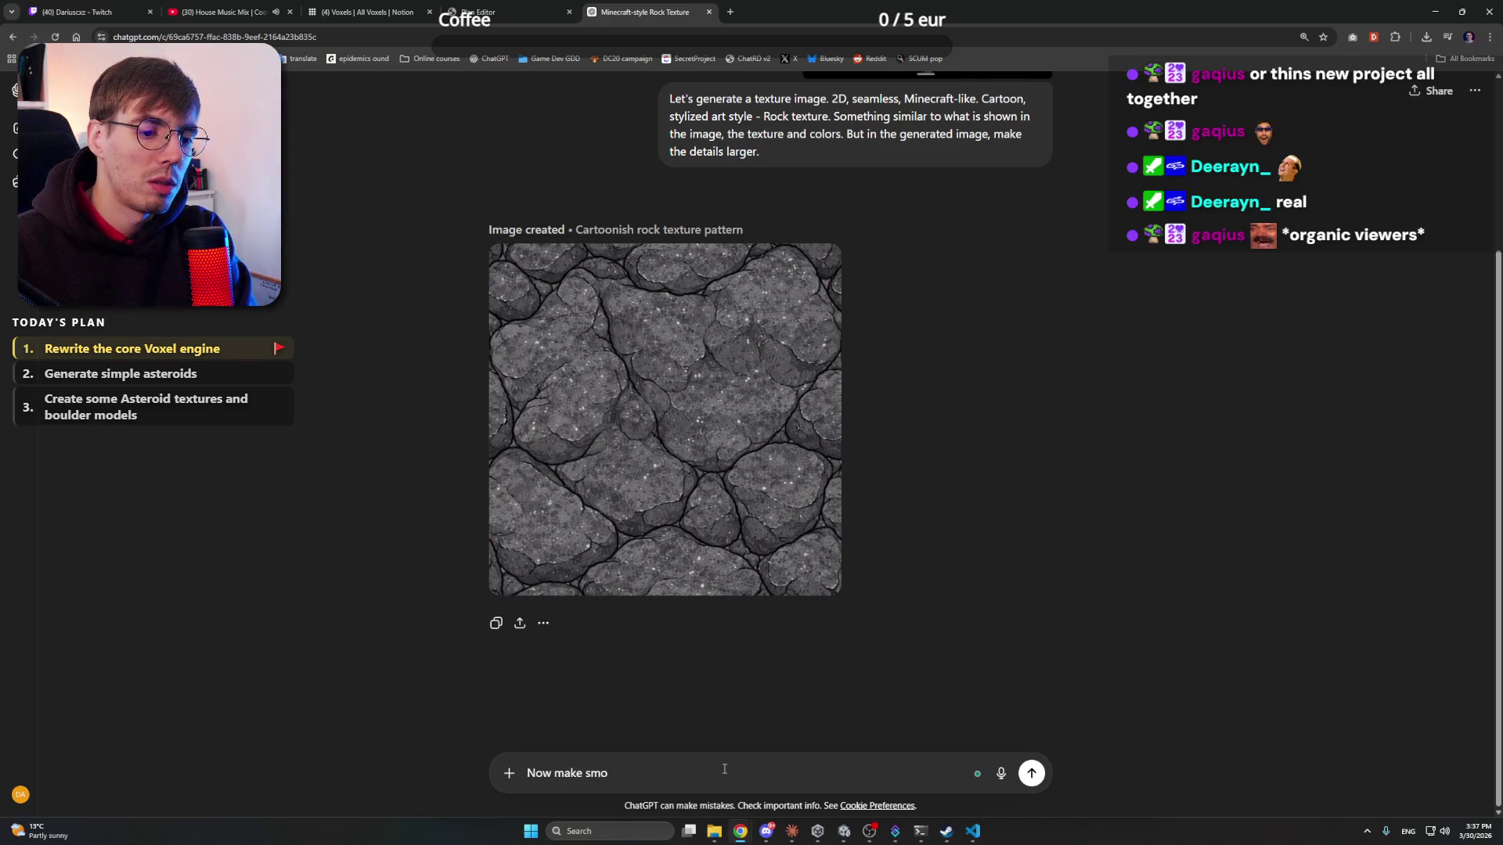
type("other st")
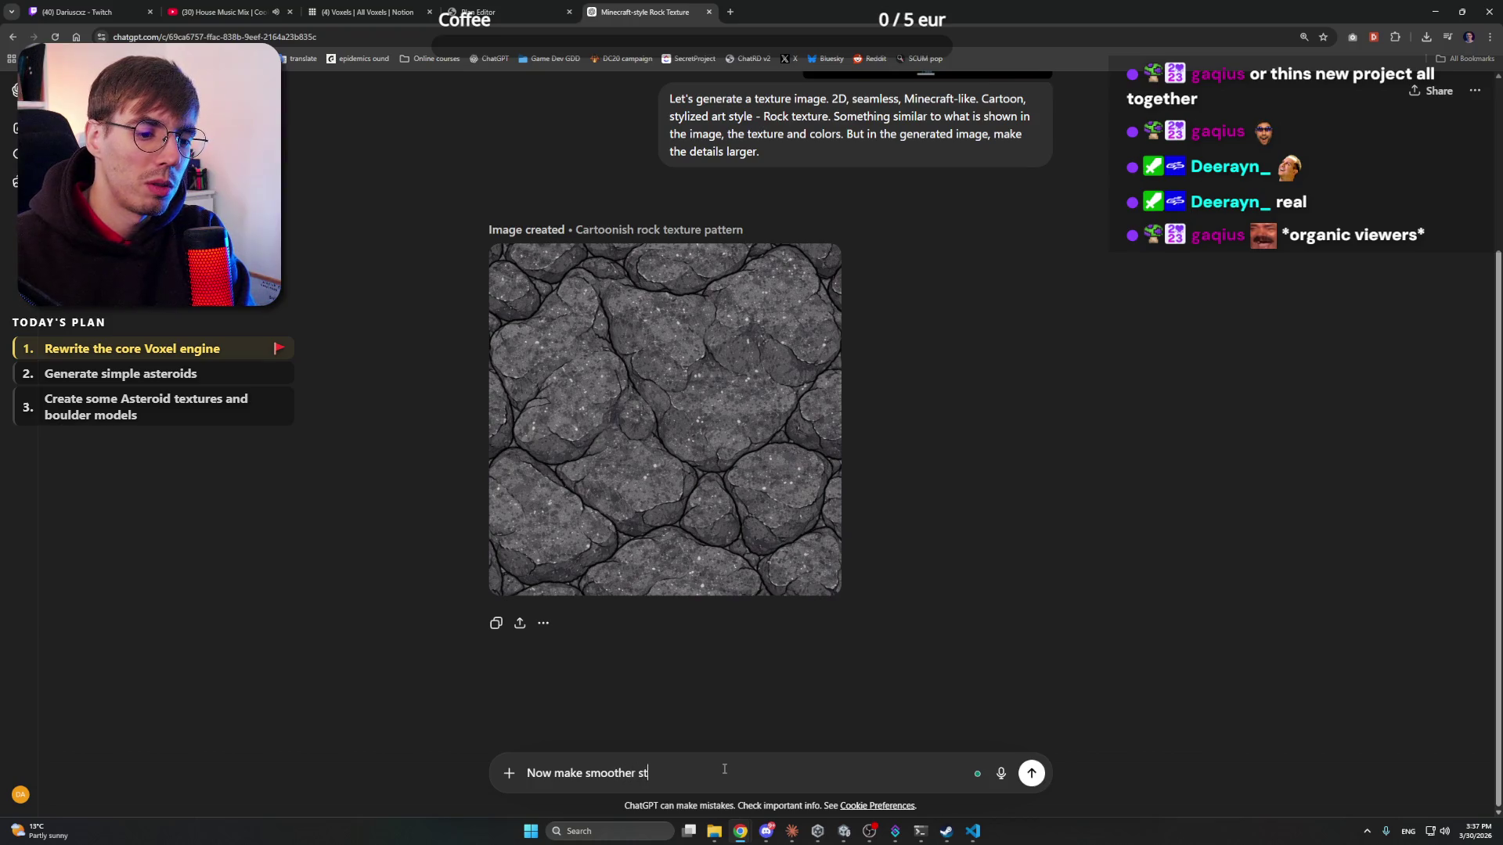
type("one texture, somethi")
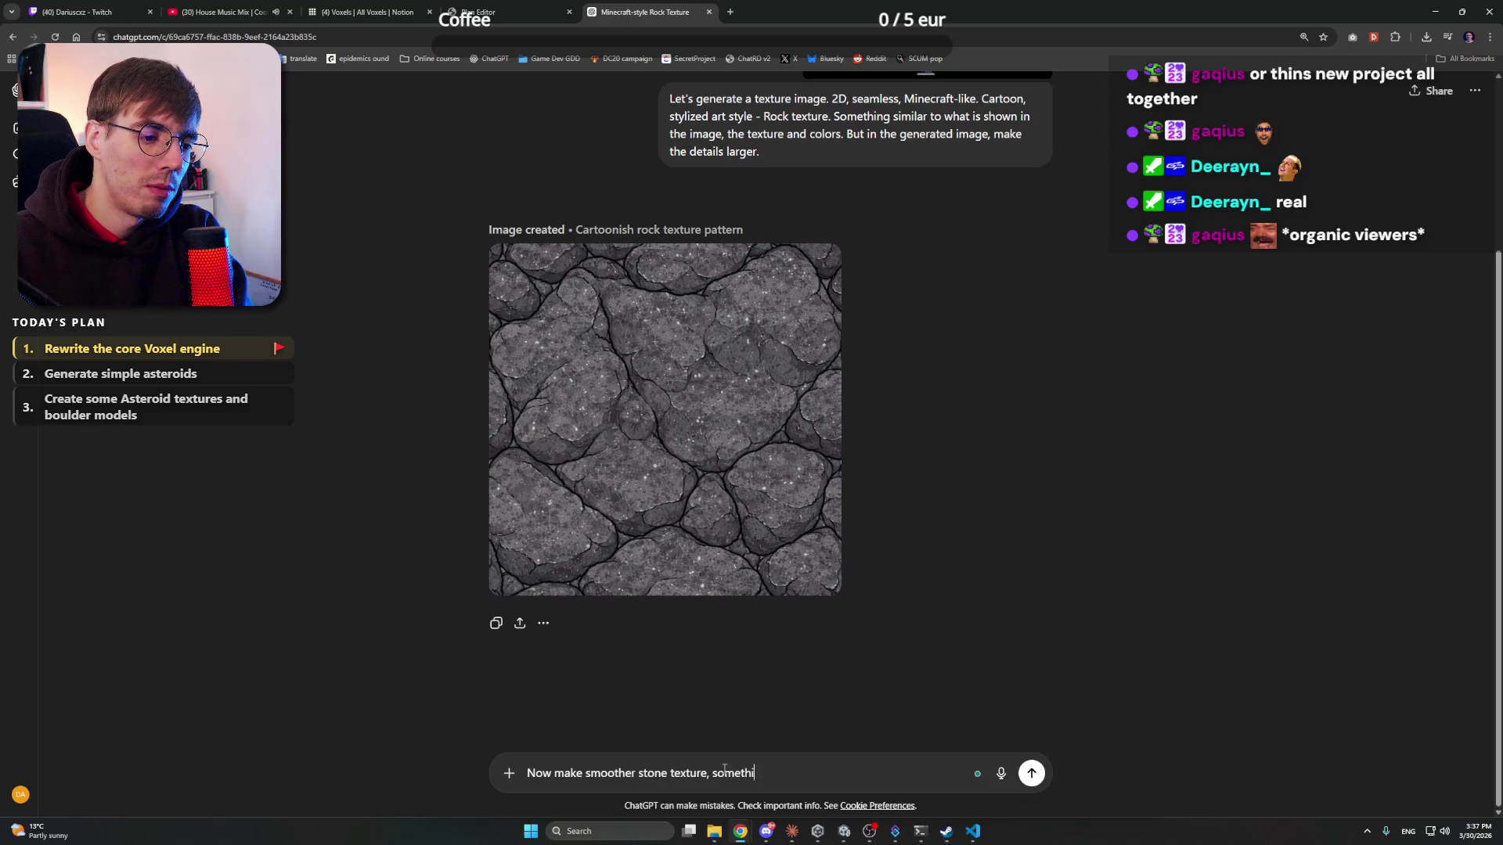
type("ng like this.")
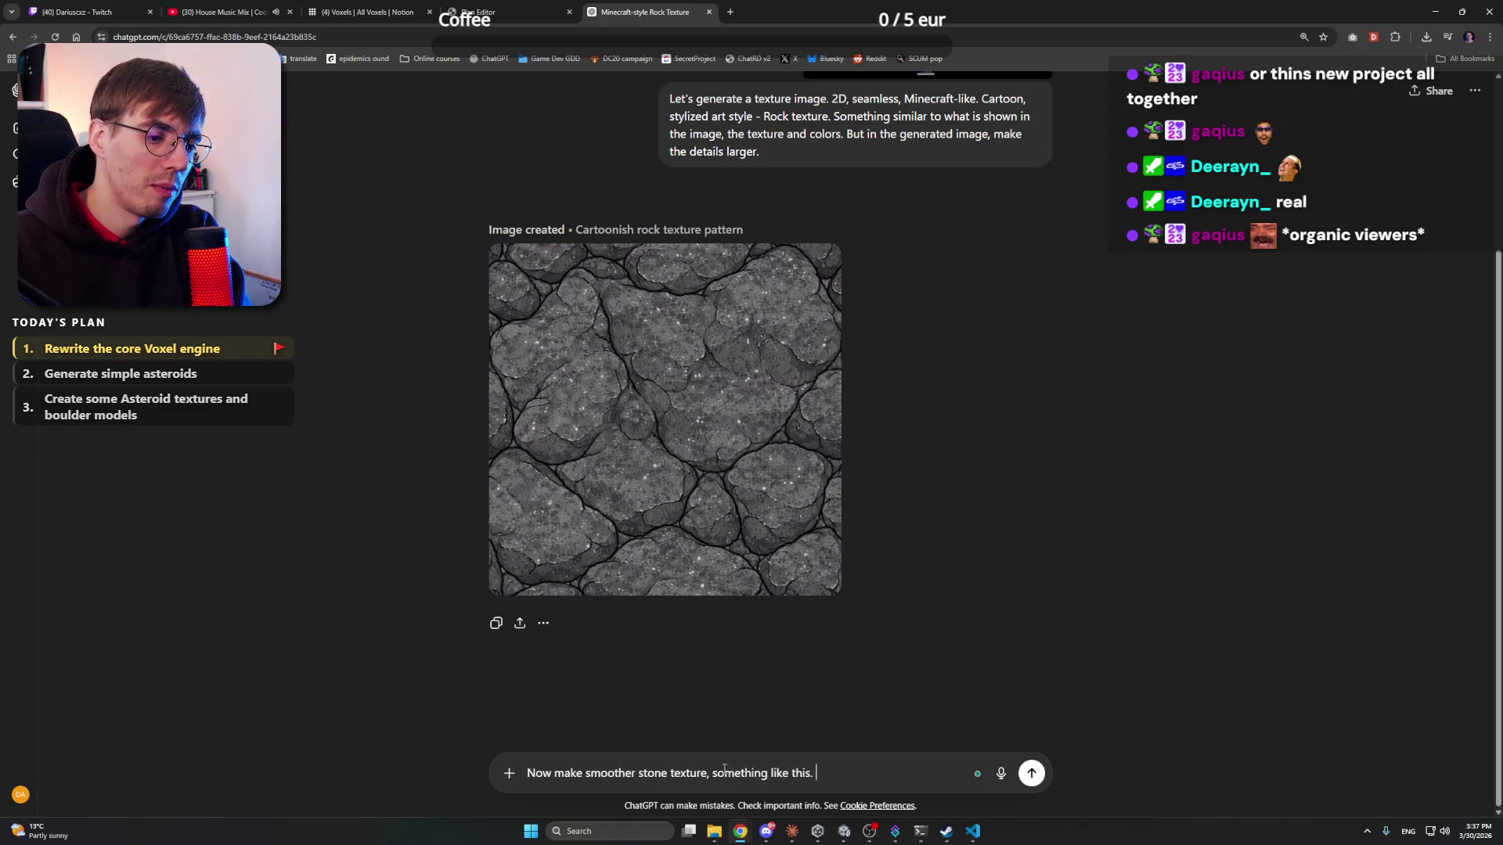
type("But still c")
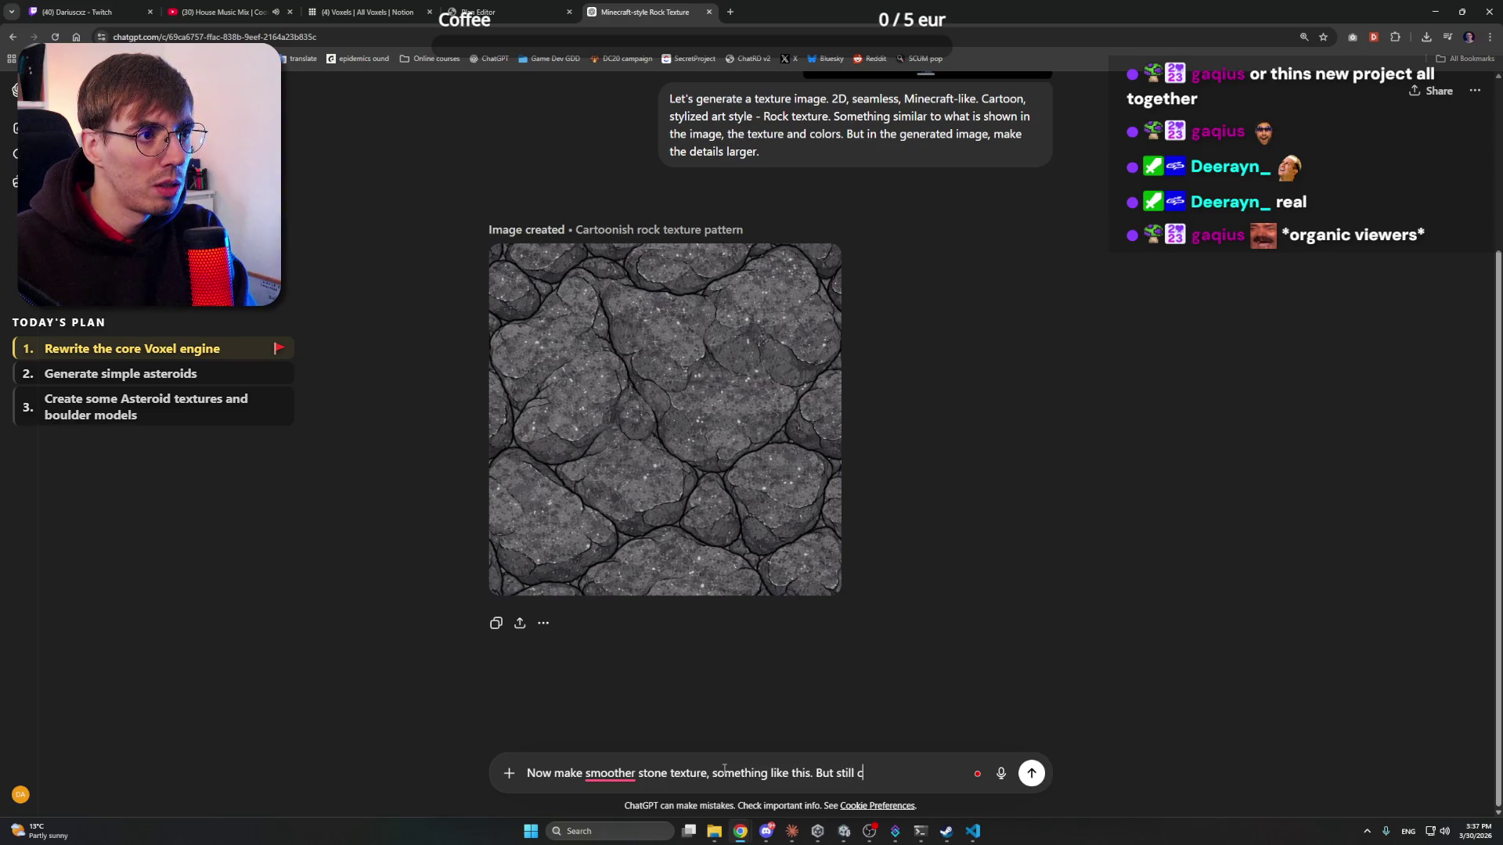
type("oonish.")
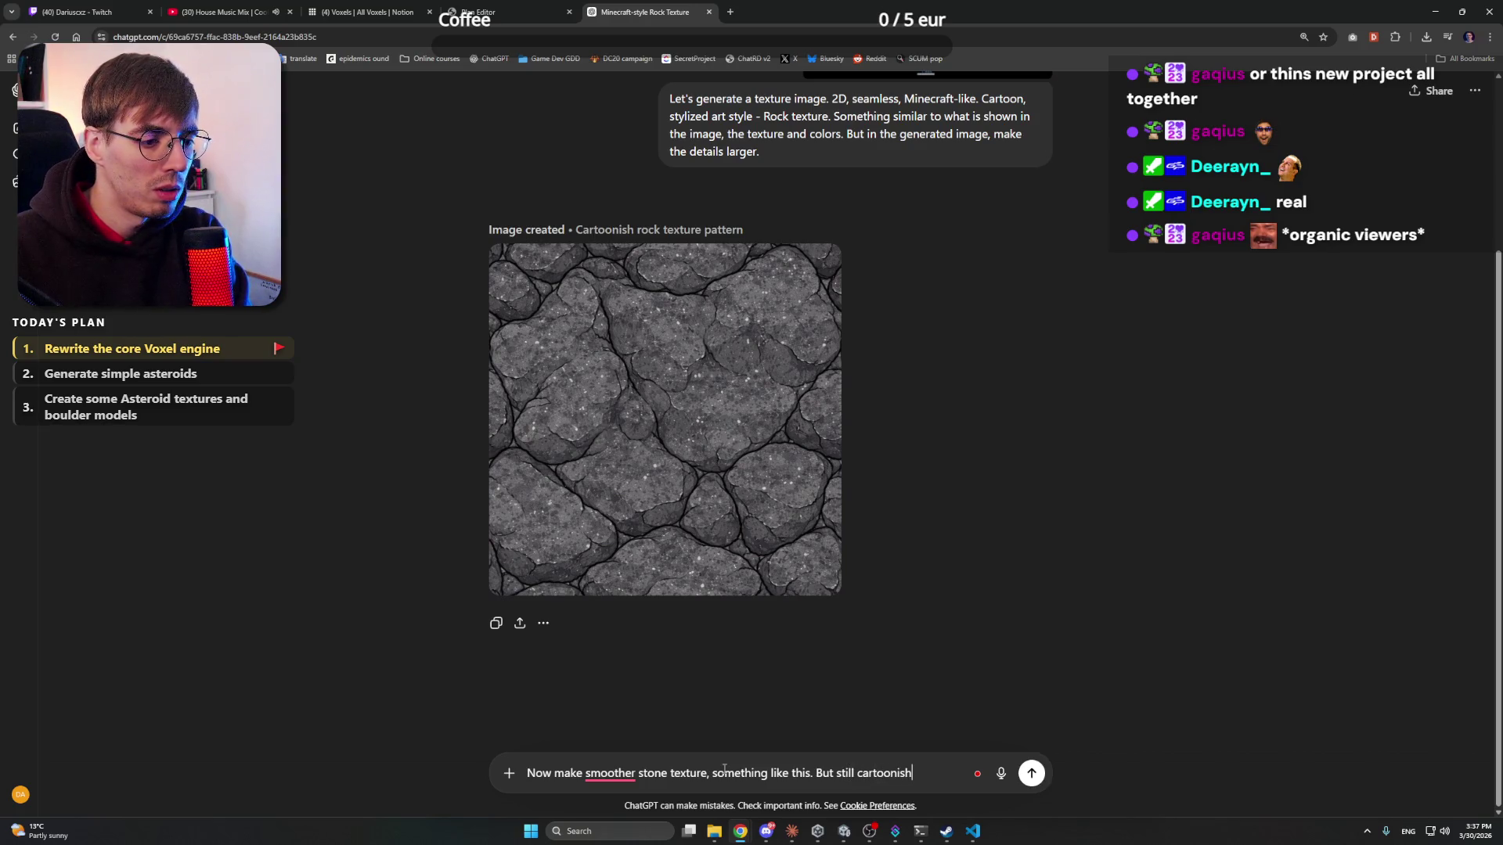
left_click(730, 11)
- Search Google for 'rock types', then 'rock textures', and show image results
type("rock types")
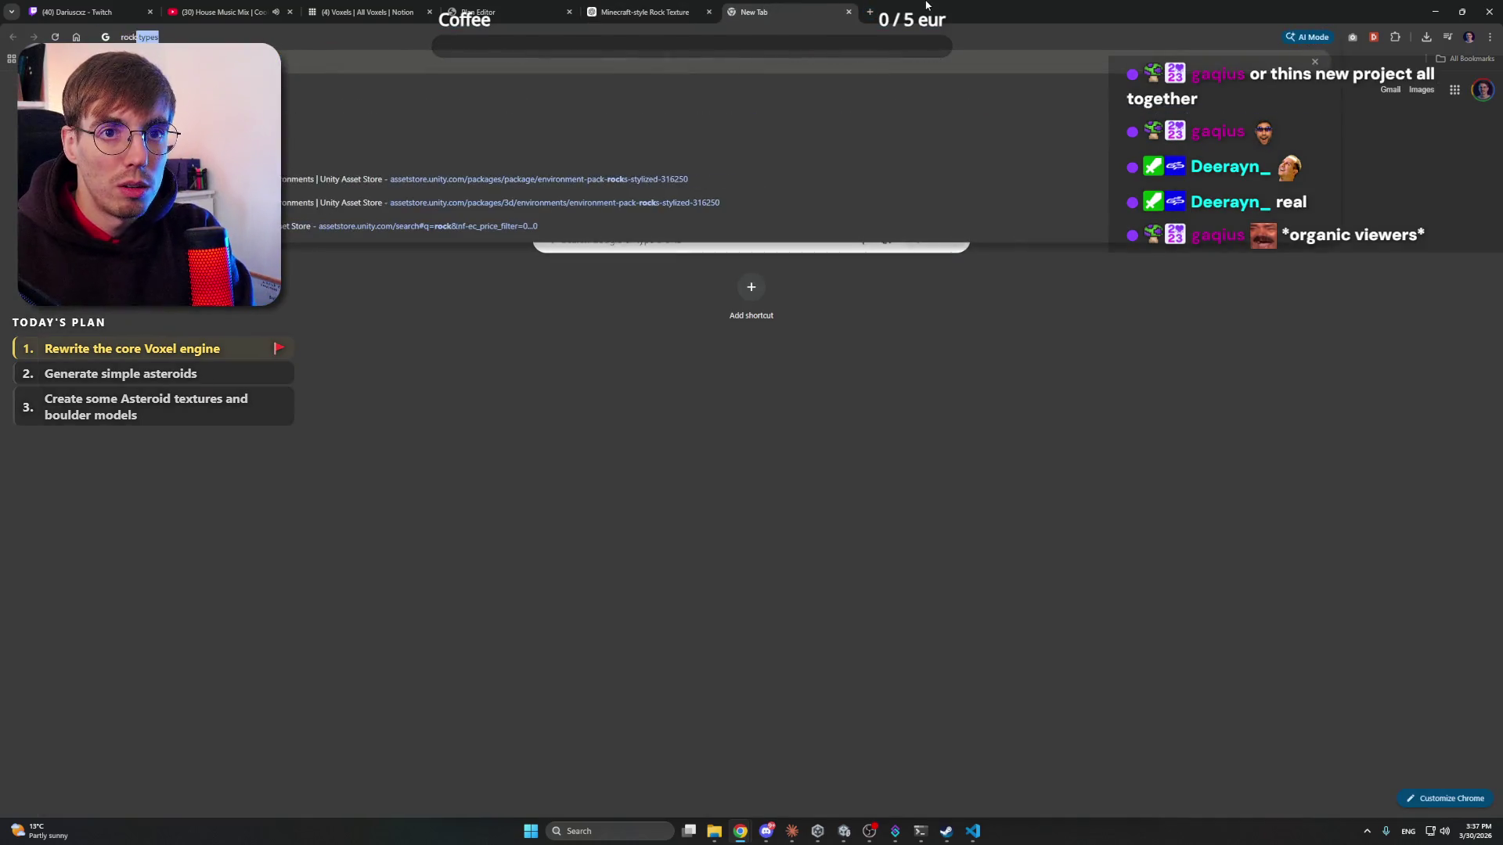
key("Return")
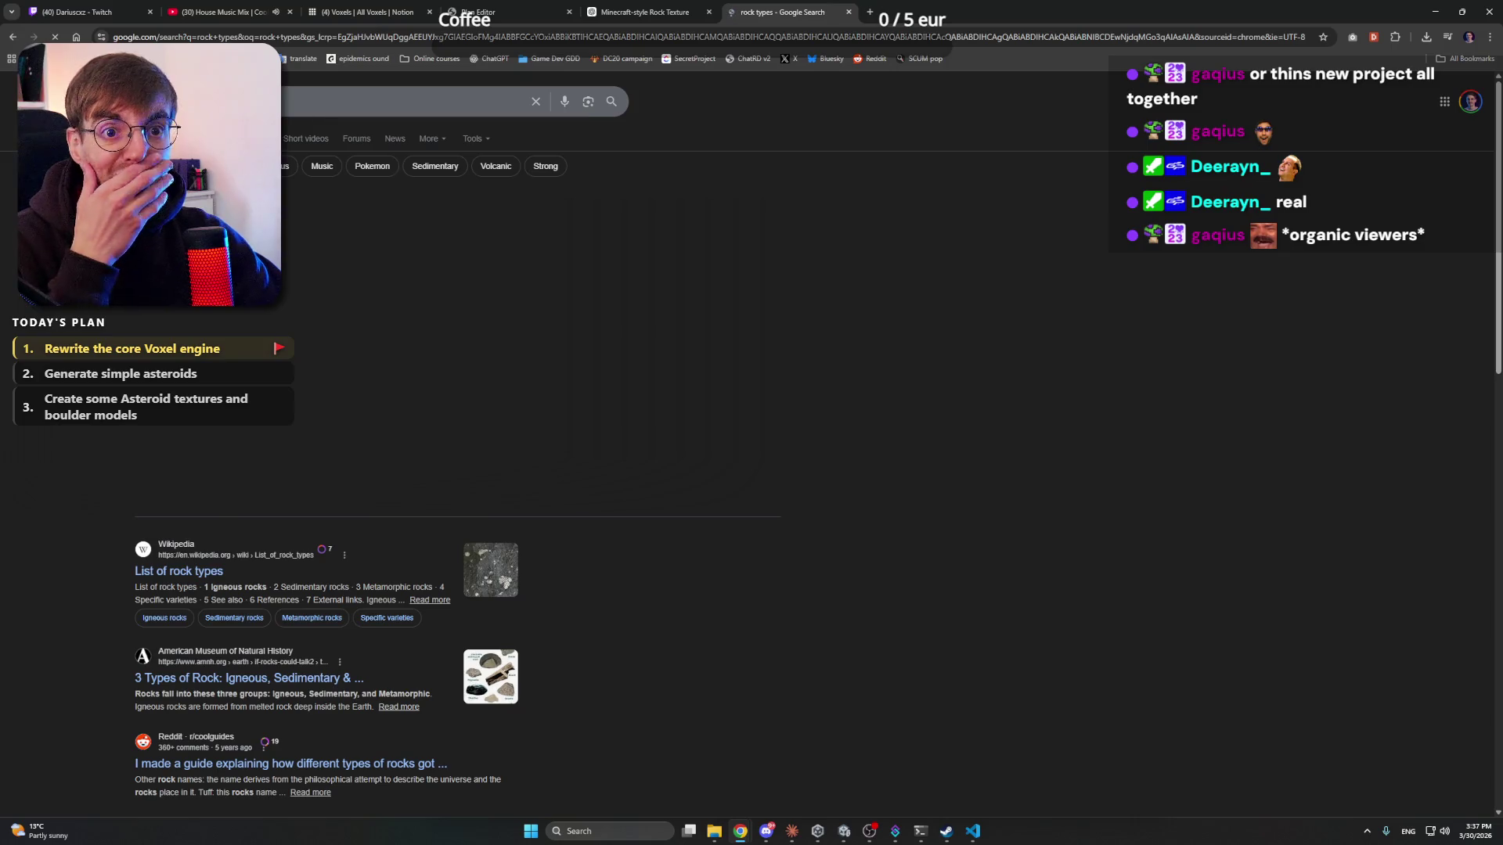
left_click(595, 102)
type("rock textures")
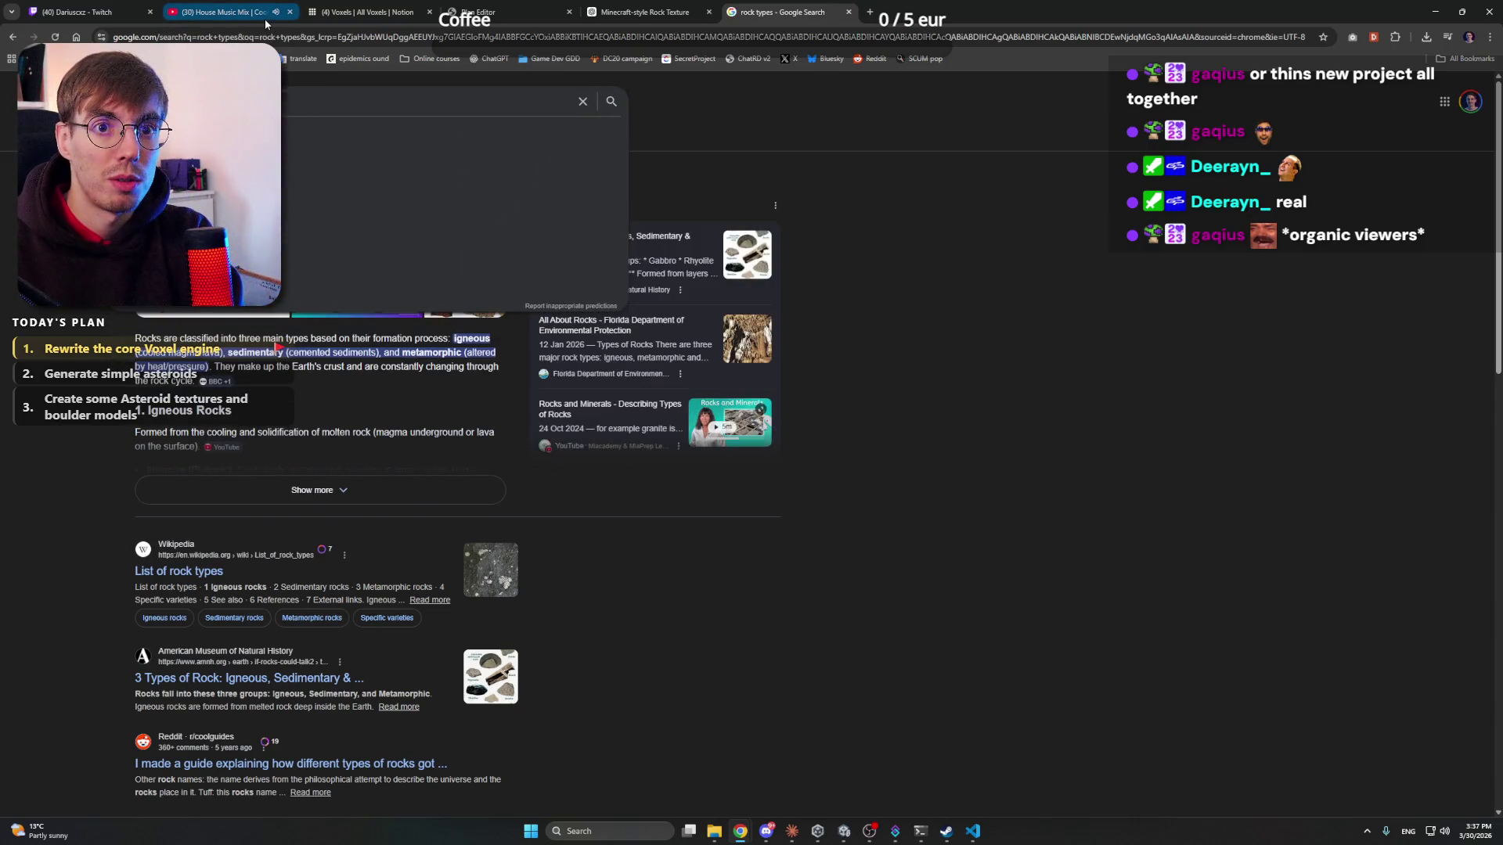
key("Return")
left_click(117, 138)
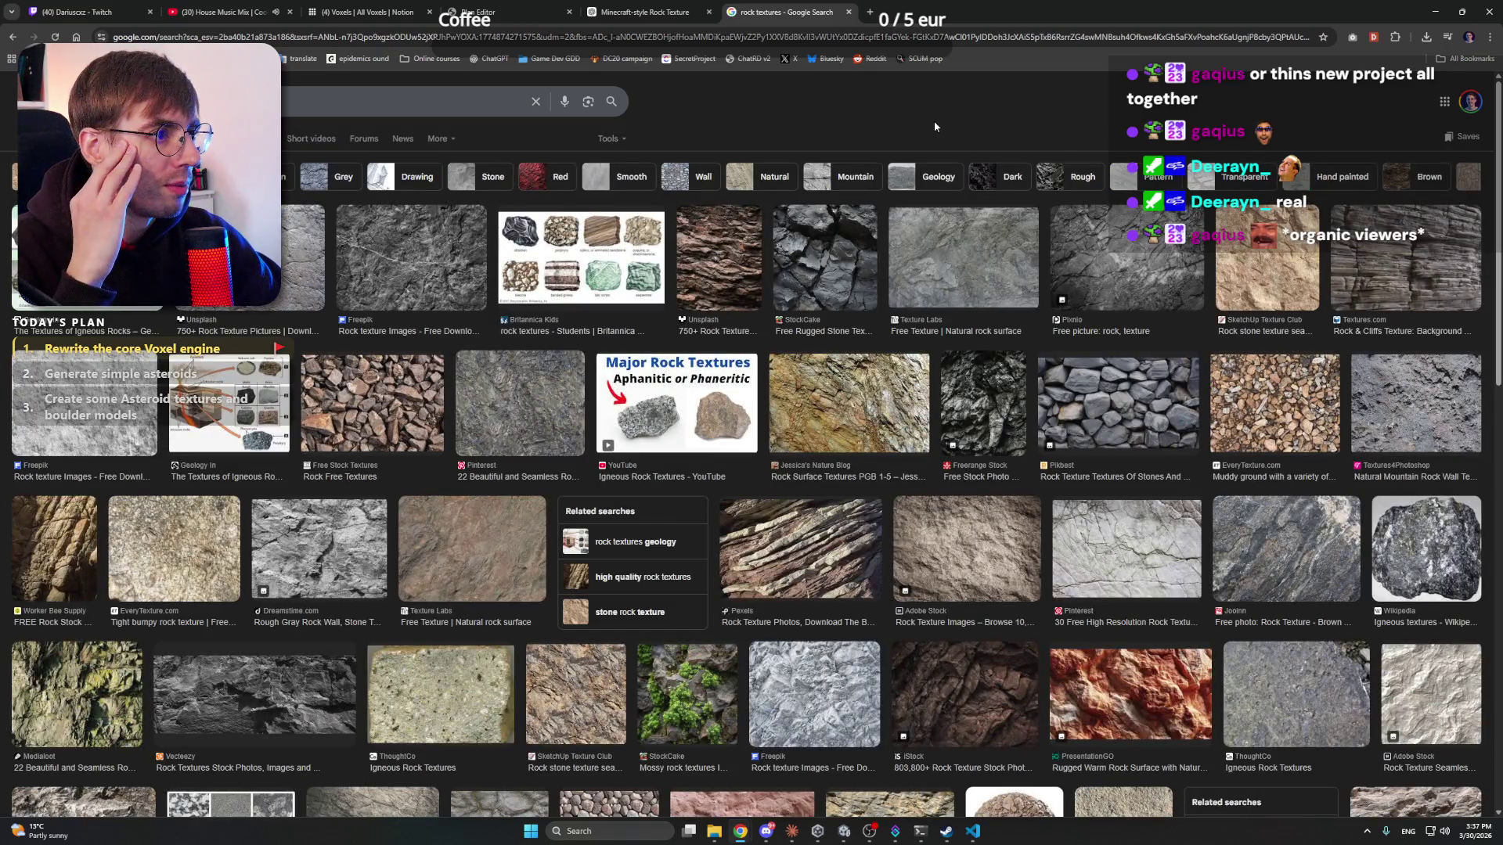
- Copy the dark Vecteezy rock texture image from its preview
scroll(1130, 405, "down", 1)
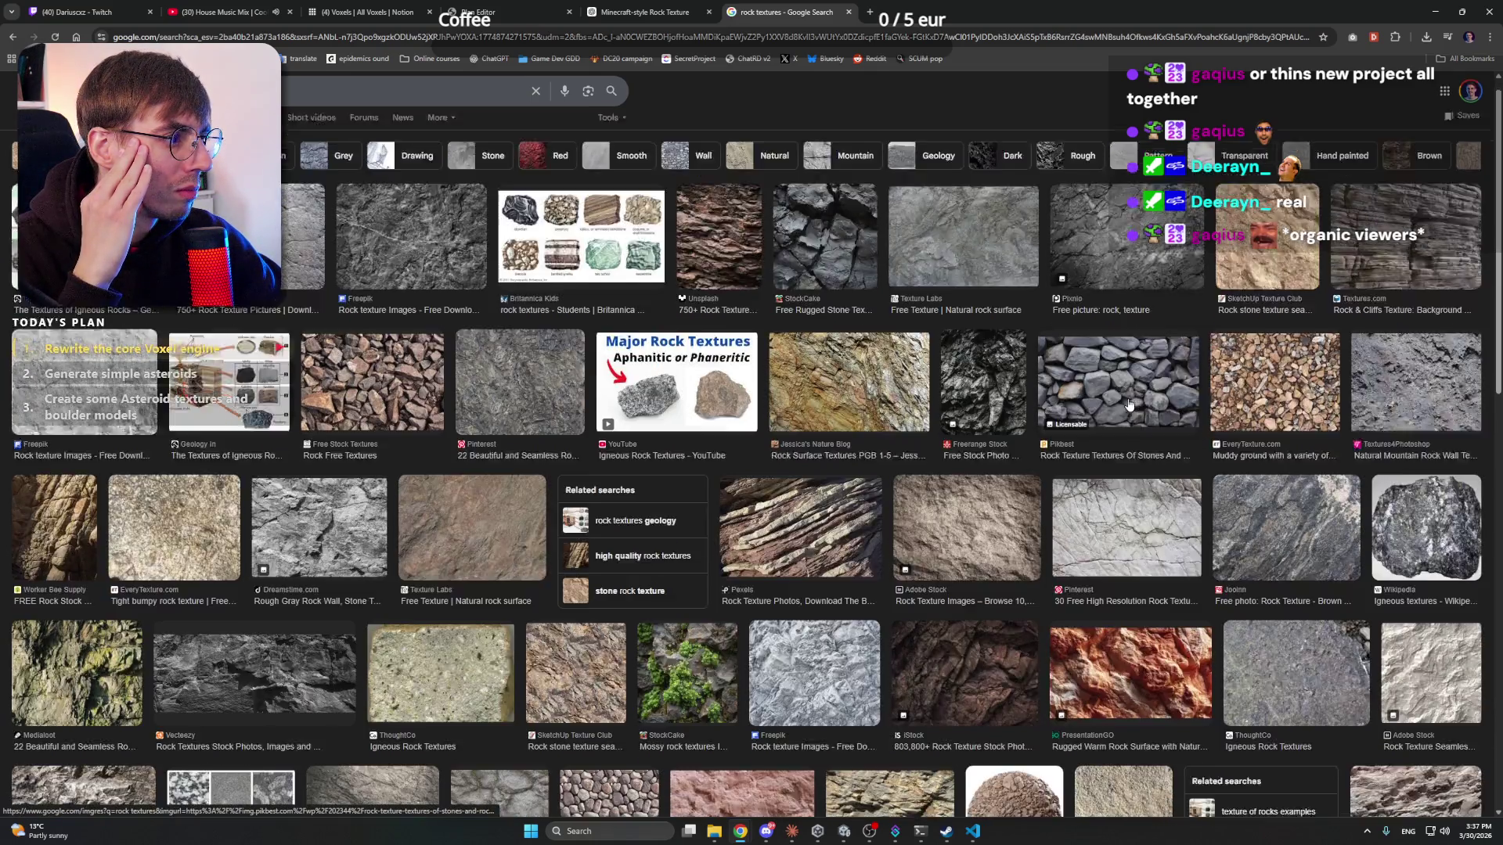
scroll(1129, 405, "down", 3)
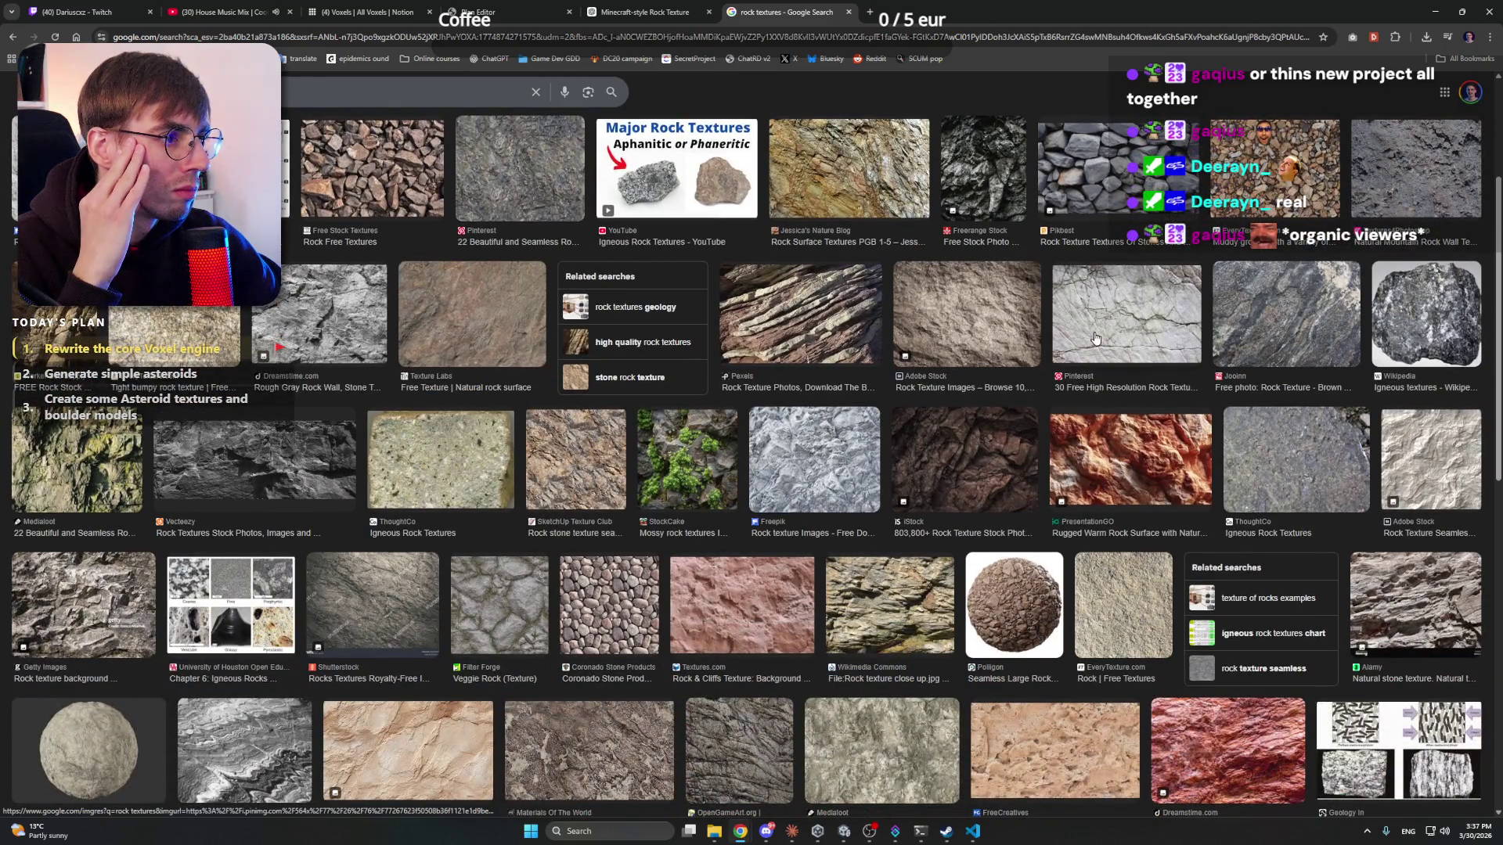
scroll(1095, 338, "down", 2)
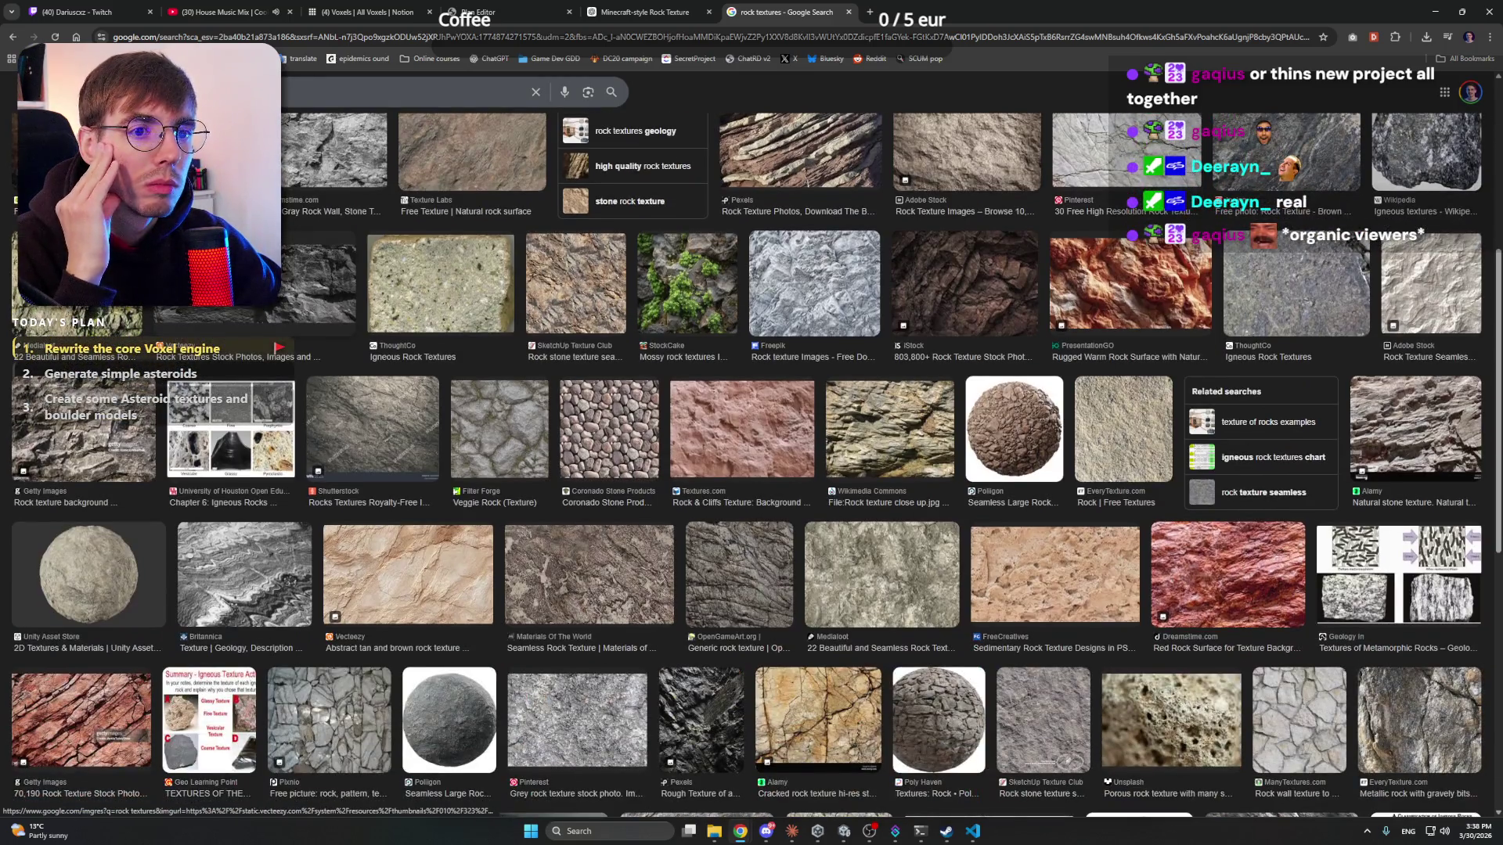
left_click(317, 286)
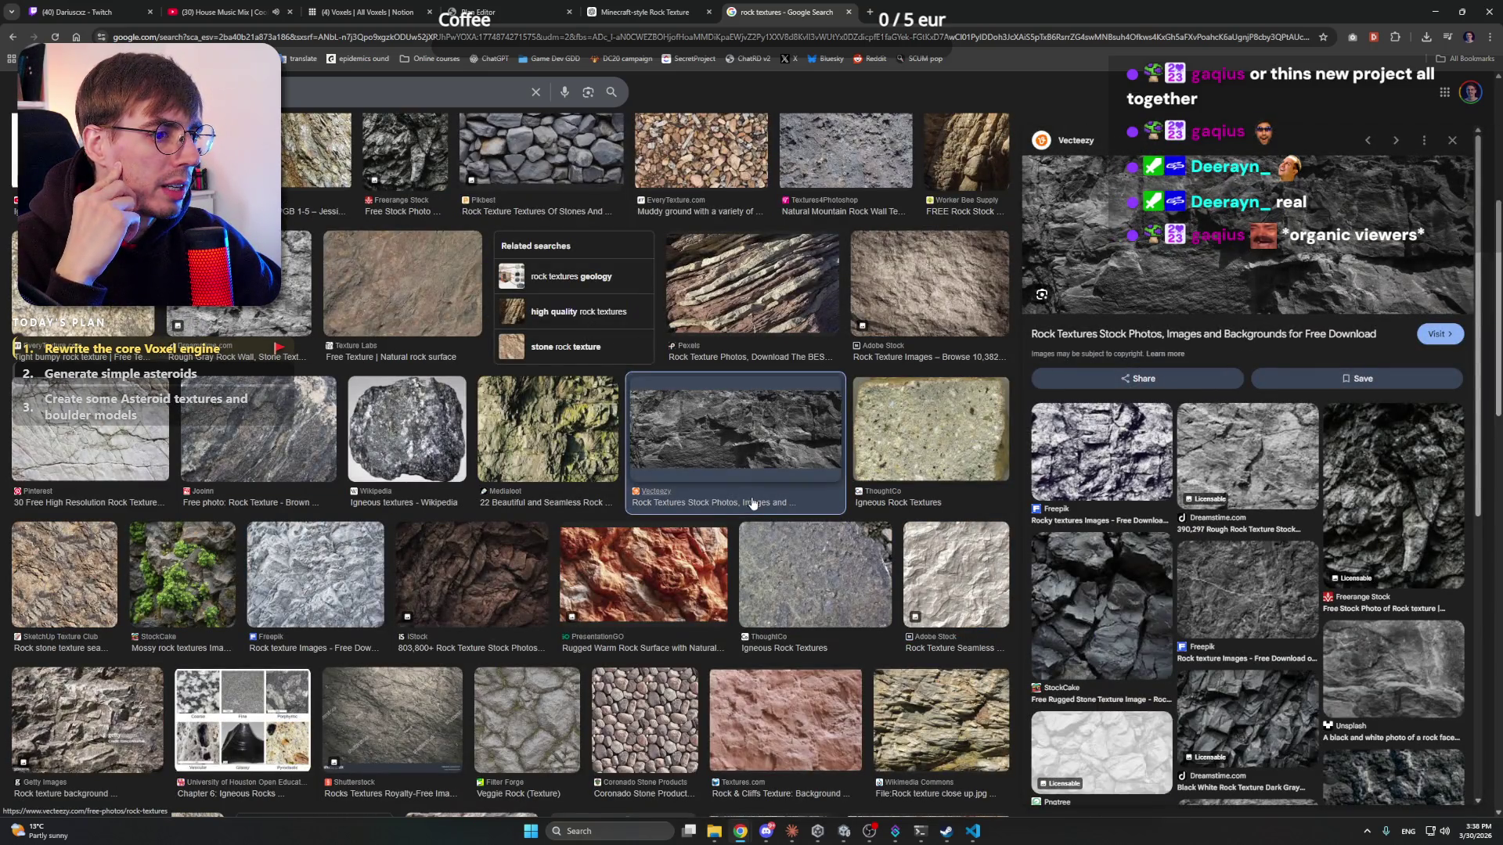
scroll(633, 294, "down", 4)
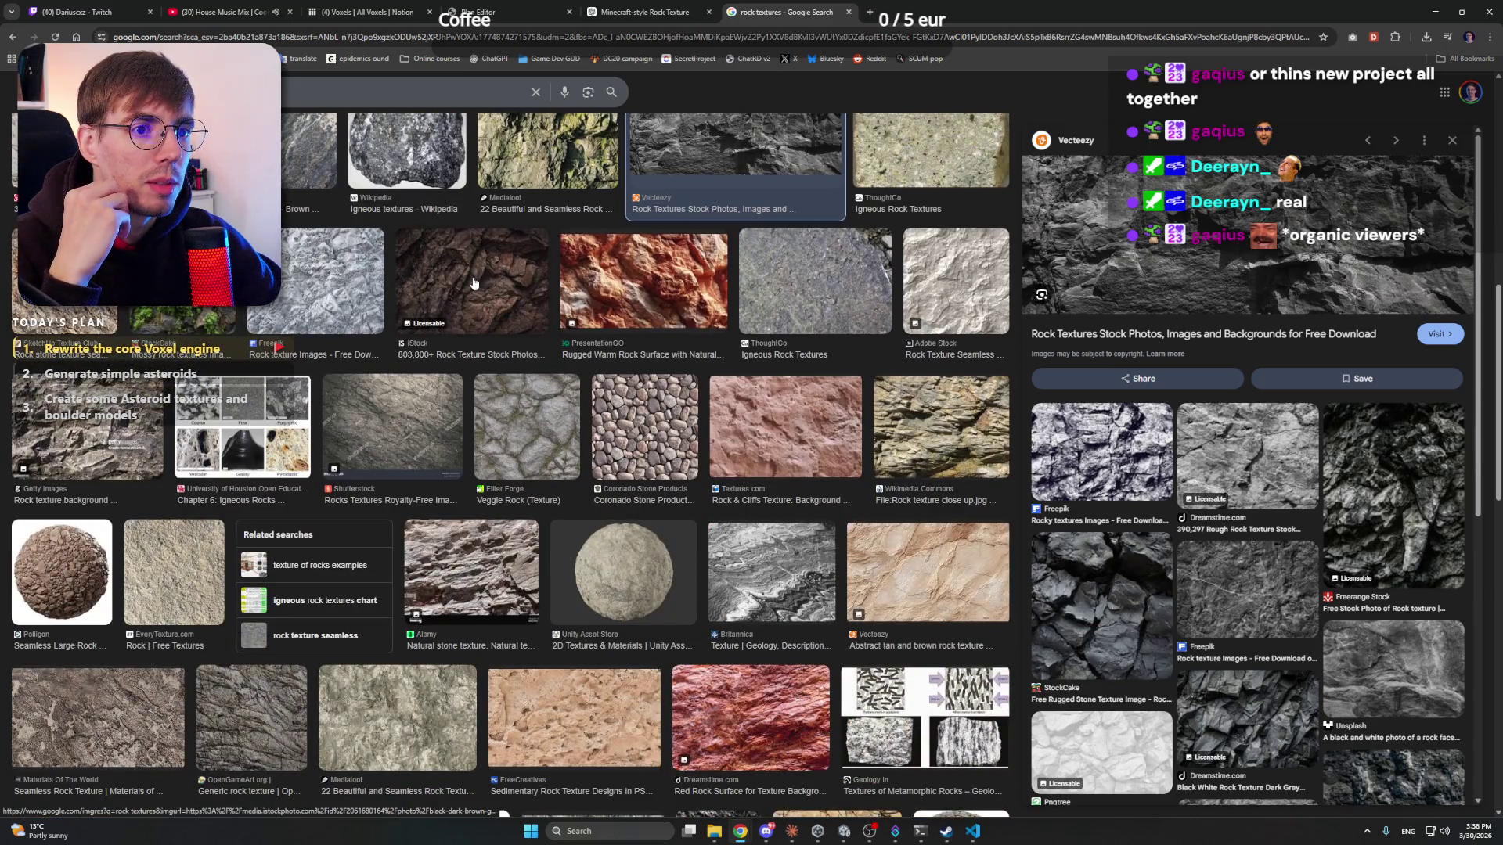
scroll(473, 284, "down", 5)
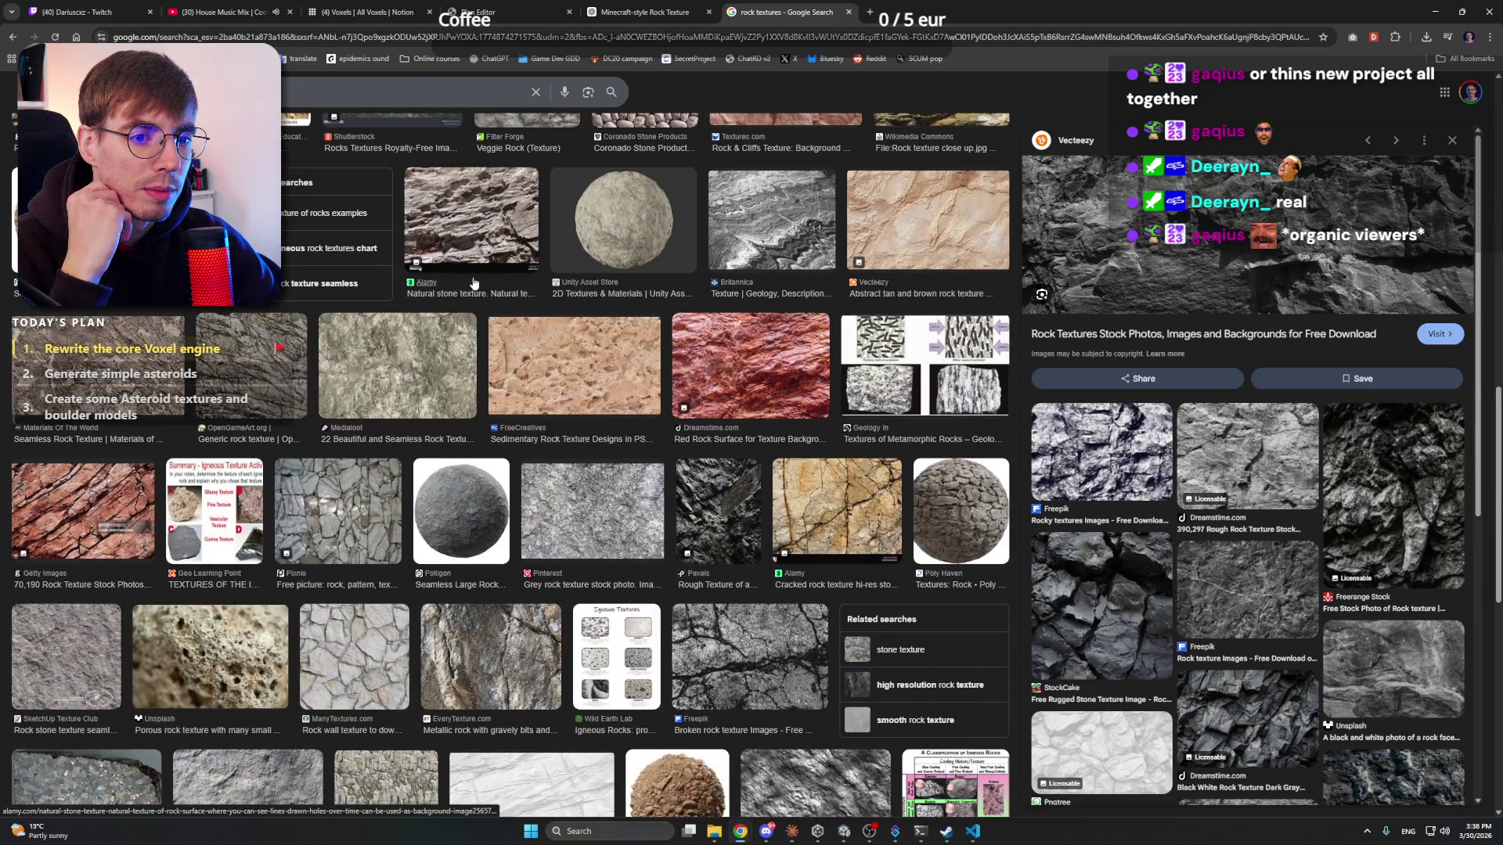
scroll(474, 283, "up", 4)
scroll(474, 283, "up", 3)
right_click(1289, 267)
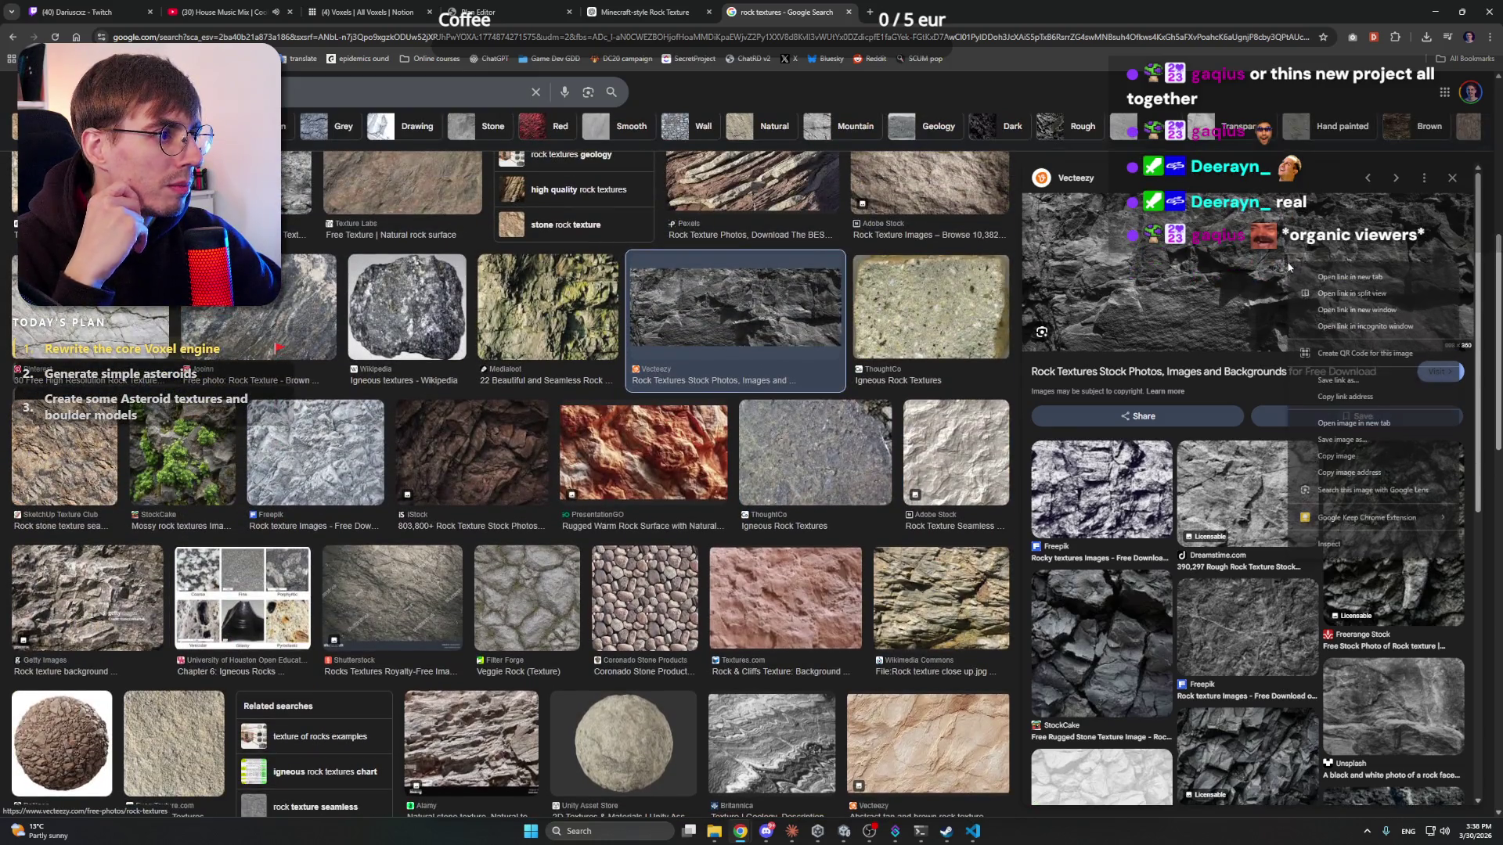
left_click(1338, 456)
left_click(517, 11)
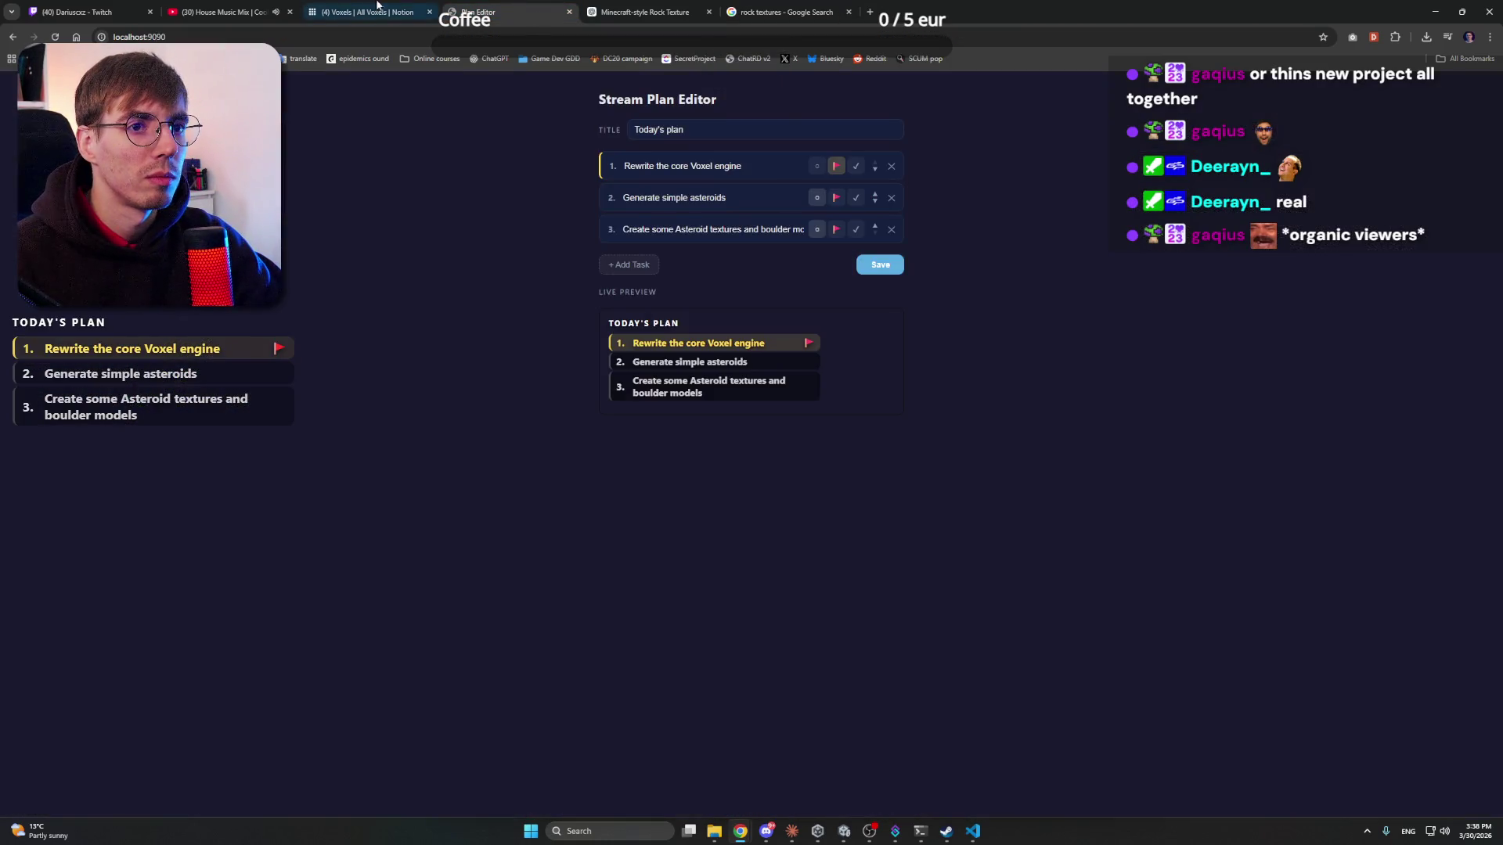
- Attach the copied rock photo to the smoother stone texture request and send it
left_click(376, 9)
left_click(645, 12)
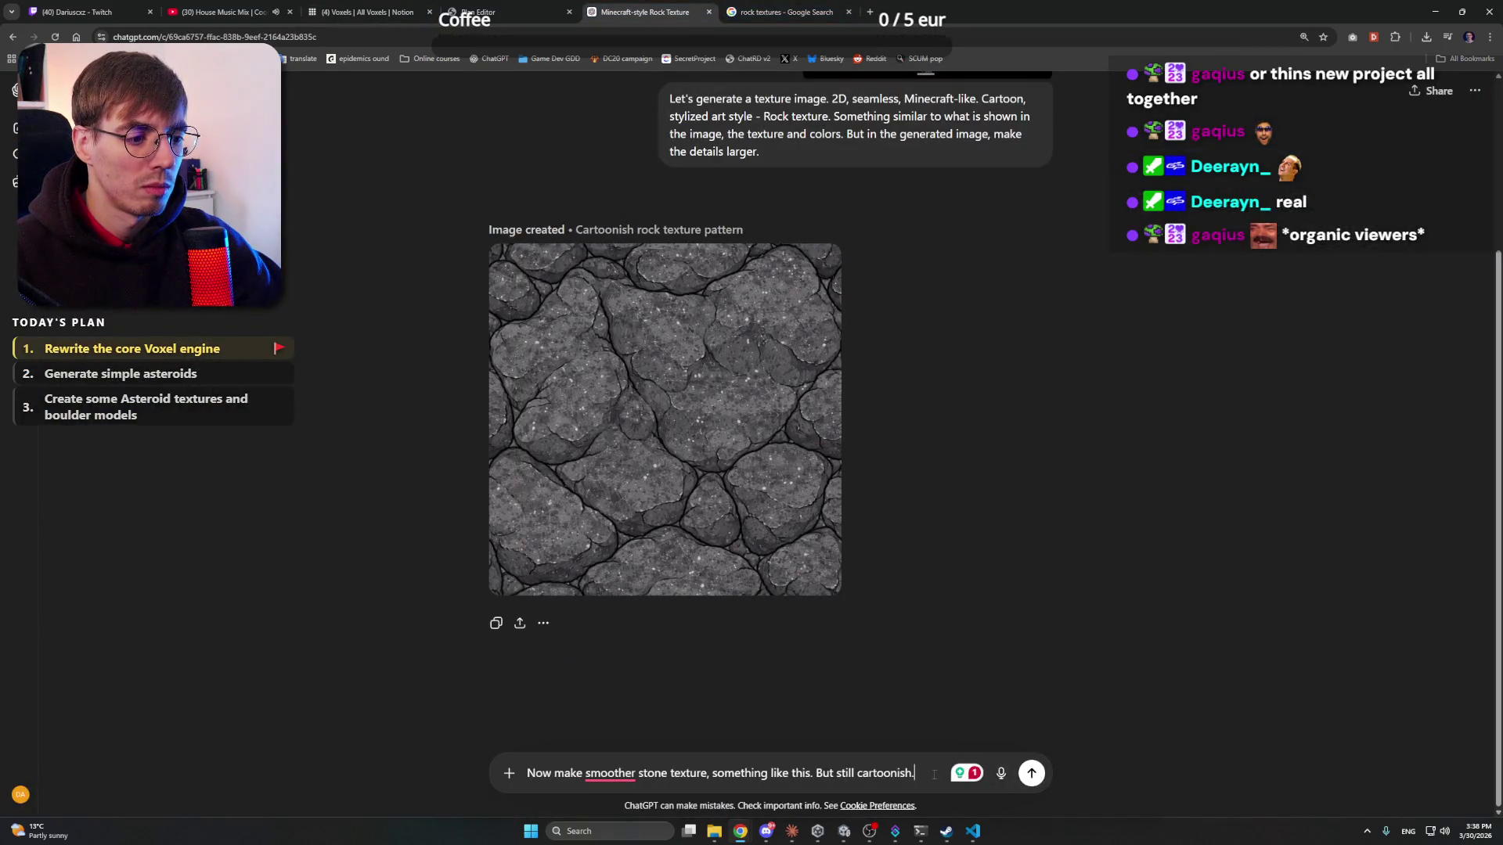
key("ctrl+v")
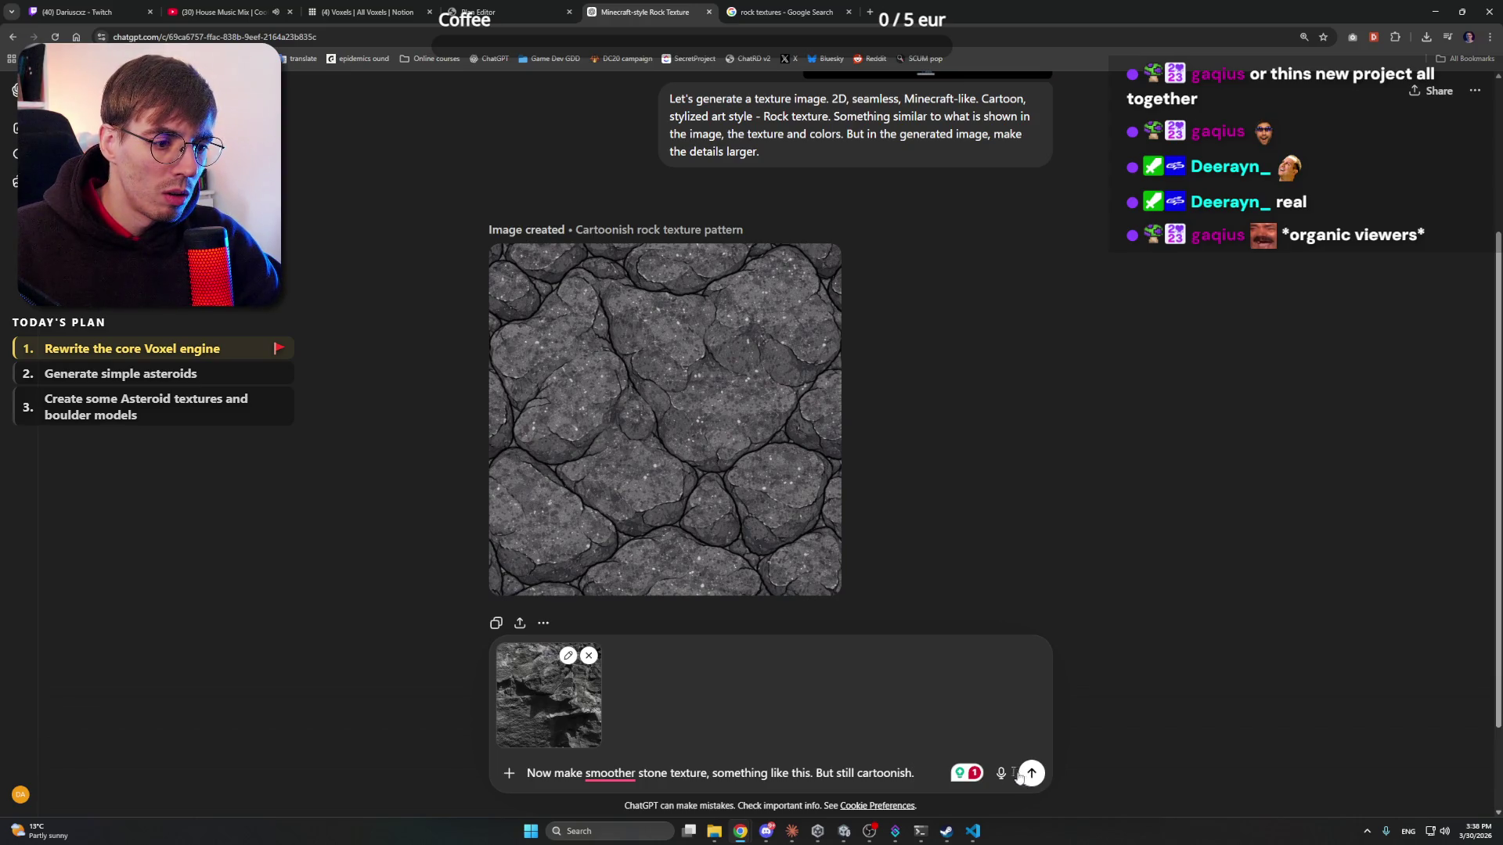
left_click(1031, 773)
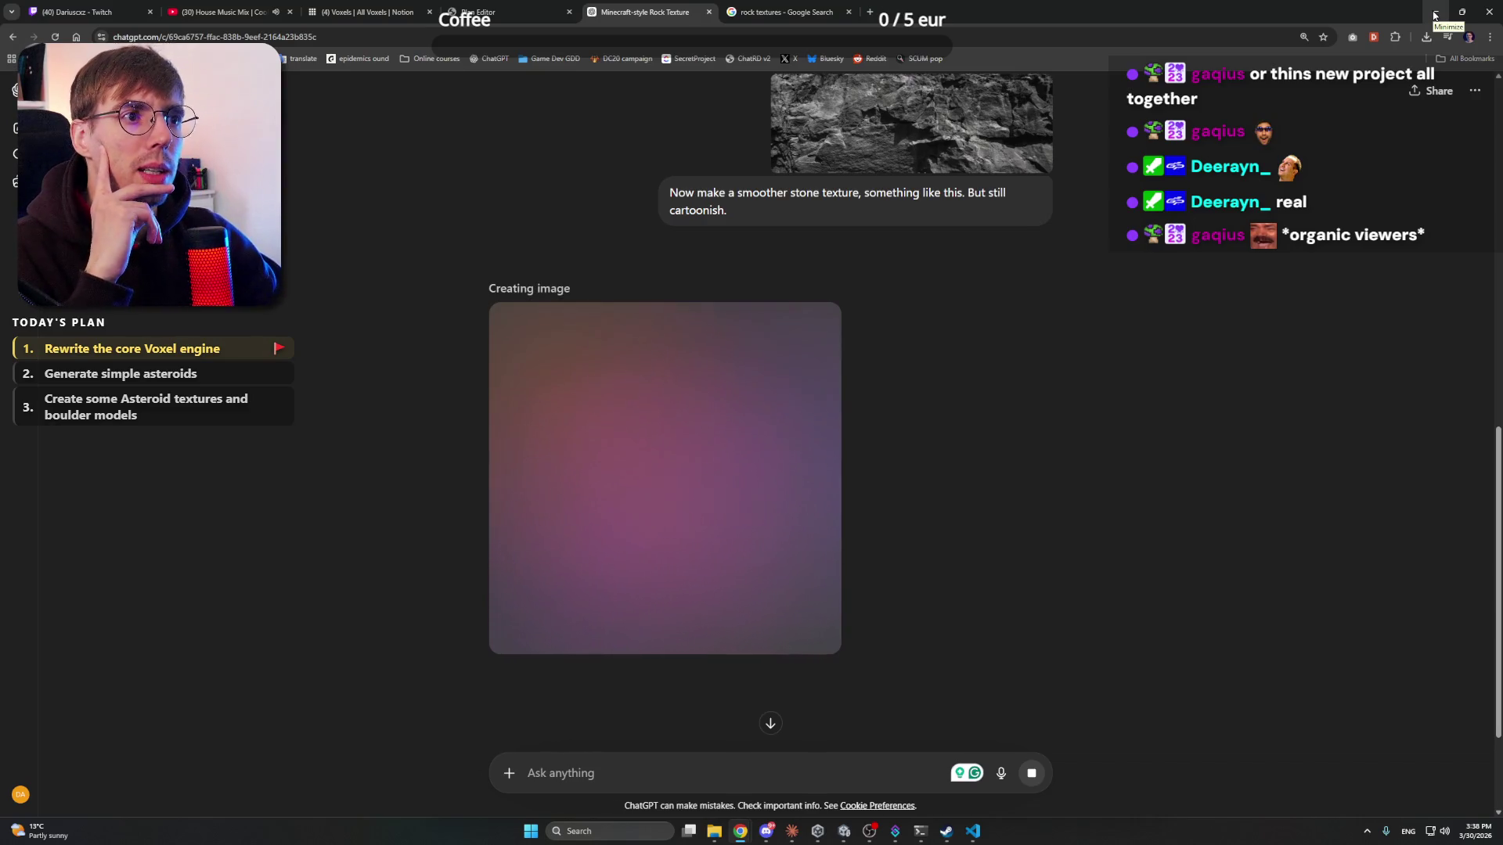
left_click(782, 12)
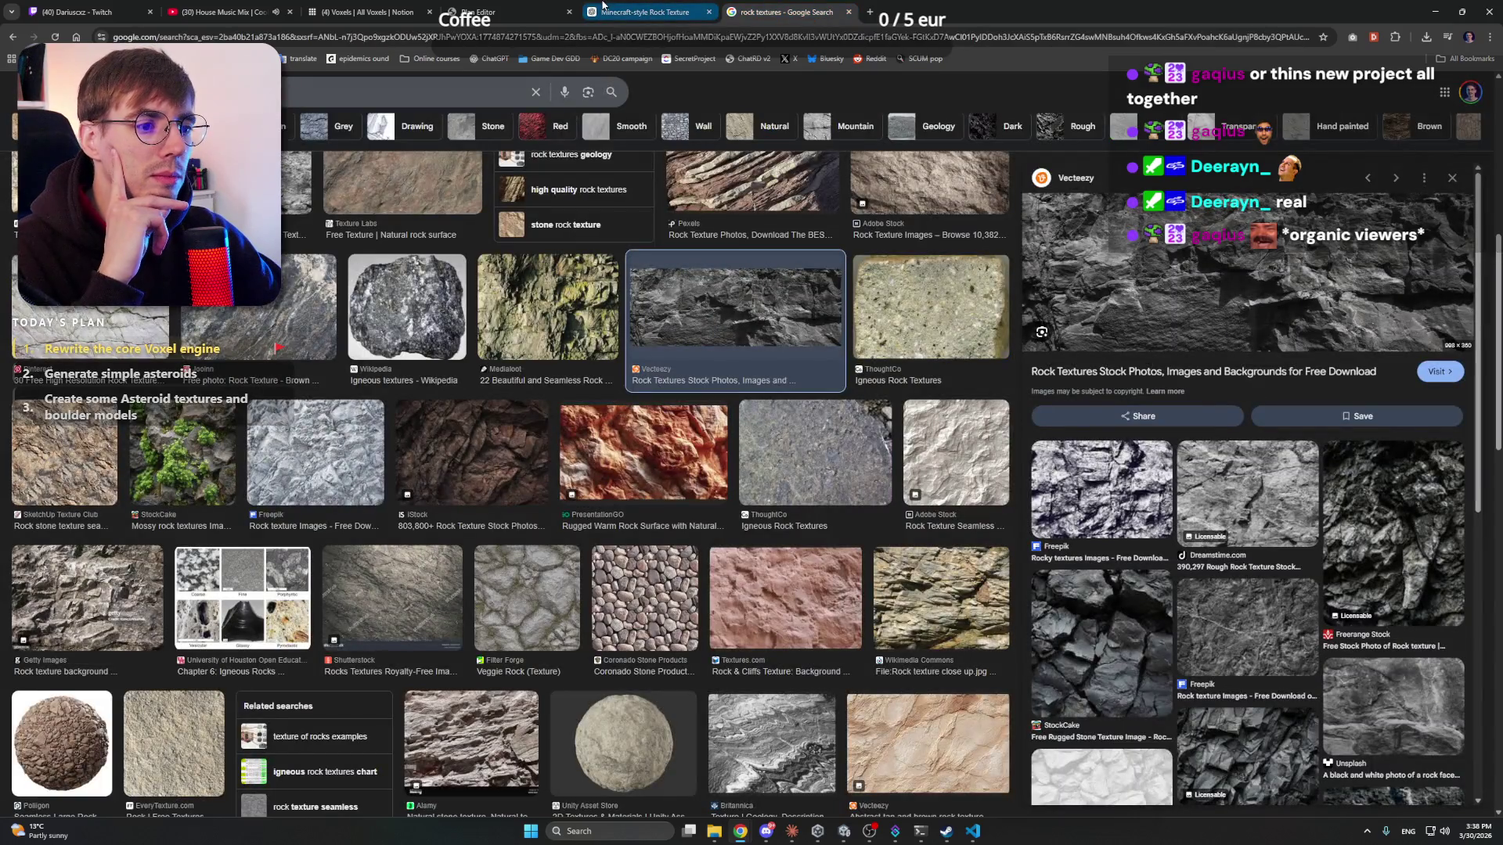
- Minimize the browser, select Magnetite.png, and minimize the Textures folder window
left_click(603, 8)
left_click(1423, 13)
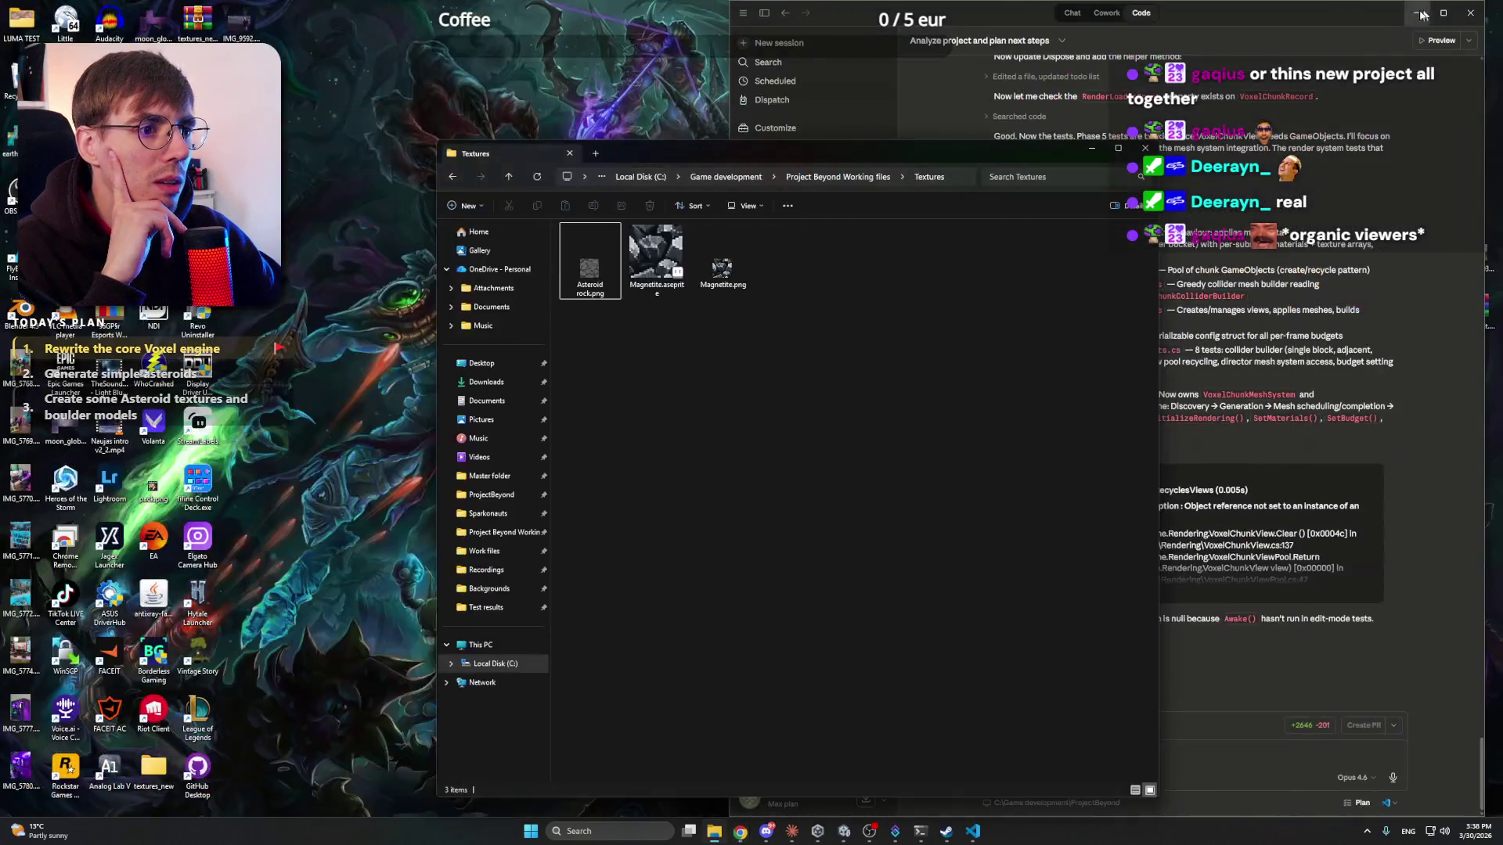
left_click_drag(759, 326, 883, 393)
left_click(722, 264)
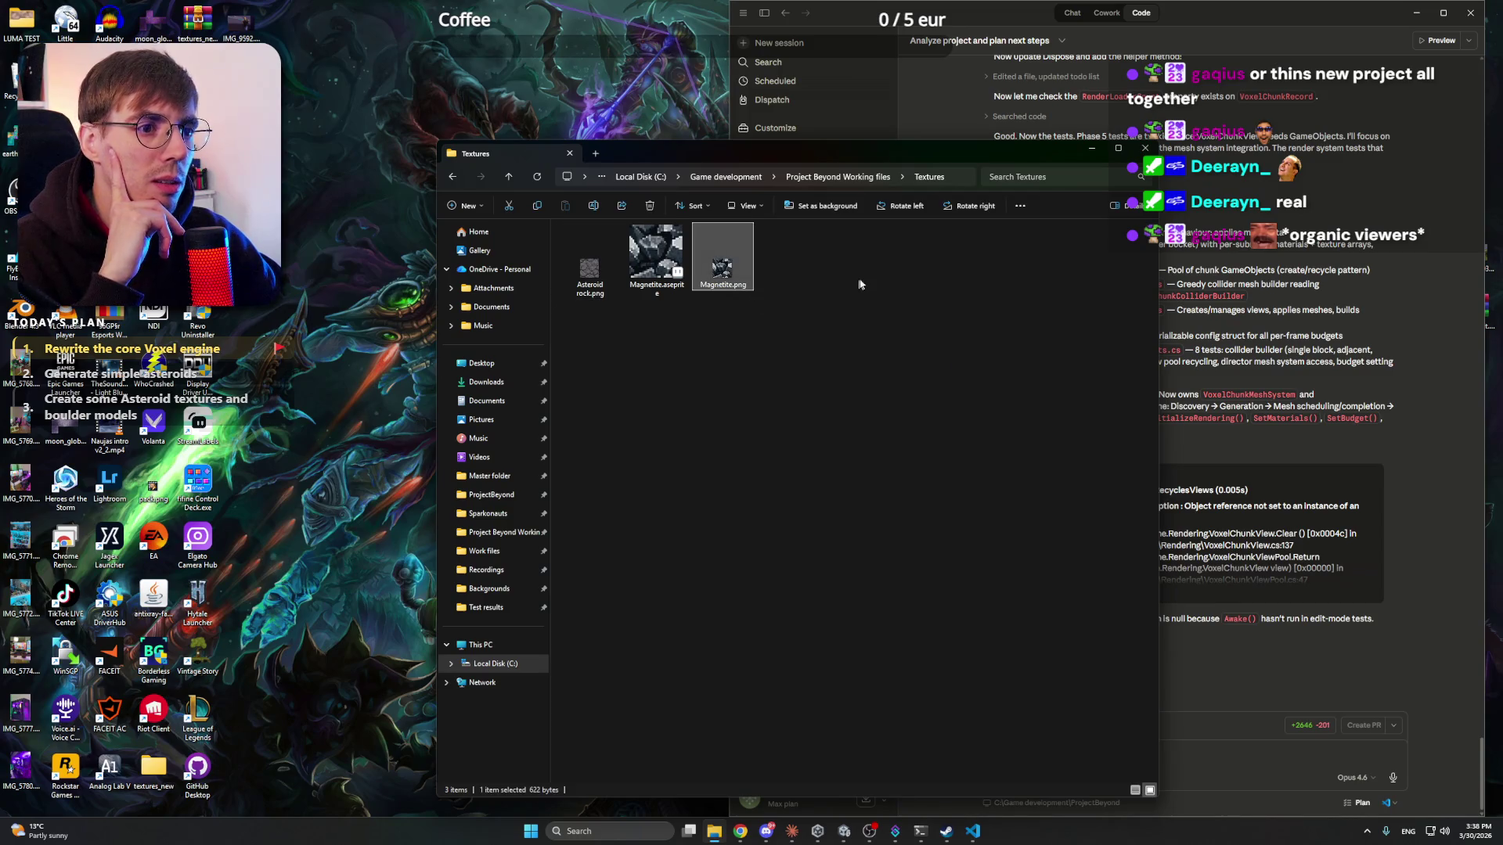
left_click(1092, 148)
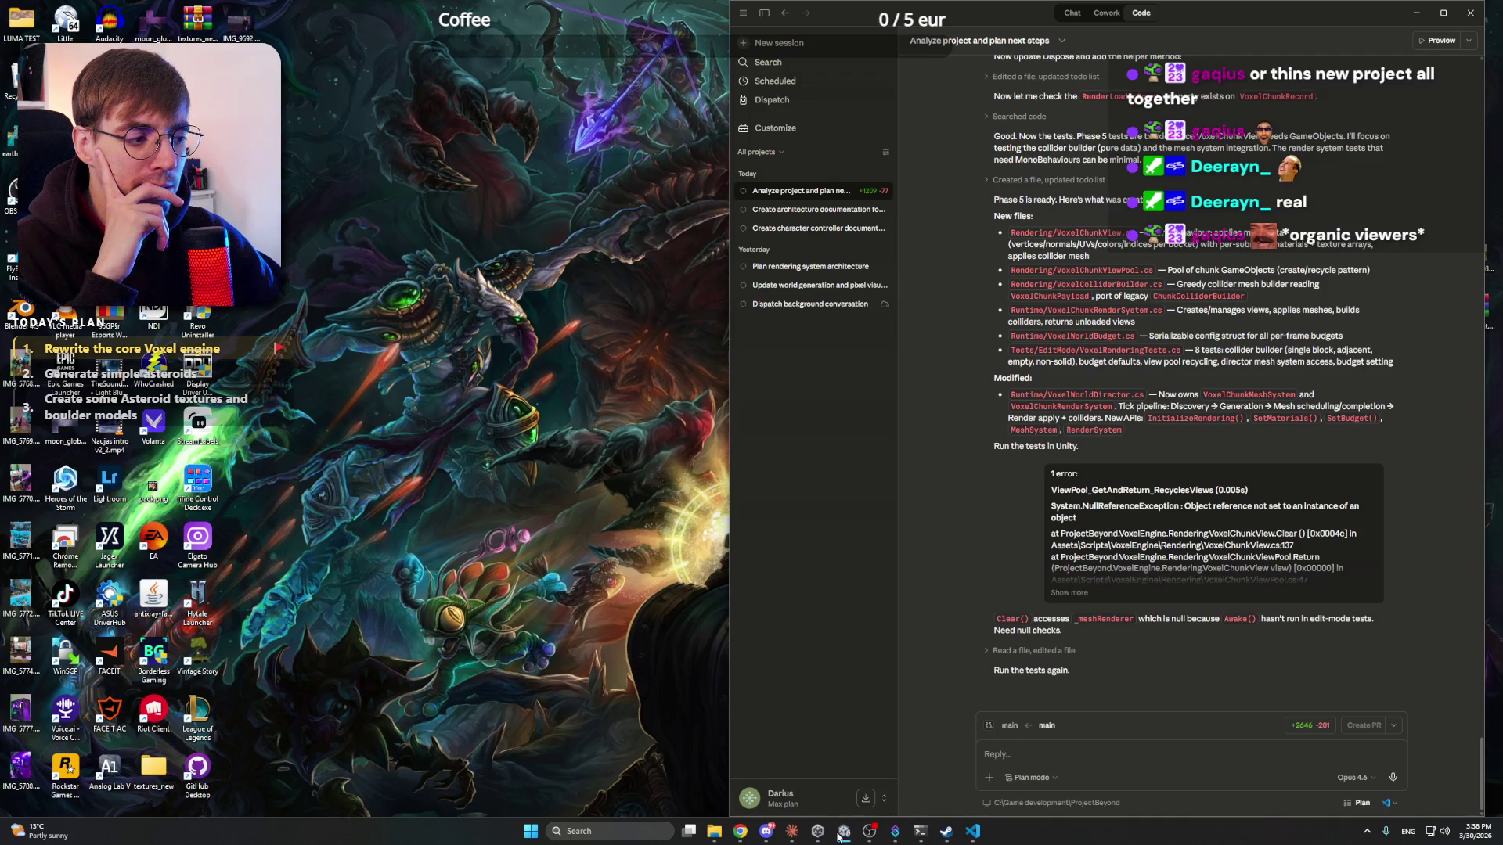
- Maximize Unity, clear results, rerun all tests, and open the failing ViewPool test's error details
left_click(844, 834)
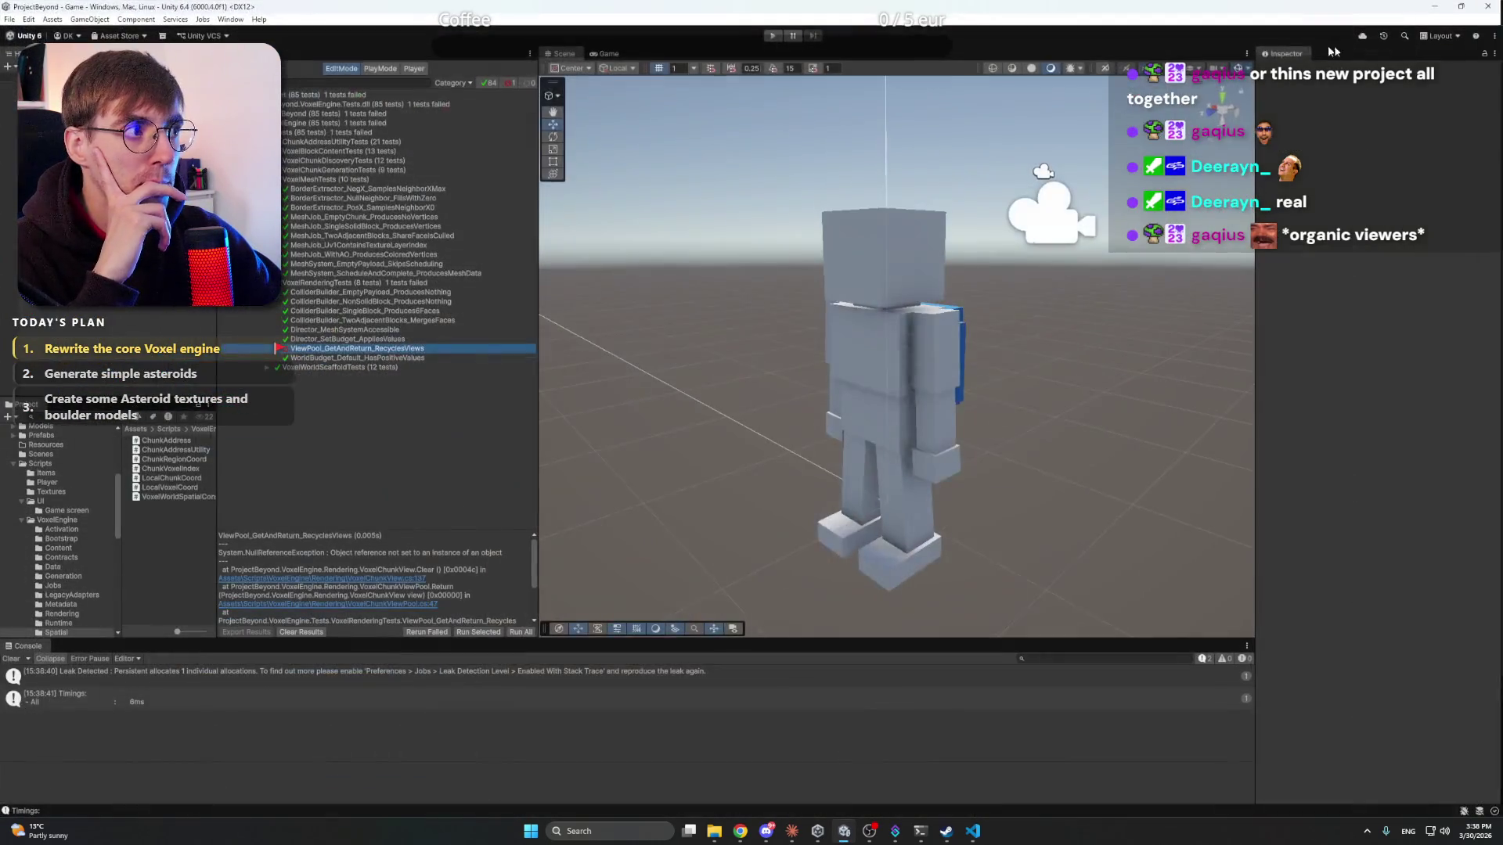
left_click(1018, 9)
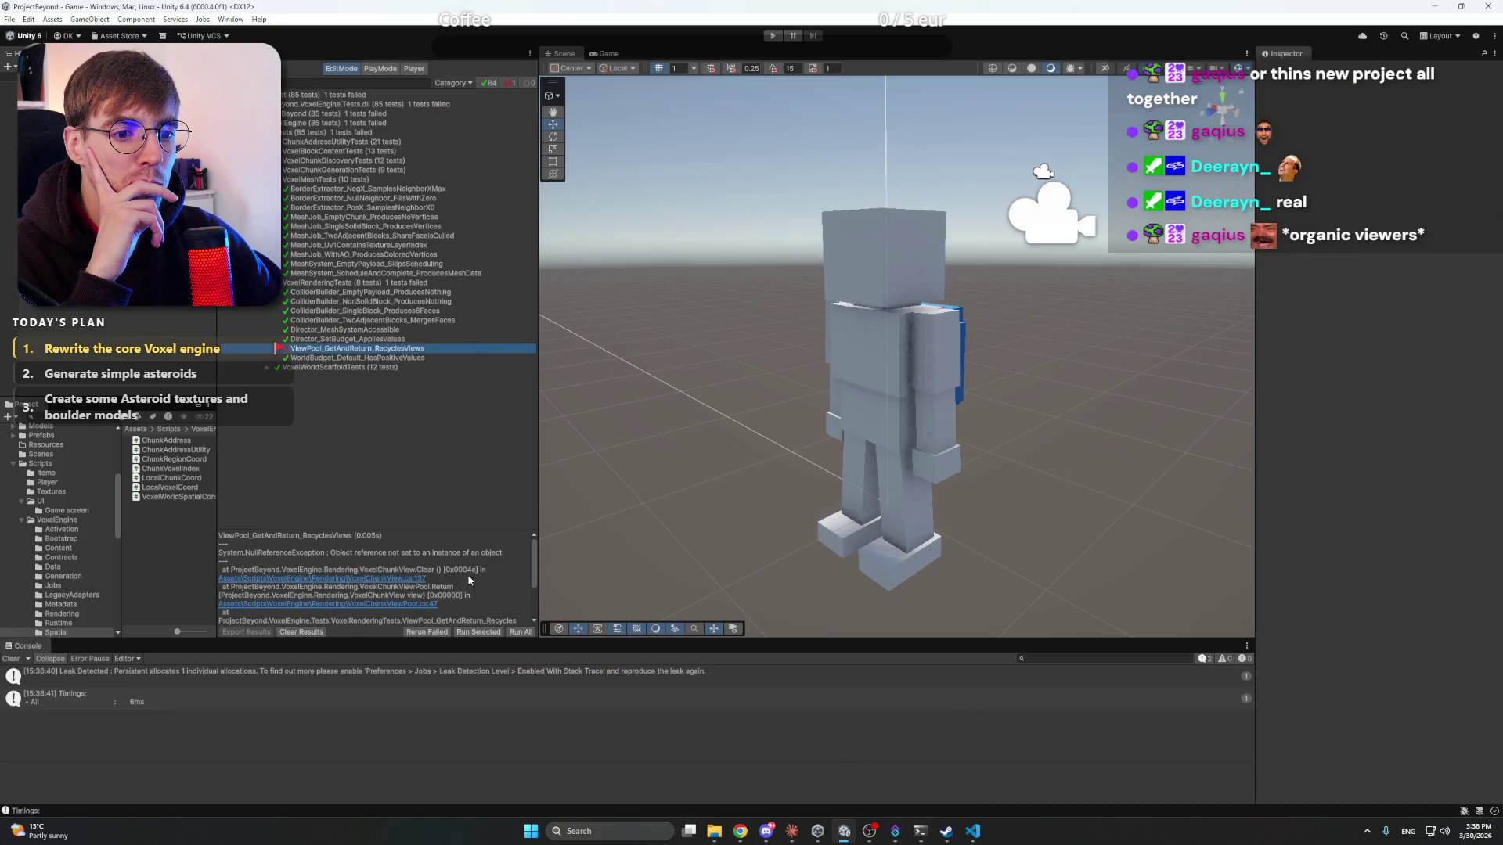
left_click(311, 633)
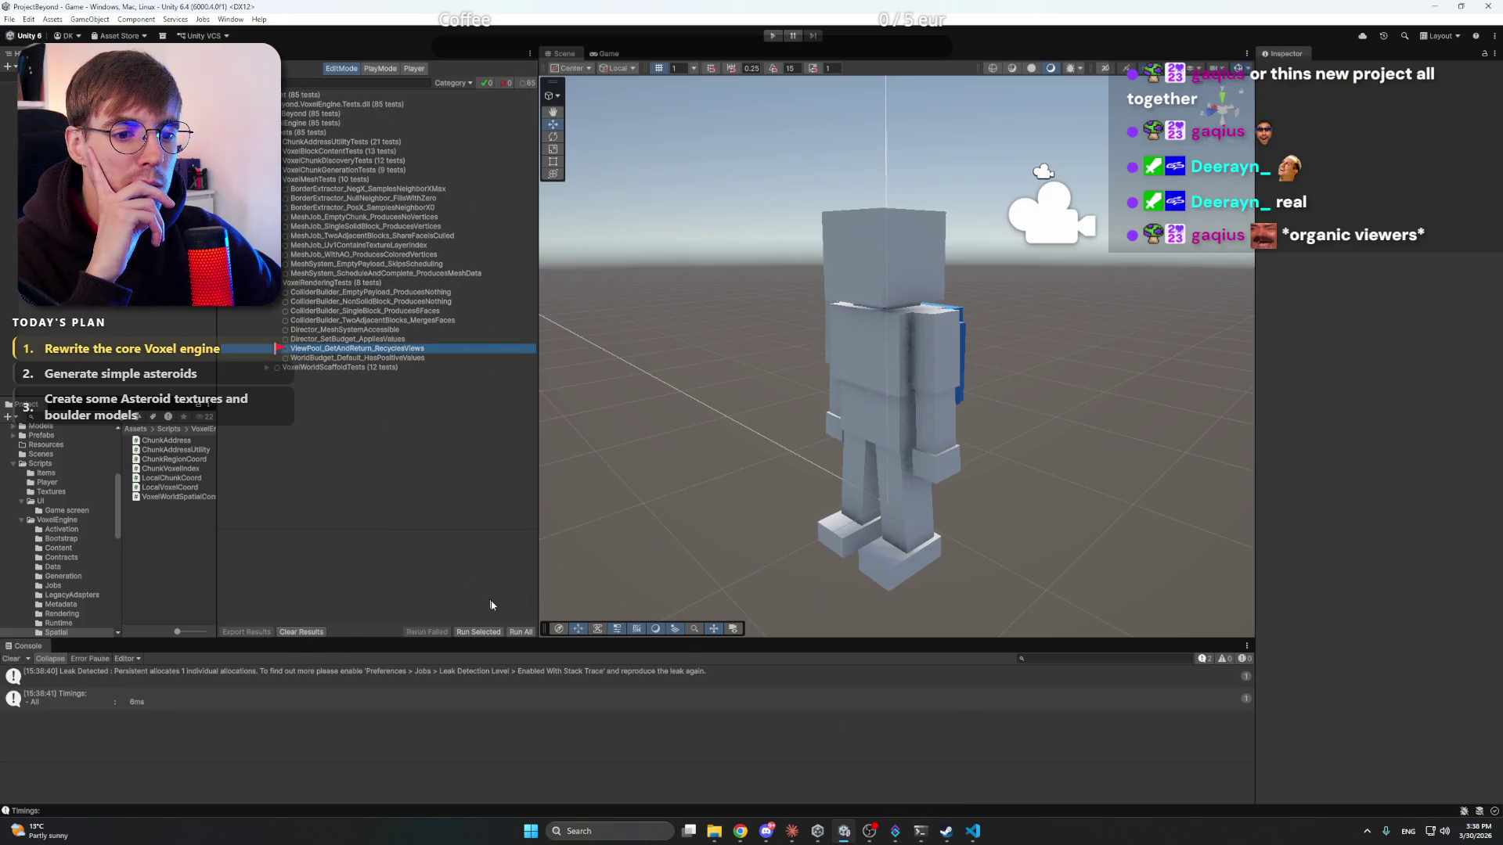
left_click(521, 632)
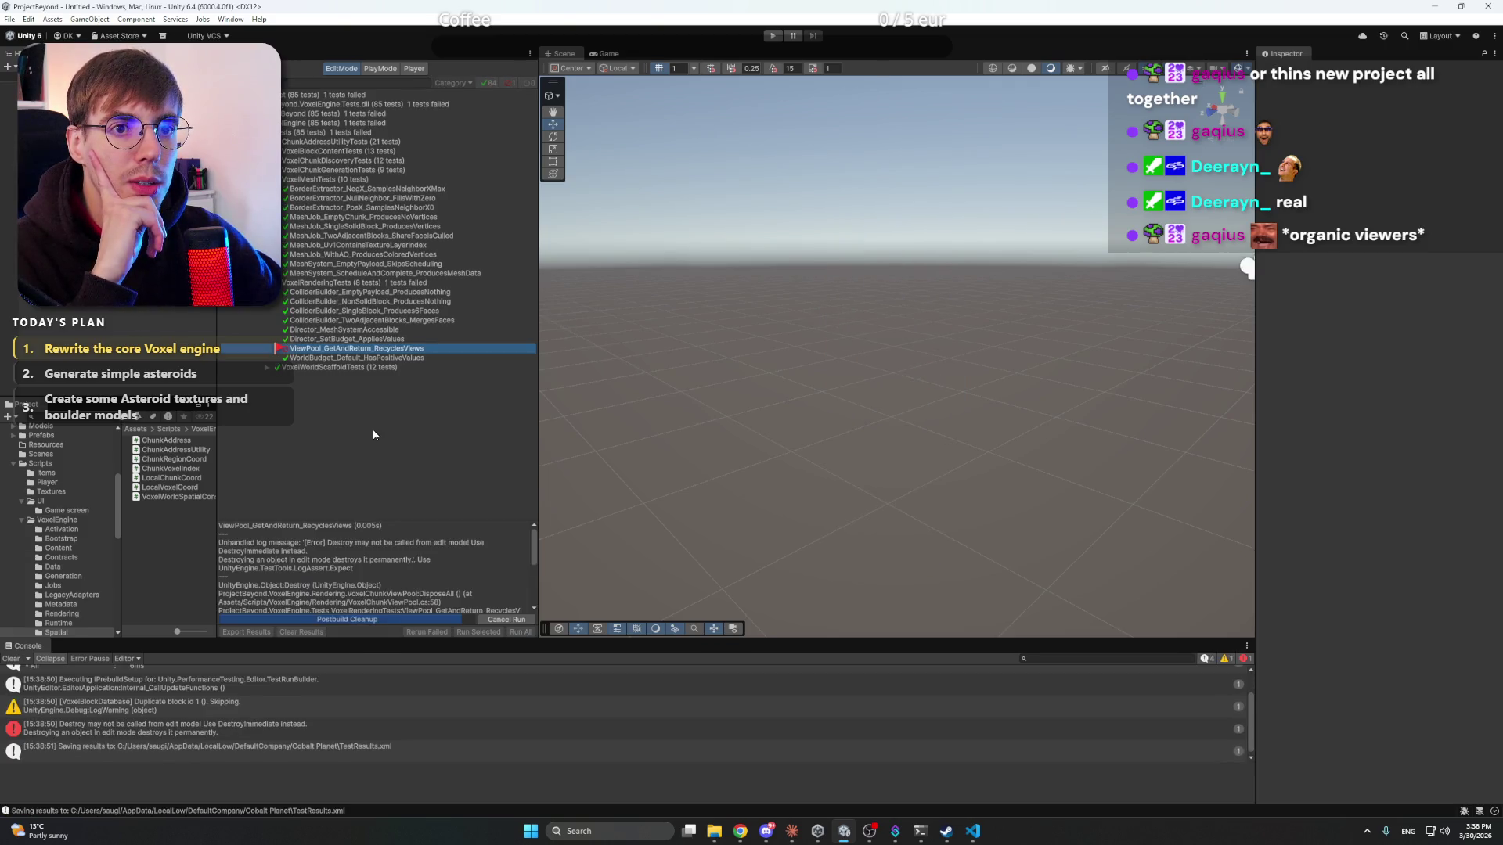
left_click(358, 339)
left_click(360, 350)
left_click(360, 545)
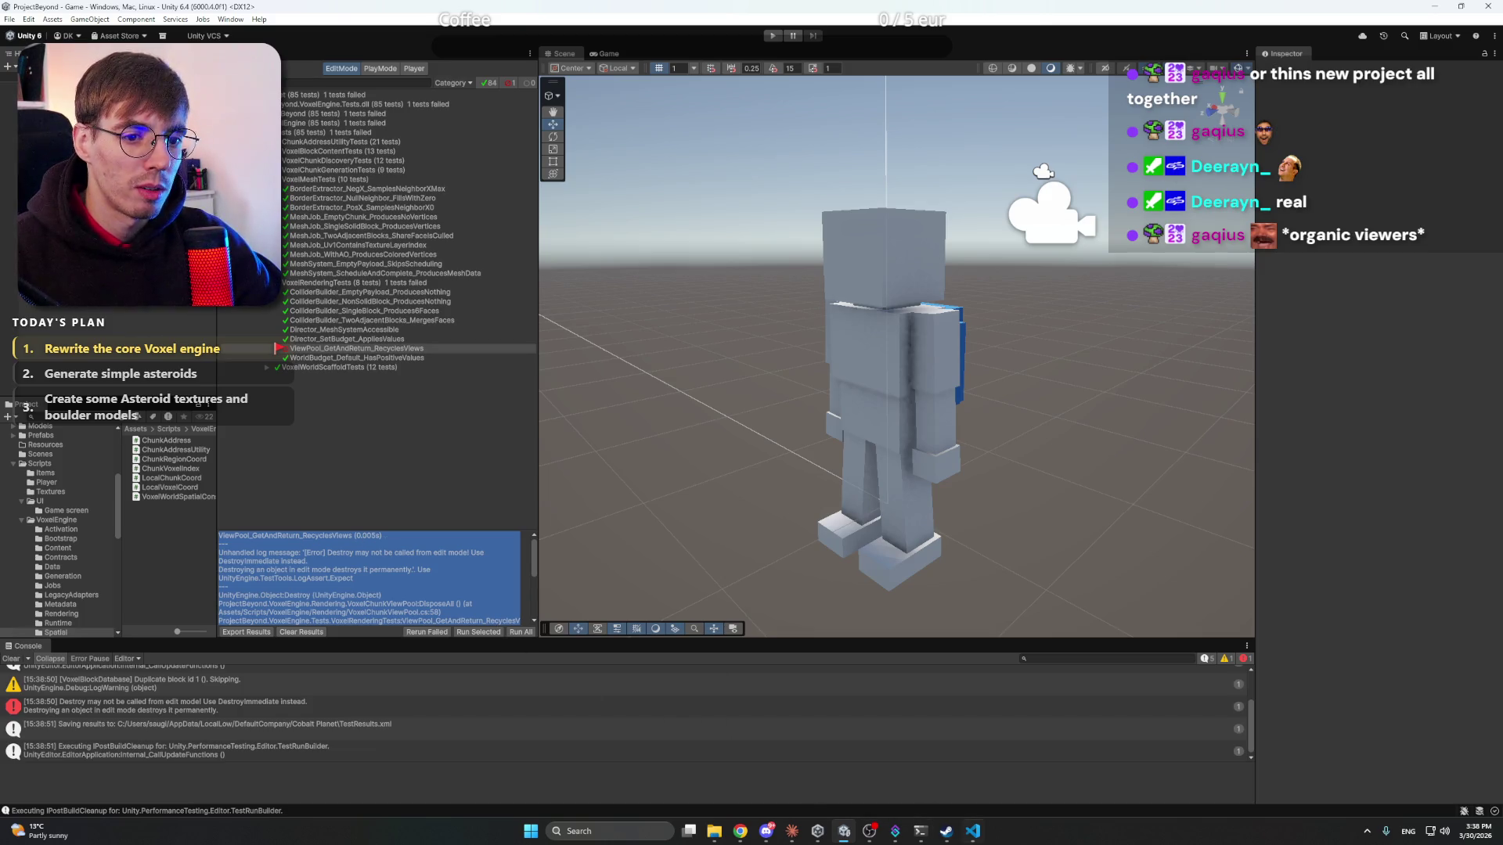
left_click(792, 831)
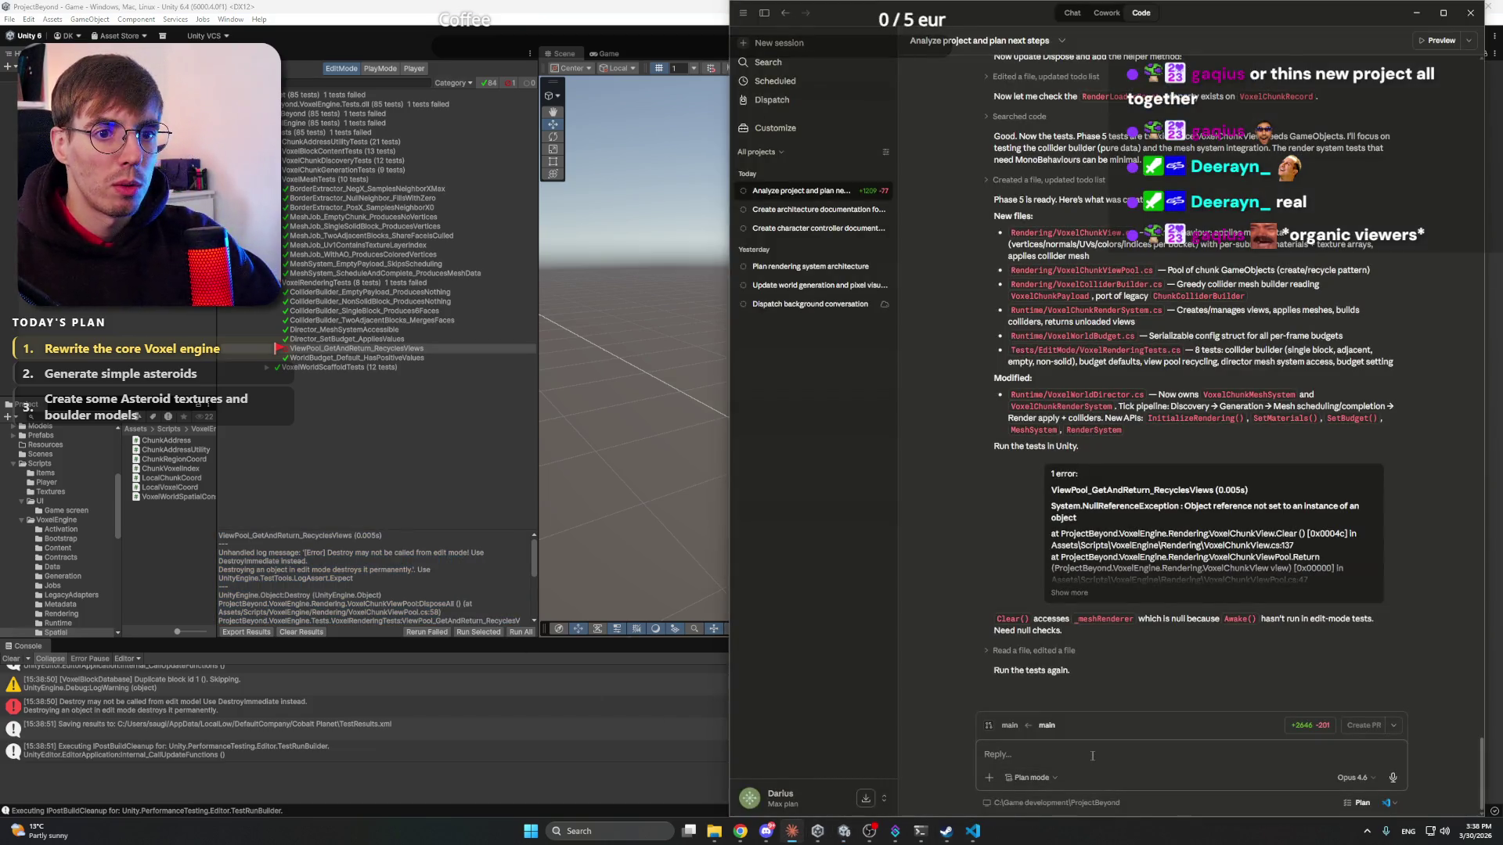
- Send Claude the new ViewPool Destroy-in-edit-mode error log
type("1 Error")
key("ctrl+v")
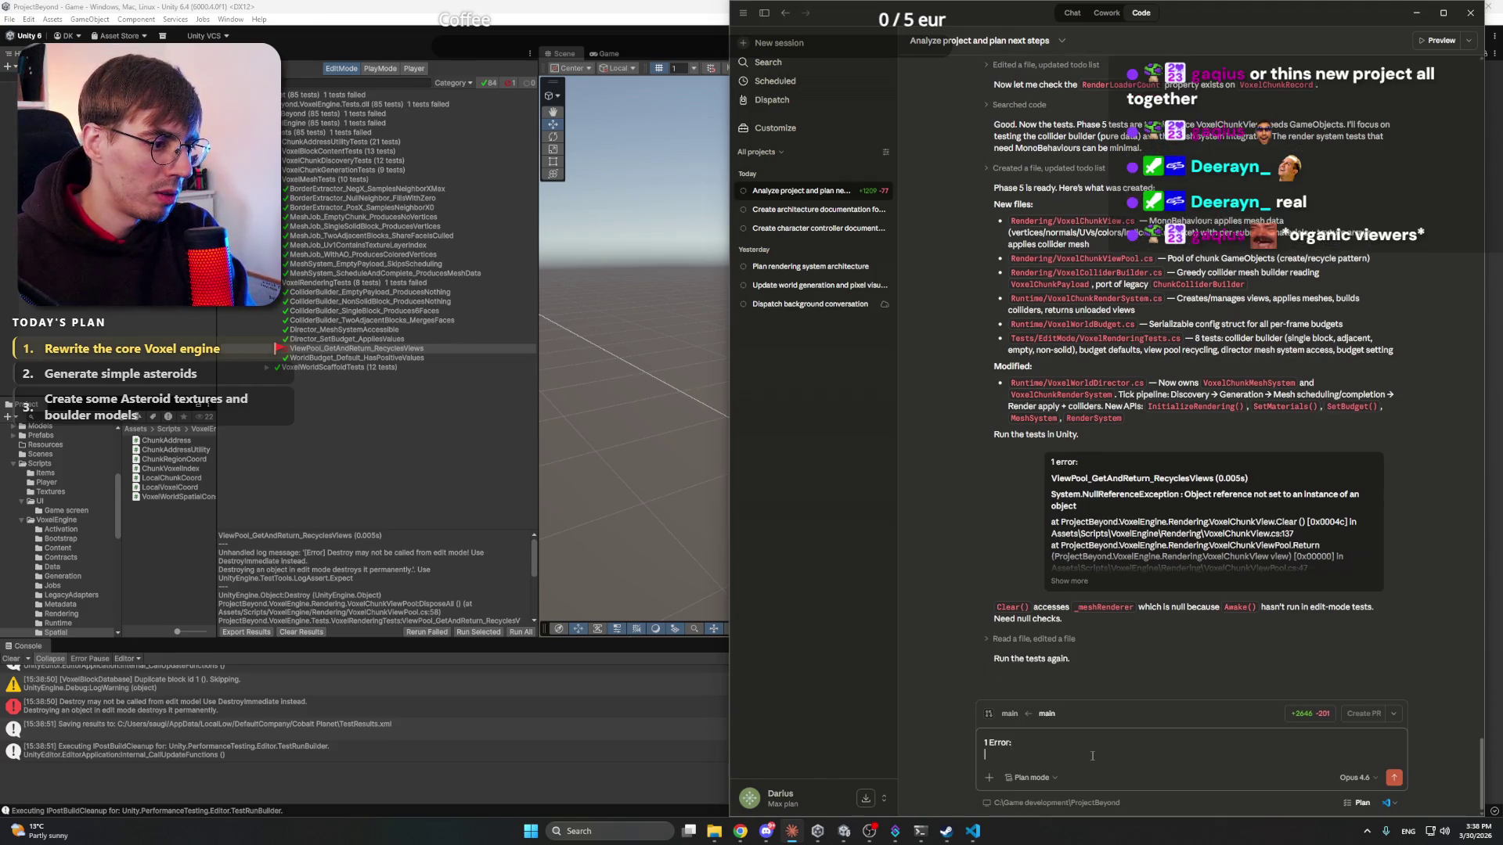
key("Return")
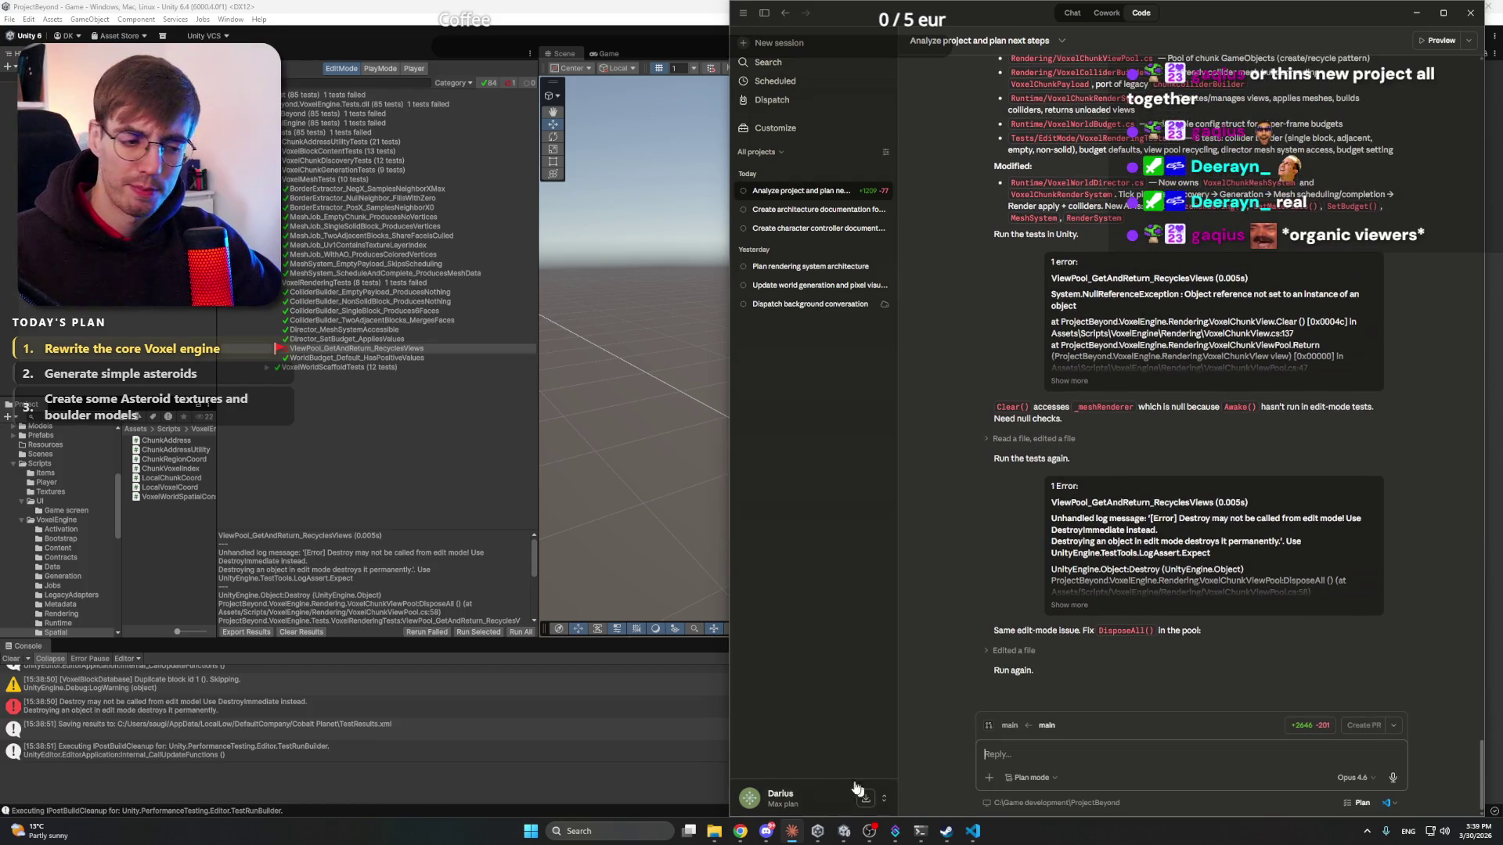
left_click(479, 441)
- Copy the earlier rock-texture prompt and paste it into a new ChatGPT chat
left_click(740, 831)
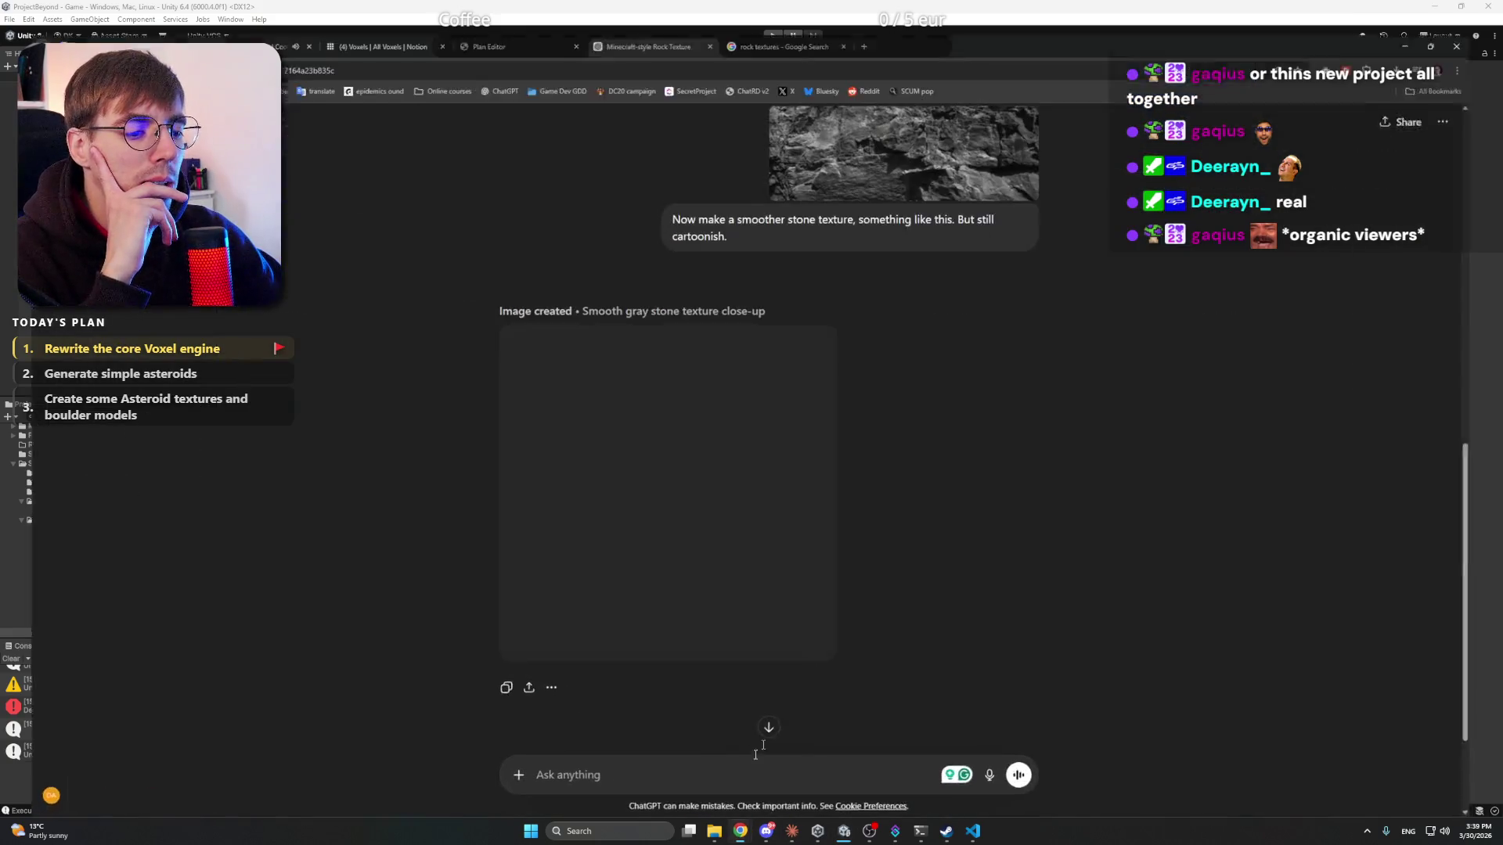
scroll(436, 391, "up", 4)
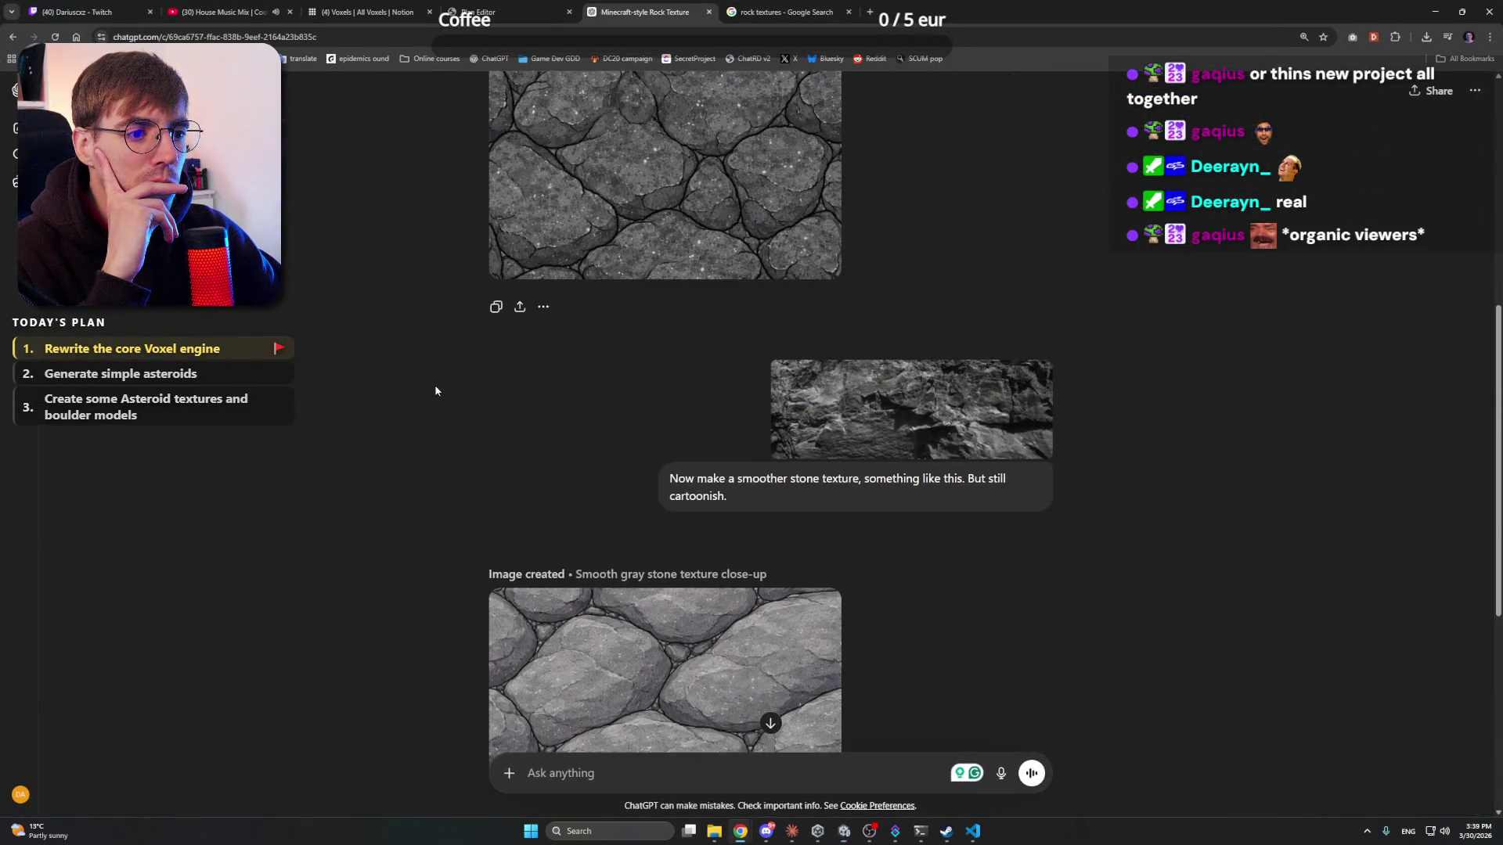
scroll(436, 391, "down", 4)
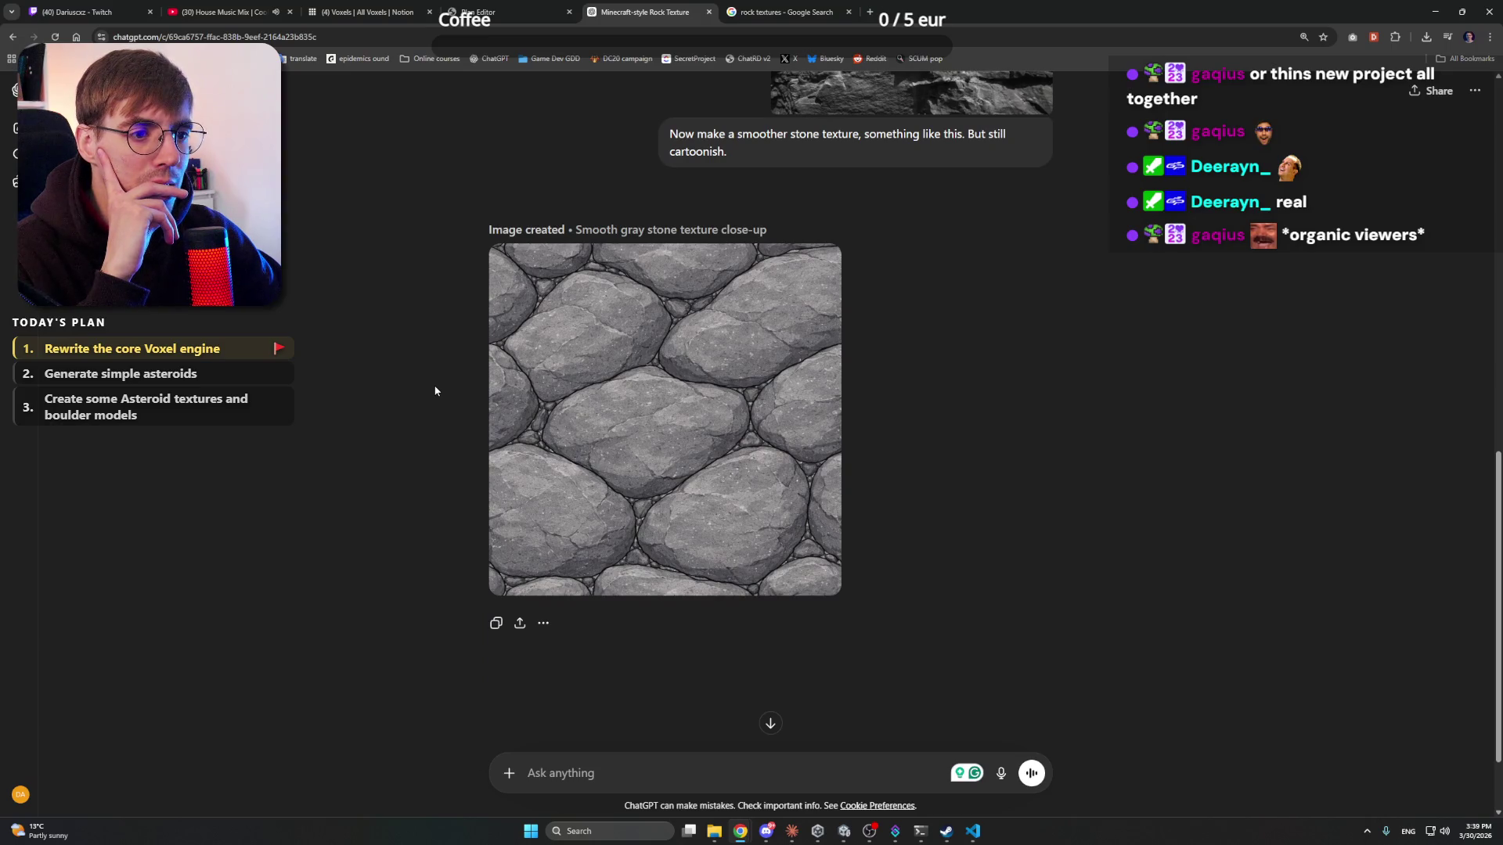
scroll(436, 391, "up", 5)
scroll(436, 390, "down", 4)
scroll(436, 390, "up", 5)
scroll(581, 382, "down", 3)
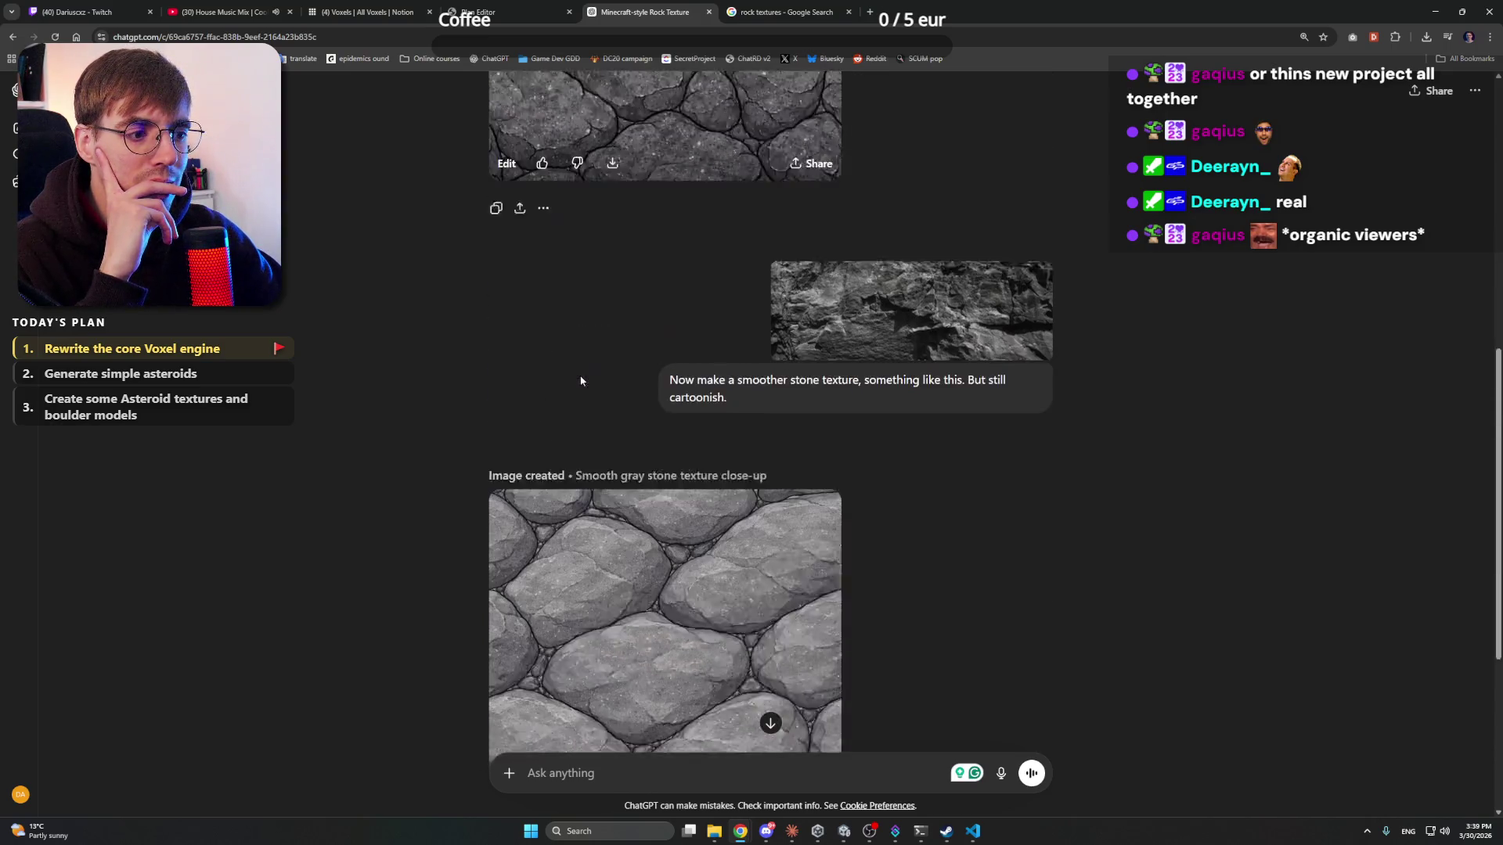
scroll(901, 270, "down", 1)
scroll(871, 275, "up", 5)
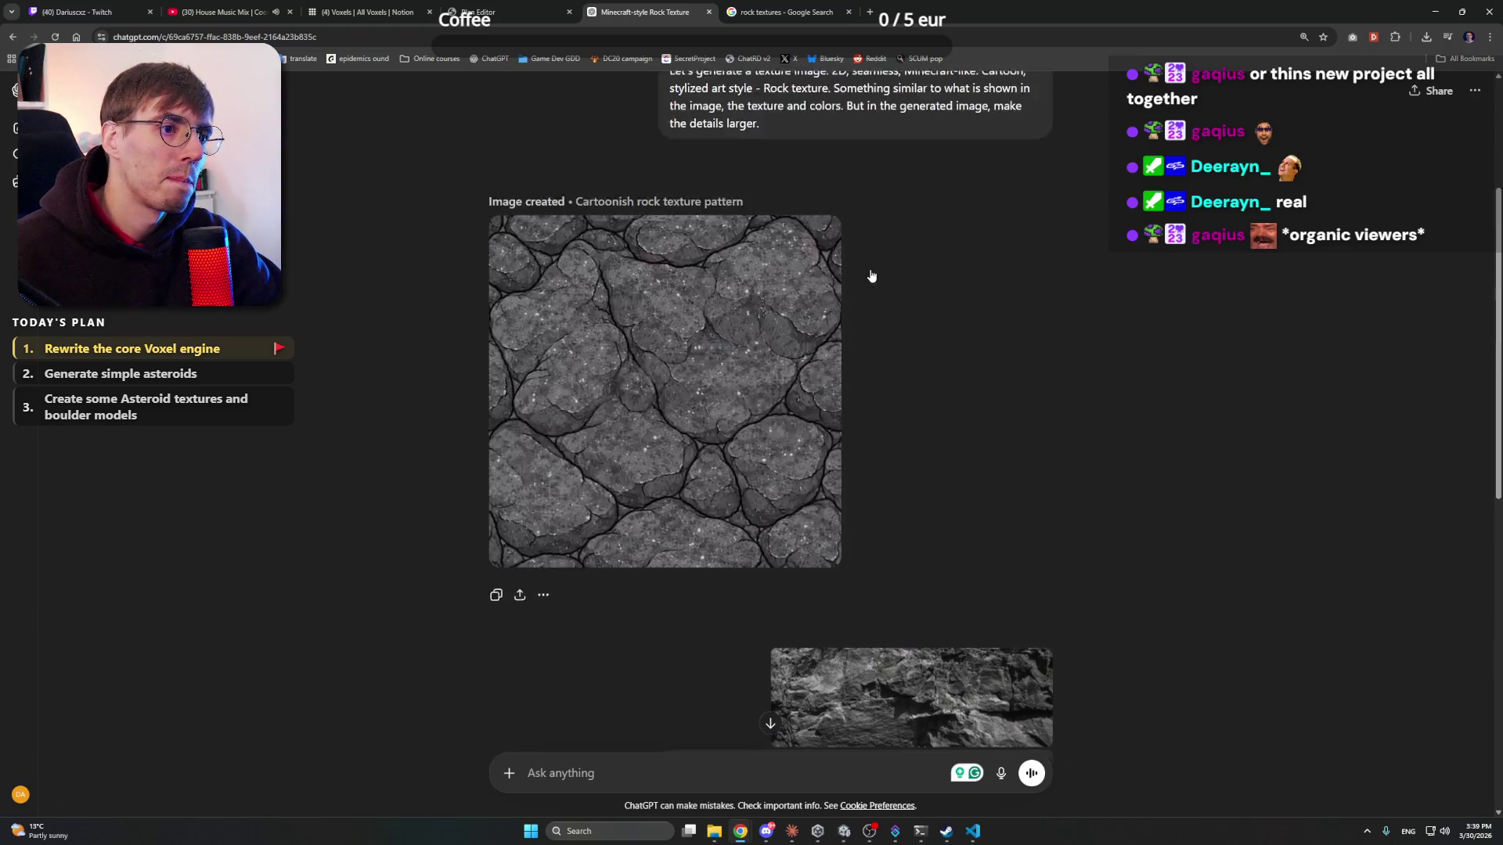
scroll(872, 275, "up", 3)
left_click_drag(766, 379, 651, 331)
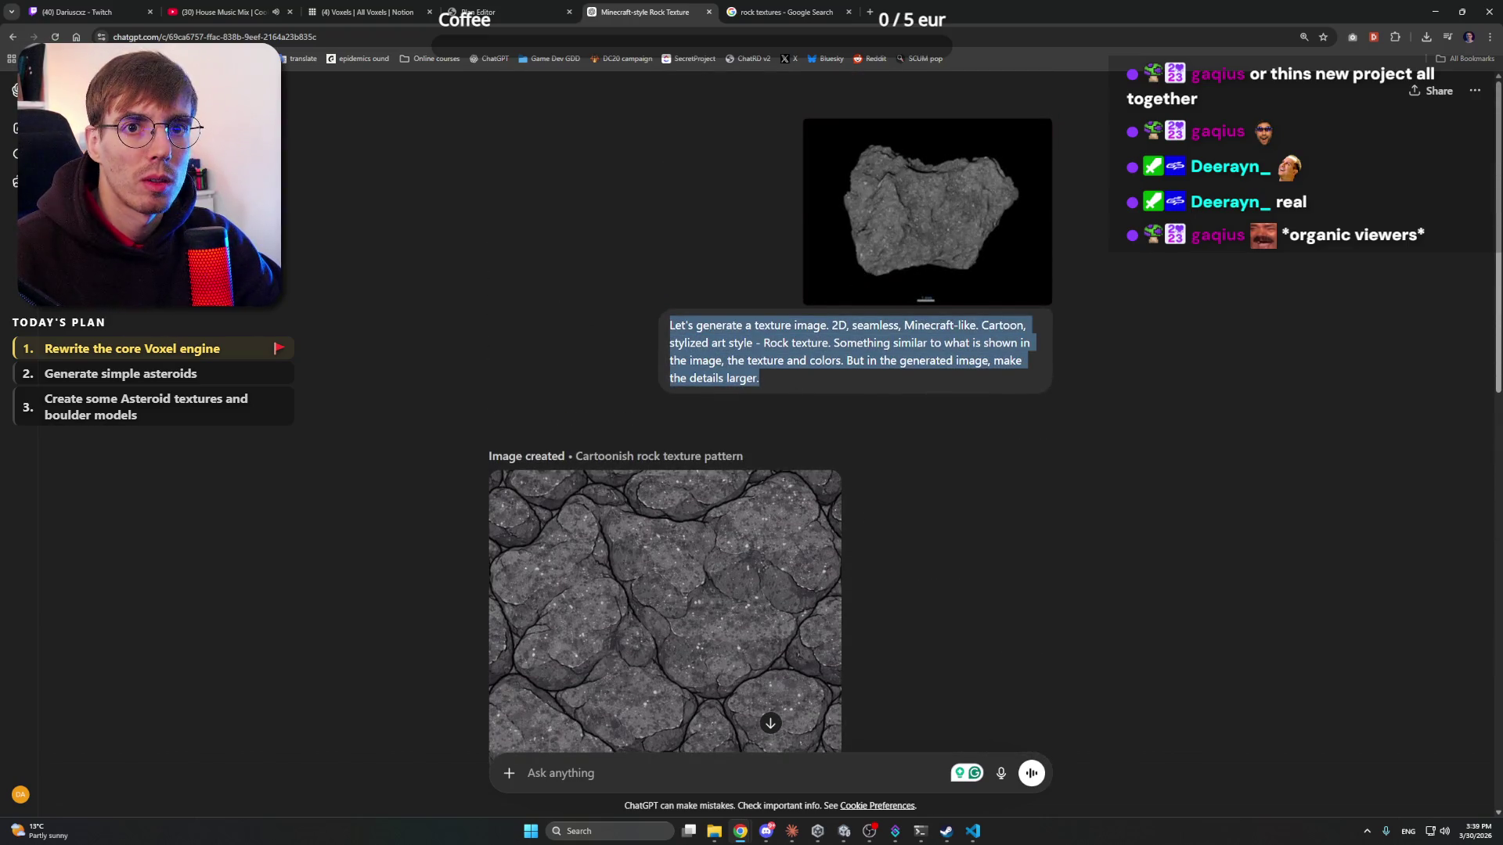
key("ctrl+c")
key("ctrl+shift+o")
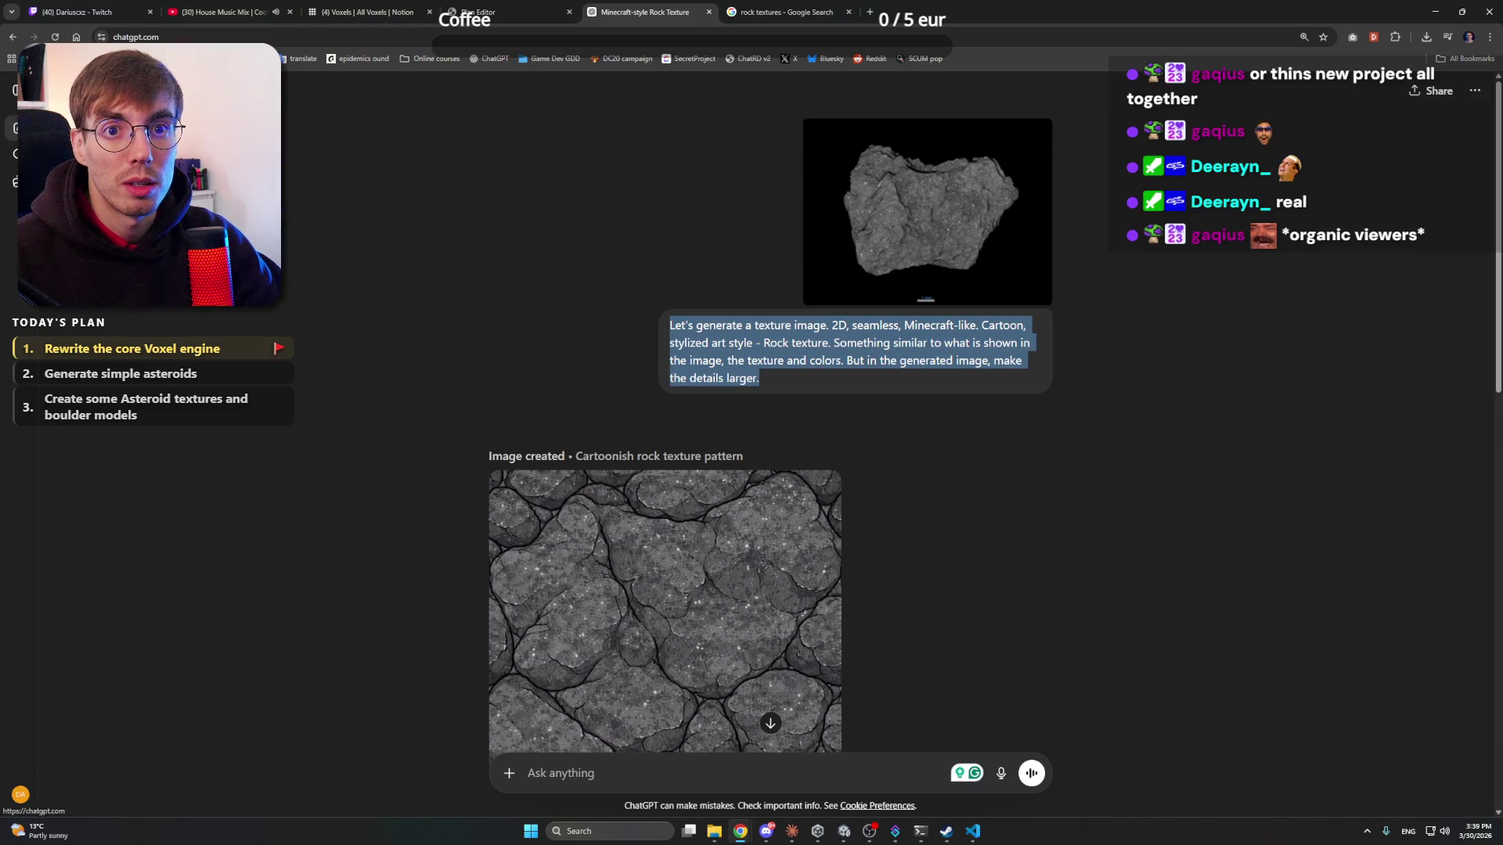
key("ctrl+v")
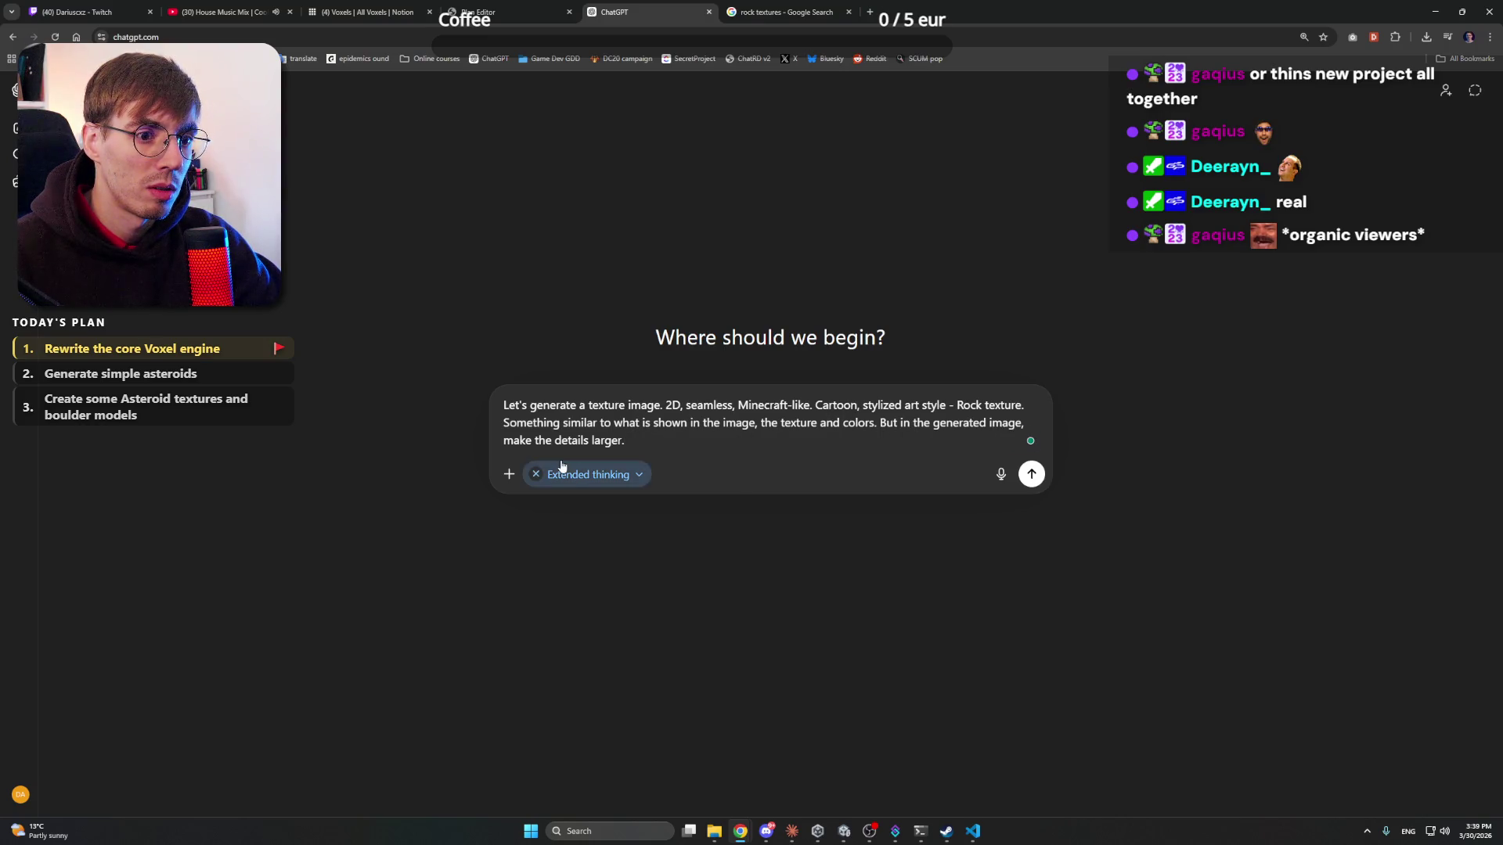
- Attach the dark rock photo from the Google image results and send the prompt
key("ctrl+Tab")
right_click(1213, 291)
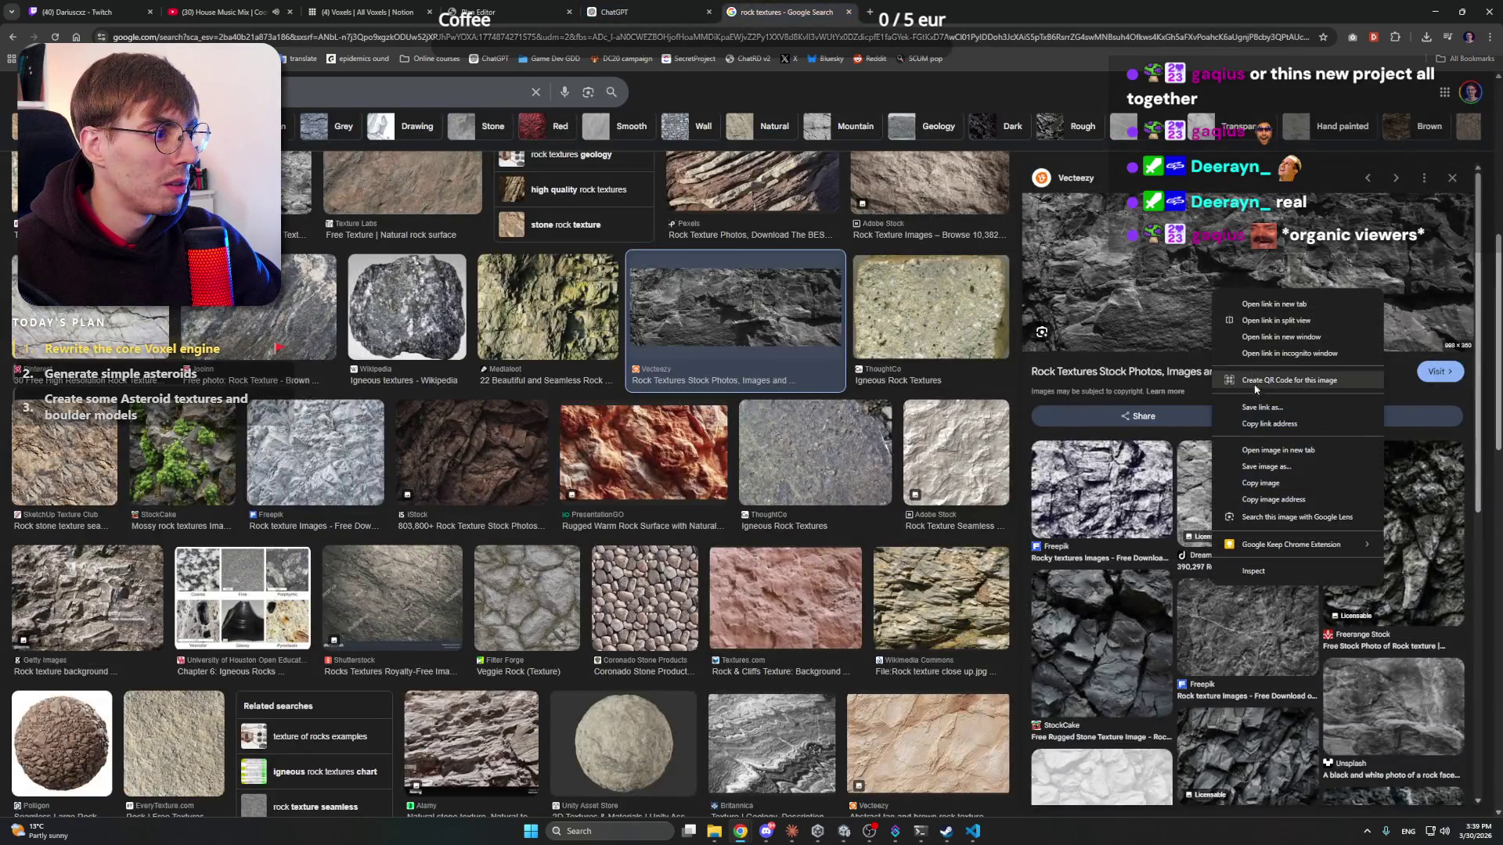
left_click(1260, 483)
left_click(706, 6)
key("ctrl+v")
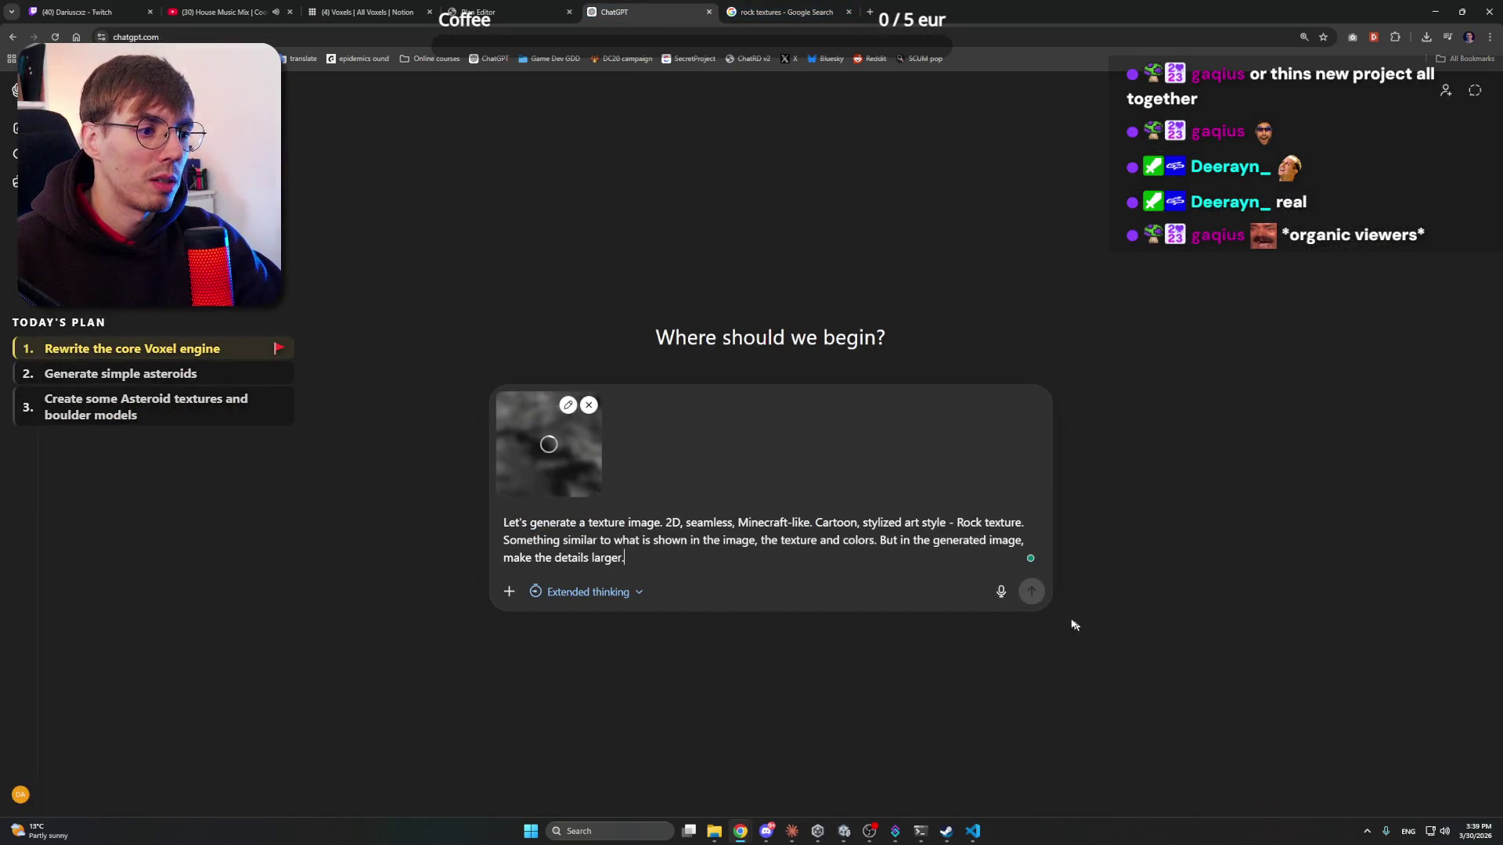
left_click(1030, 592)
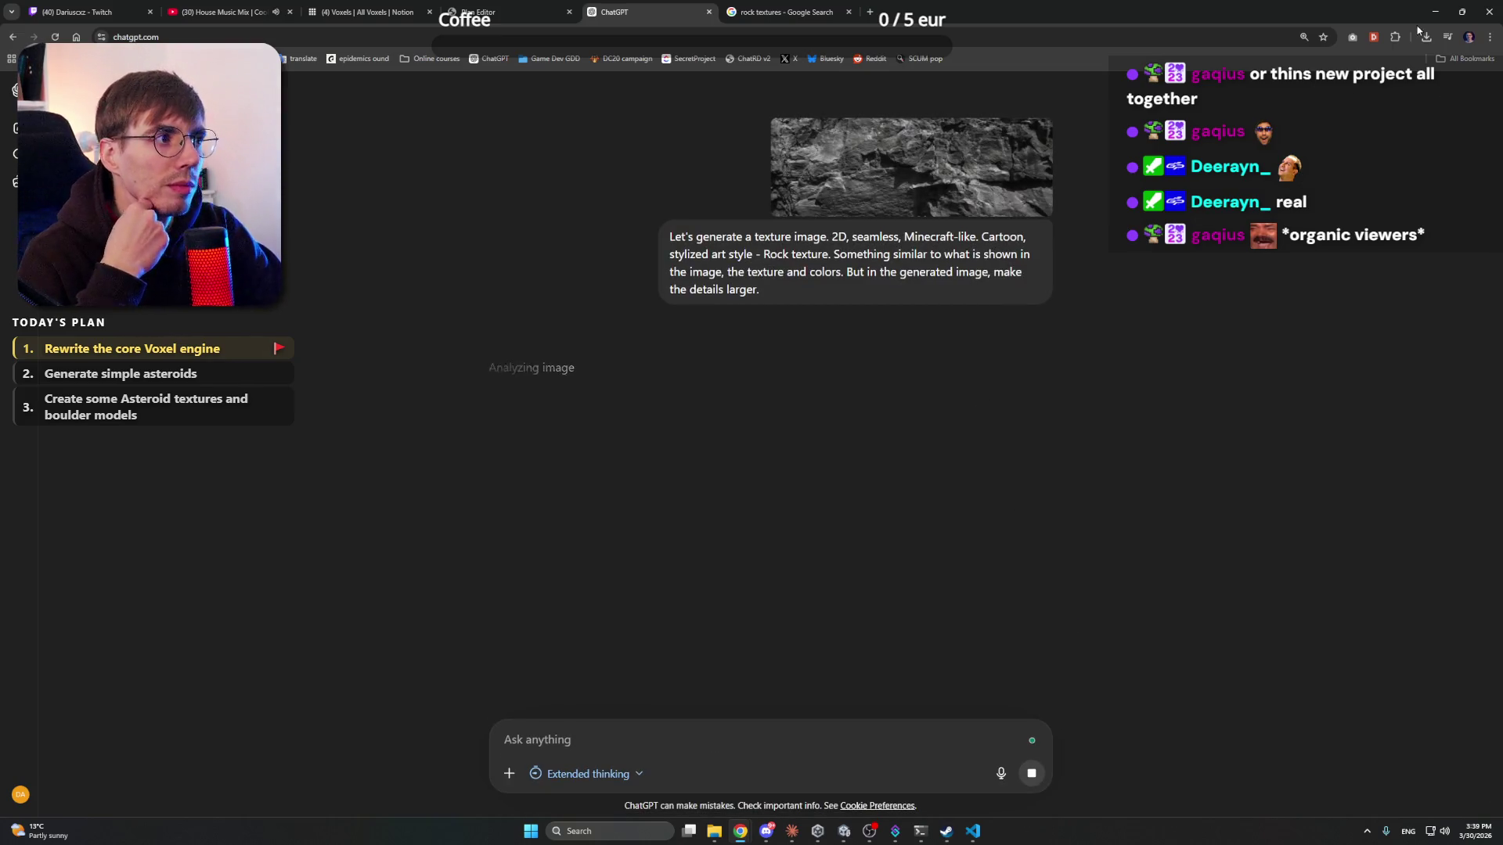
key("alt+Tab")
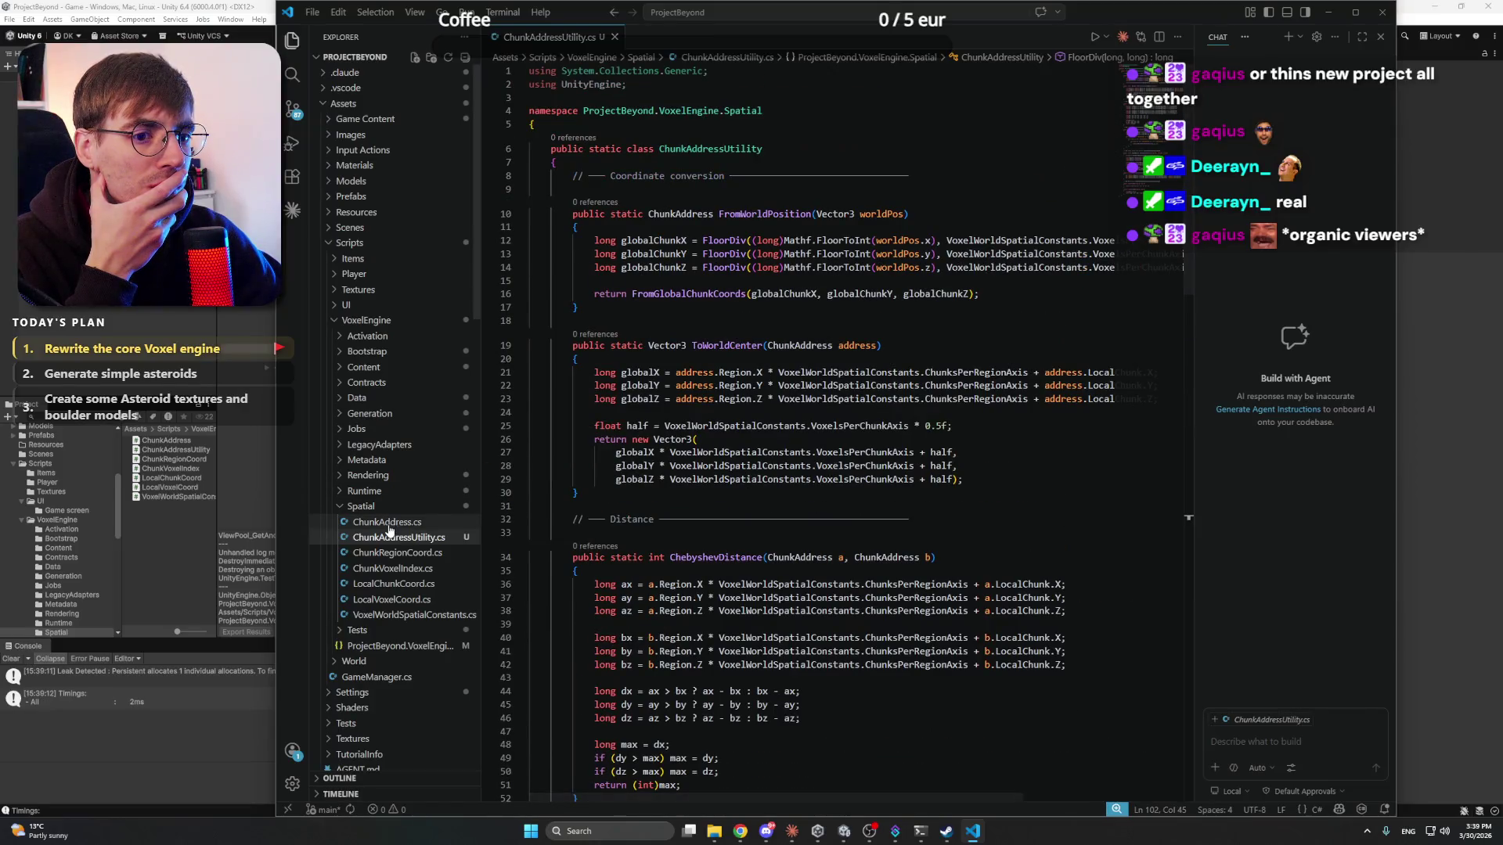
- Read through ChunkAddress.cs, ChunkRegionCoord.cs, ChunkVoxelIndex.cs and LocalChunkCoord.cs
left_click(387, 522)
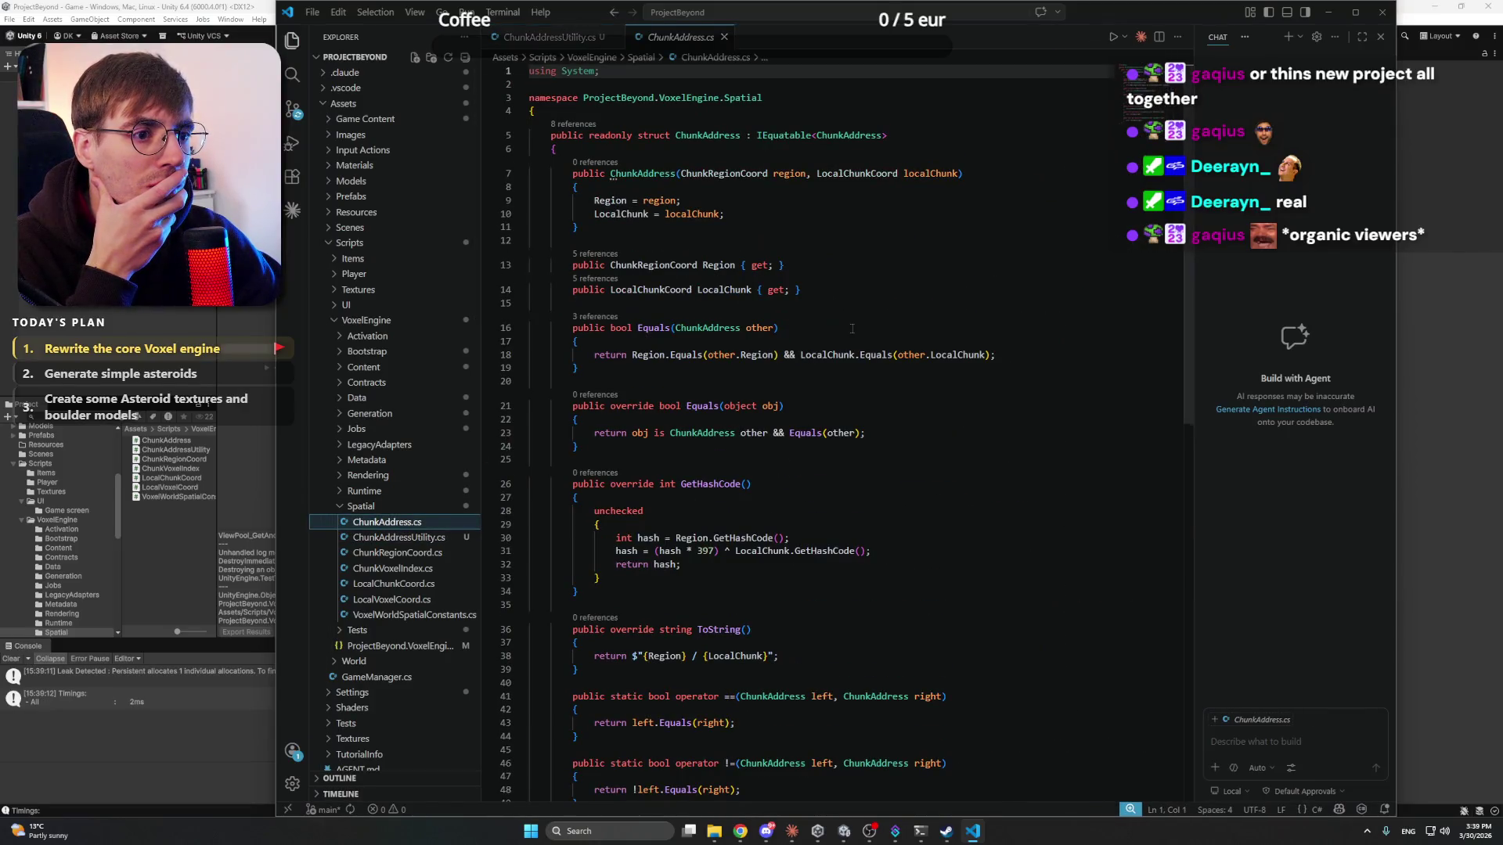
scroll(851, 329, "down", 5)
scroll(851, 328, "up", 4)
left_click(395, 552)
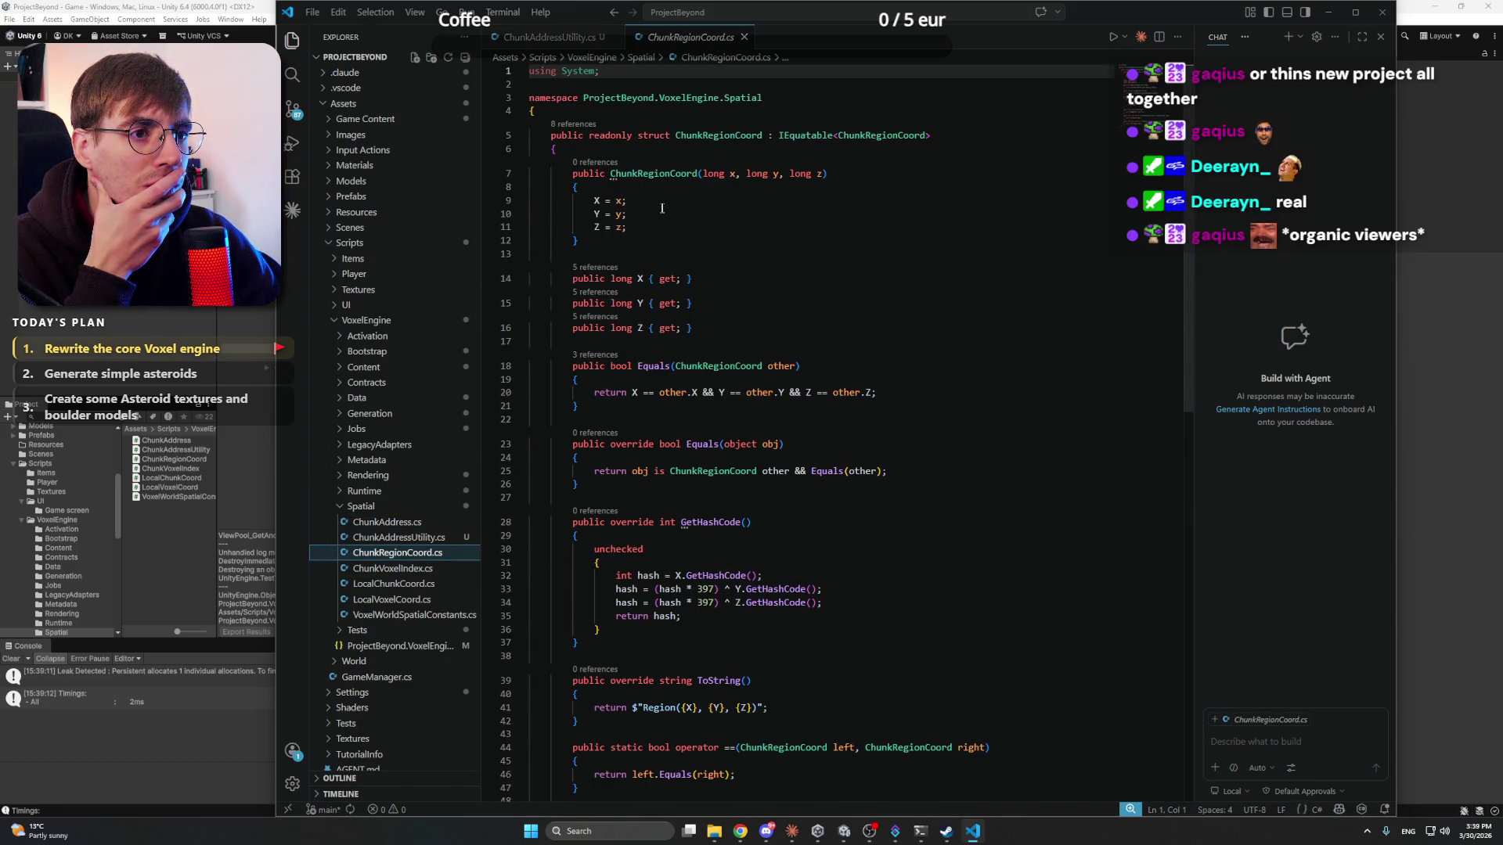
scroll(818, 371, "down", 6)
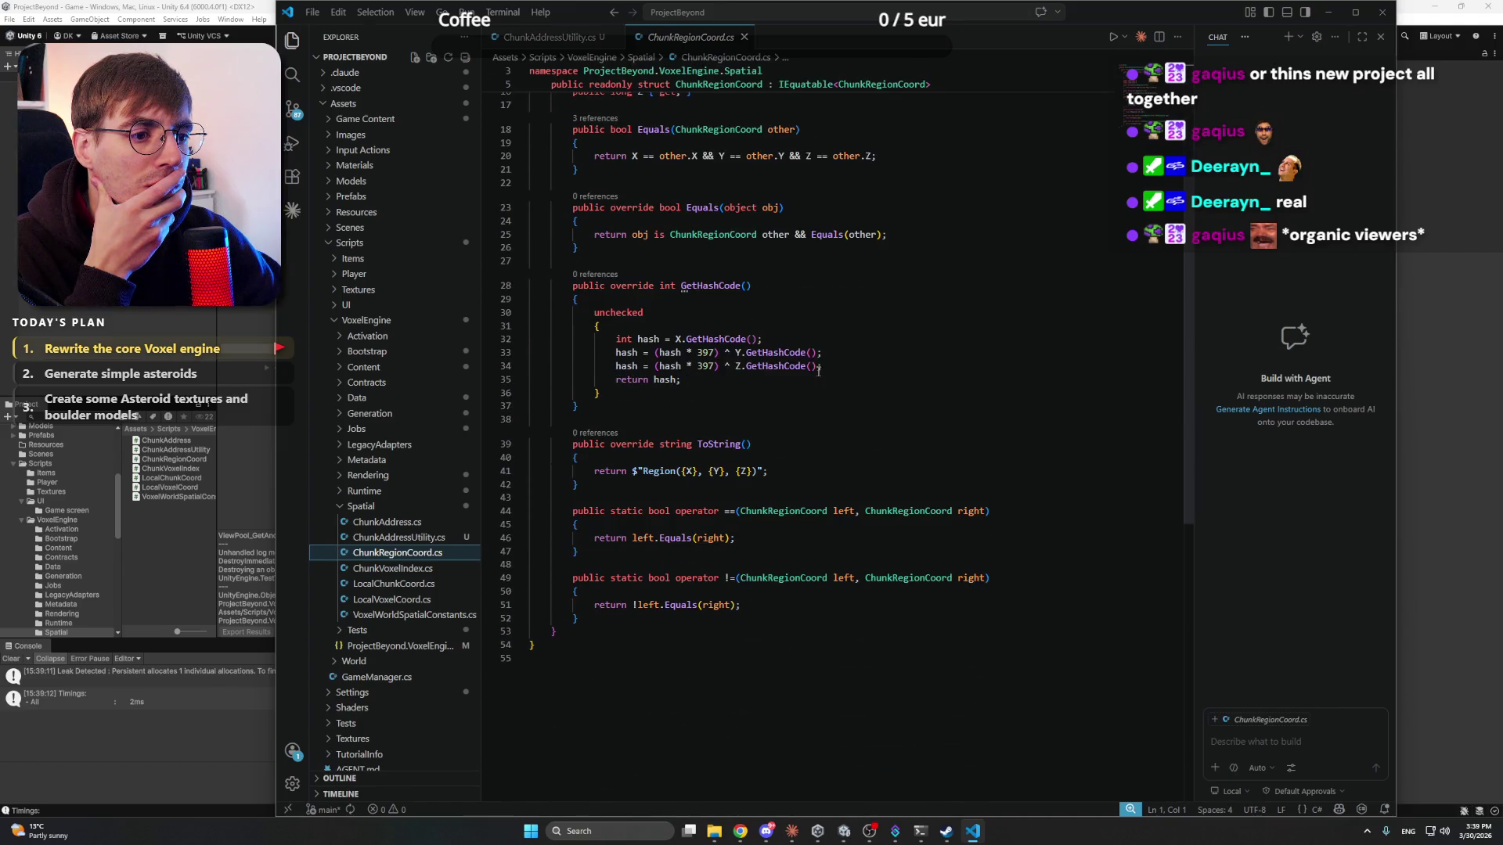
scroll(384, 552, "down", 2)
left_click(415, 510)
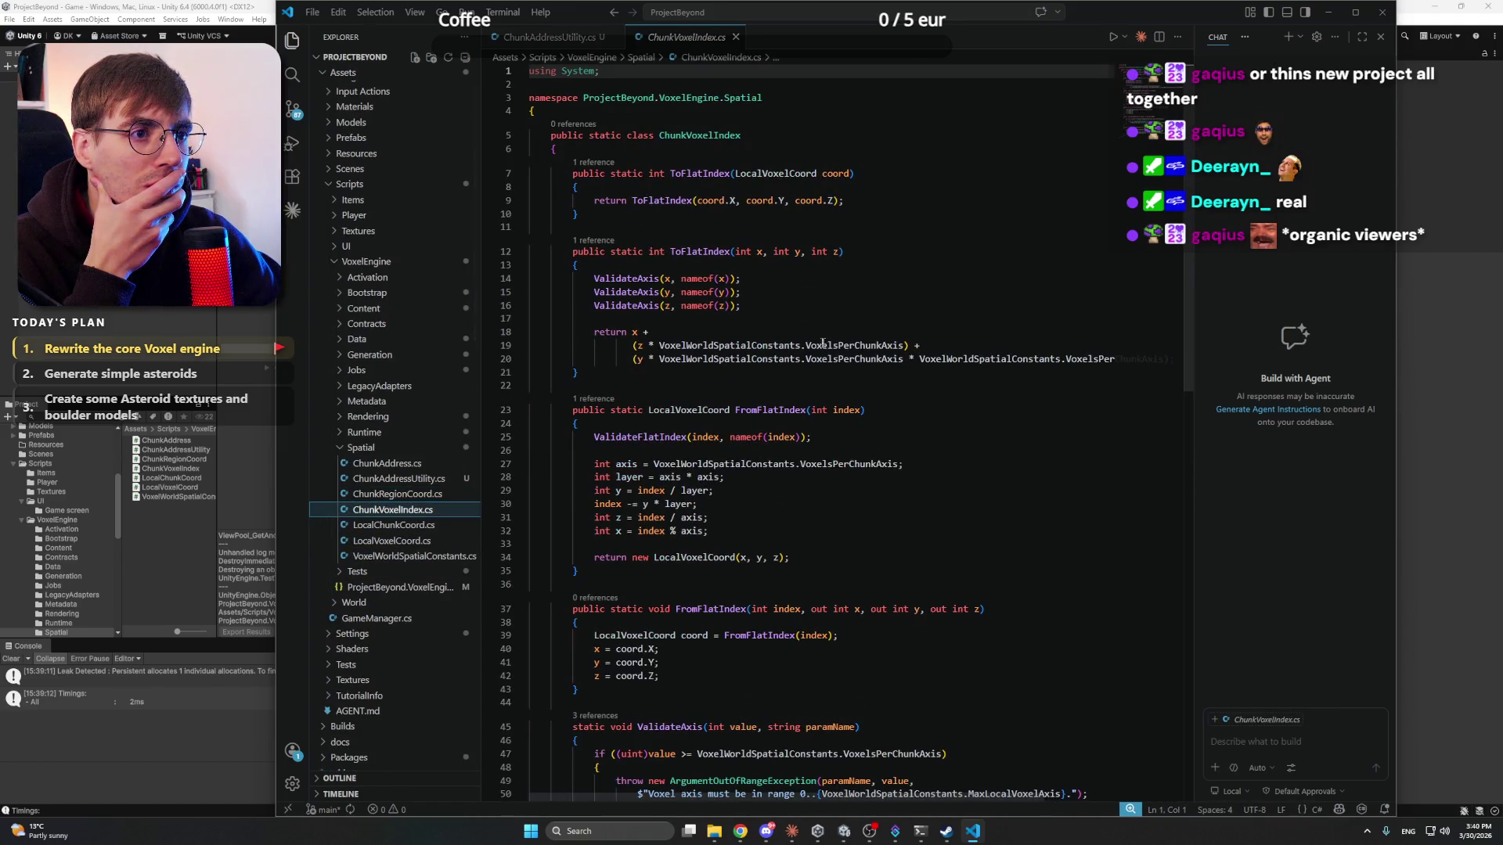
scroll(788, 307, "down", 5)
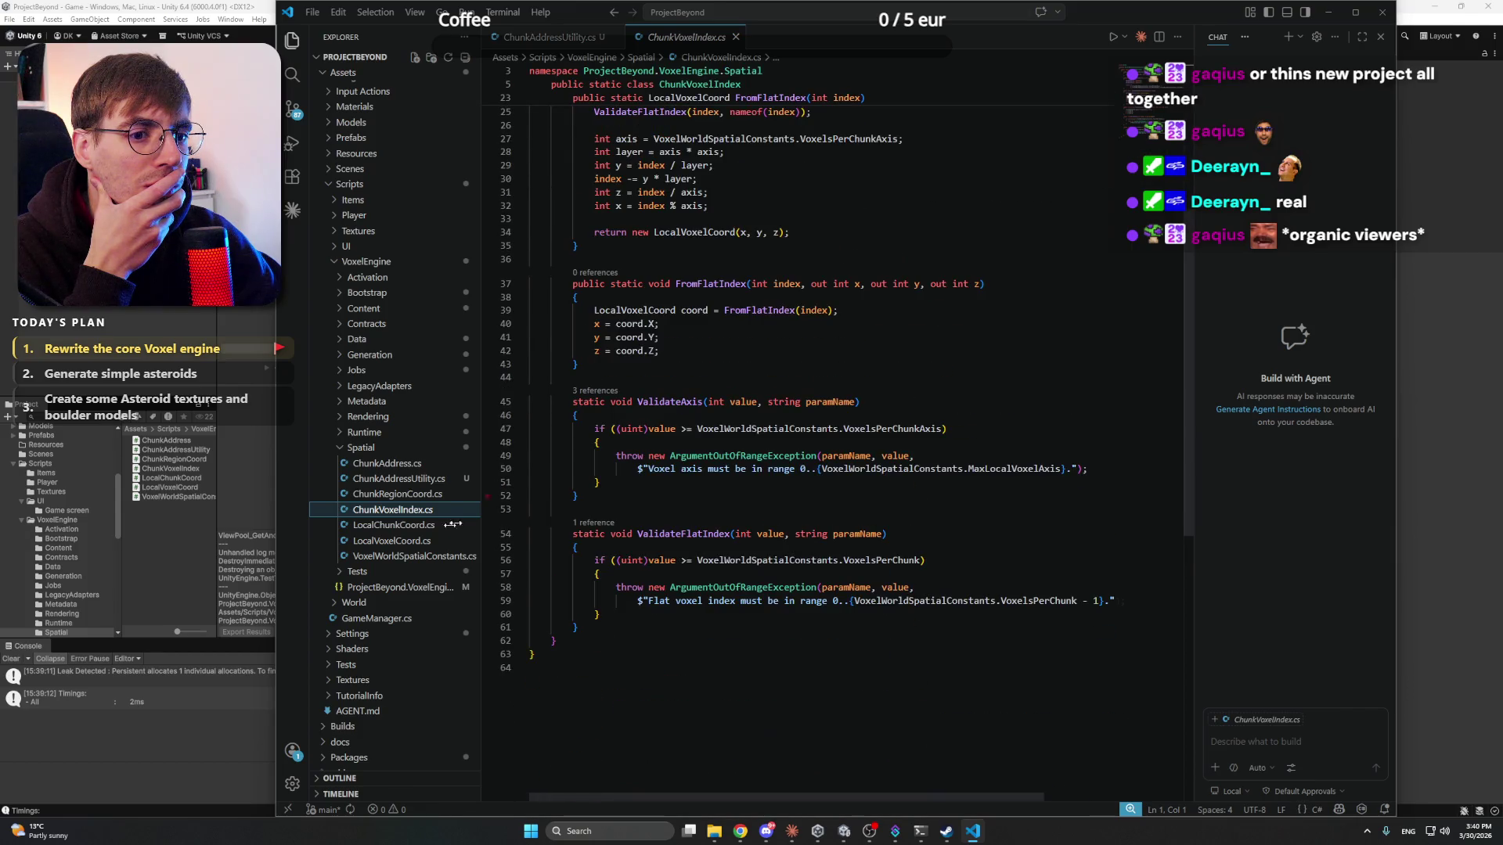
left_click(420, 527)
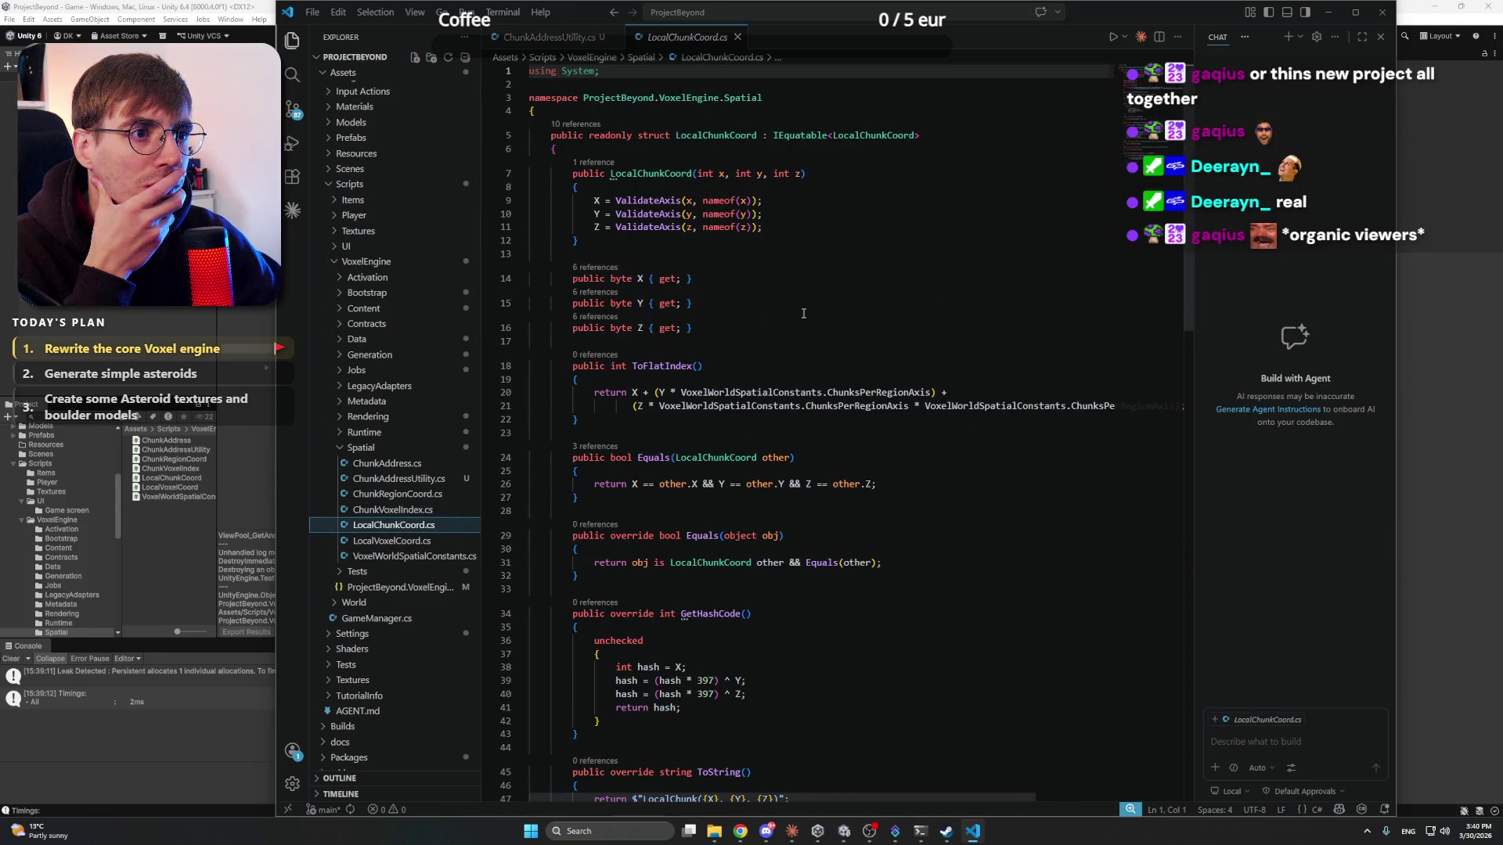
scroll(803, 313, "down", 12)
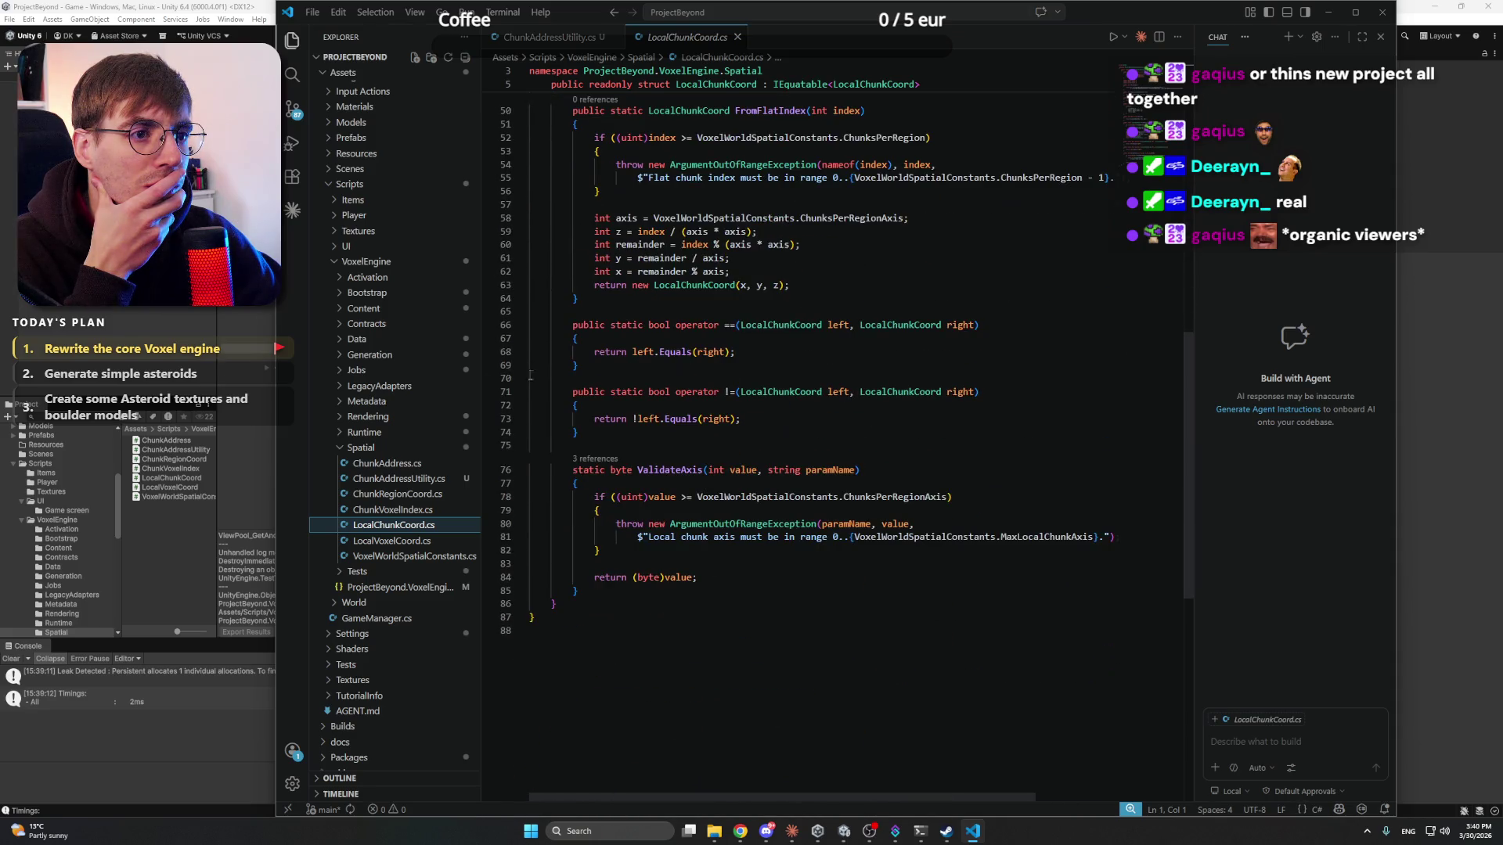
scroll(430, 392, "down", 3)
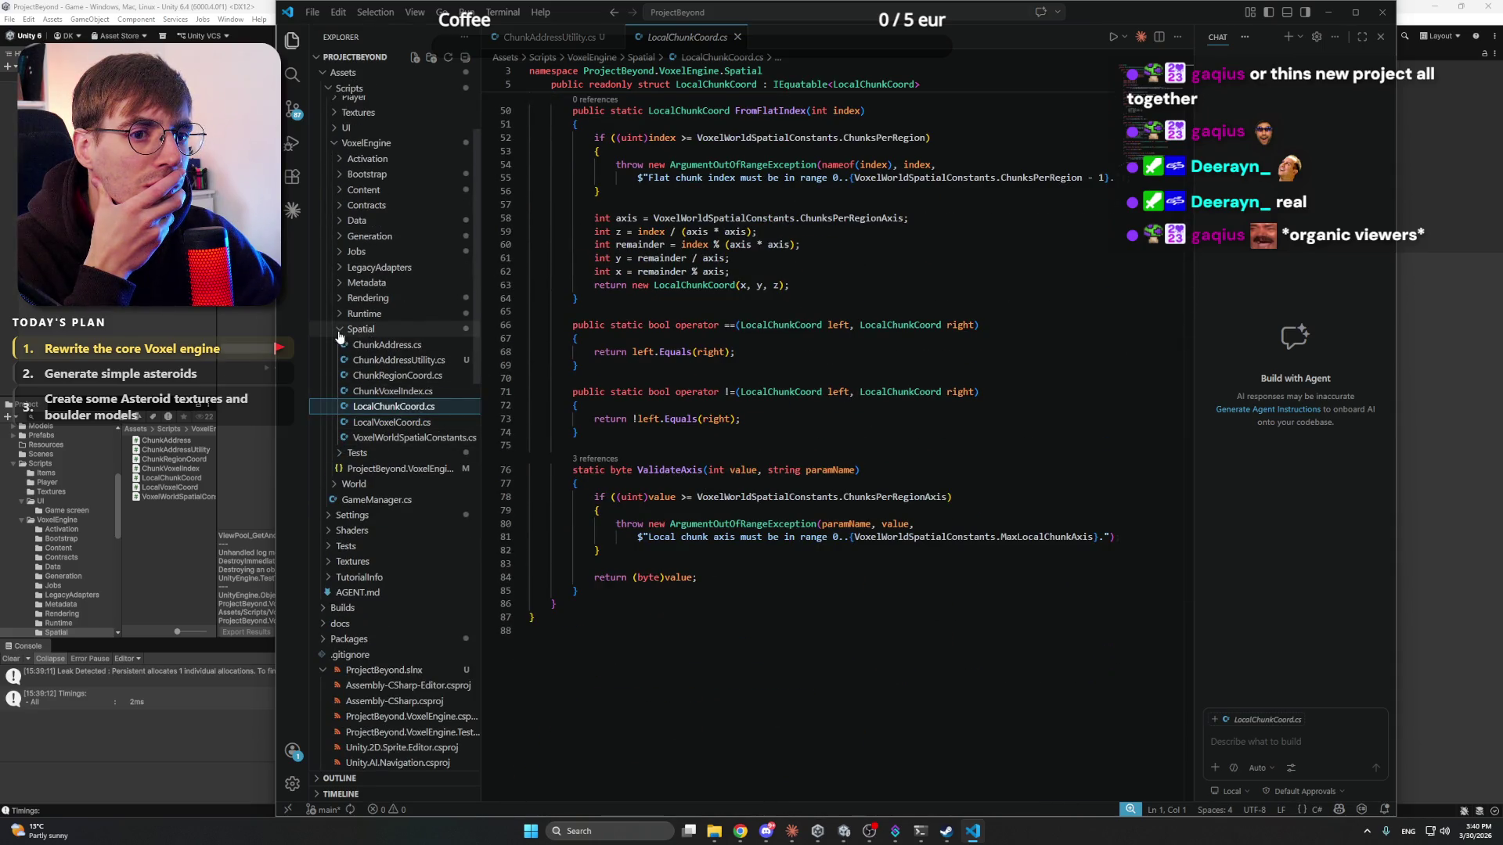
- Open LocalVoxelCoord.cs and scroll through its code
left_click(409, 437)
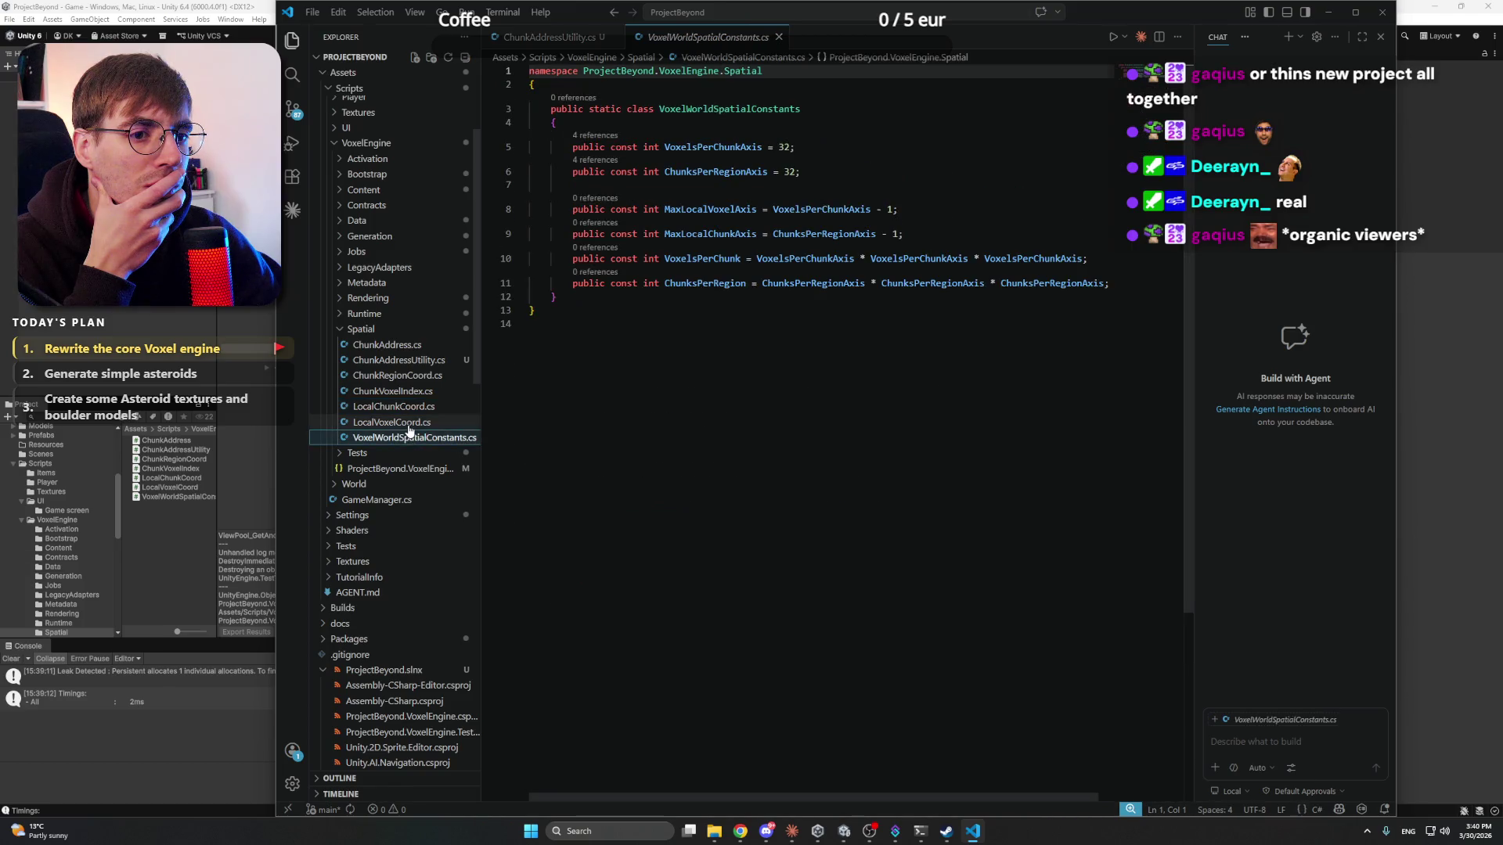
left_click(407, 425)
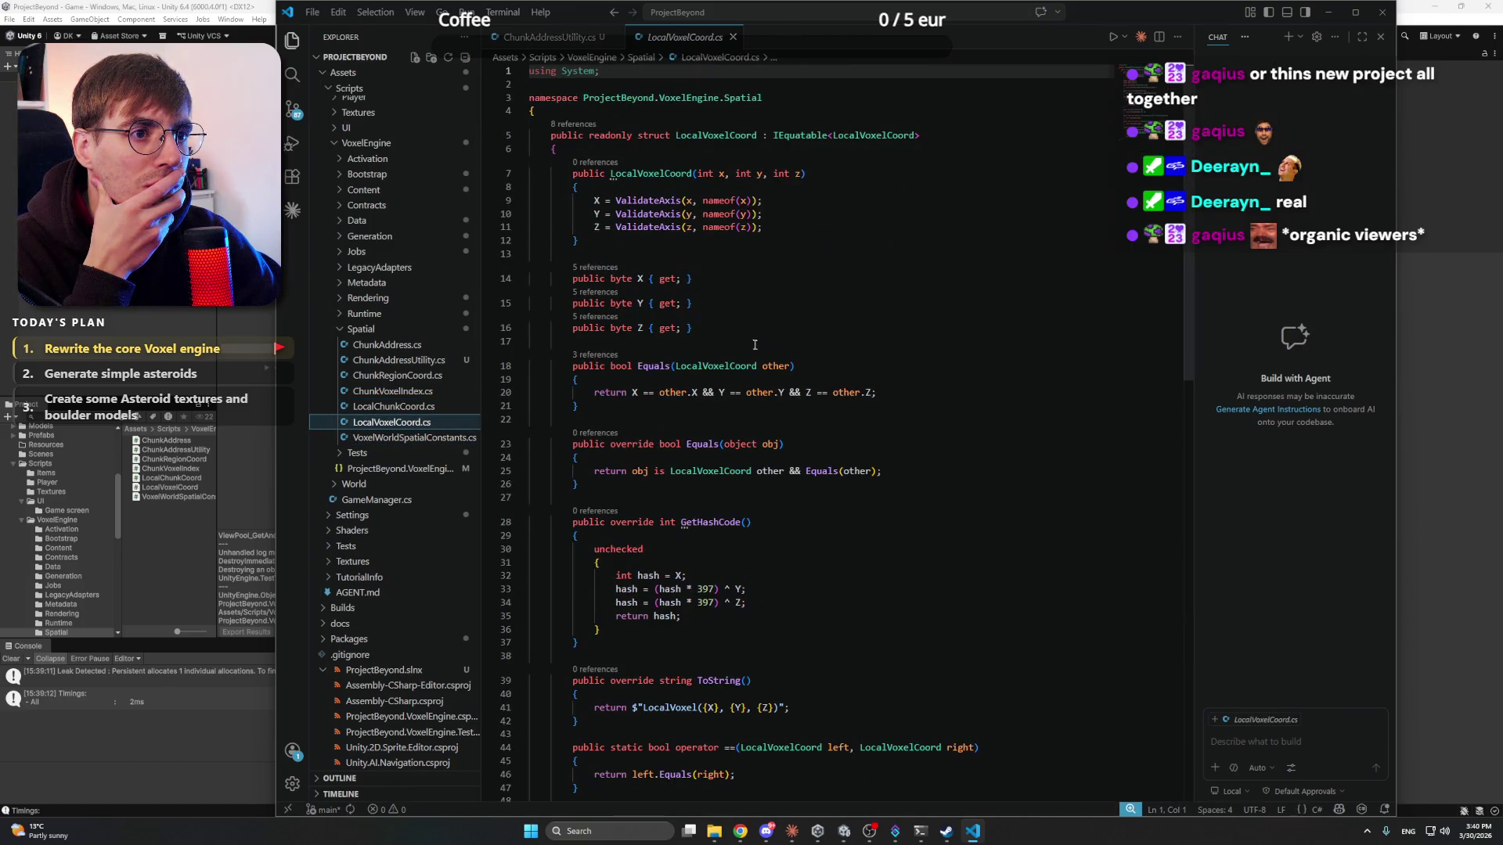
scroll(748, 312, "down", 5)
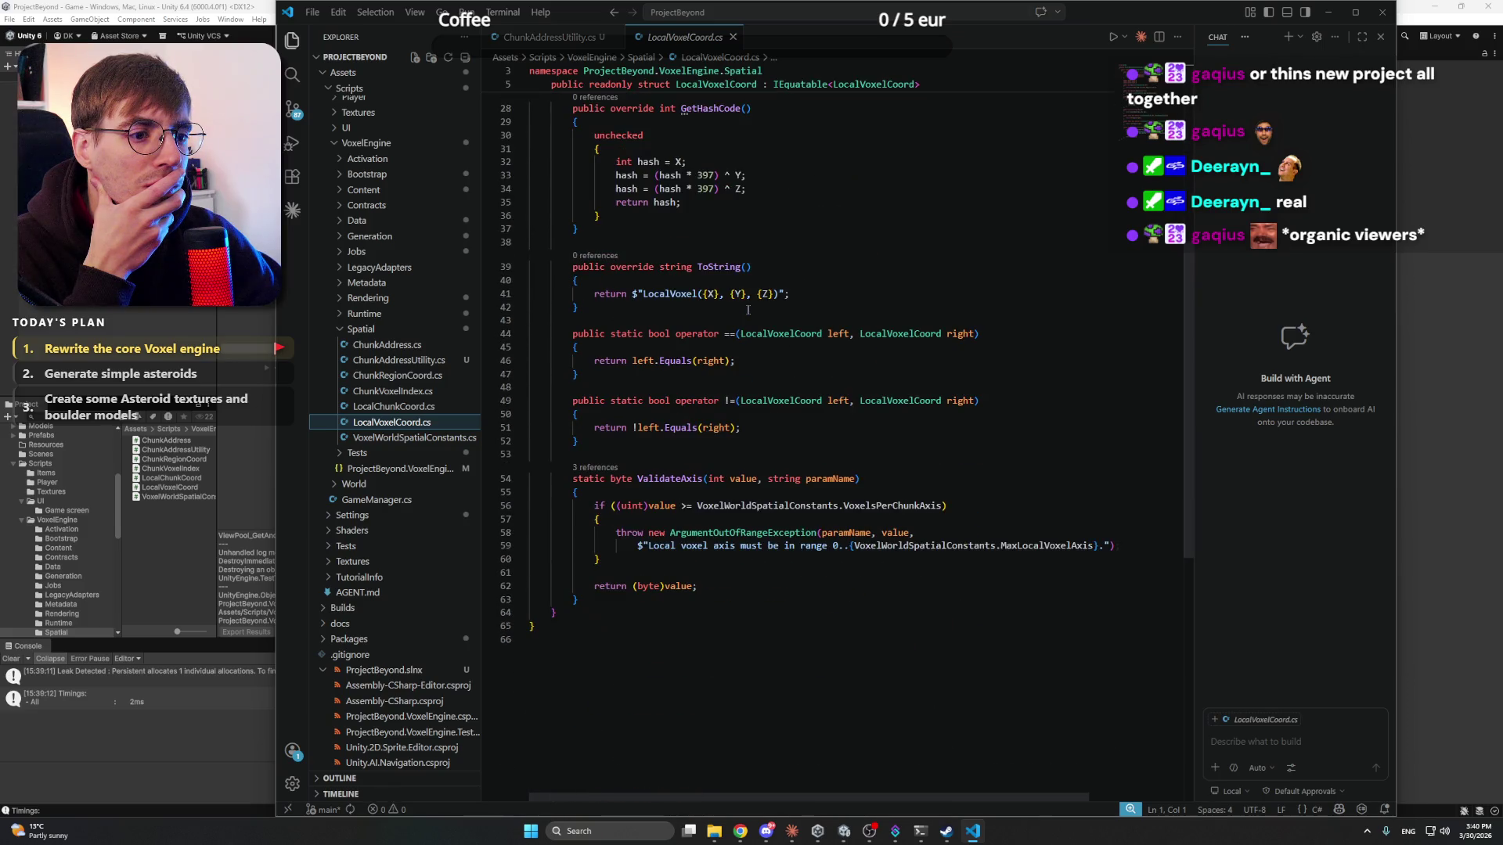
scroll(748, 310, "up", 5)
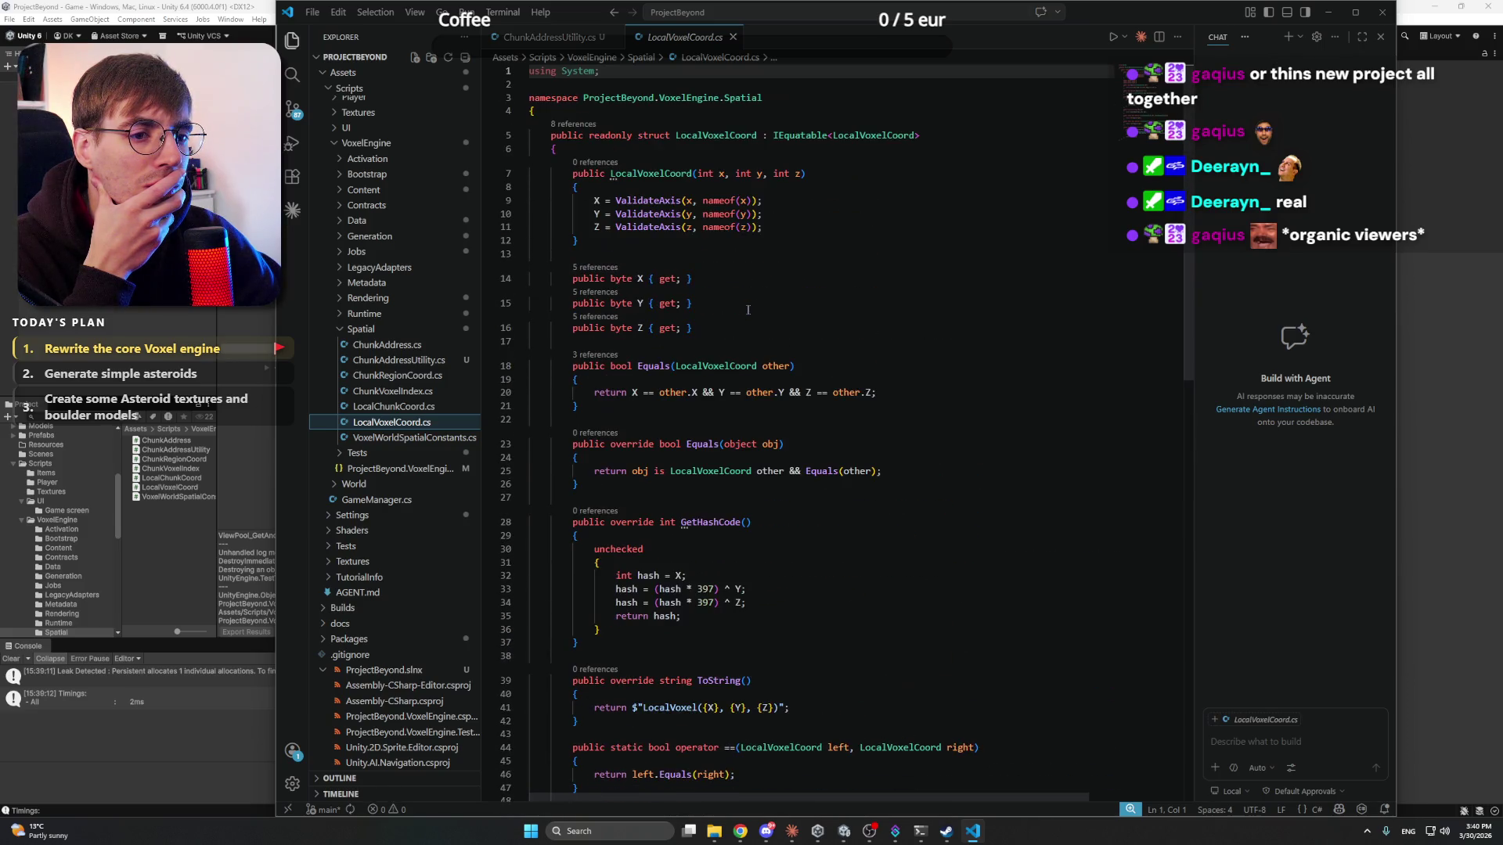
- Review VoxelChunkDiscovery.cs, including BuildDesiredSet and SortByNearestActivator, then minimize VS Code
left_click(429, 327)
left_click(391, 313)
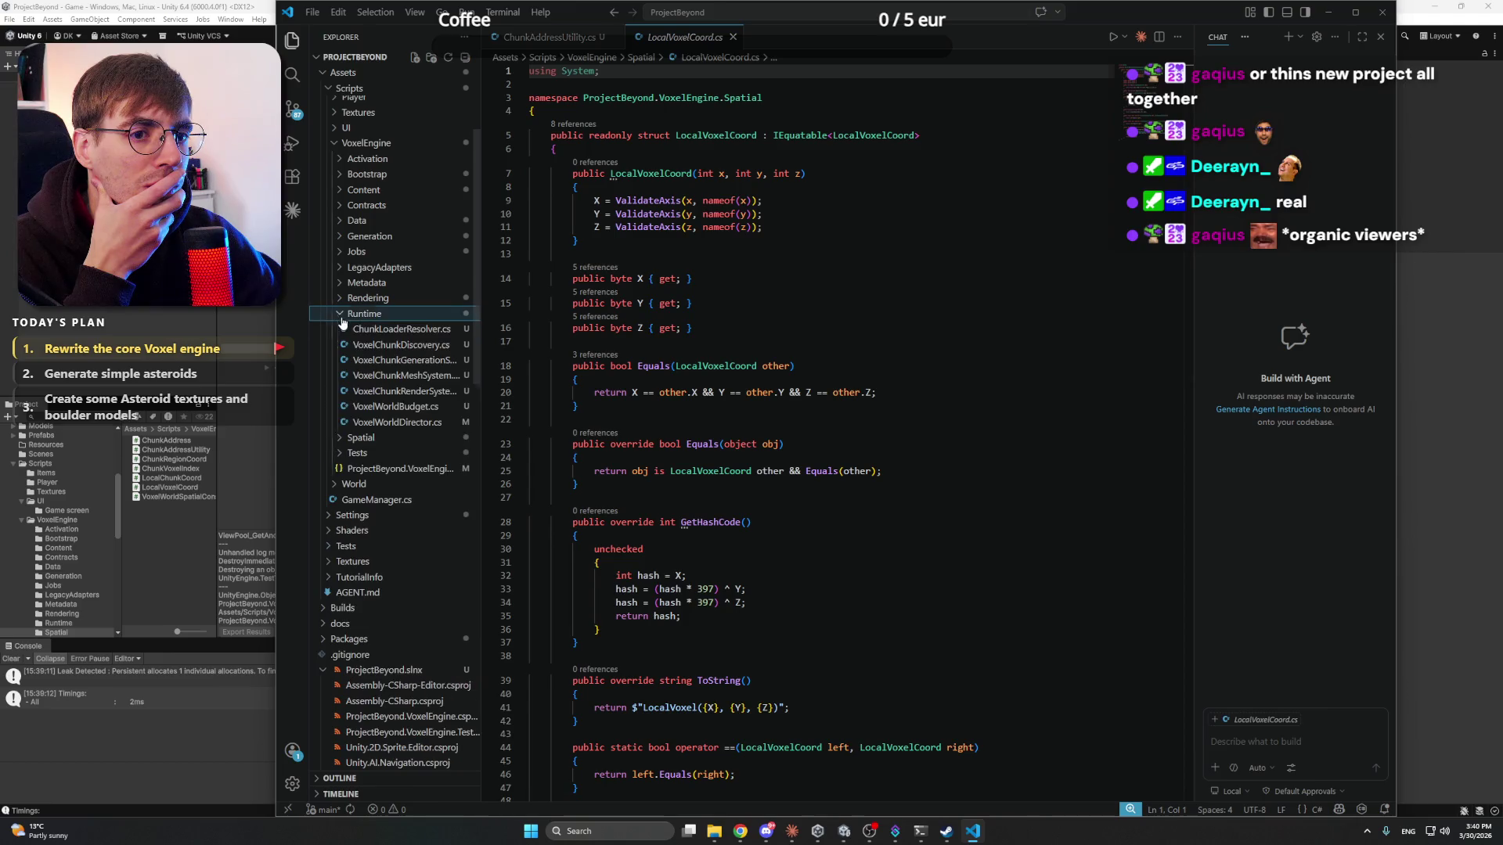
left_click(401, 344)
left_click(739, 327)
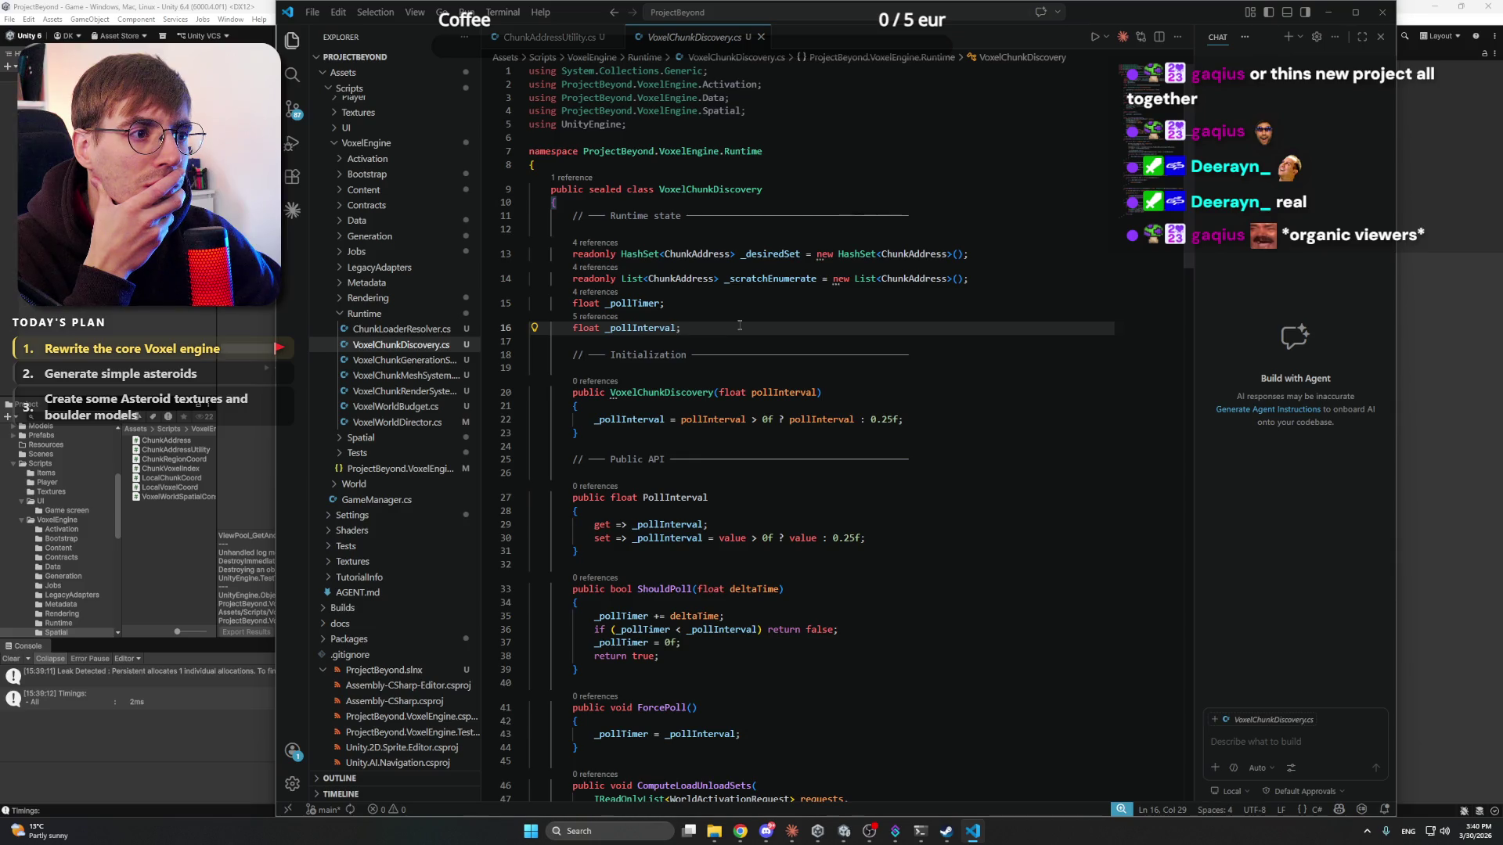
scroll(739, 326, "down", 10)
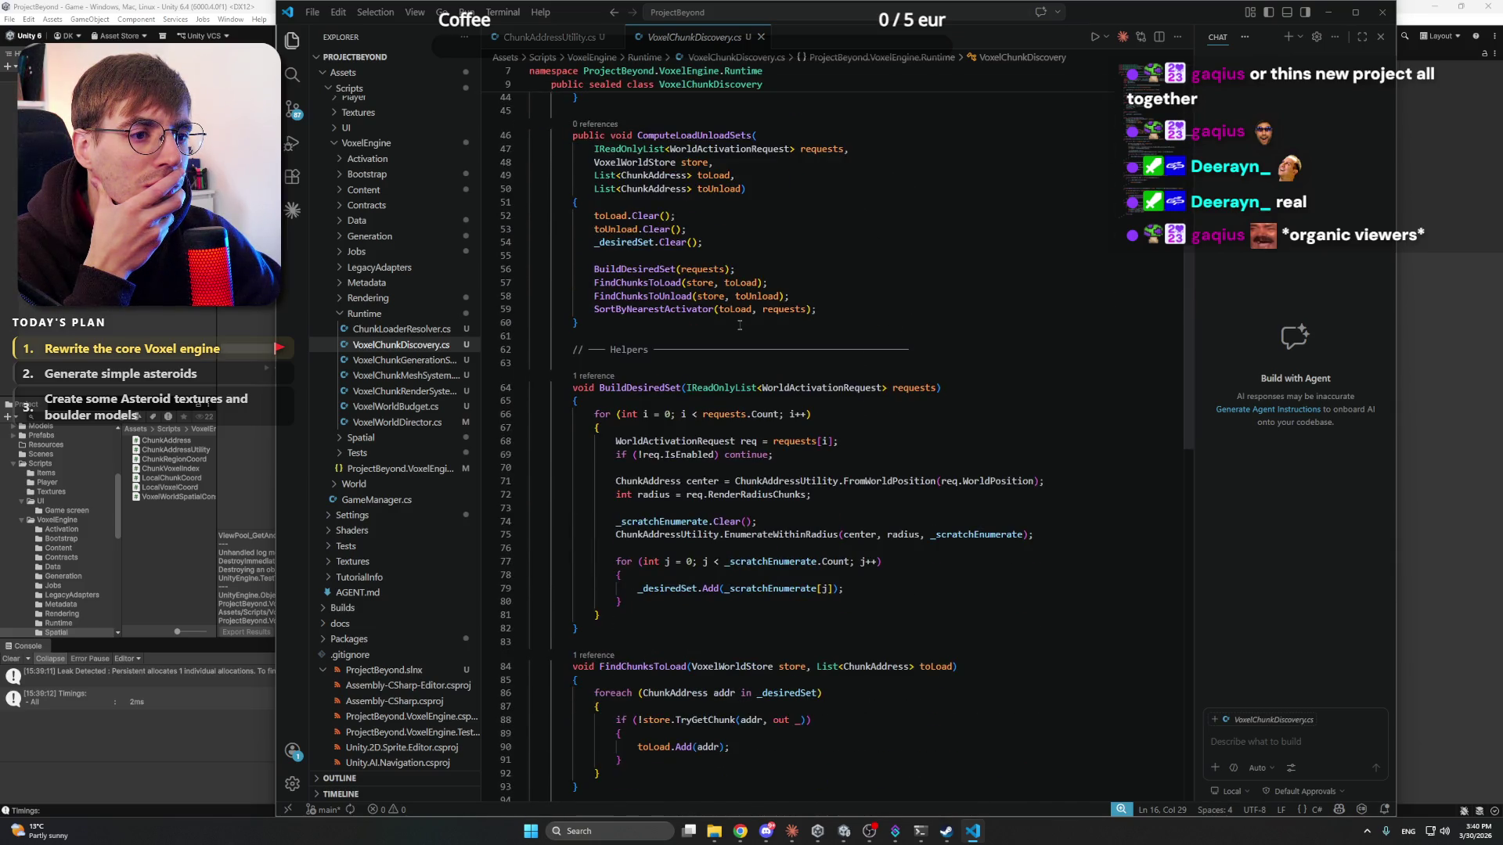
scroll(739, 325, "down", 5)
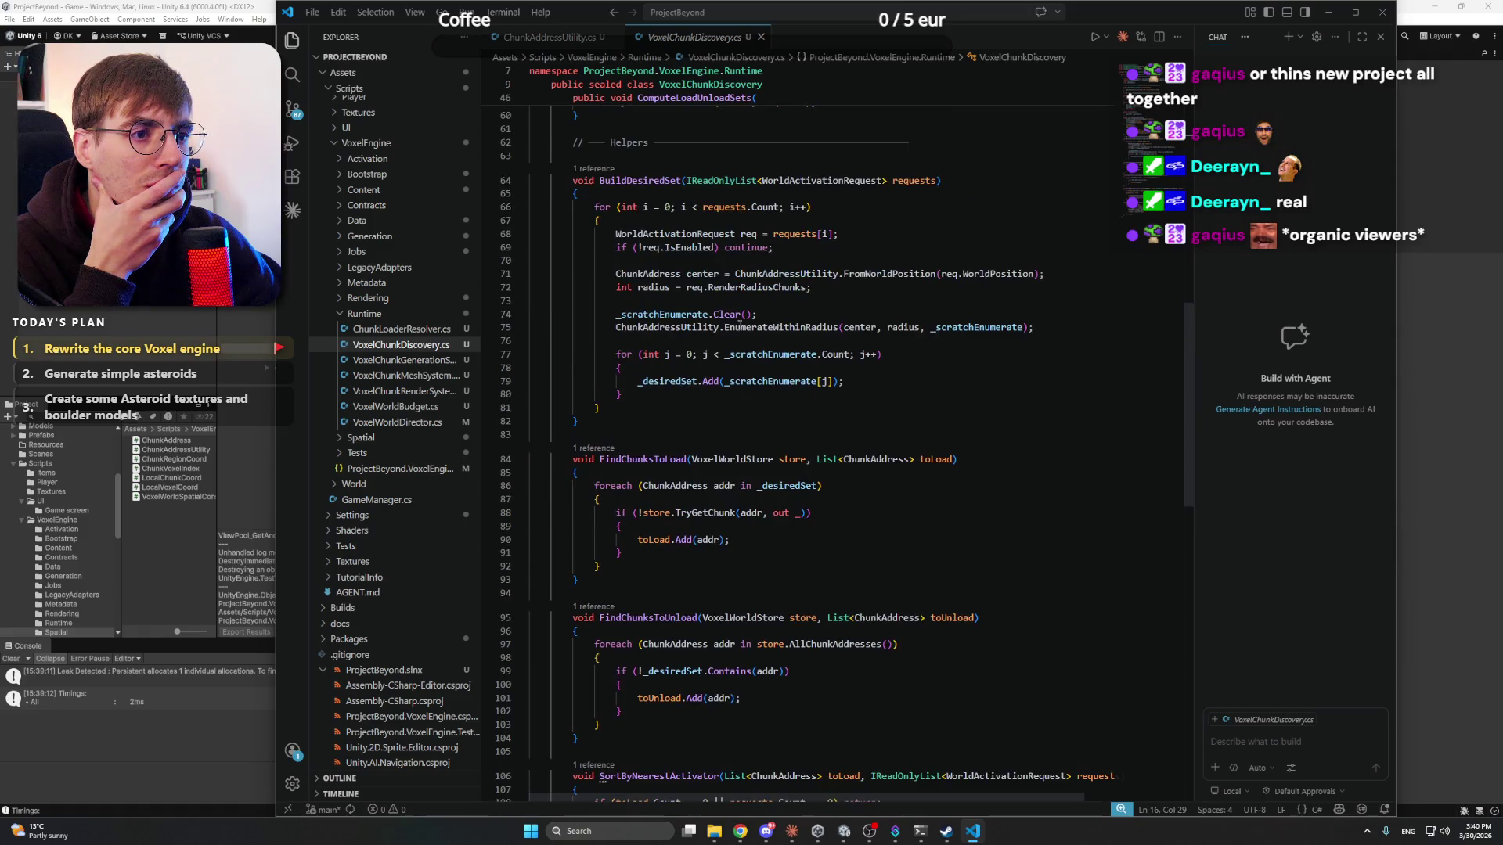
left_click(771, 316)
scroll(772, 316, "down", 8)
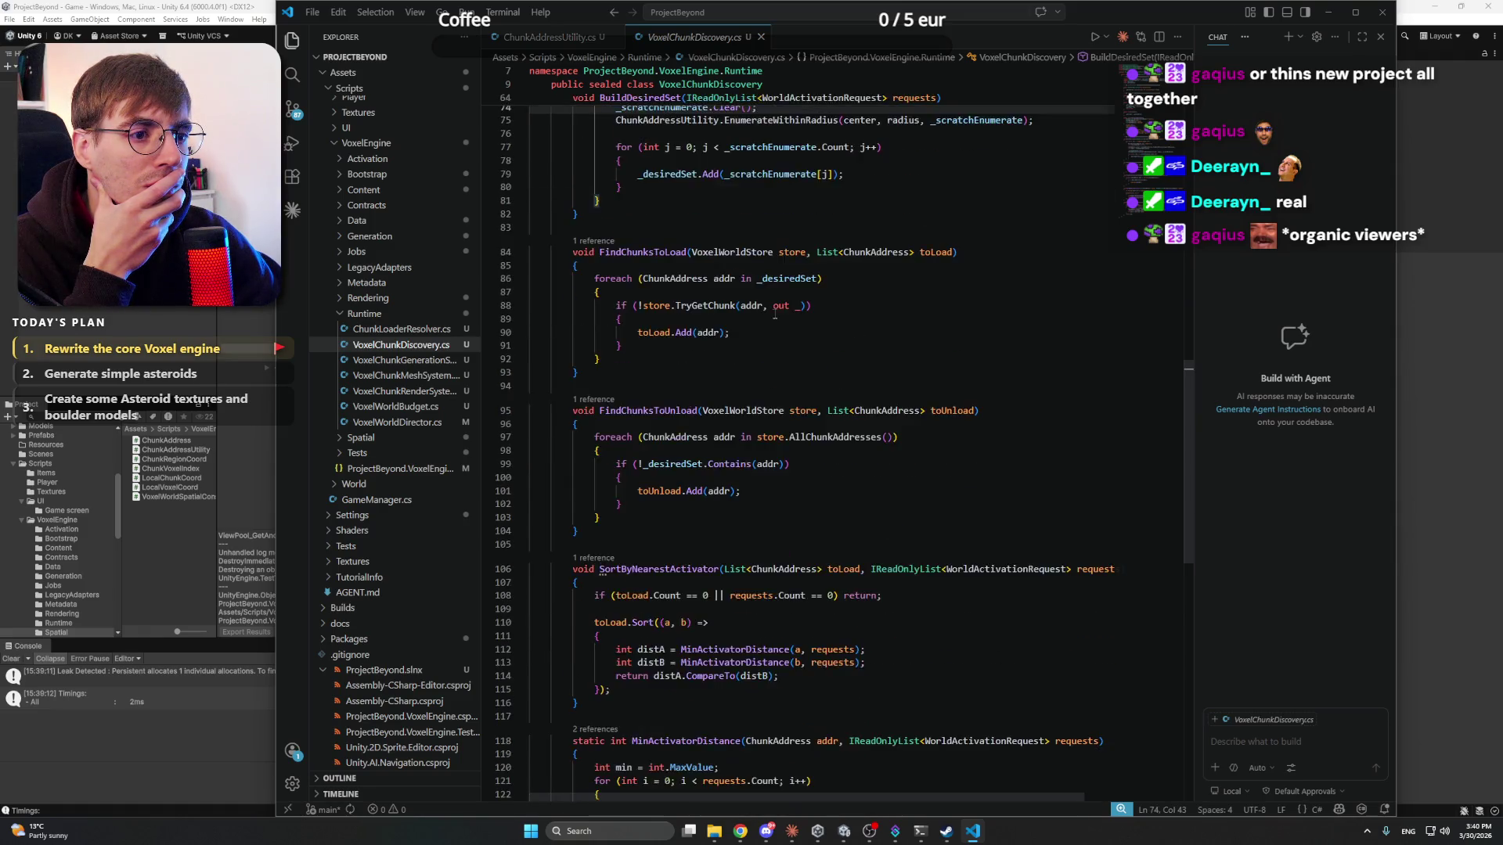
left_click(717, 376)
scroll(716, 368, "down", 3)
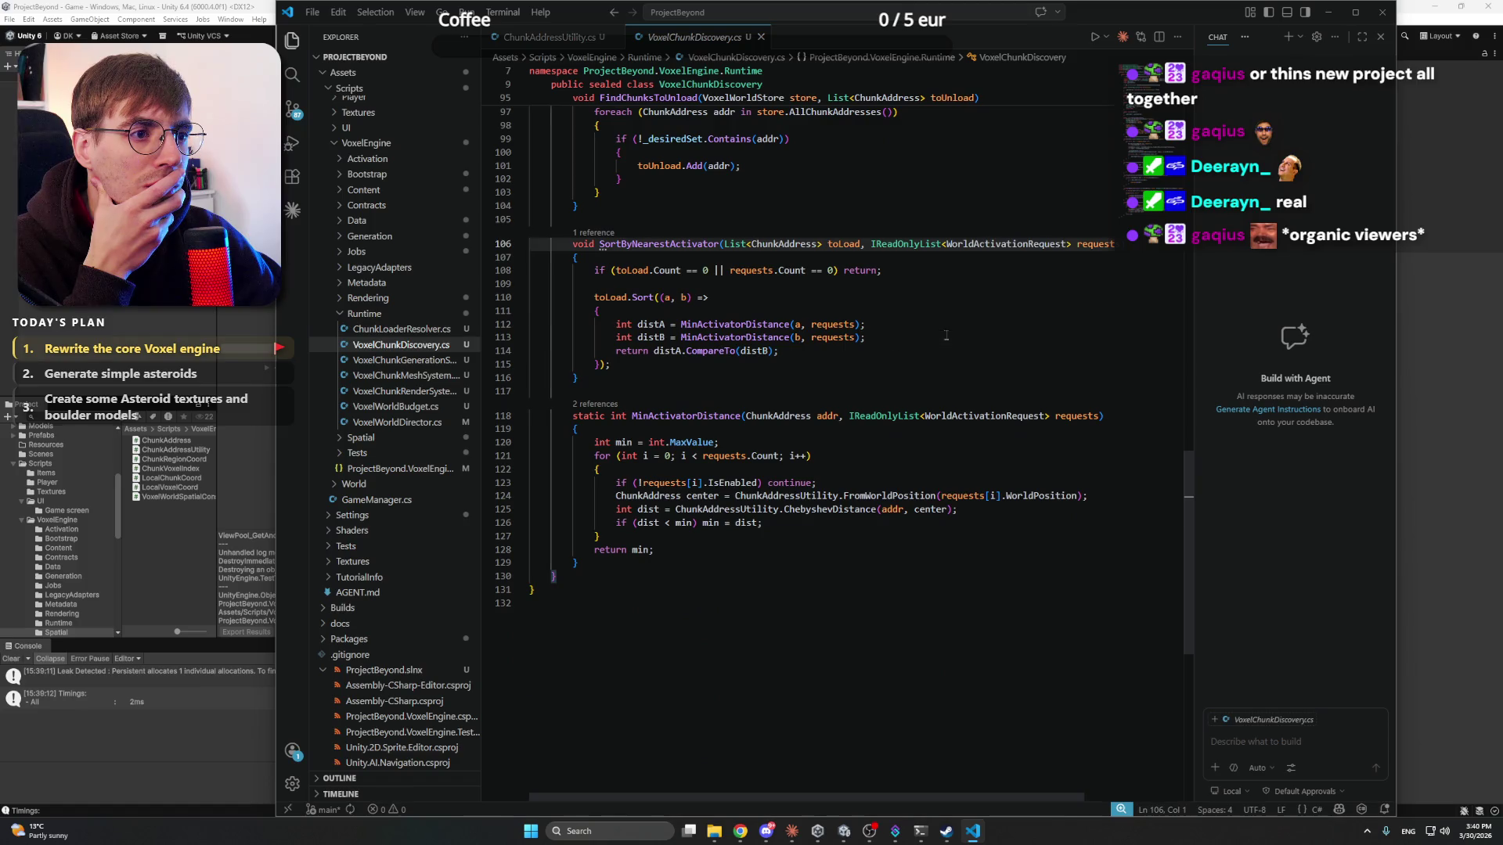
left_click(863, 365)
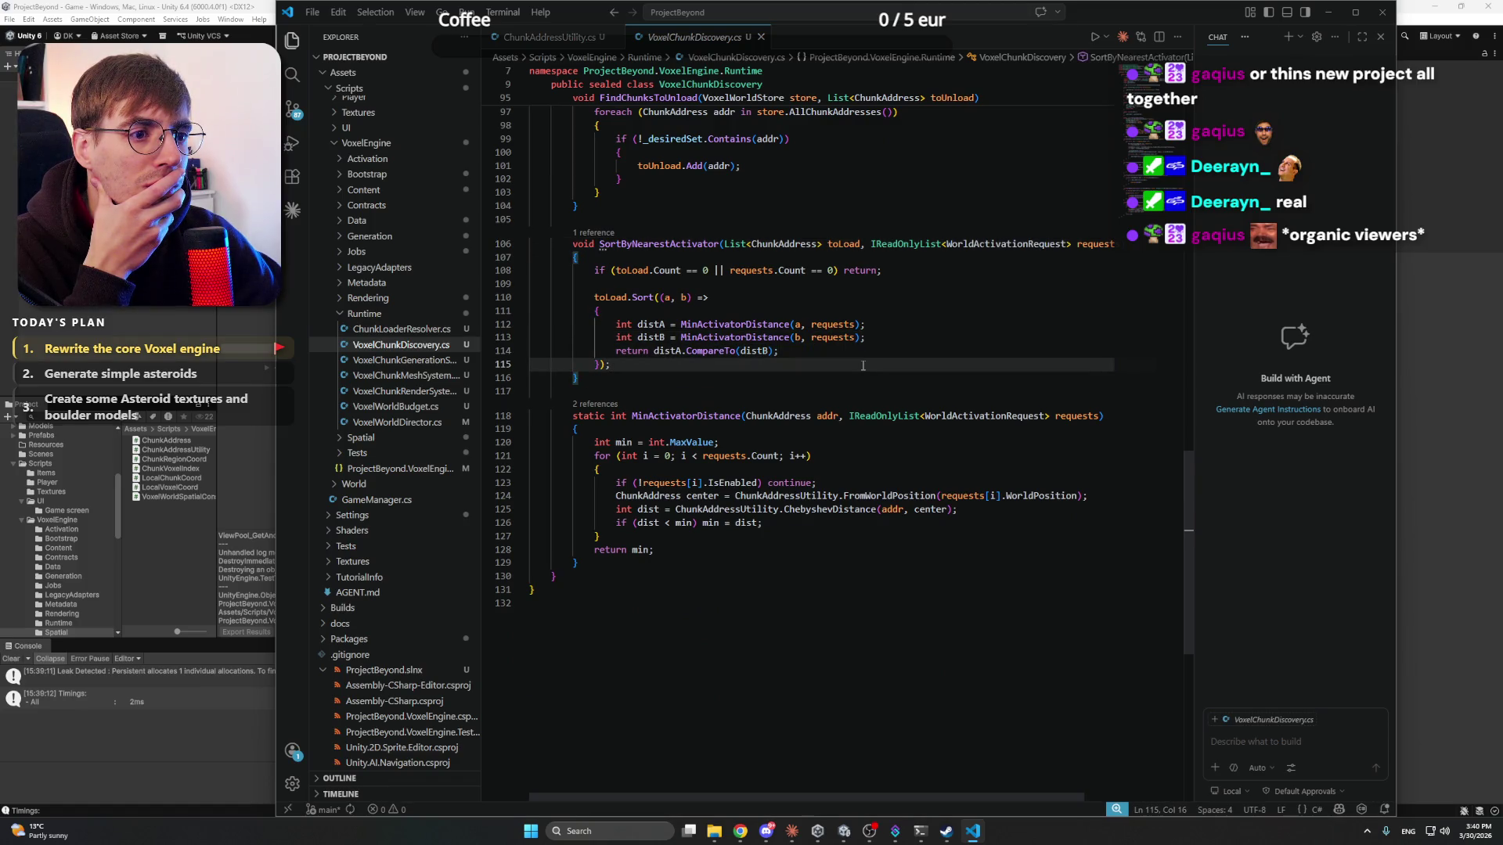
scroll(862, 365, "up", 2)
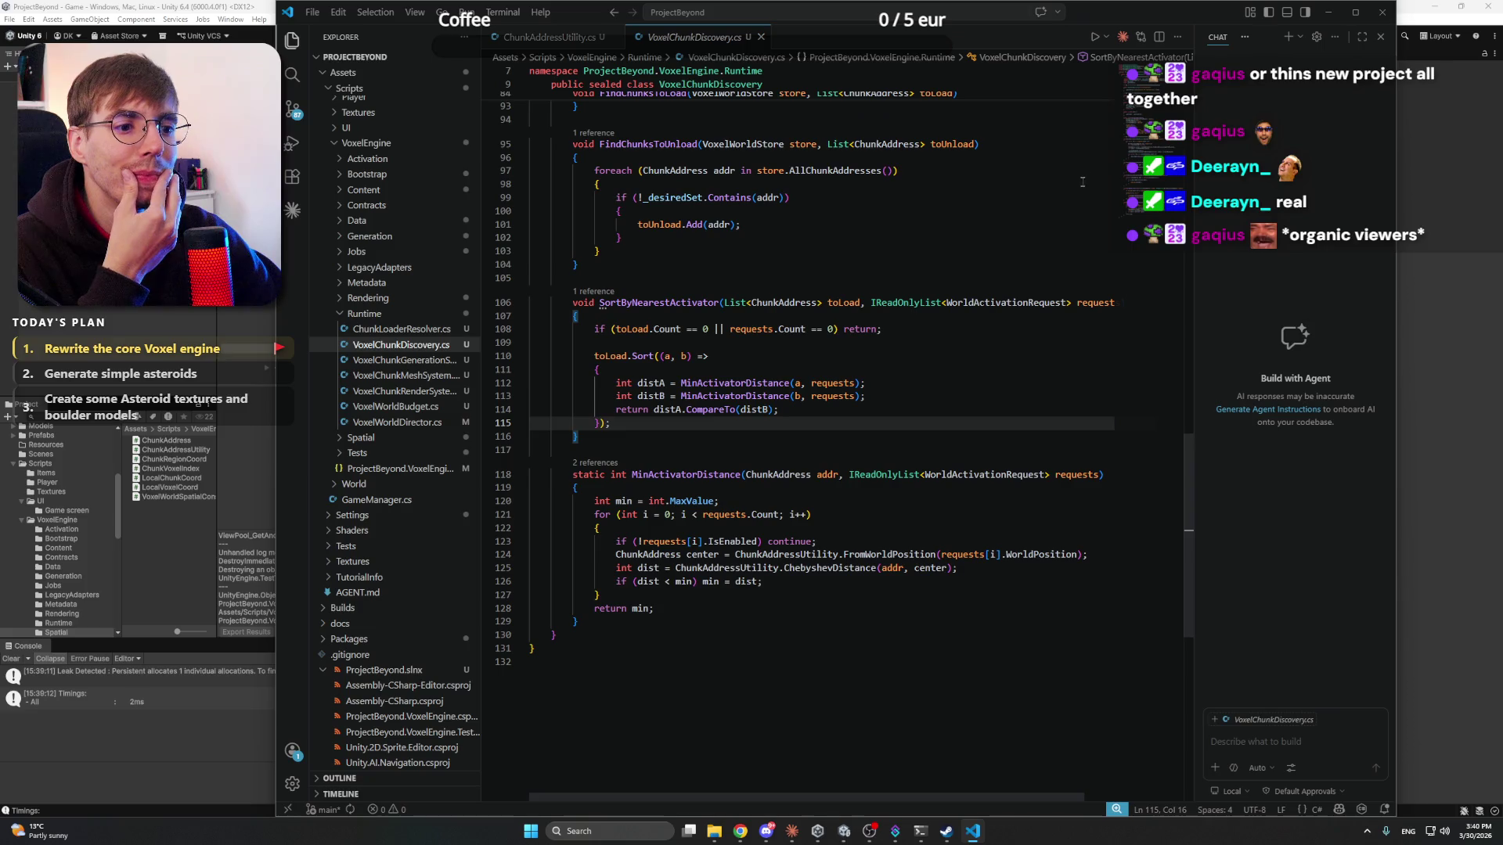
left_click(1340, 19)
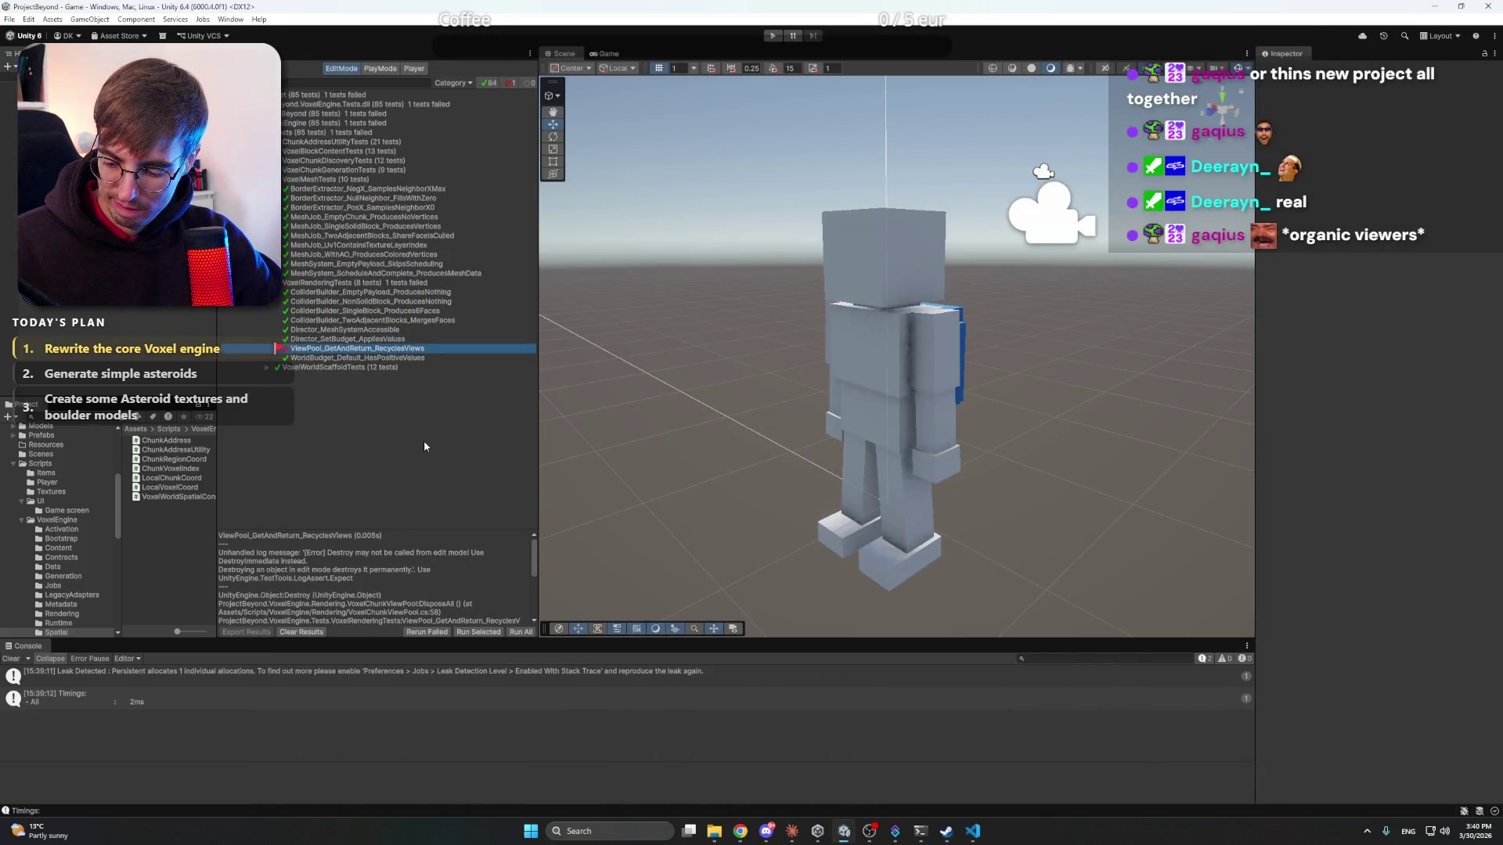
- Clear the old Test Runner results and rerun all tests in Unity
left_click(791, 830)
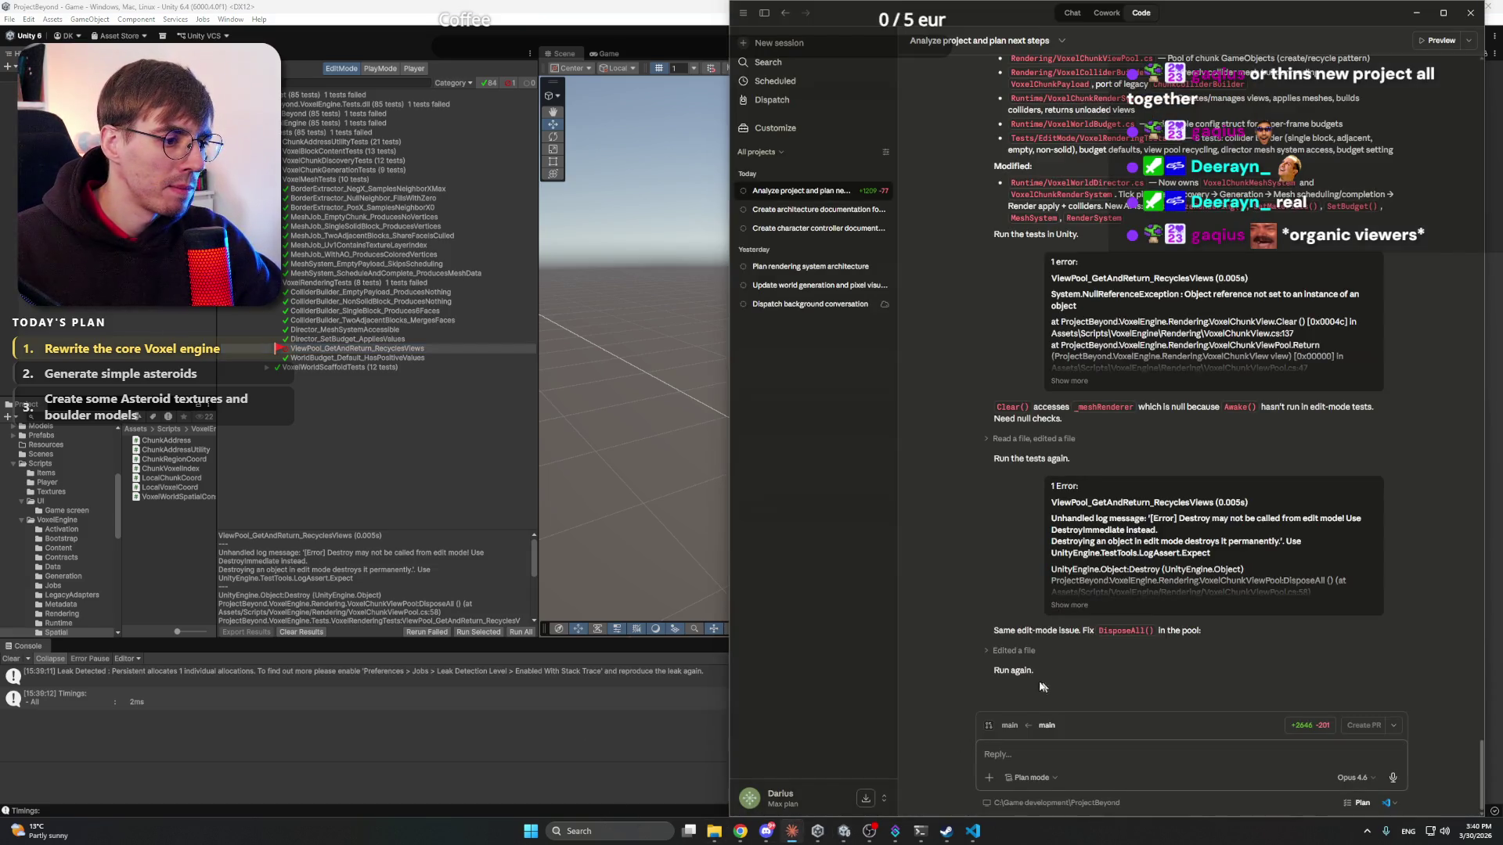
left_click(378, 454)
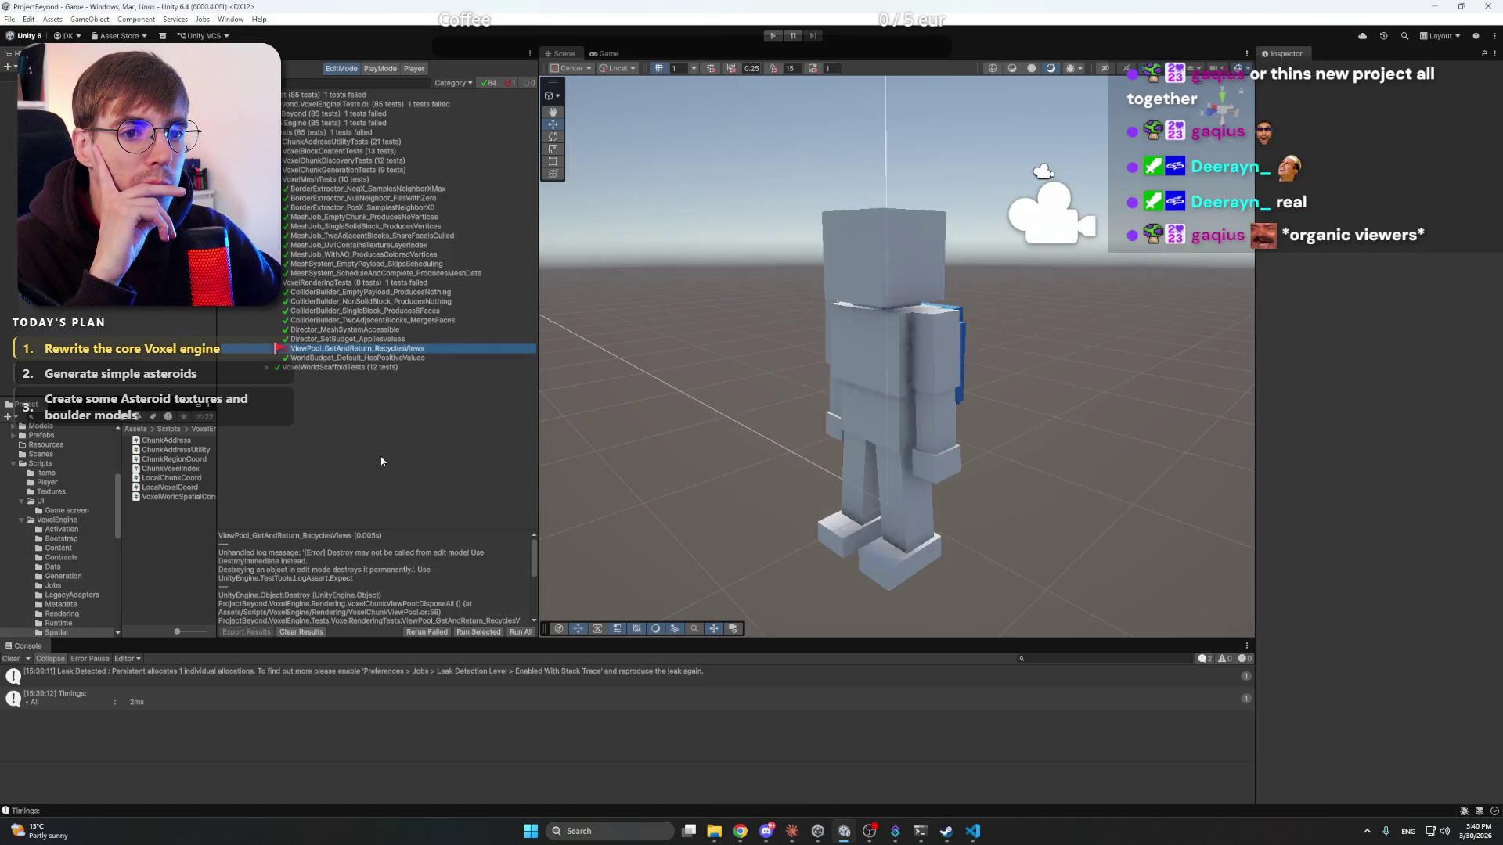
left_click(301, 631)
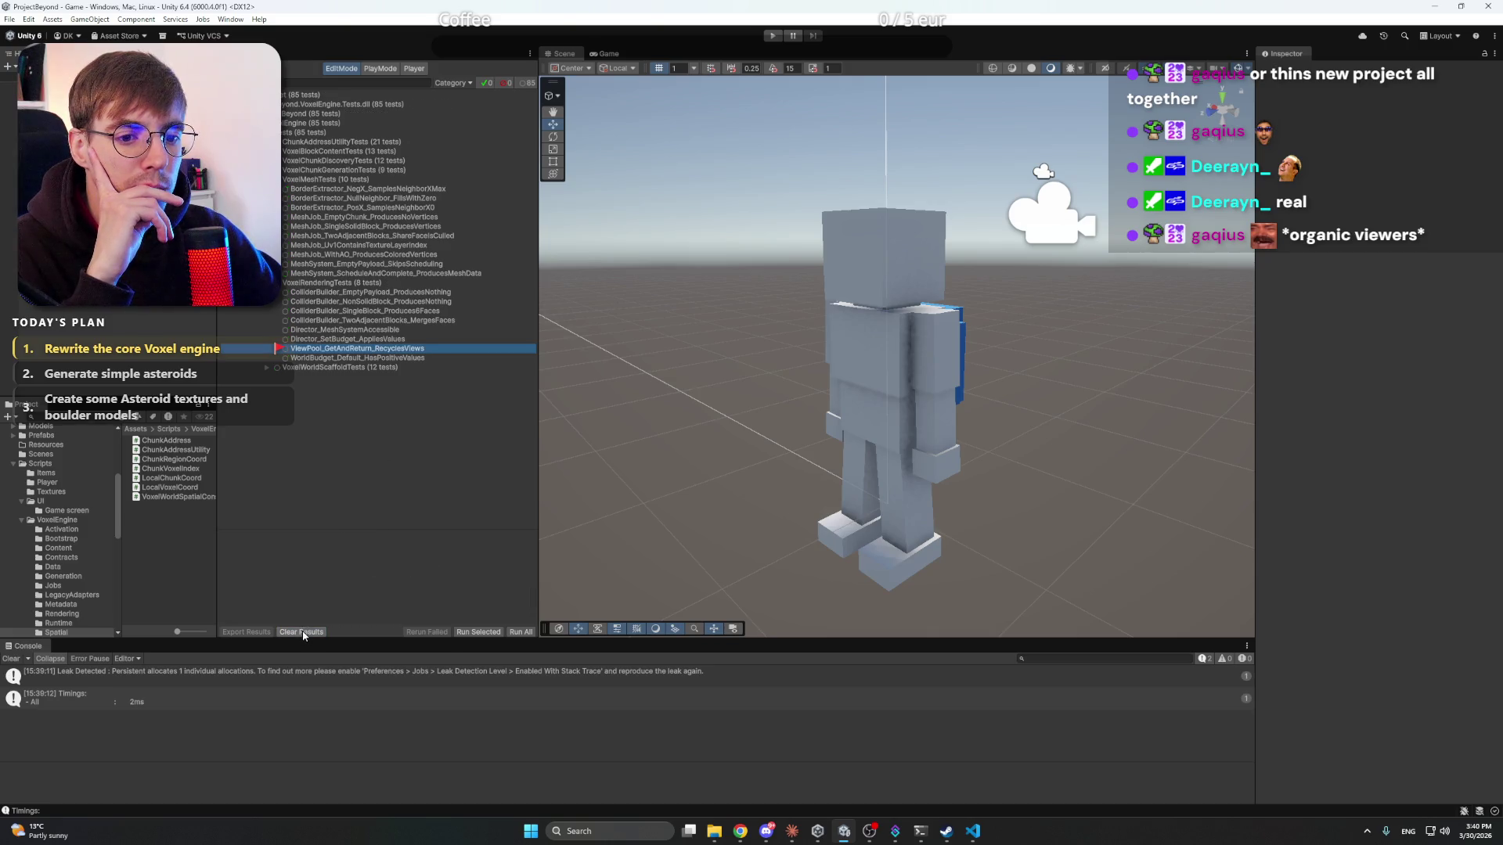
left_click(525, 630)
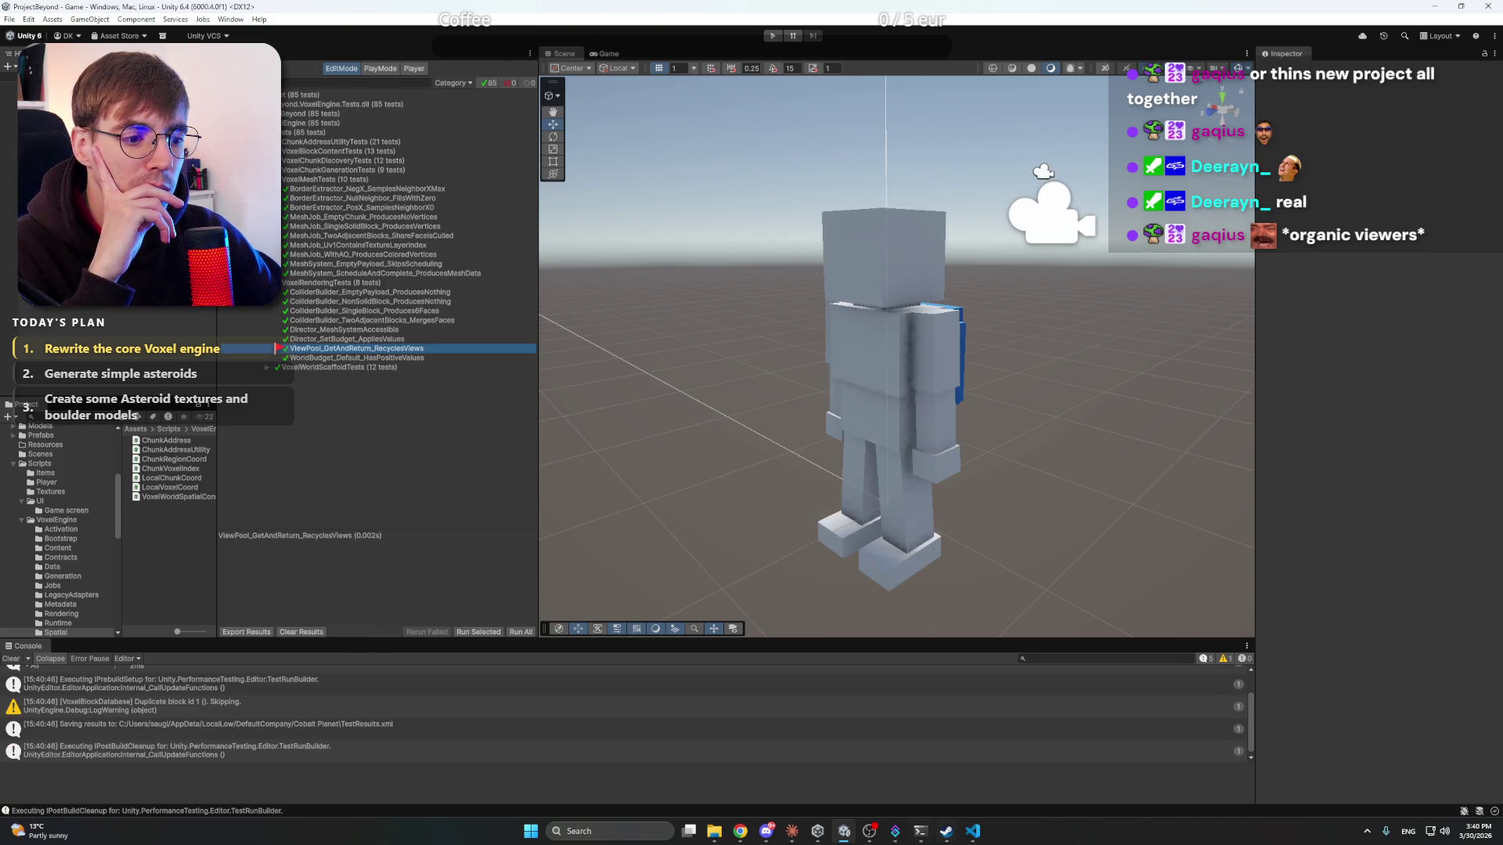
- Reply 'Works! Let's continue' to Claude
left_click(793, 831)
type("Works! Let's")
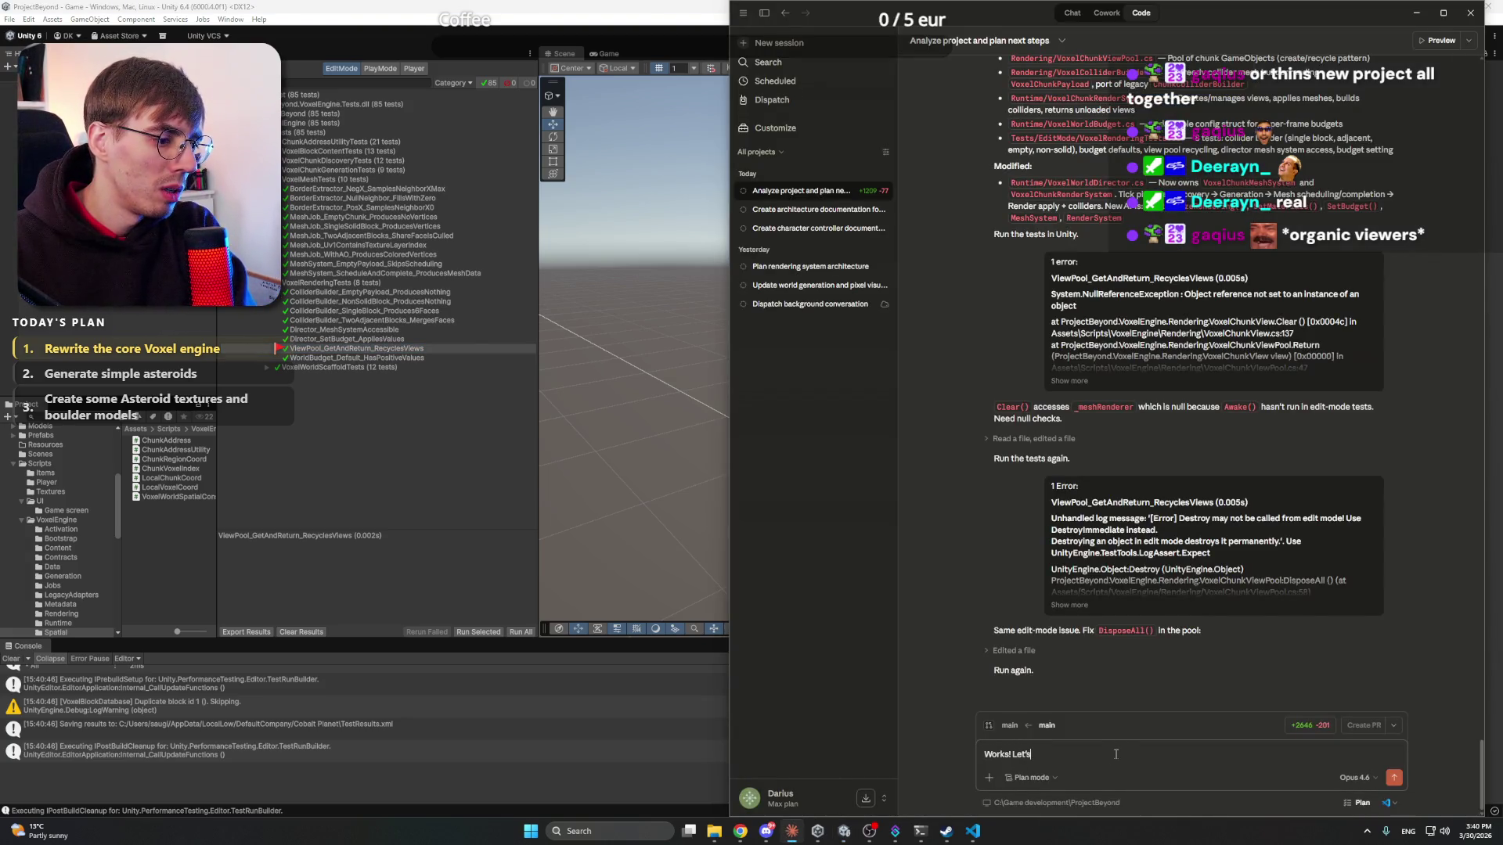
type("ue")
key("Return")
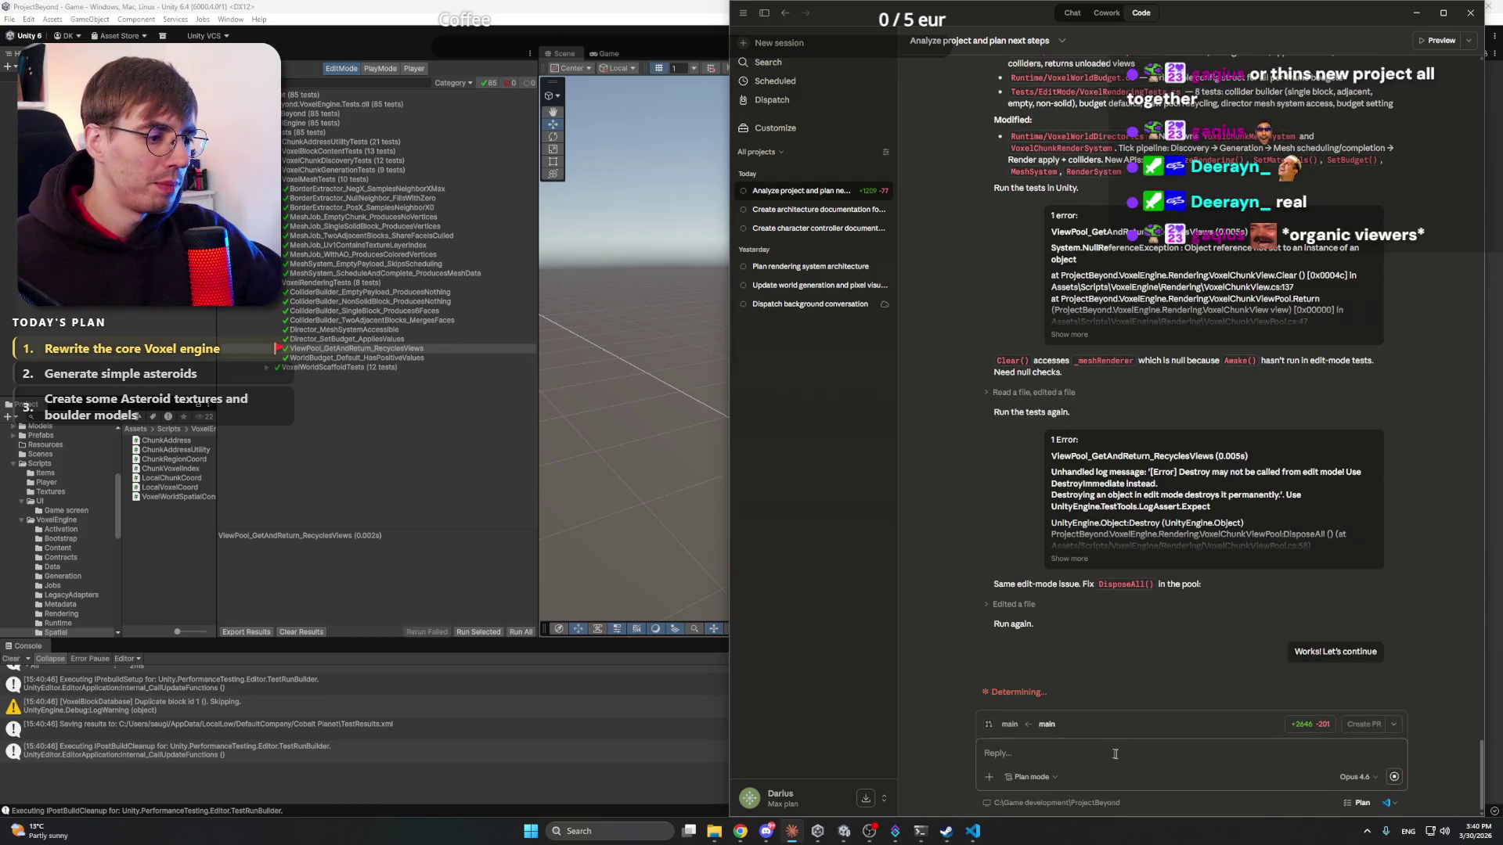
mouse_move(744, 833)
left_click(708, 795)
- Inspect the rock texture ChatGPT generated in the new chat
key("ctrl+shift+Tab")
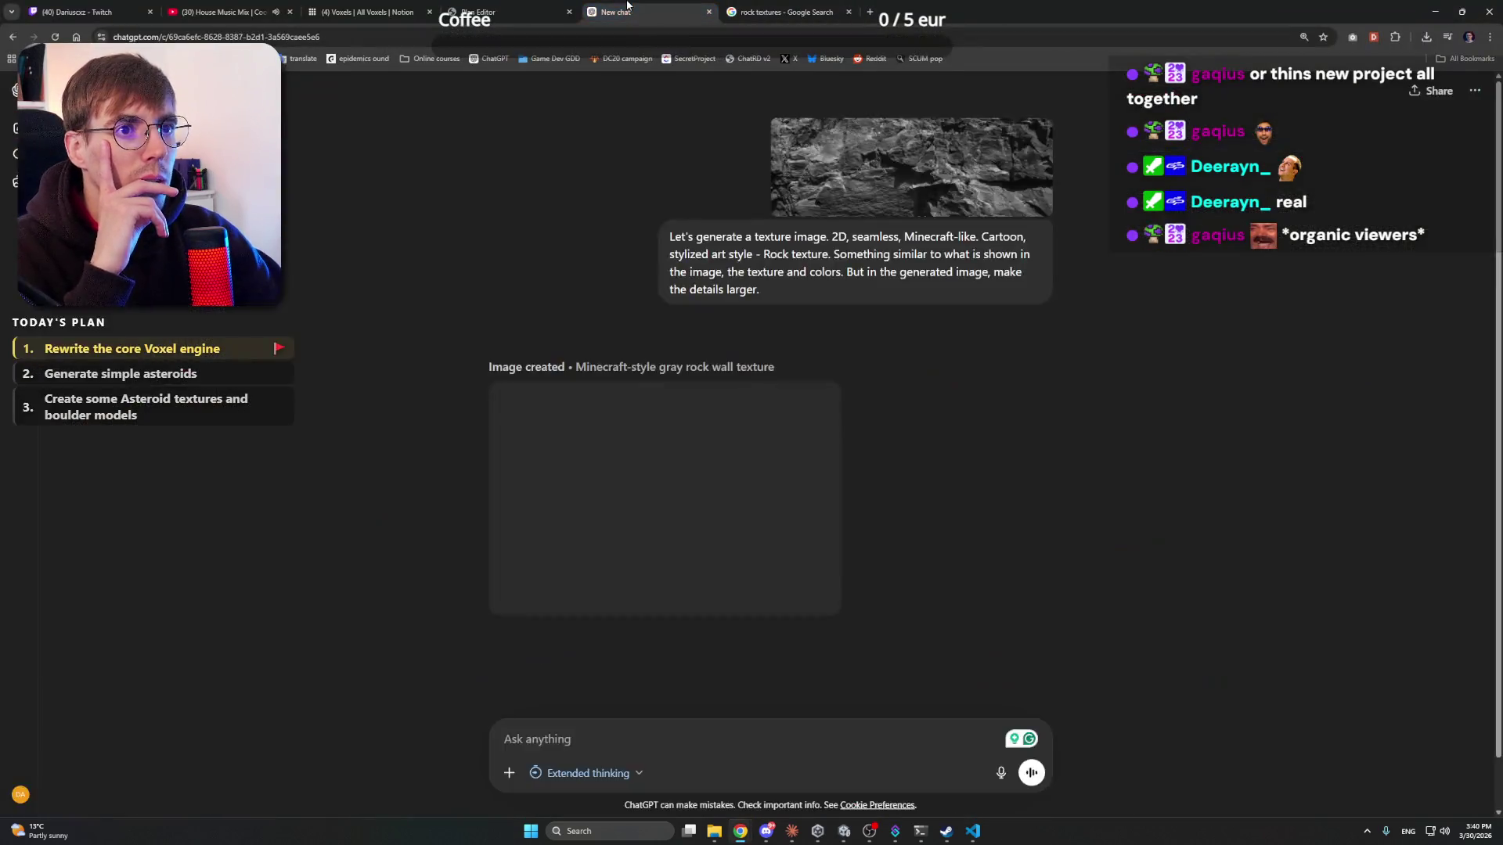
key("ctrl+shift+Tab")
key("ctrl+Tab")
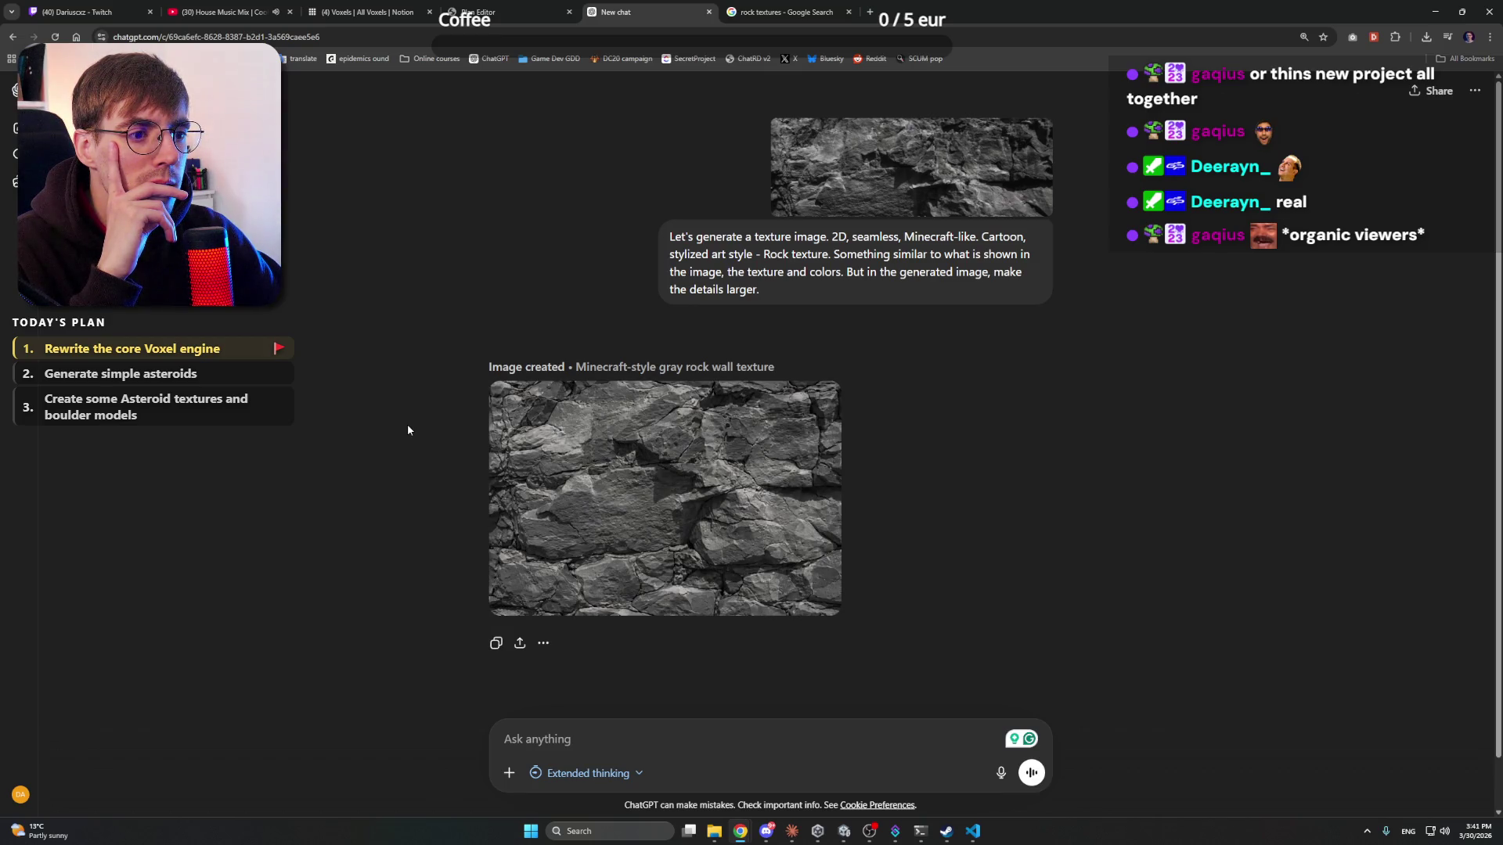
left_click(649, 479)
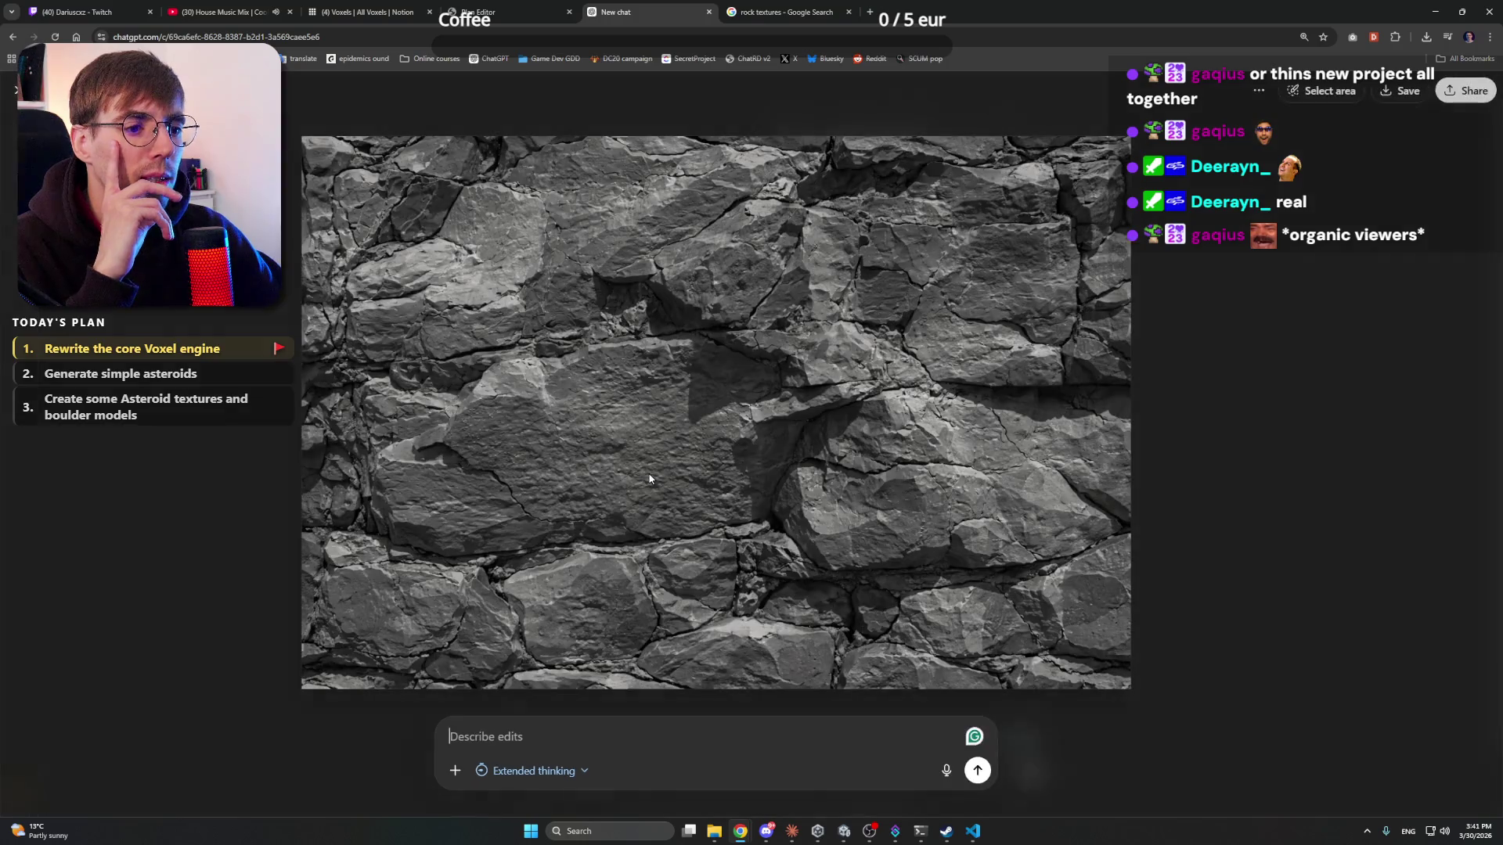
key("Escape")
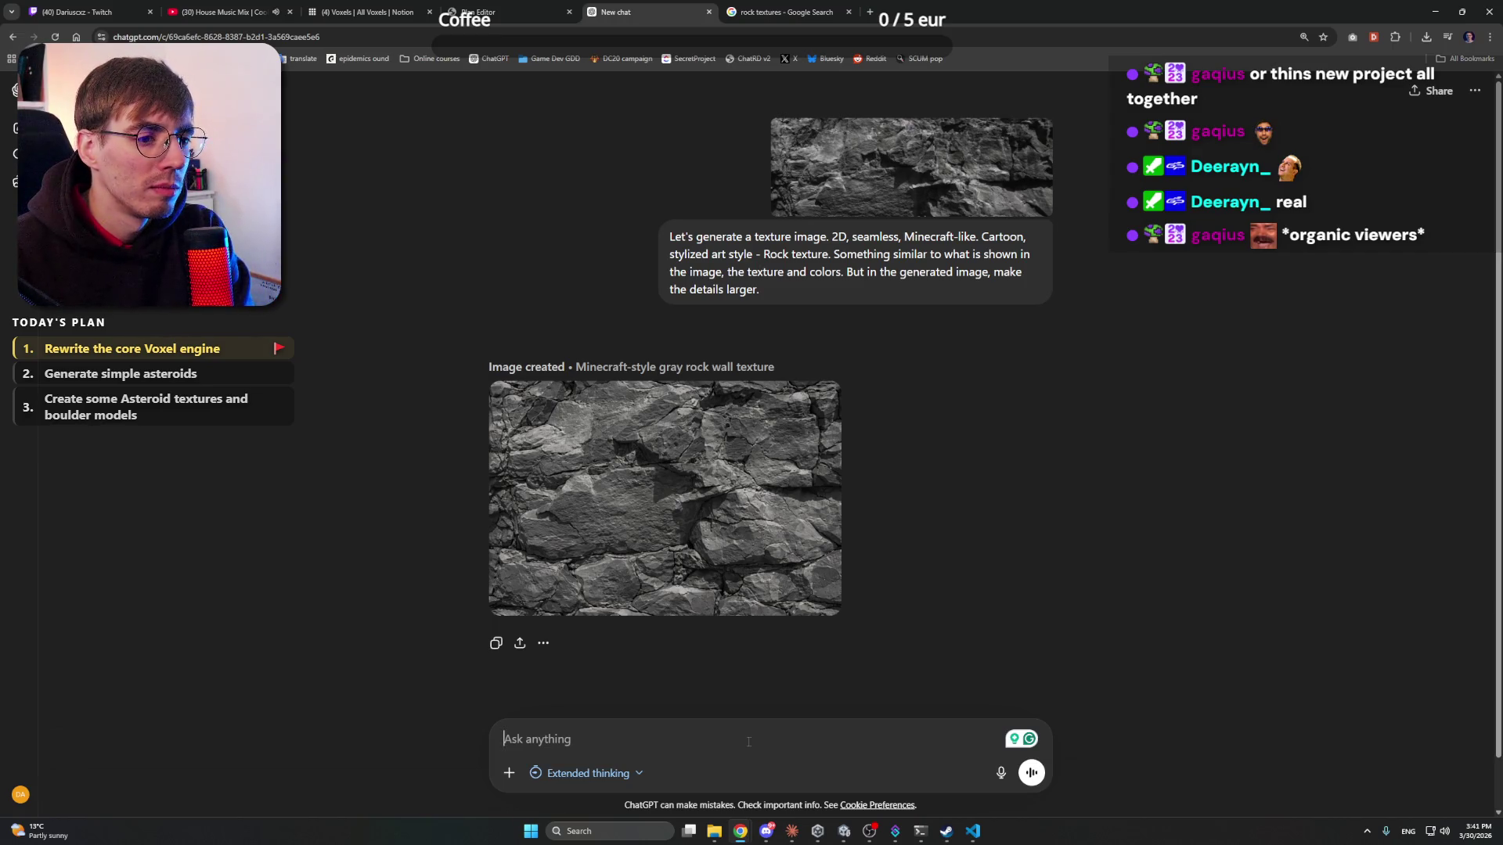
- Write a follow-up to recreate it in a cartoon, stylized art style, square and tileable
type("Recreate it as a")
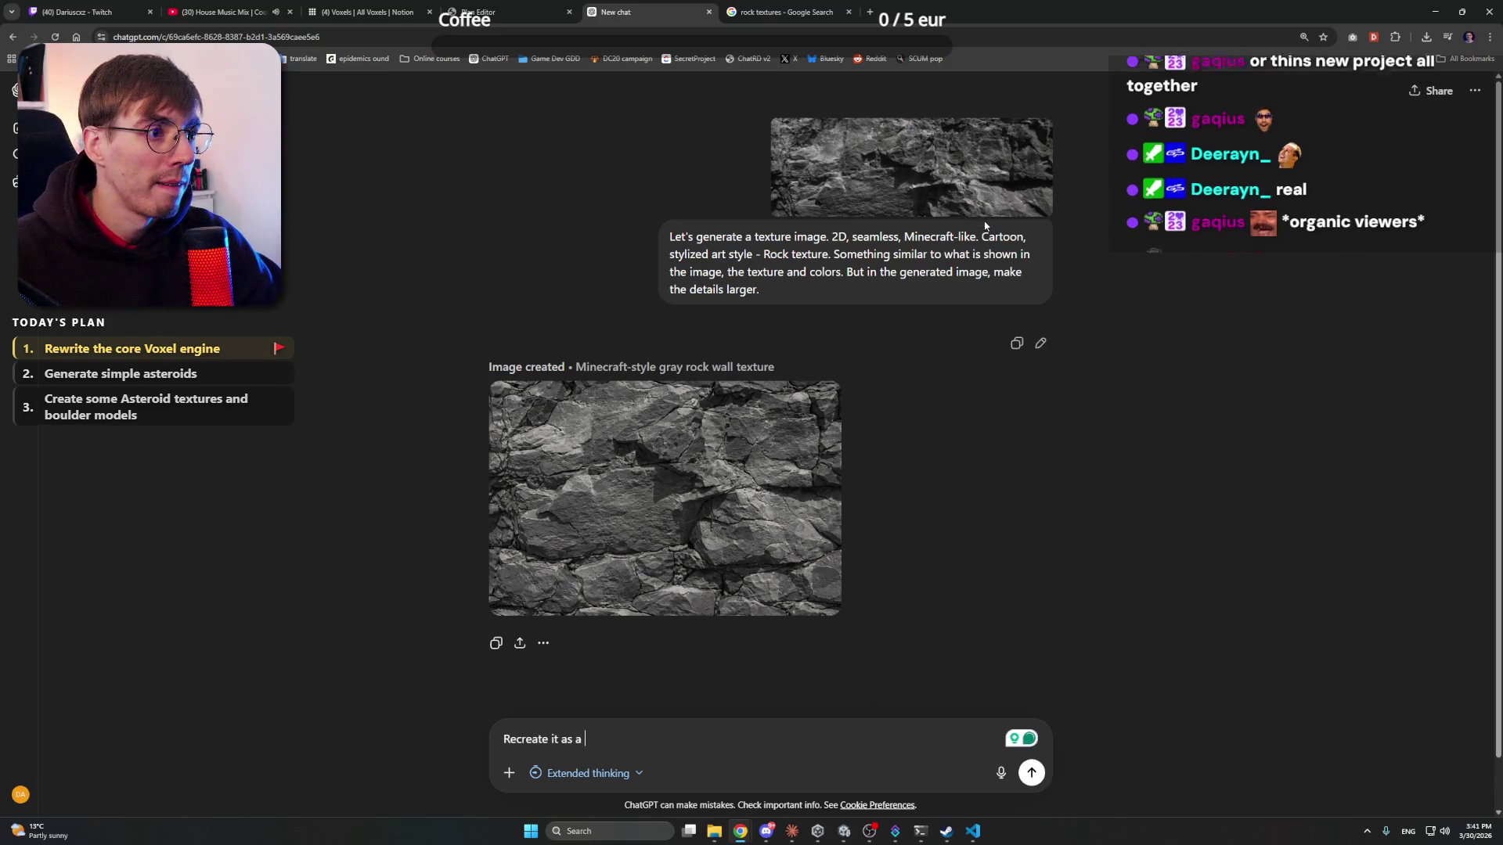
left_click_drag(983, 235, 765, 254)
key("ctrl+c")
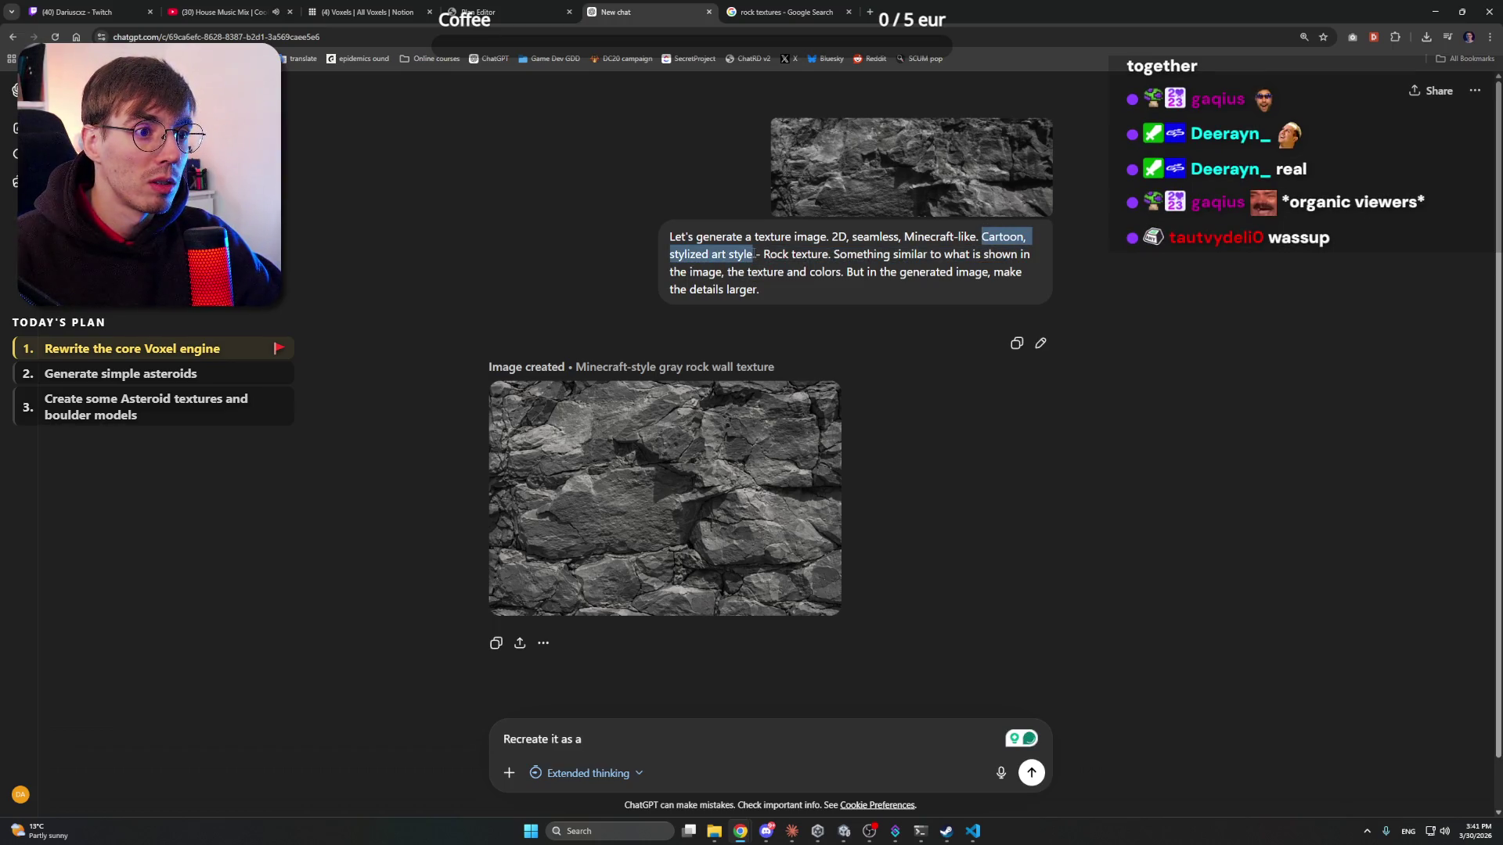
left_click(766, 745)
key("ctrl+v")
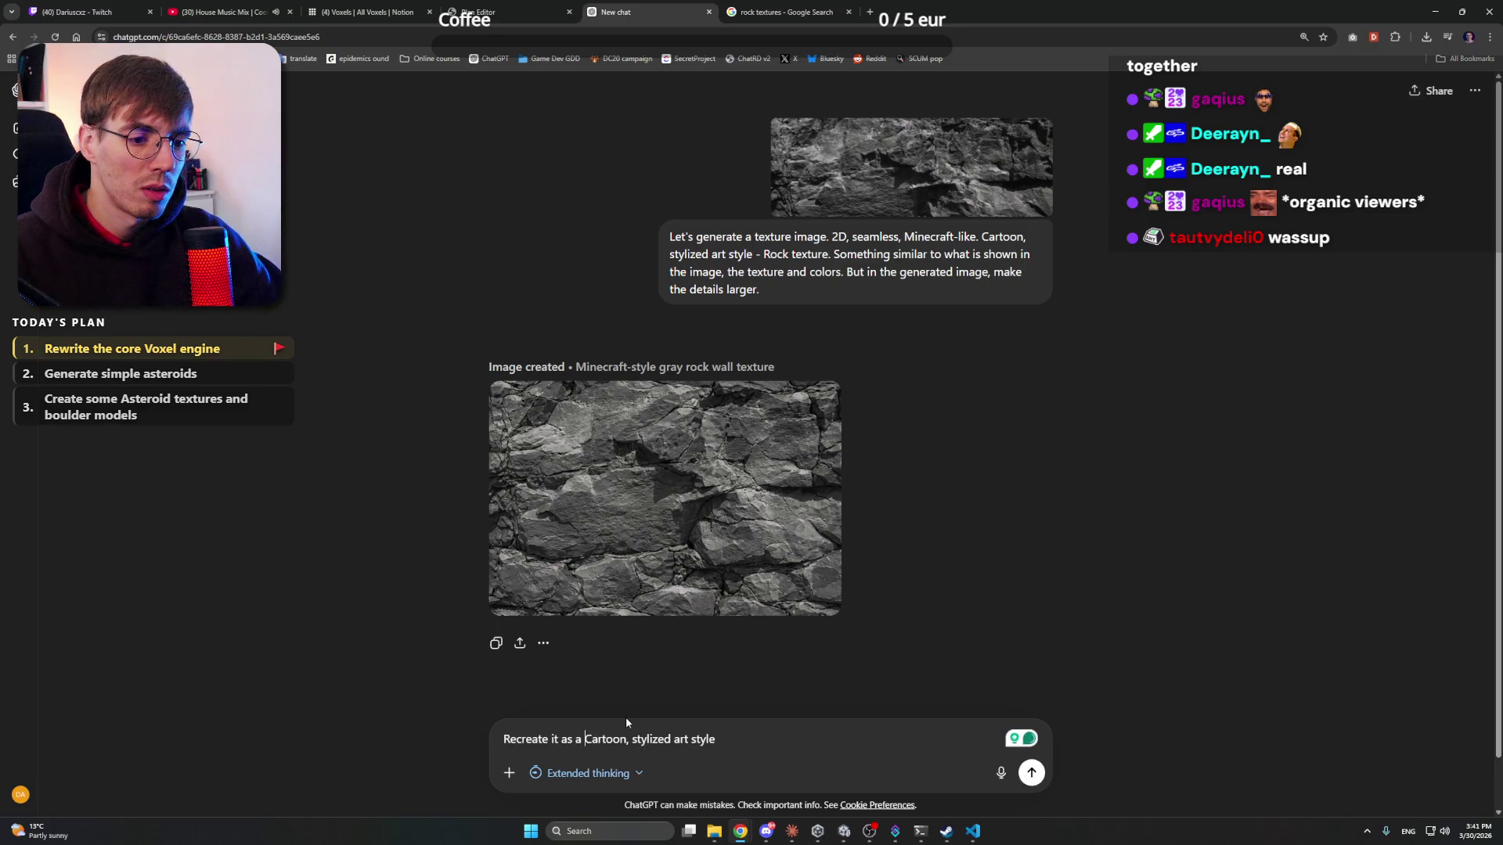
key("BackSpace")
key("BackSpace")
key("BackSpace")
type("in")
key("End")
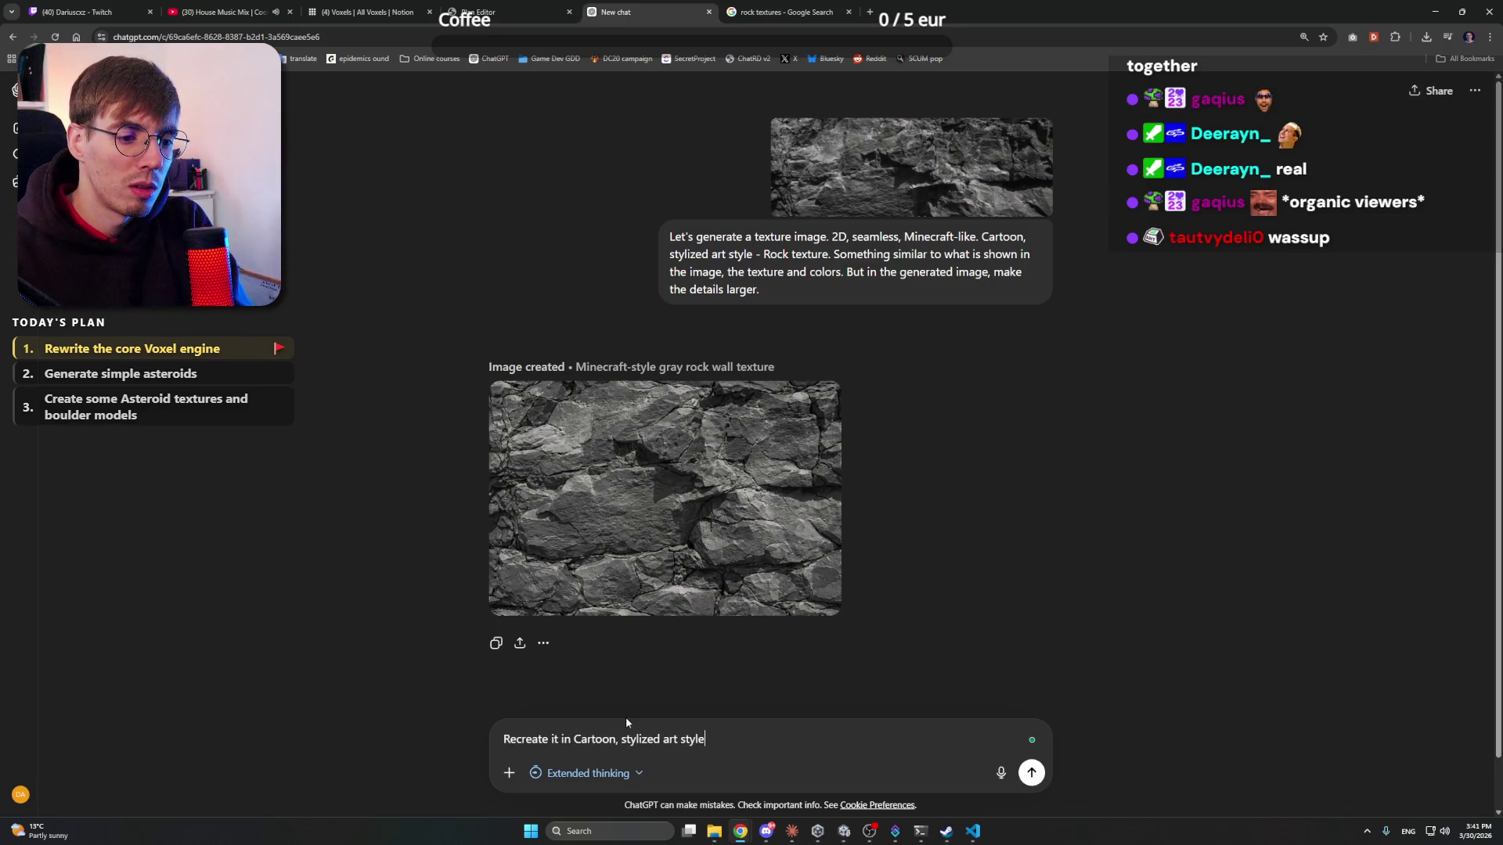
type(", also,")
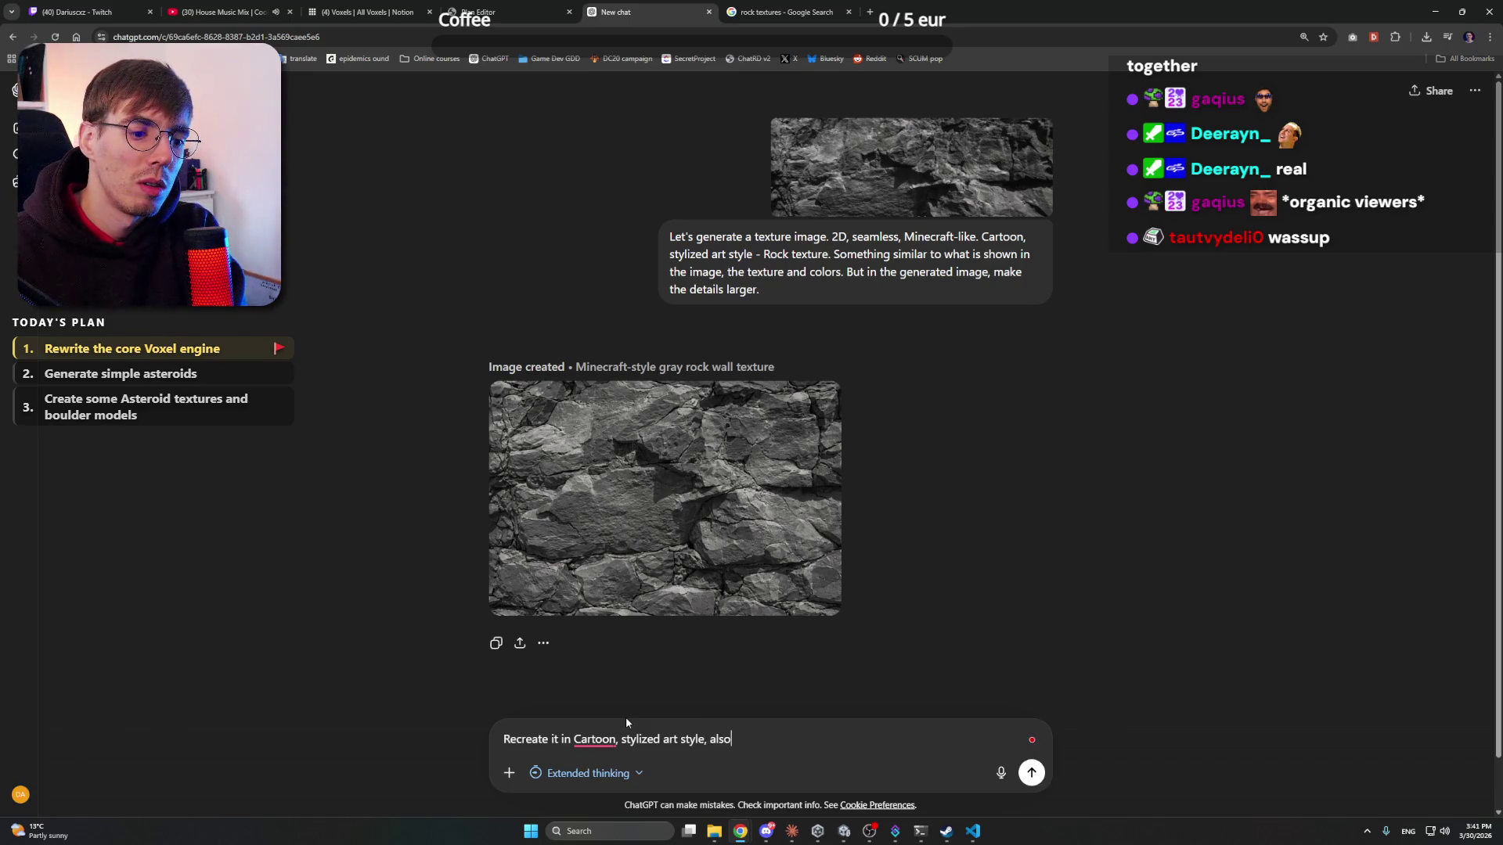
key("BackSpace")
key("BackSpace")
key("BackSpace")
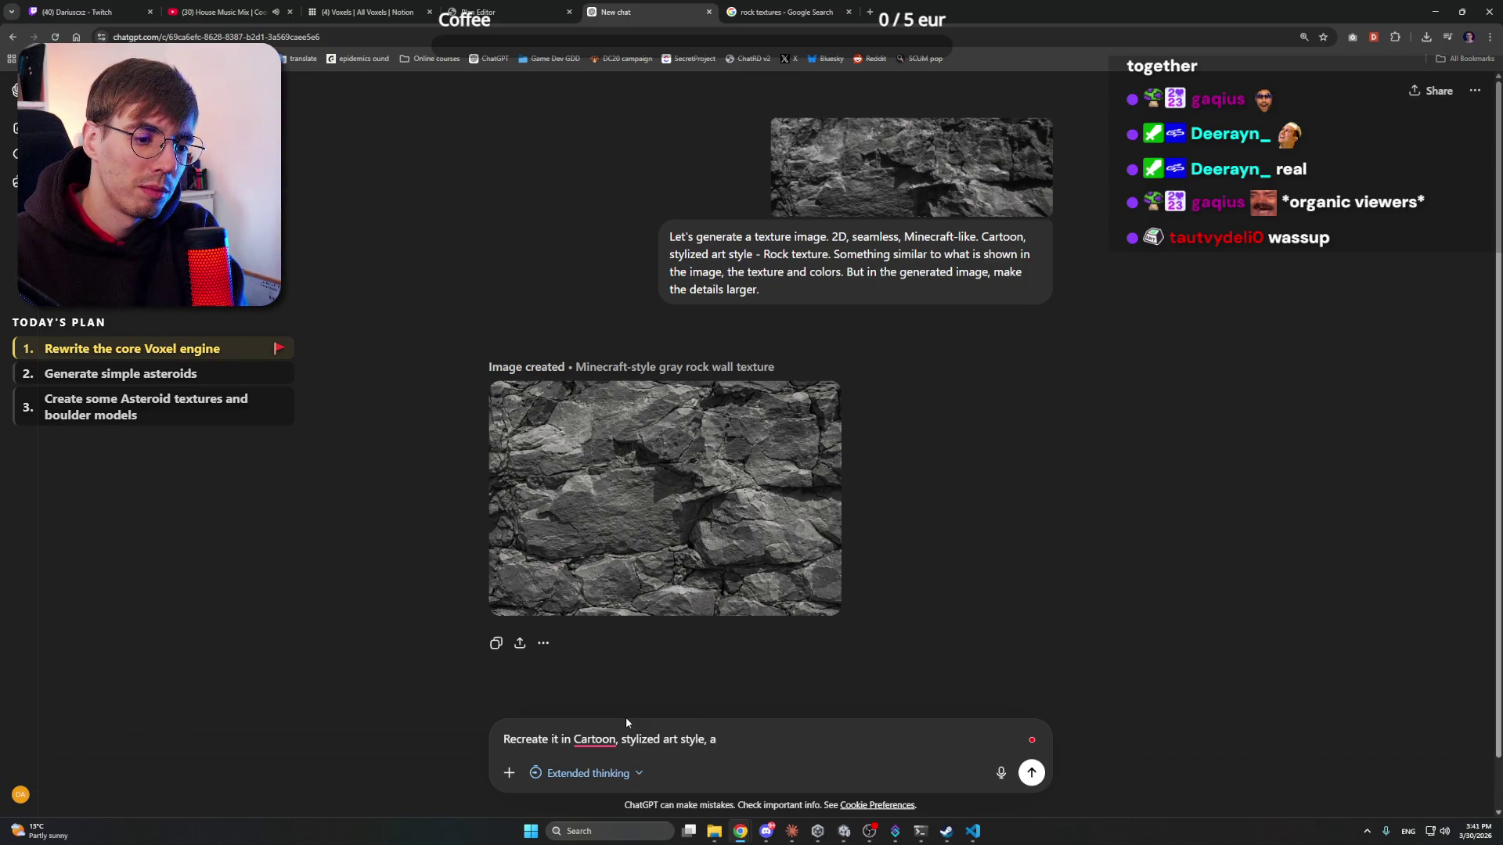
type("lso, make ")
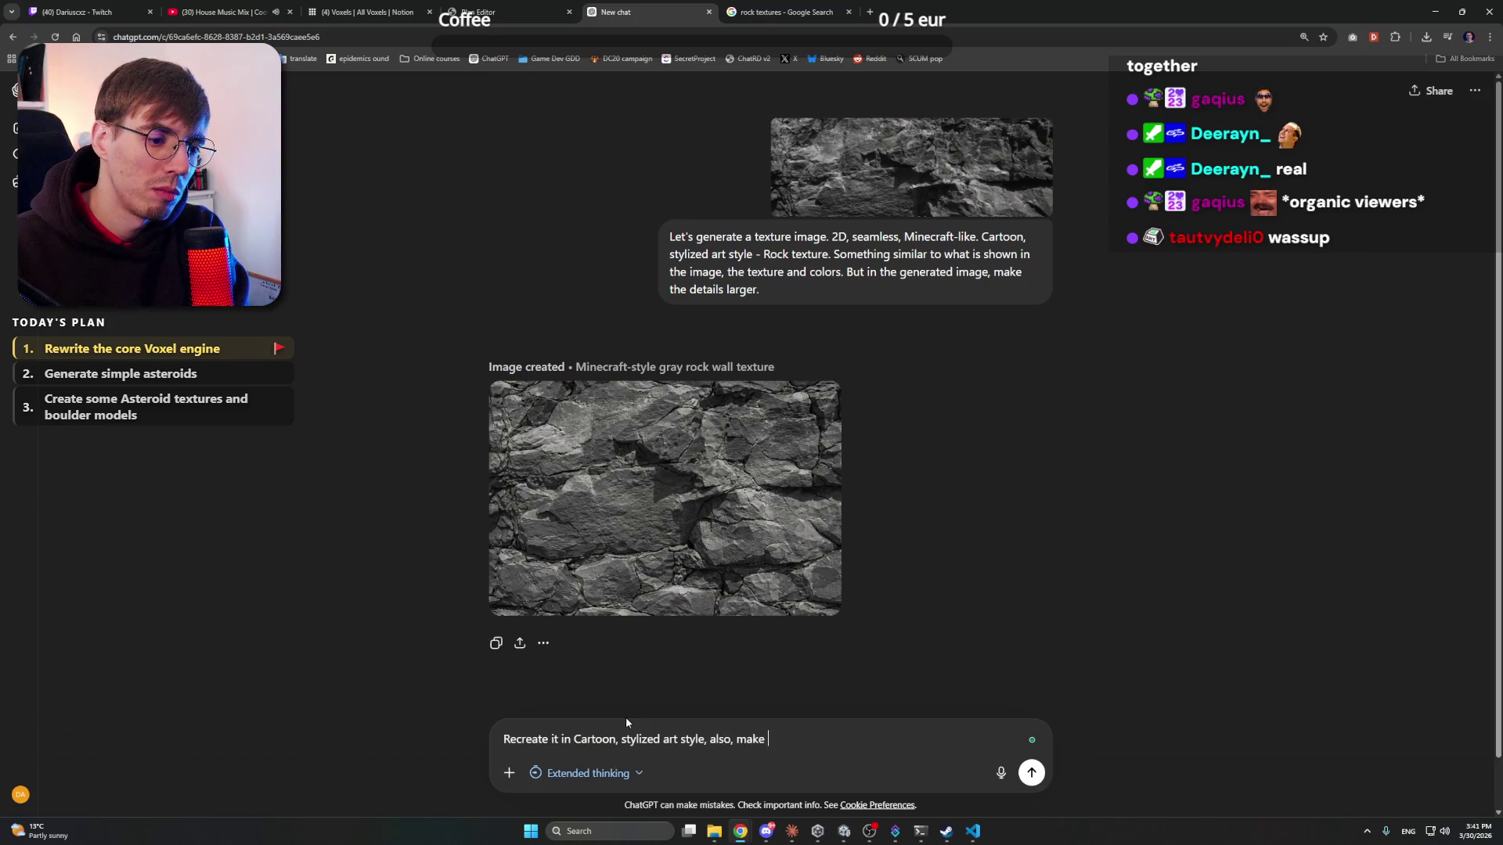
type("it square and")
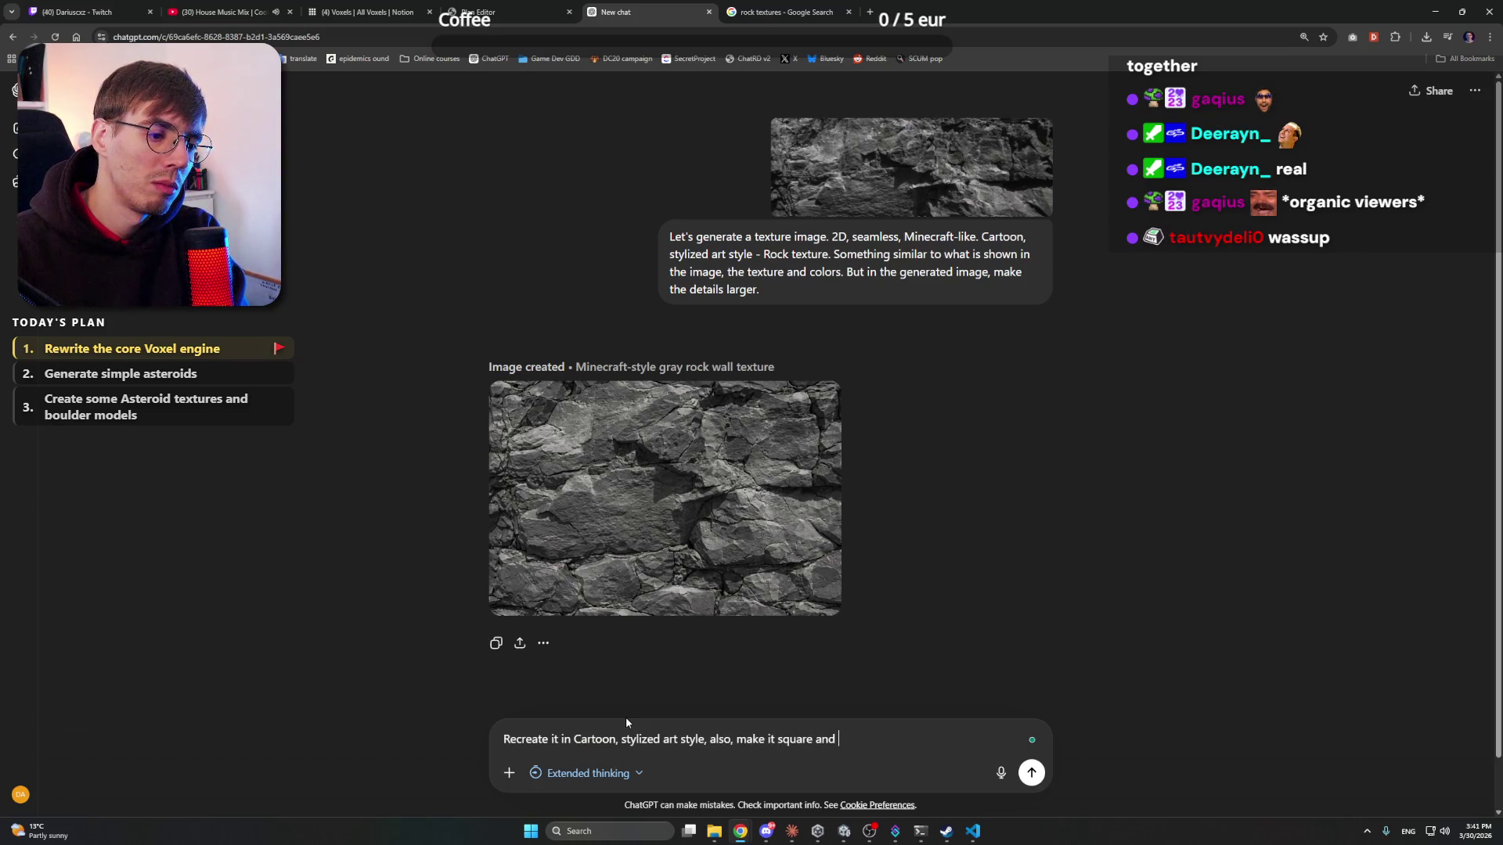
type(" tilable")
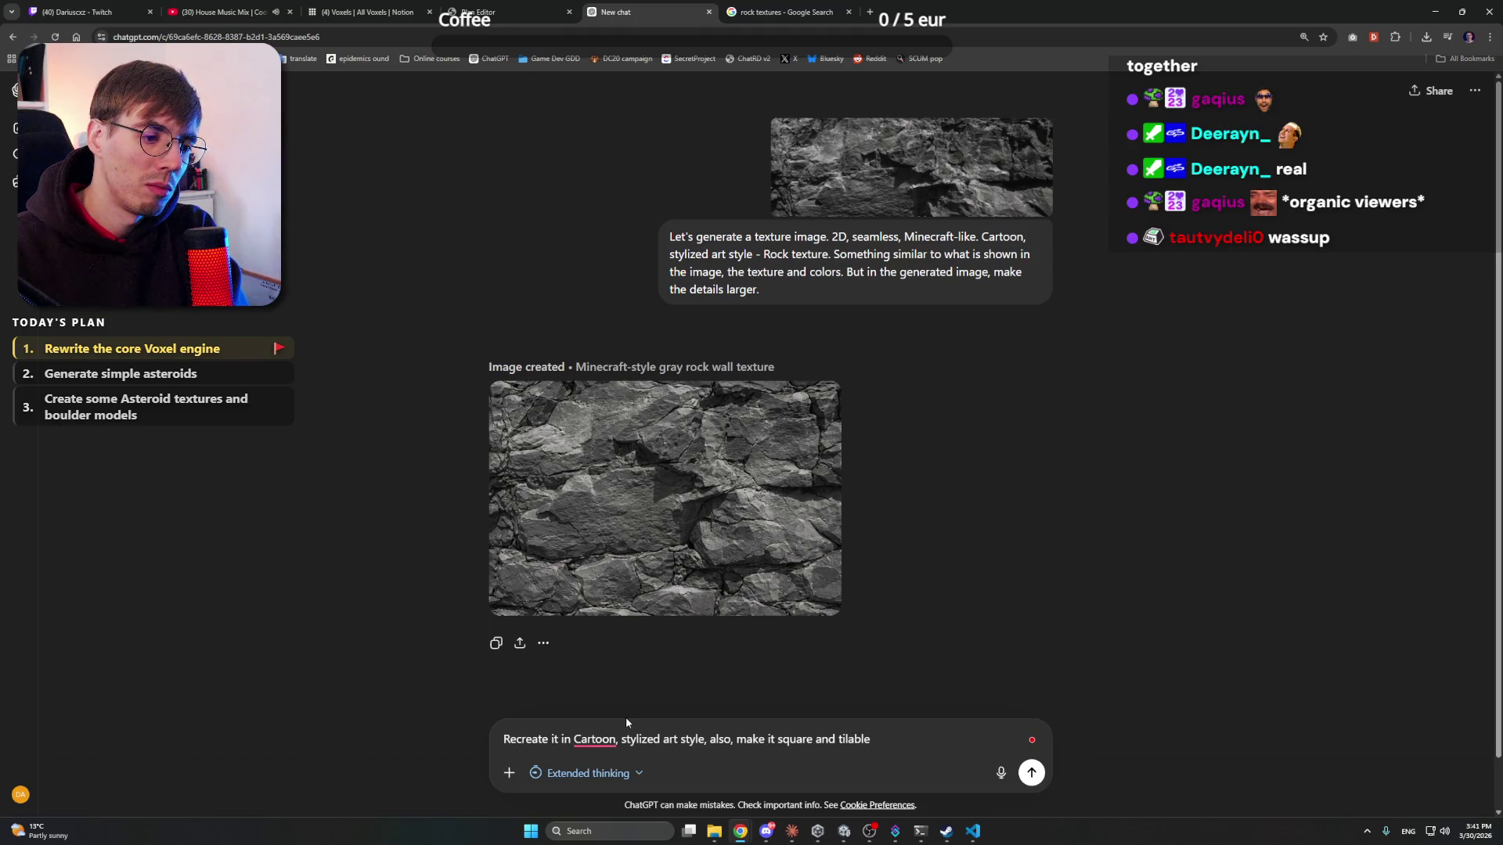
- Accept the 'a cartoon' and 'tileable' spelling fixes and send the follow-up
mouse_move(595, 739)
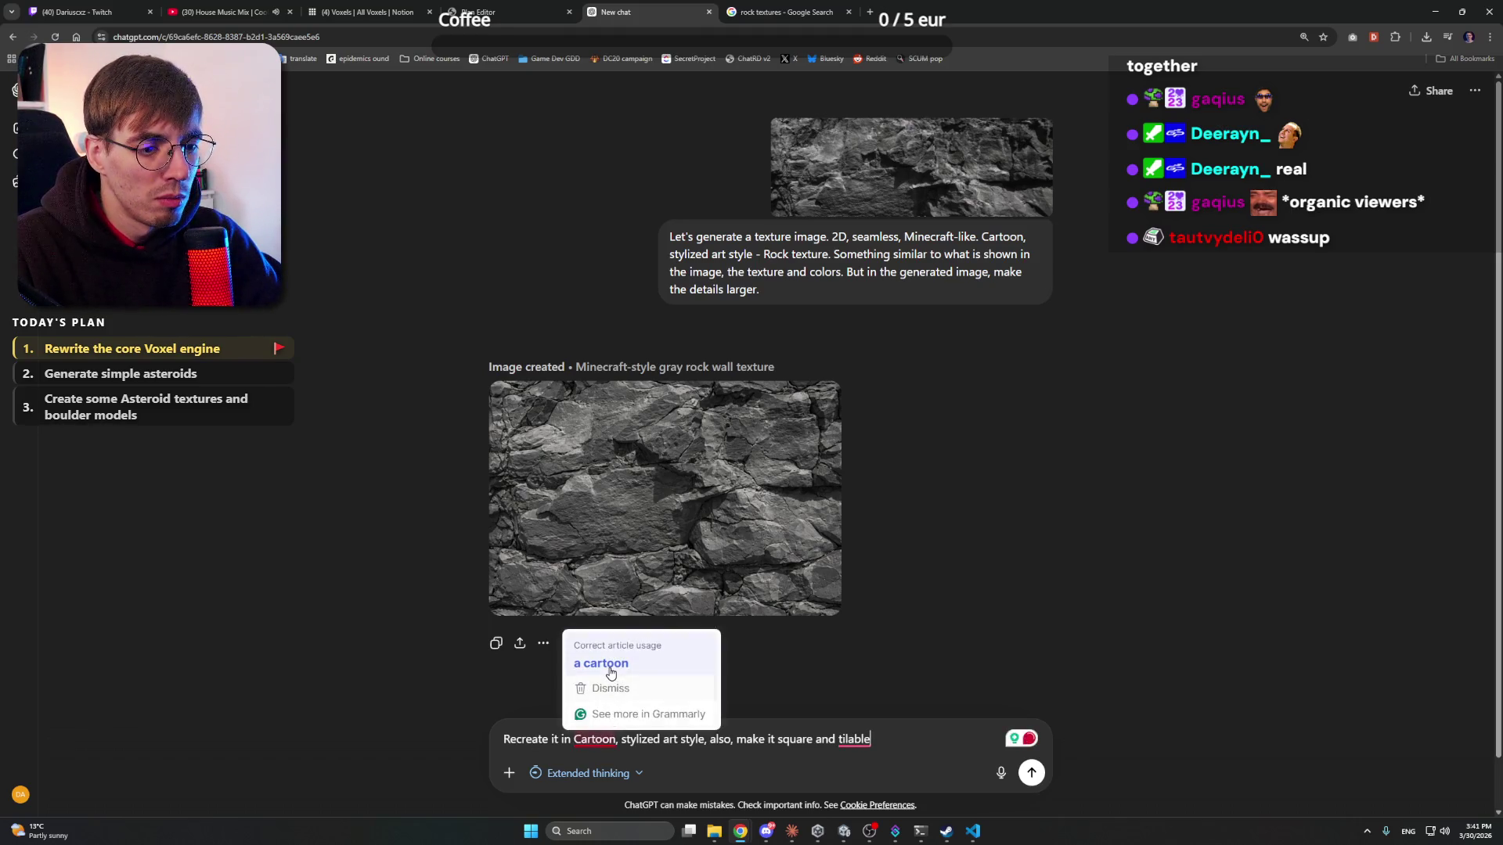
left_click(611, 664)
mouse_move(855, 739)
left_click(870, 640)
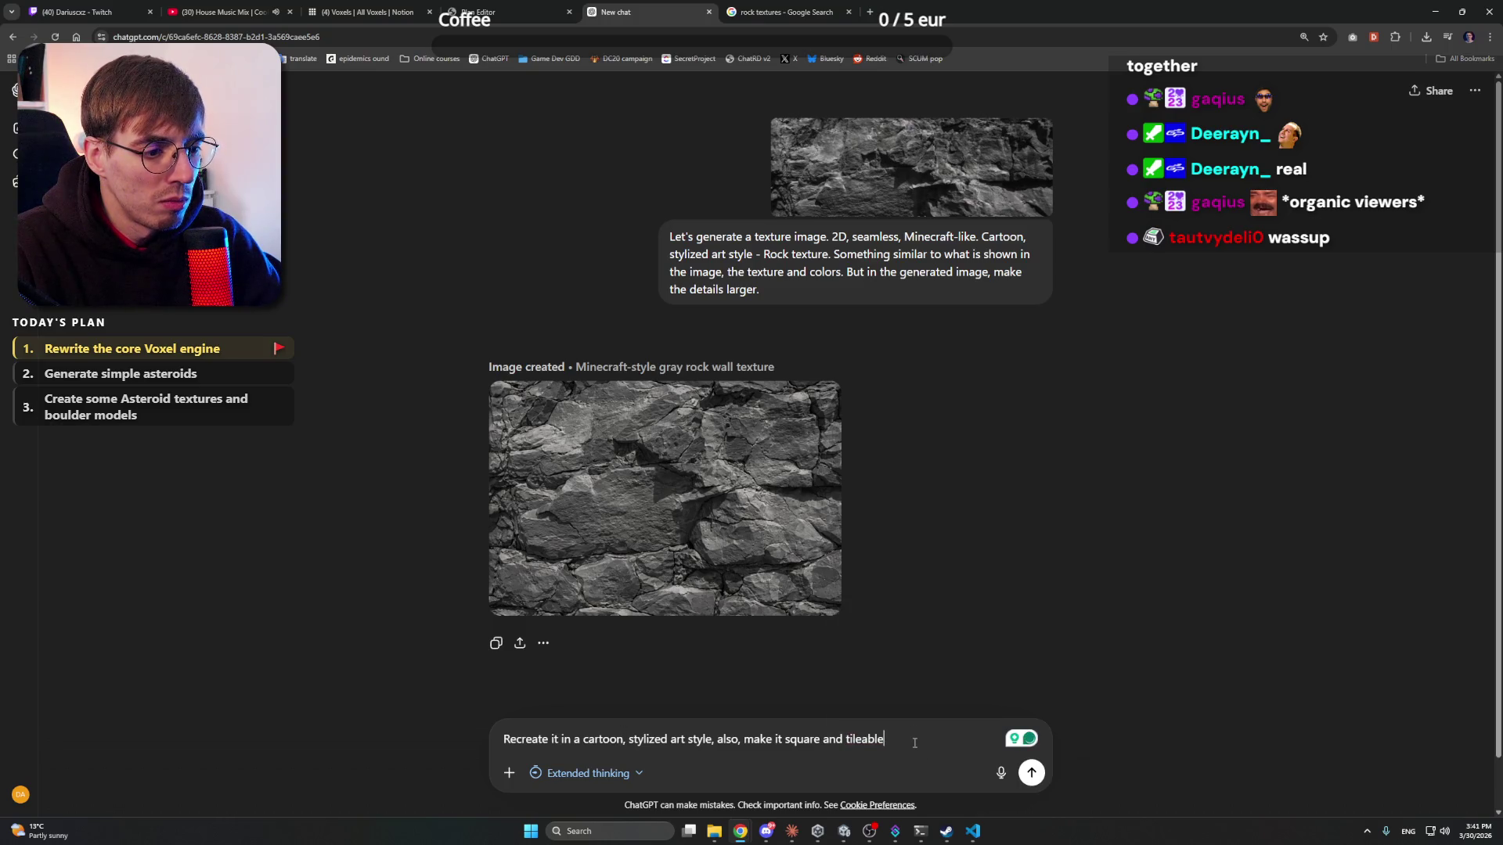
key("Return")
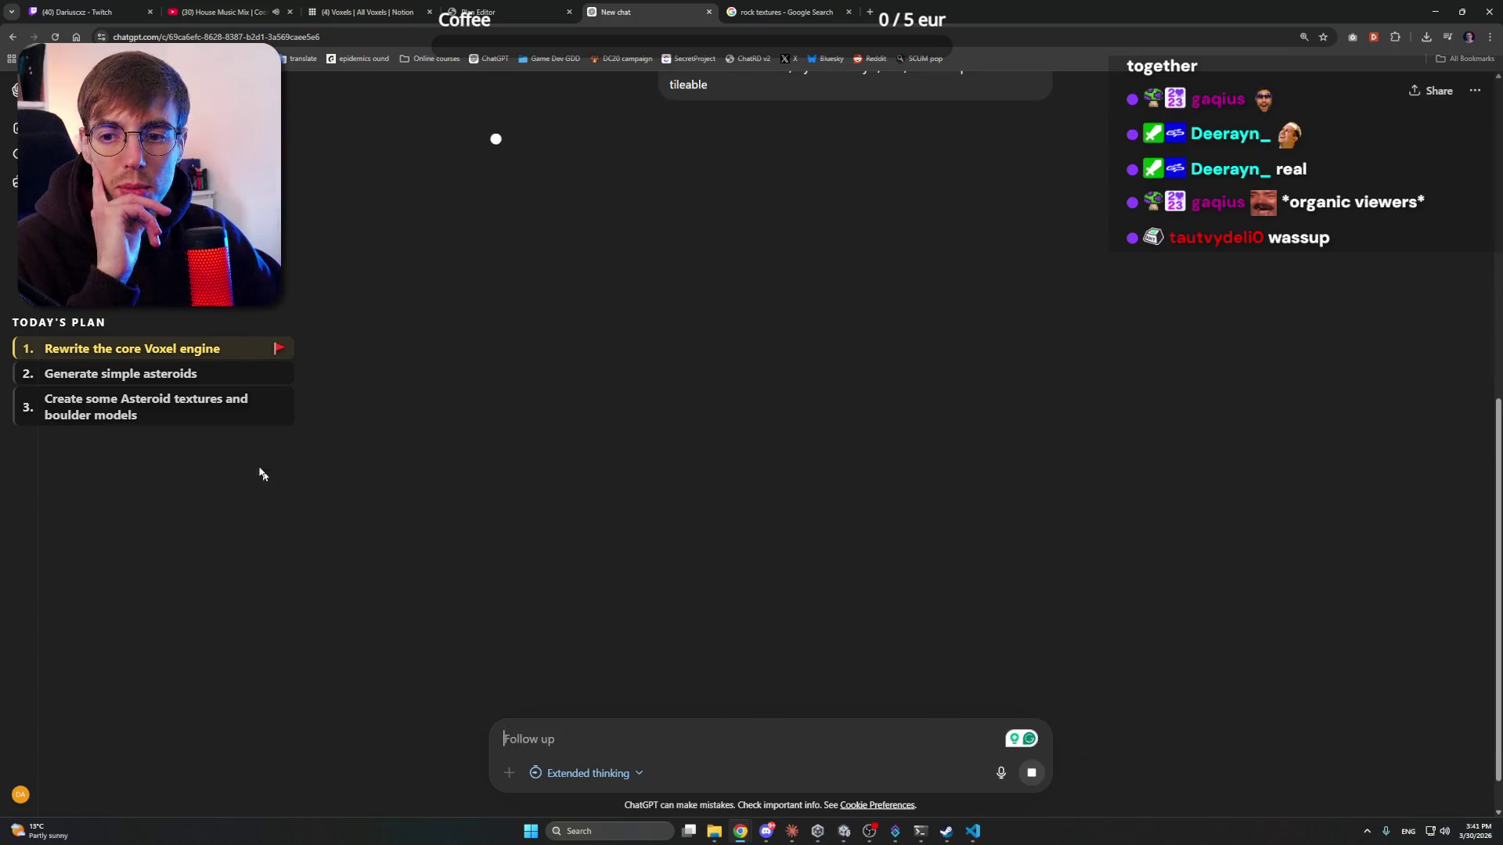
scroll(768, 688, "up", 5)
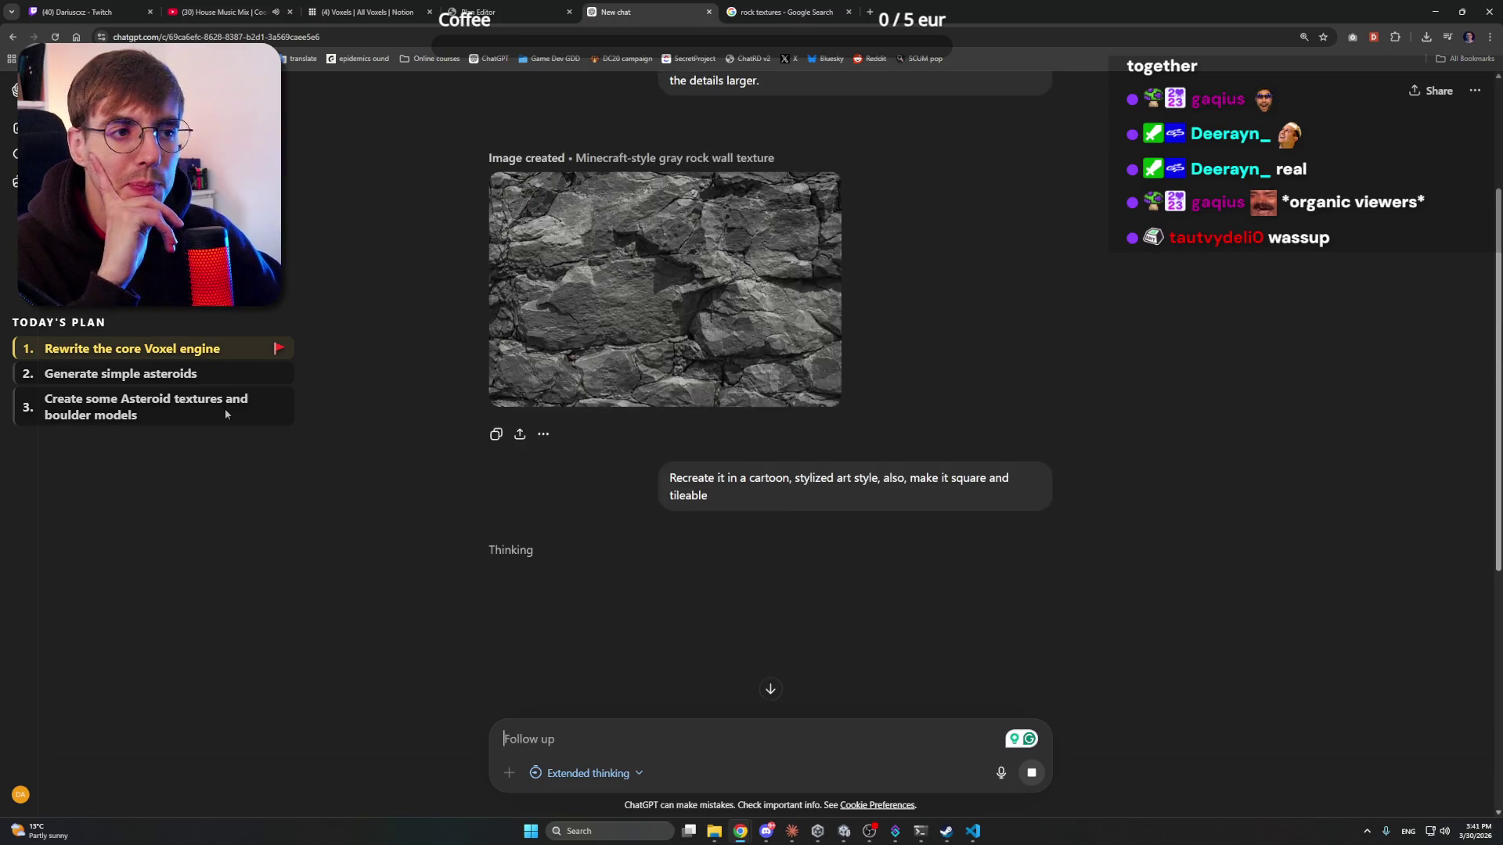
scroll(768, 688, "down", 5)
- Minimize Chrome and launch Blender by searching 'blender' in the Start menu
left_click(783, 11)
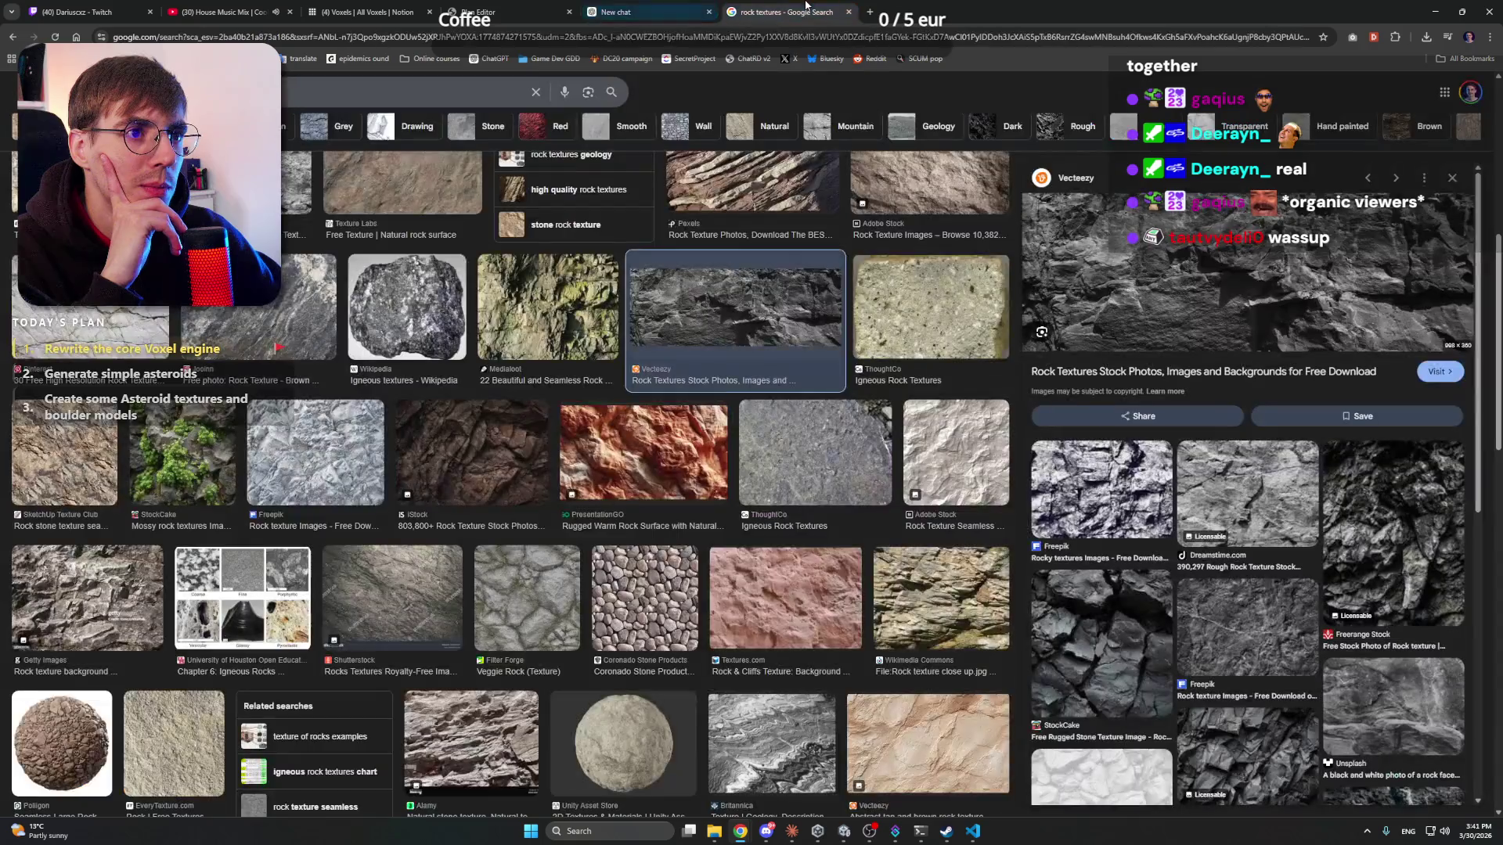
left_click(650, 11)
left_click(1435, 12)
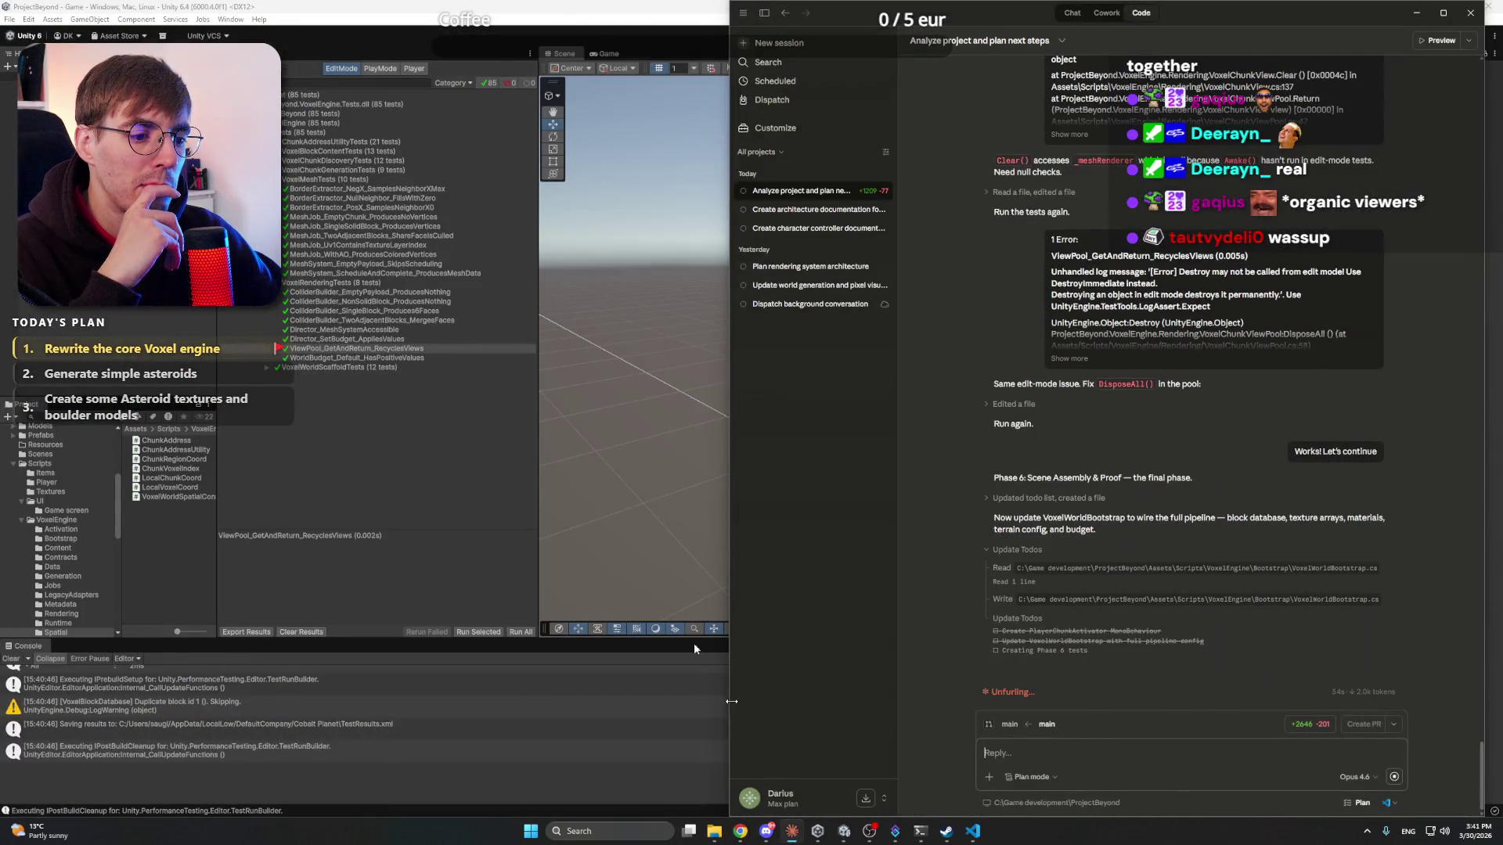
left_click(531, 831)
type("b")
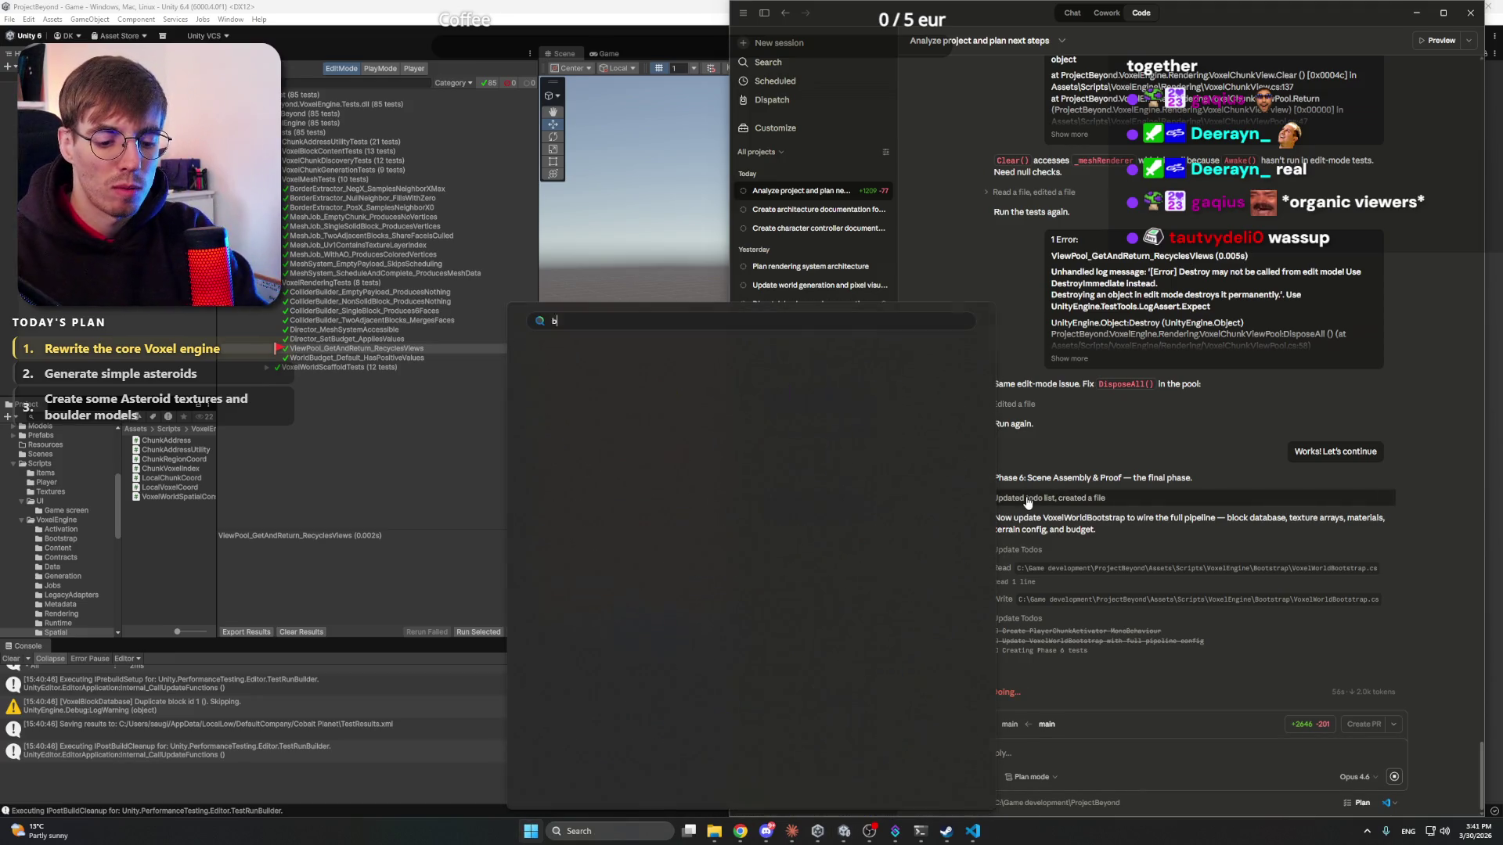
type("lender")
key("Return")
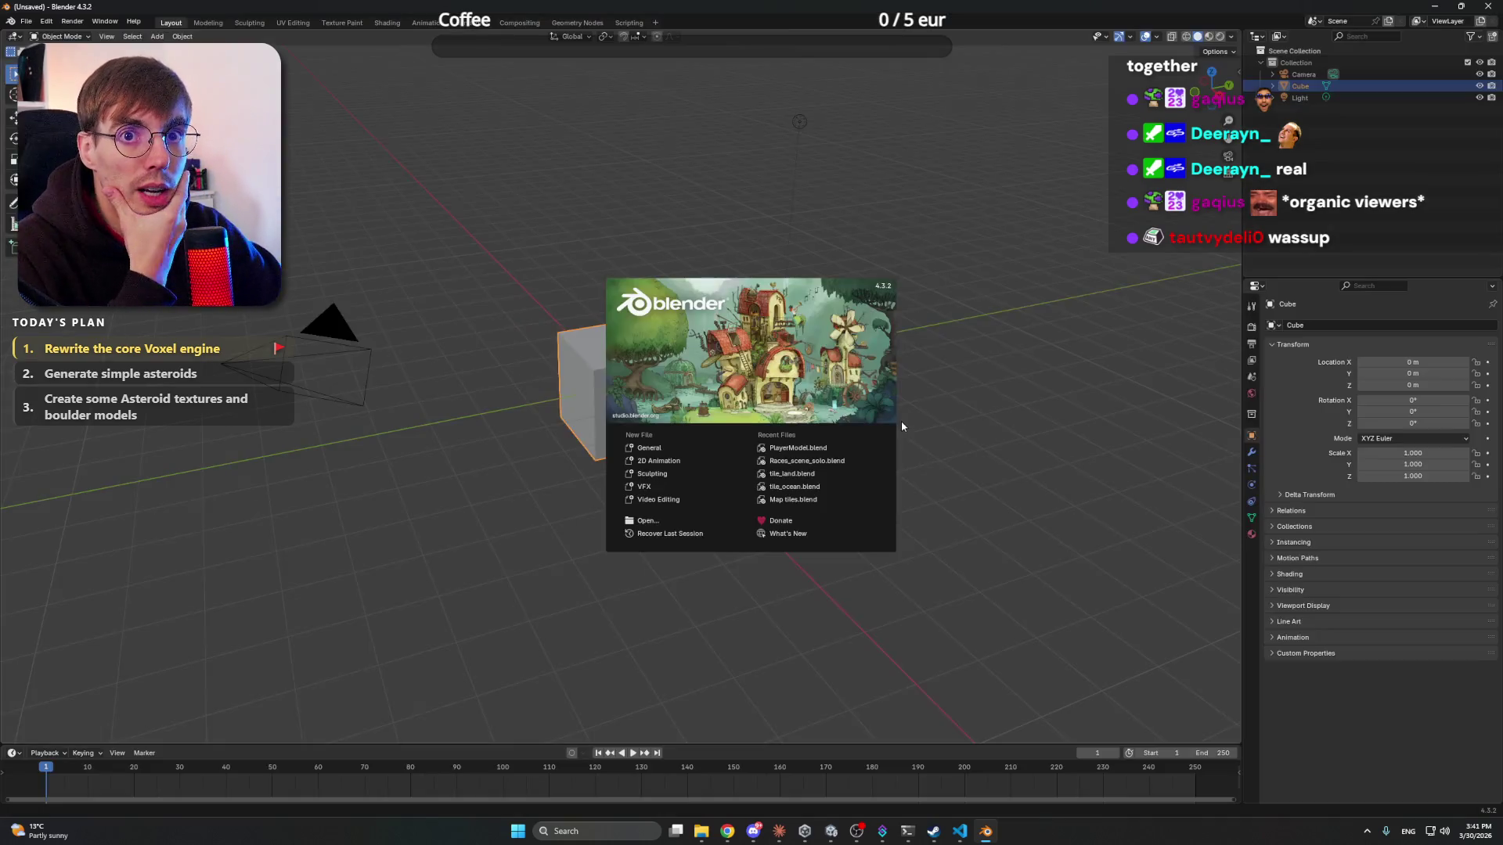
- Dismiss the splash, put the default cube in Edit Mode and switch to UV Editing
left_click(1021, 448)
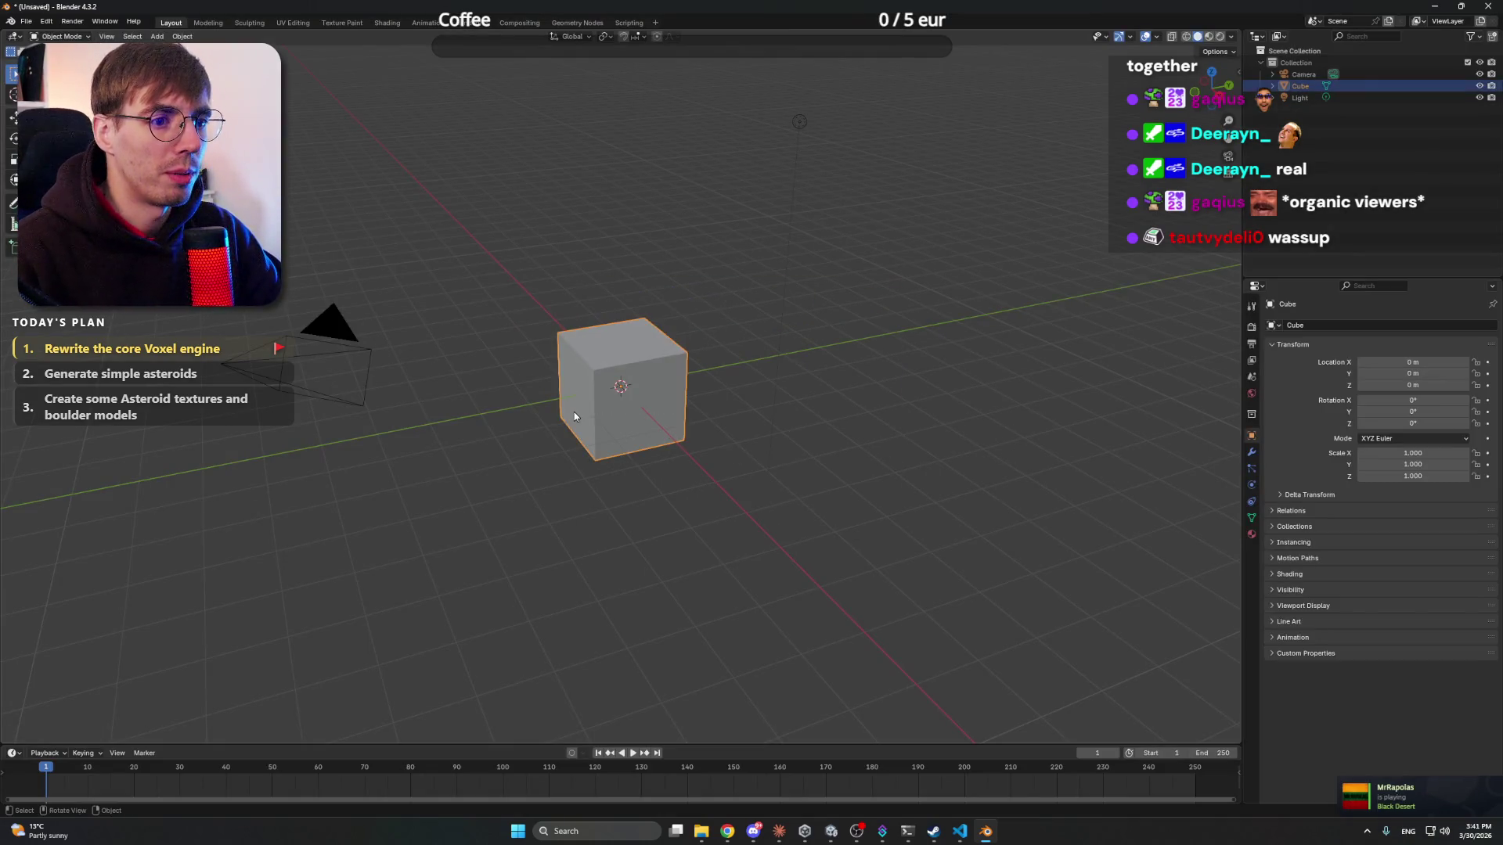
left_click(821, 152)
left_click(821, 152)
left_click_drag(671, 314, 668, 299)
scroll(667, 299, "up", 3)
left_click(659, 337)
key("Tab")
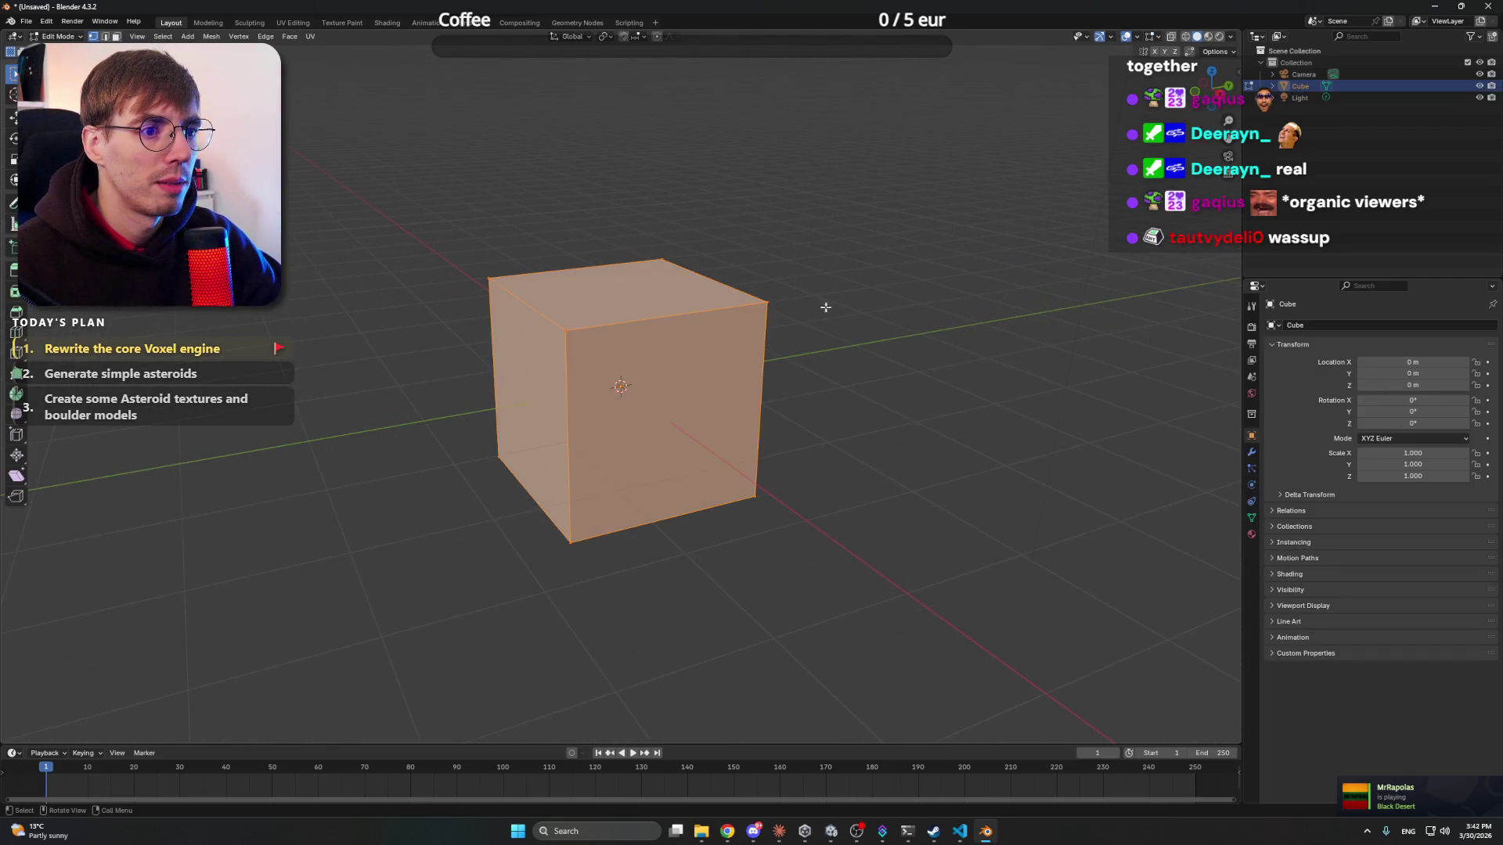
left_click(828, 307)
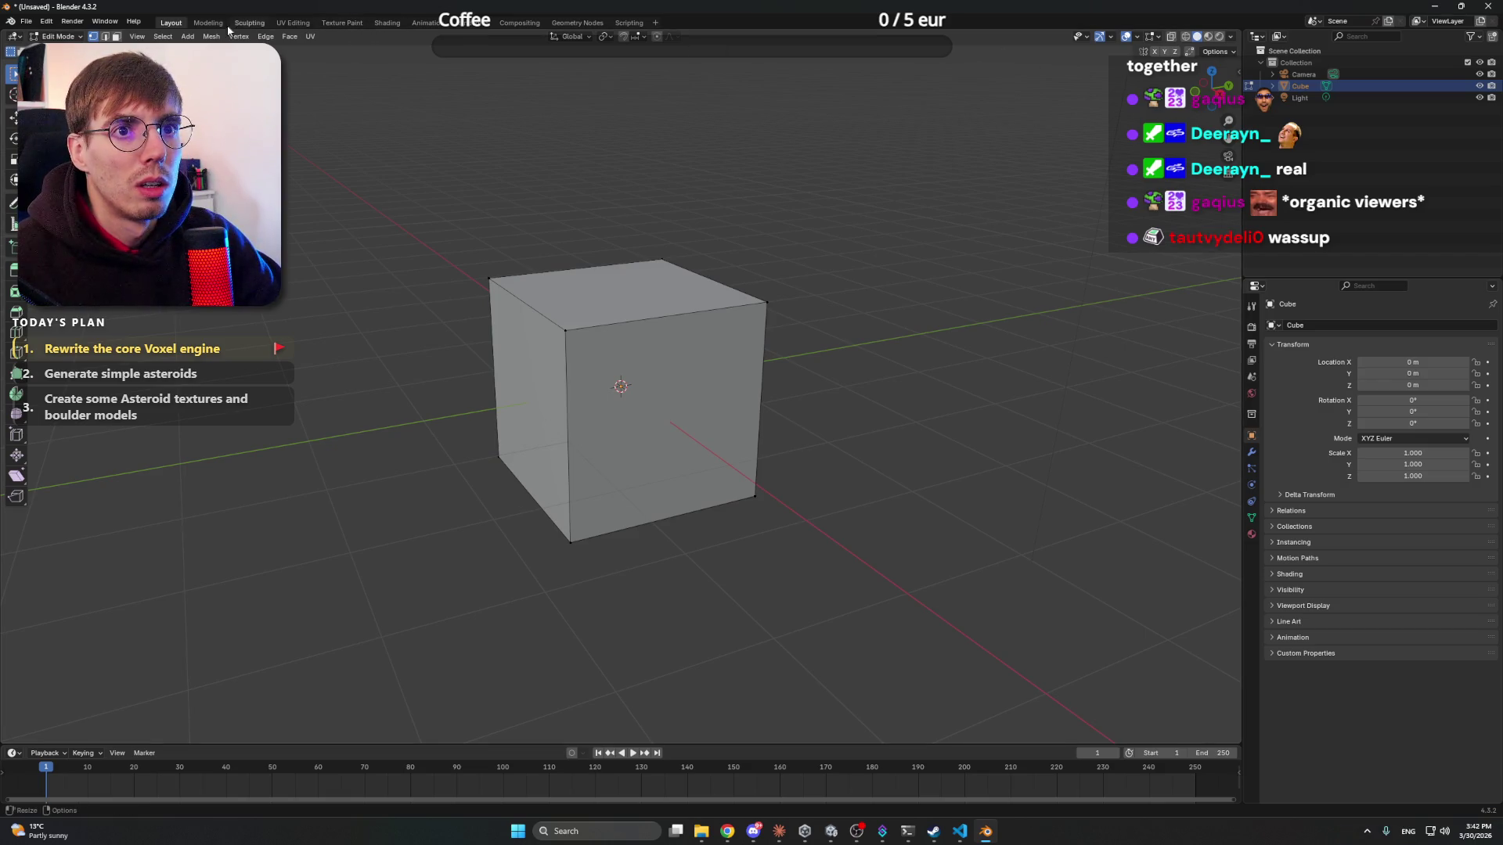
left_click(293, 22)
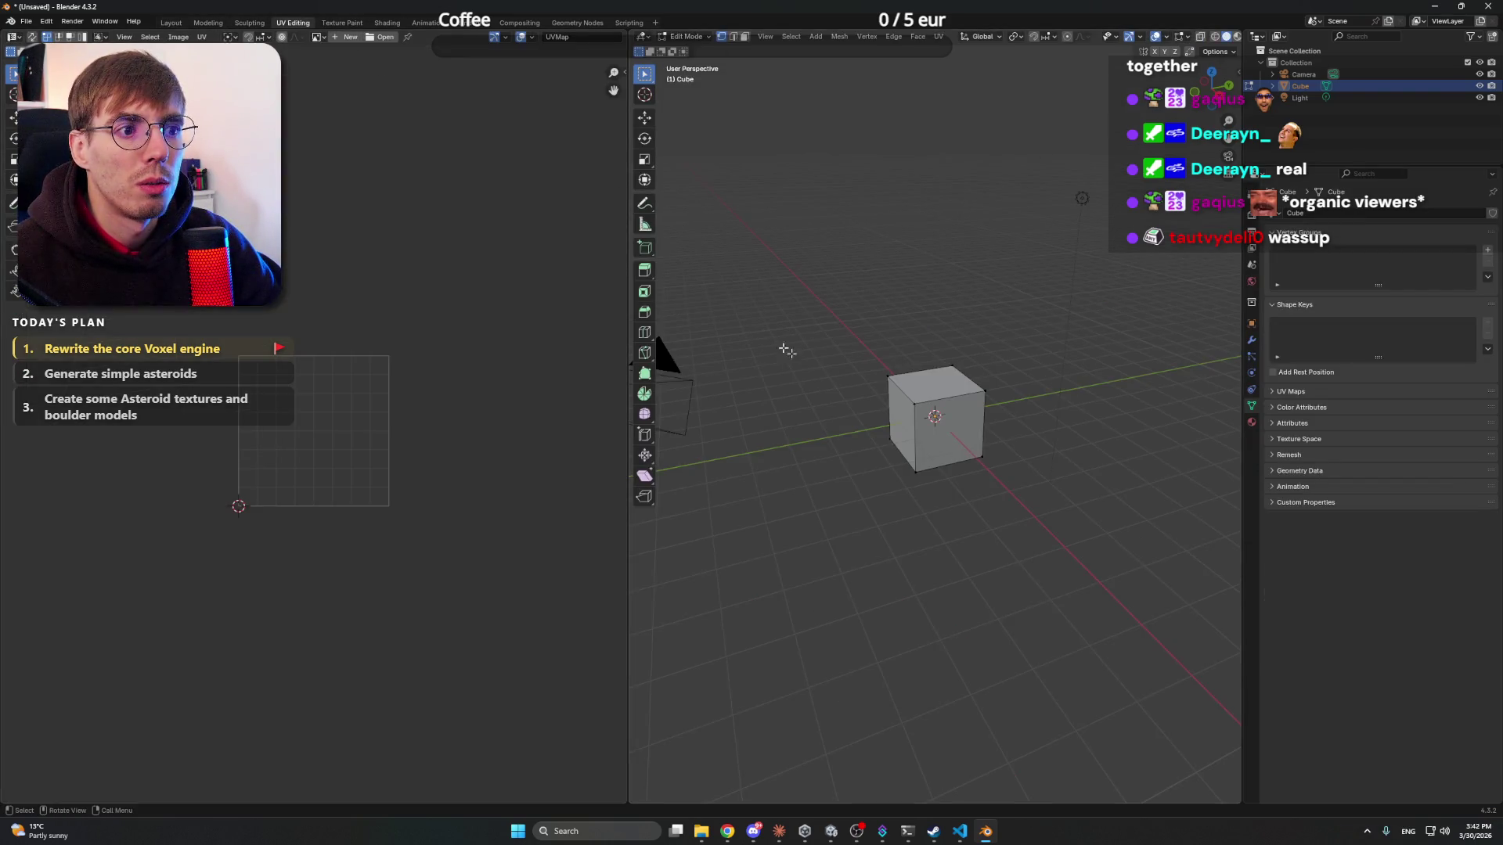
- Select all cube faces and inspect their UV layout and the UV menu
key("a")
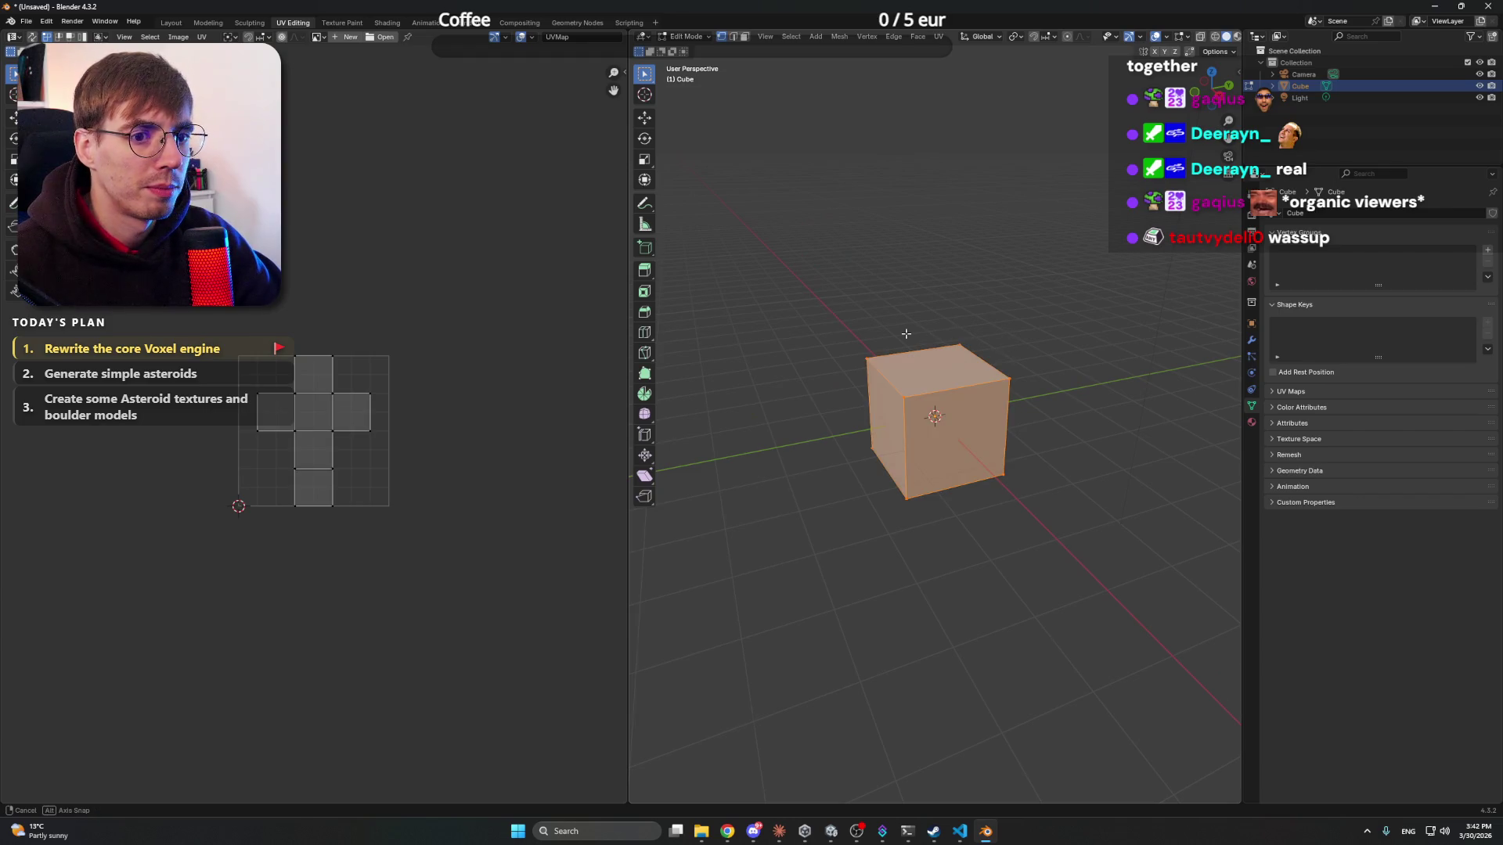
scroll(1067, 319, "up", 3)
scroll(426, 416, "up", 4)
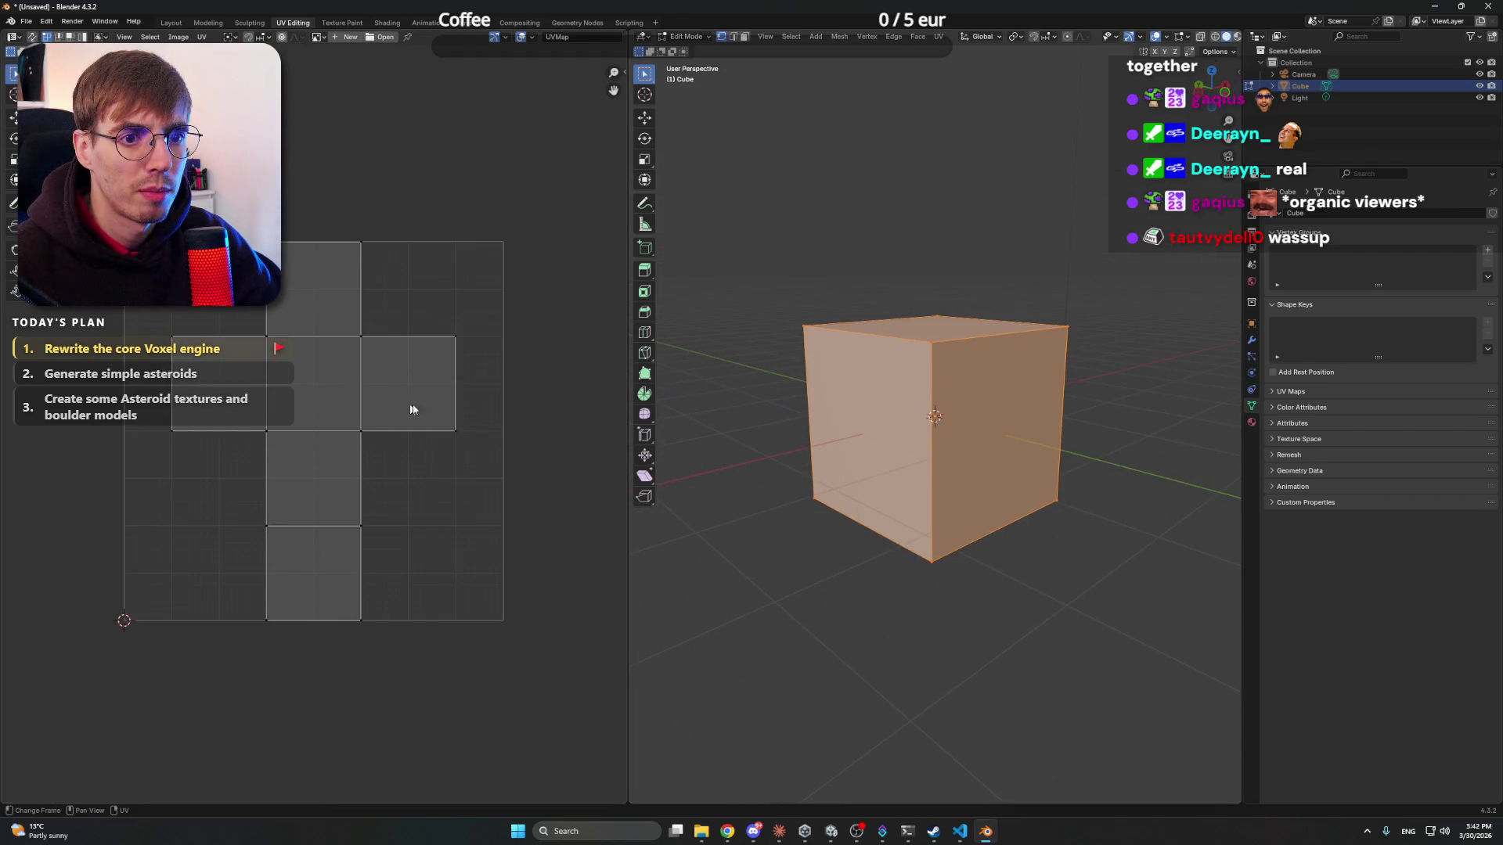
mouse_move(430, 323)
left_mouse_down()
mouse_move(391, 343)
mouse_move(441, 345)
left_mouse_up()
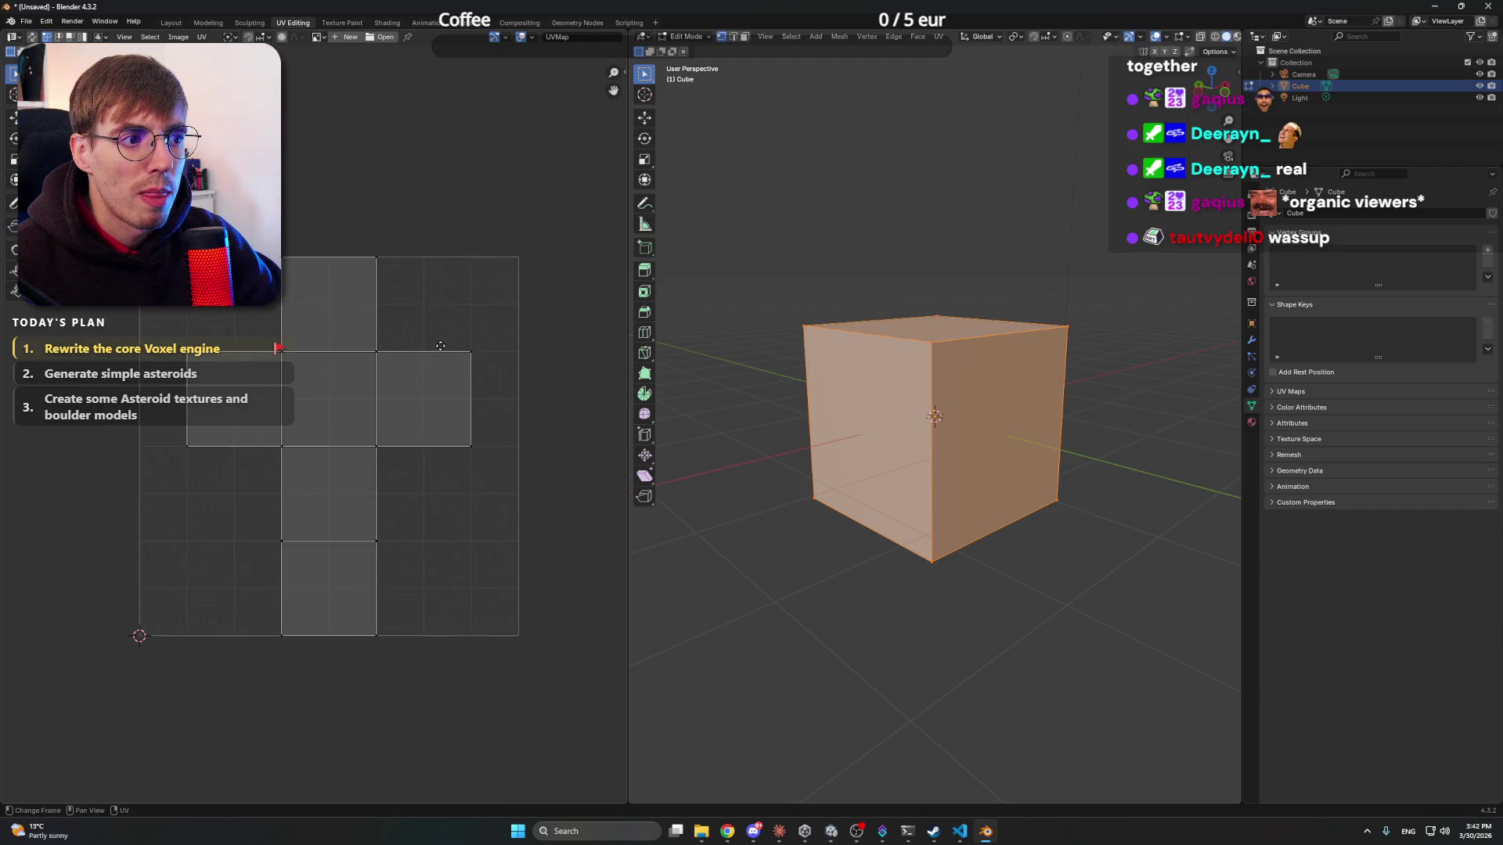
right_click(421, 304)
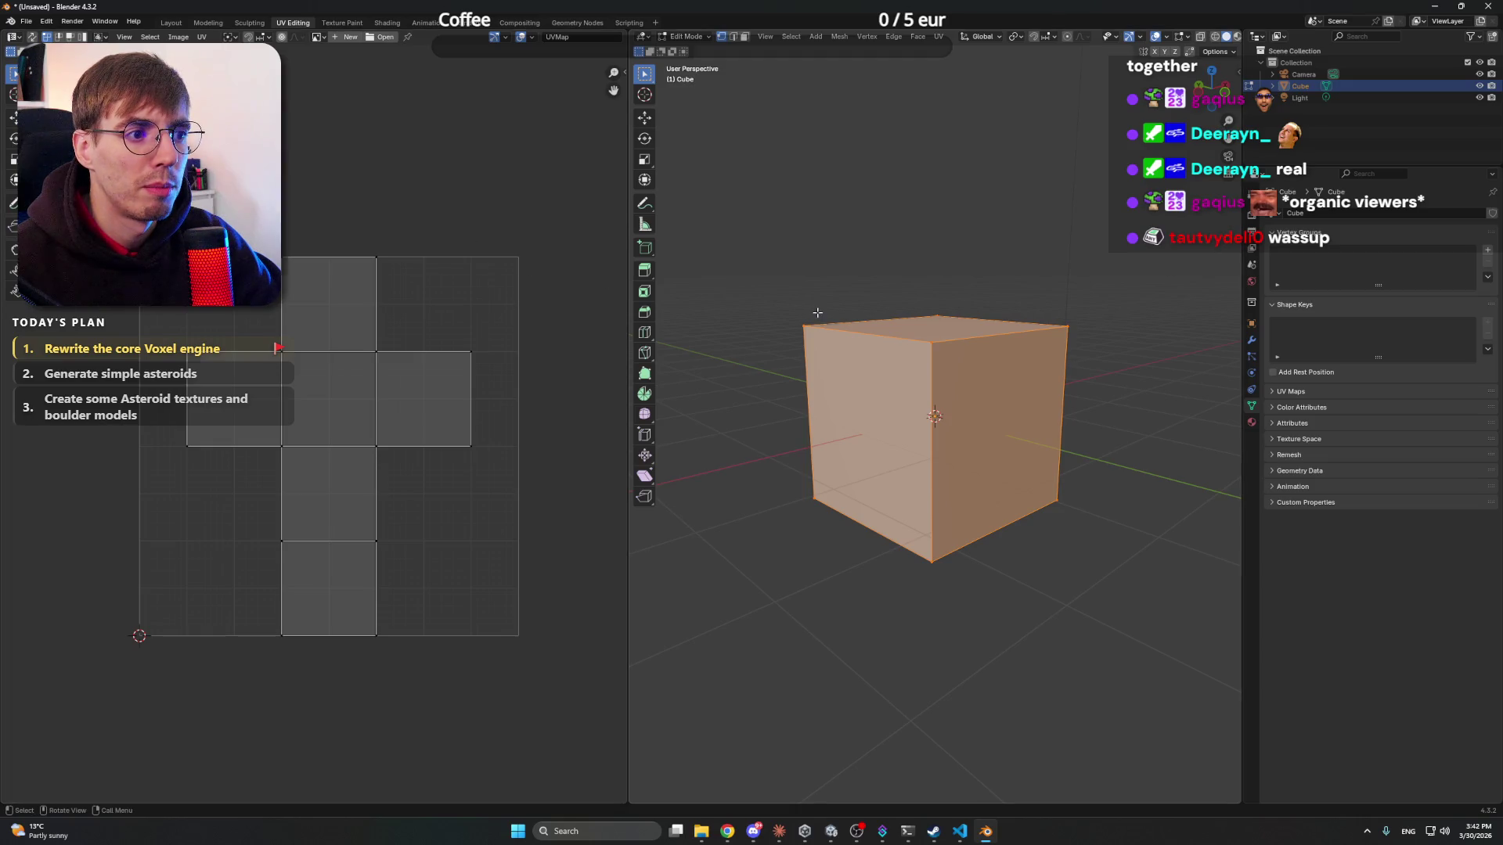
mouse_move(782, 284)
left_mouse_down()
mouse_move(1039, 526)
mouse_move(1115, 632)
left_mouse_up()
left_click(999, 275)
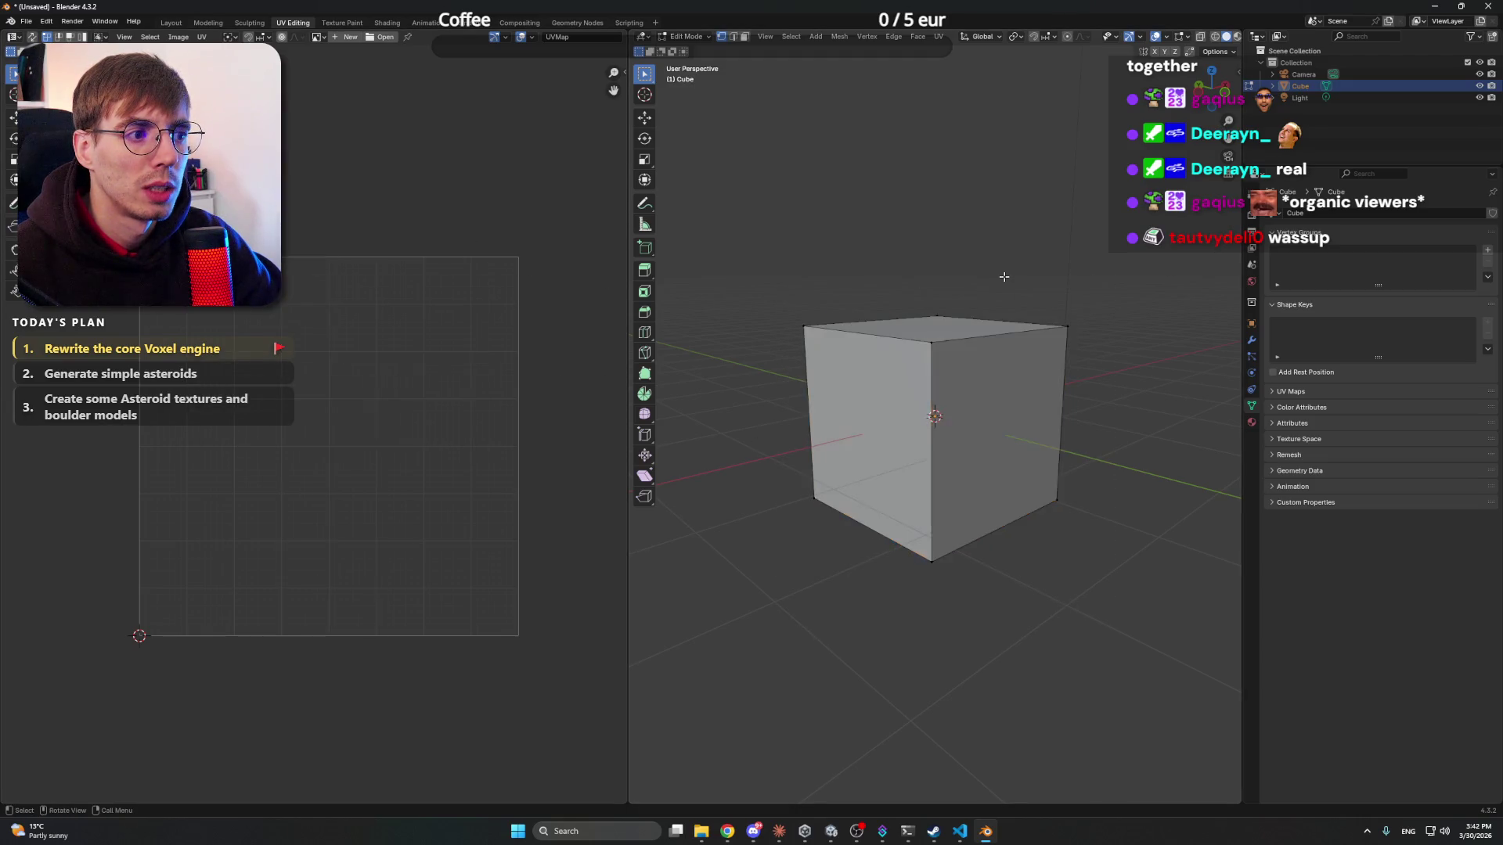
key("a")
right_click(323, 342)
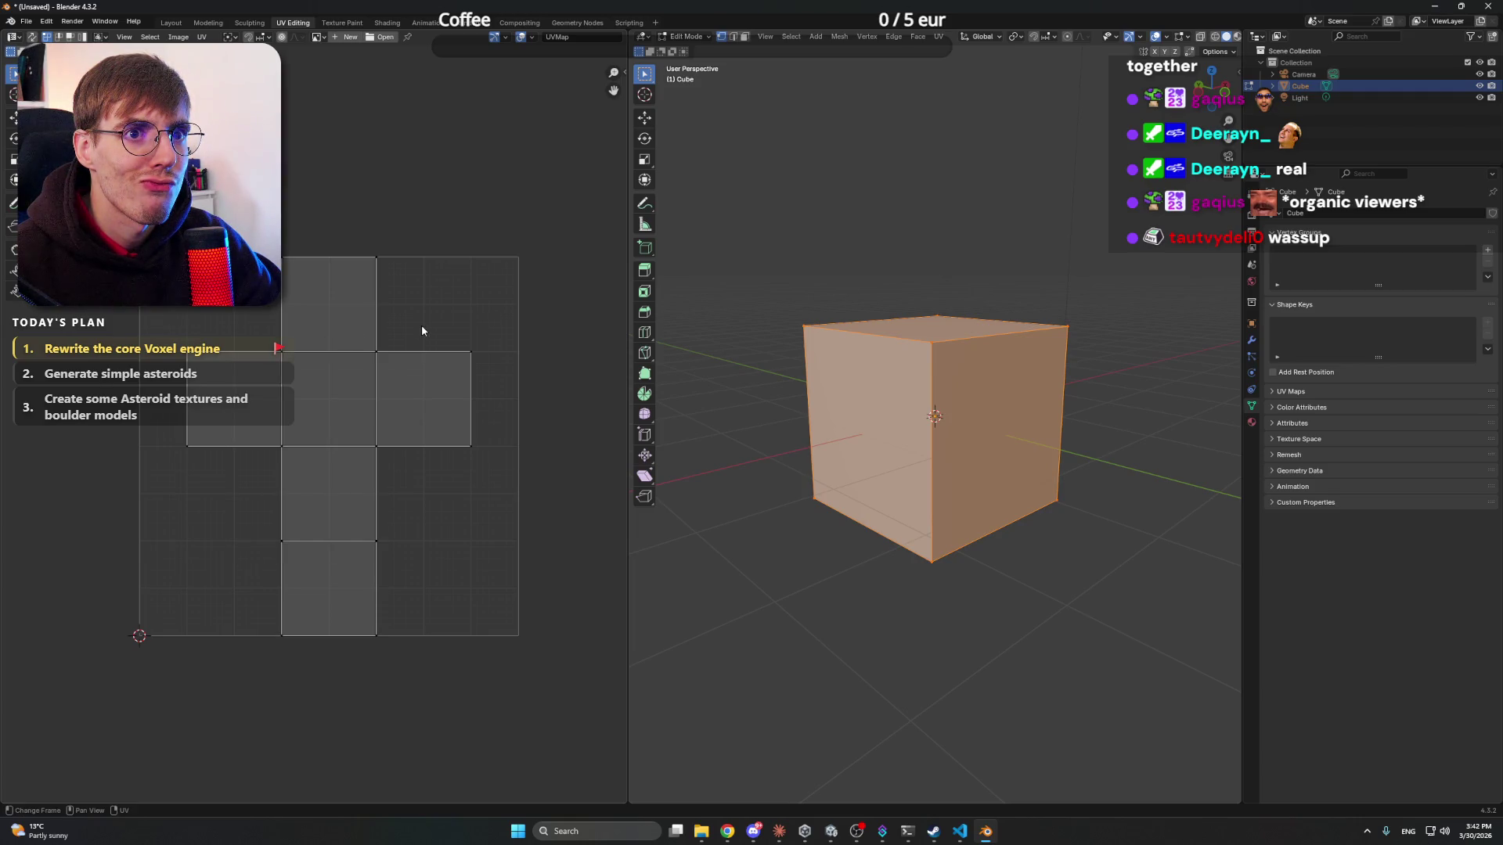
left_click(864, 267)
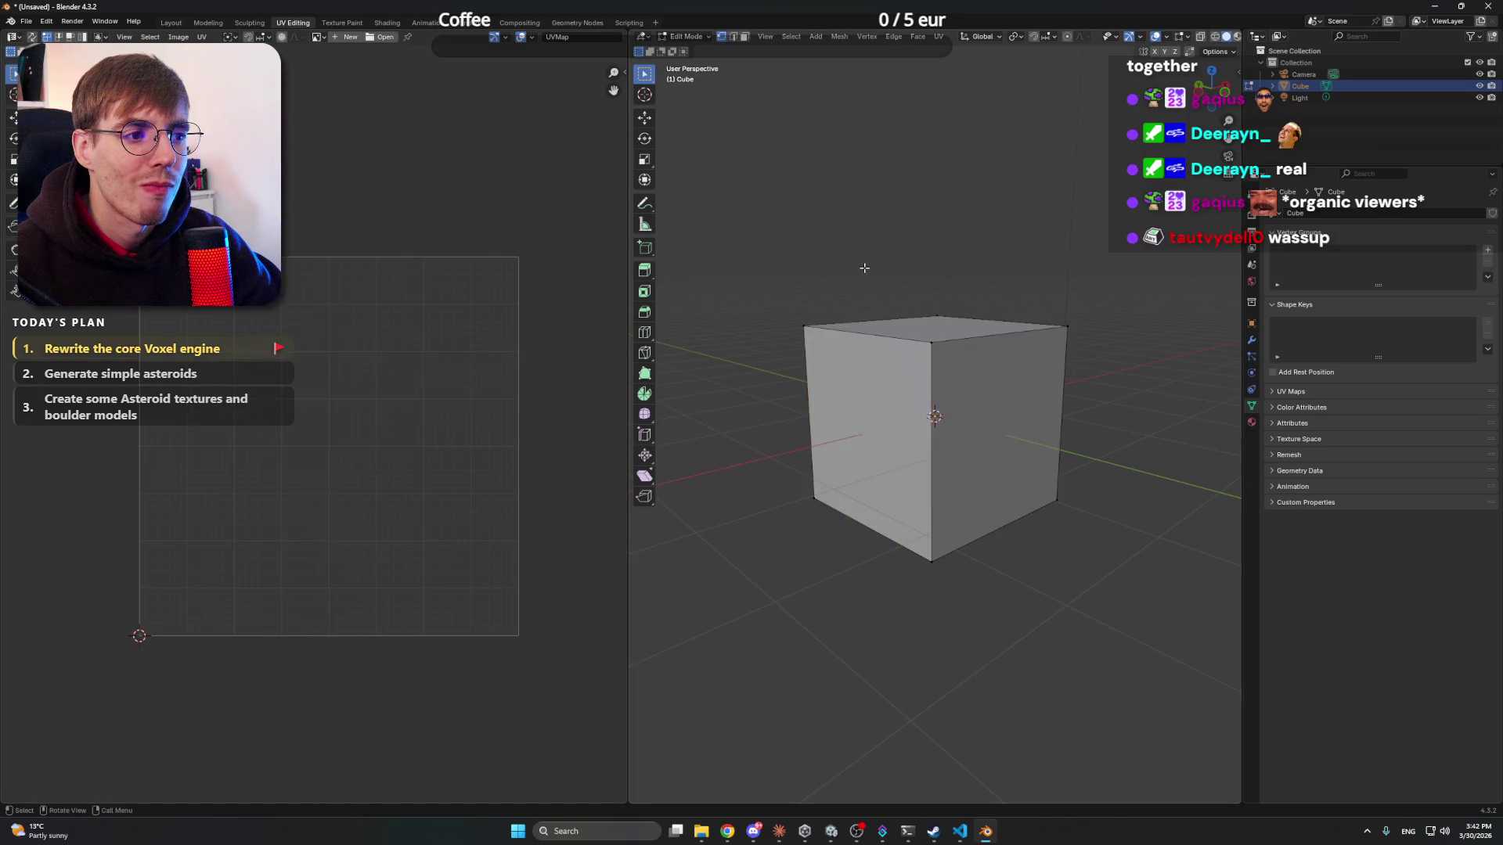
- Brush-select the front face, test moving its UV square, then return to Object Mode
left_click_drag(732, 250, 898, 378)
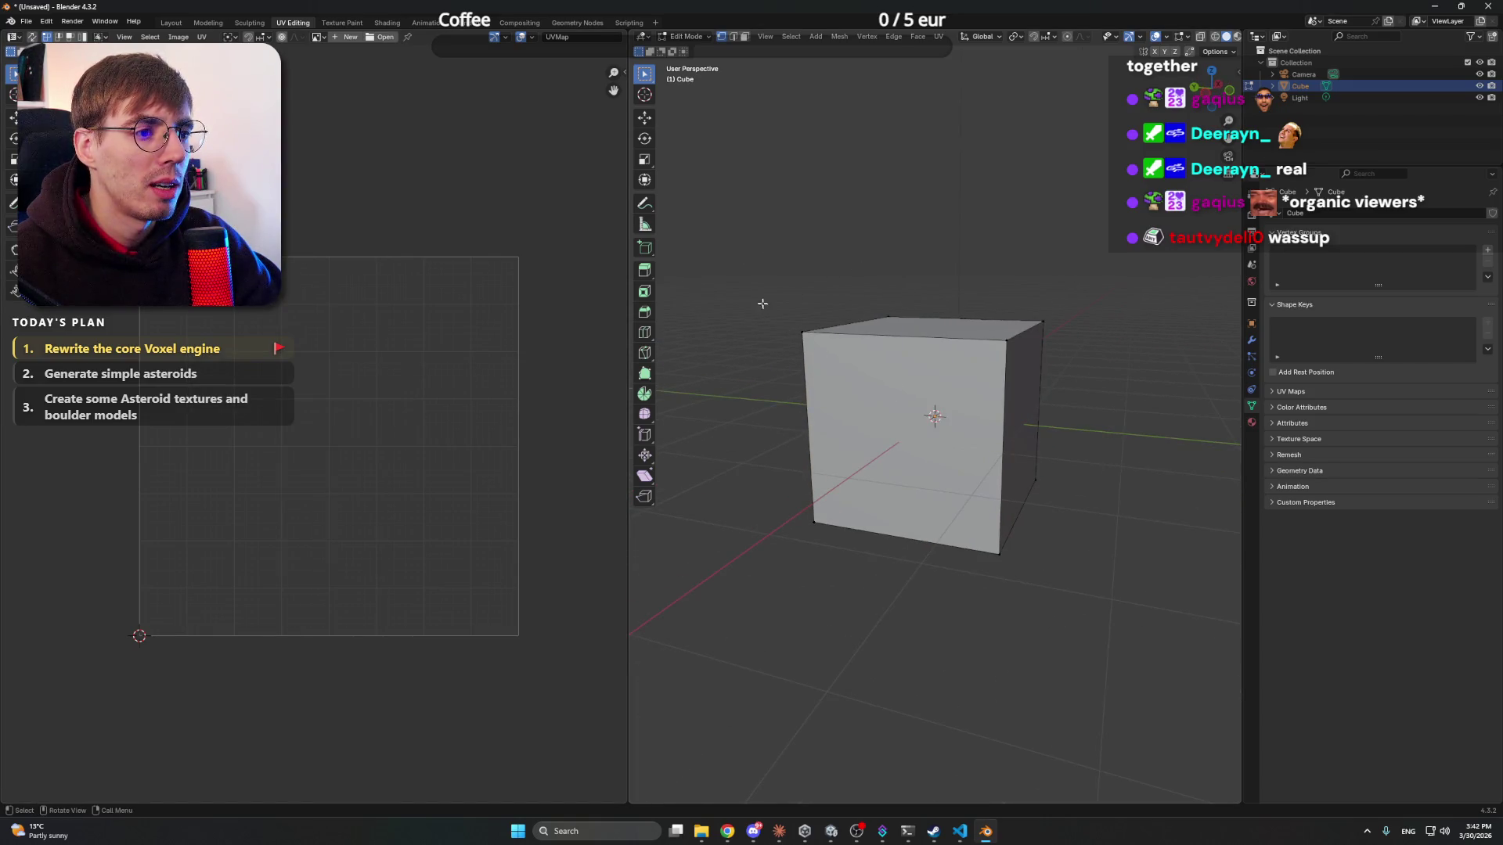
key("c")
mouse_move(781, 324)
left_mouse_down()
mouse_move(869, 356)
mouse_move(1008, 356)
mouse_move(988, 555)
left_mouse_up()
right_click(750, 468)
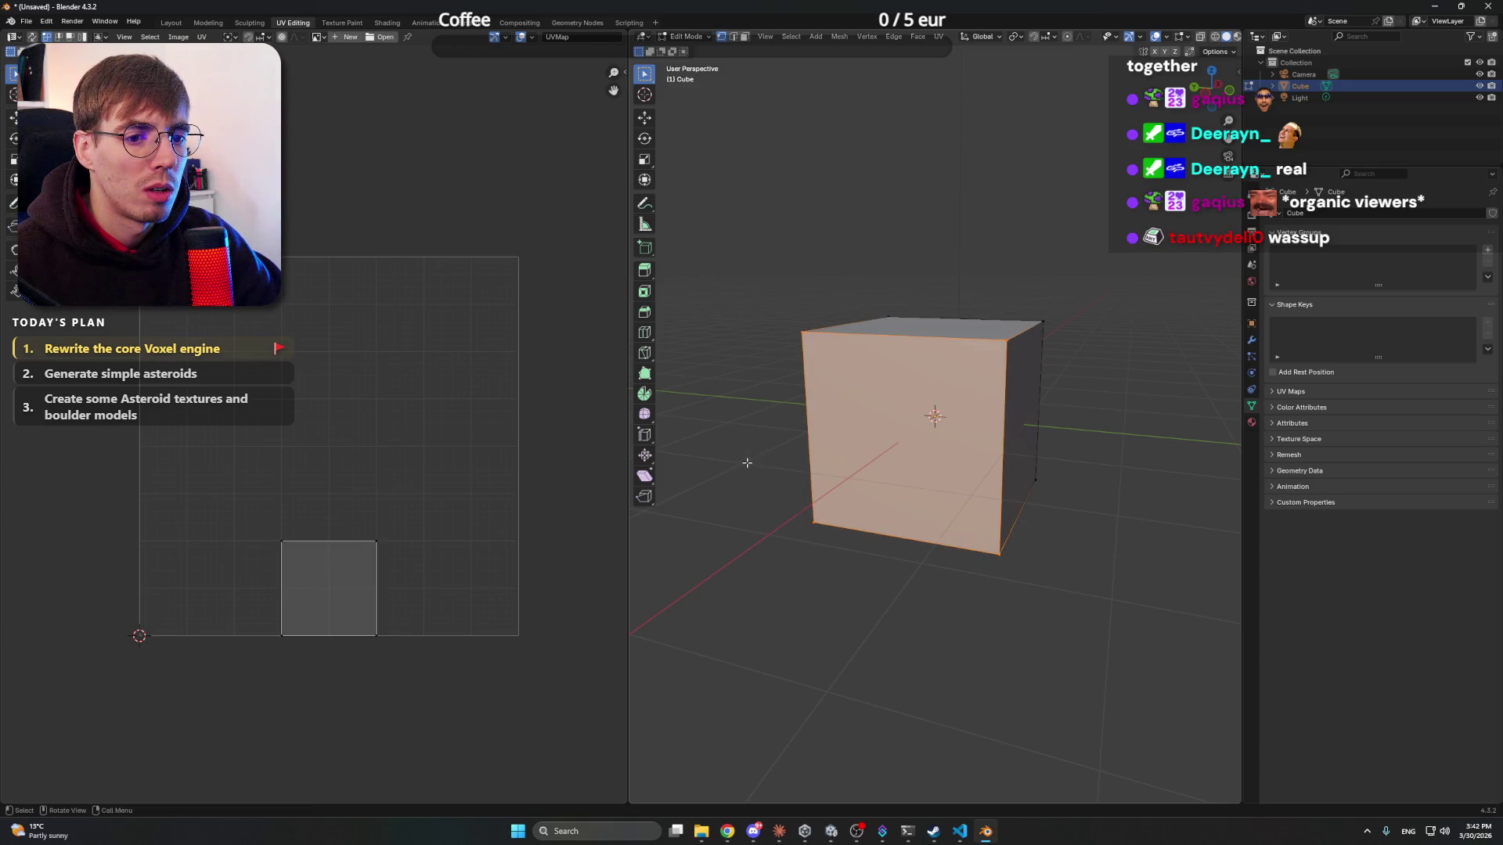
left_click_drag(414, 512, 331, 578)
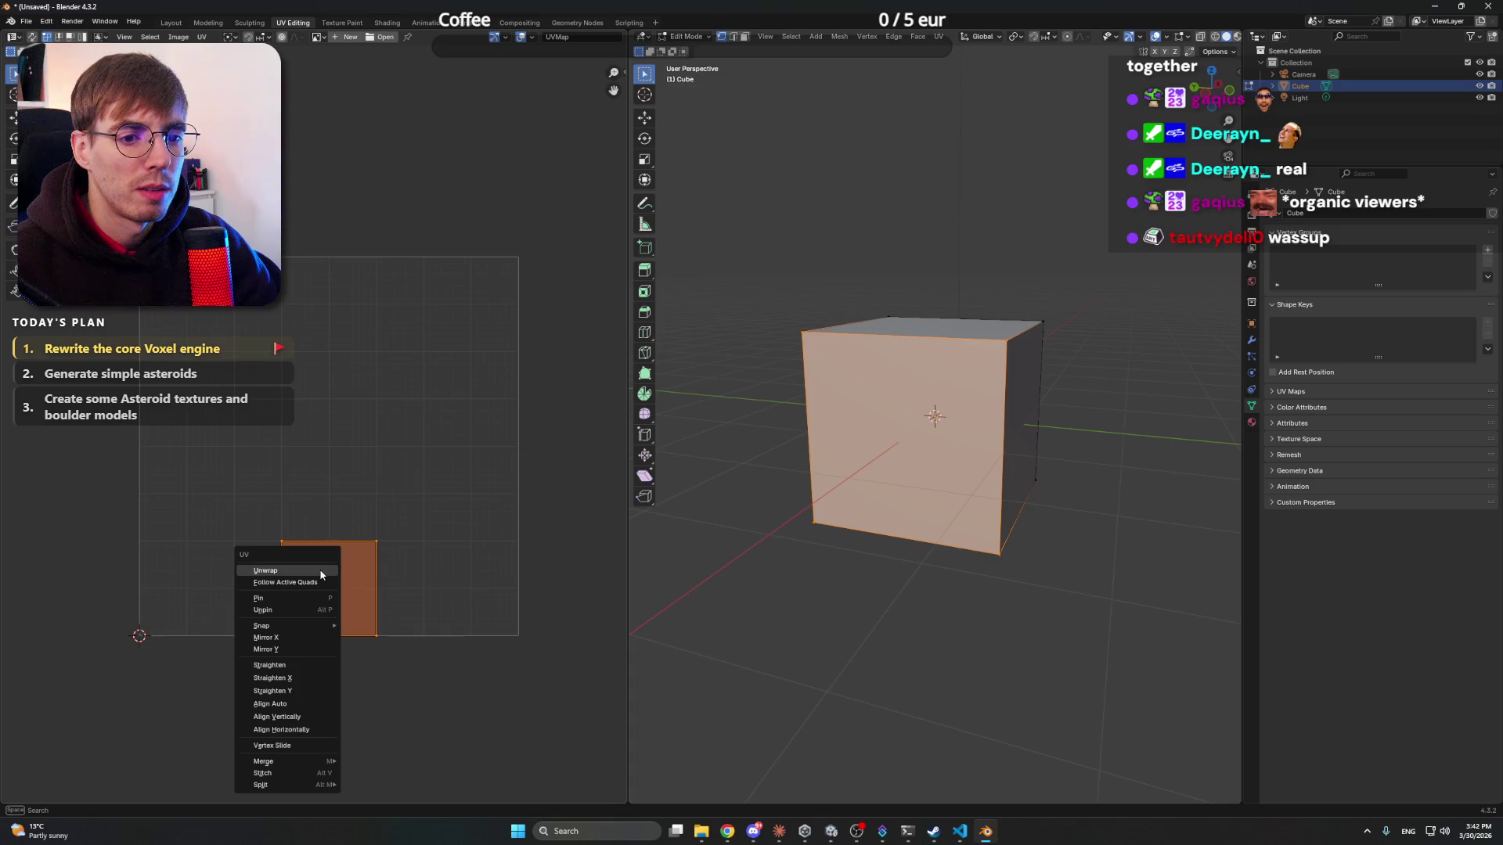
key("u")
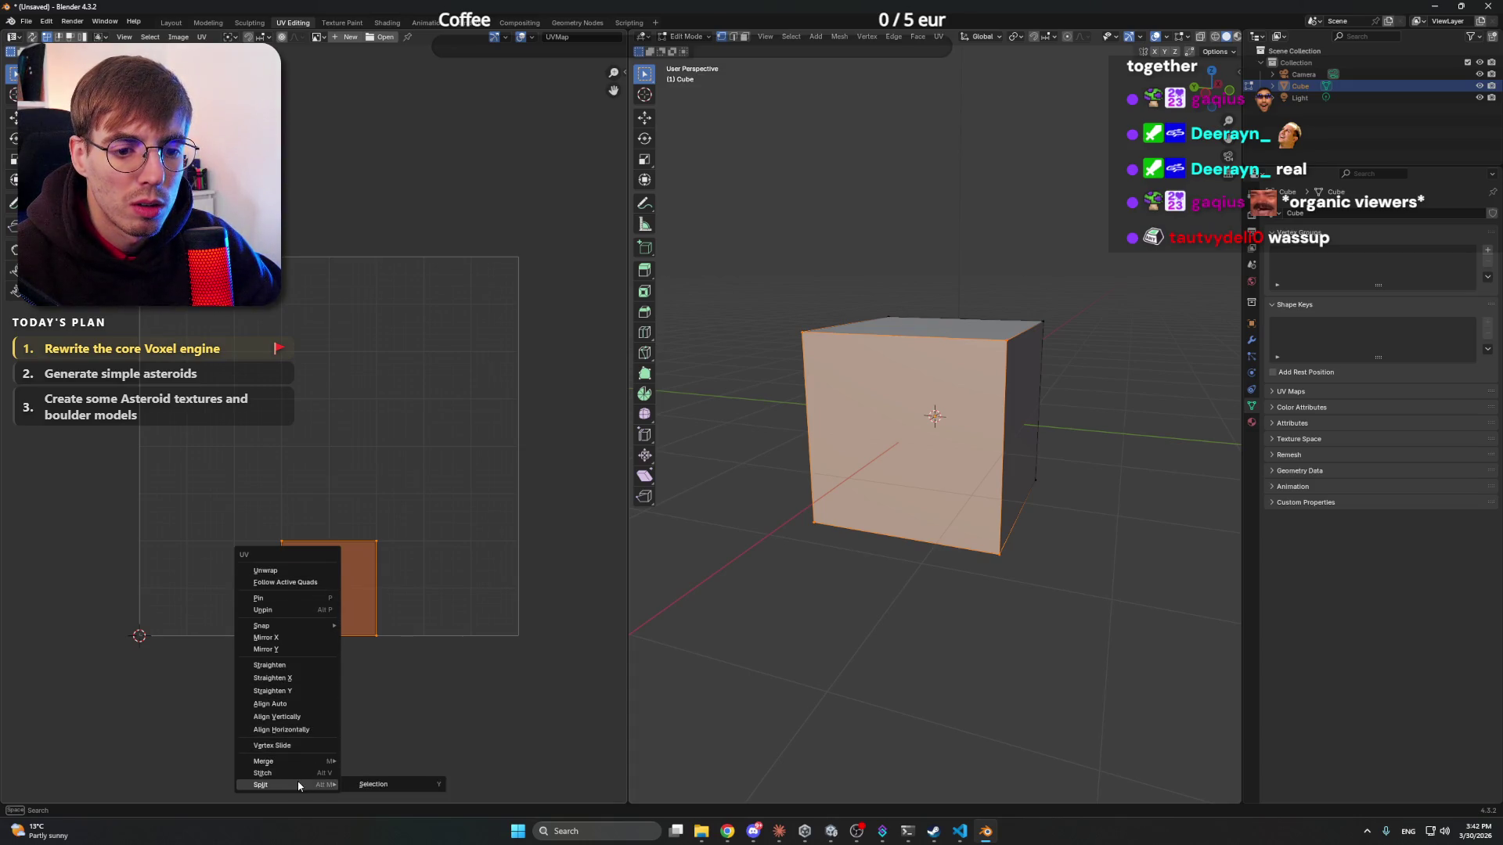
left_click_drag(377, 546, 419, 483)
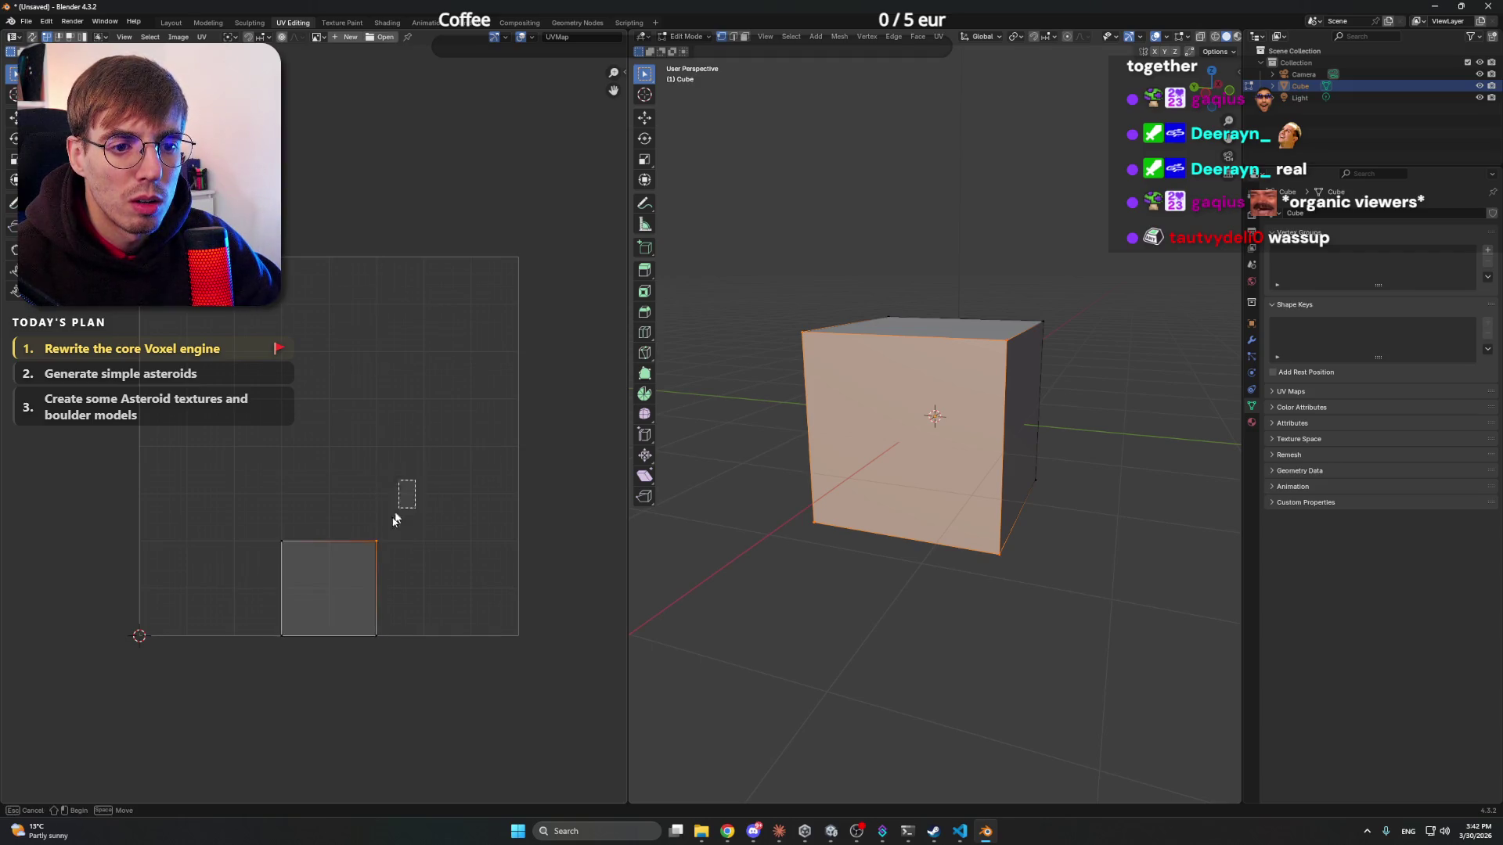
left_click_drag(356, 581, 429, 489)
key("g")
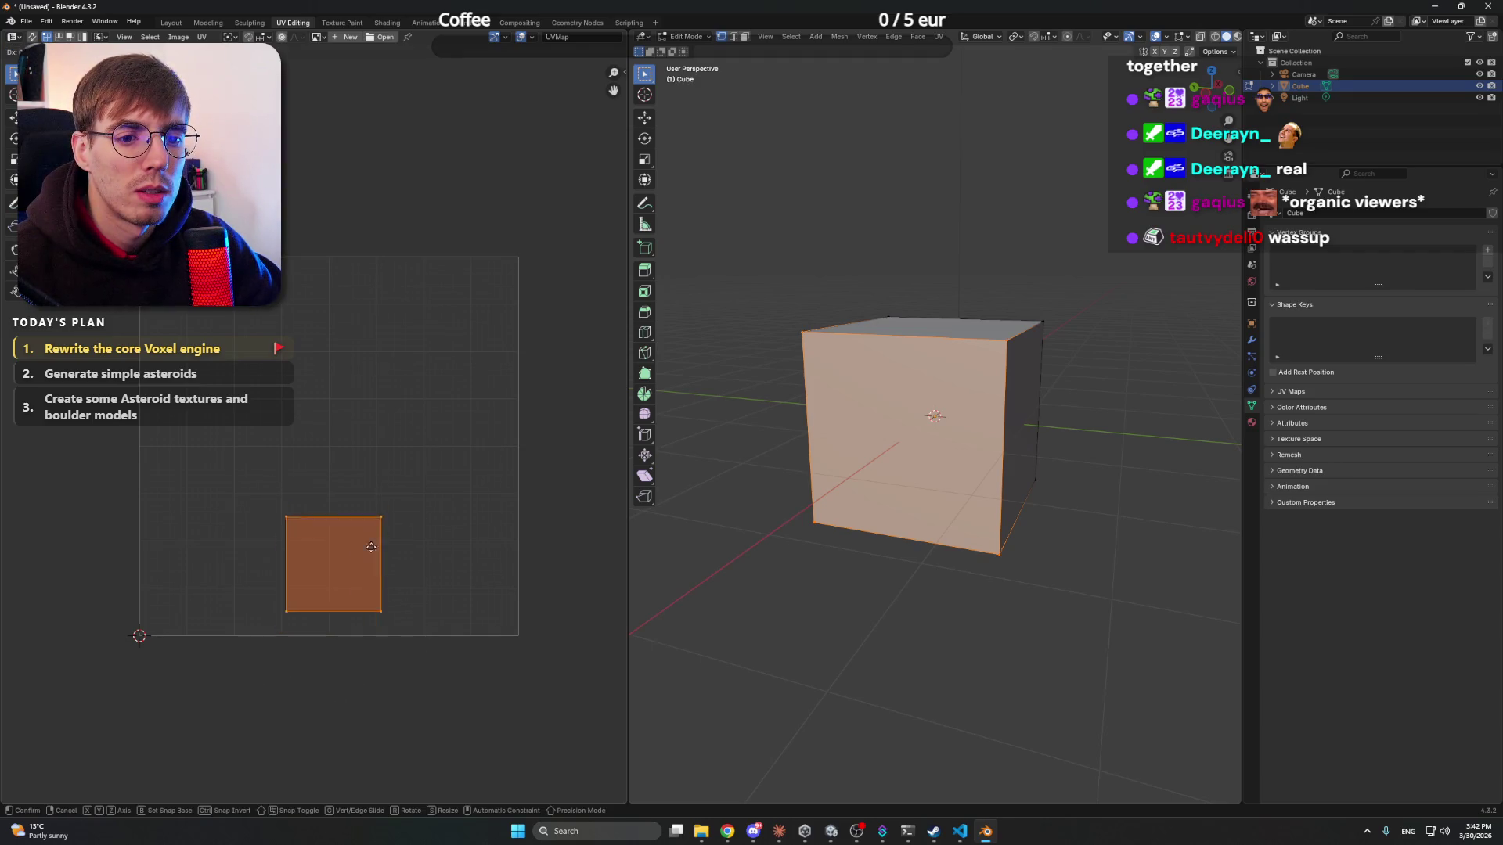
right_click(403, 426)
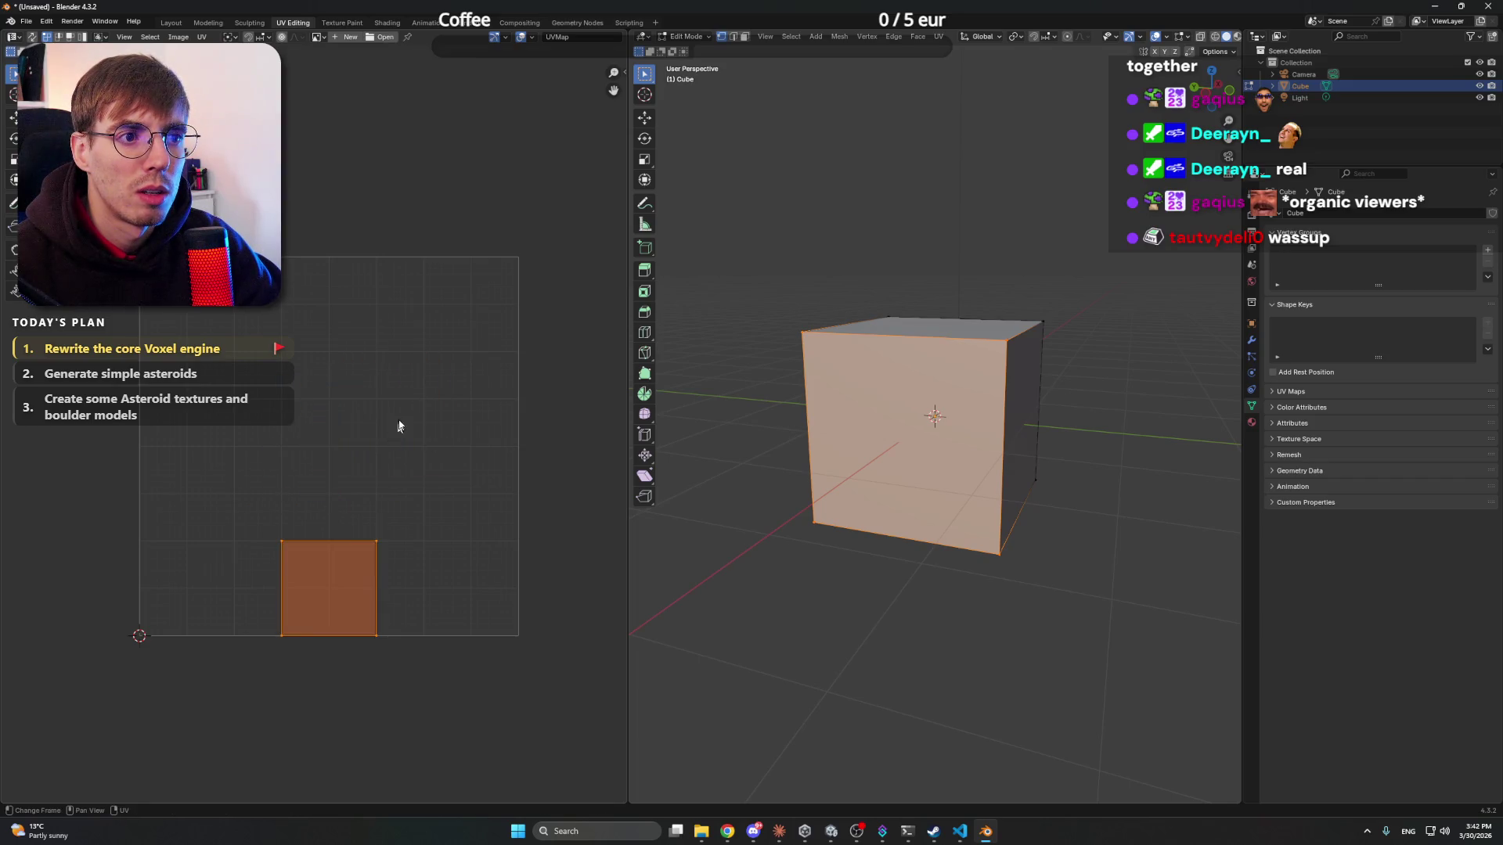
left_click(379, 422)
left_click(908, 283)
left_click_drag(908, 283, 874, 292)
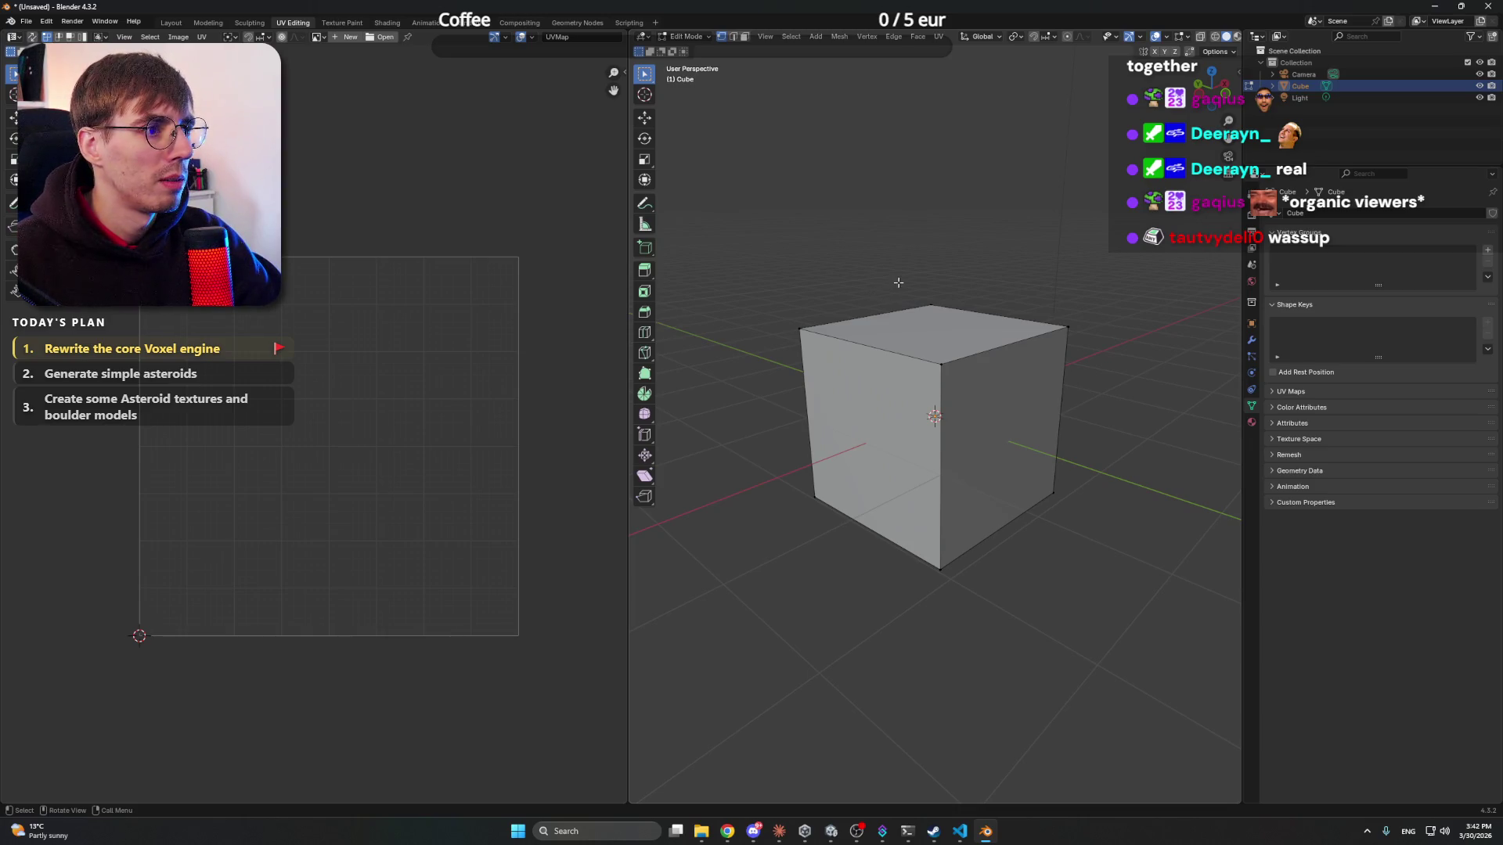
key("Tab")
left_click(899, 280)
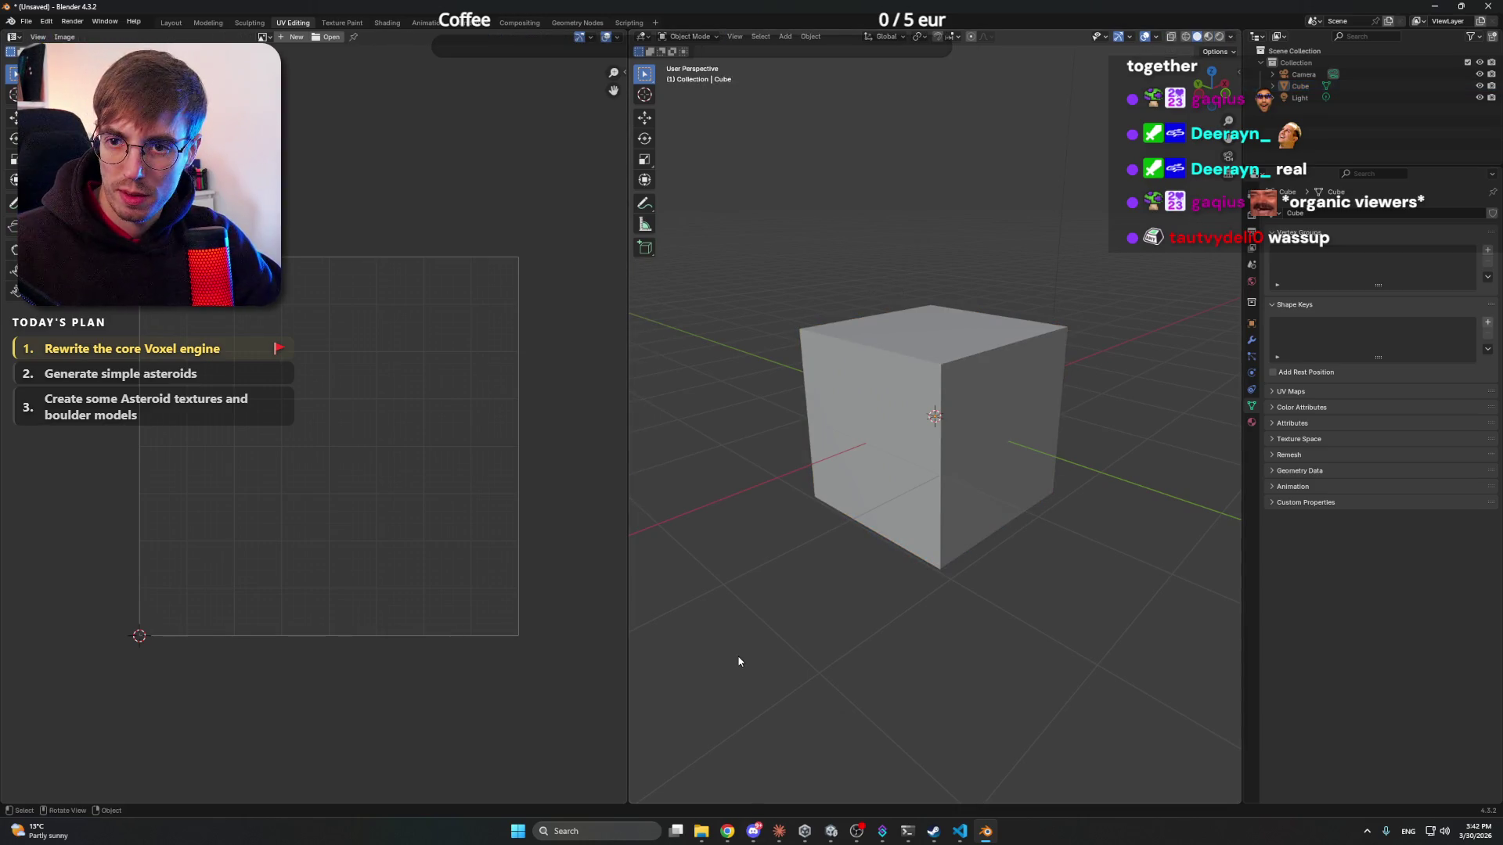
- Save ChatGPT's cartoon-style rugged rock texture as a PNG file, then minimize Chrome
mouse_move(727, 832)
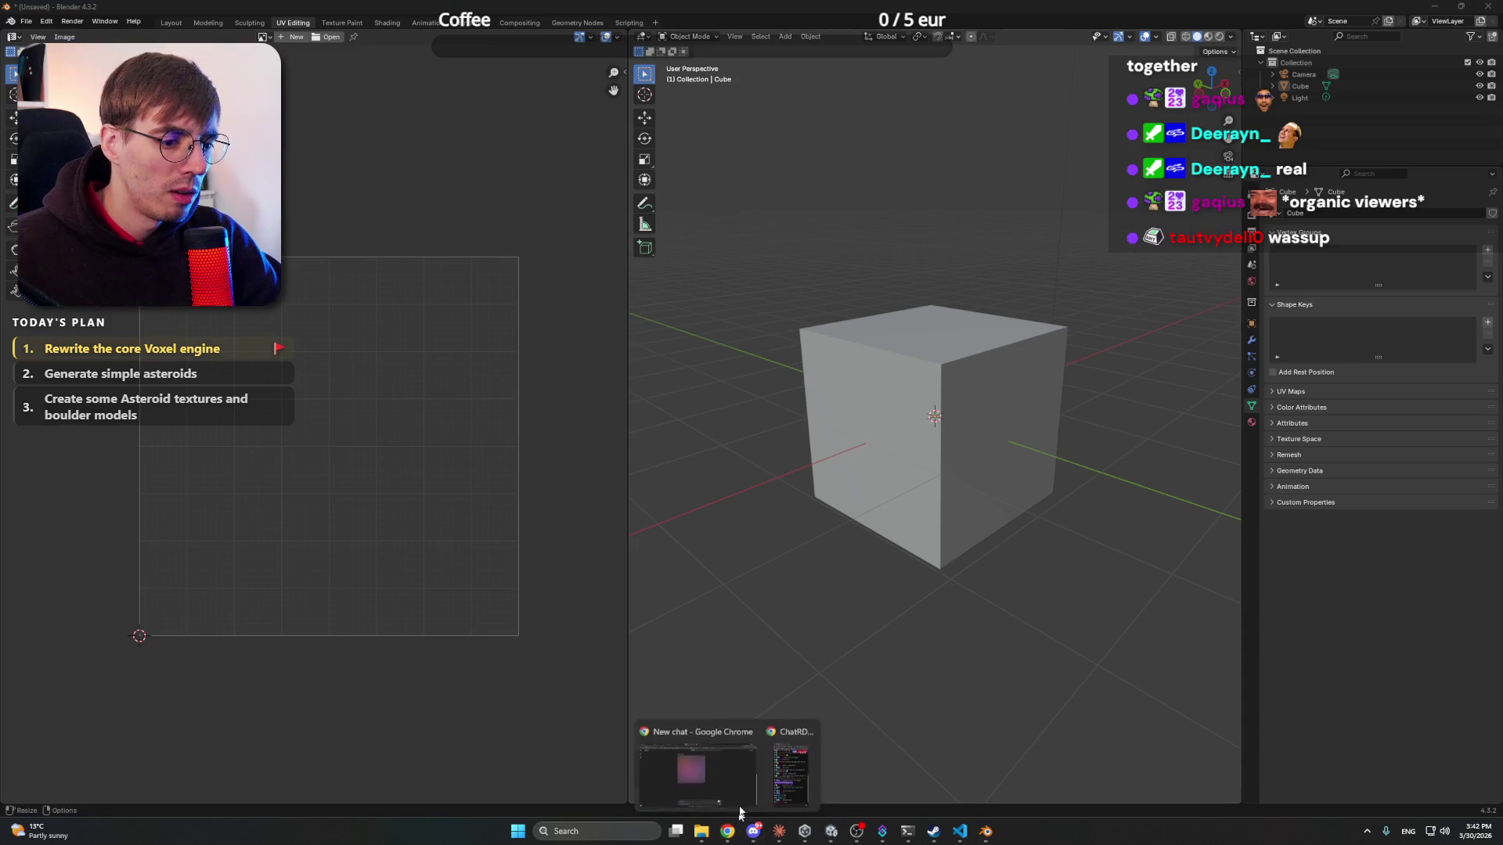
left_click(691, 768)
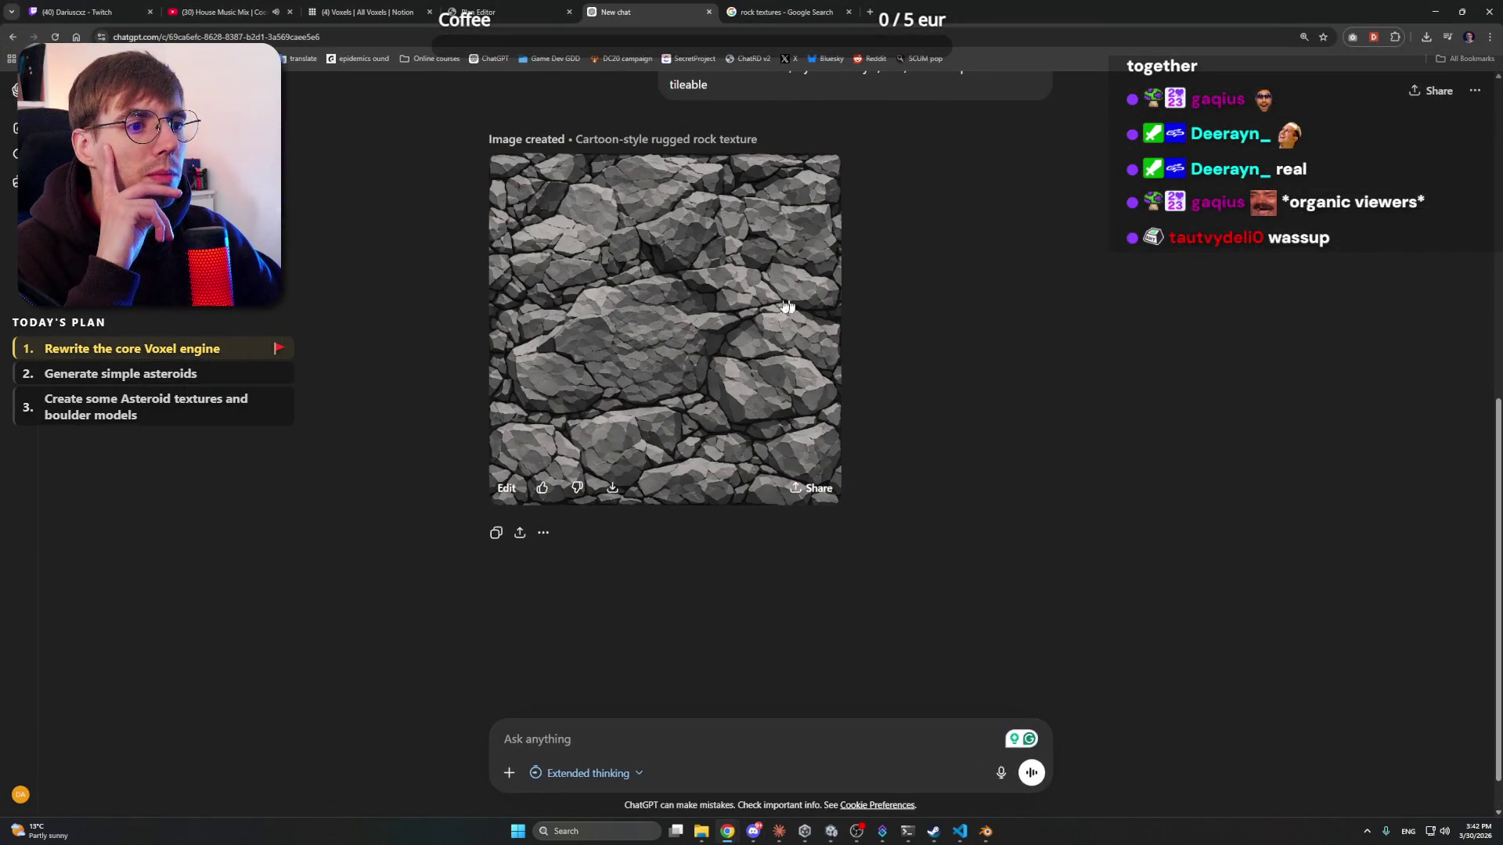
left_click(749, 306)
left_click(1401, 91)
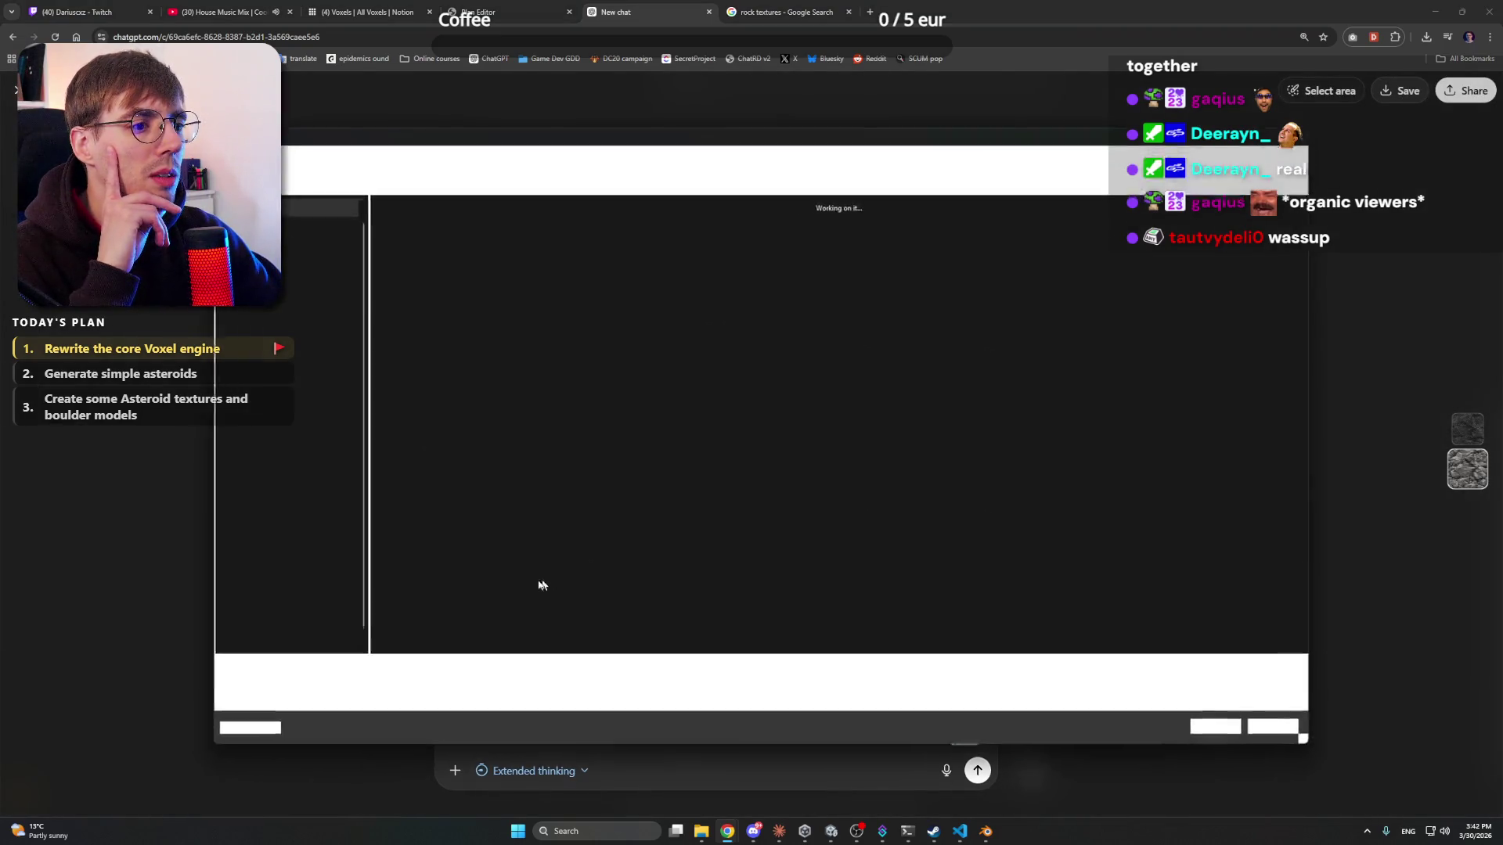
left_click(1206, 735)
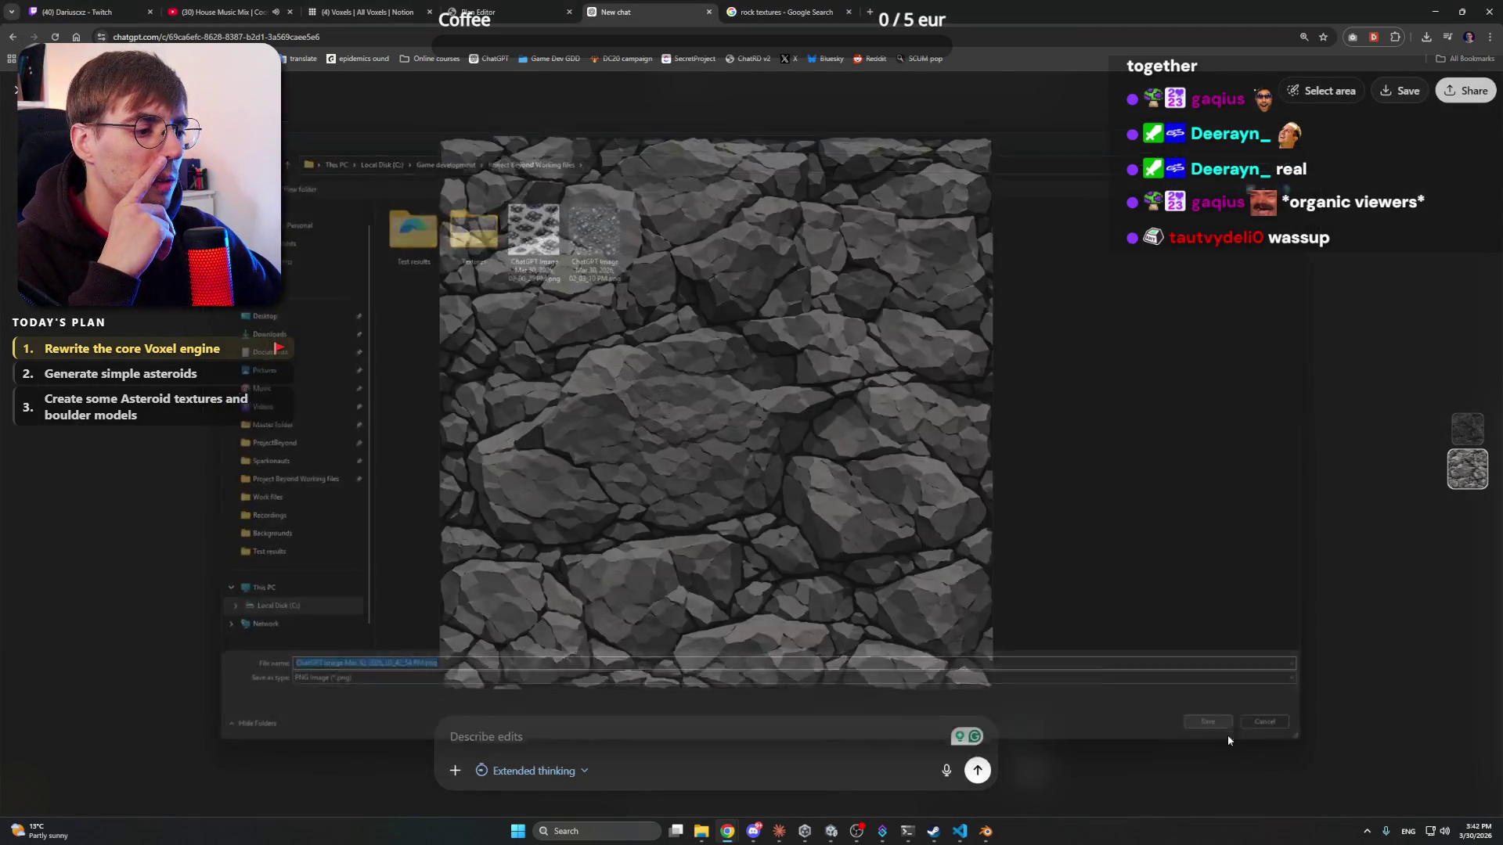
key("Escape")
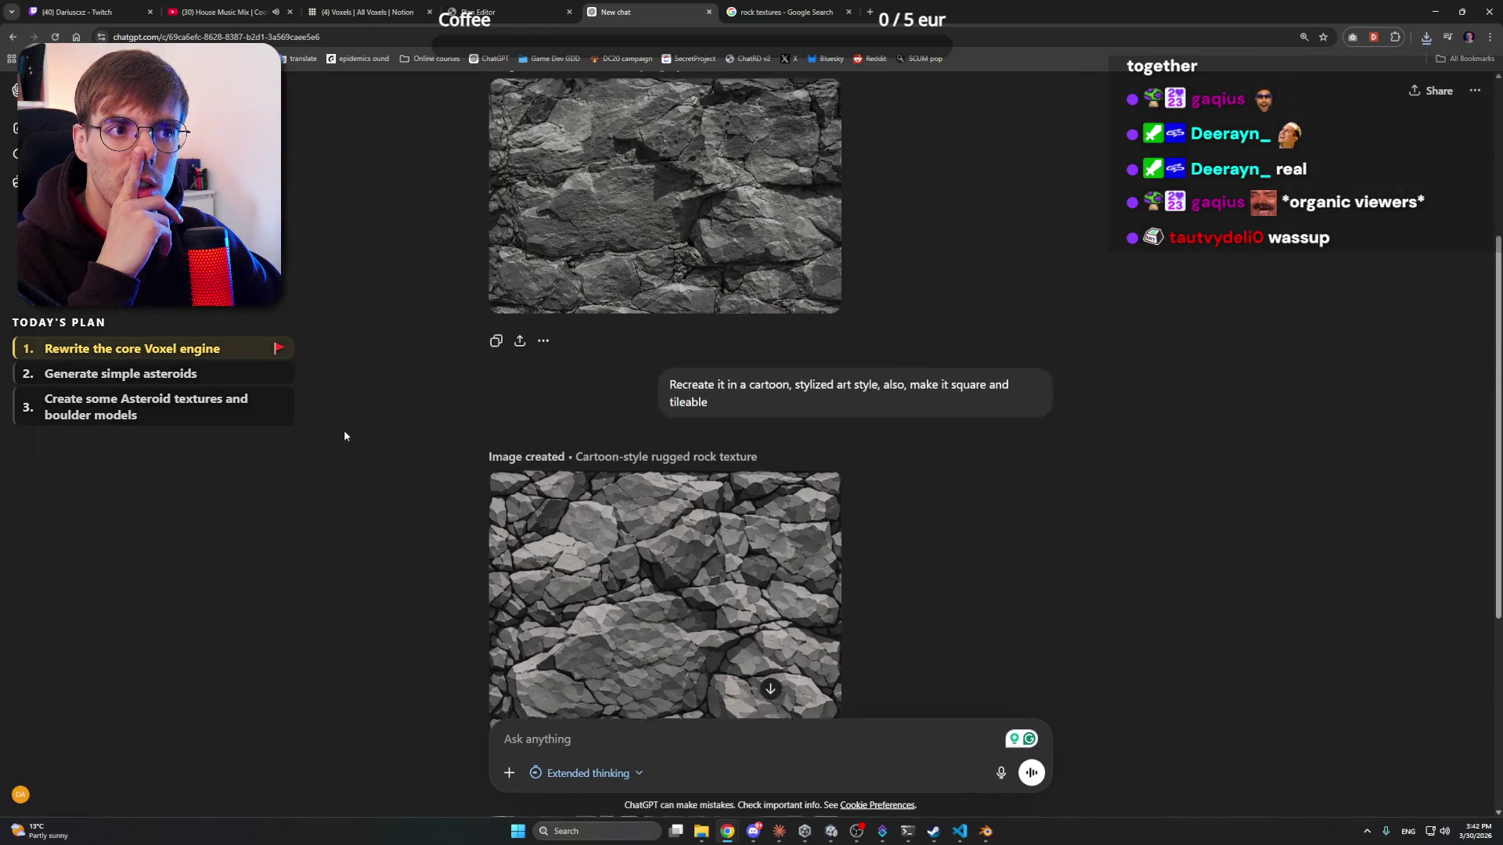
scroll(345, 431, "down", 2)
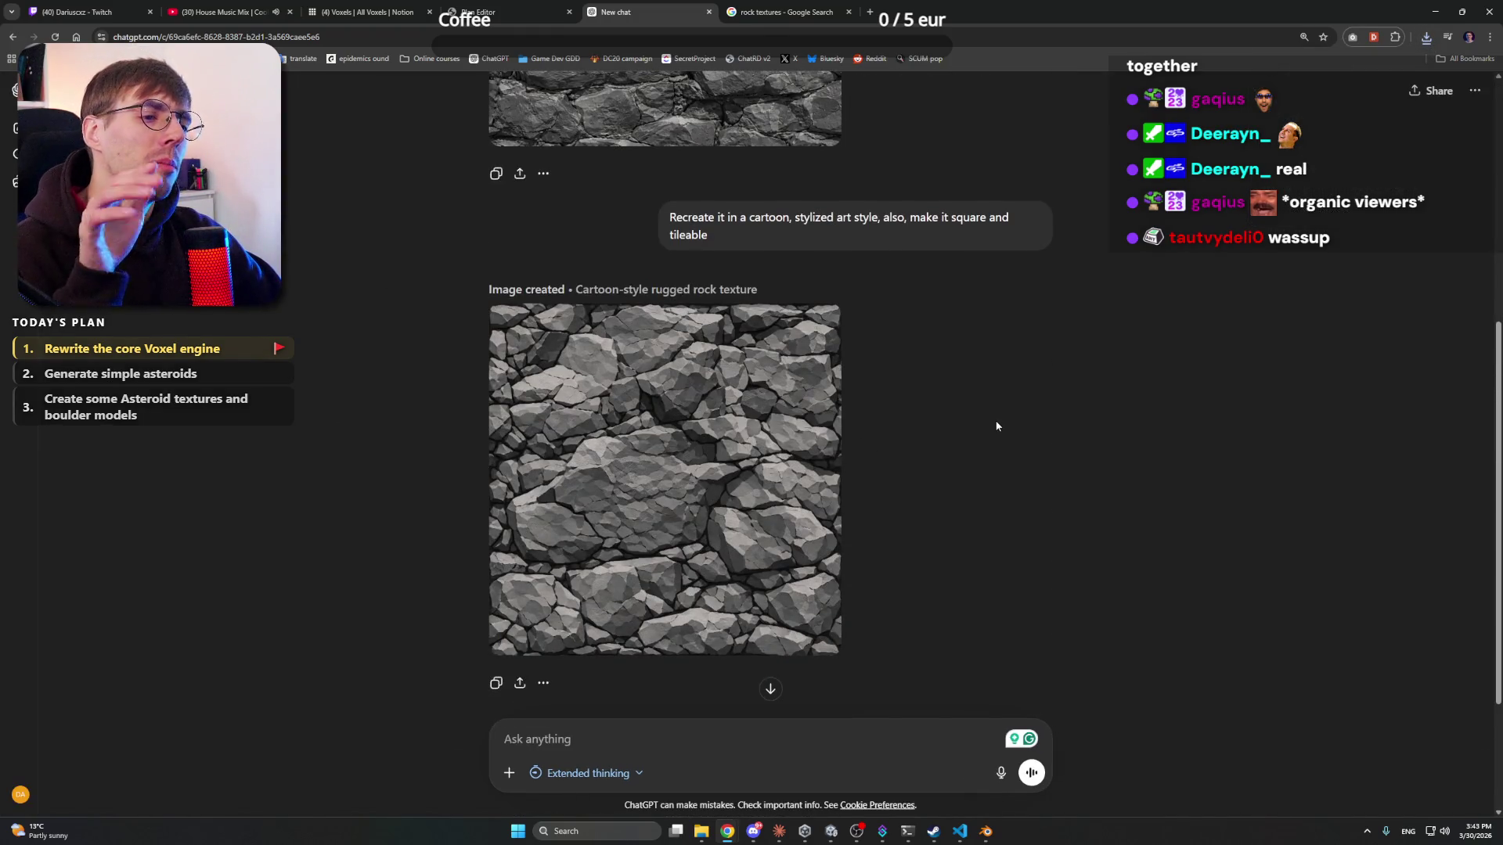
scroll(997, 424, "up", 6)
scroll(997, 423, "down", 7)
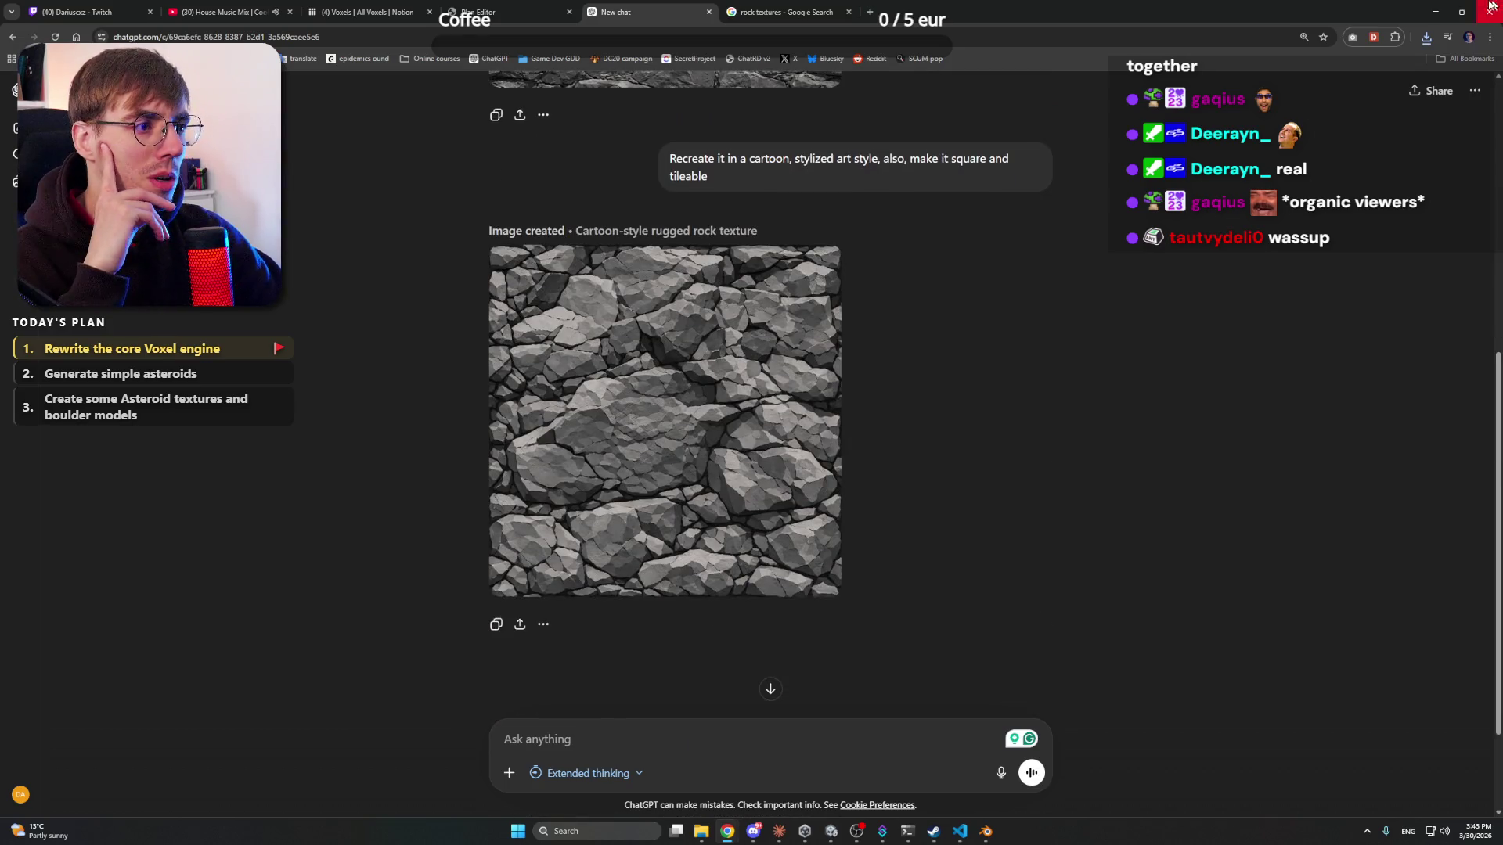
left_click(1436, 11)
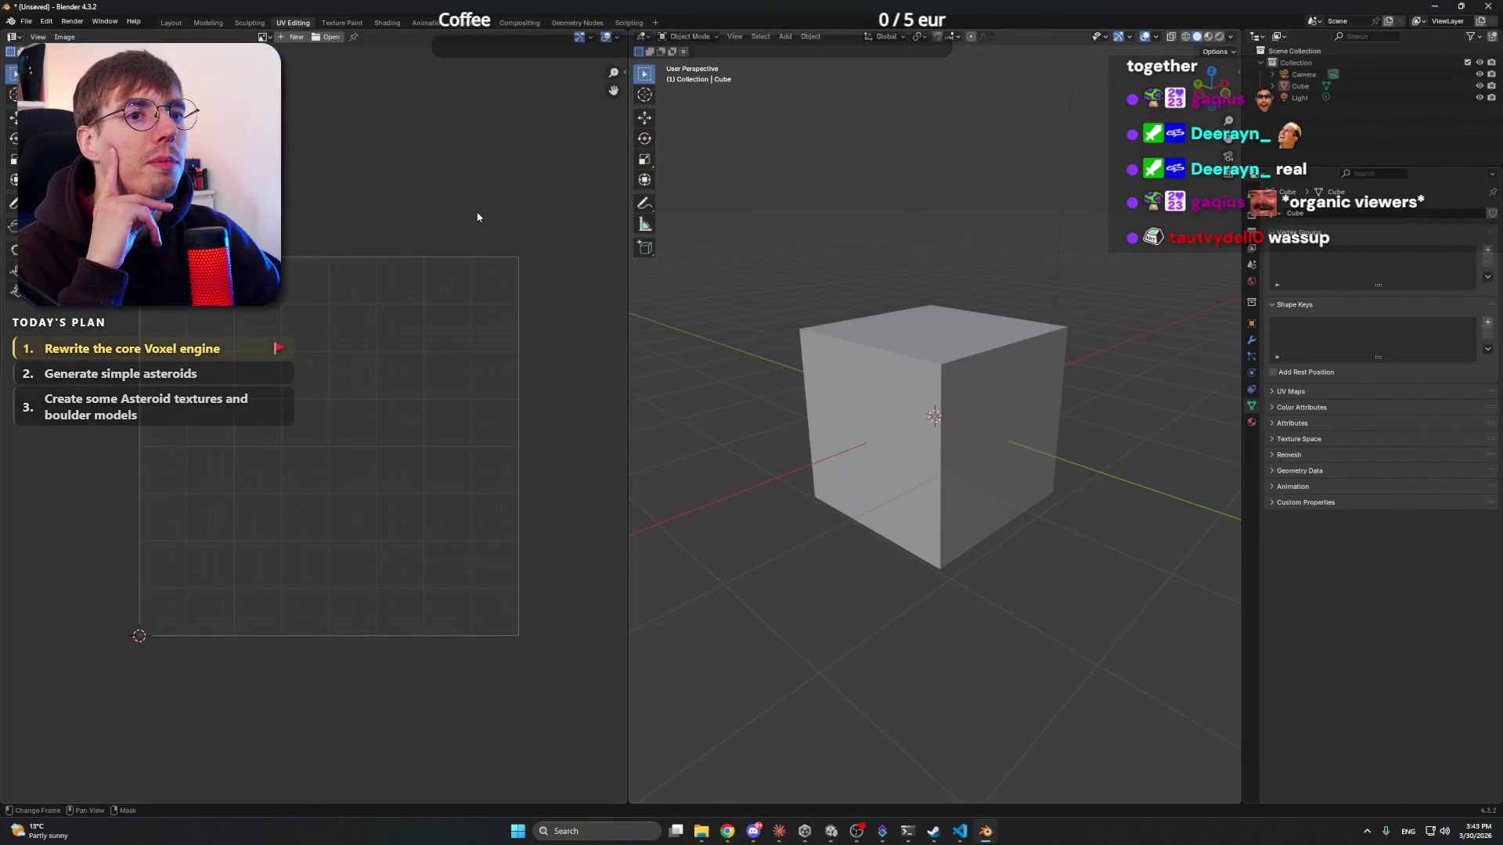
- Load Asteroid rock.png from the Textures folder into the UV image editor
mouse_move(895, 277)
left_mouse_down()
mouse_move(861, 327)
mouse_move(900, 321)
left_mouse_up()
left_click(701, 832)
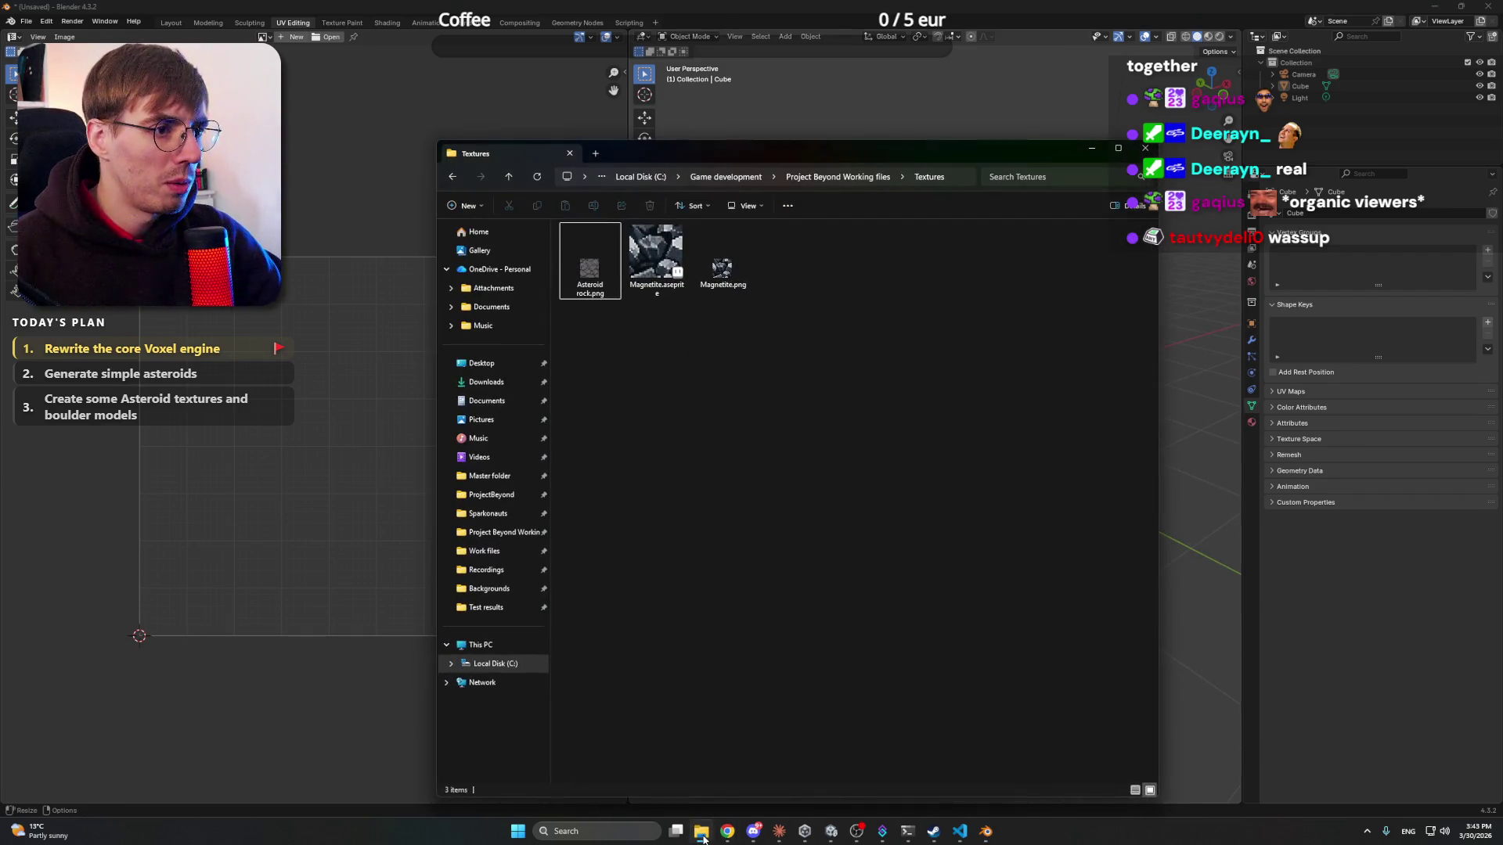
left_click_drag(787, 462, 835, 501)
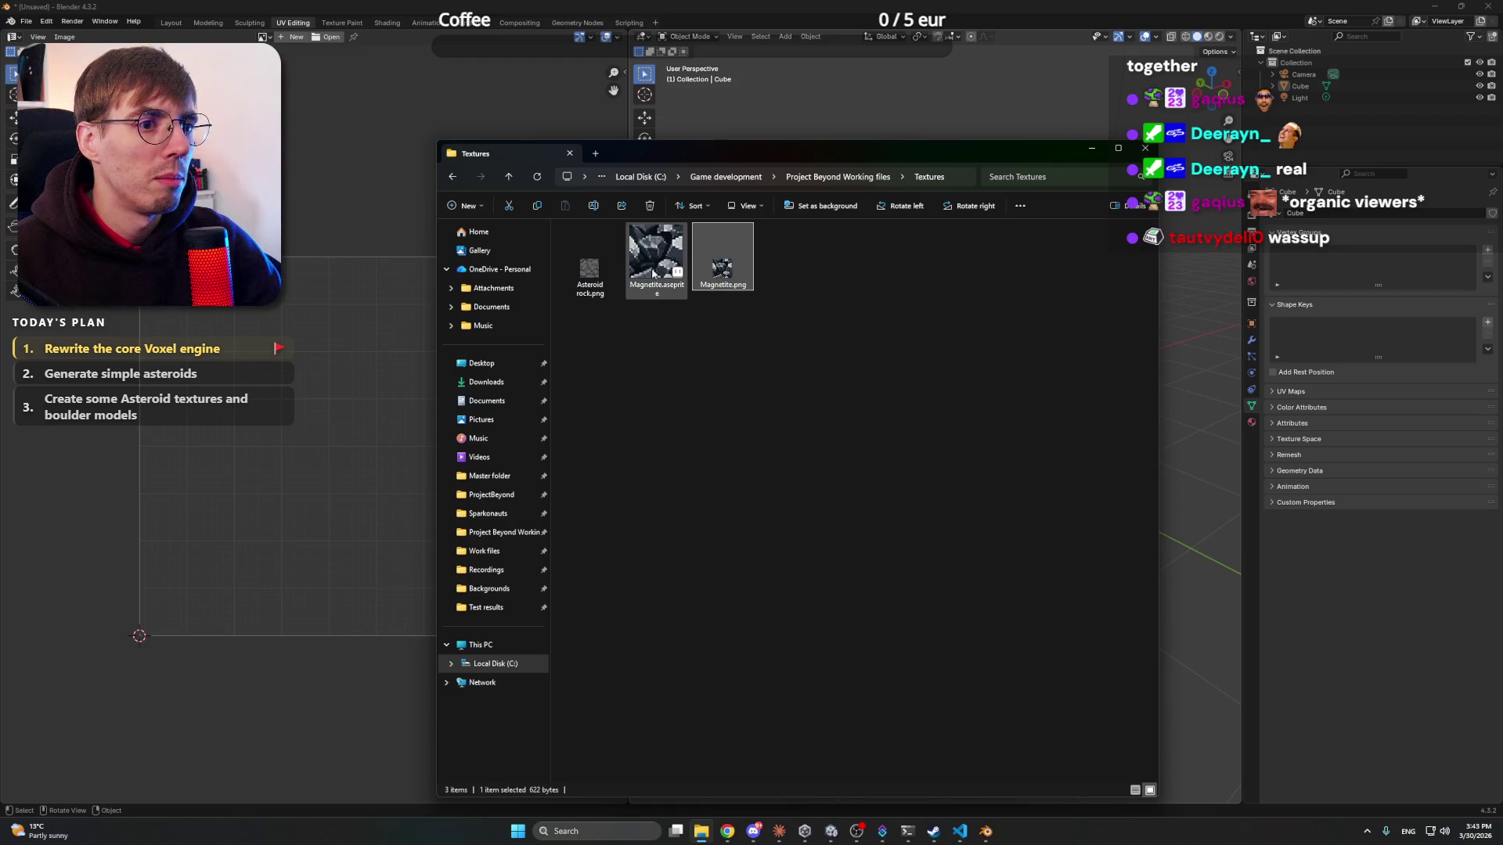
left_click(609, 269)
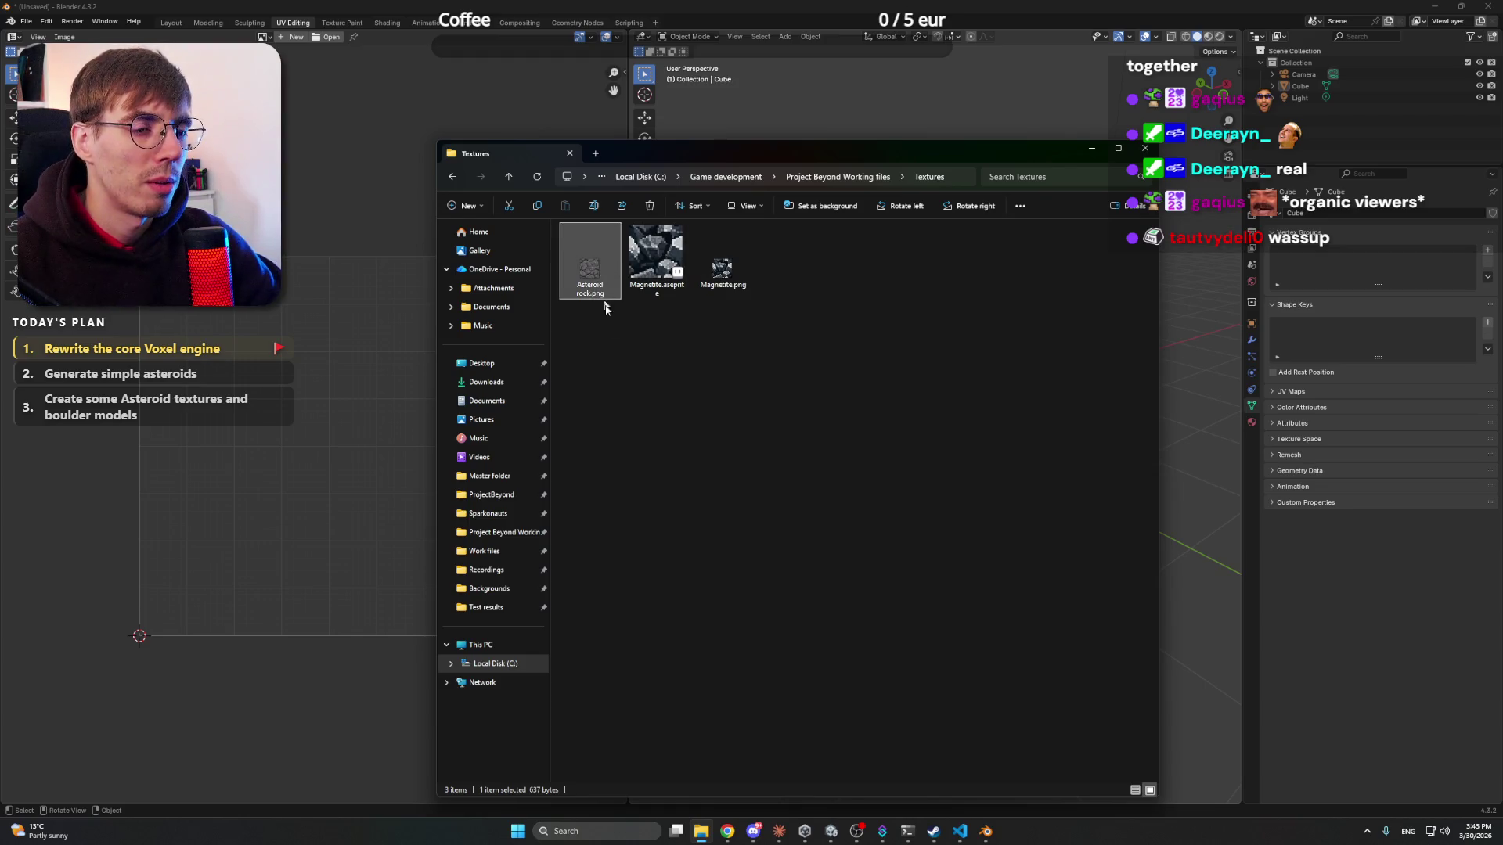
left_click(605, 308)
left_click(591, 274)
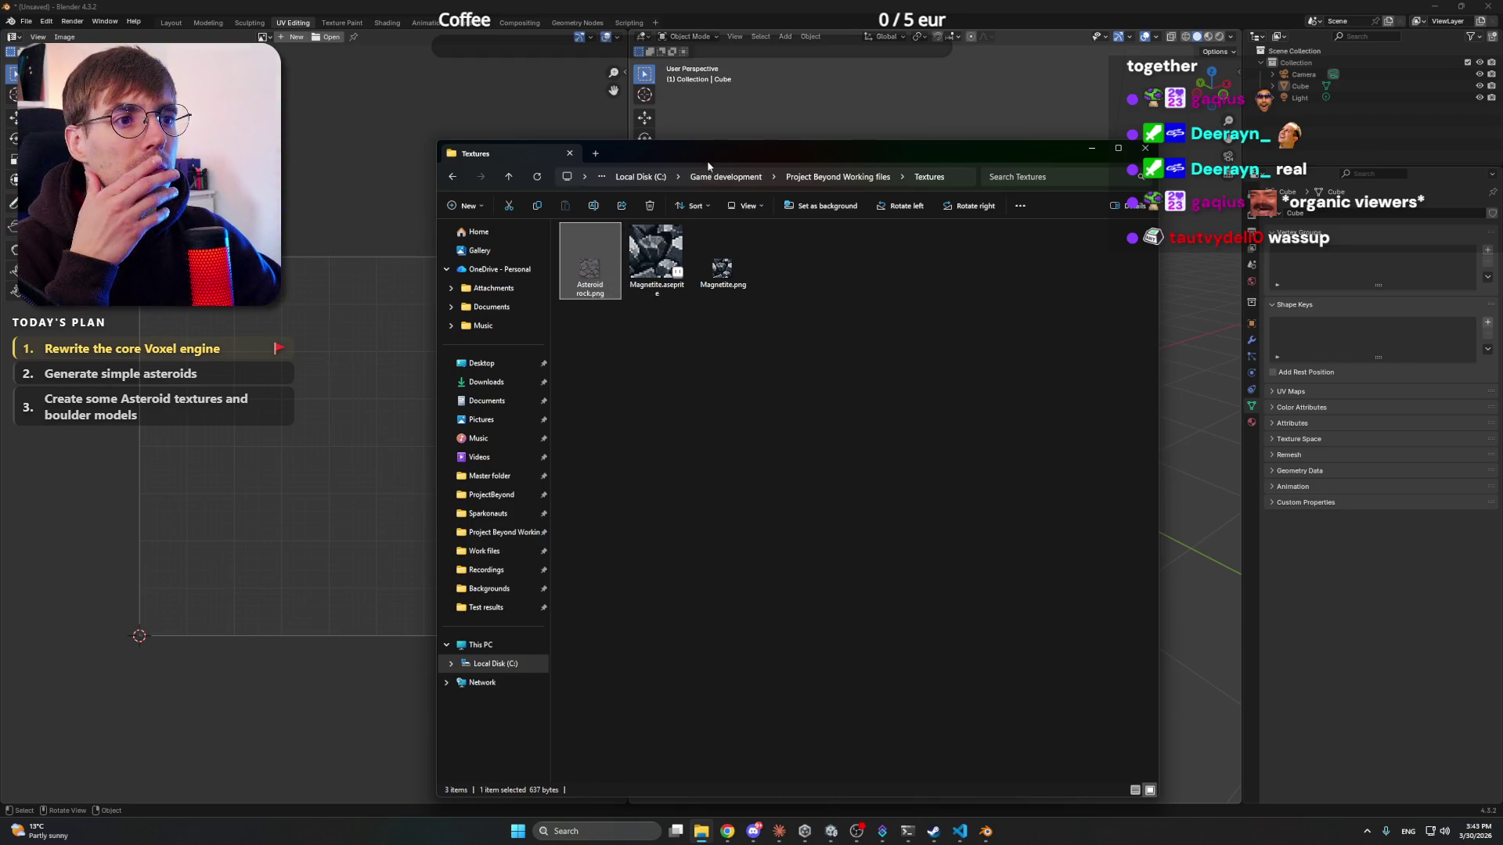
mouse_move(590, 266)
left_mouse_down()
mouse_move(477, 345)
mouse_move(368, 356)
left_mouse_up()
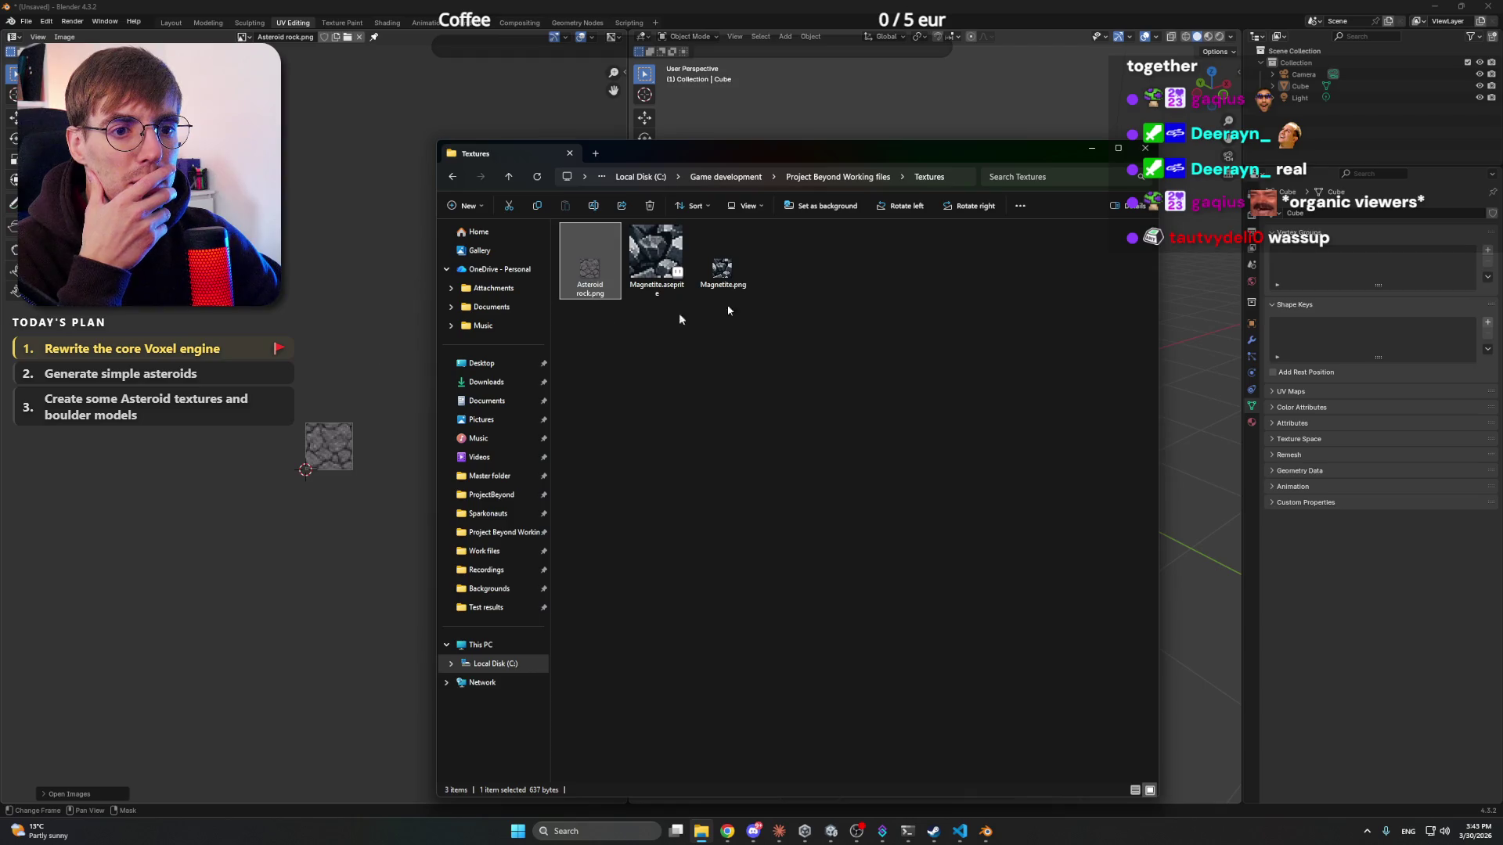
left_click(1091, 149)
scroll(376, 340, "up", 8)
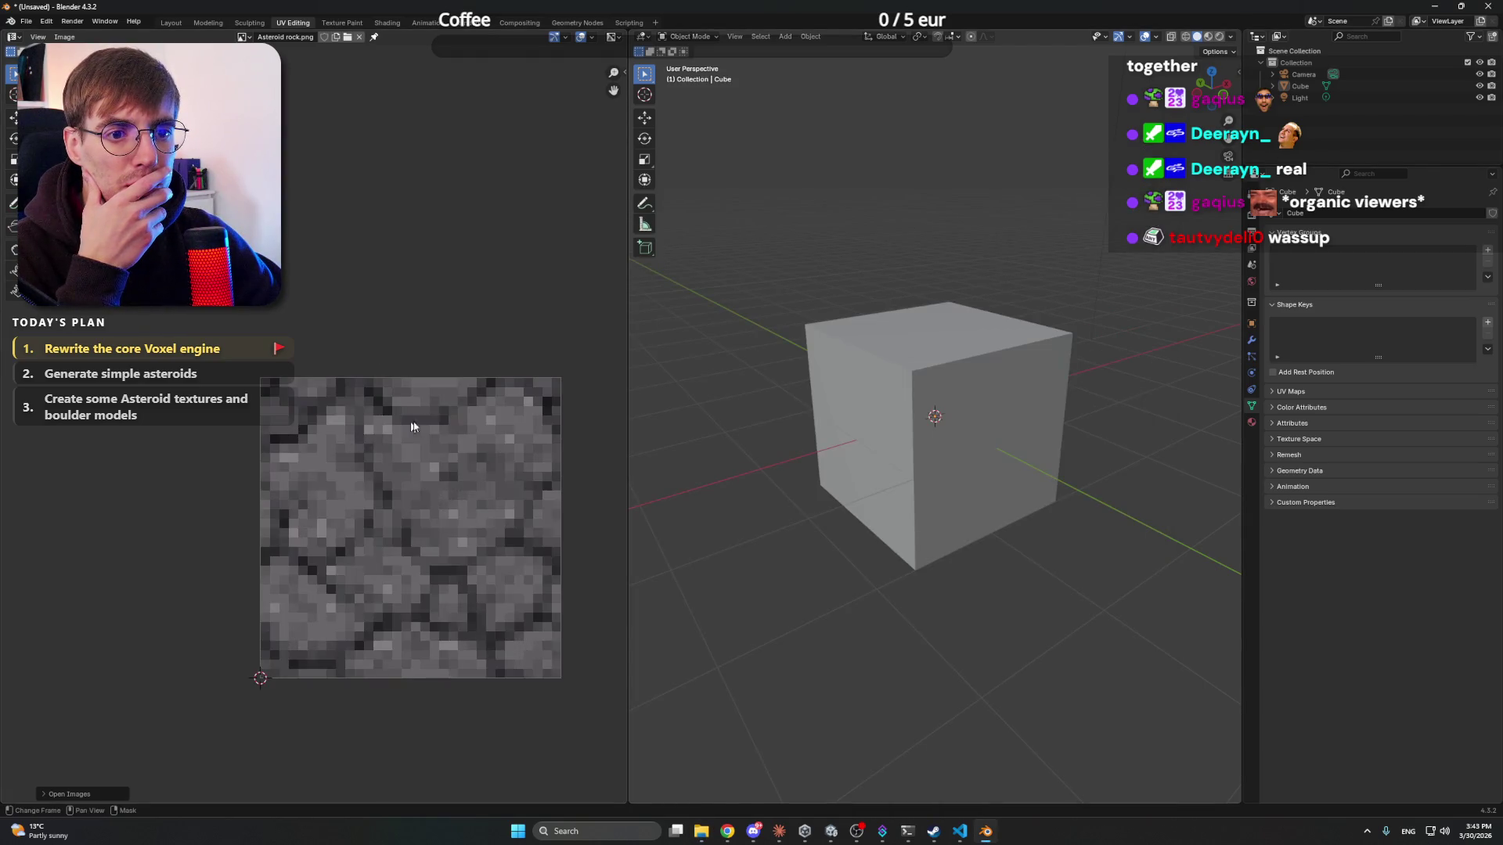
left_click_drag(375, 340, 368, 330)
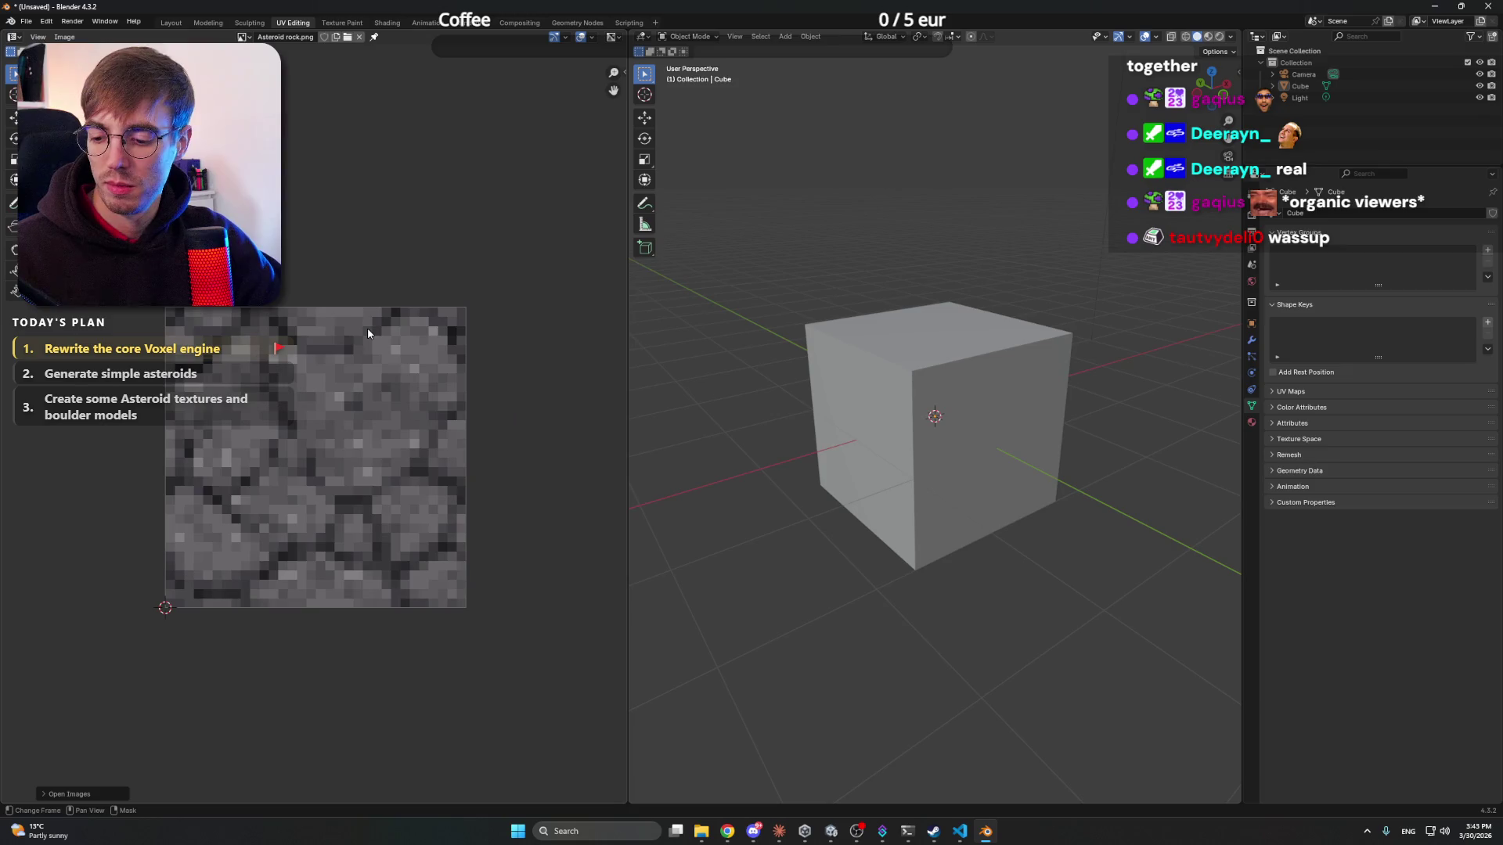
- Switch the cube viewport to Rendered shading with the Z pie menu
left_click(973, 386)
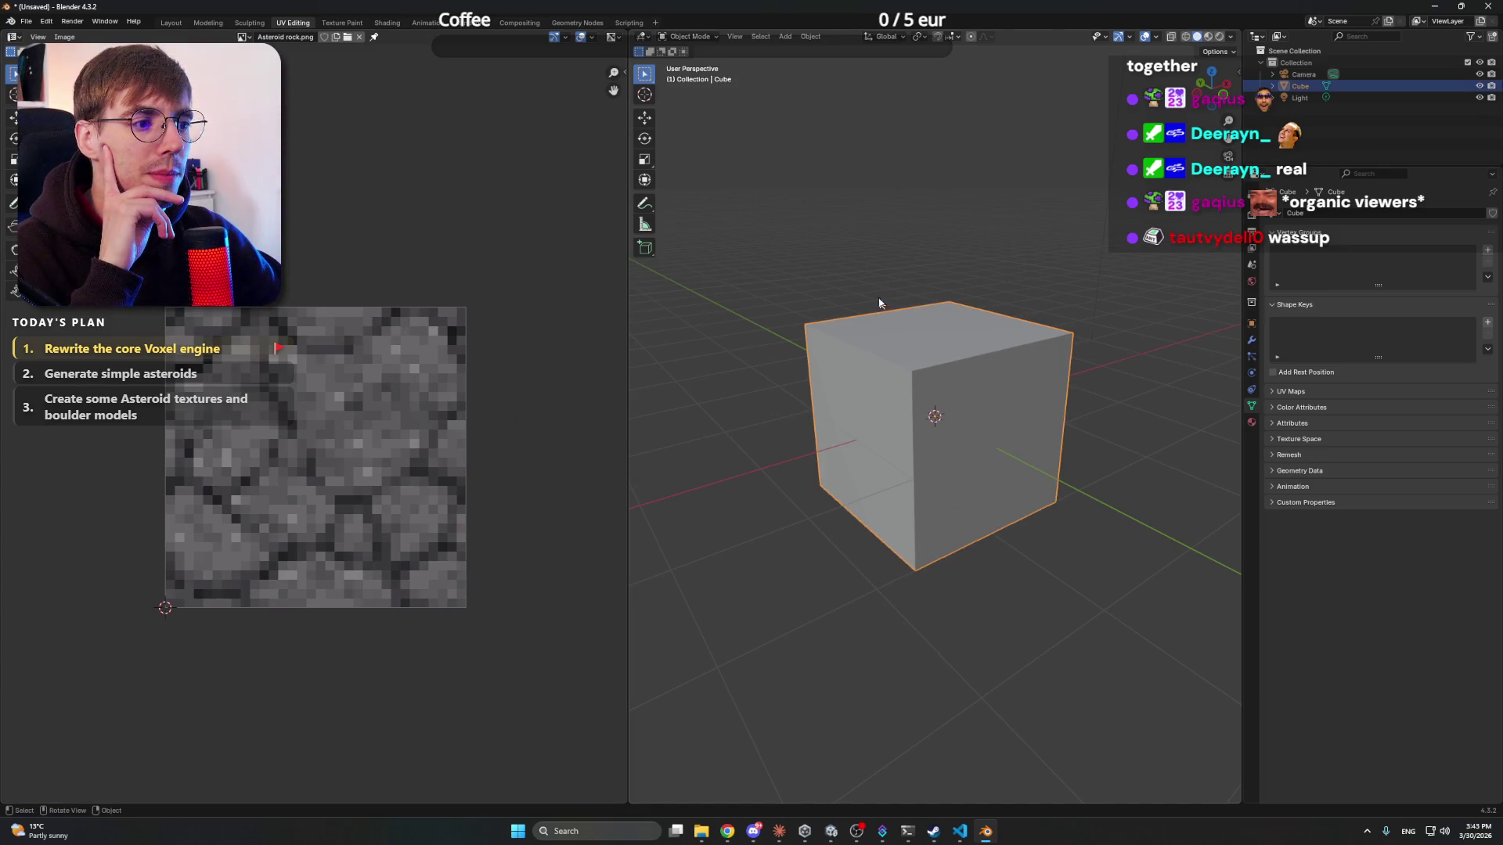
left_click(743, 274)
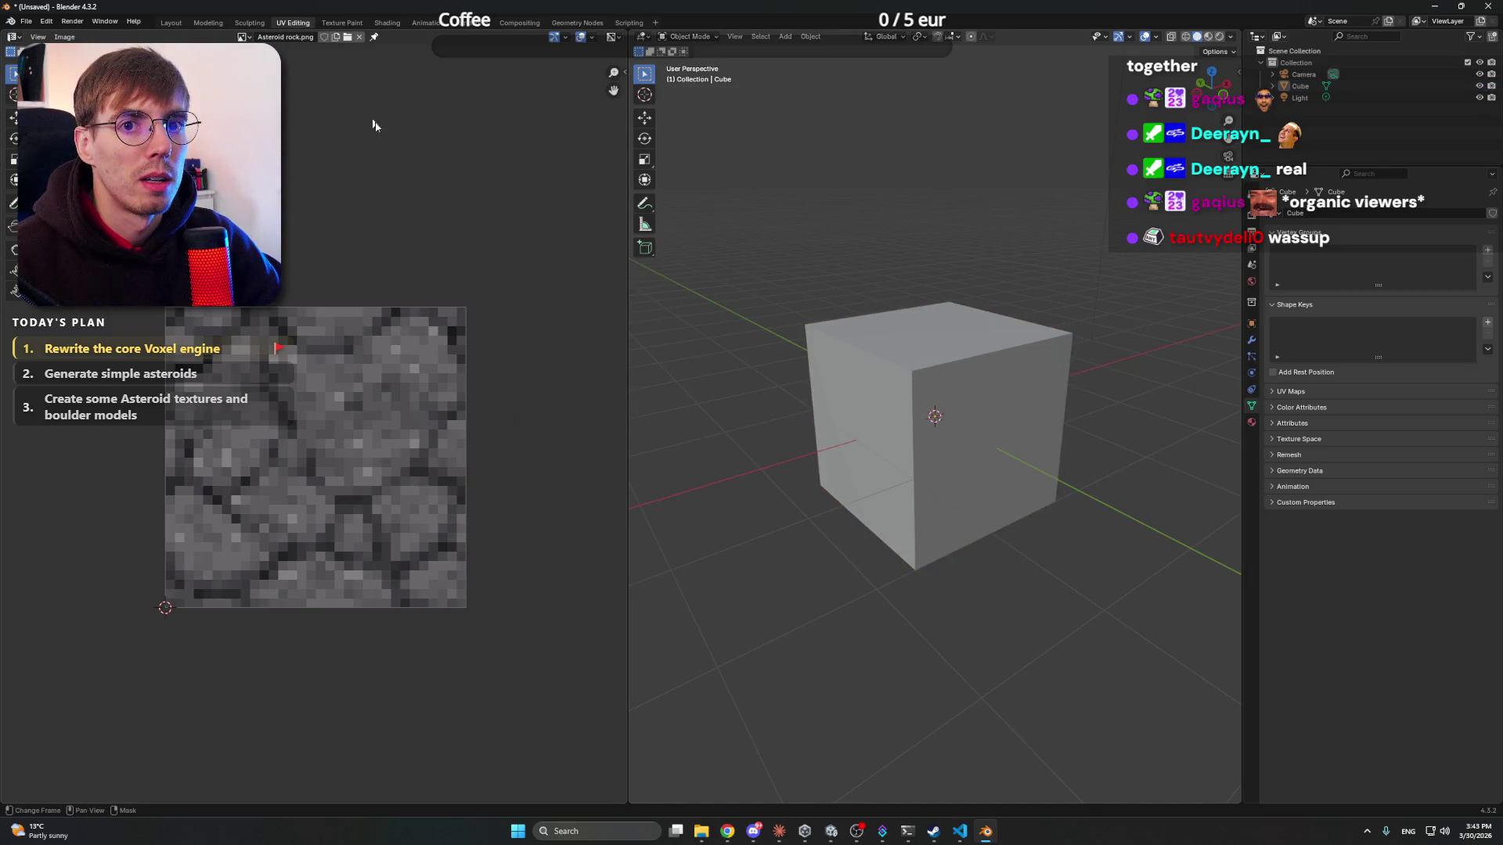
mouse_move(727, 832)
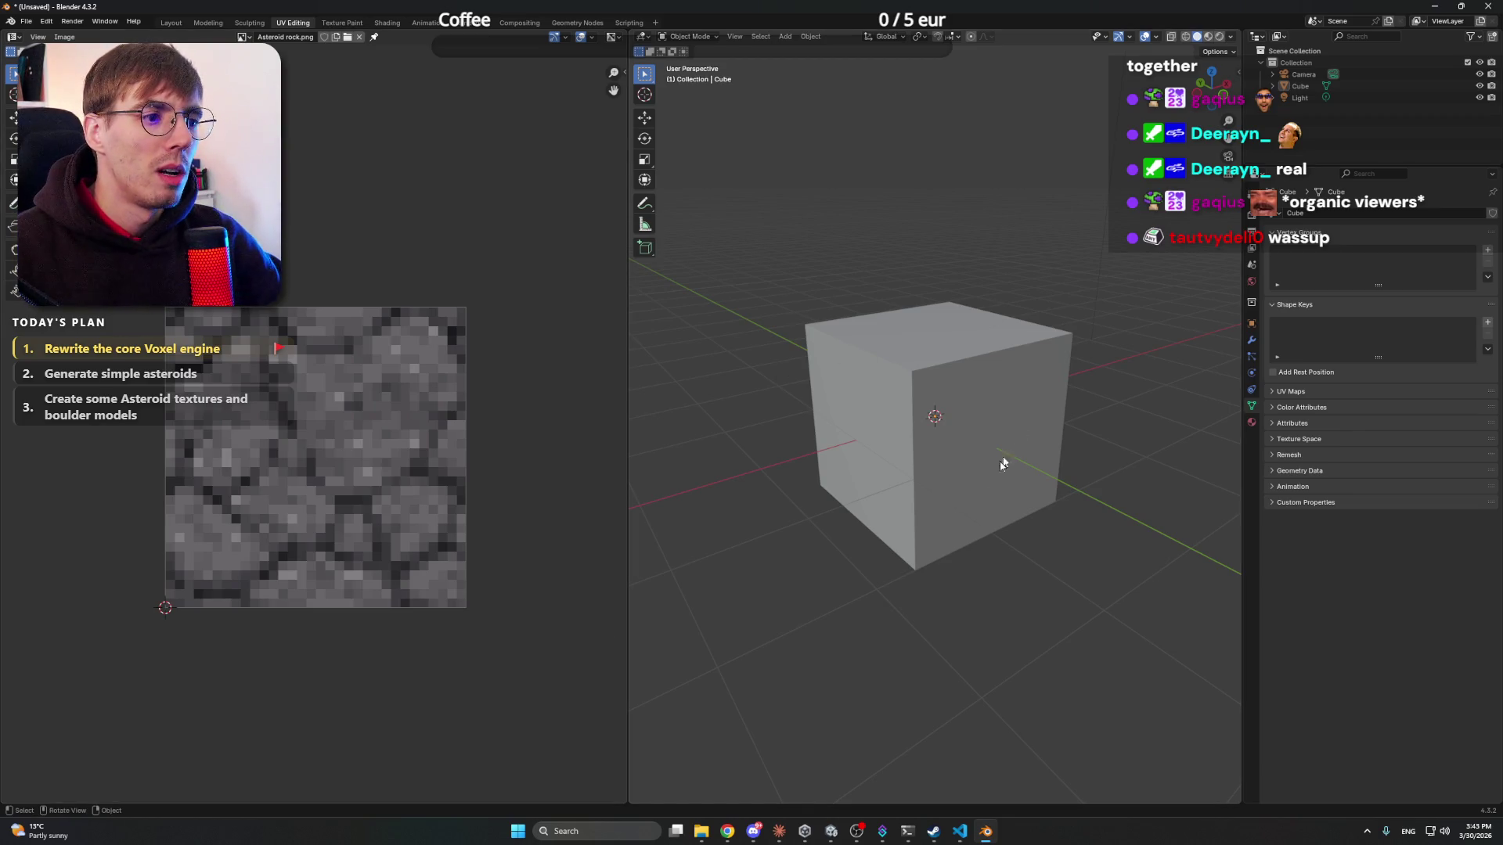
key("z")
key("z")
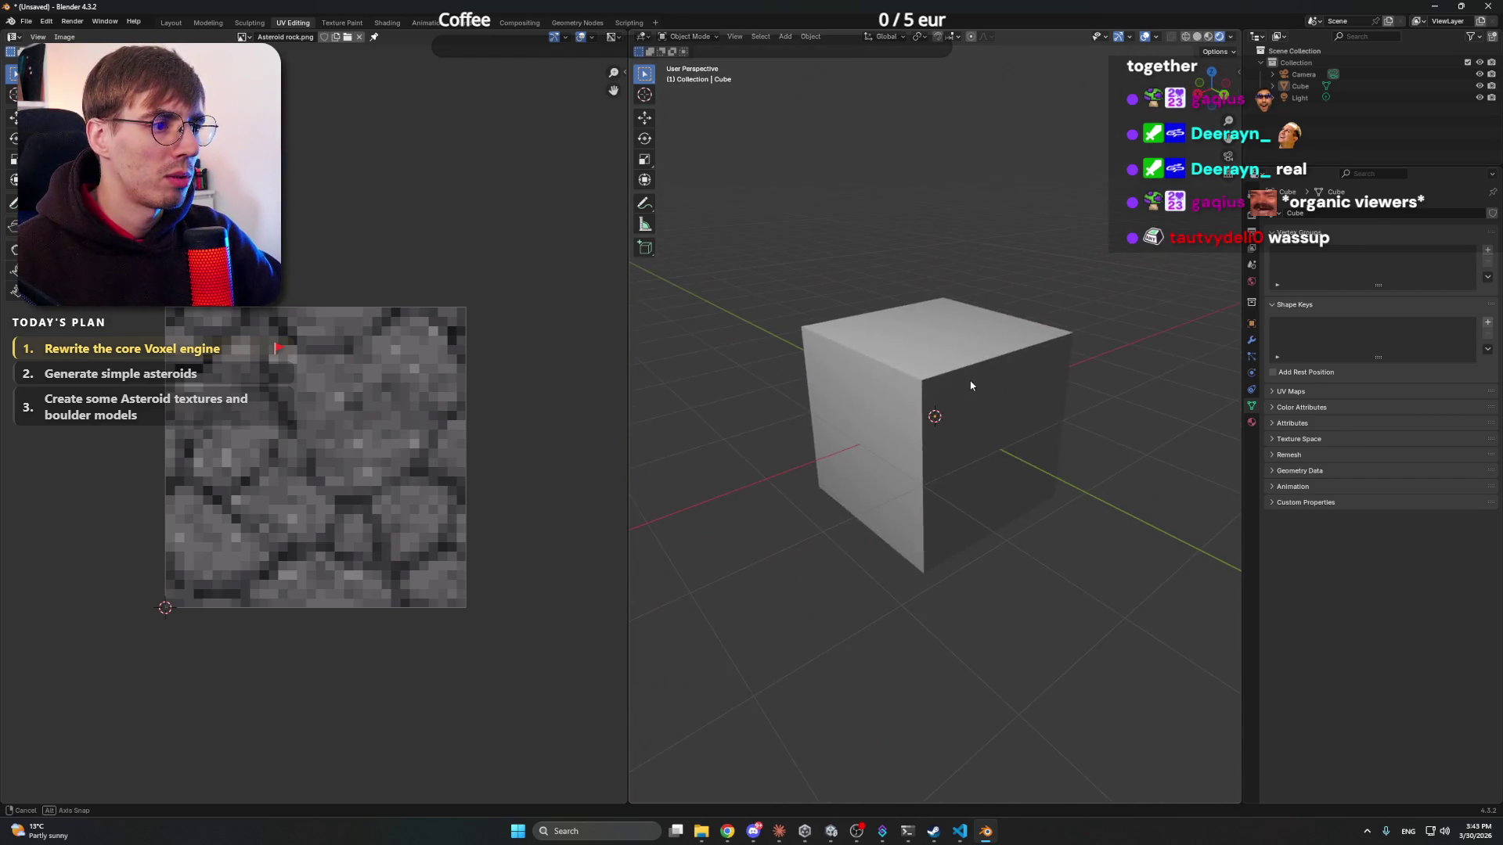
scroll(341, 440, "down", 5)
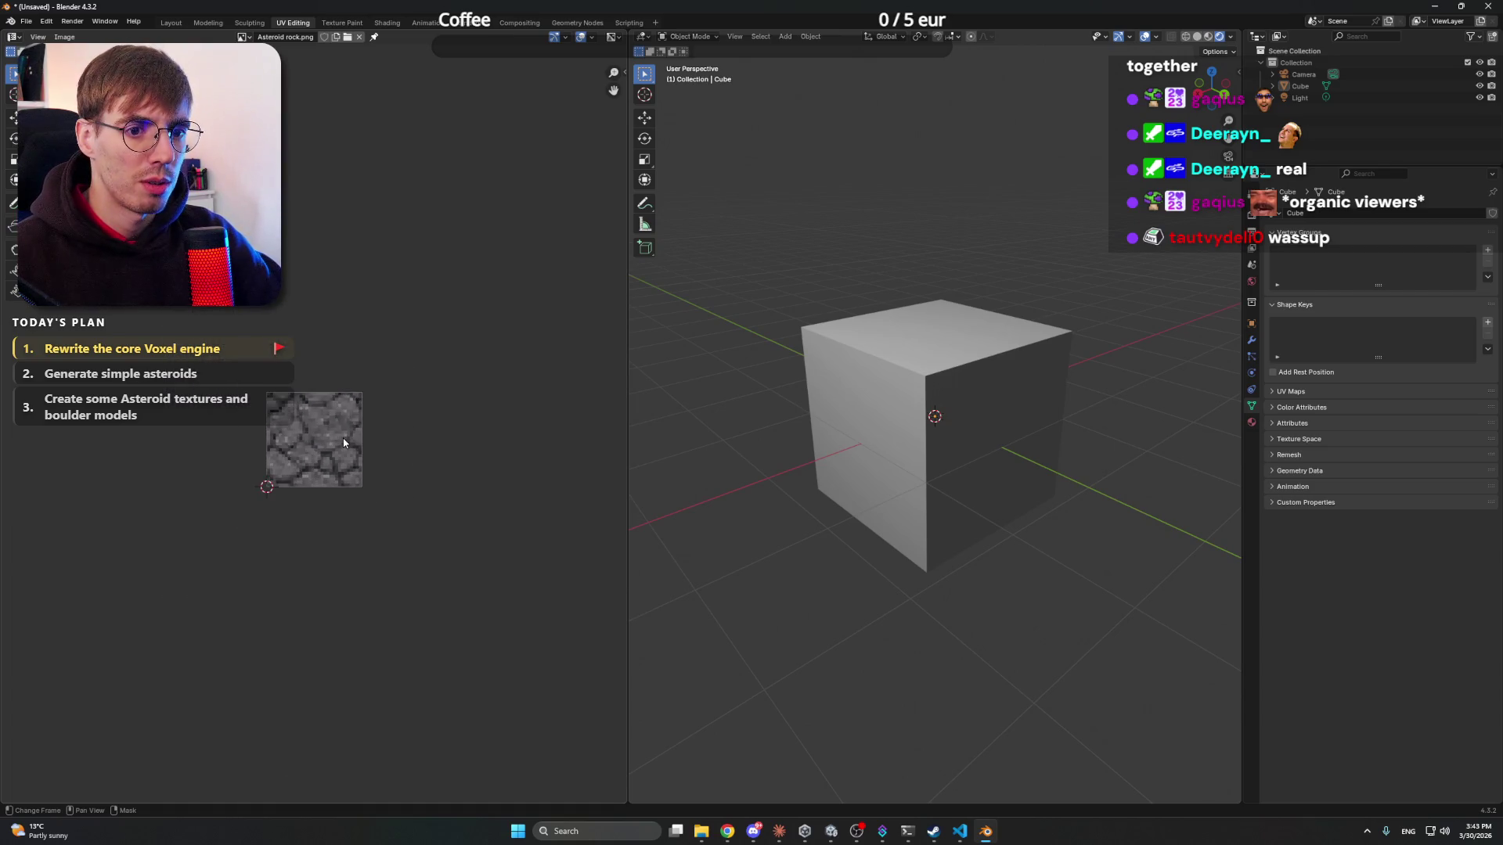
scroll(341, 440, "up", 3)
- Google 'Blender put texture on cube as in Minecraft' and open the r/blenderhelp result
left_click(737, 755)
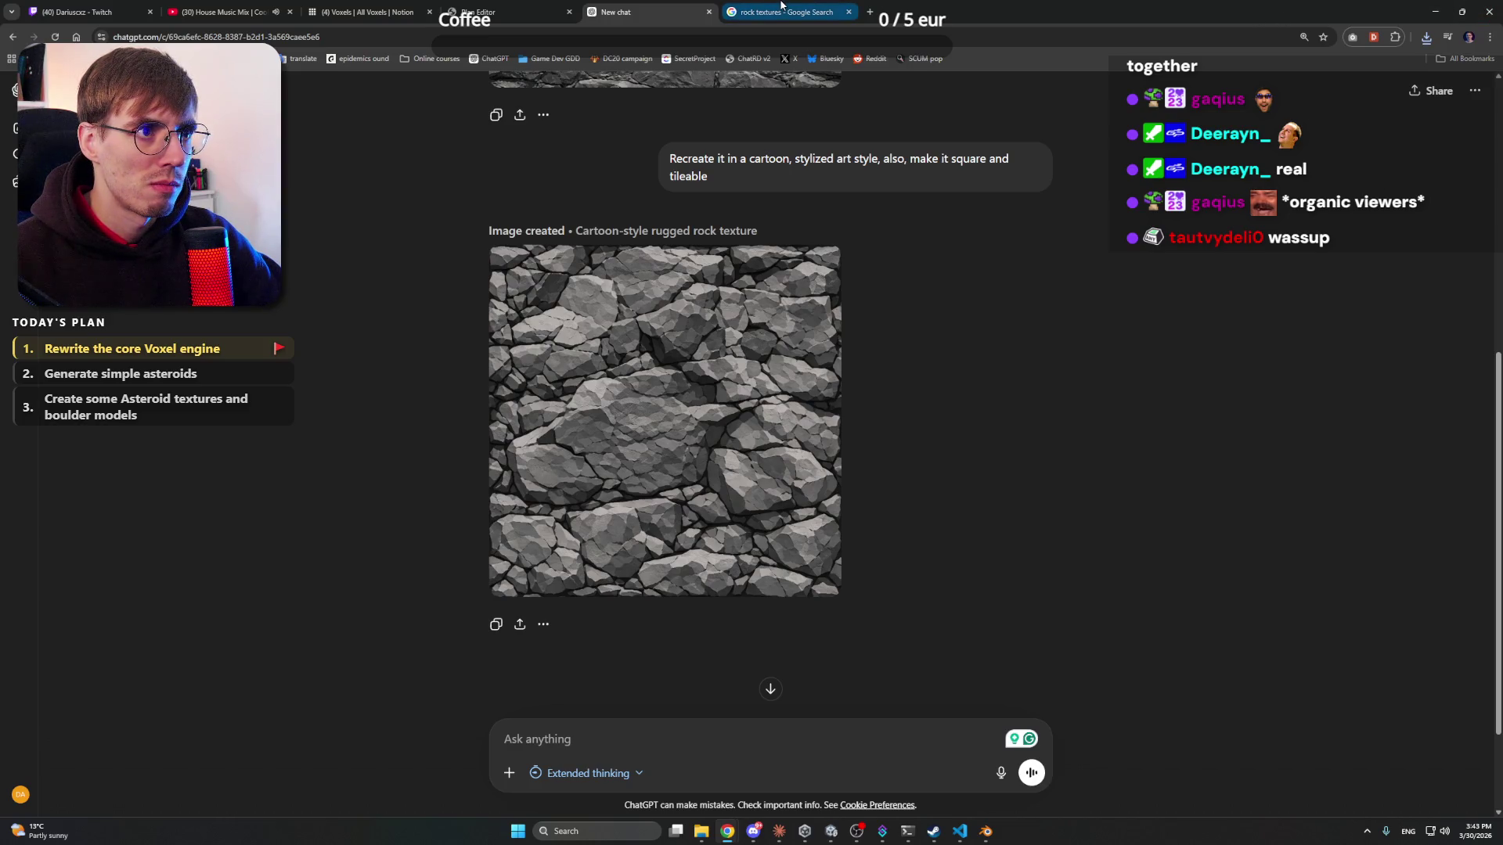
left_click(780, 10)
left_click(787, 37)
type("B")
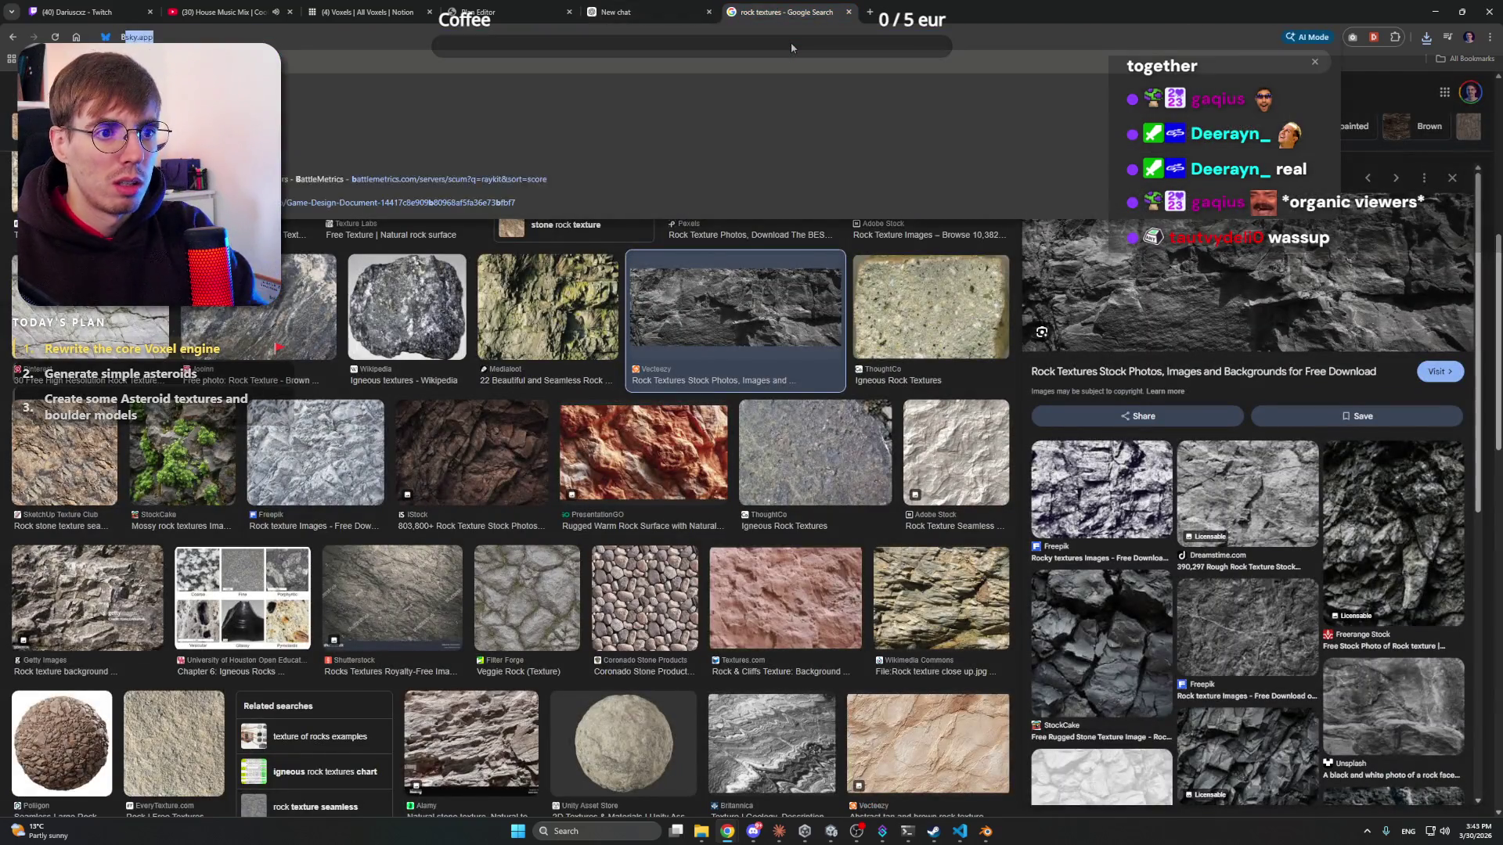
type("lender put")
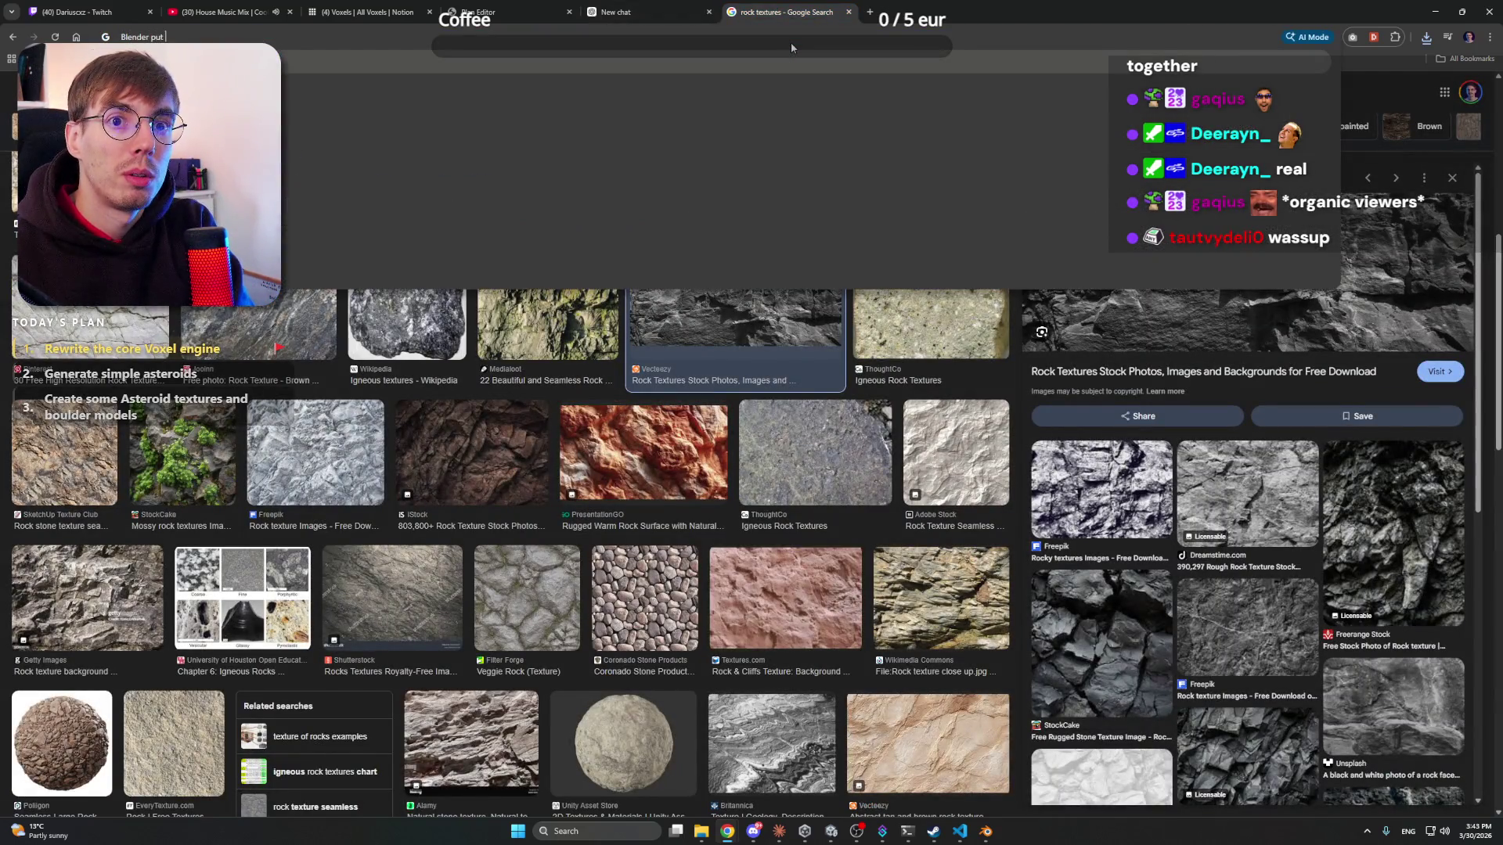
type(" texture on c")
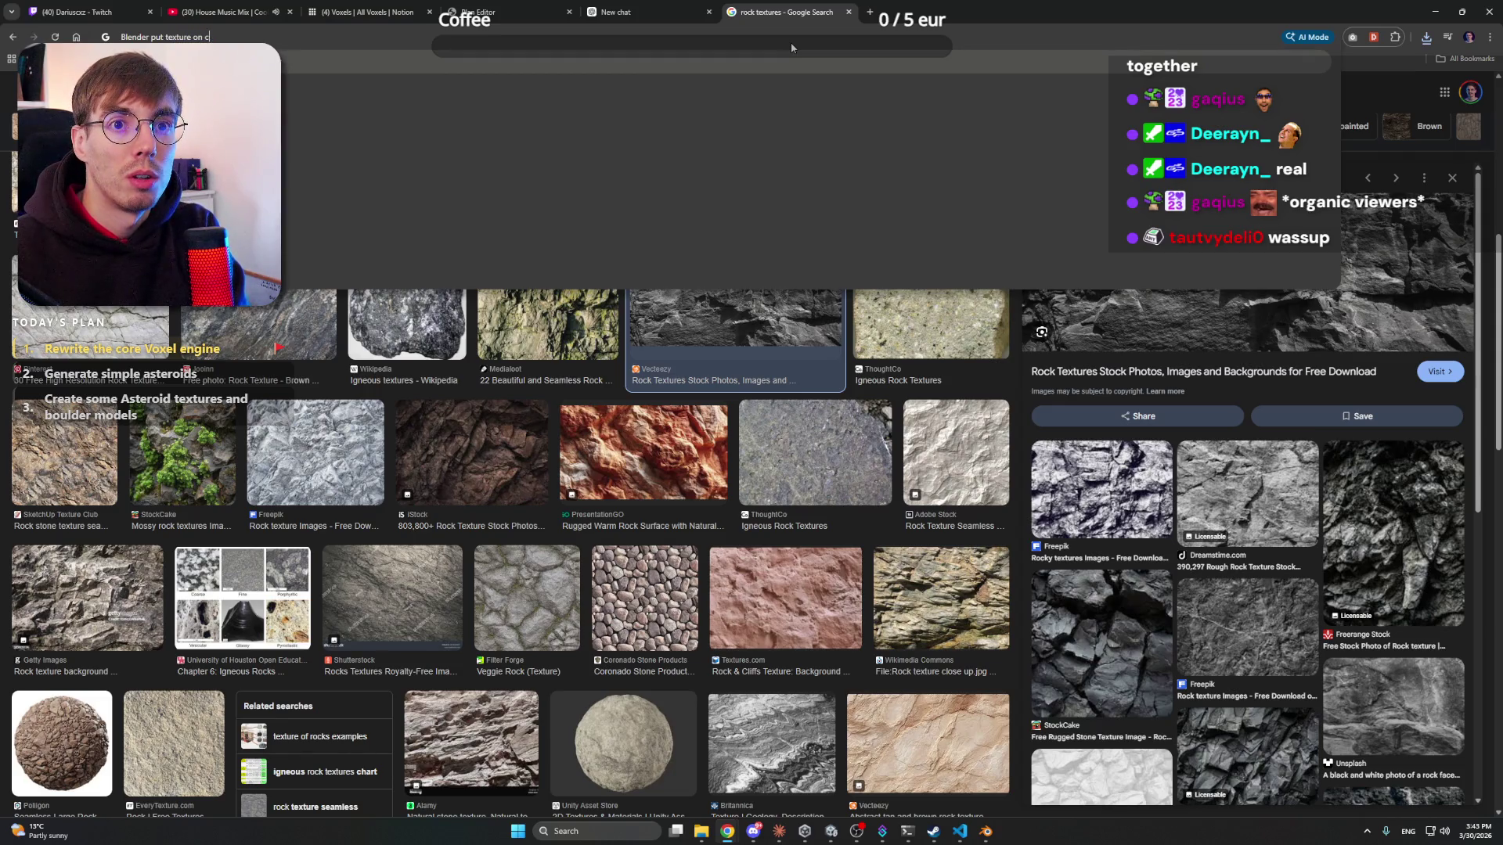
type("ube as in Minecraft")
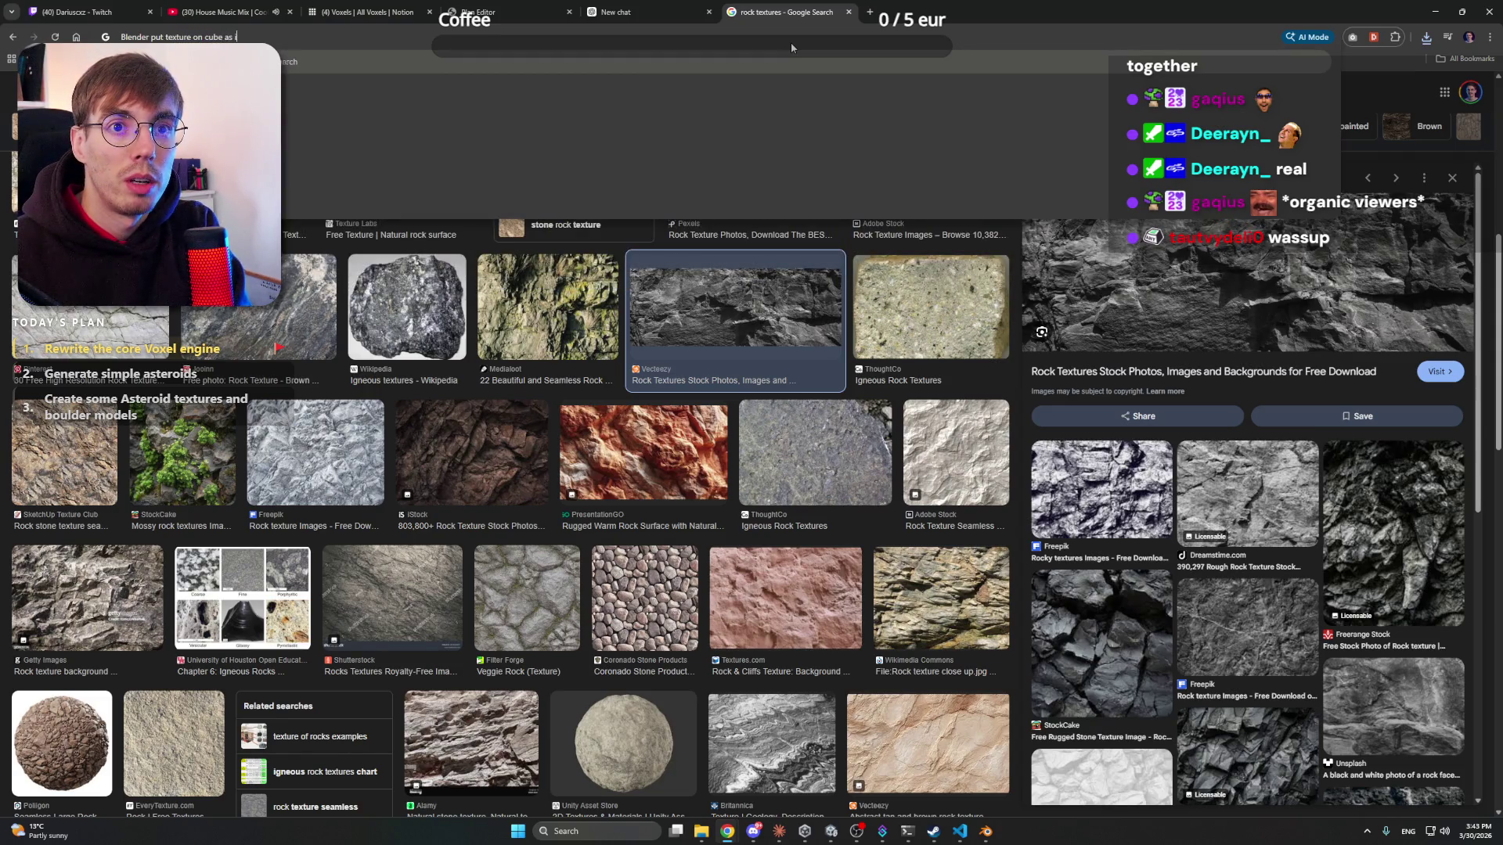
key("Return")
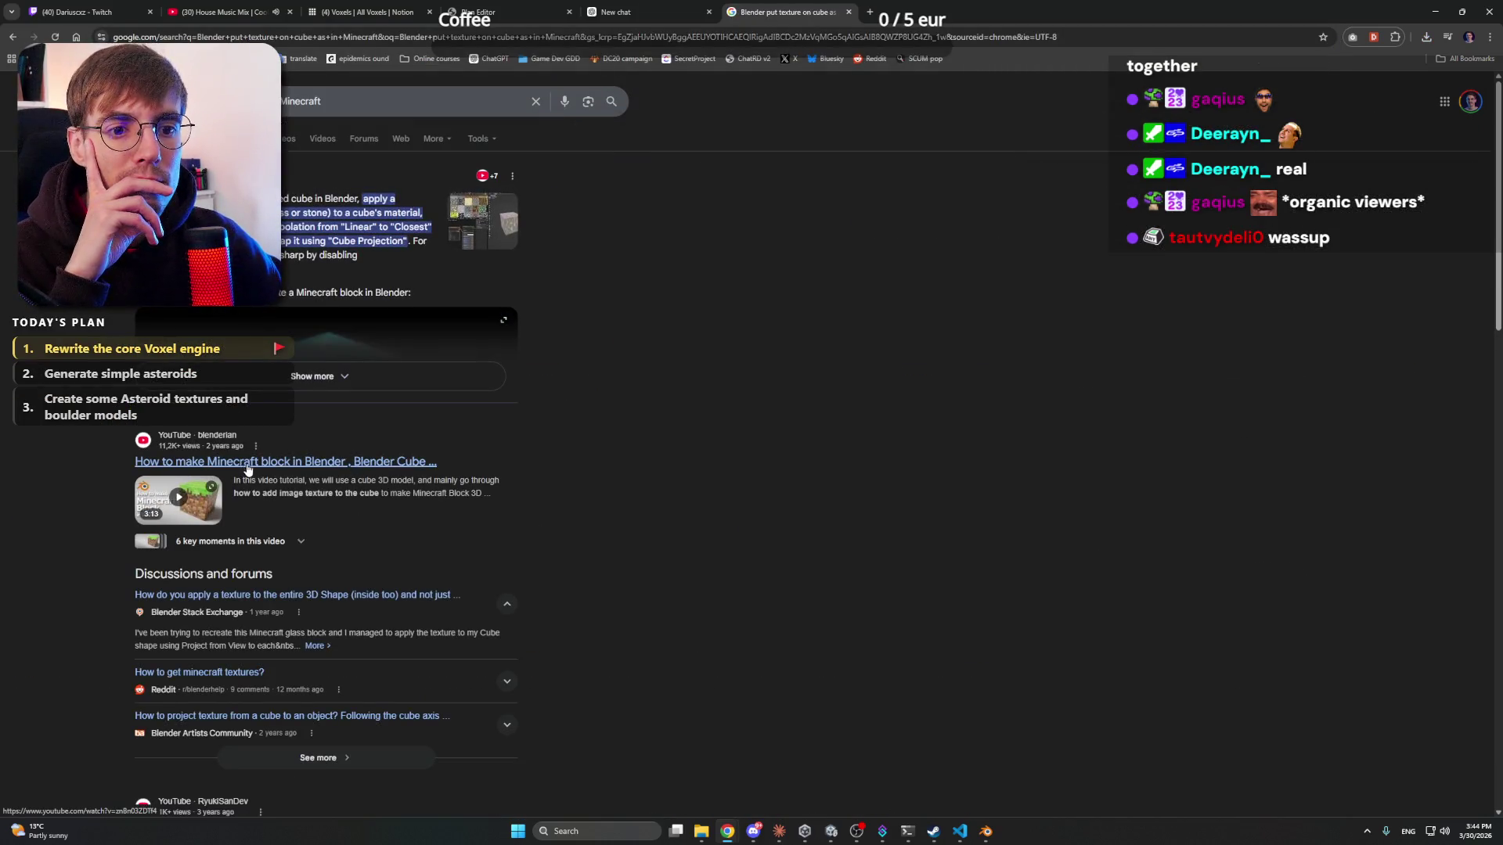
scroll(100, 498, "down", 5)
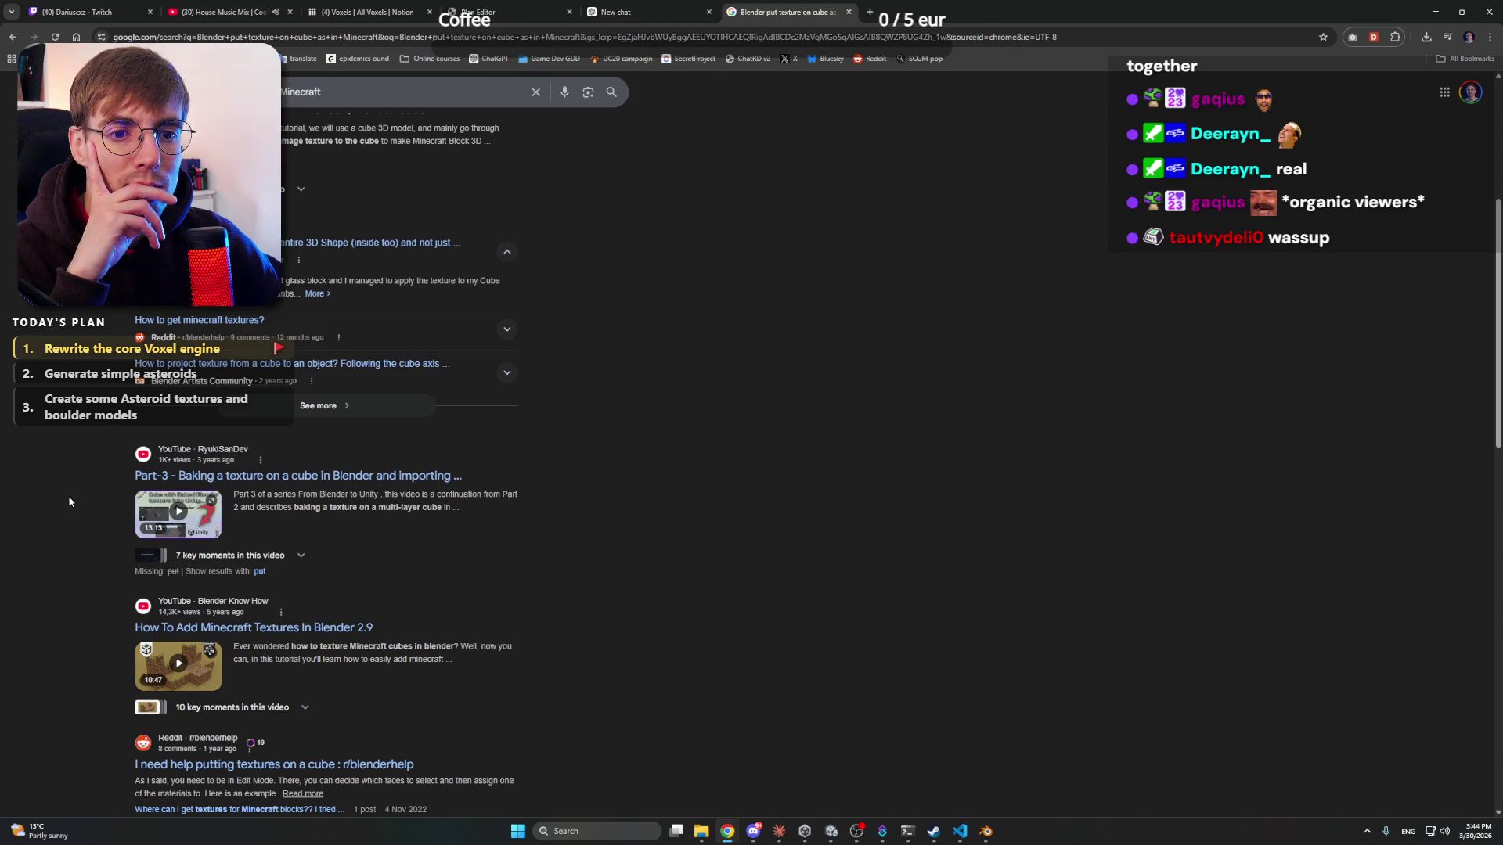
scroll(69, 502, "down", 4)
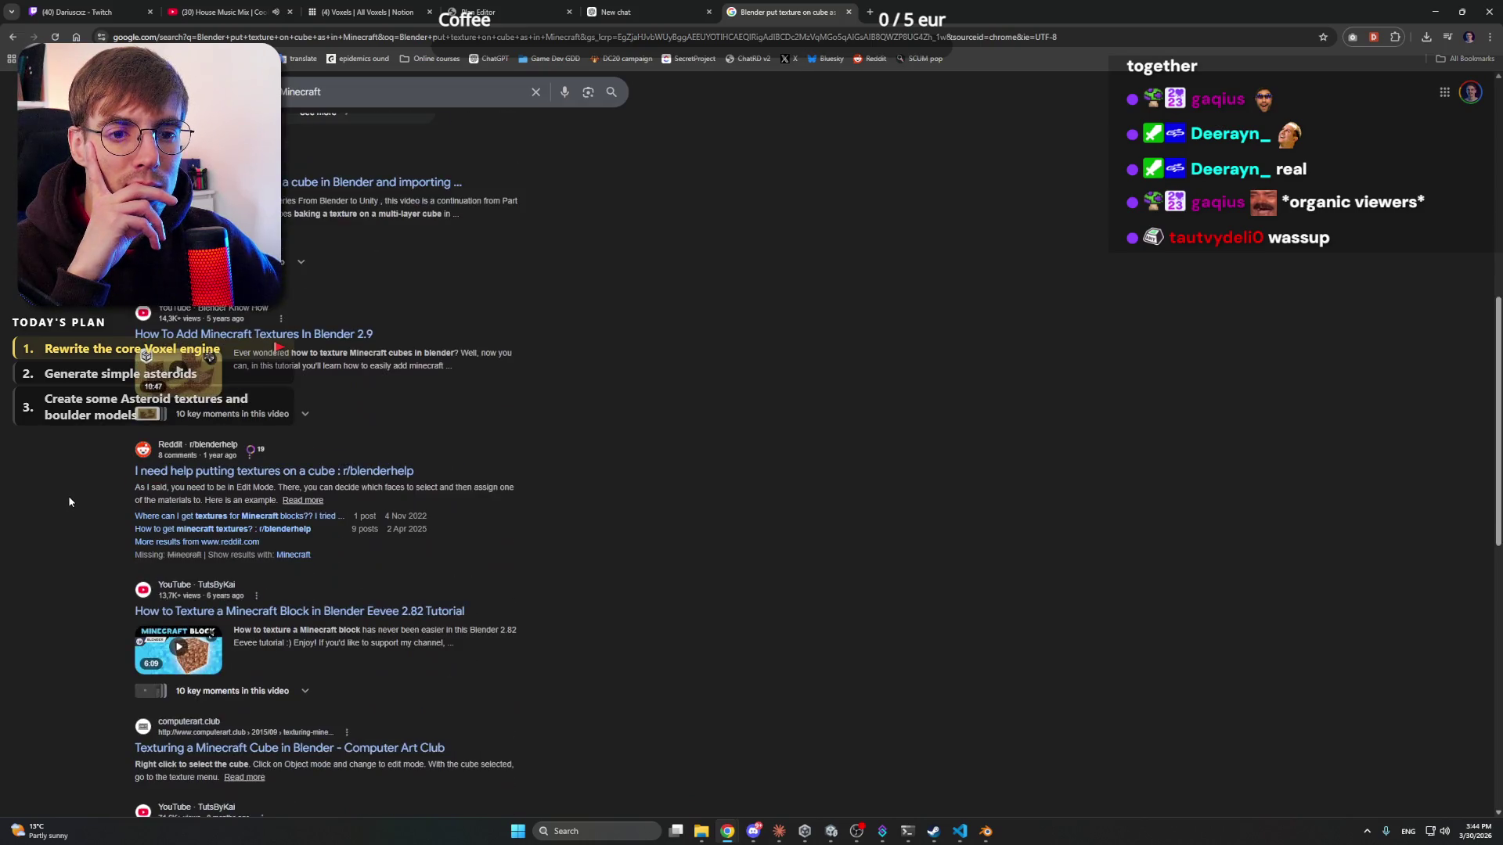
left_click(237, 471)
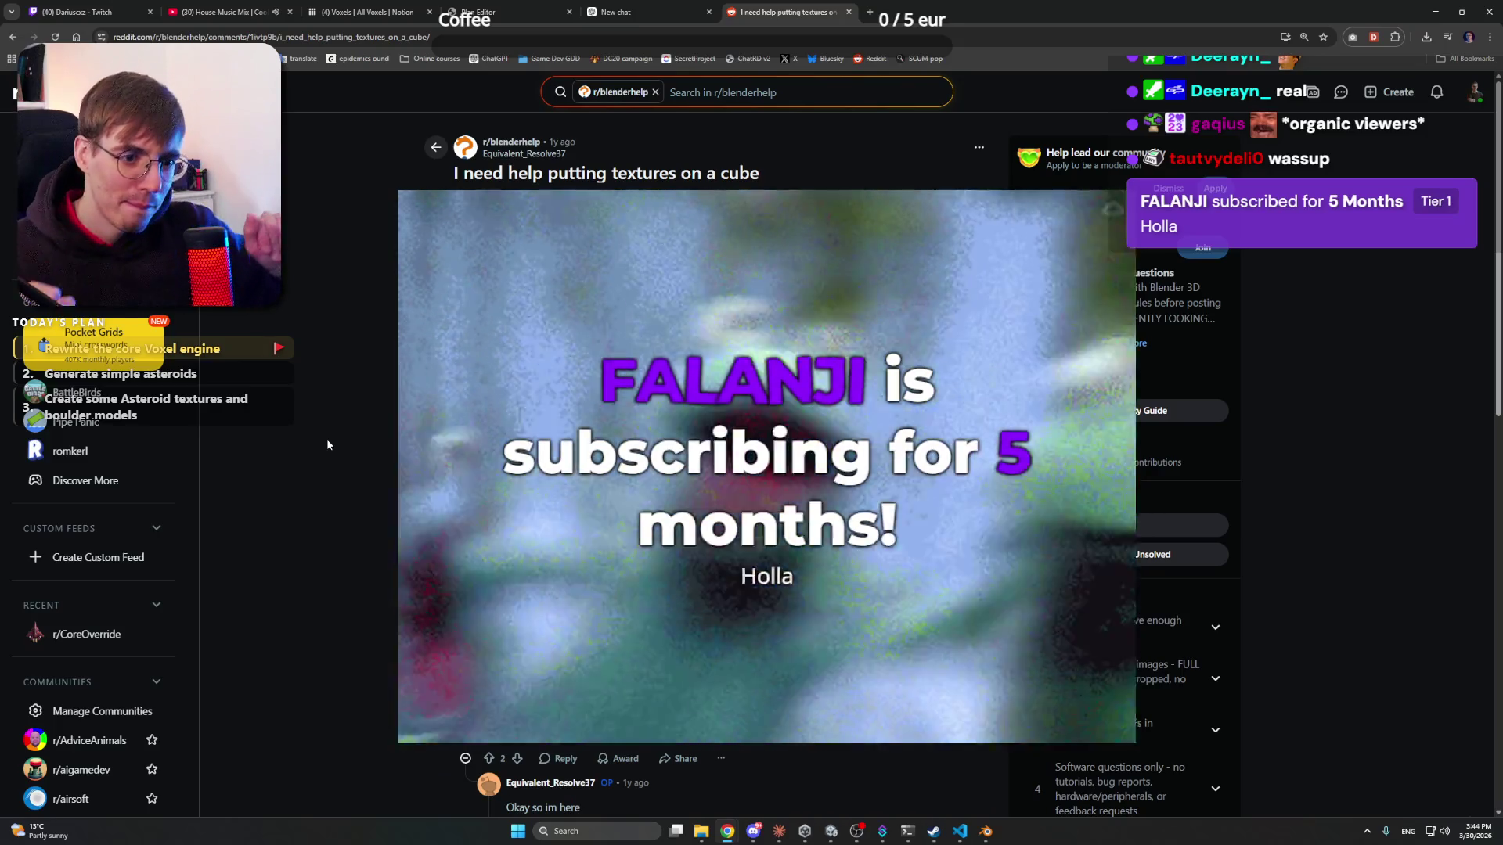
- Scroll through the thread's replies about per-face materials and rotating UVs
scroll(242, 454, "down", 5)
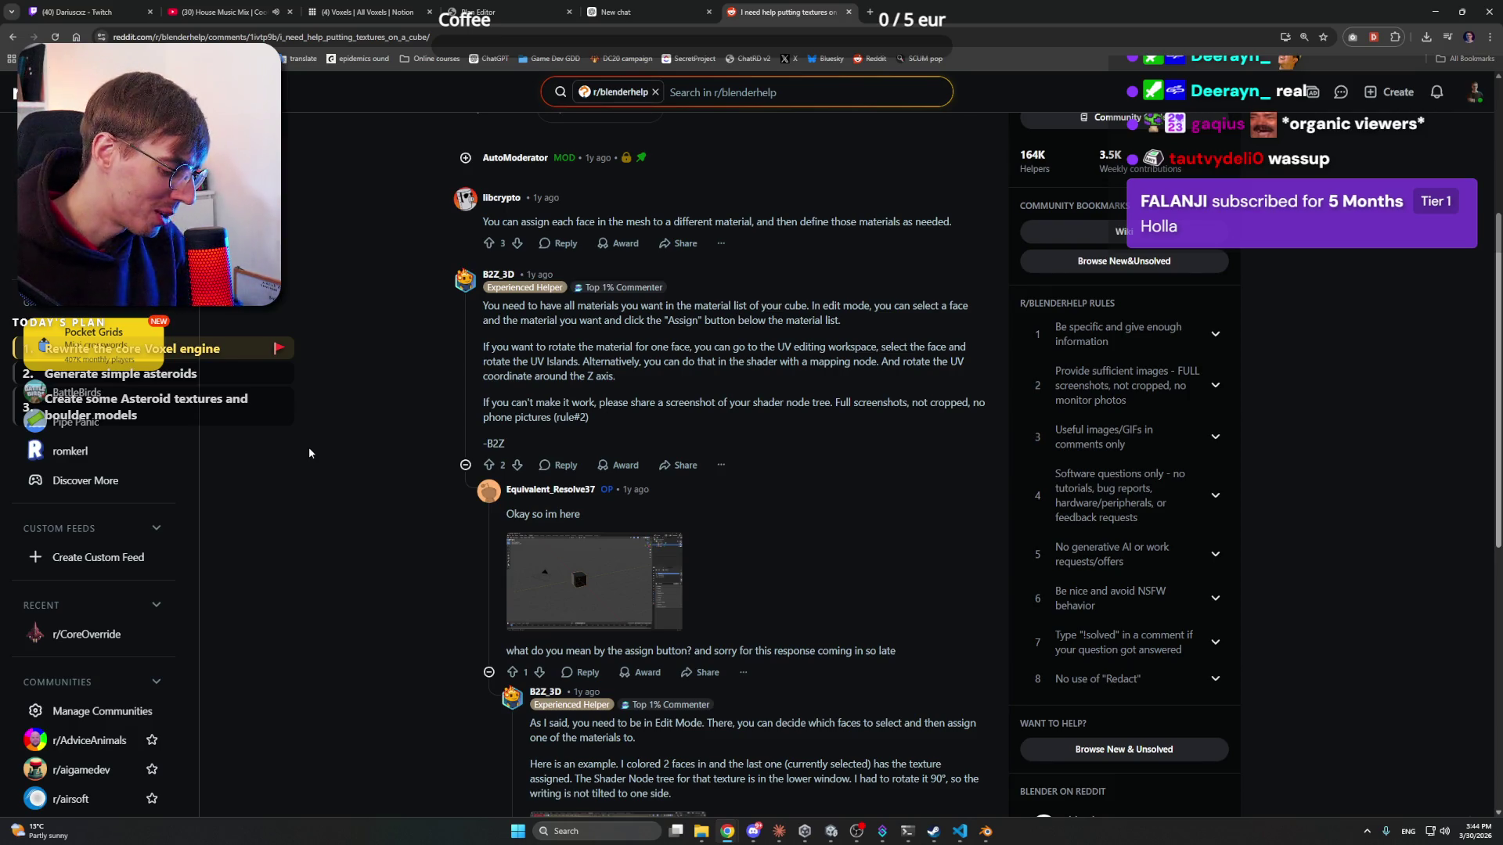
scroll(384, 477, "down", 7)
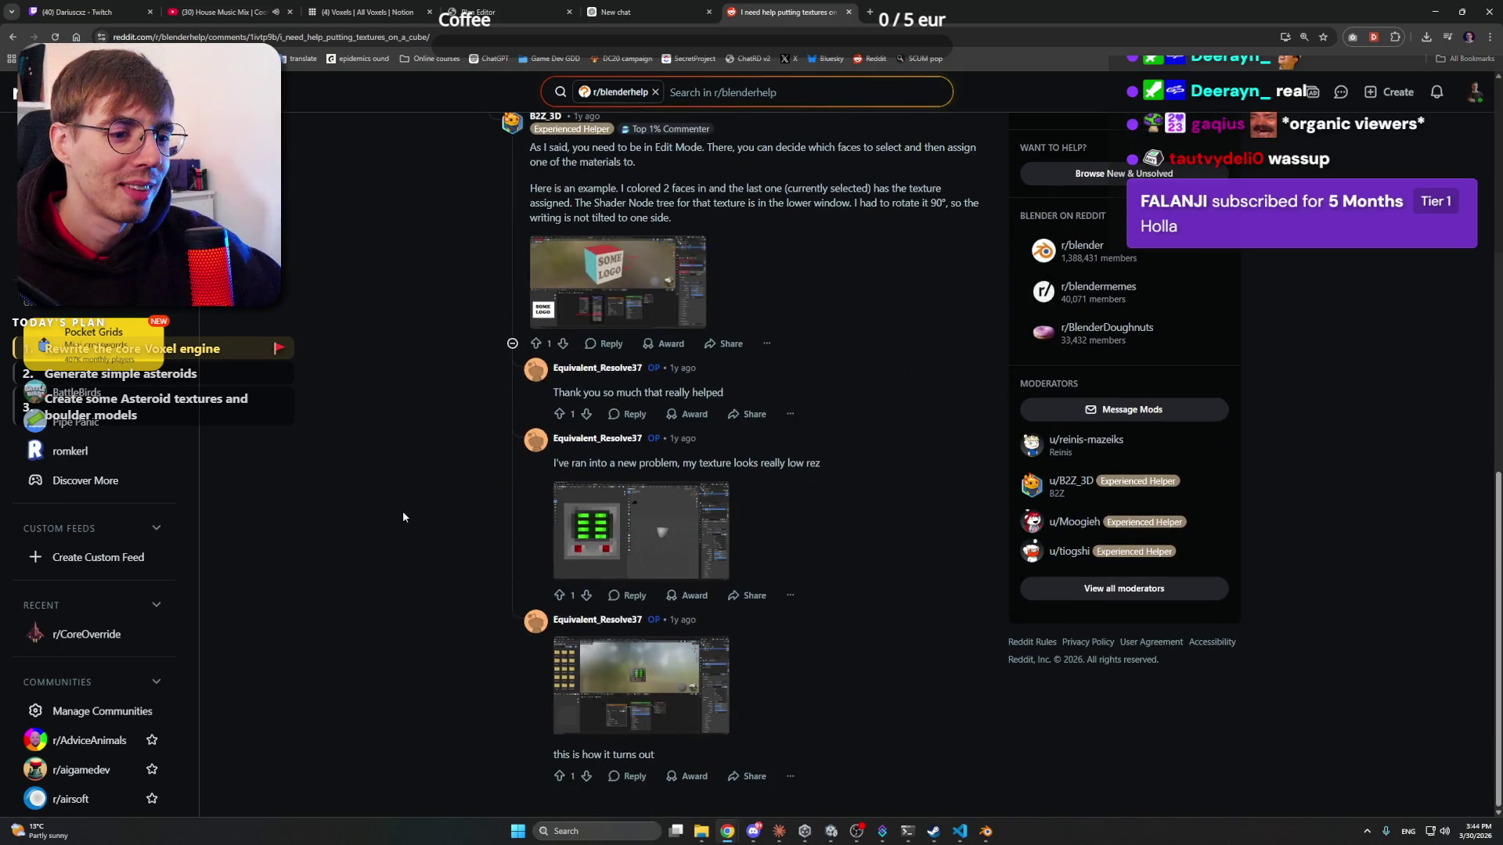
scroll(402, 513, "up", 5)
scroll(405, 501, "up", 6)
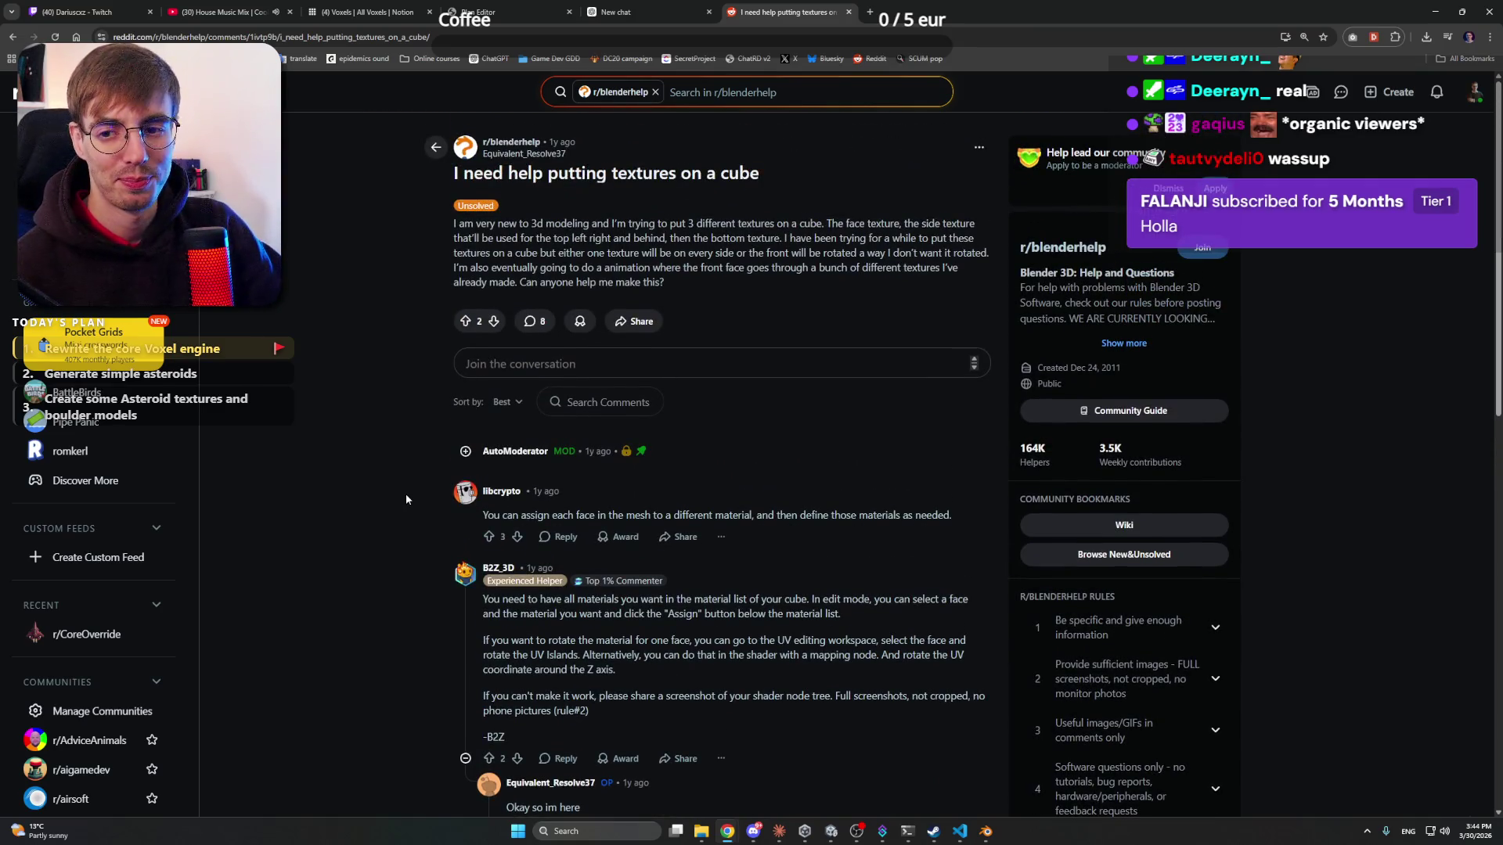
- Check the SCUM server list's 19/100 player count, then close that page
left_click(870, 12)
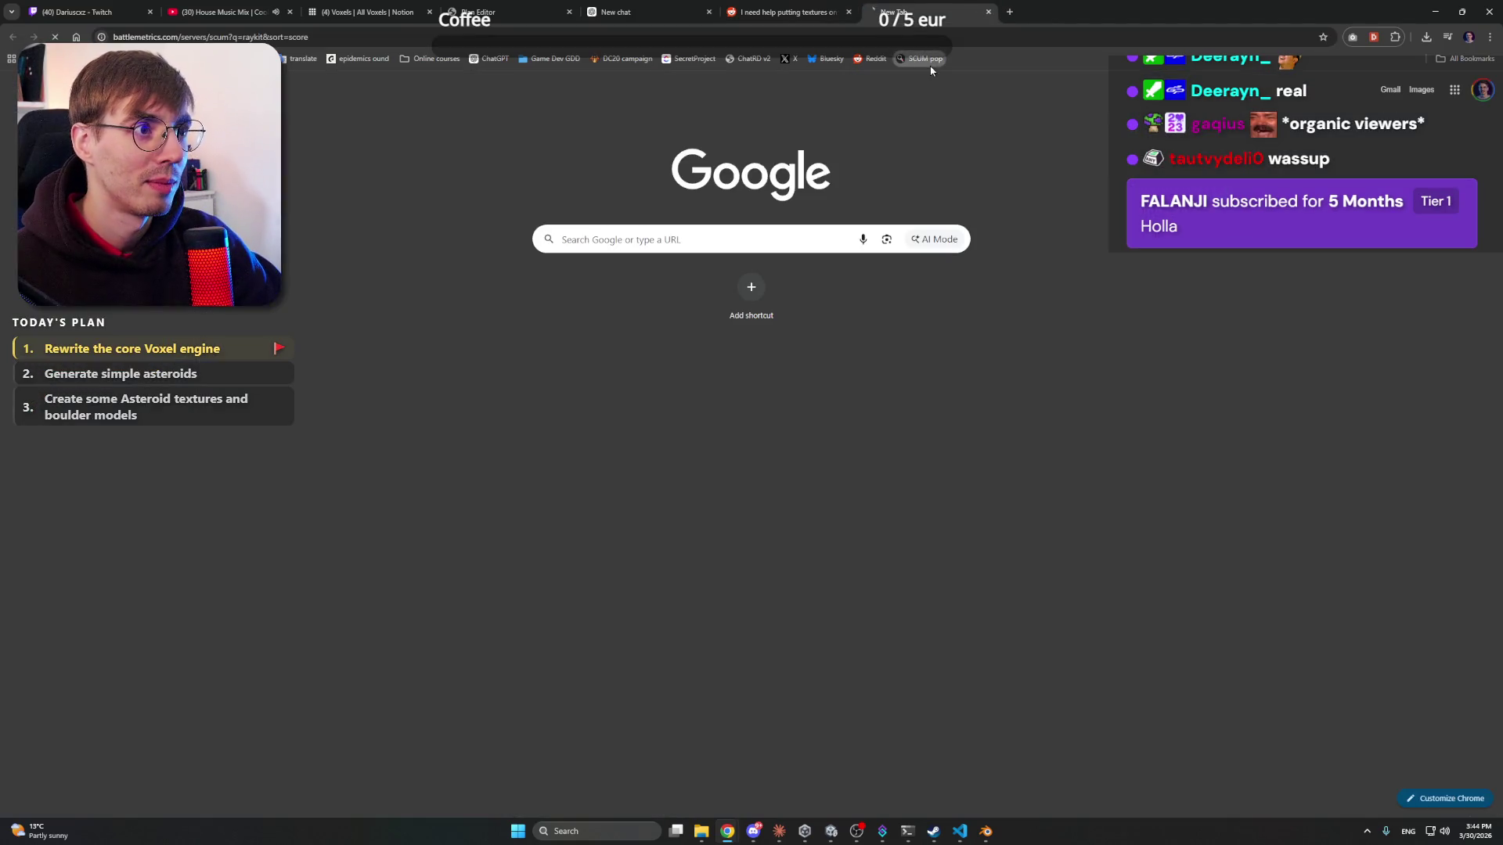
left_click(924, 58)
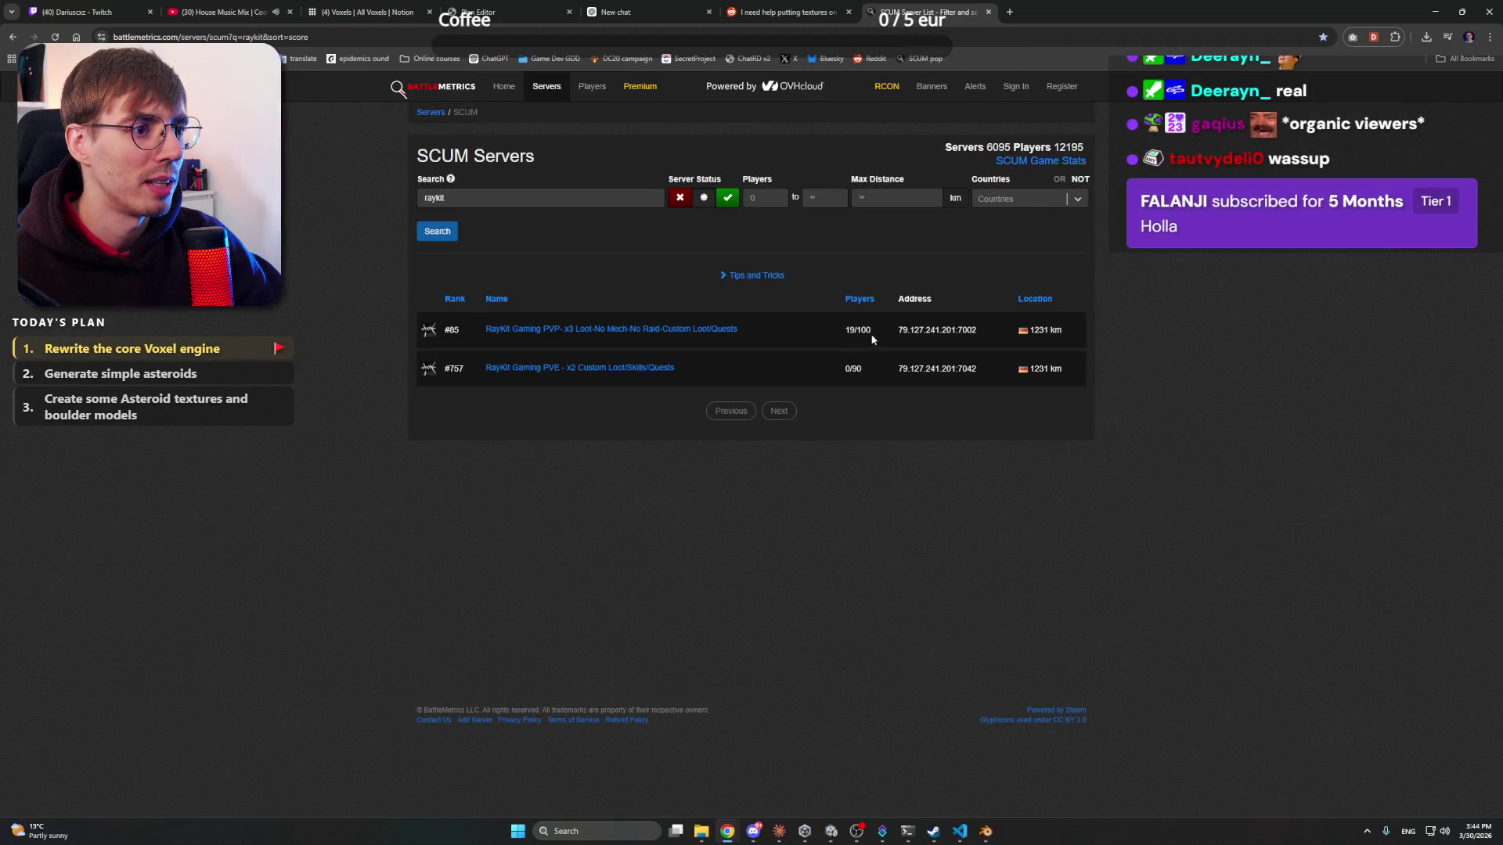
left_click_drag(872, 338, 828, 339)
left_click(988, 11)
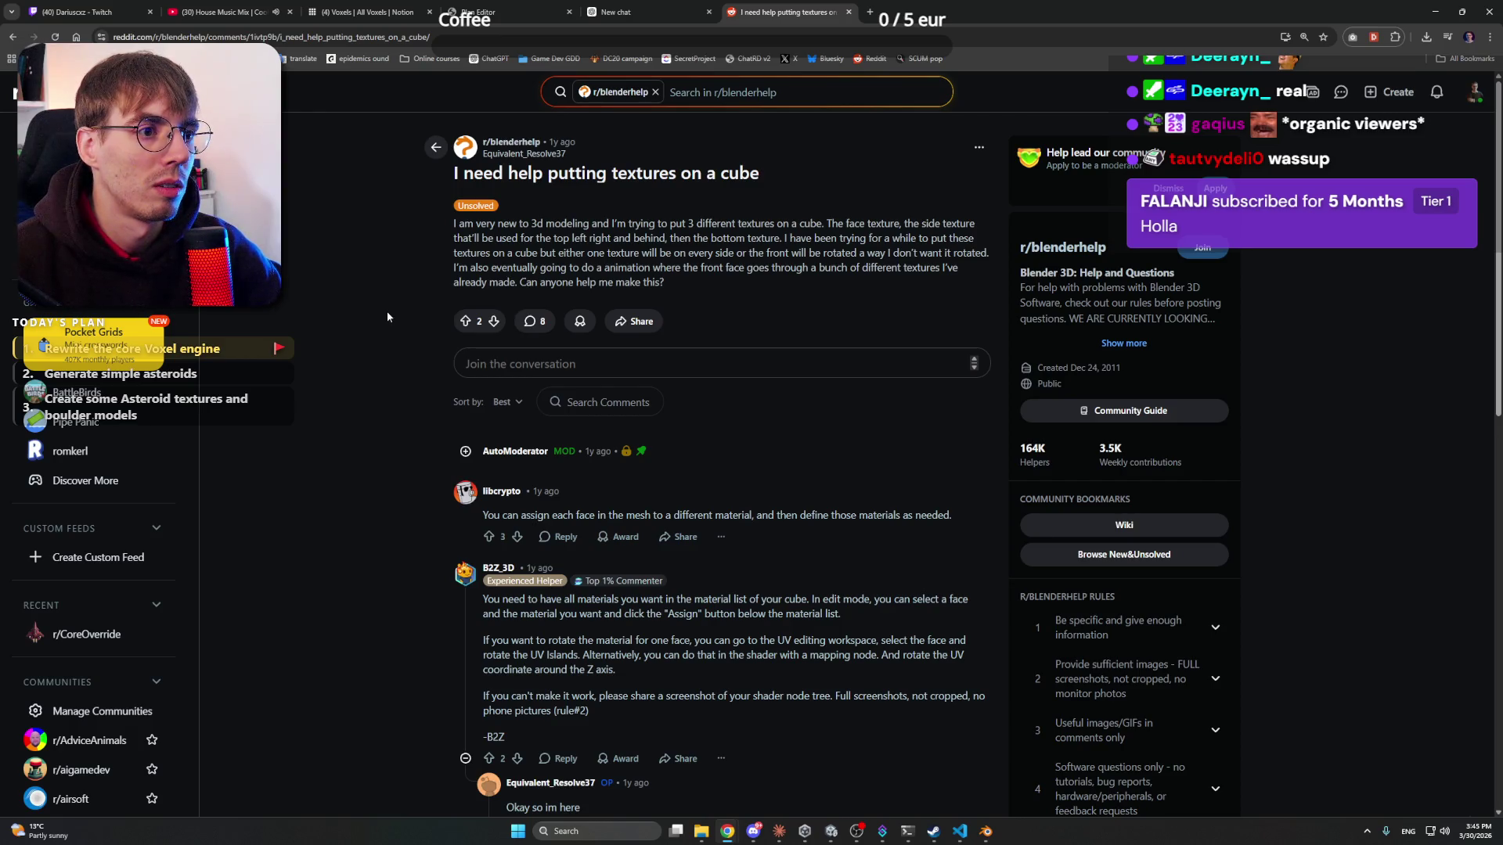
- Show the cube's material settings in Blender, then go back to the Google results
scroll(389, 316, "down", 4)
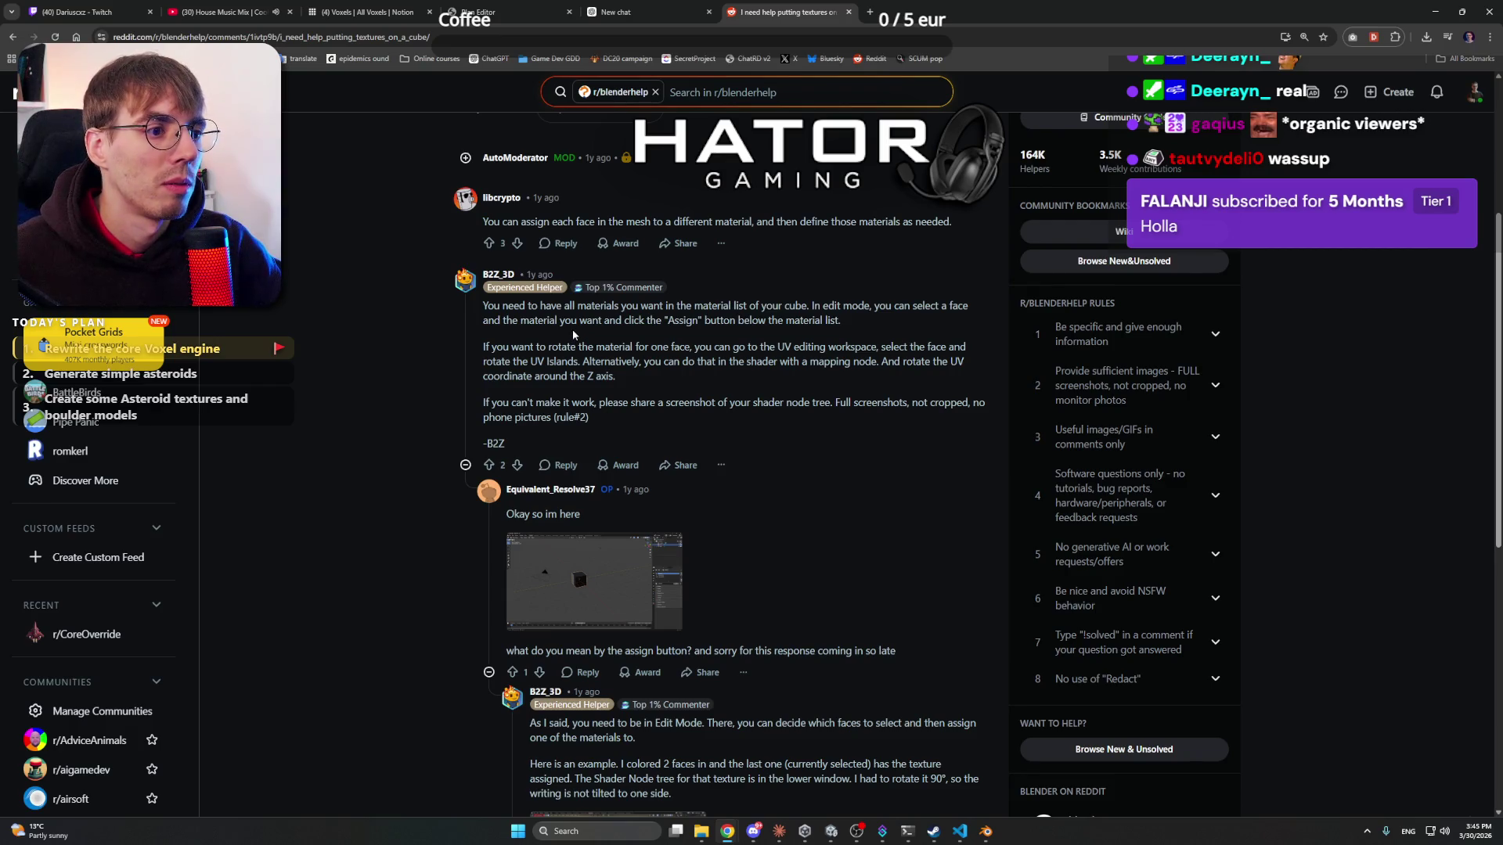
key("alt+Tab")
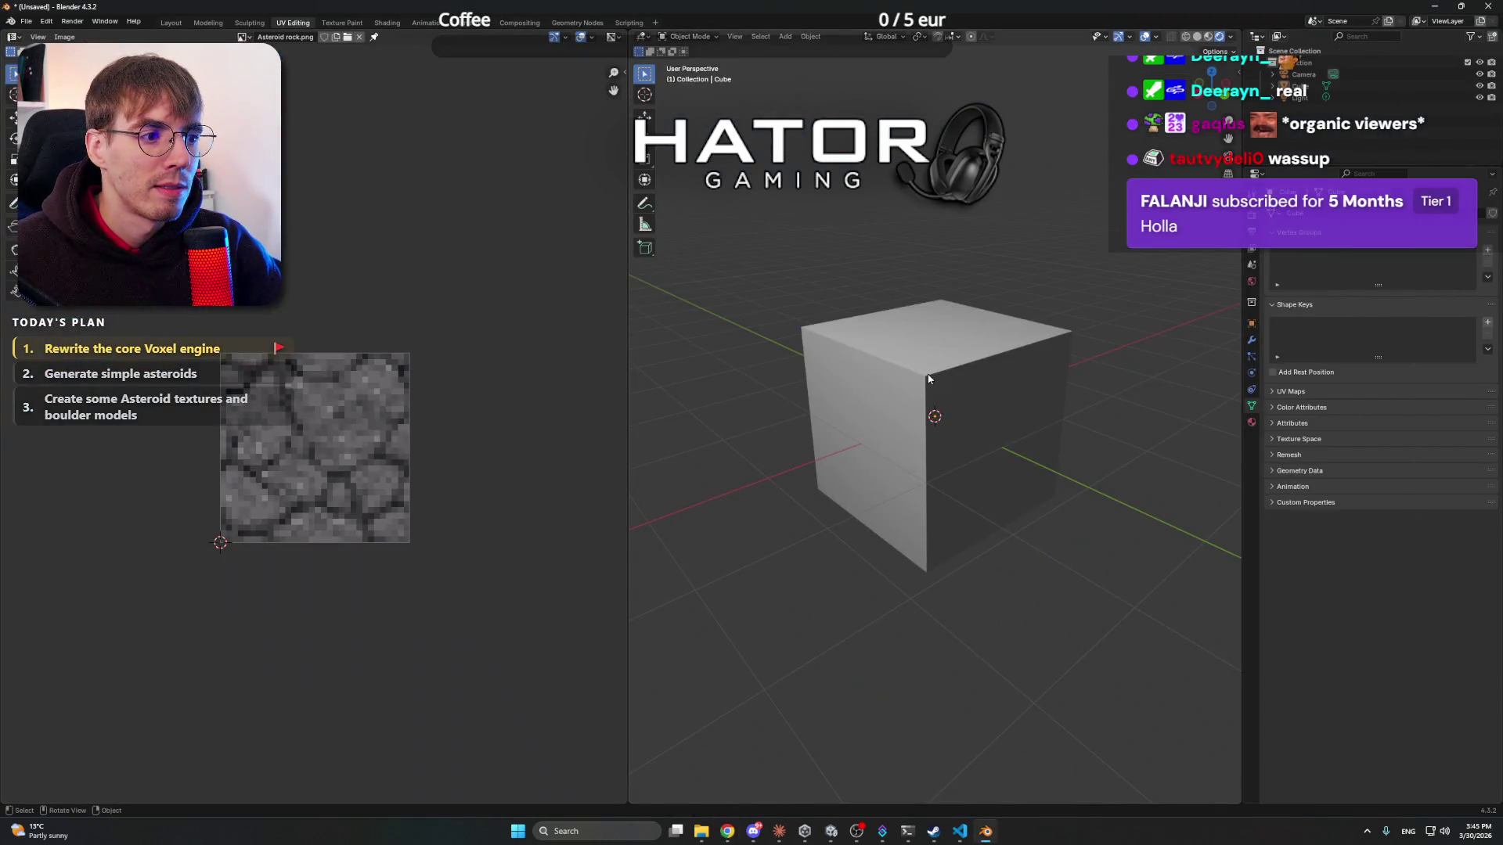
left_click(1251, 422)
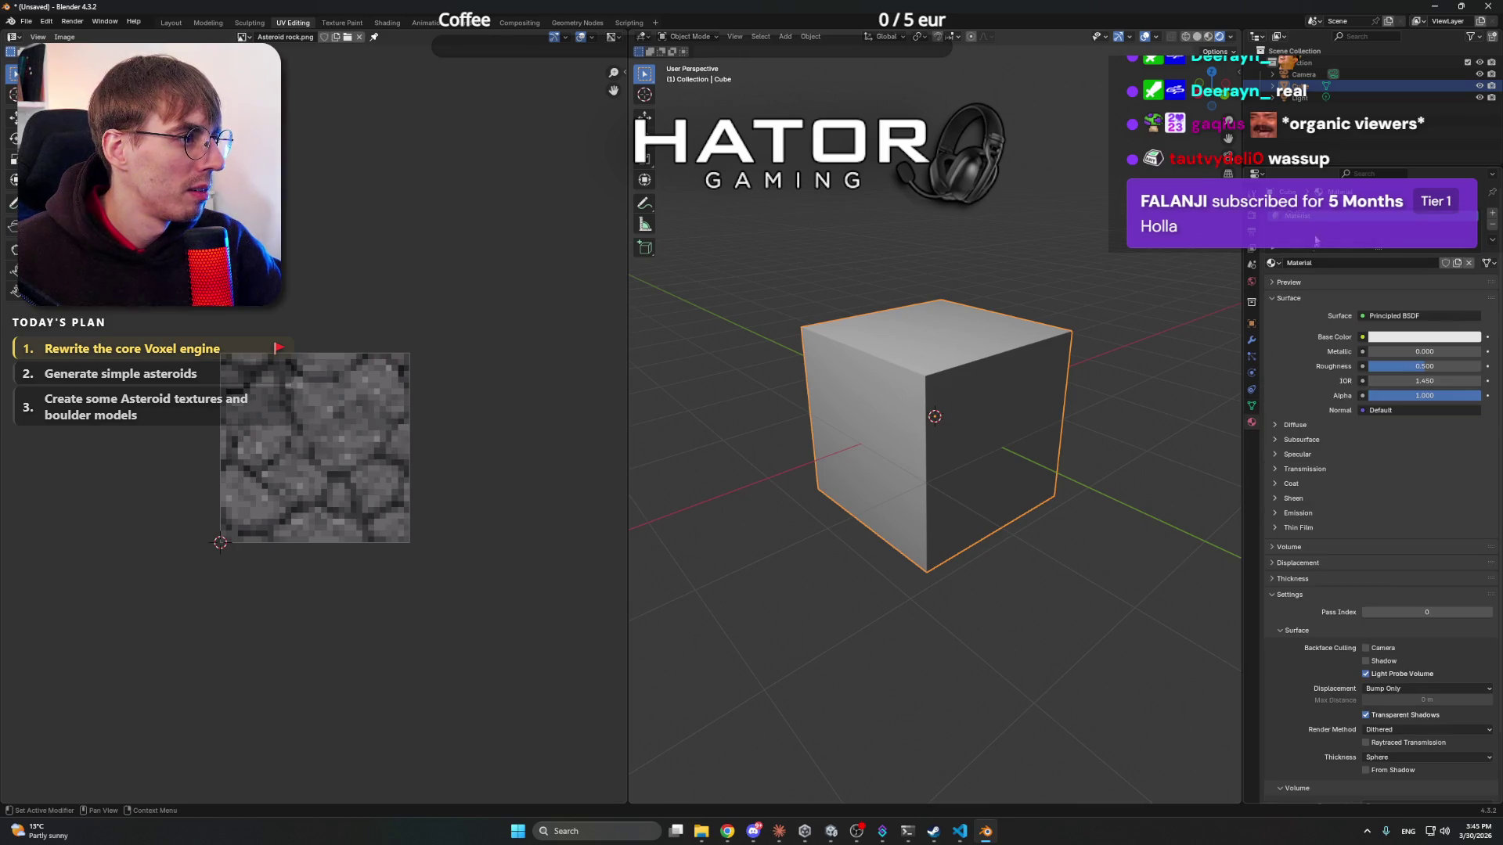
left_click_drag(1017, 548, 783, 767)
left_click(728, 830)
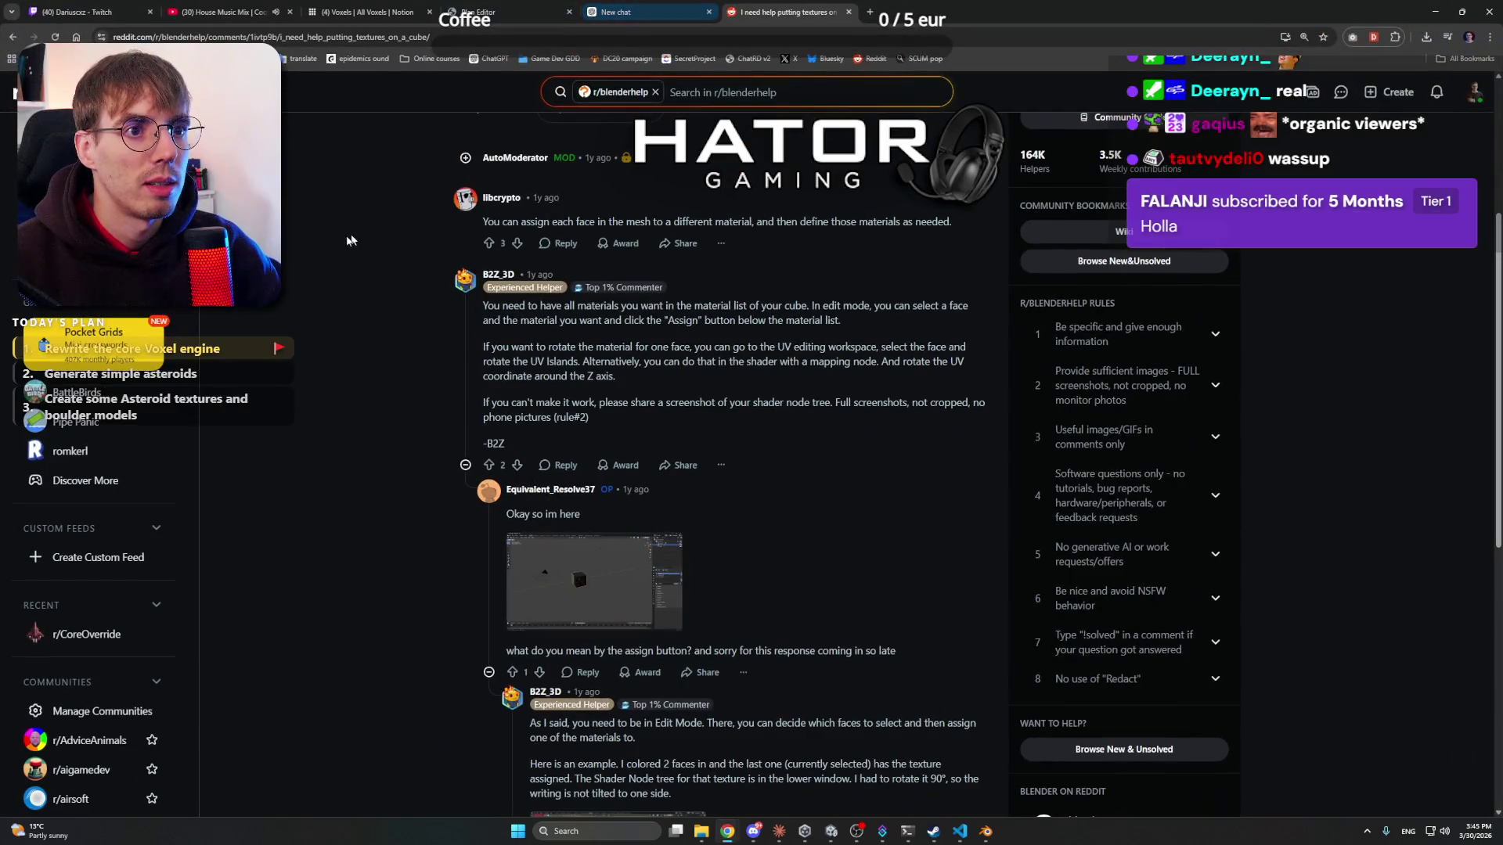
key("alt+Left")
scroll(339, 239, "up", 10)
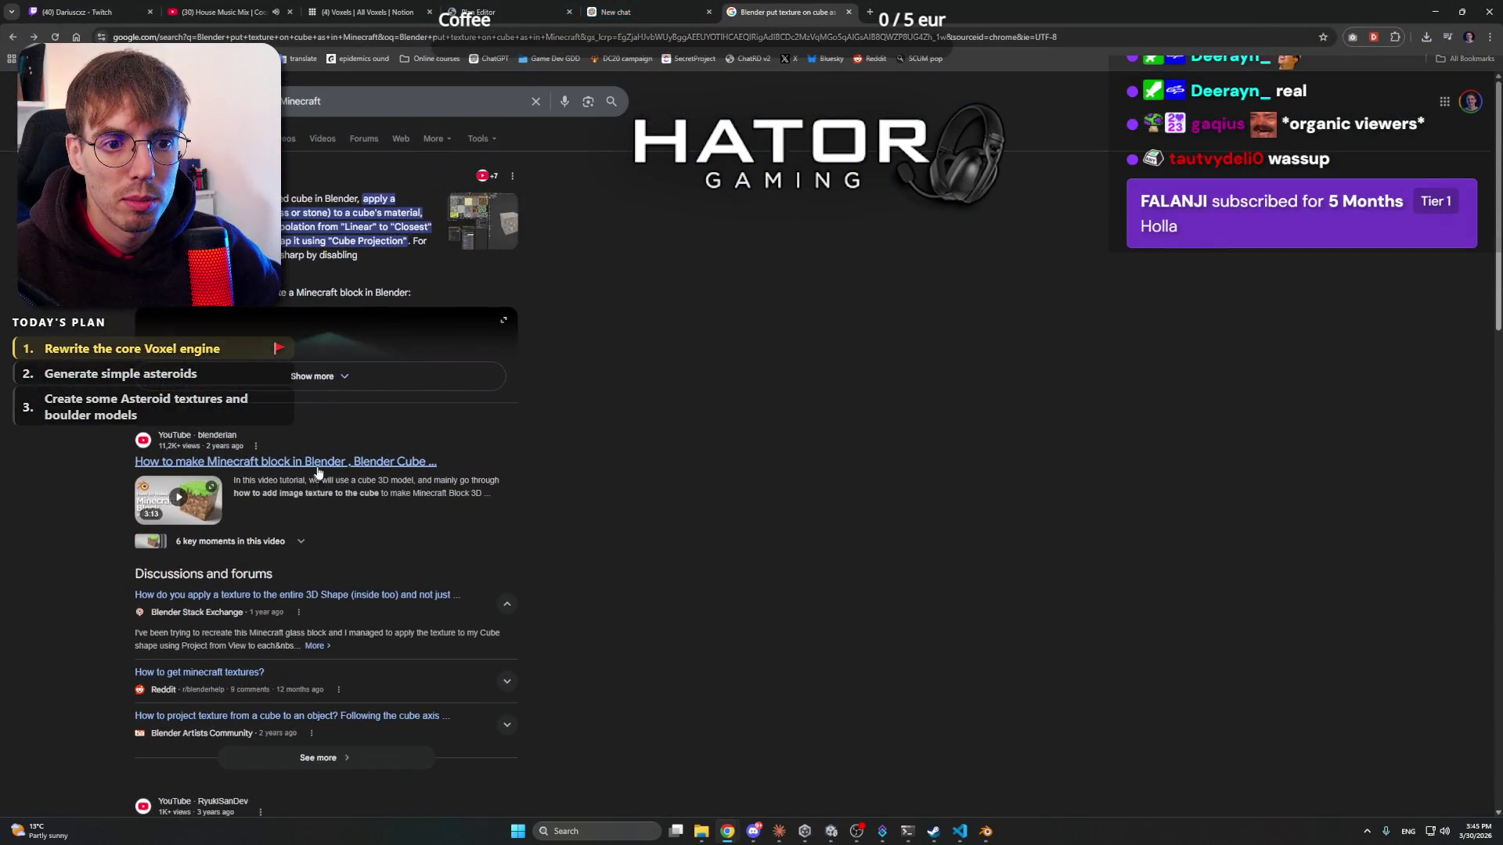
- Play the Minecraft block tutorial, scrubbing through to 0:31
left_click(403, 460)
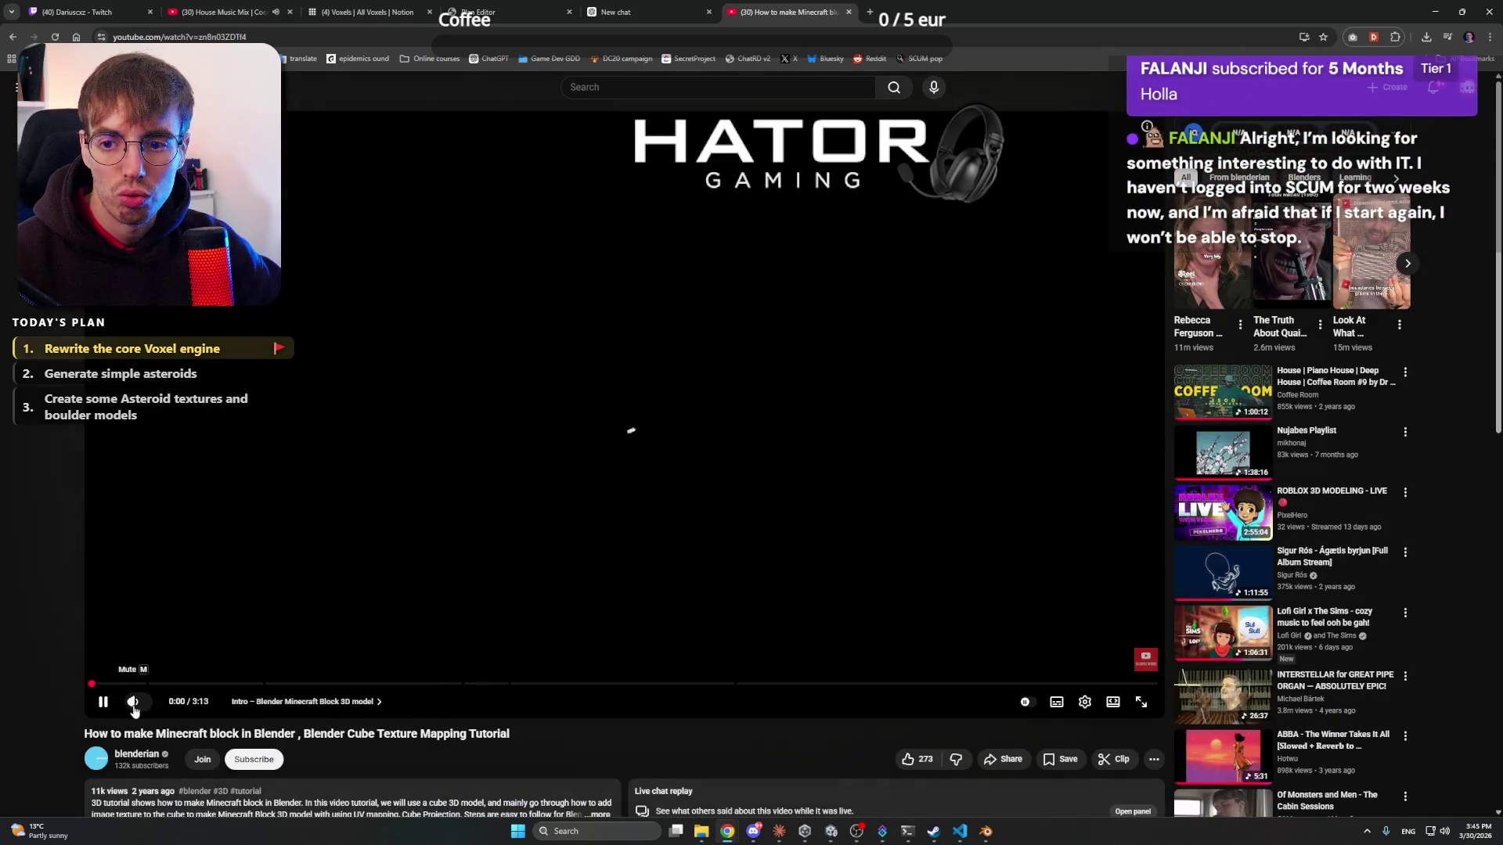
left_click(243, 543)
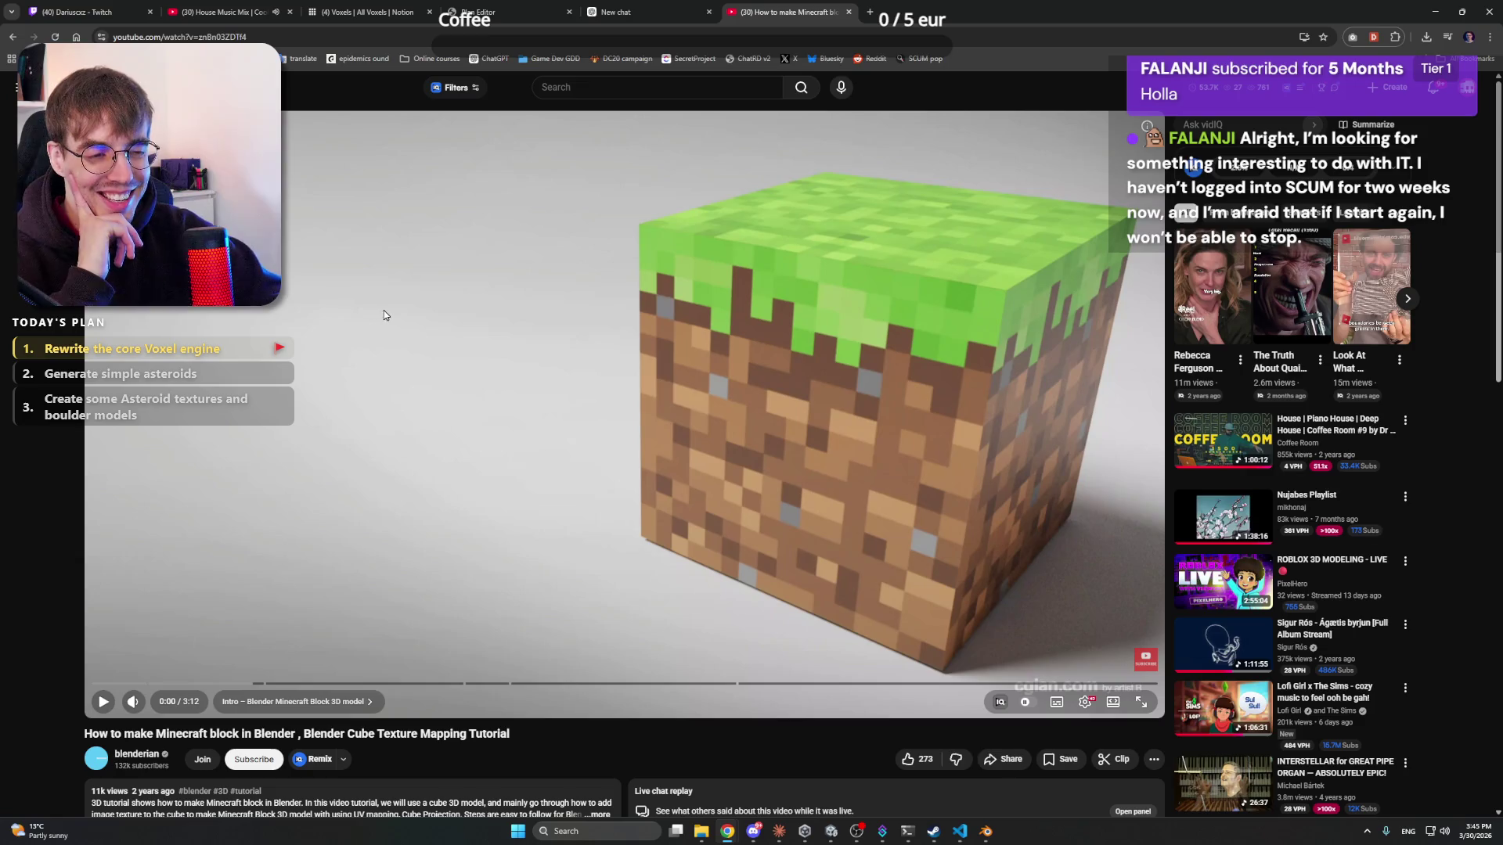
mouse_move(153, 709)
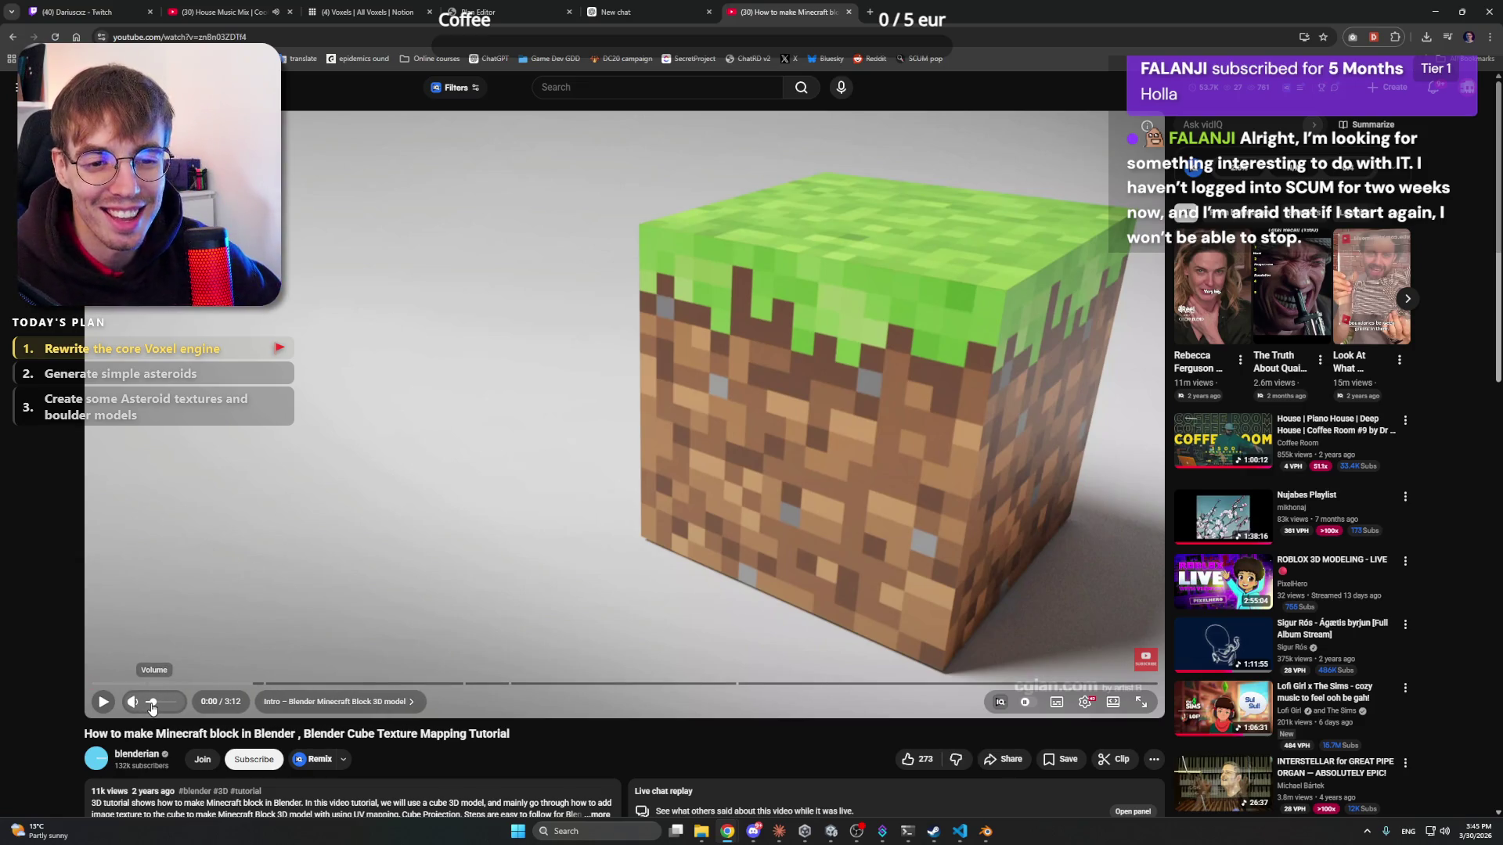
key("space")
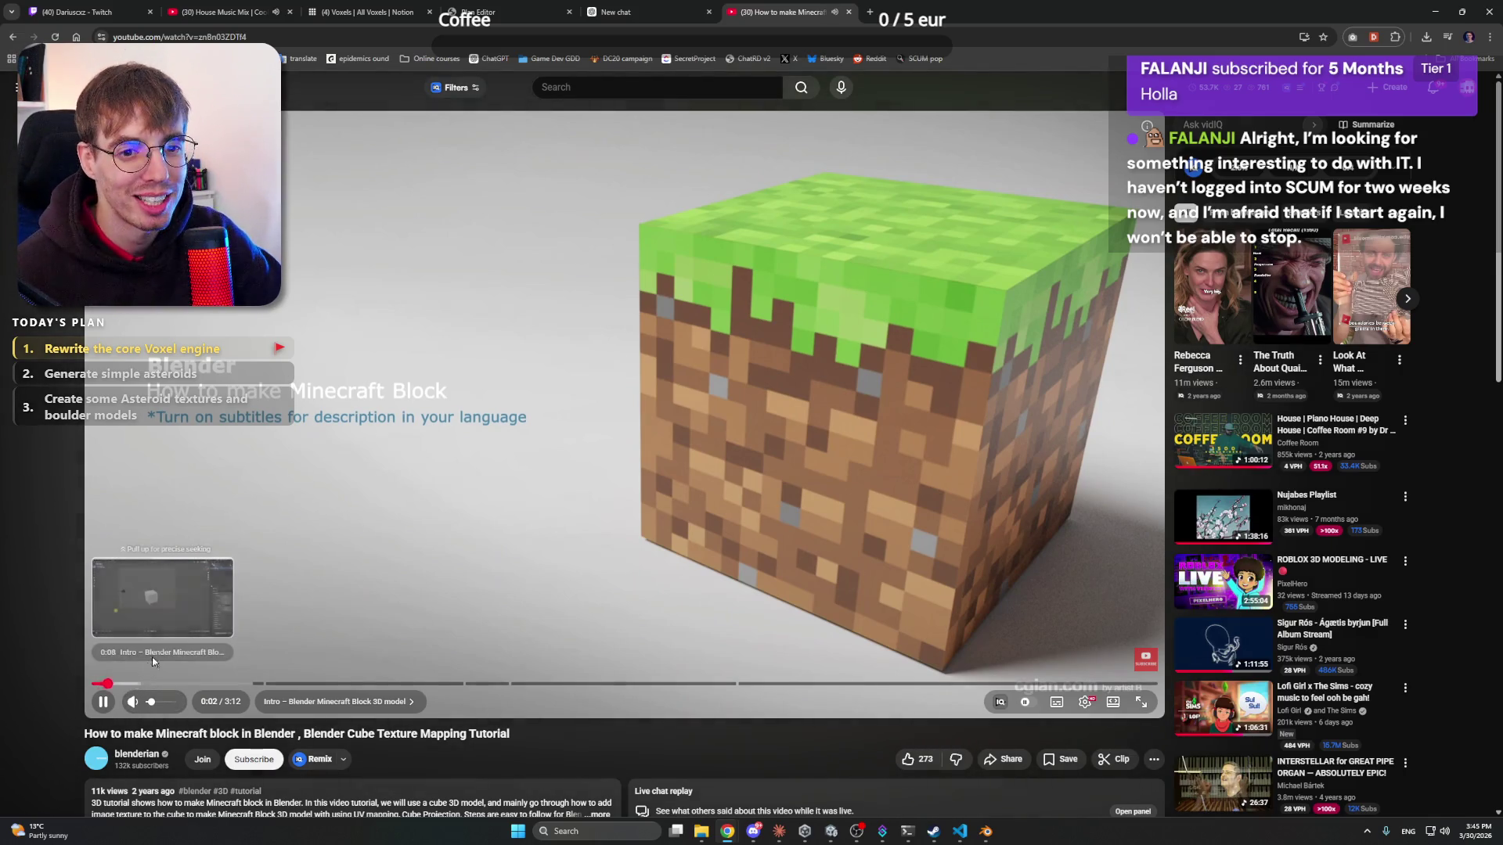
left_click(186, 525)
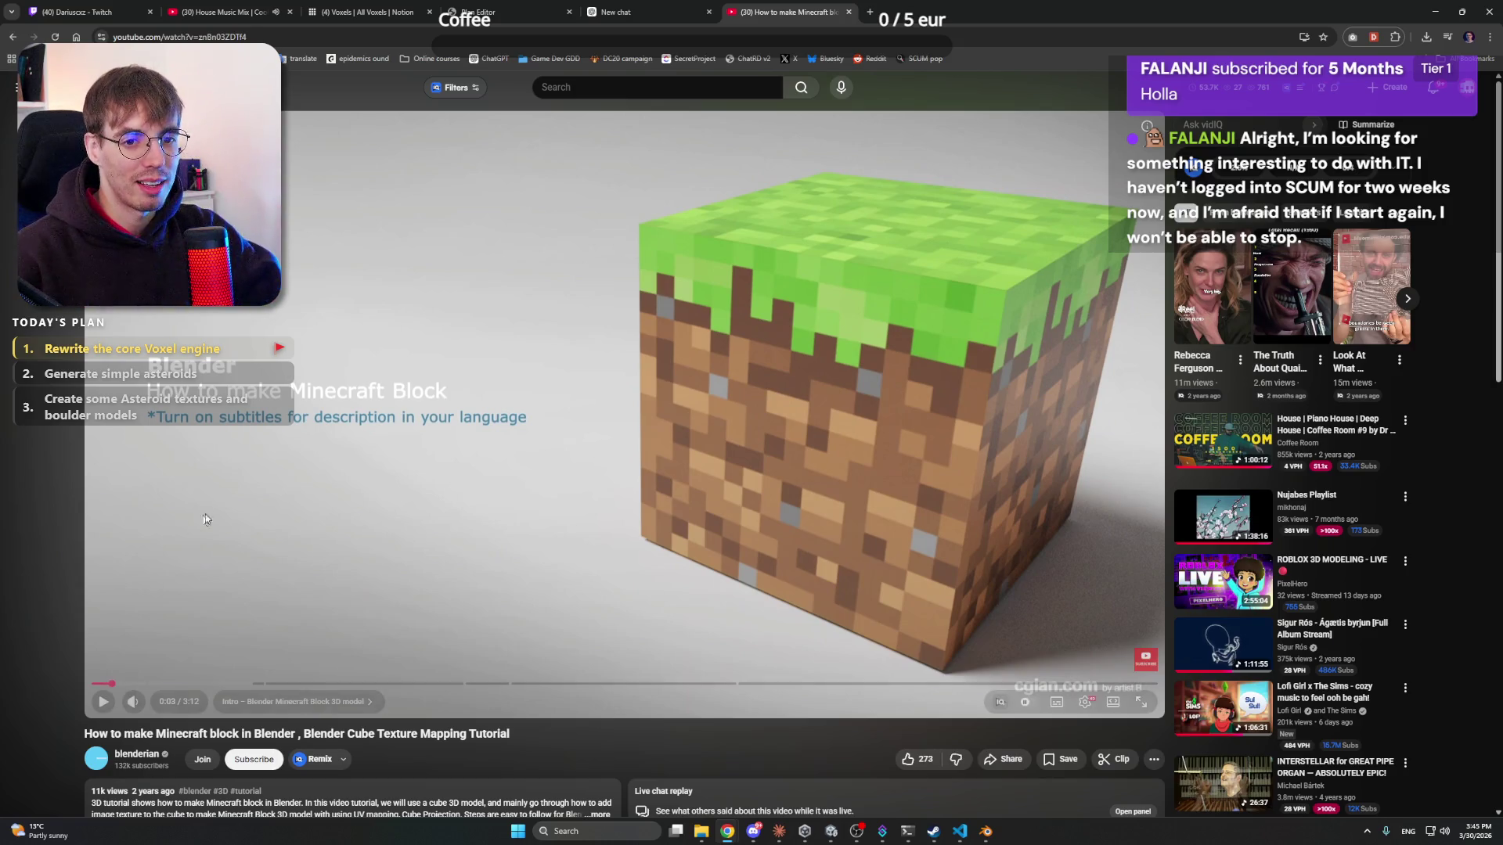
left_click(188, 630)
left_click(141, 684)
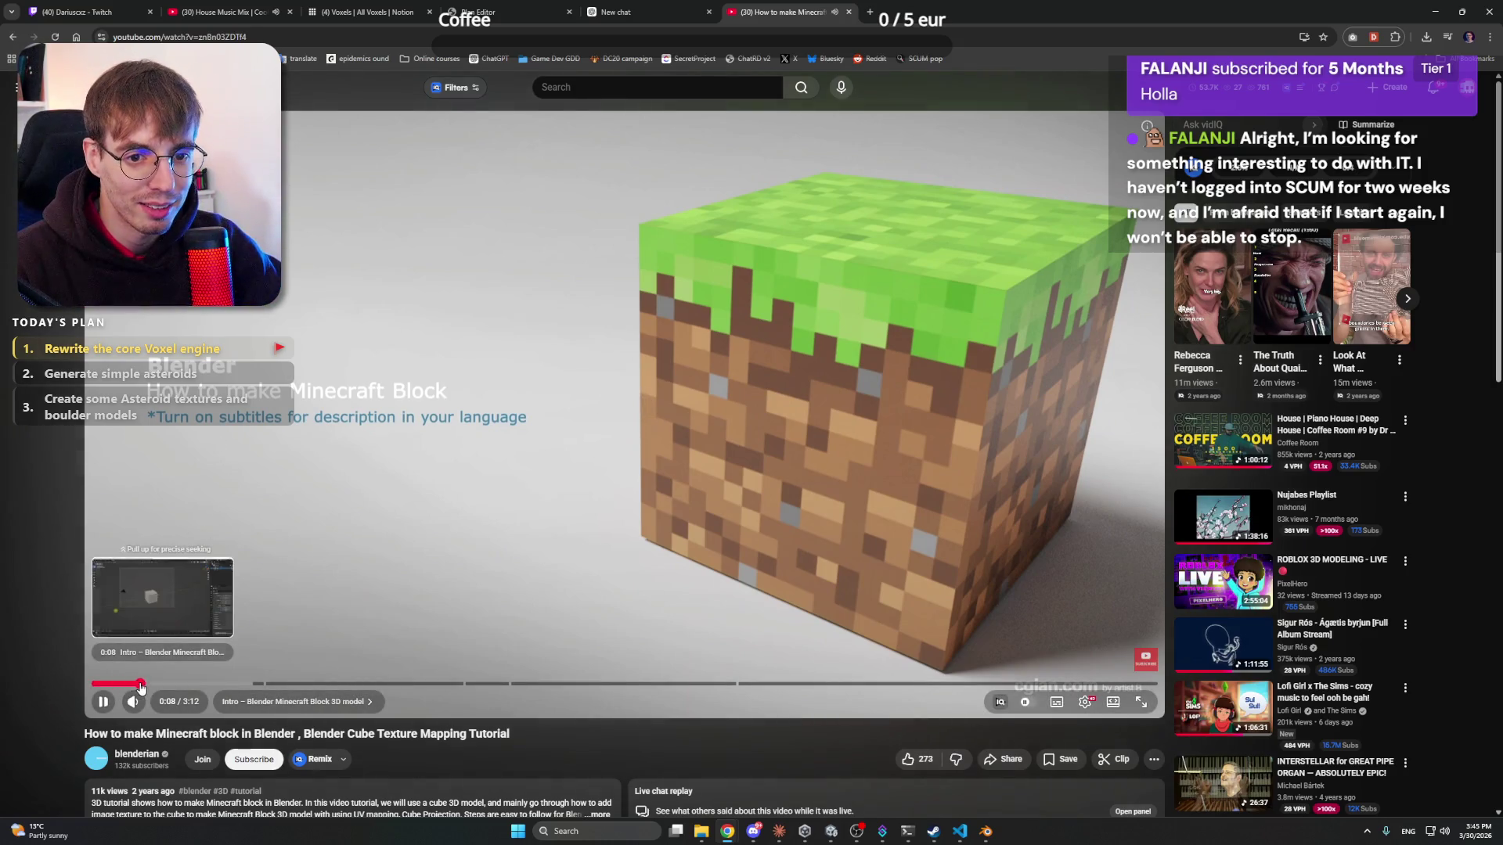
left_click_drag(141, 686, 219, 686)
left_click(246, 689)
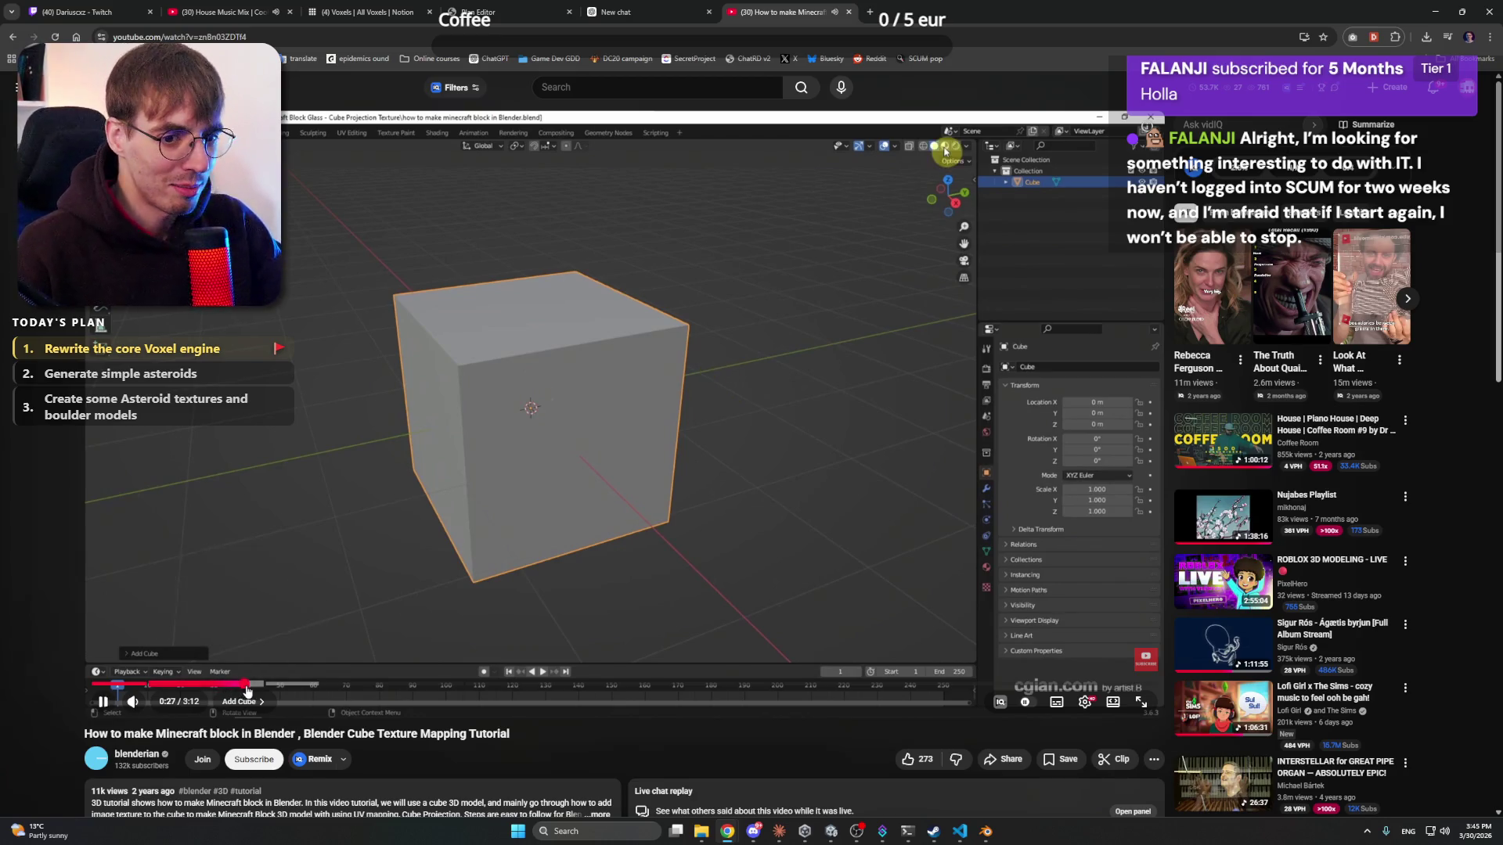
left_click(265, 429)
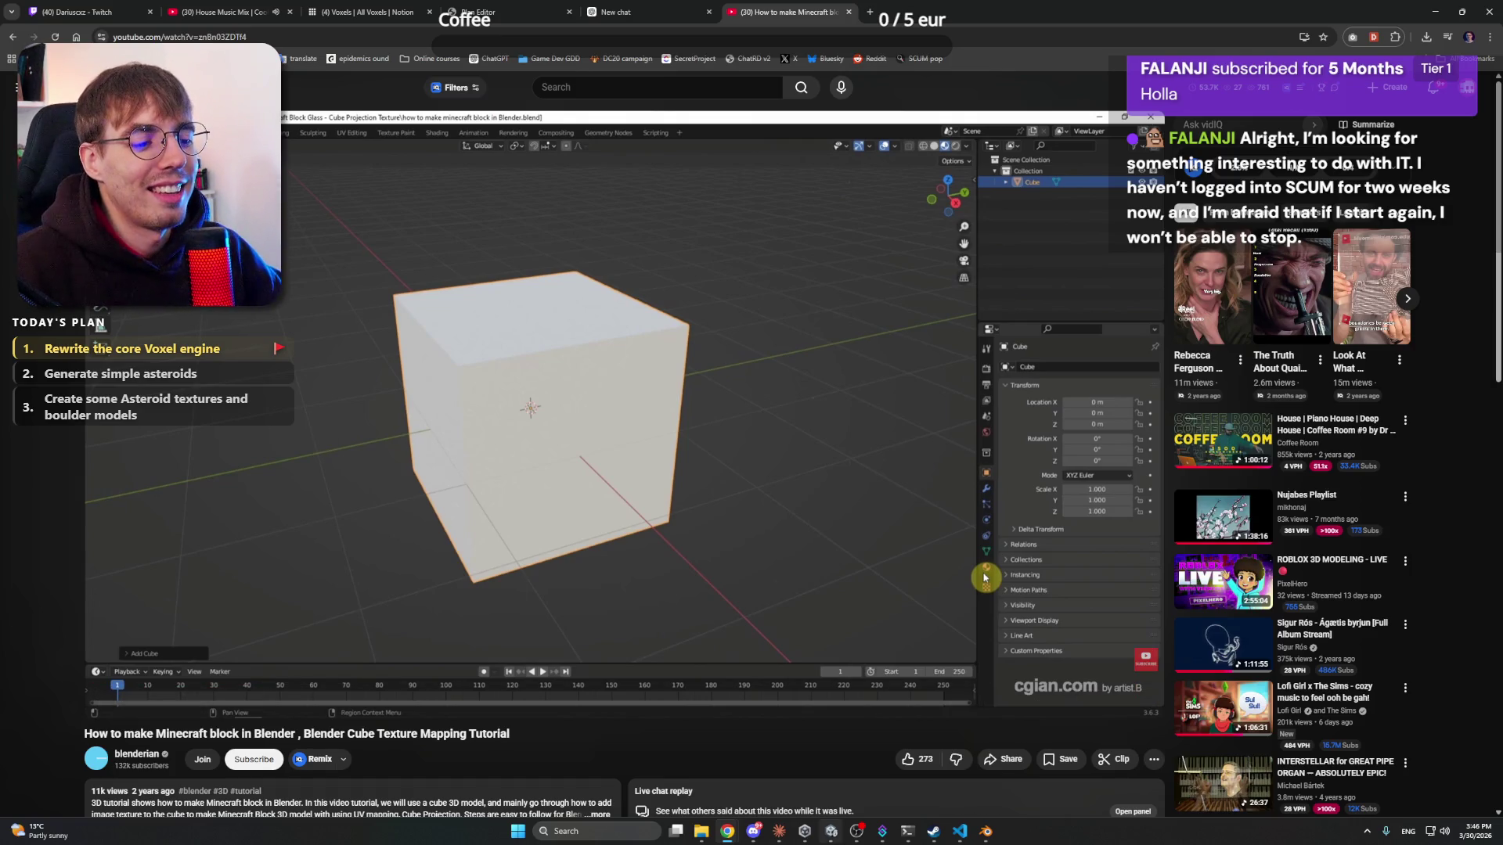
- Glance at Claude, skip the tutorial to 0:55, and return to Blender's image browser
left_click(781, 835)
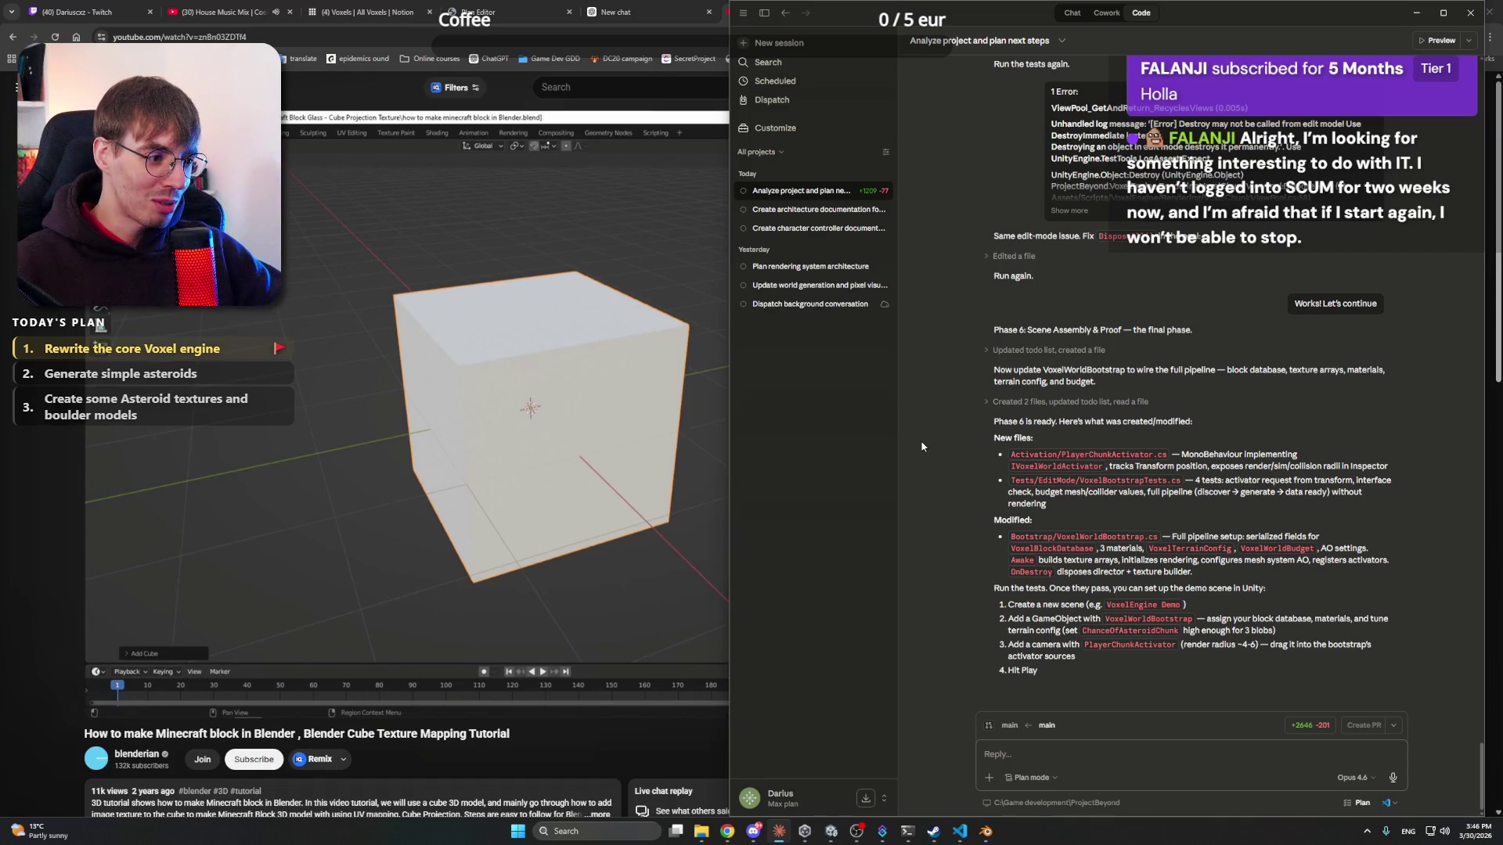
left_click(509, 91)
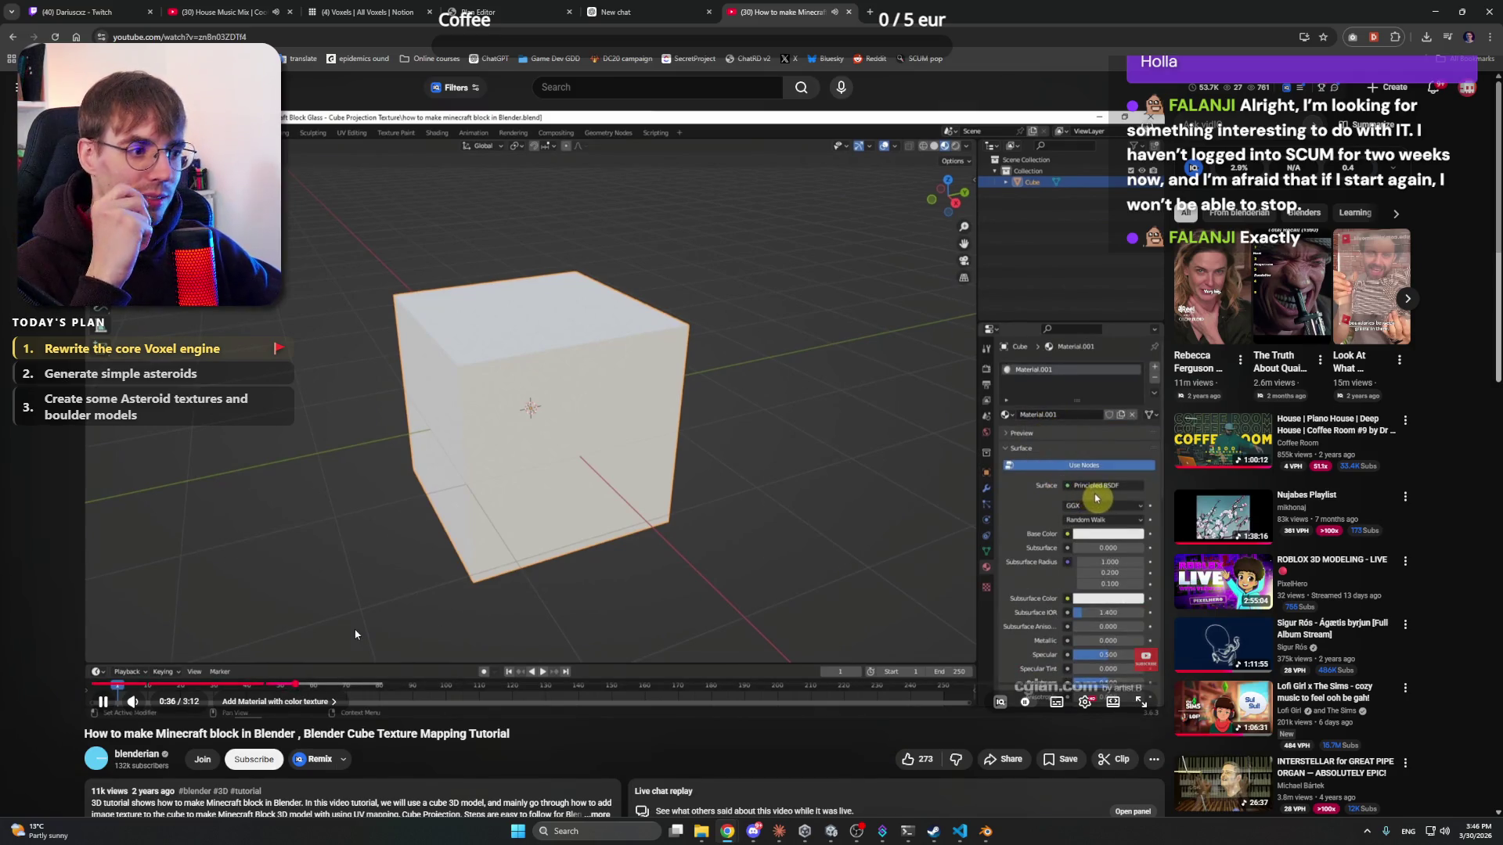
mouse_move(153, 707)
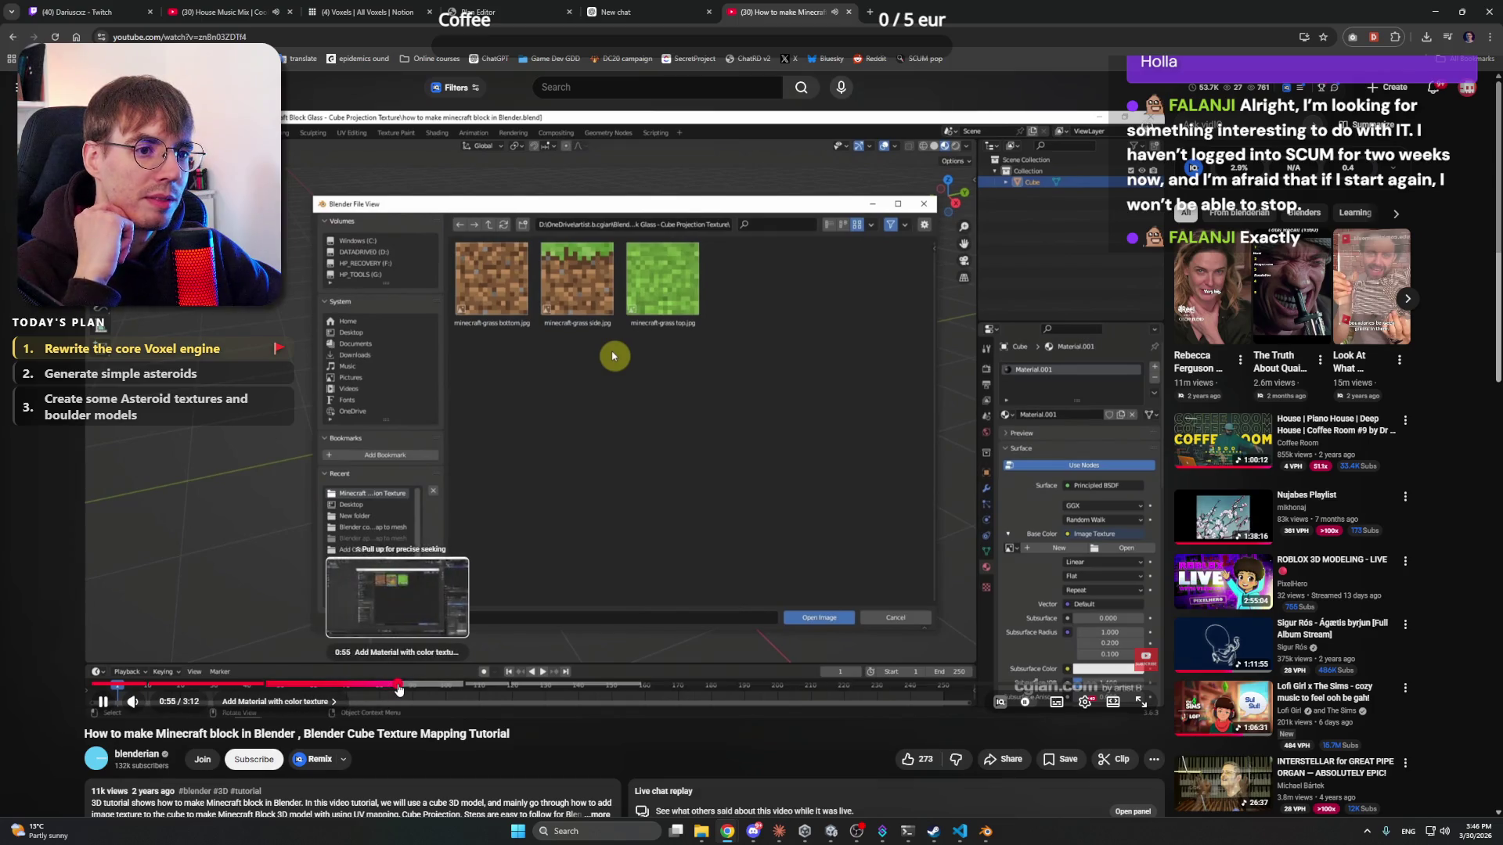
left_click(404, 685)
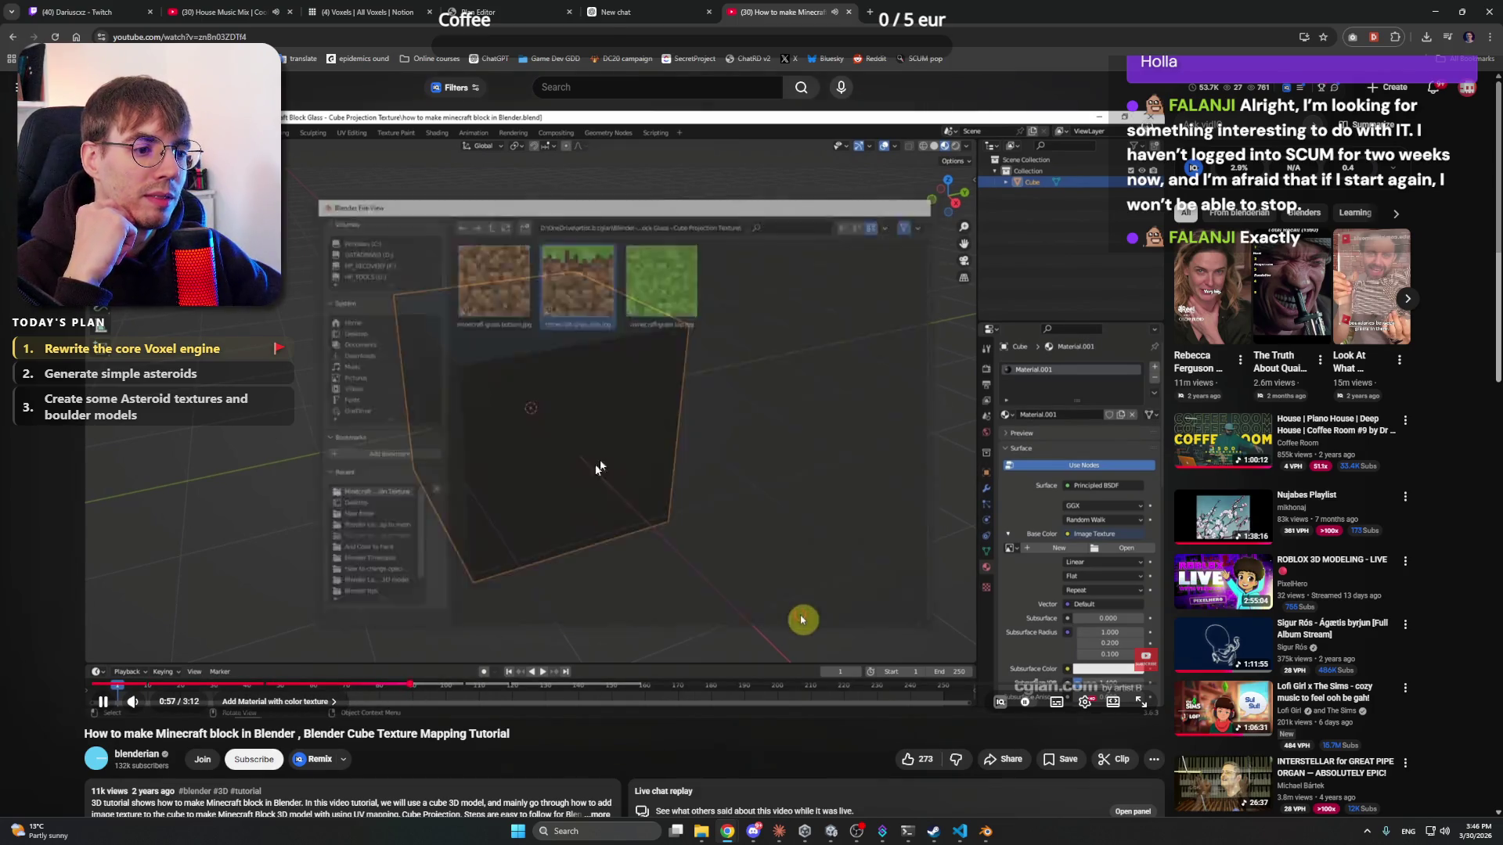
key("alt+Tab")
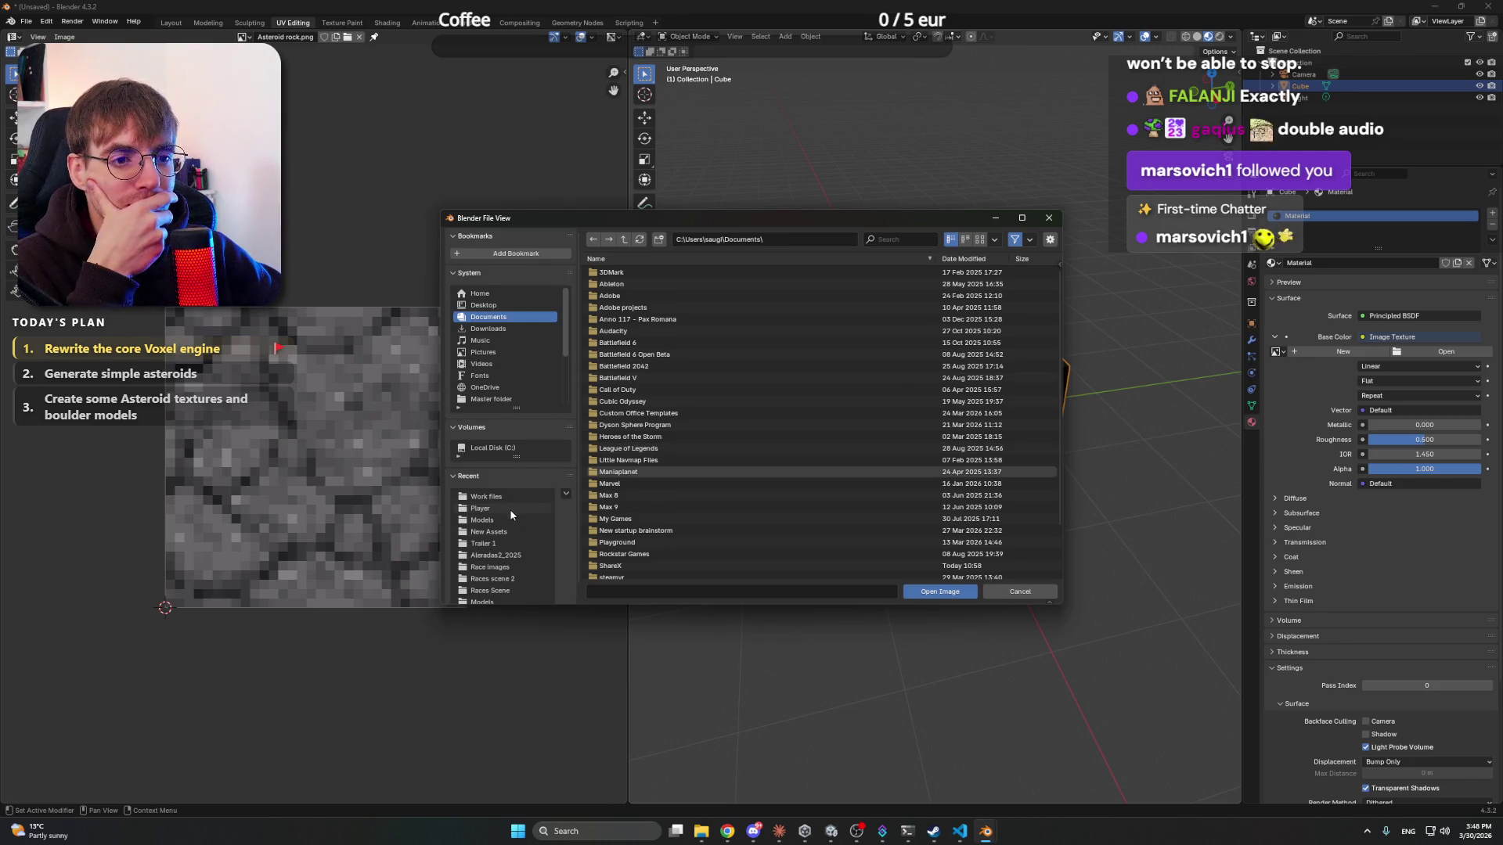
- Choose Asteroid rock.png from Project Beyond's Textures folder as the cube's image texture
scroll(503, 544, "down", 1)
scroll(509, 337, "down", 5)
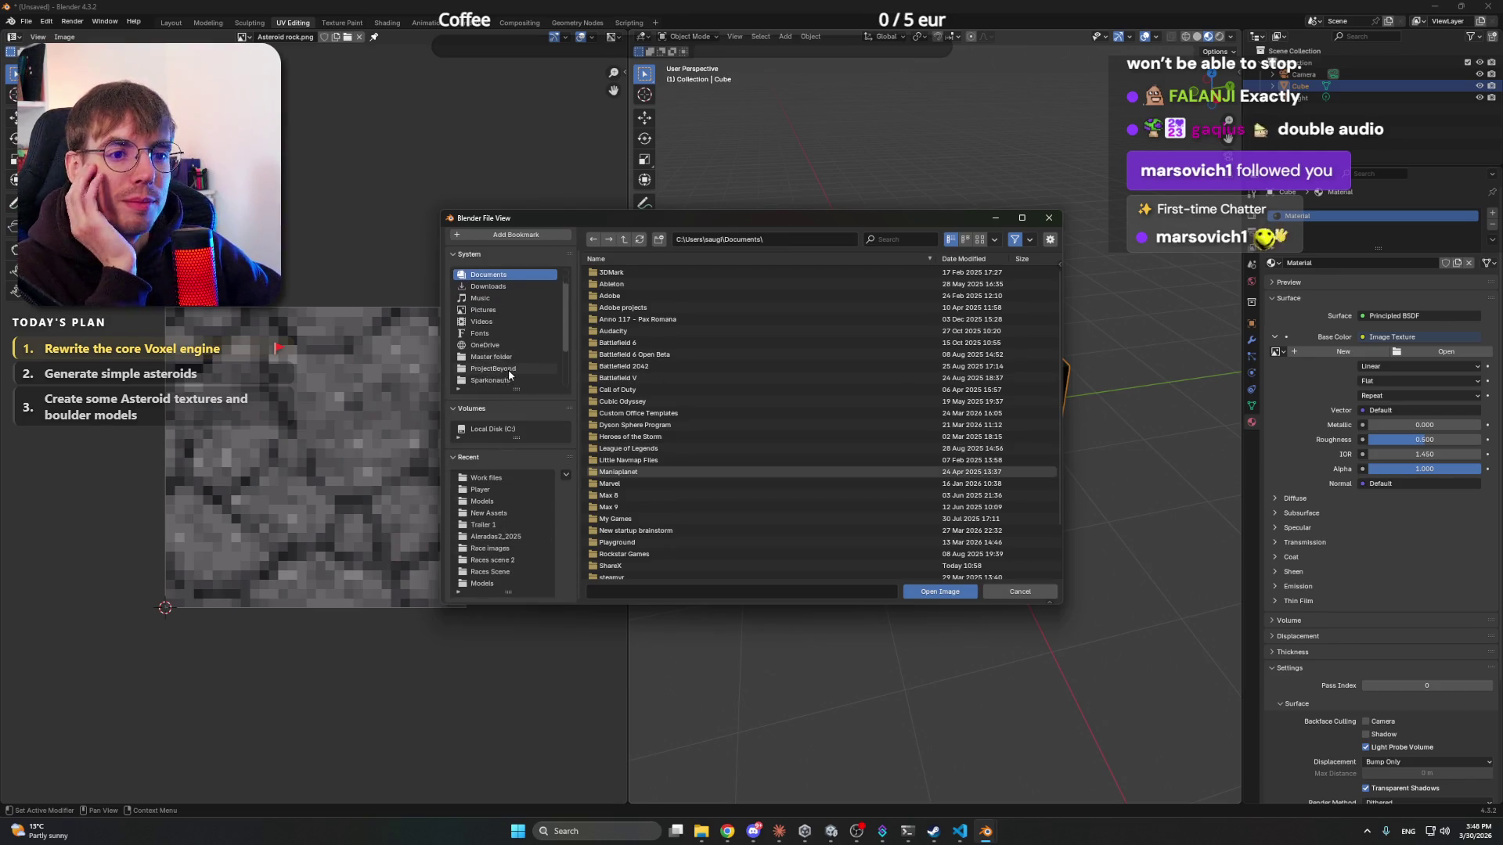
left_click(509, 333)
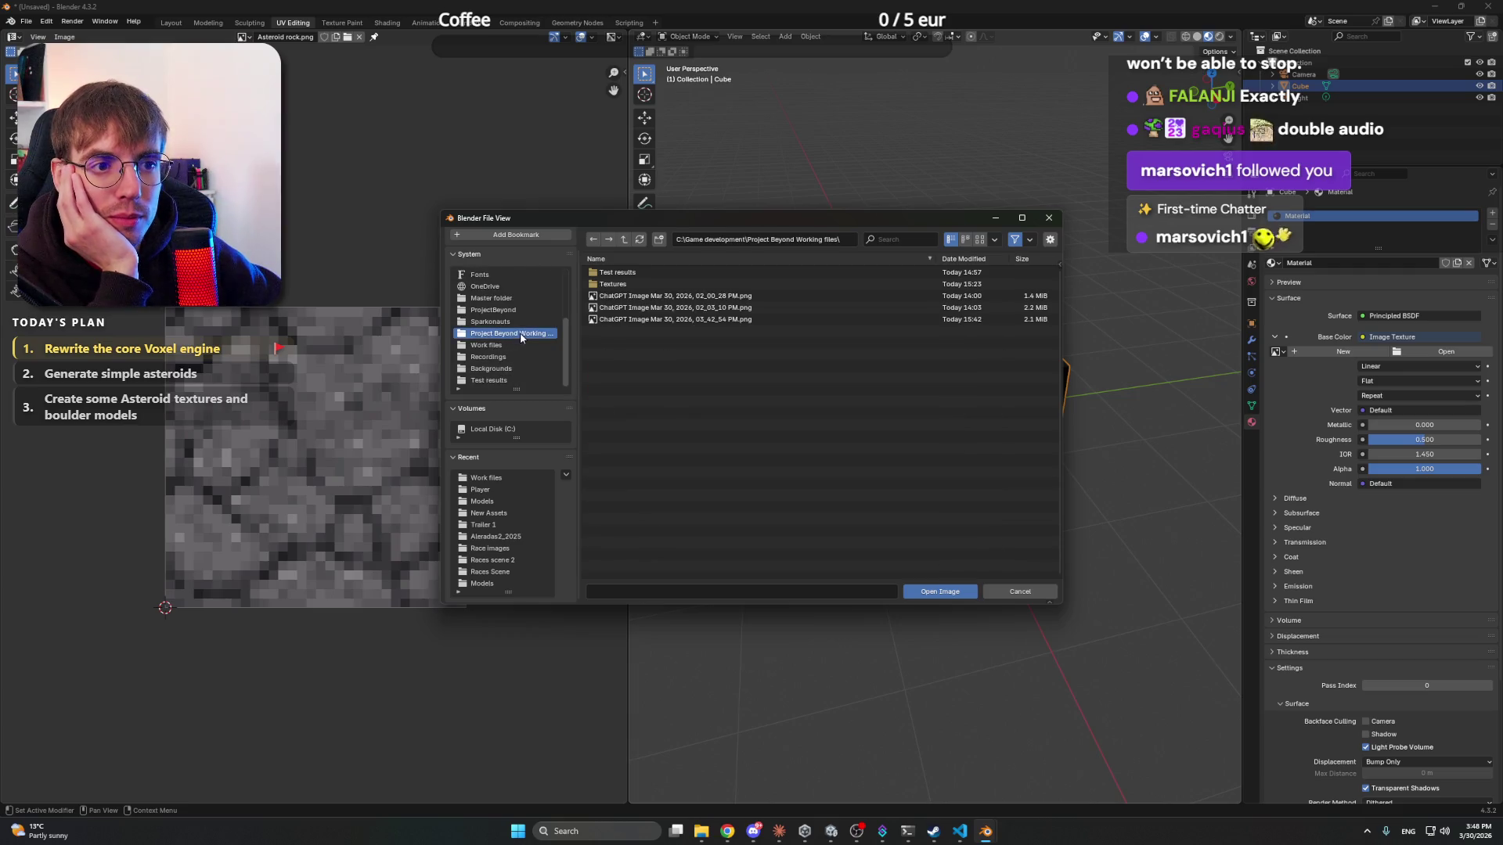
double_click(643, 283)
left_click(658, 274)
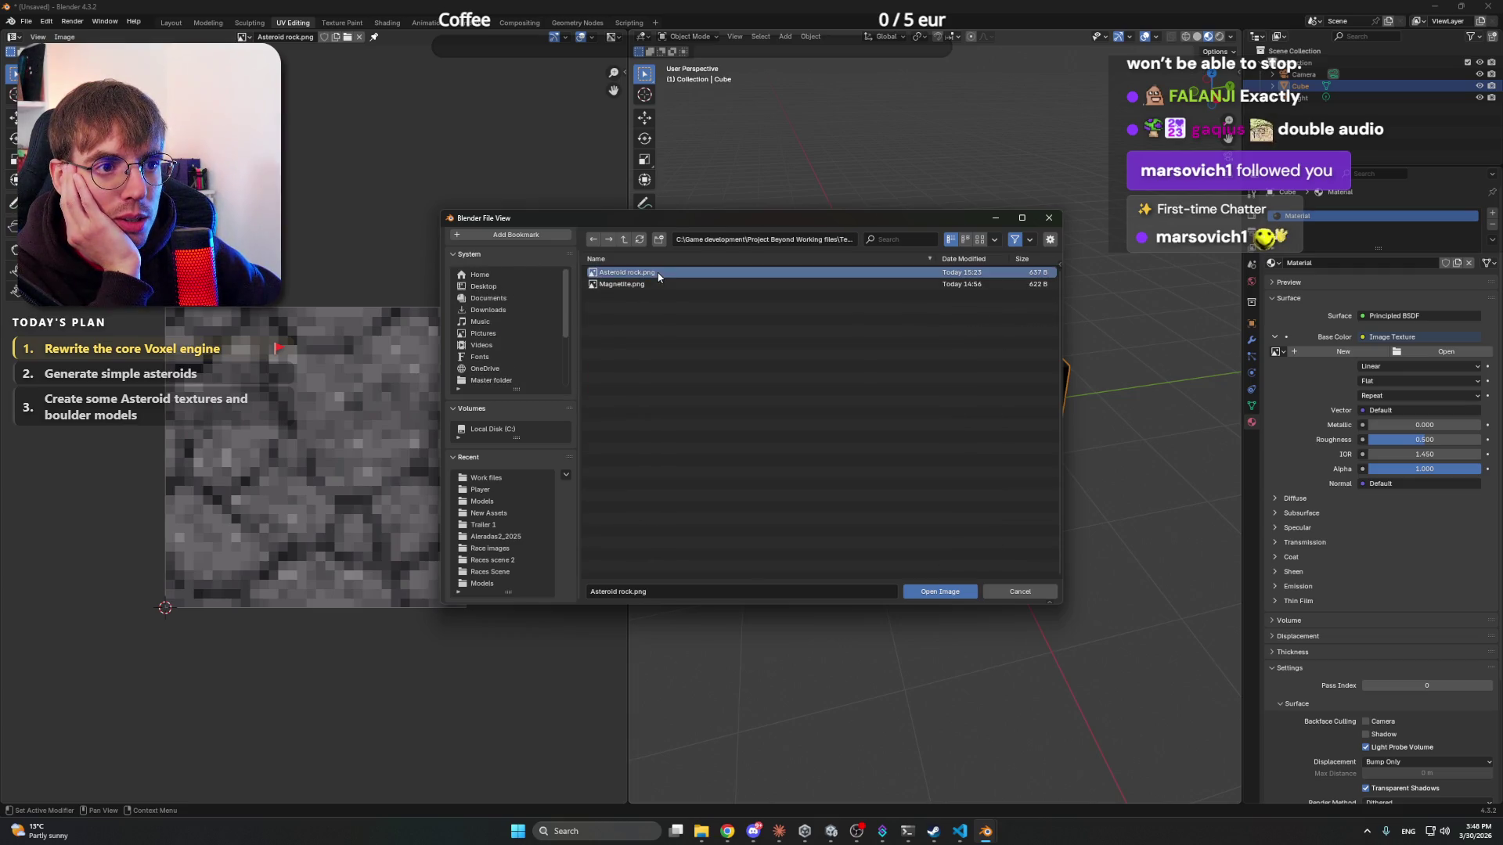
left_click(939, 592)
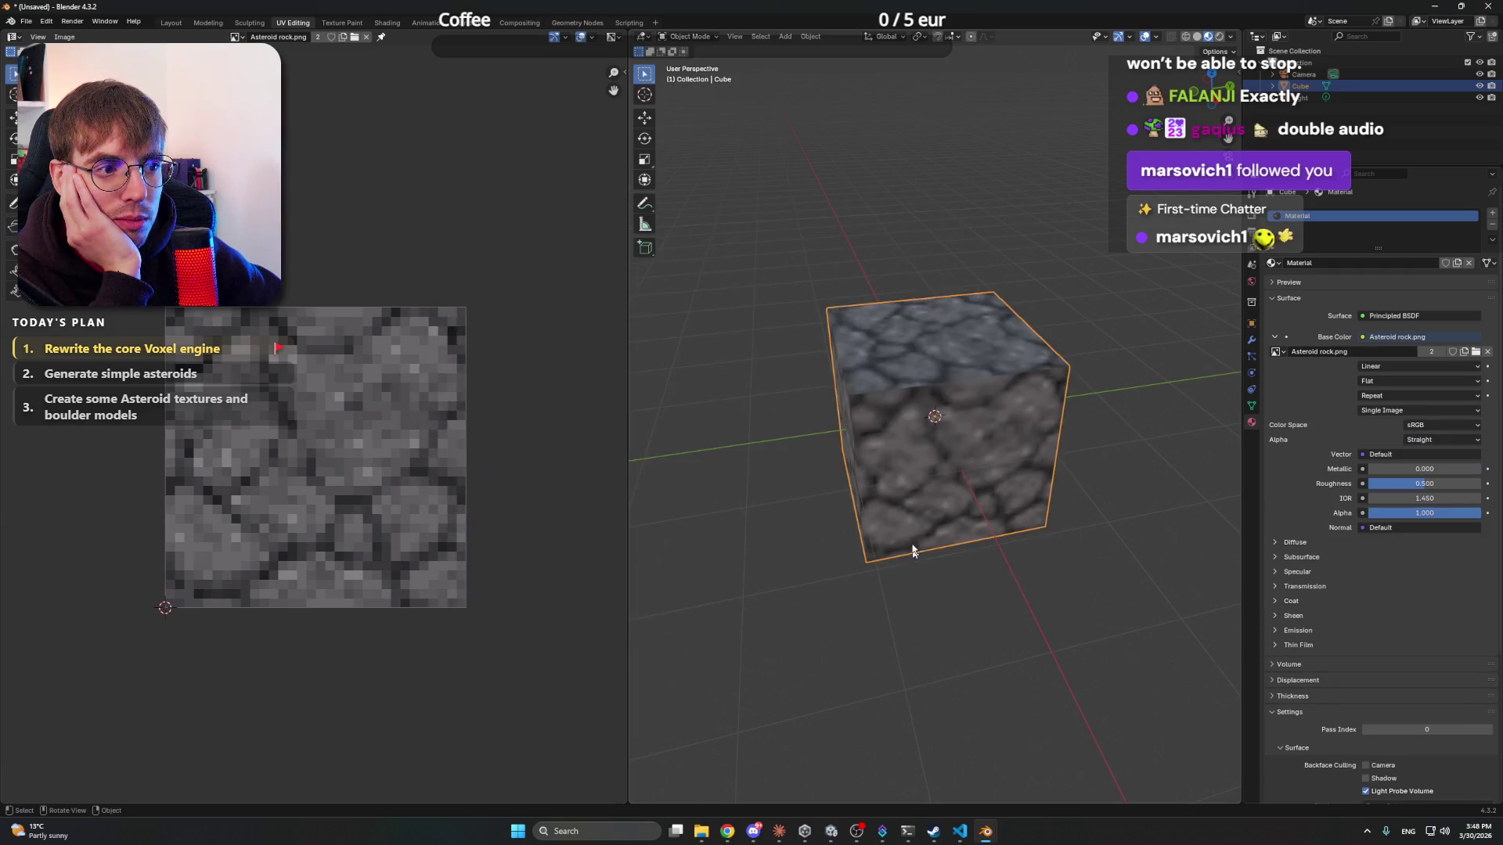
- Set the rock texture's interpolation to Closest for crisp pixel texels
left_click(848, 278)
mouse_move(849, 278)
left_mouse_down()
mouse_move(1049, 303)
mouse_move(966, 290)
mouse_move(977, 298)
left_mouse_up()
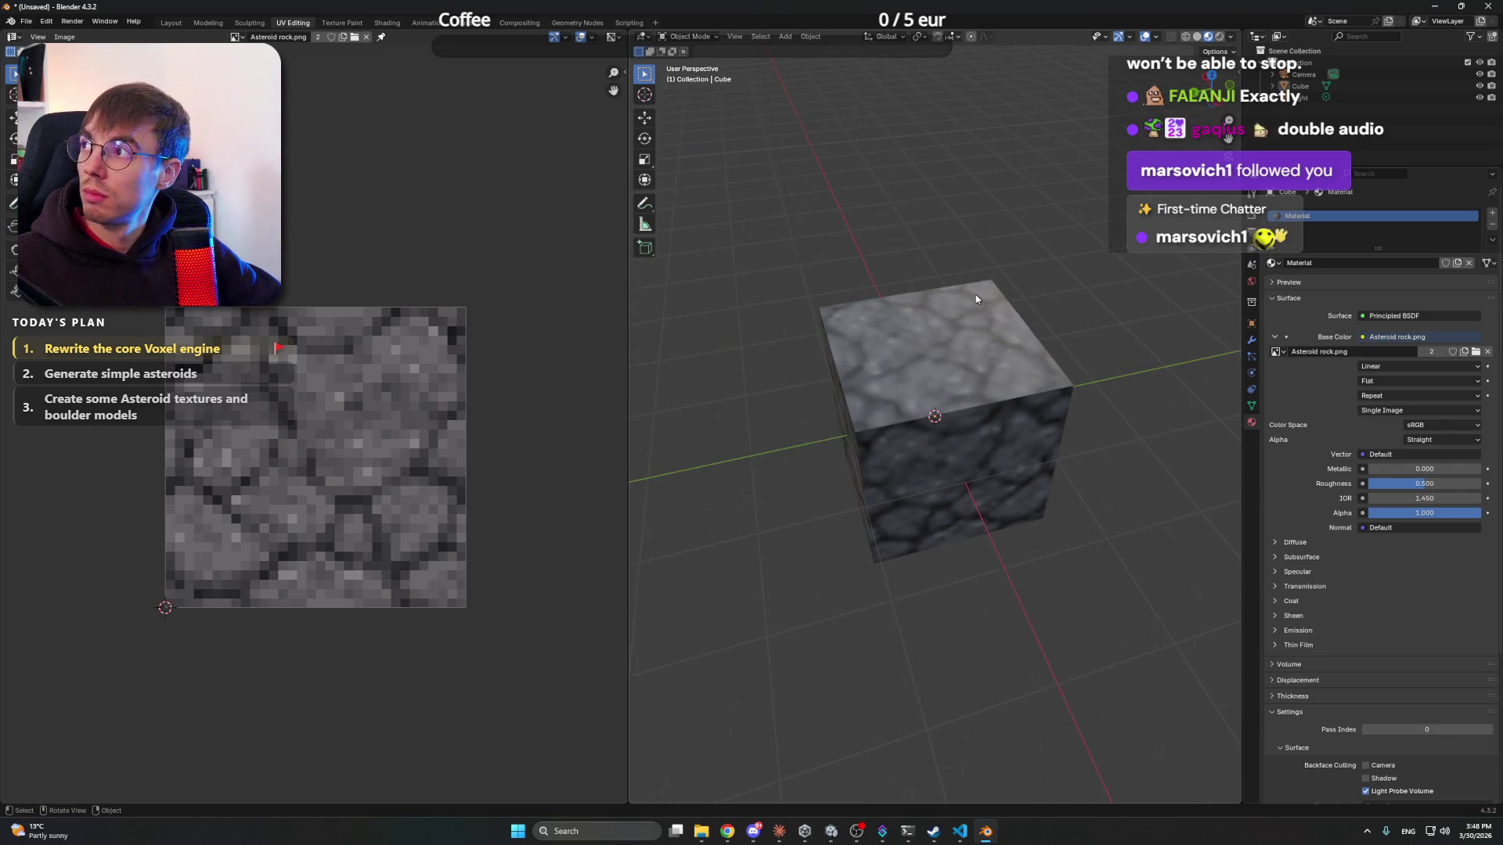
left_click_drag(995, 299, 1022, 280)
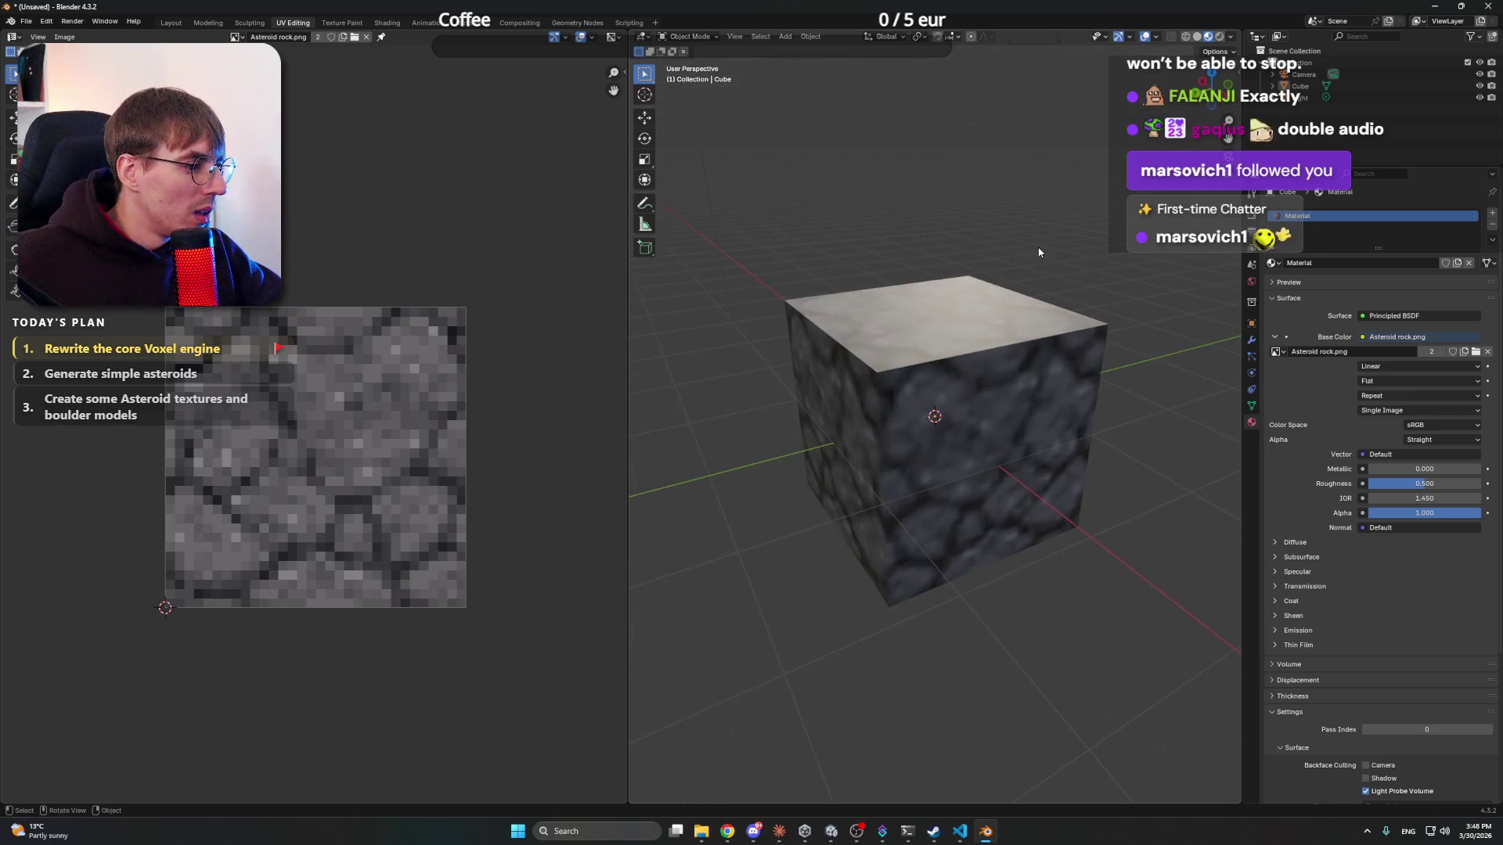
mouse_move(877, 236)
left_mouse_down()
mouse_move(910, 229)
mouse_move(884, 242)
mouse_move(971, 303)
mouse_move(917, 236)
left_mouse_up()
left_click(940, 329)
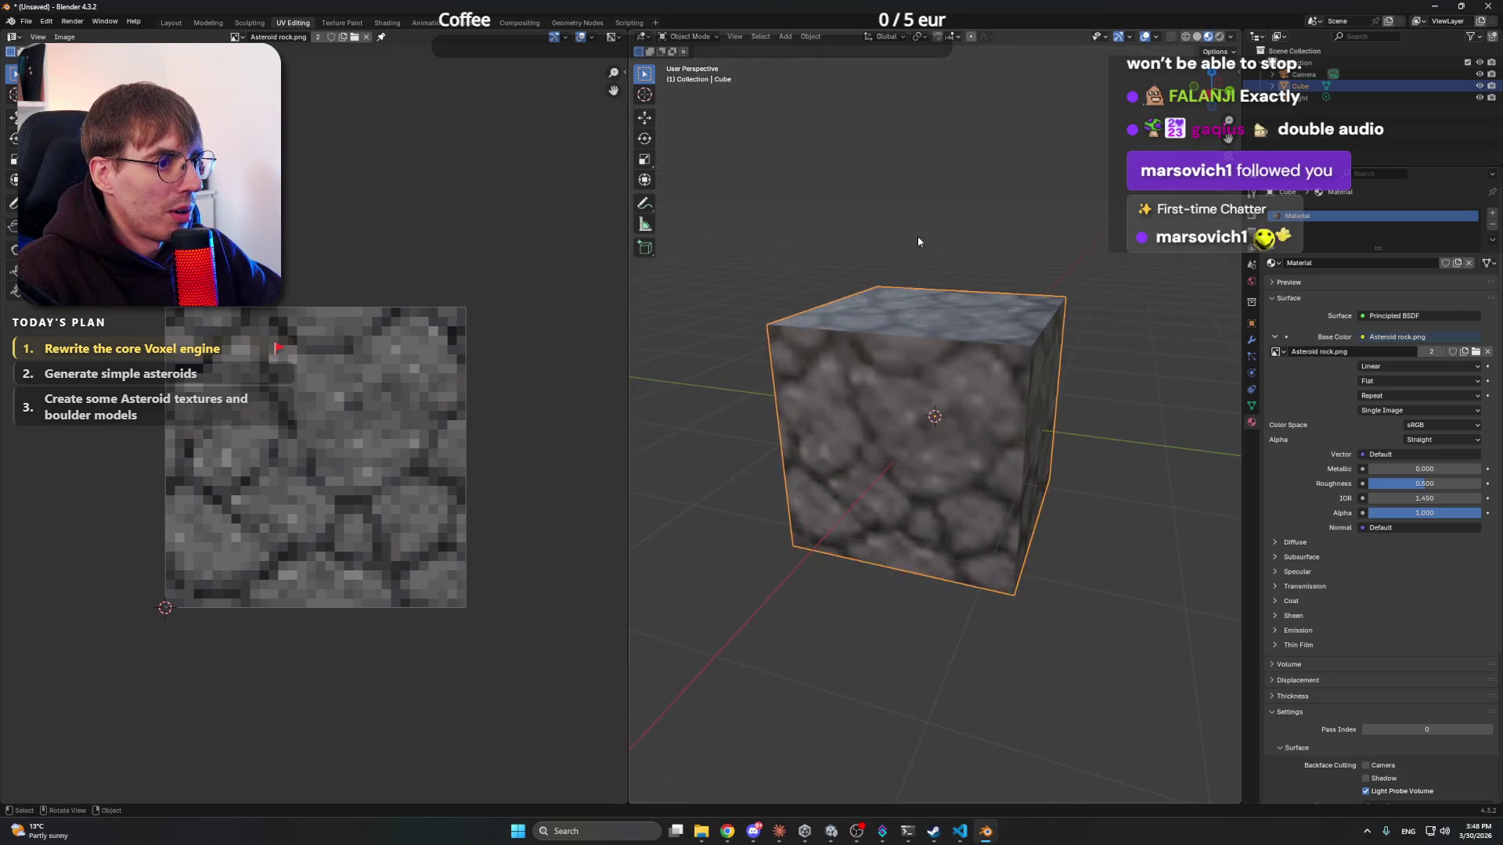
left_click_drag(939, 288, 924, 239)
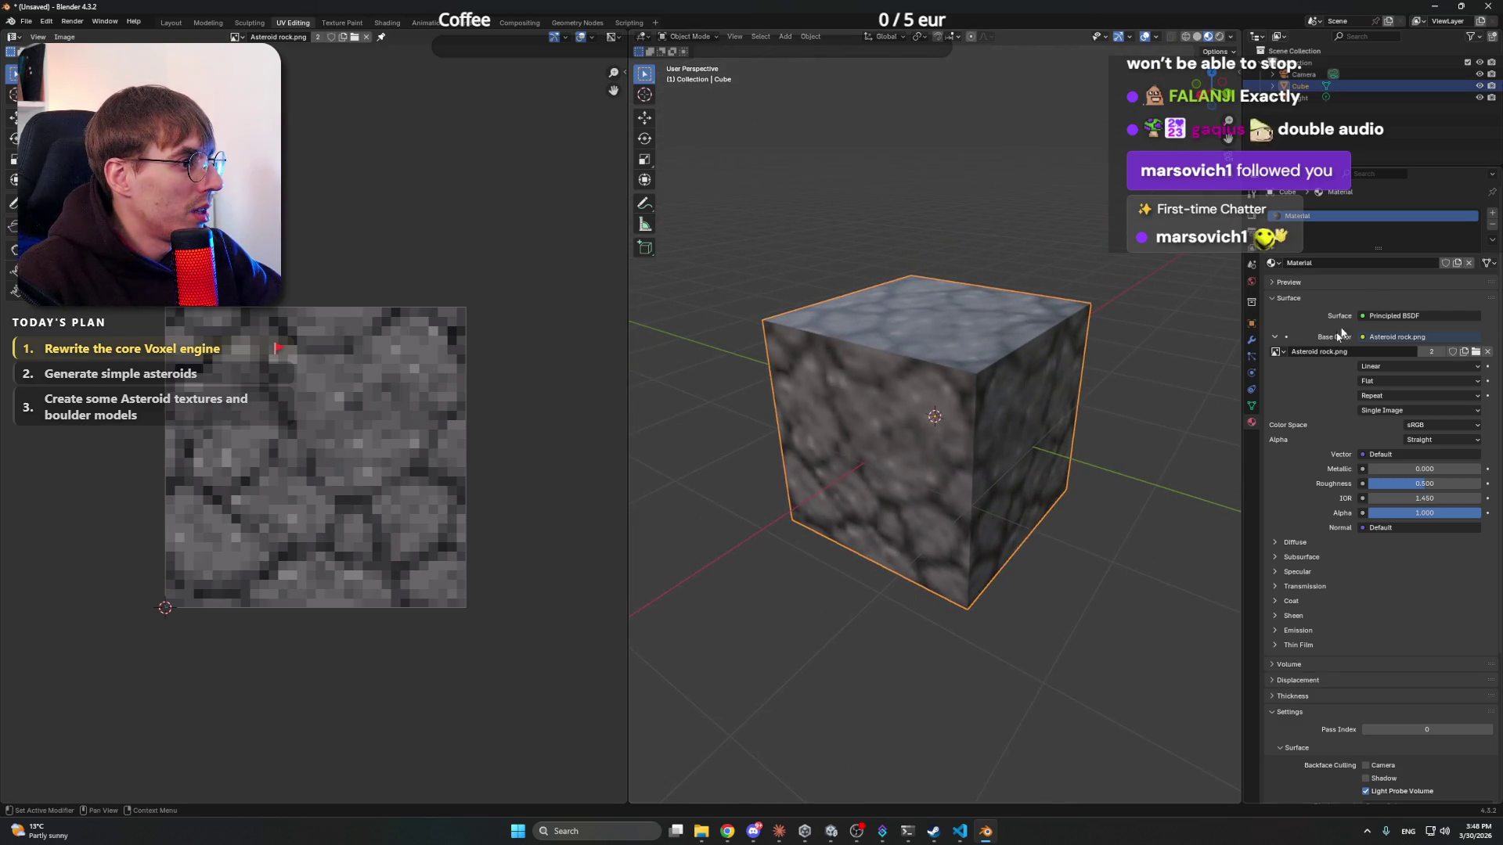
left_click(1392, 367)
left_click(1373, 408)
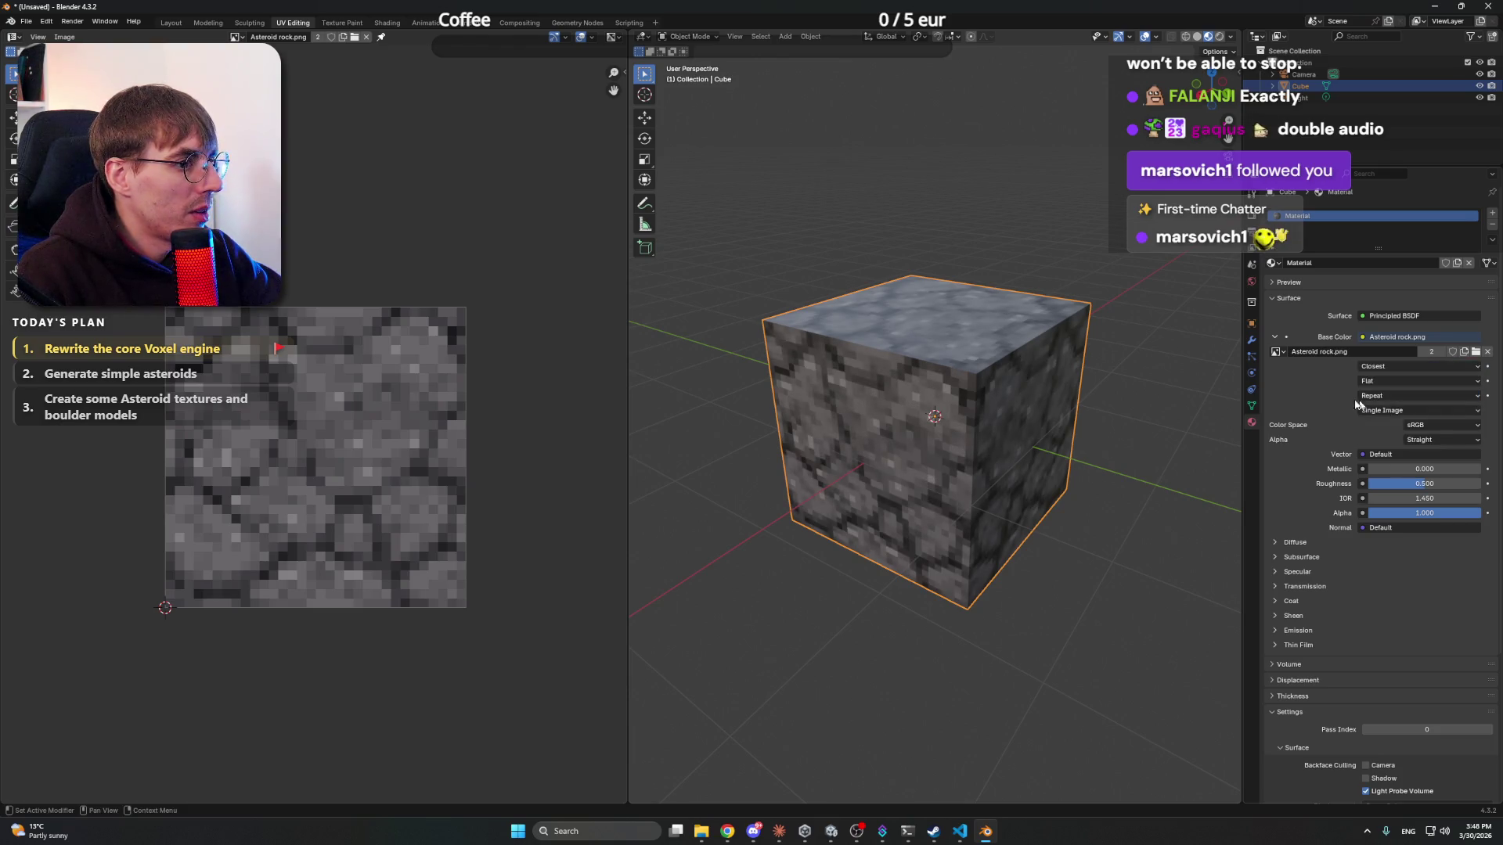
mouse_move(1222, 352)
left_mouse_down()
mouse_move(975, 345)
mouse_move(811, 313)
mouse_move(887, 301)
mouse_move(978, 387)
mouse_move(1126, 375)
mouse_move(1135, 396)
left_mouse_up()
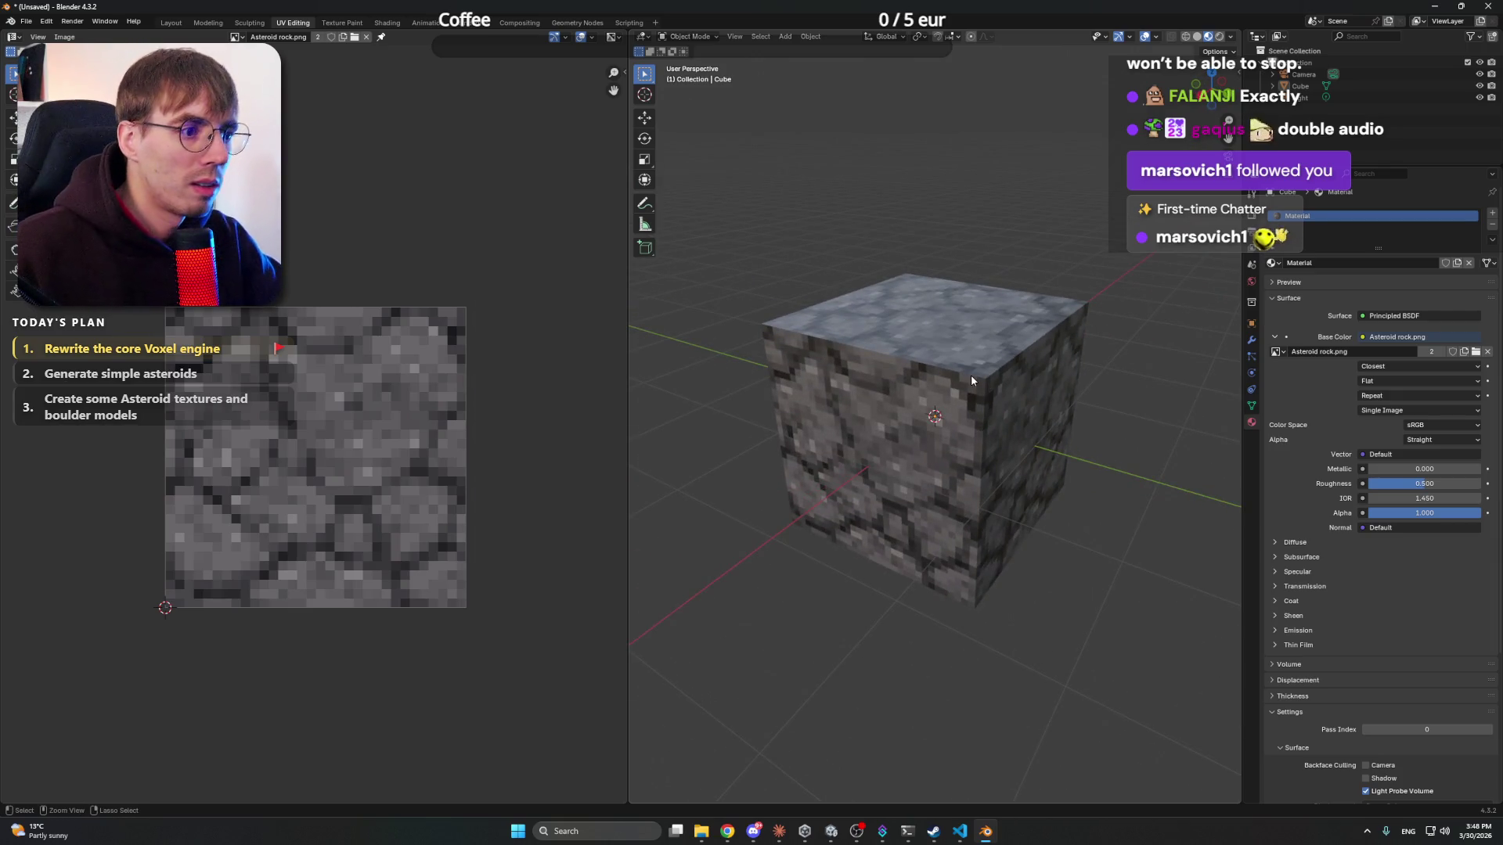
- Save the Blender scene as test_cube.blend
key("ctrl+s")
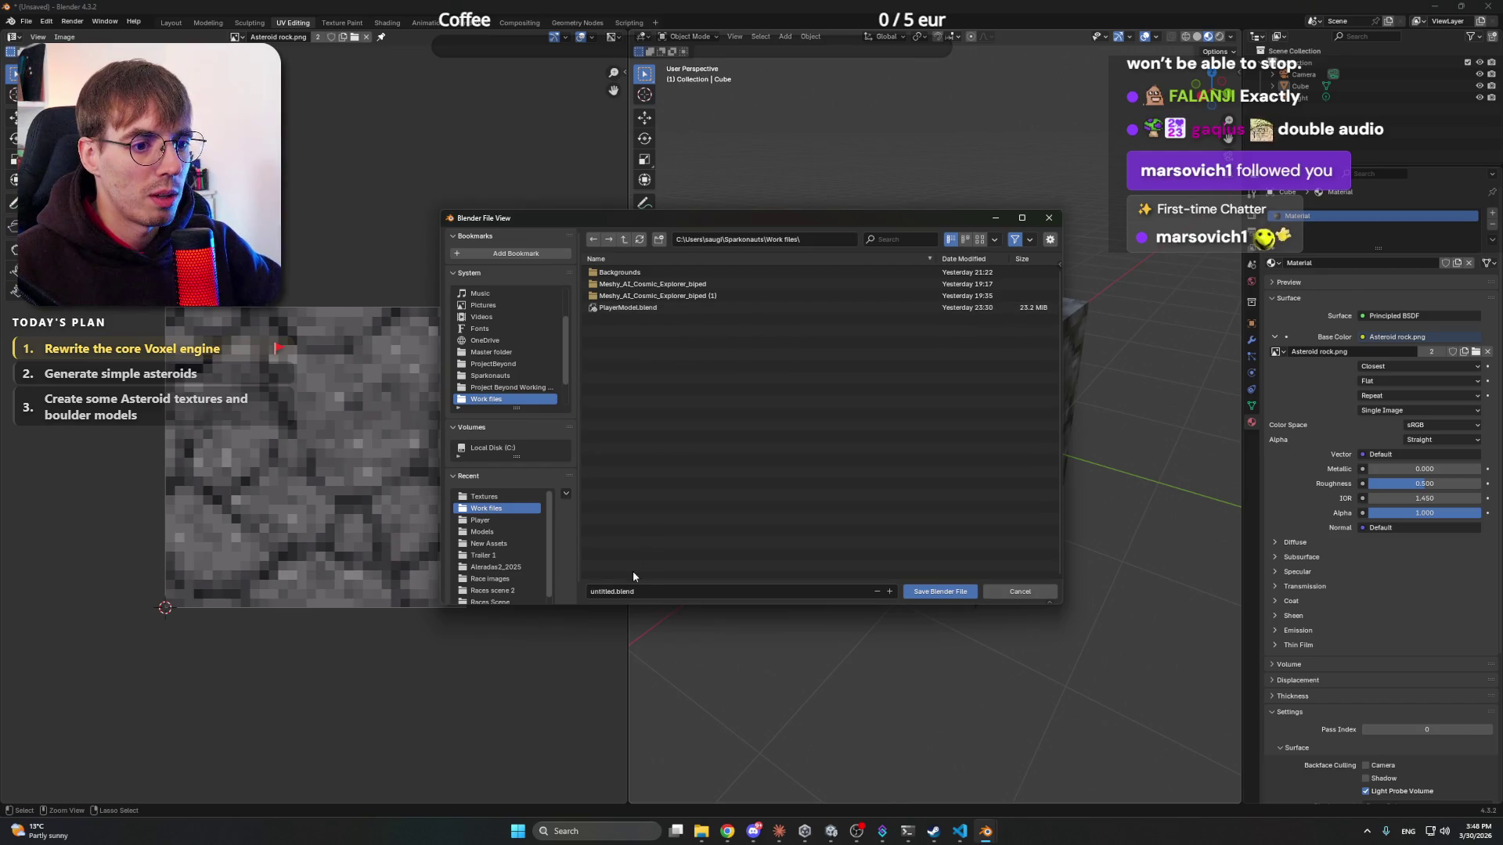
left_click(614, 591)
left_click_drag(614, 591, 590, 592)
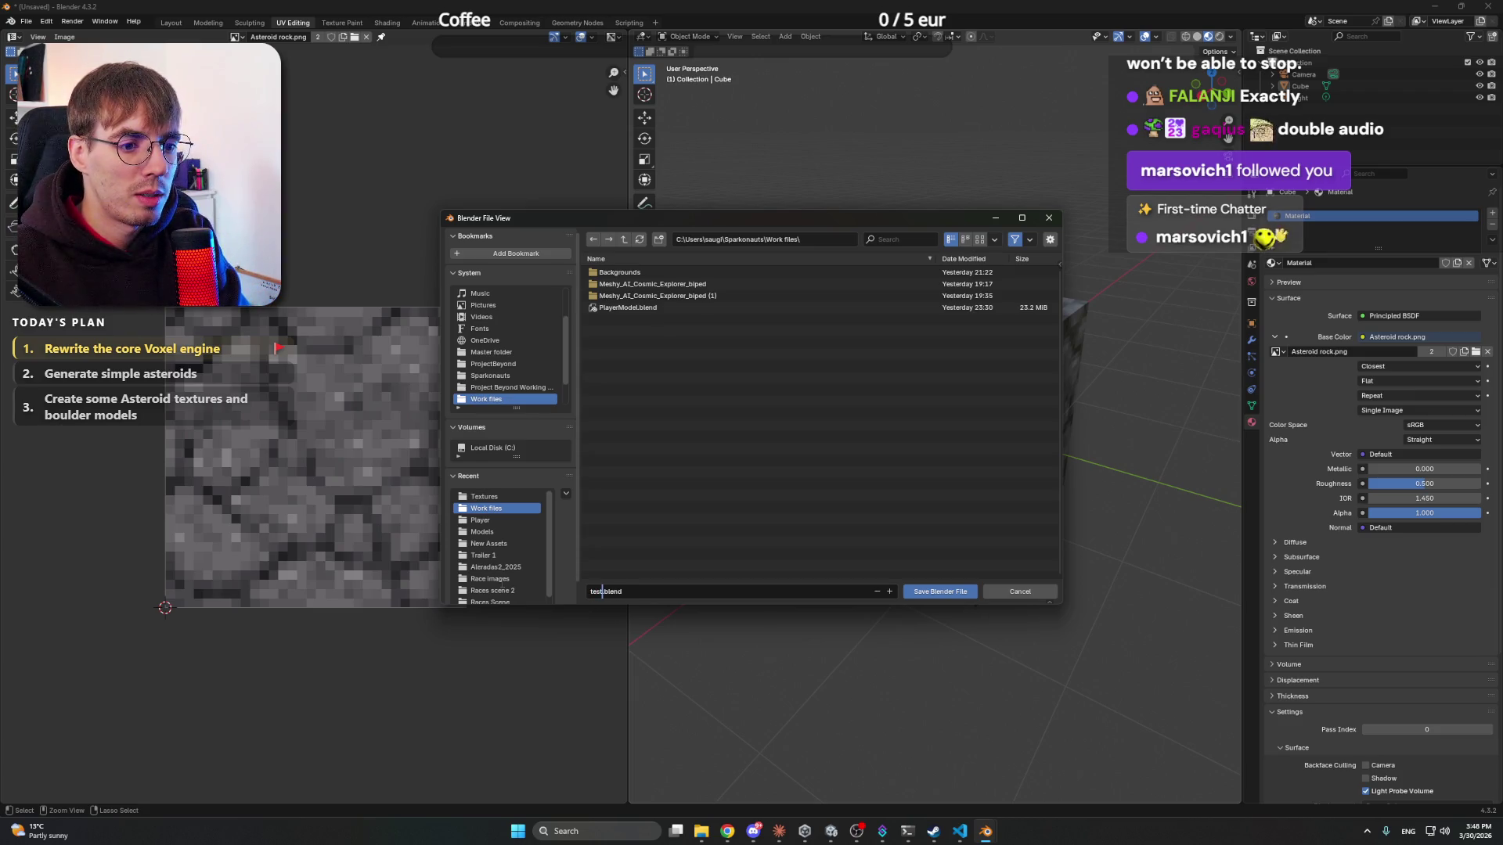
type("_cube")
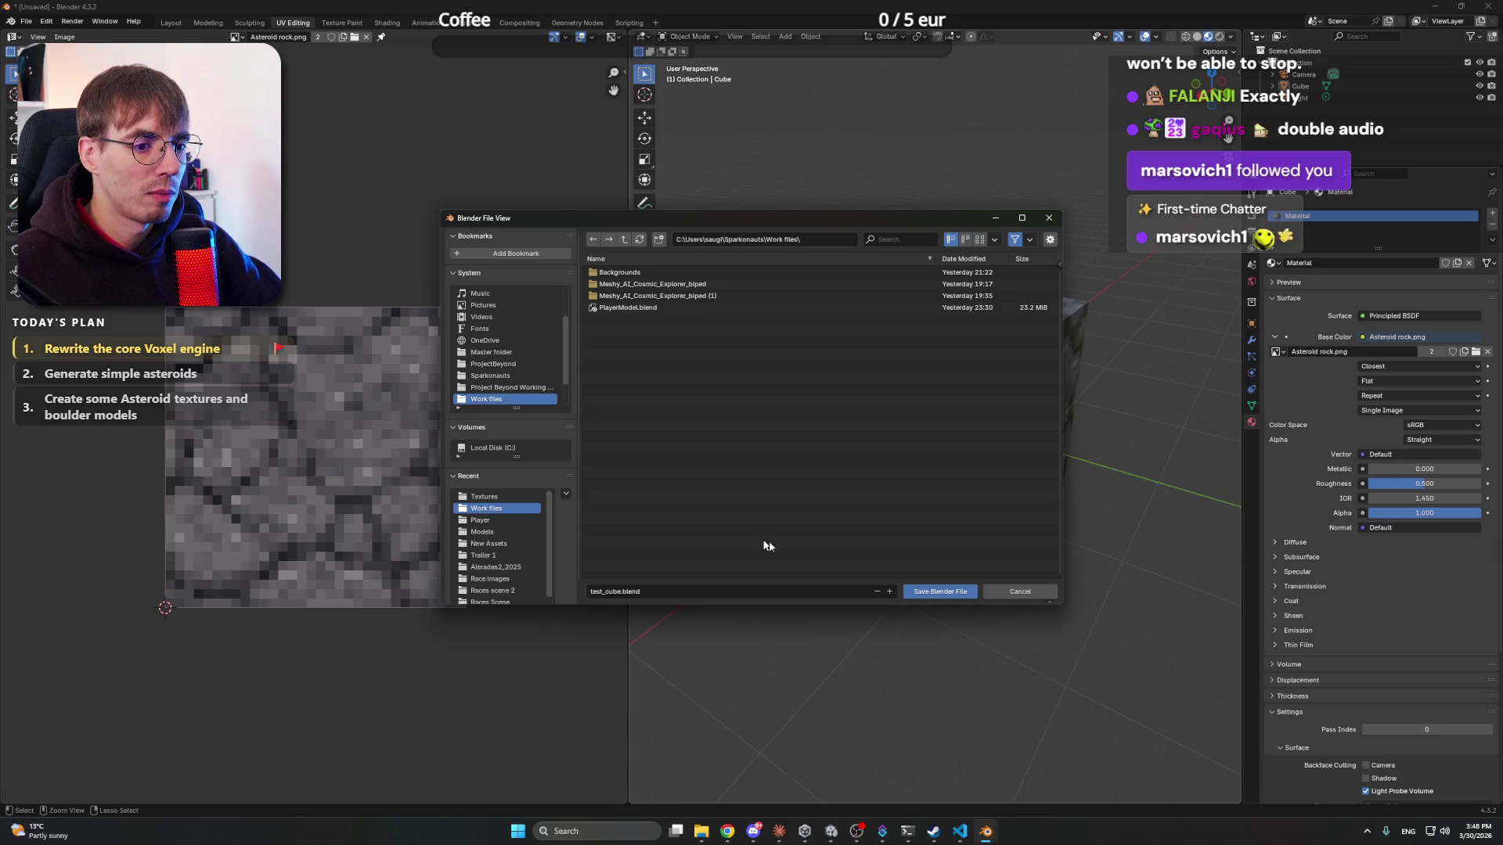
left_click(923, 591)
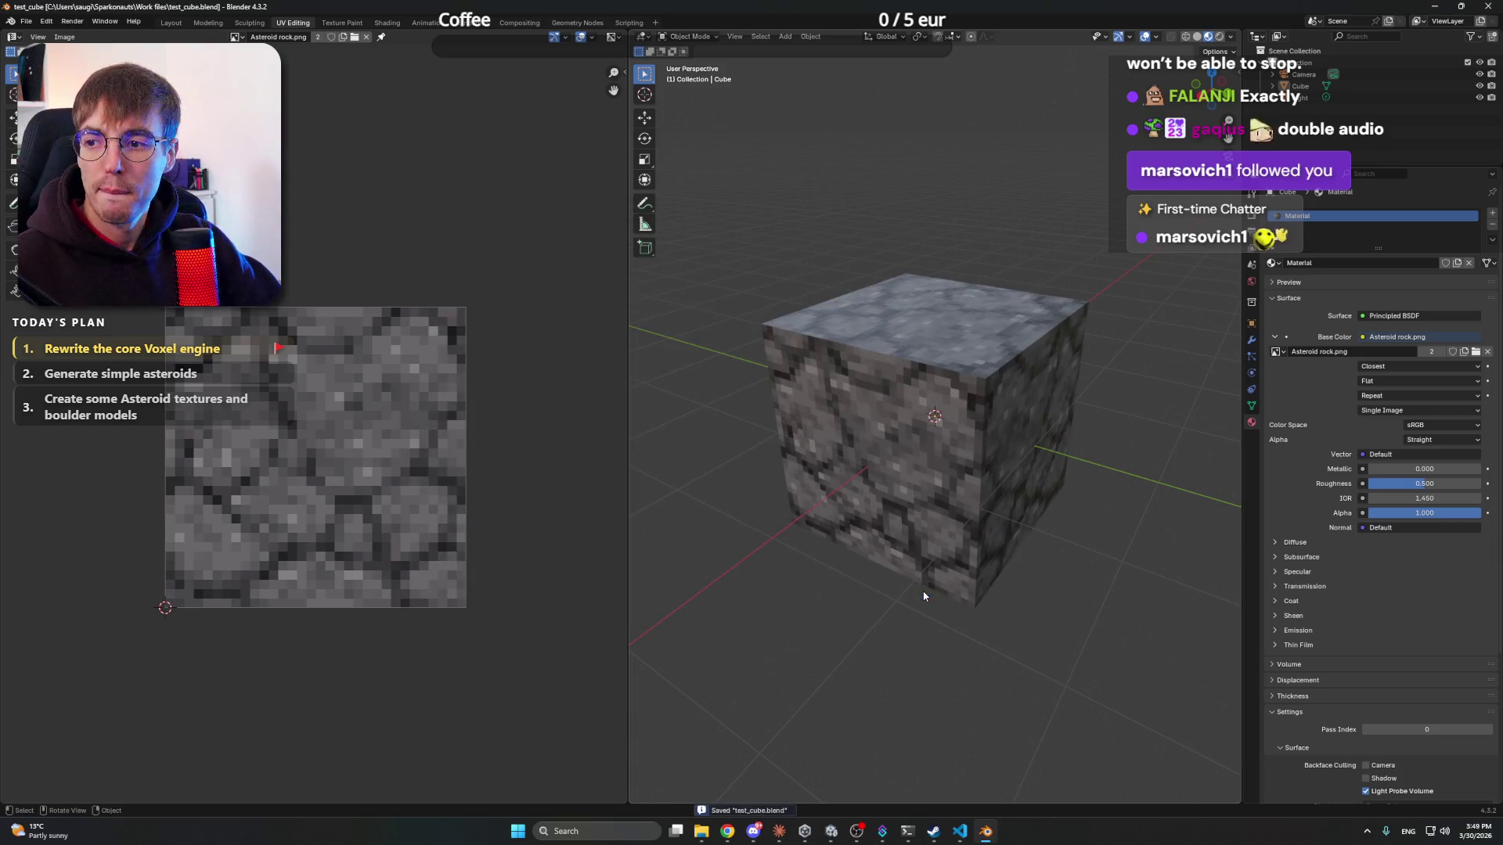
key("alt+Tab")
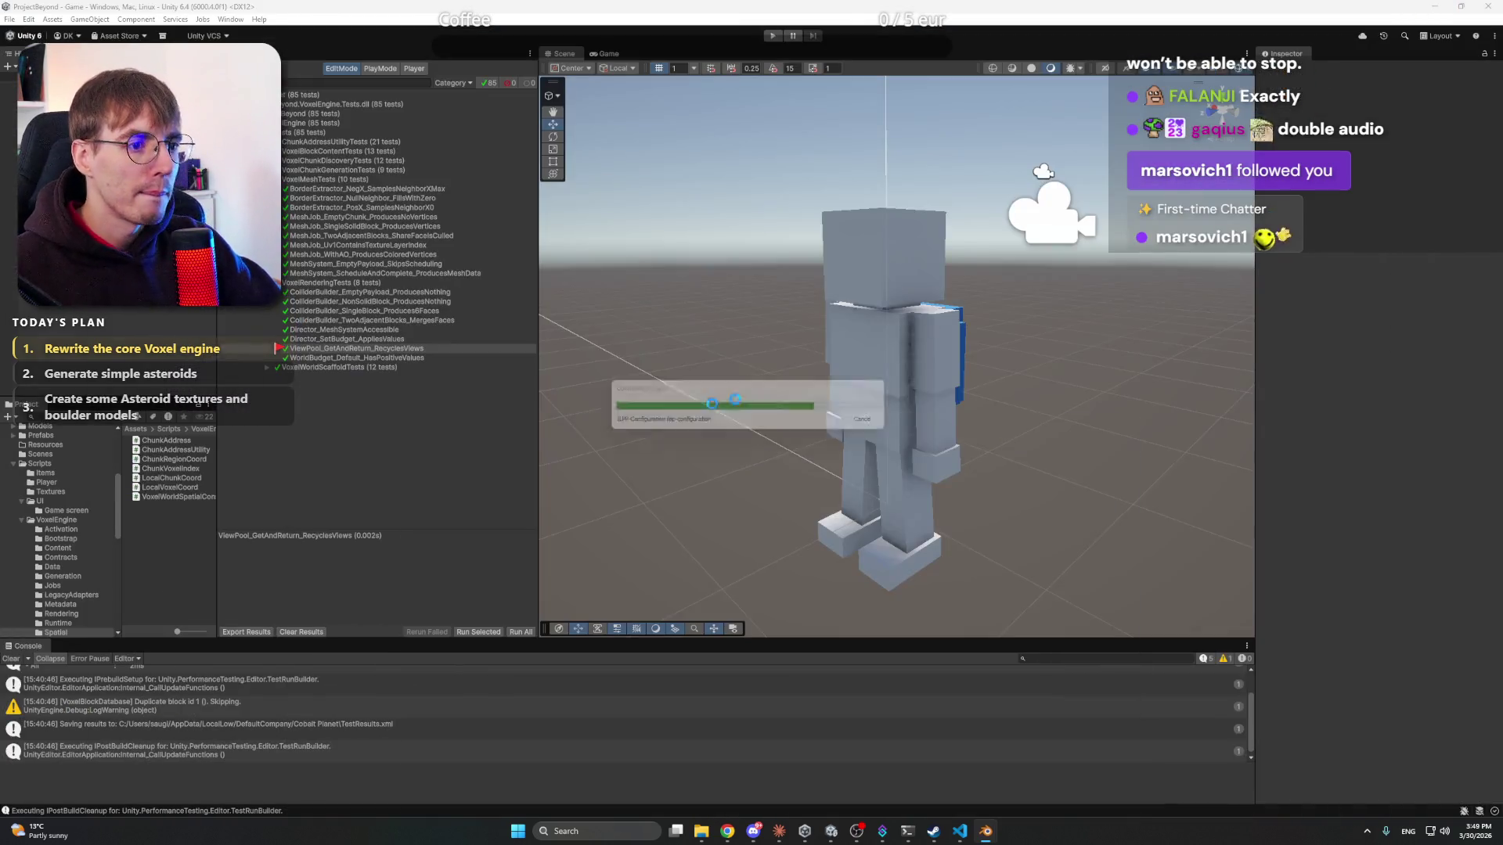
- Bring up Claude's chat with the Phase 6 summary beside the Unity editor
left_click(778, 835)
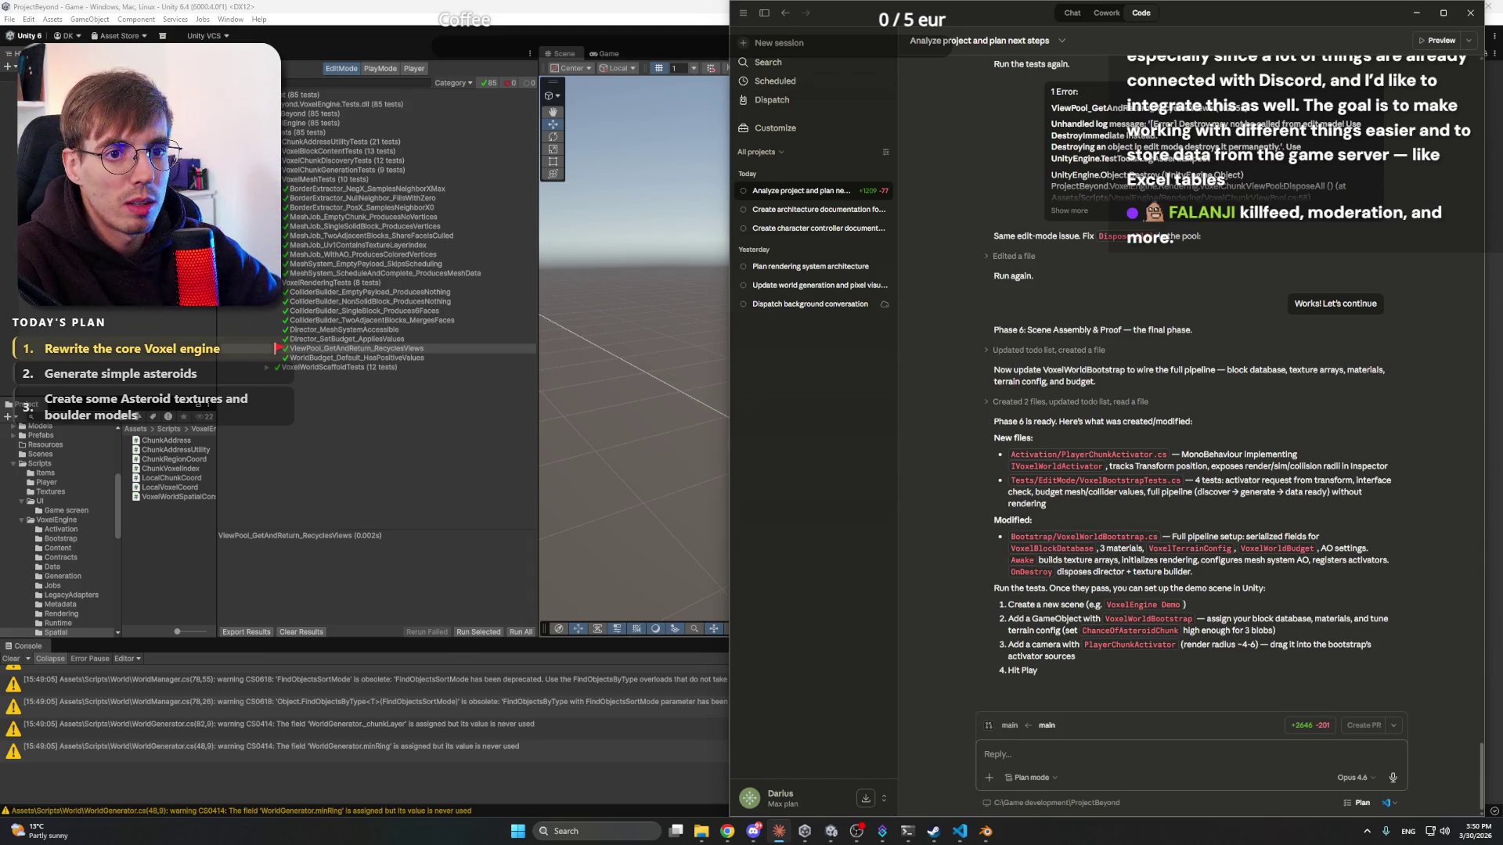
- Clear the old test results and run all tests in Unity
left_click(452, 148)
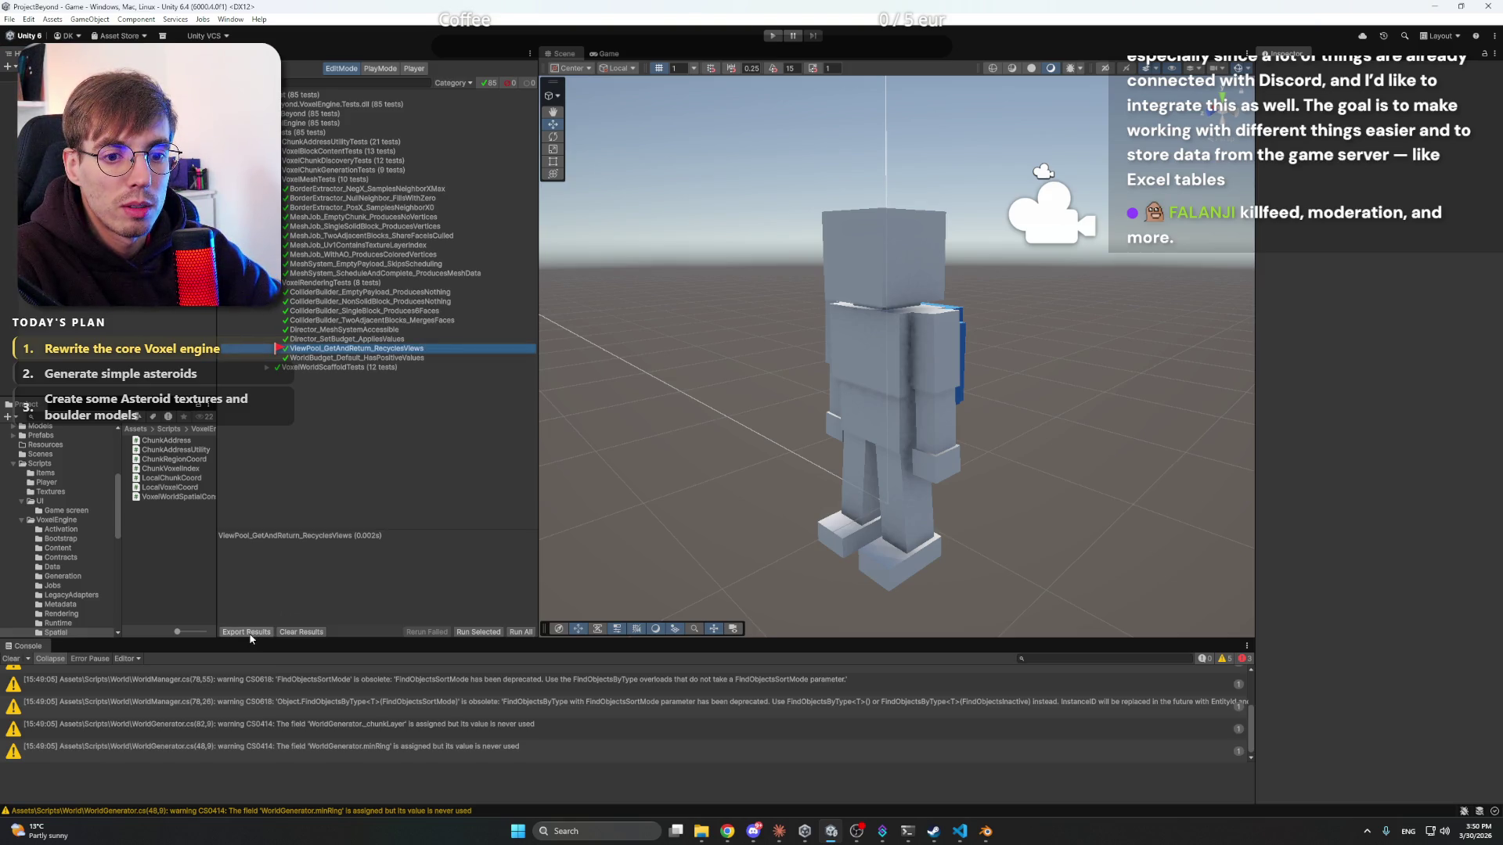
left_click(287, 632)
left_click(834, 833)
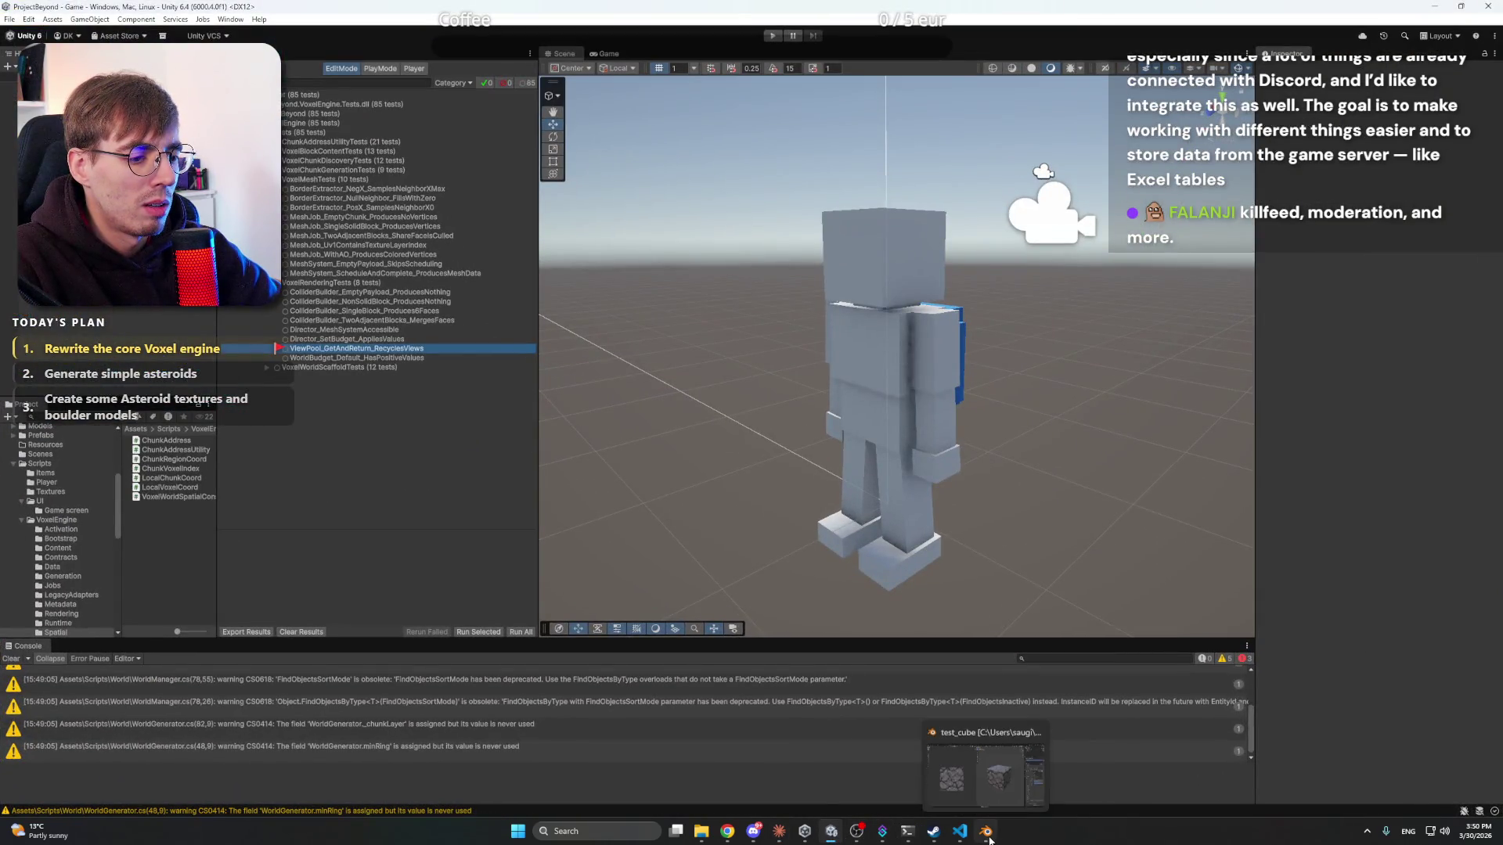
left_click(520, 632)
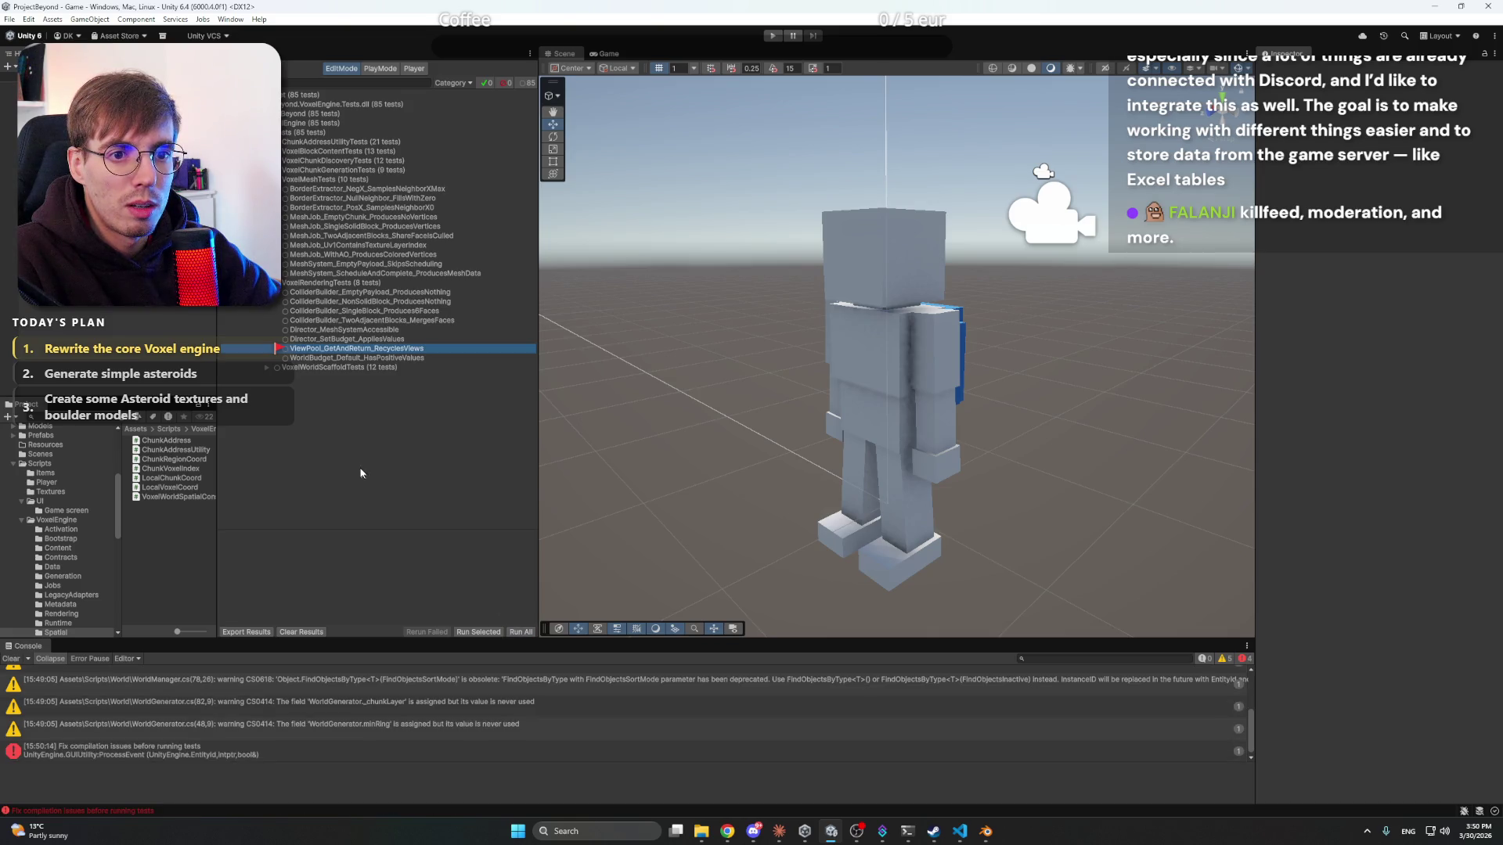
left_click(521, 631)
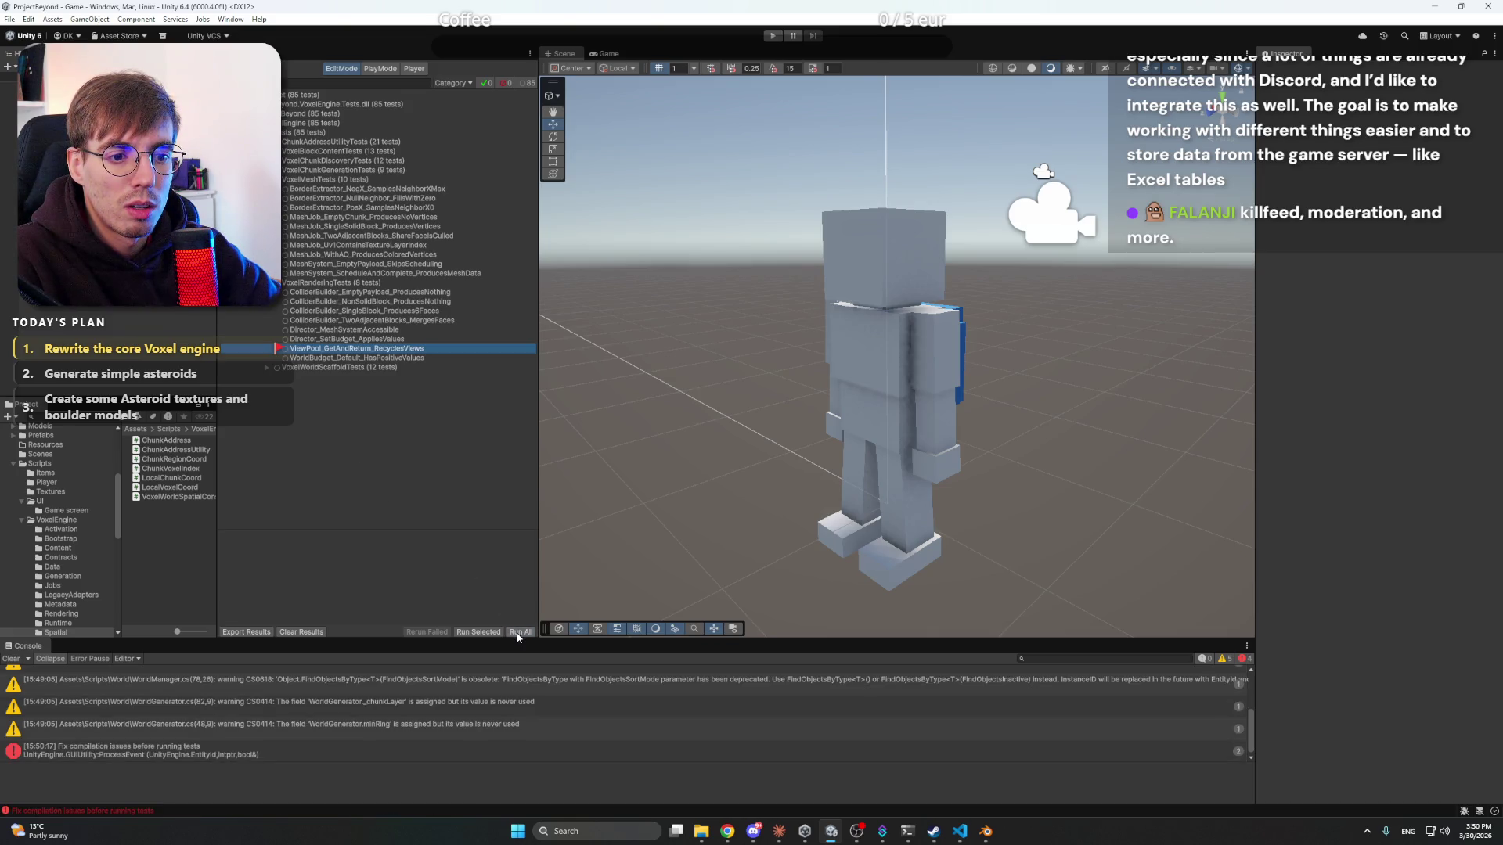
- Copy the first CS1061 error's detail text from the console for Claude
left_click(249, 754)
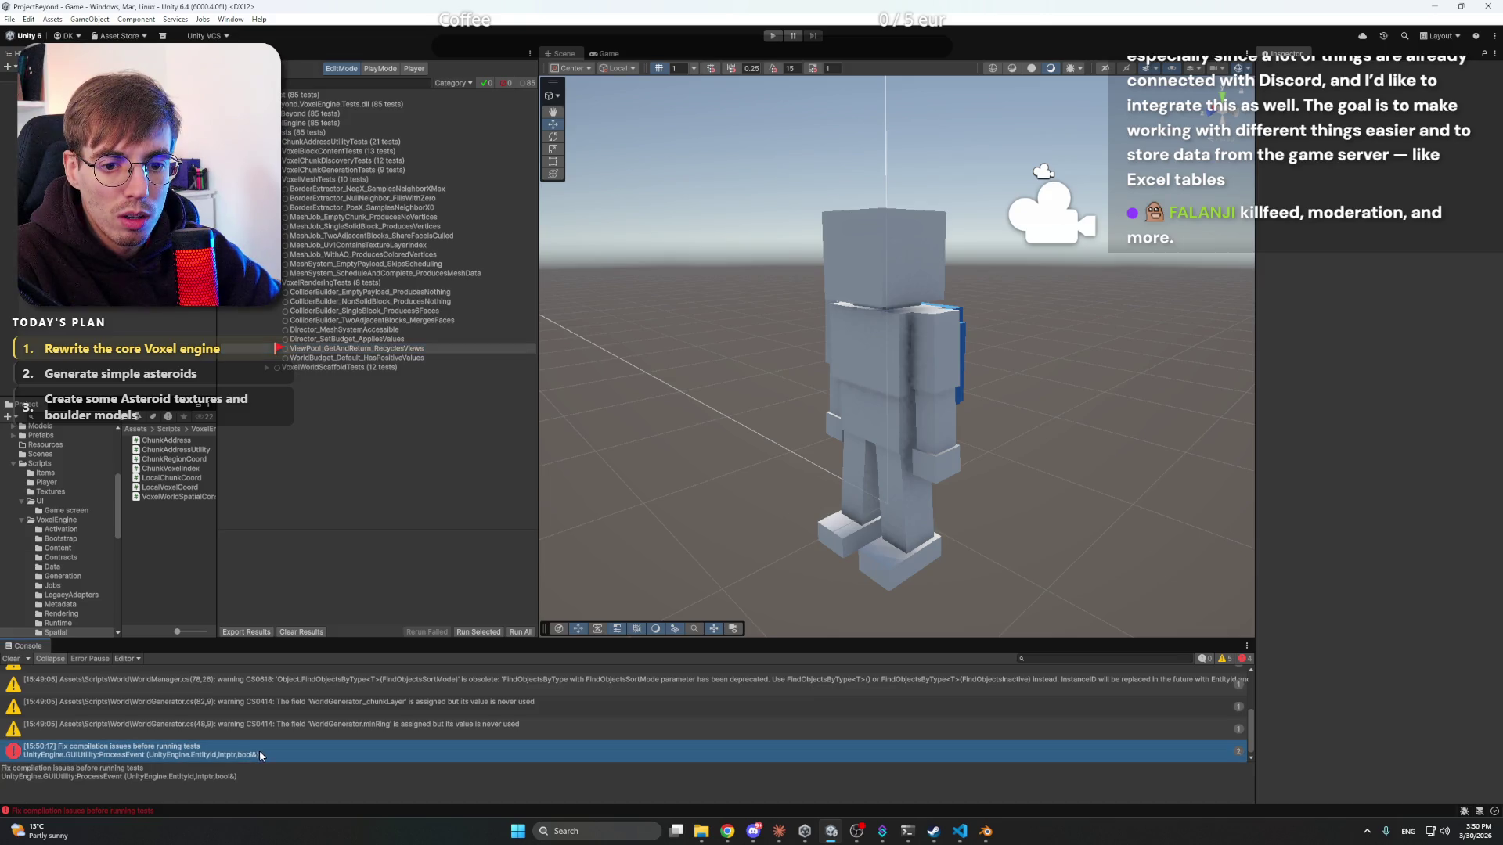
left_click(266, 777)
scroll(285, 743, "up", 5)
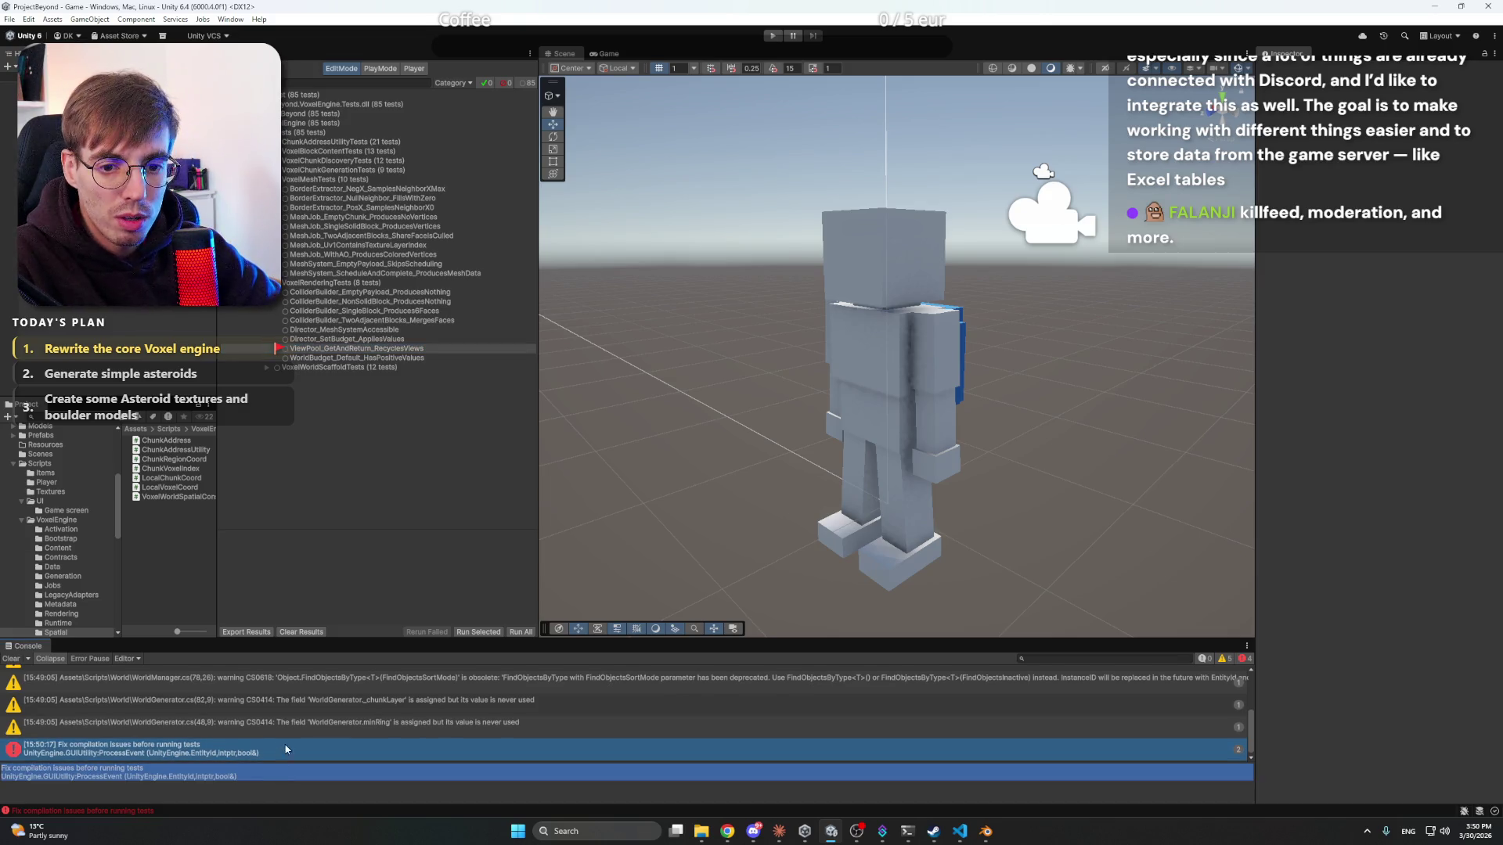
left_click(344, 685)
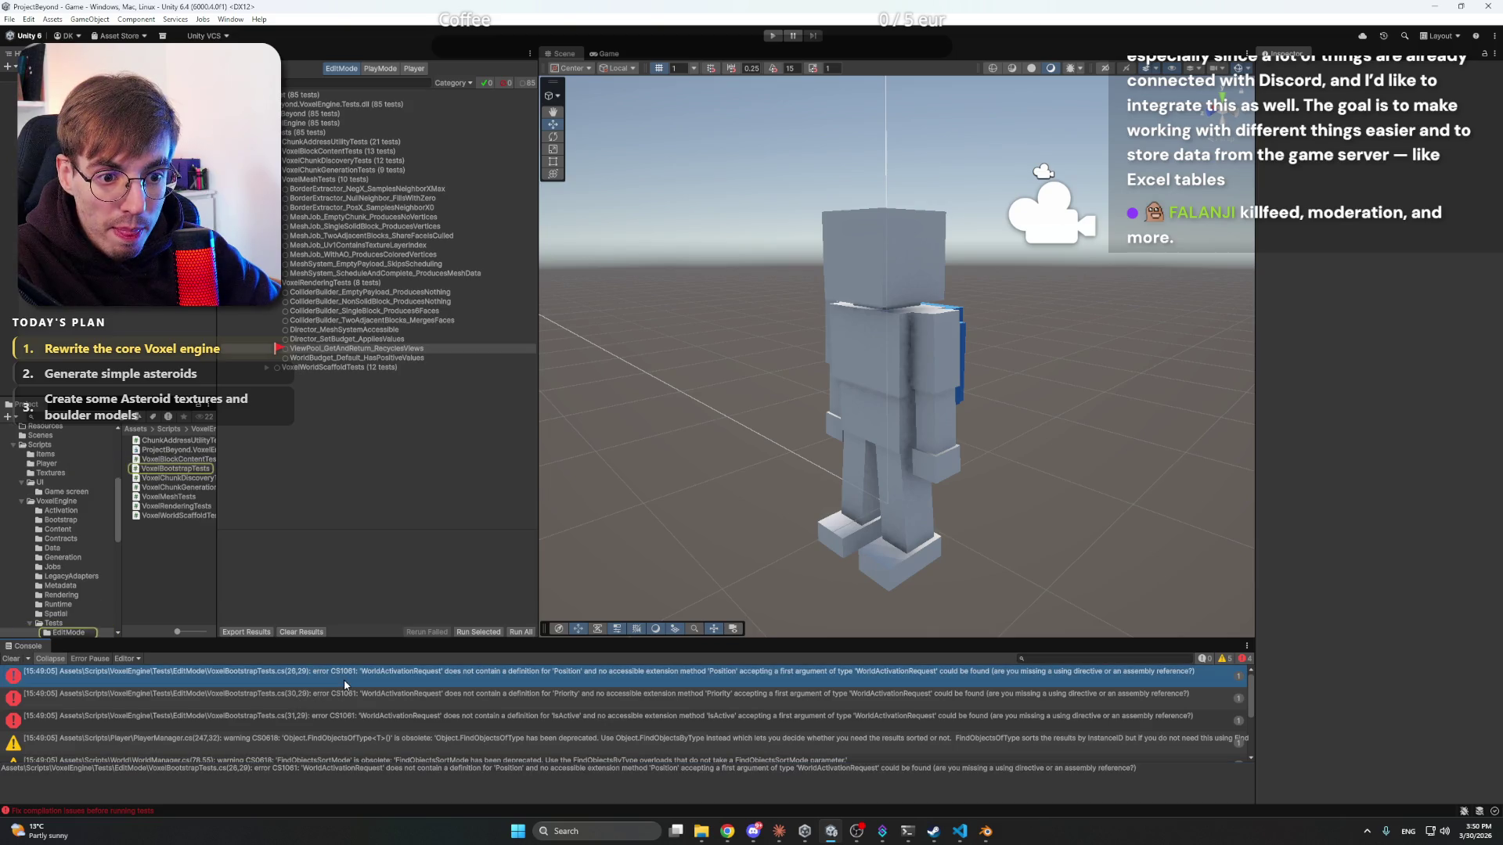
left_click(448, 778)
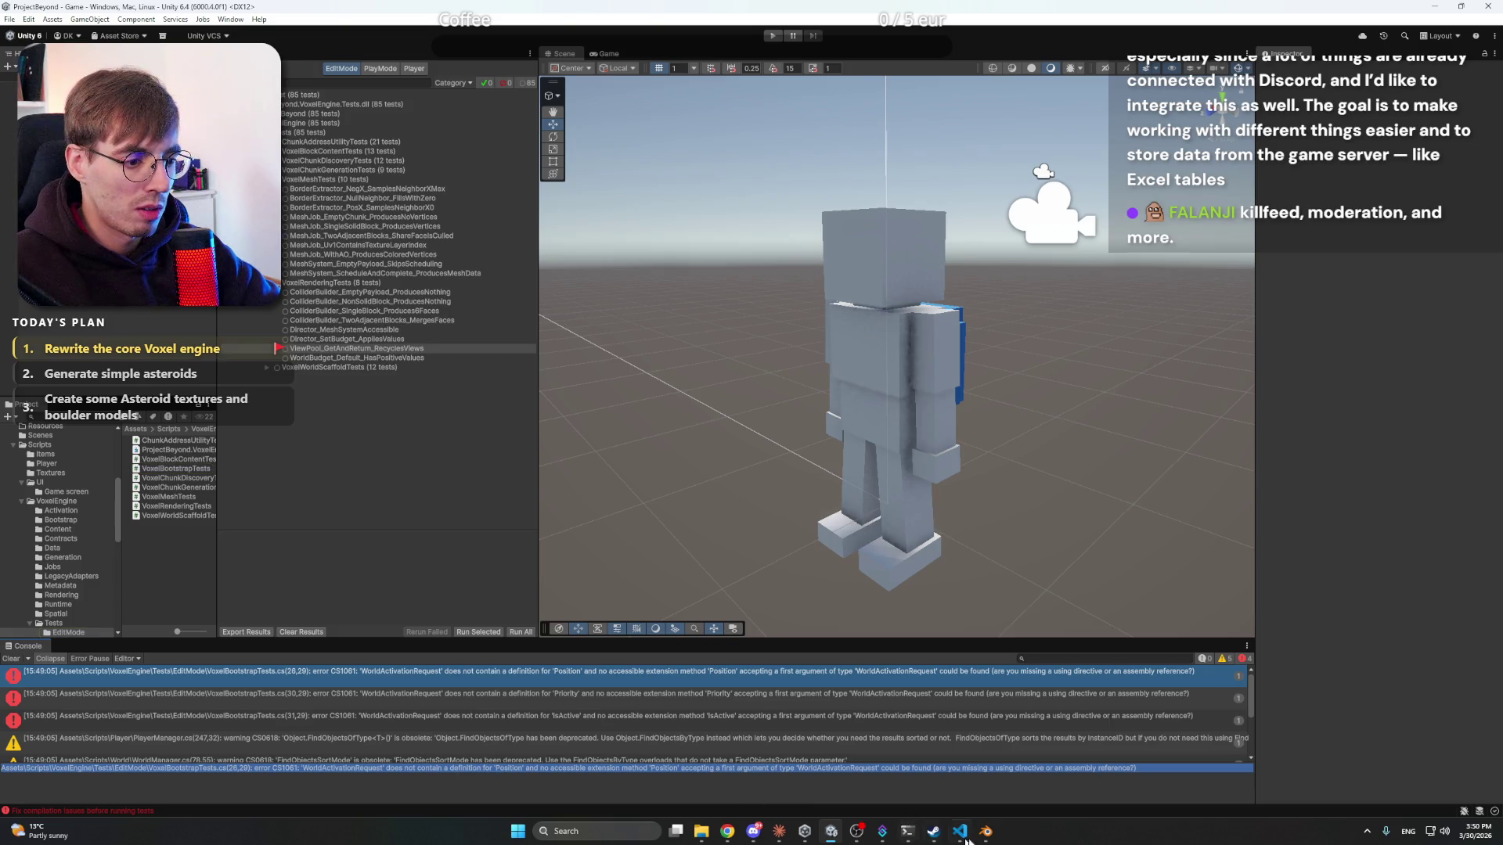
left_click(819, 830)
- Paste the CS1061 error into Claude's reply, send it, then return to Unity
left_click(1119, 745)
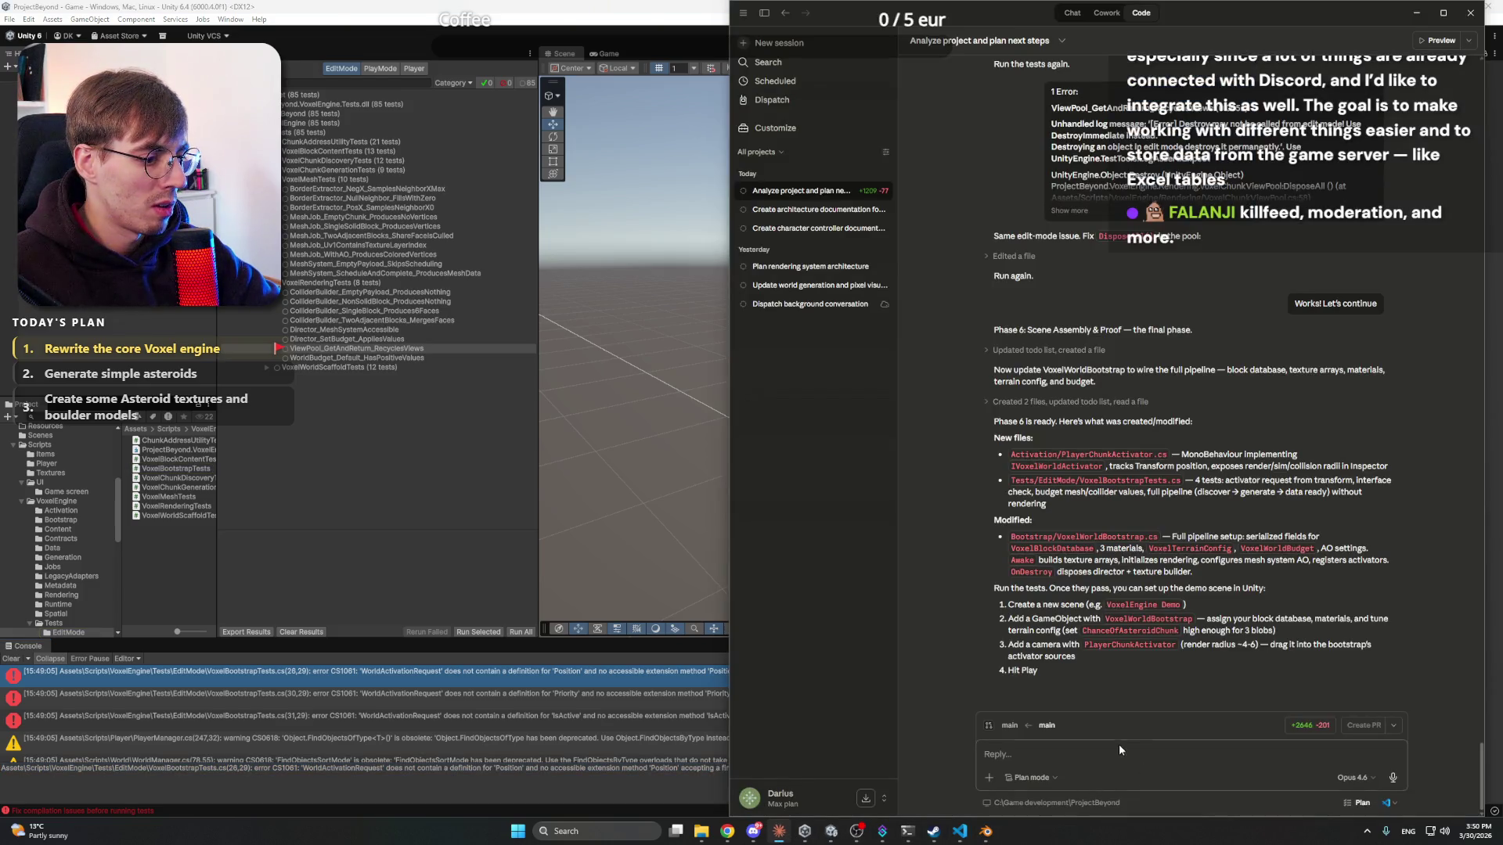
type("Assets\\Scripts\\VoxelEngine\\Tests\\EditMode\\VoxelBootstrapTests.cs(26,29): error CS1061: 'WorldActivationRequest' does not contain a definition for 'Position' and no accessible extension method 'Position' accepting a first argument of type 'WorldActivationRequest' could be found (are you missing a using directive or an assembly reference?)")
key("Return")
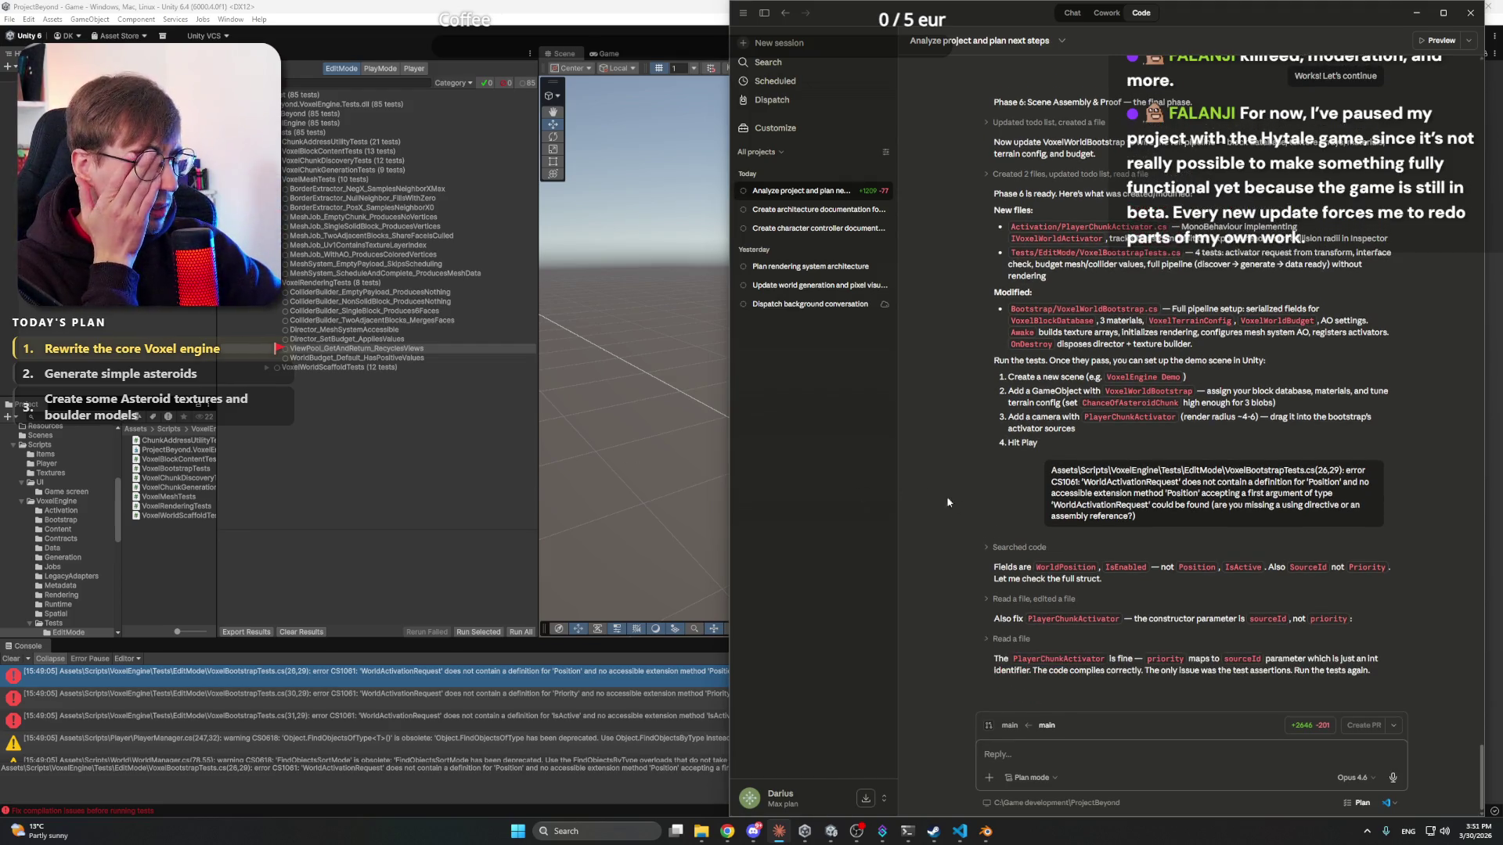
left_click(404, 507)
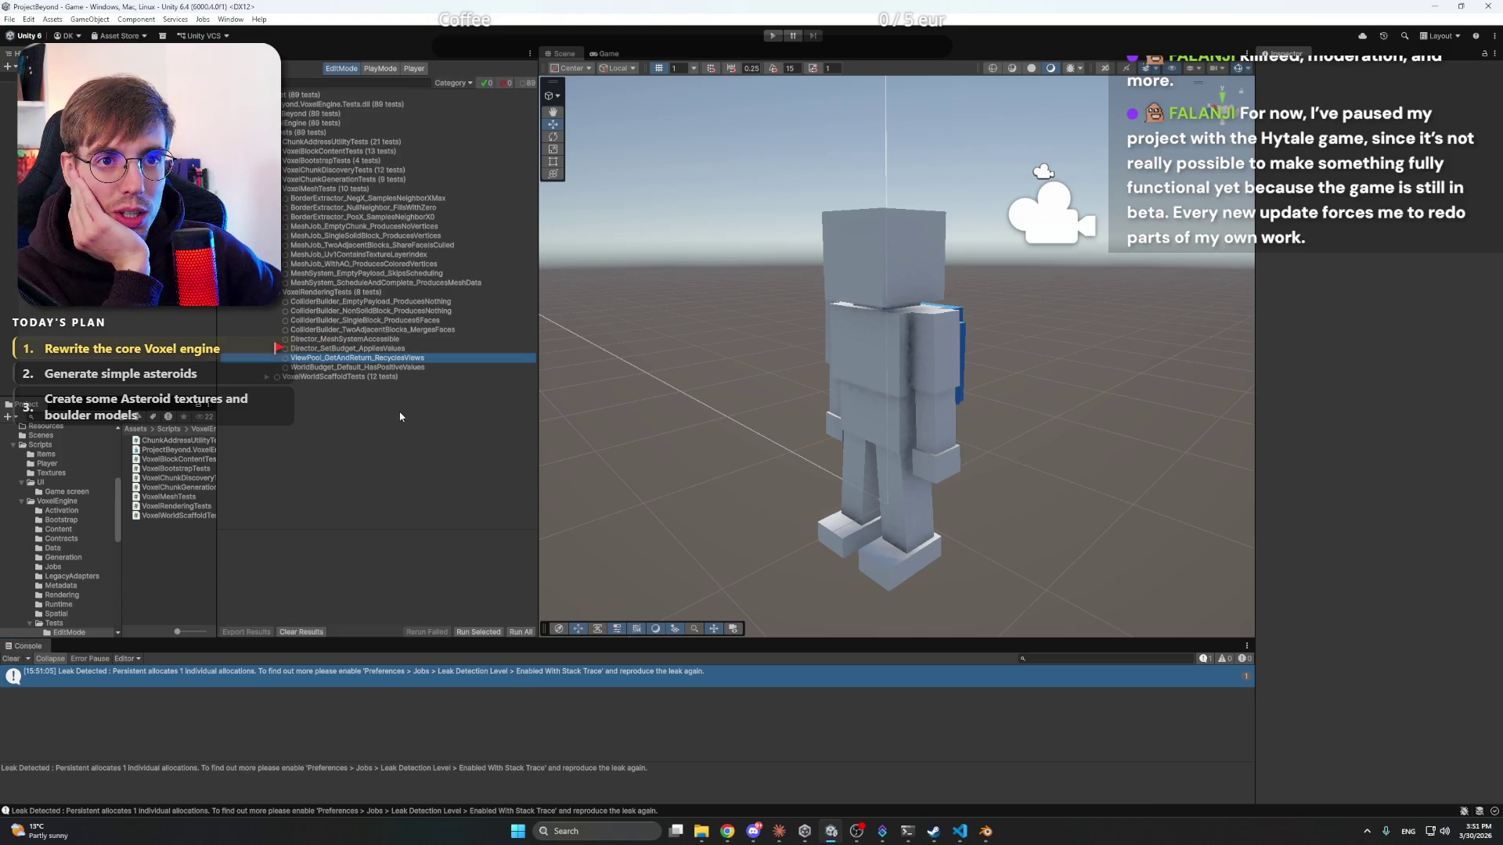
- Check the Discord, Blender textured cube, Visual Studio Code and Claude chat windows in turn
left_click(753, 831)
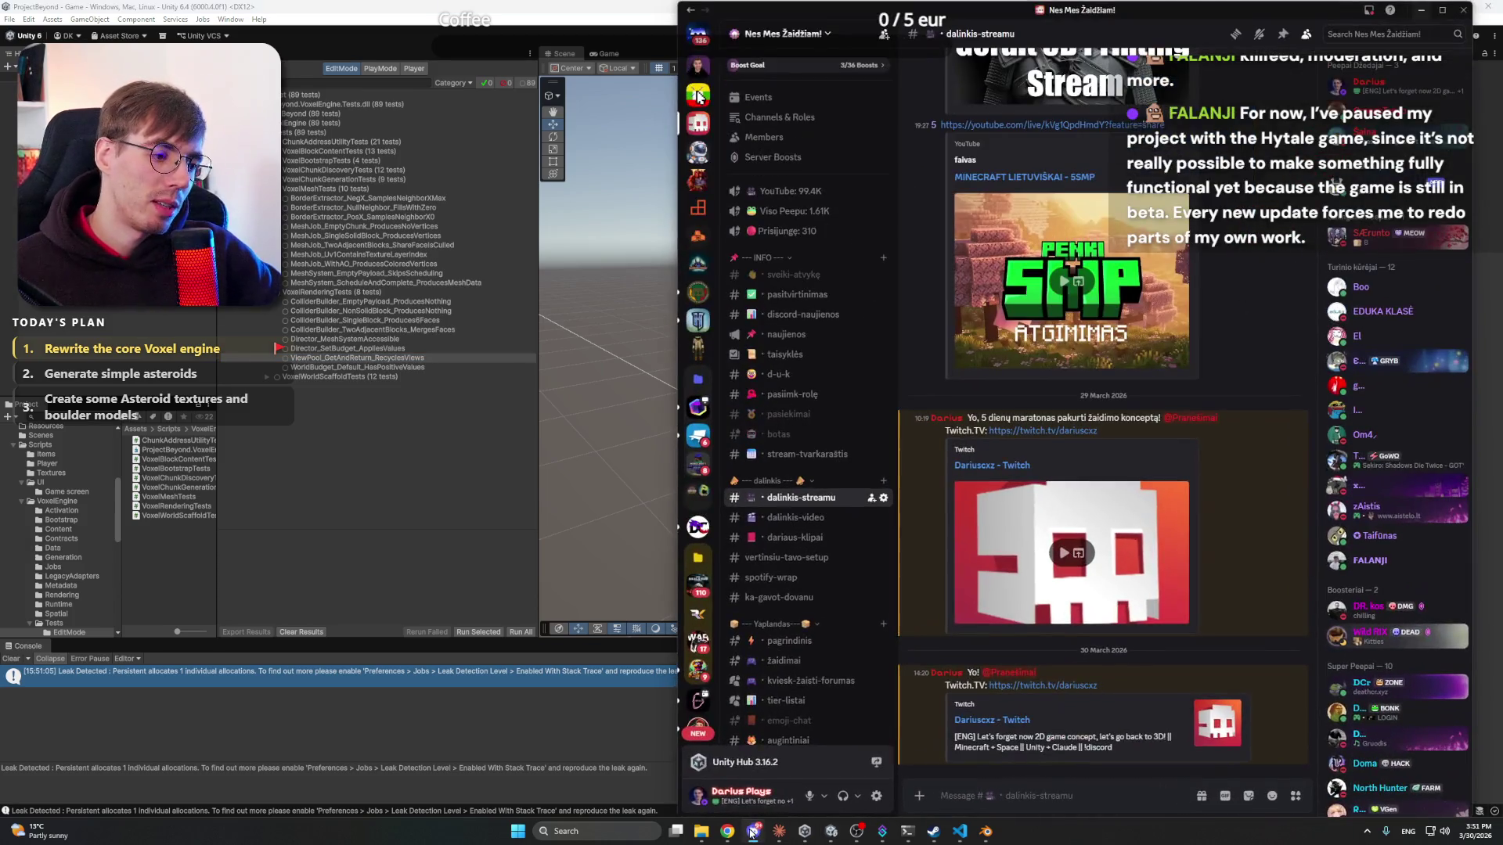
left_click(751, 832)
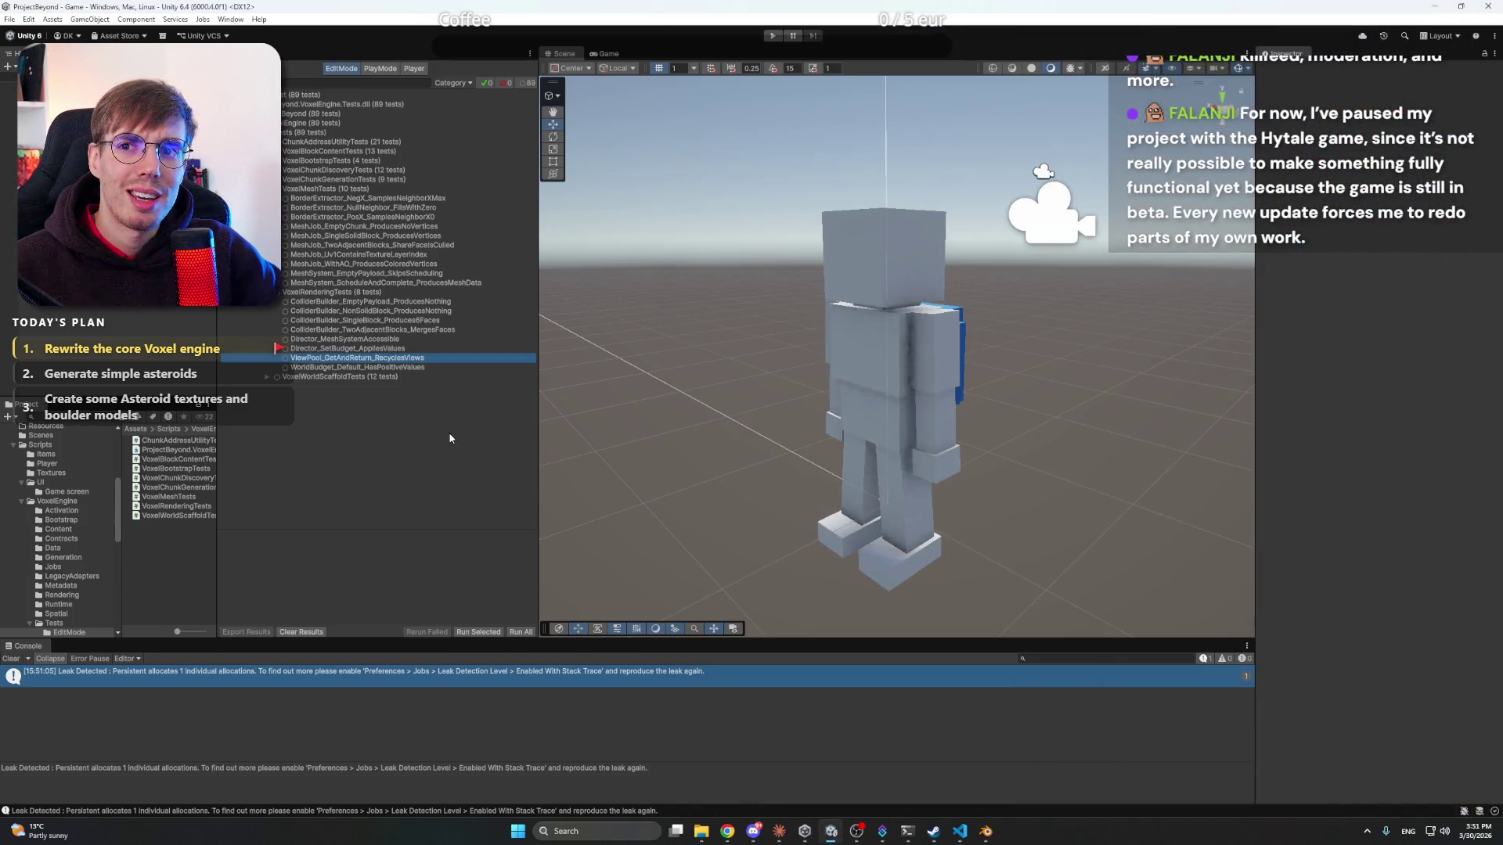
left_click(985, 832)
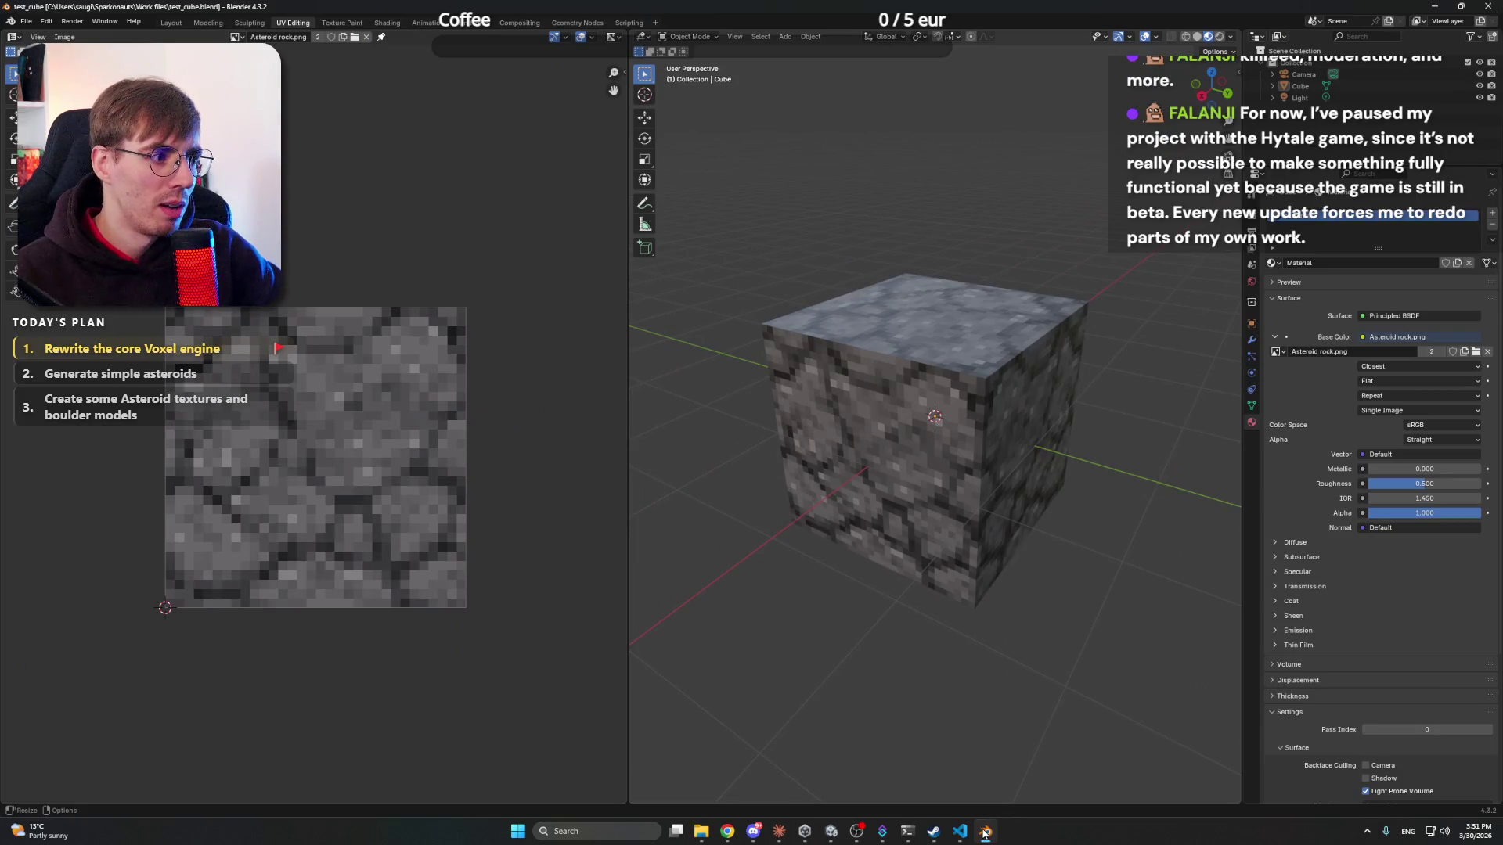
left_click(985, 832)
mouse_move(960, 834)
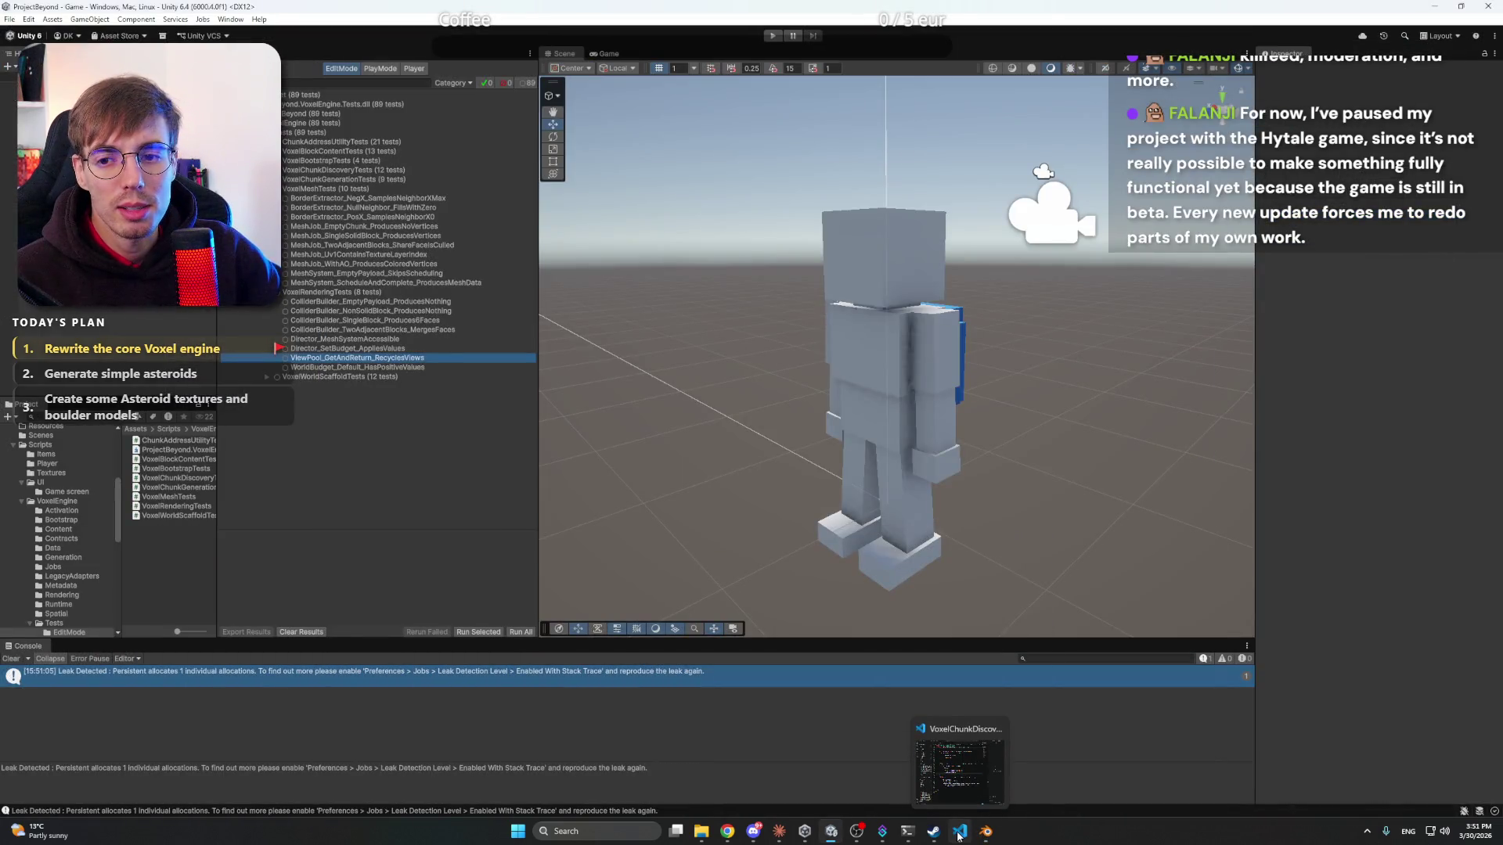
left_click(959, 835)
left_click(960, 835)
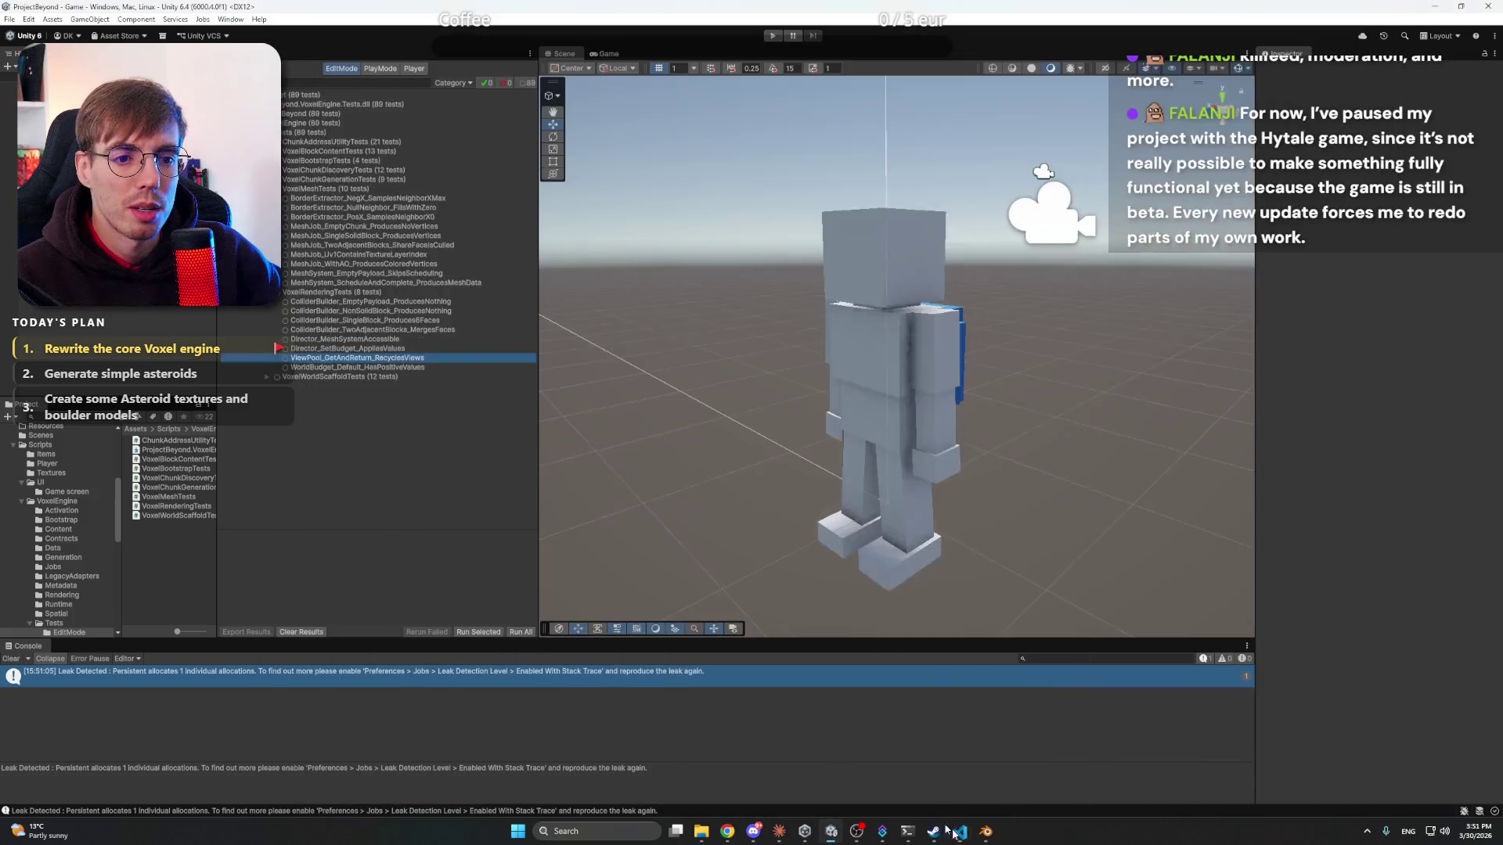
left_click(779, 832)
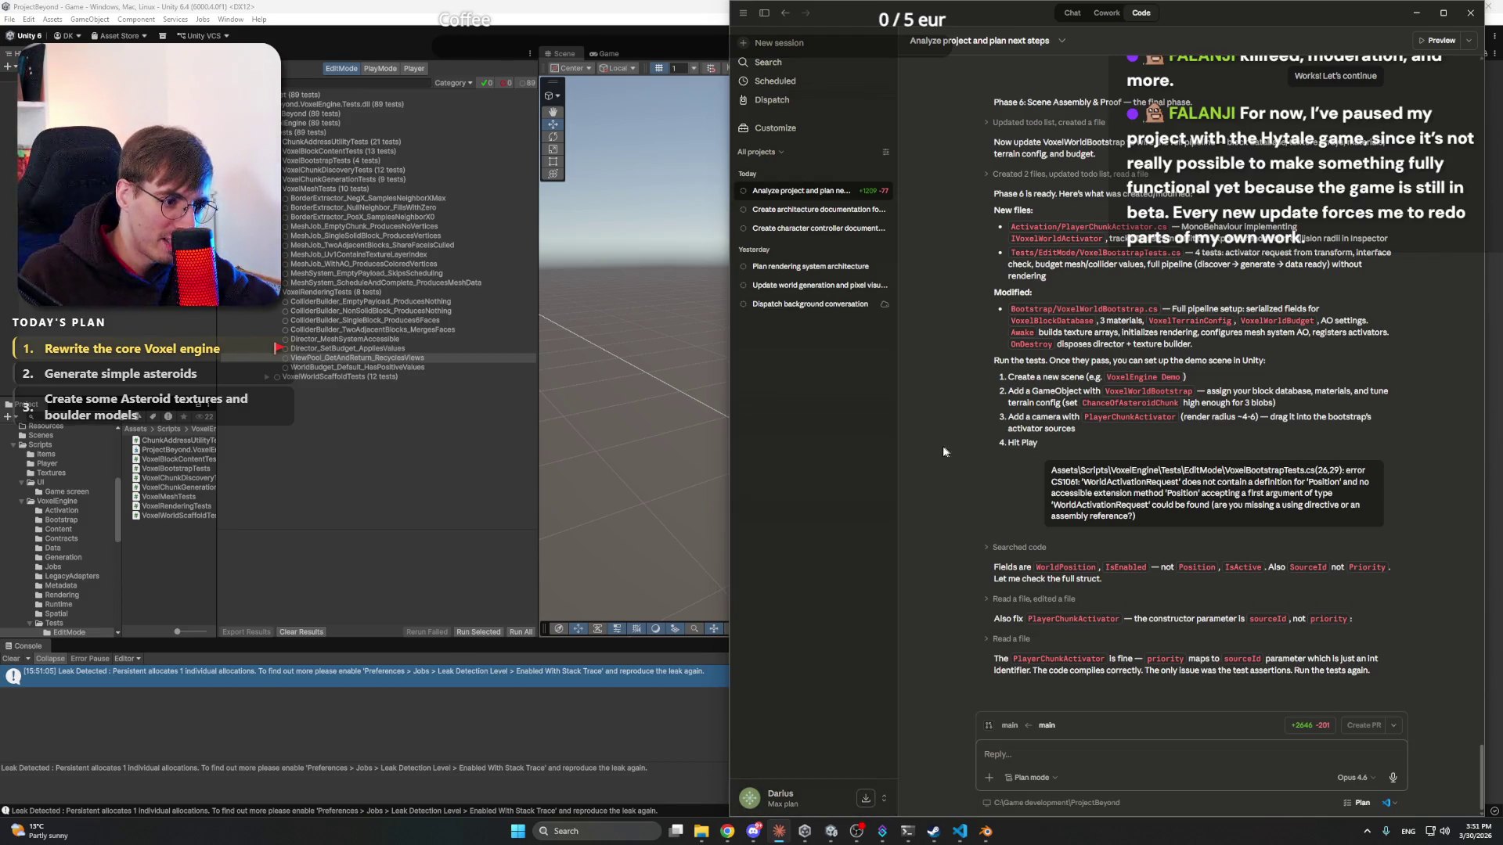
- Back in Unity, run all 89 voxel engine tests from the Test Runner
left_click(339, 653)
left_click(519, 633)
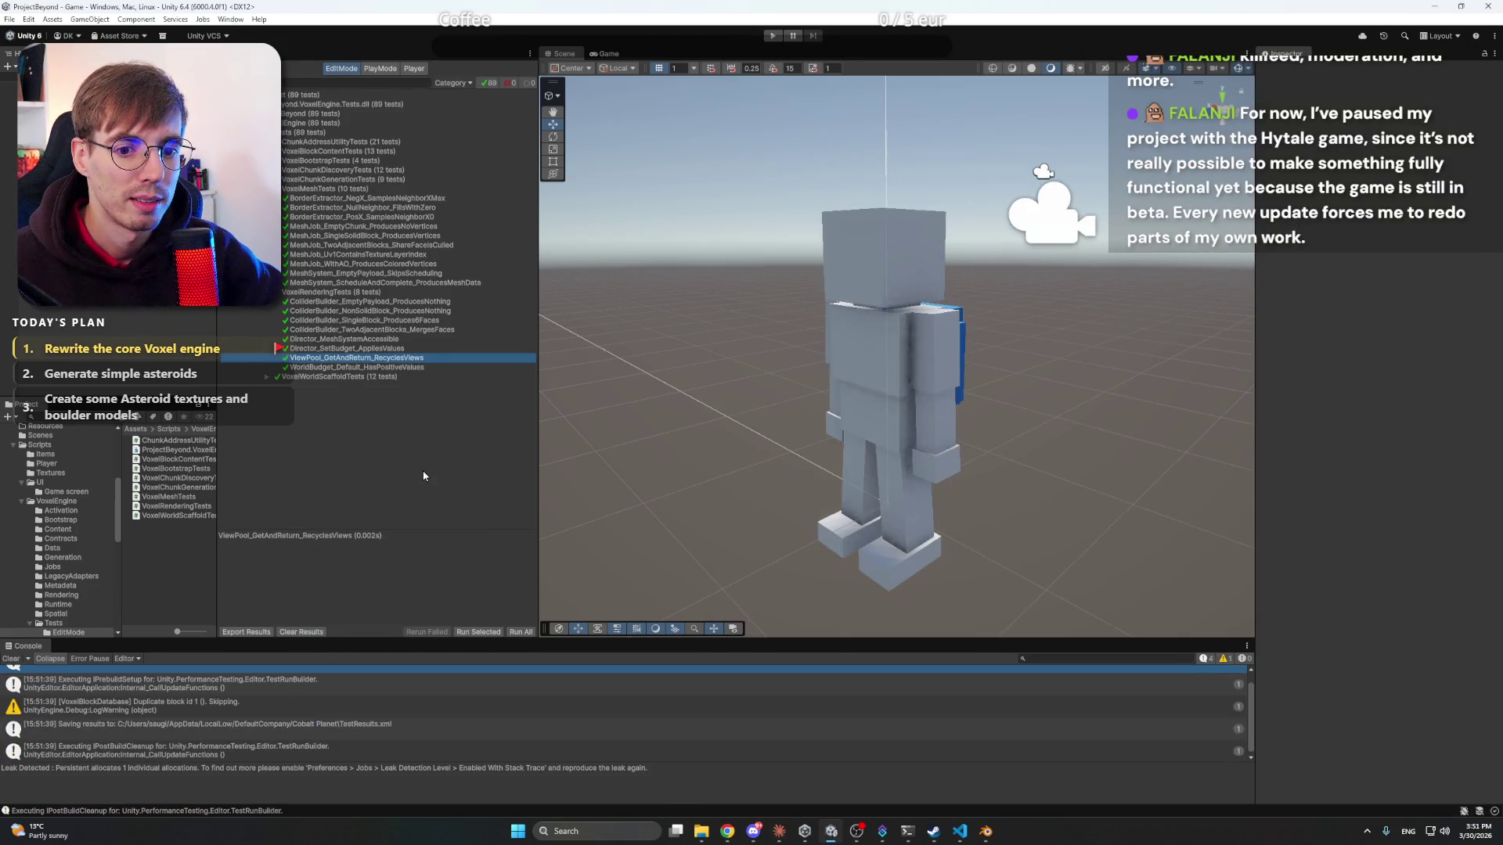
left_click(783, 834)
left_click(780, 835)
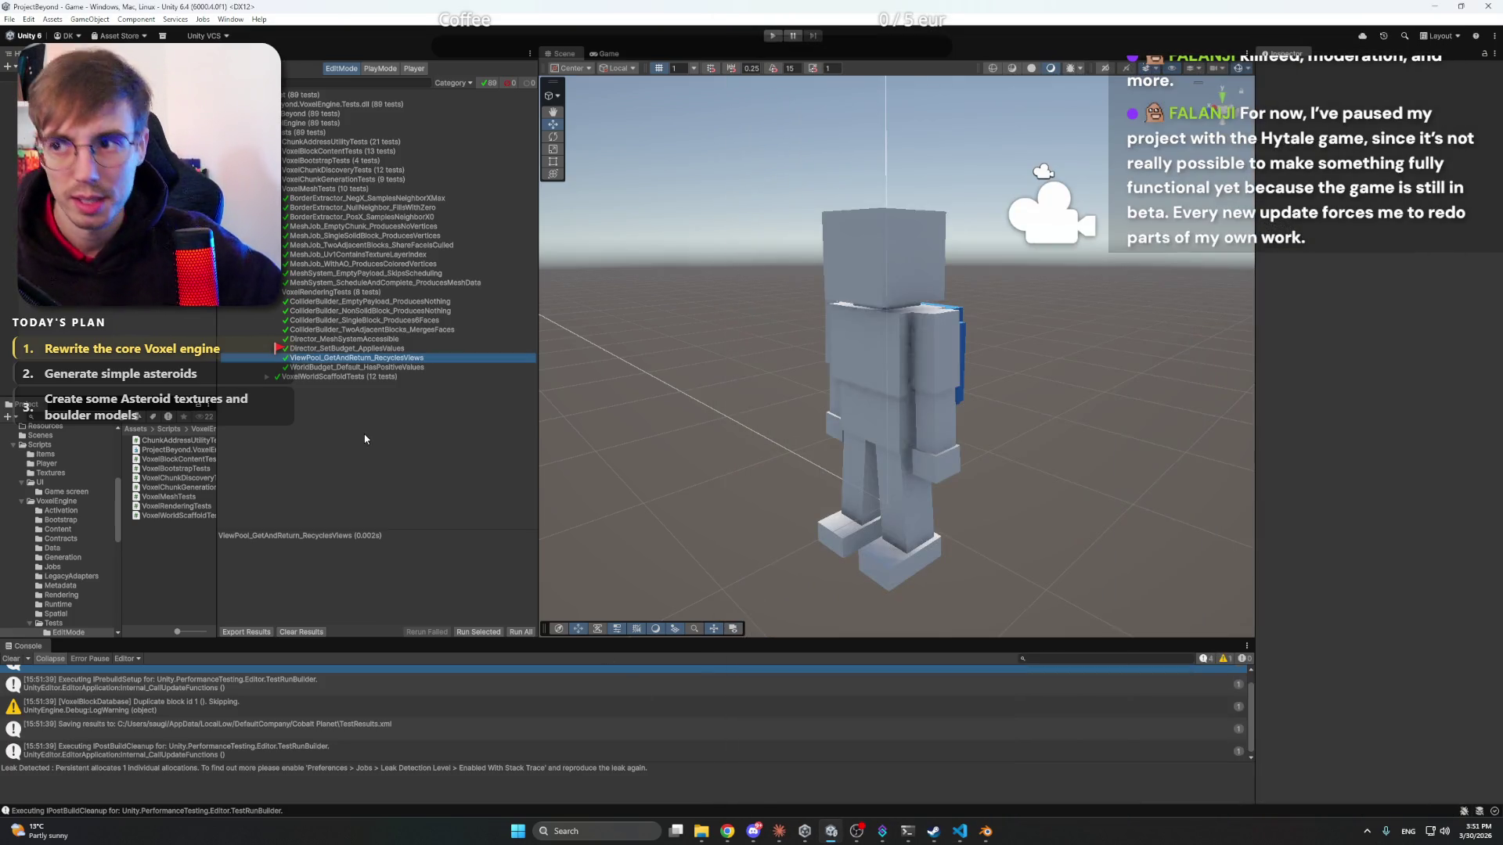
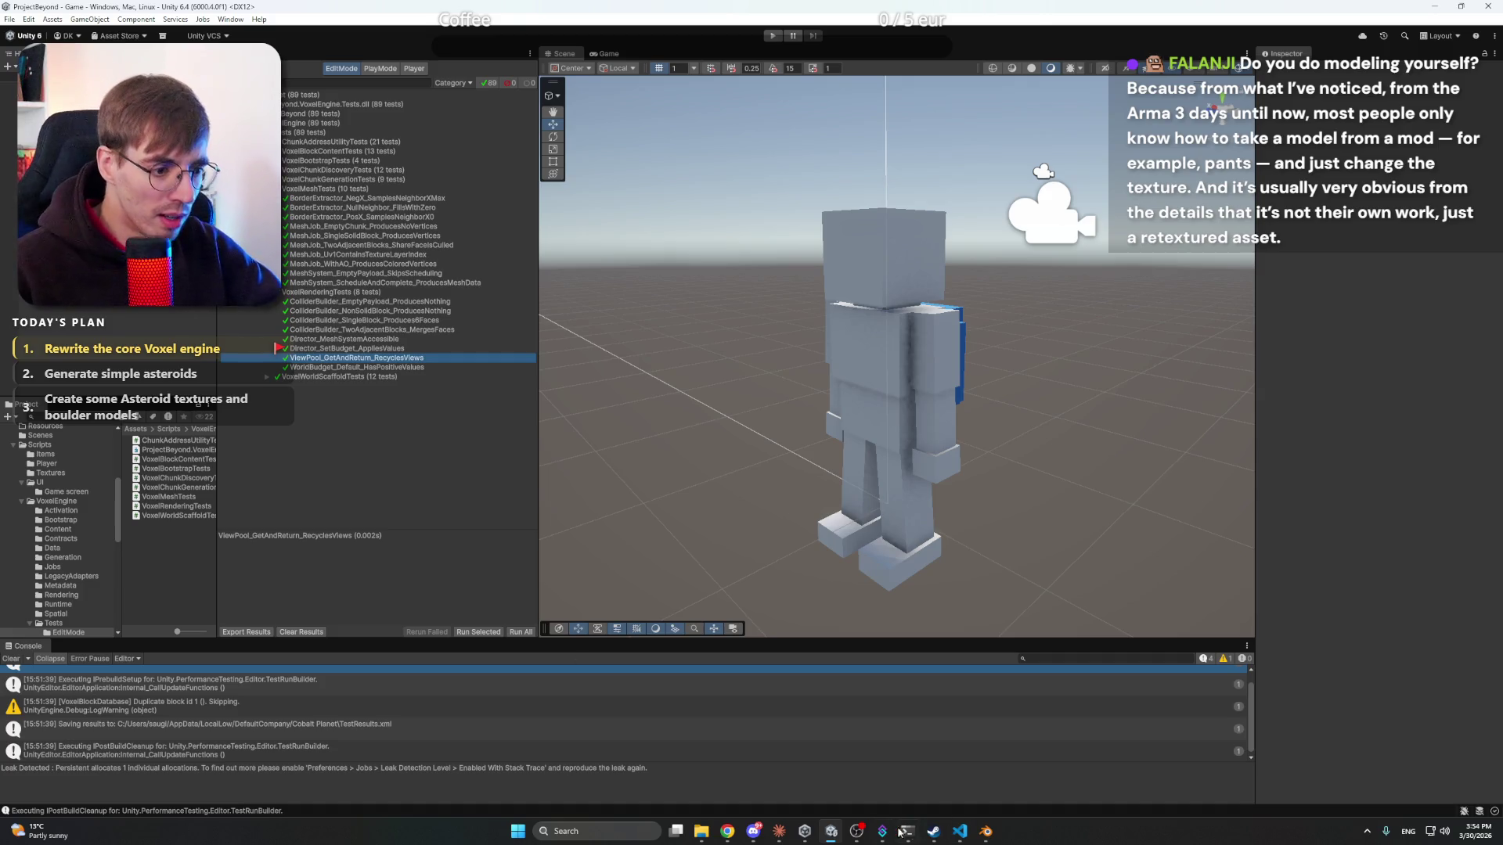
- Switch to Blender and orbit around the cube textured with Asteroid rock.png
left_click(985, 831)
mouse_move(922, 515)
left_mouse_down()
mouse_move(887, 377)
mouse_move(796, 376)
mouse_move(914, 379)
mouse_move(866, 408)
left_mouse_up()
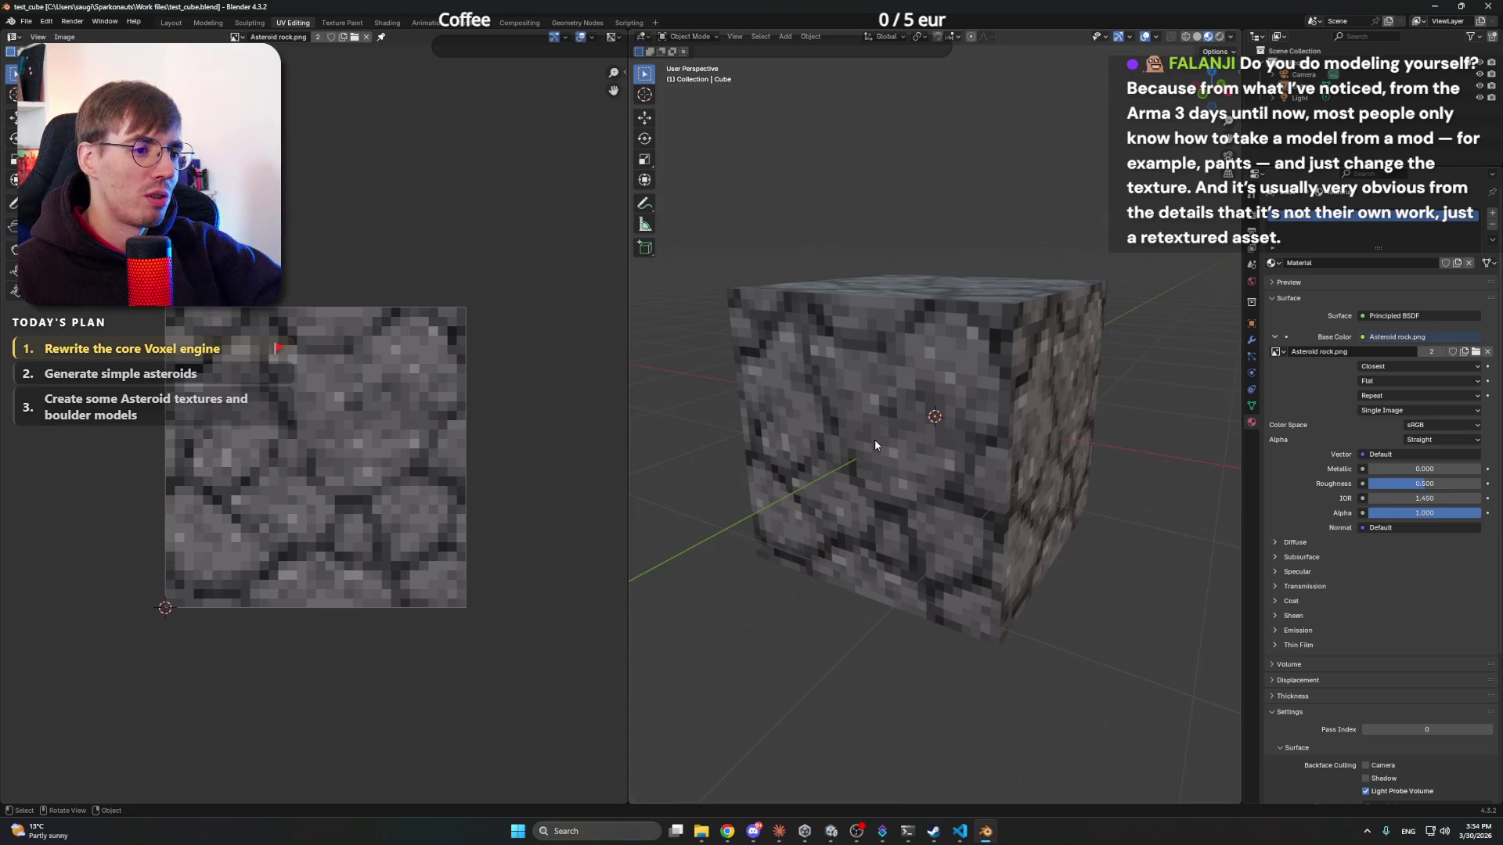
- Orbit and zoom around the cube to inspect the rock texture on its top face
mouse_move(896, 437)
left_mouse_down()
mouse_move(933, 472)
mouse_move(971, 454)
mouse_move(939, 432)
mouse_move(956, 459)
mouse_move(974, 431)
mouse_move(867, 476)
mouse_move(850, 508)
mouse_move(868, 535)
mouse_move(966, 520)
mouse_move(1021, 486)
left_mouse_up()
scroll(936, 440, "down", 10)
scroll(932, 438, "up", 8)
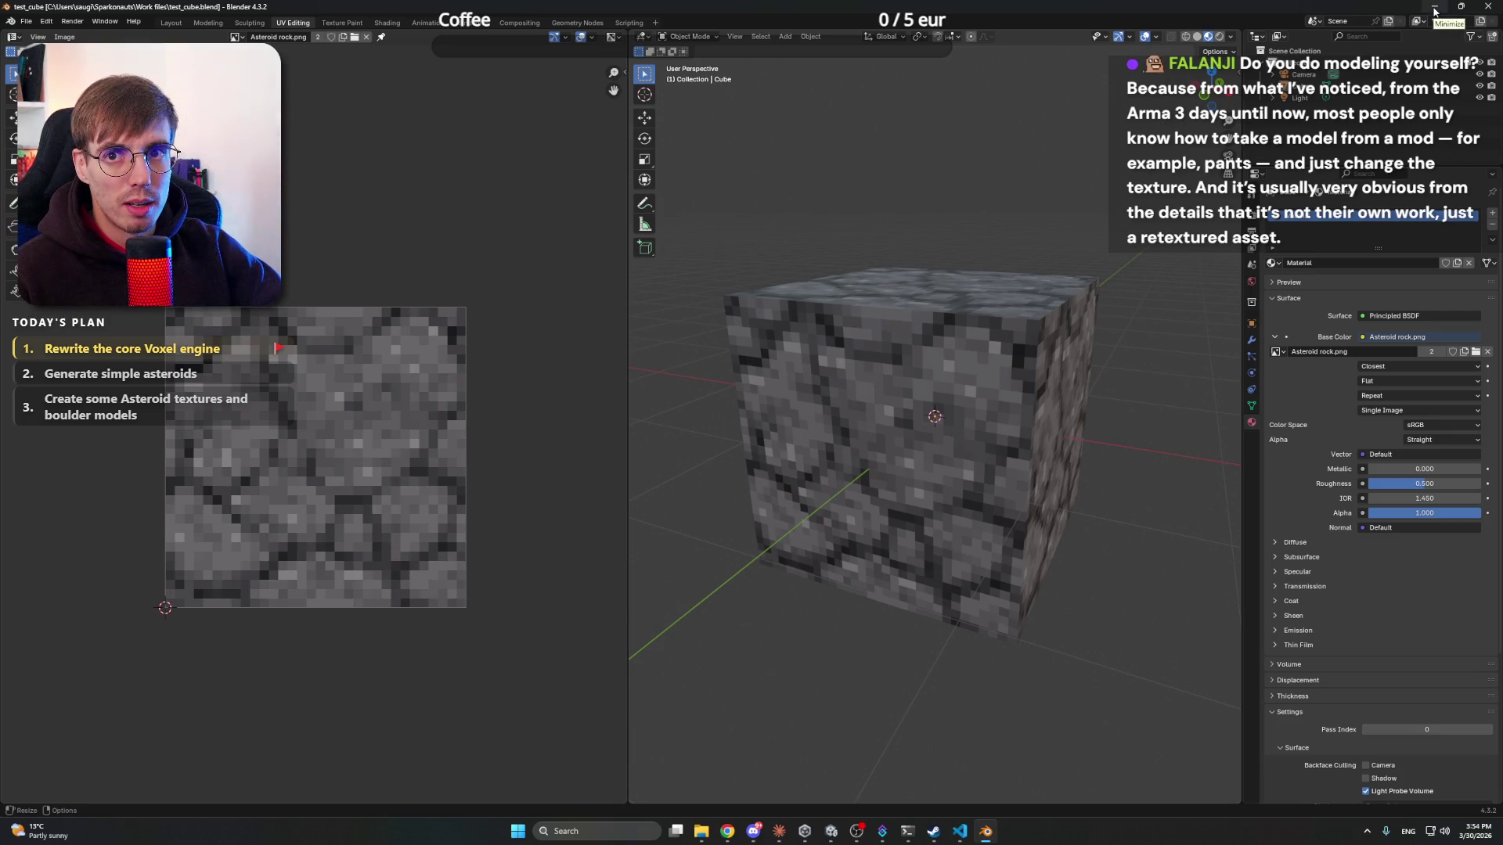
left_click(1435, 7)
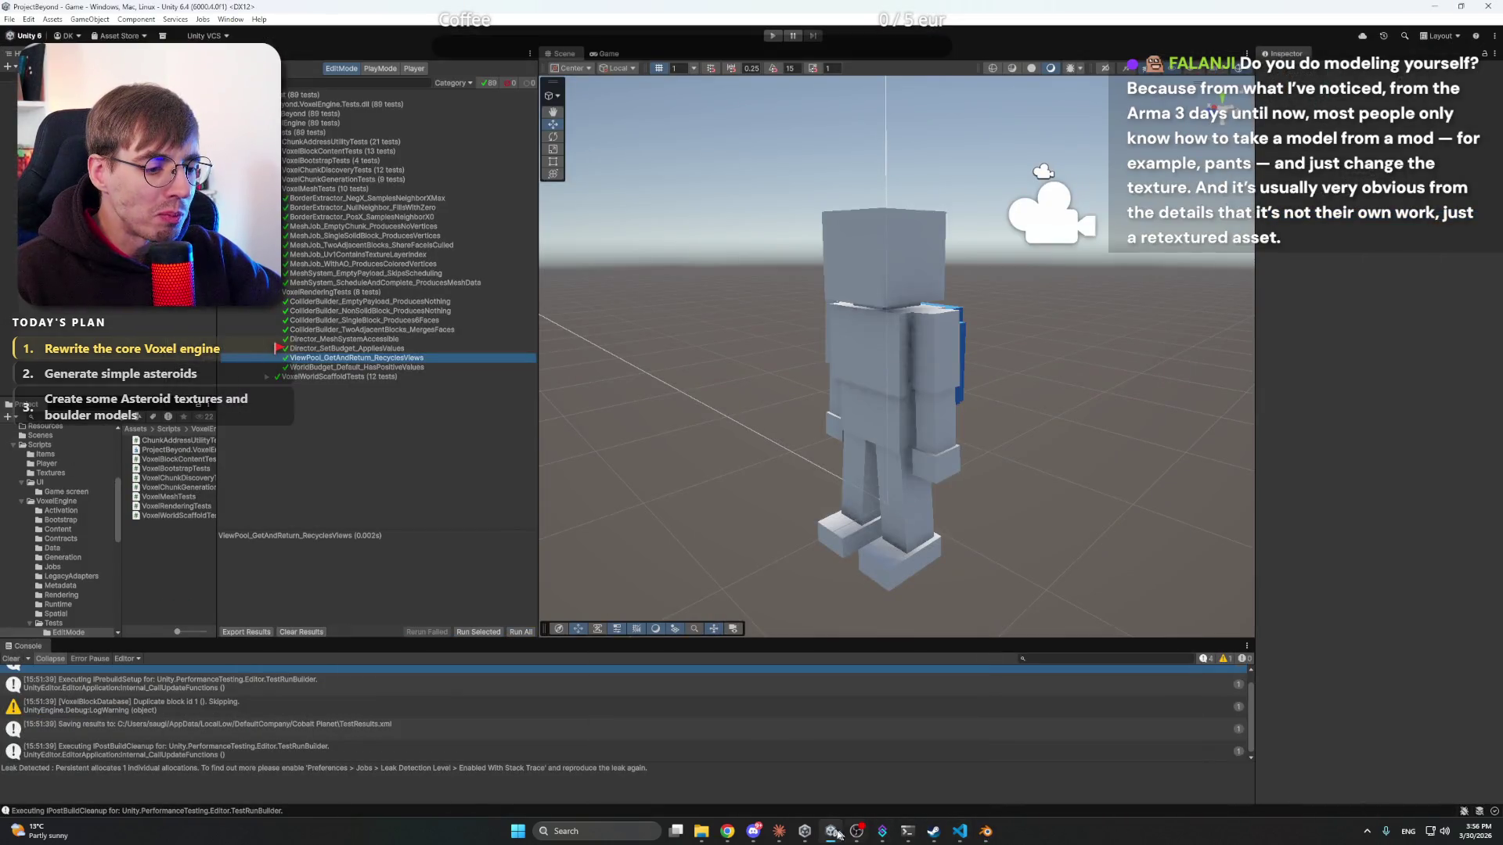
- Clear the old Test Runner results and rerun the entire test suite
left_click(781, 832)
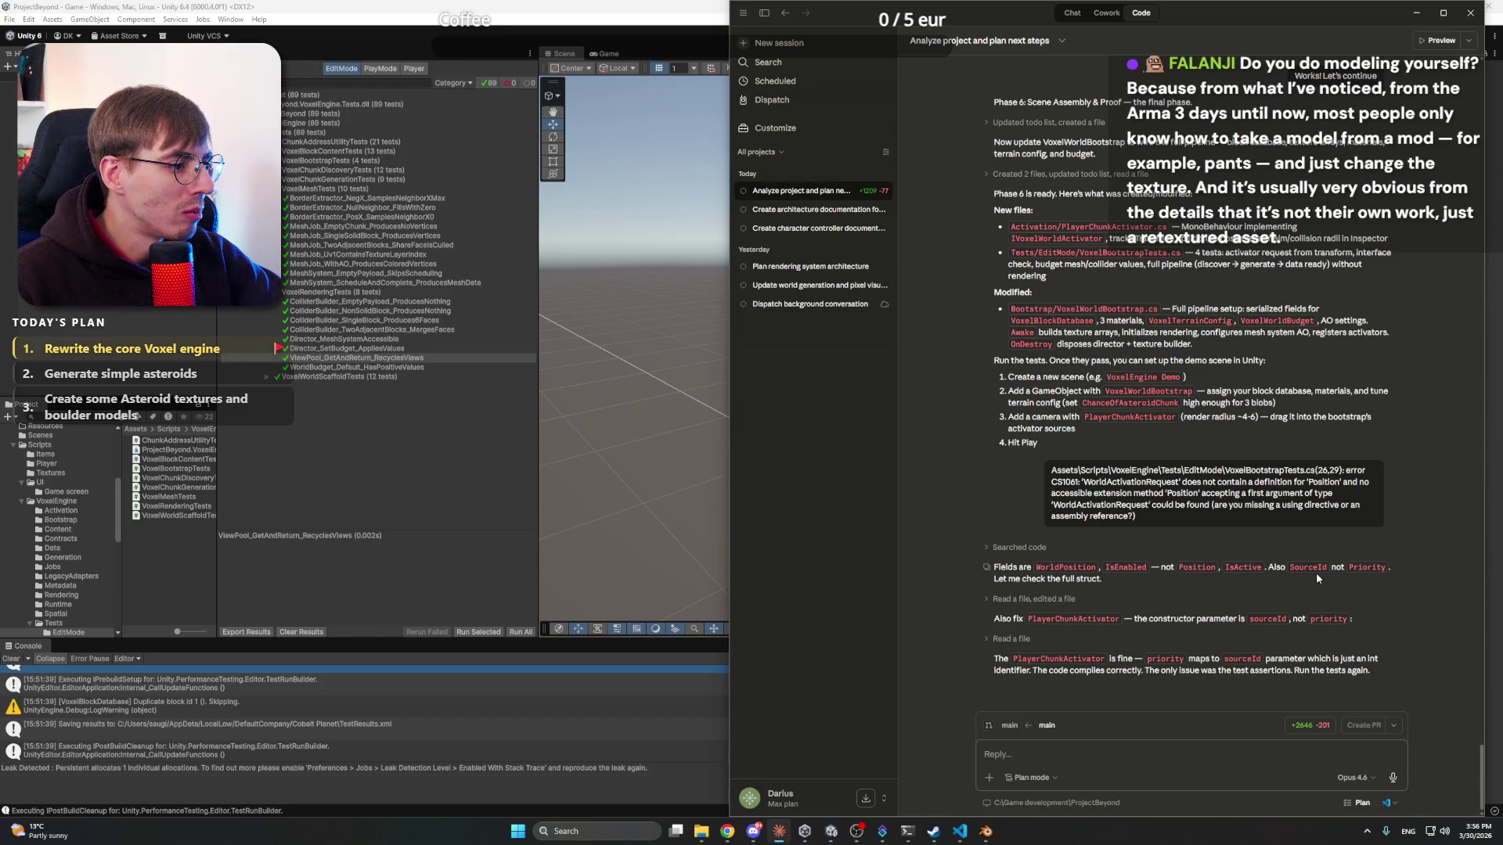
left_click(429, 439)
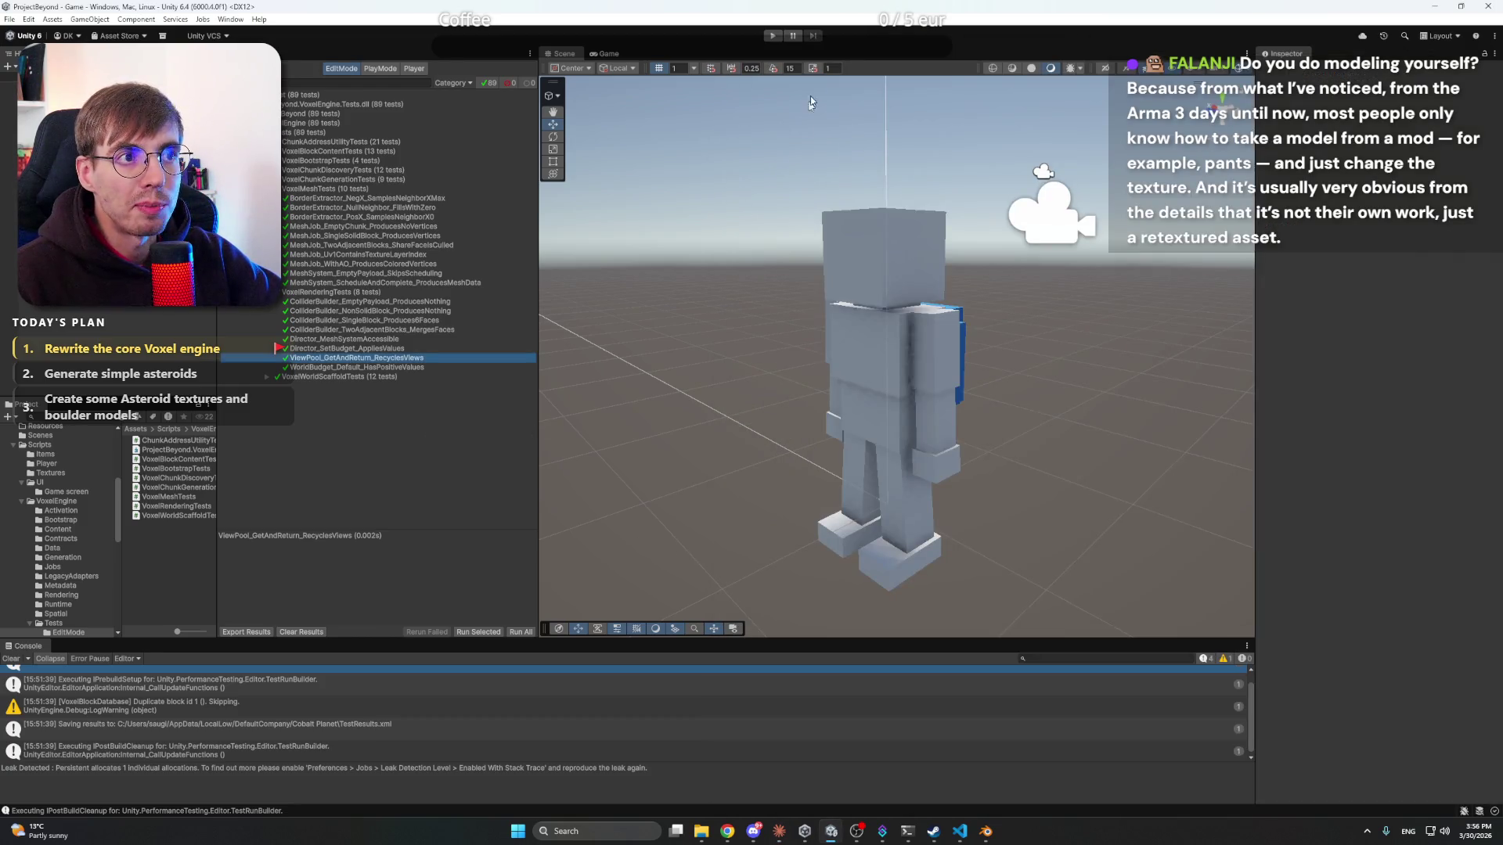
left_click(299, 632)
left_click(514, 631)
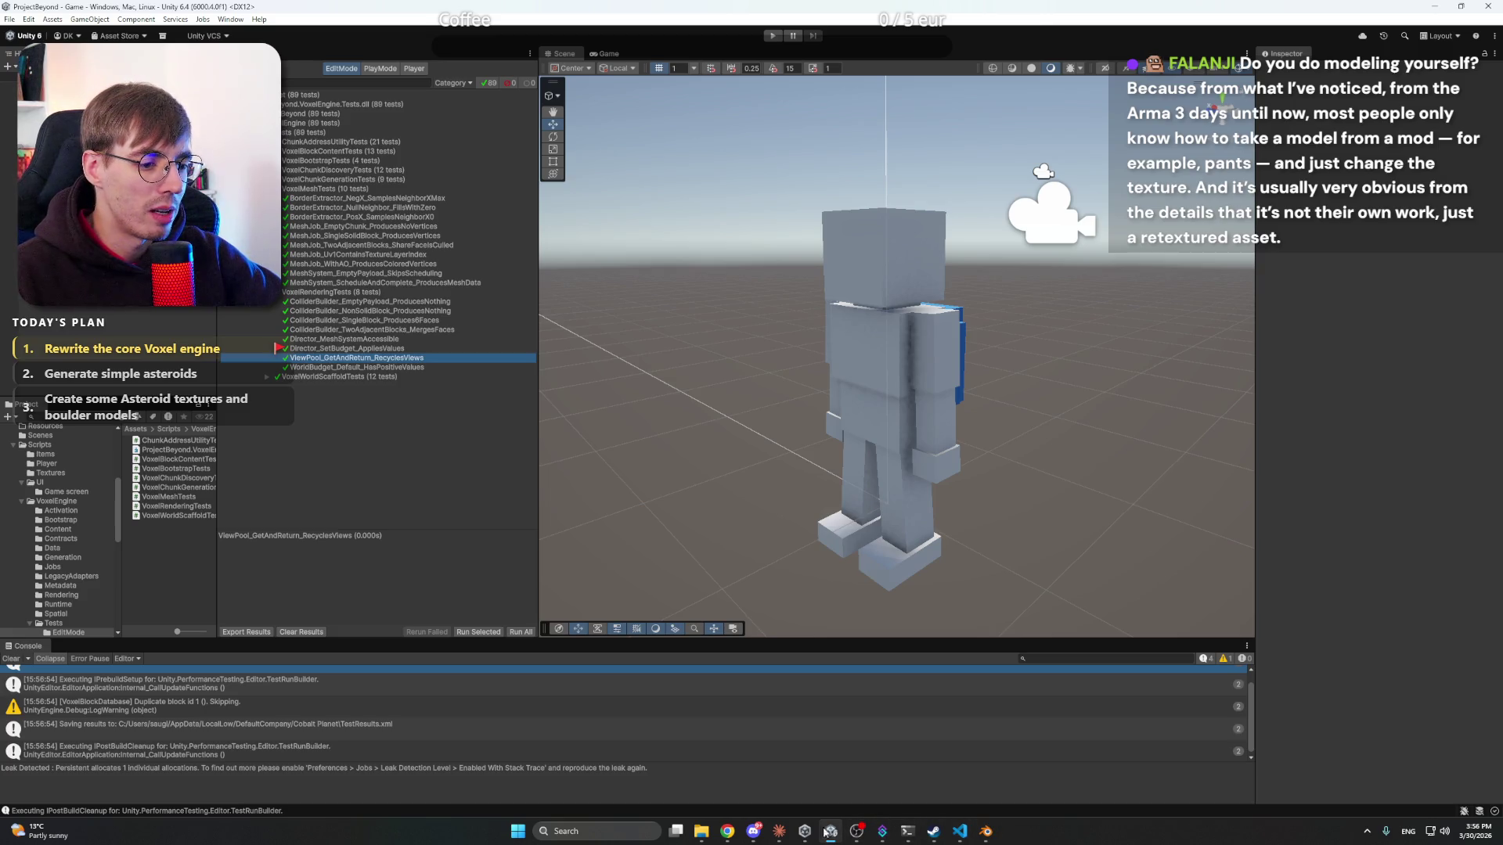
left_click(781, 832)
- Send Claude the message 'Test with no errors'
left_click(1069, 751)
type("Evert")
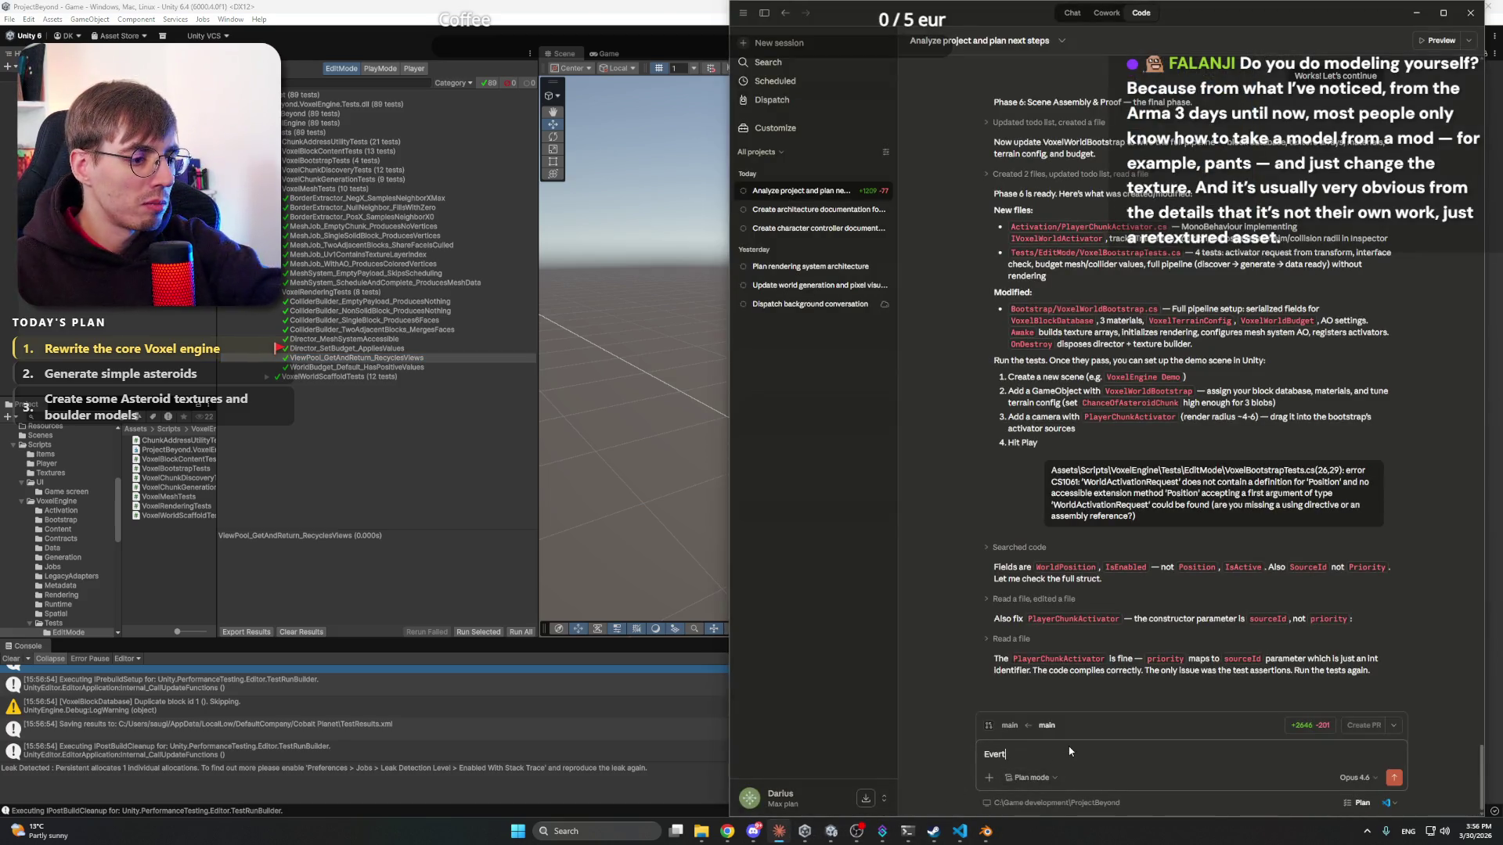
key("BackSpace")
key("BackSpace")
key("BackSpace")
type("Test")
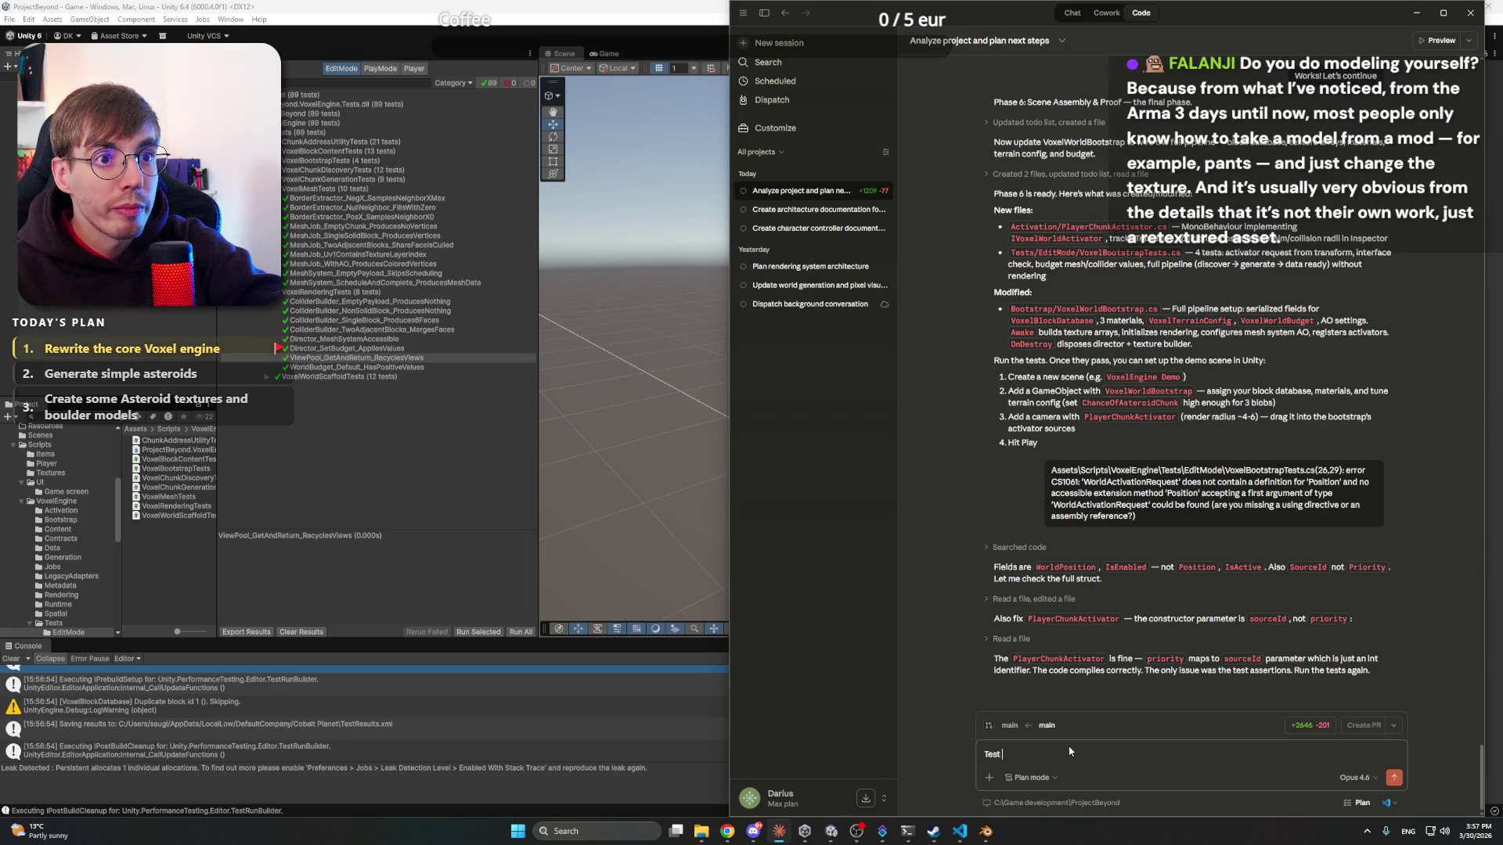
type(" with no errors")
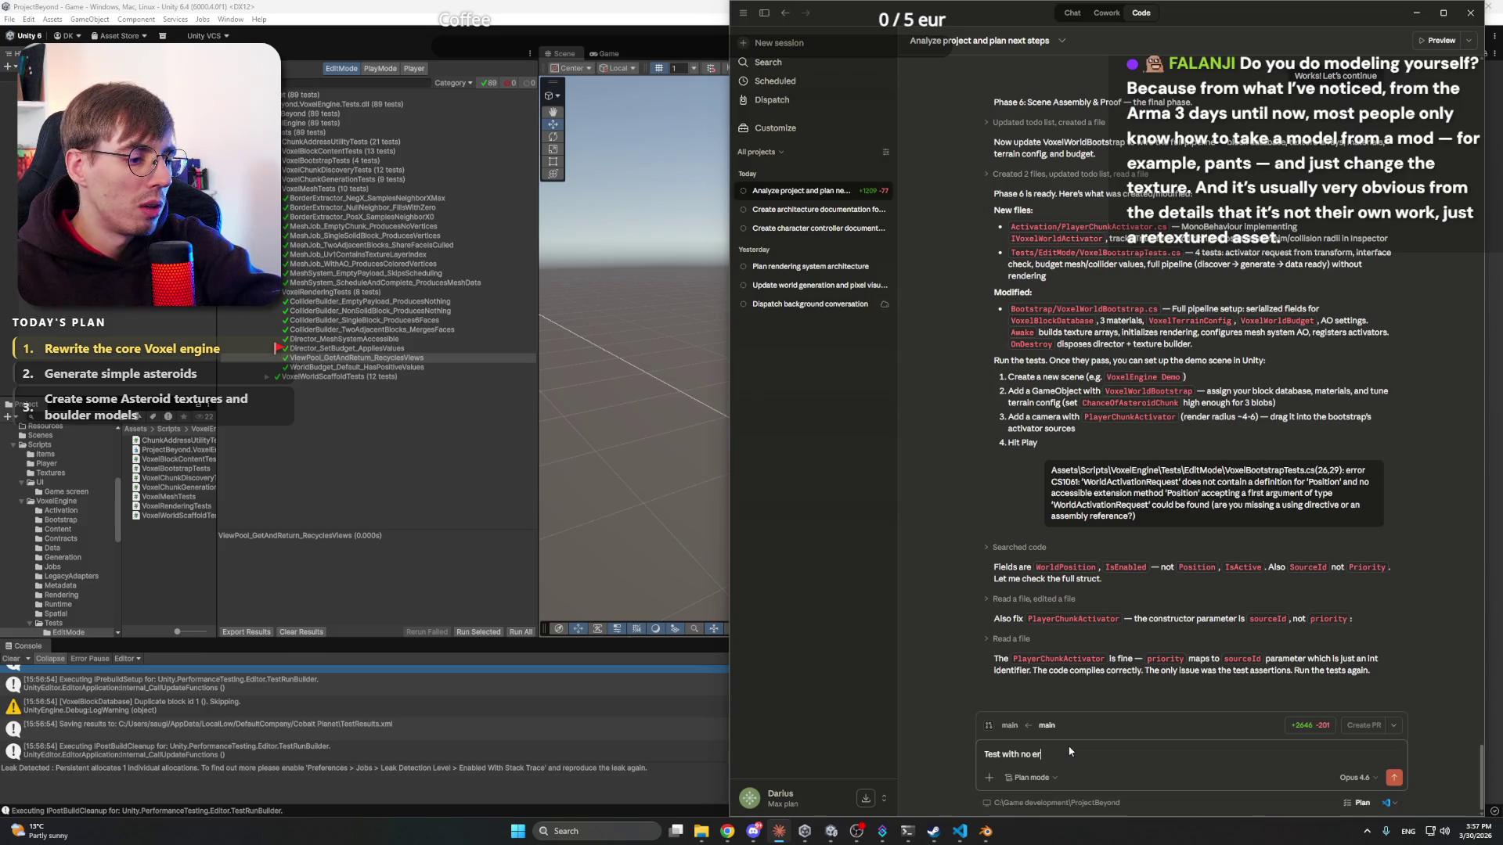
key("Return")
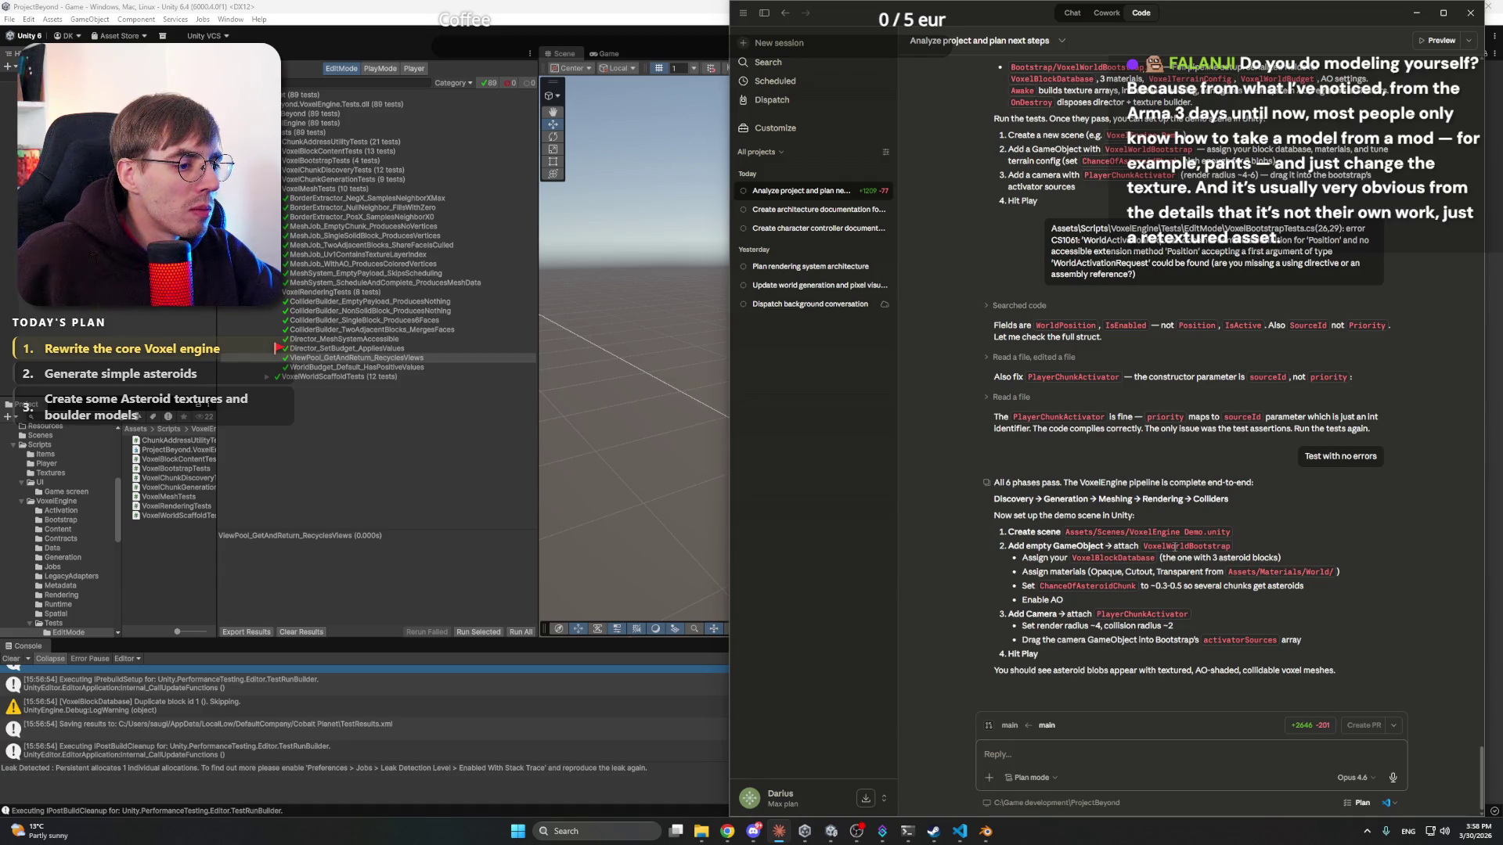
- Bring Unity forward and widen it and its project panel beside Claude
key("alt+Tab")
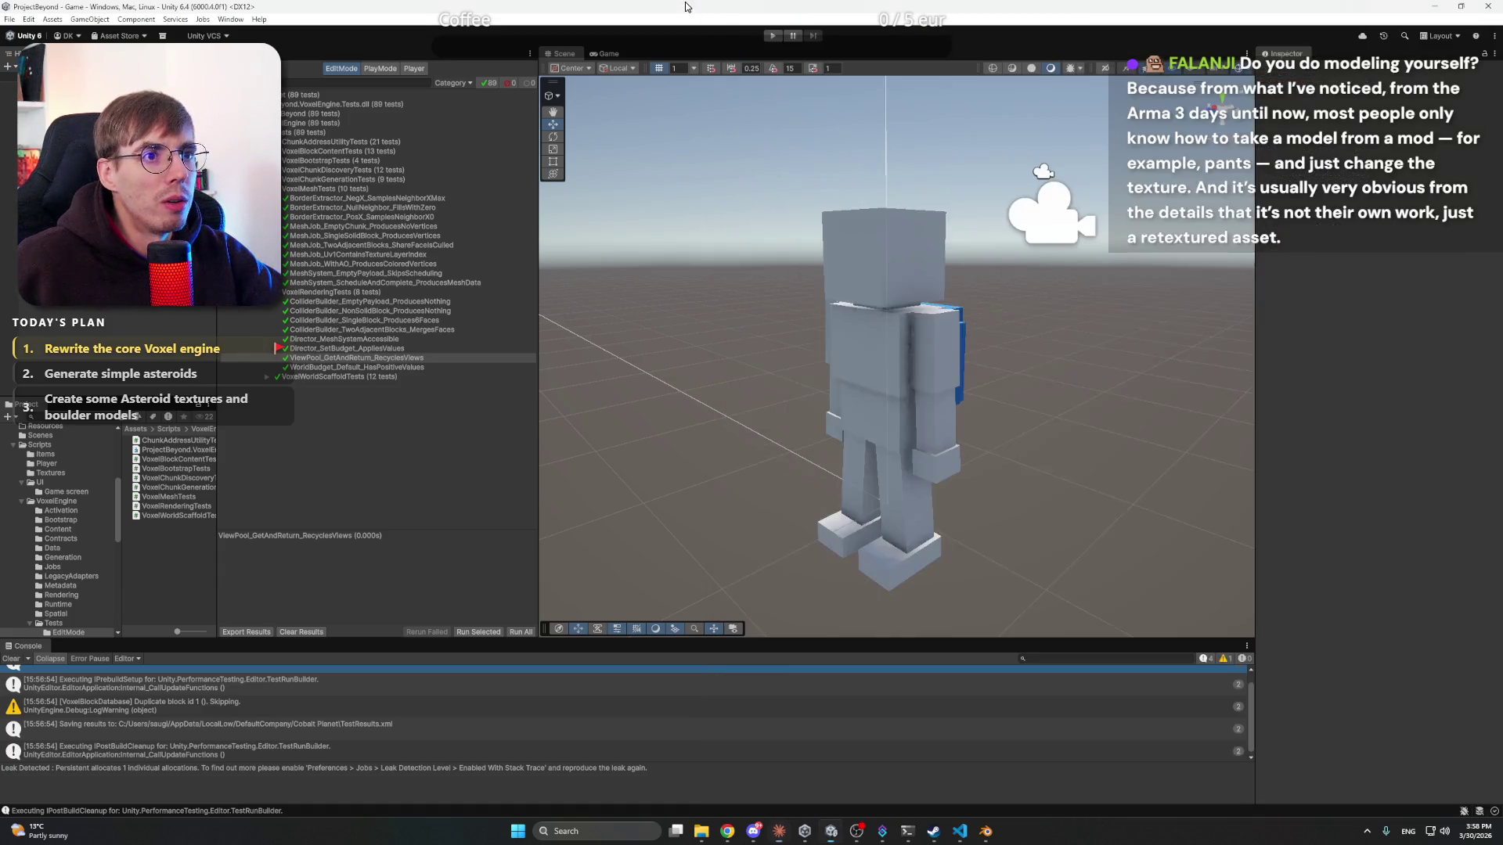
key("alt+Tab")
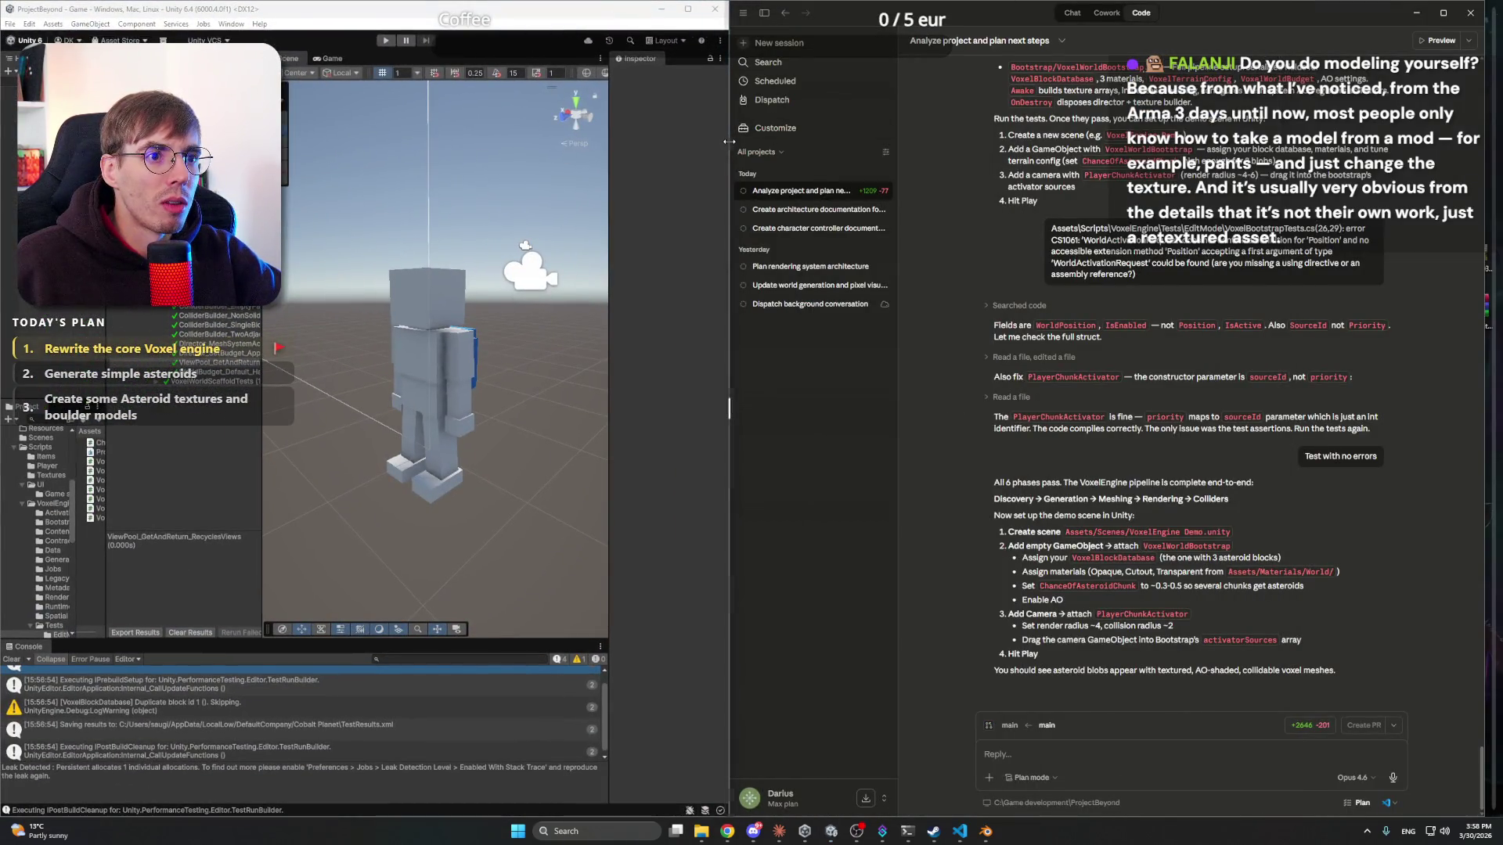
left_click_drag(725, 140, 1049, 161)
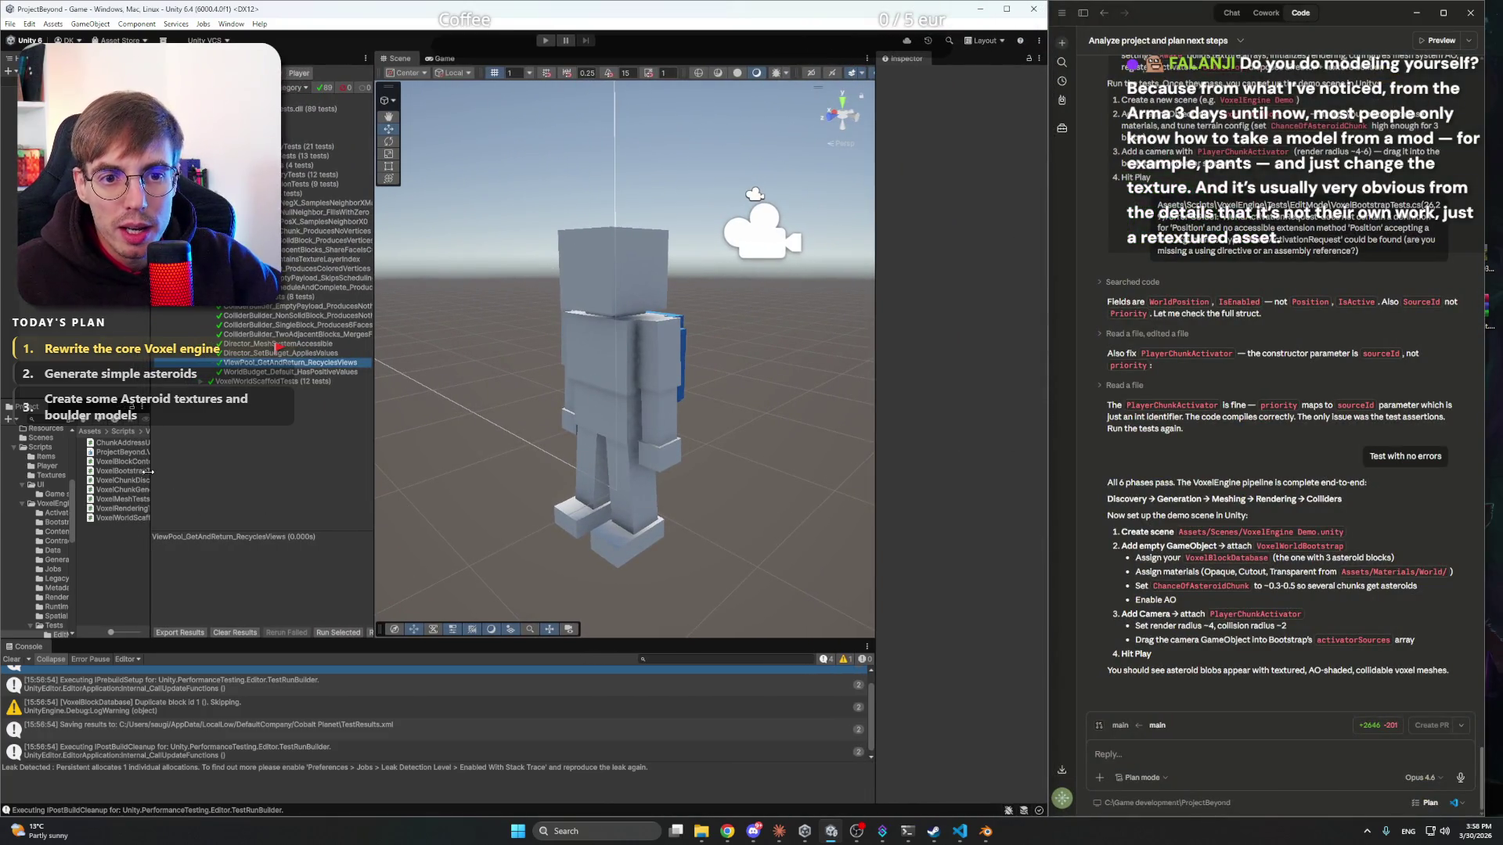
left_click_drag(151, 474, 217, 469)
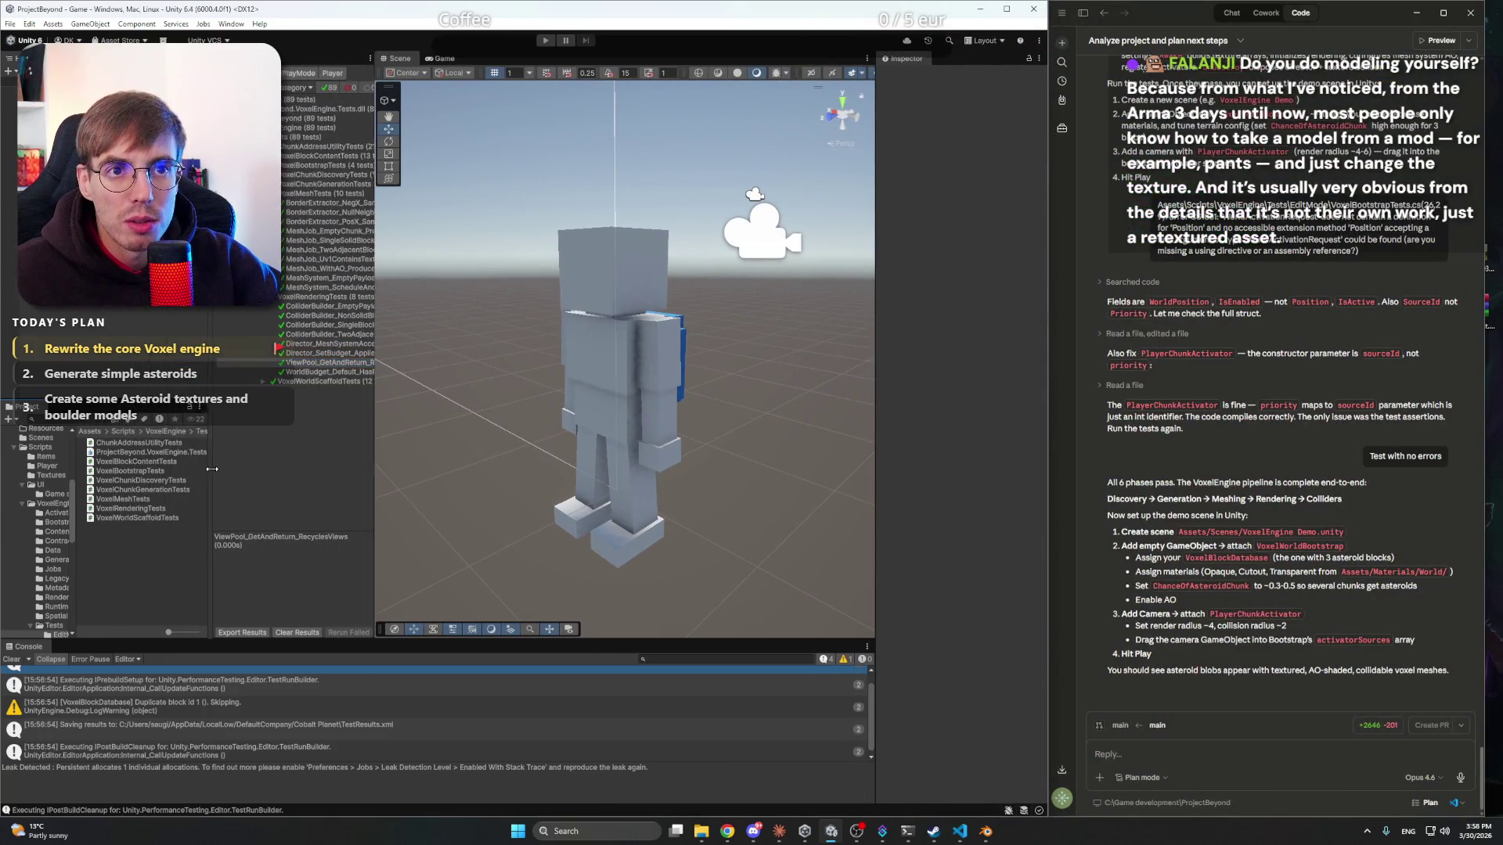
- Close the Test Runner tab and show the Assets/Scenes folder
left_click(366, 58)
left_click(399, 115)
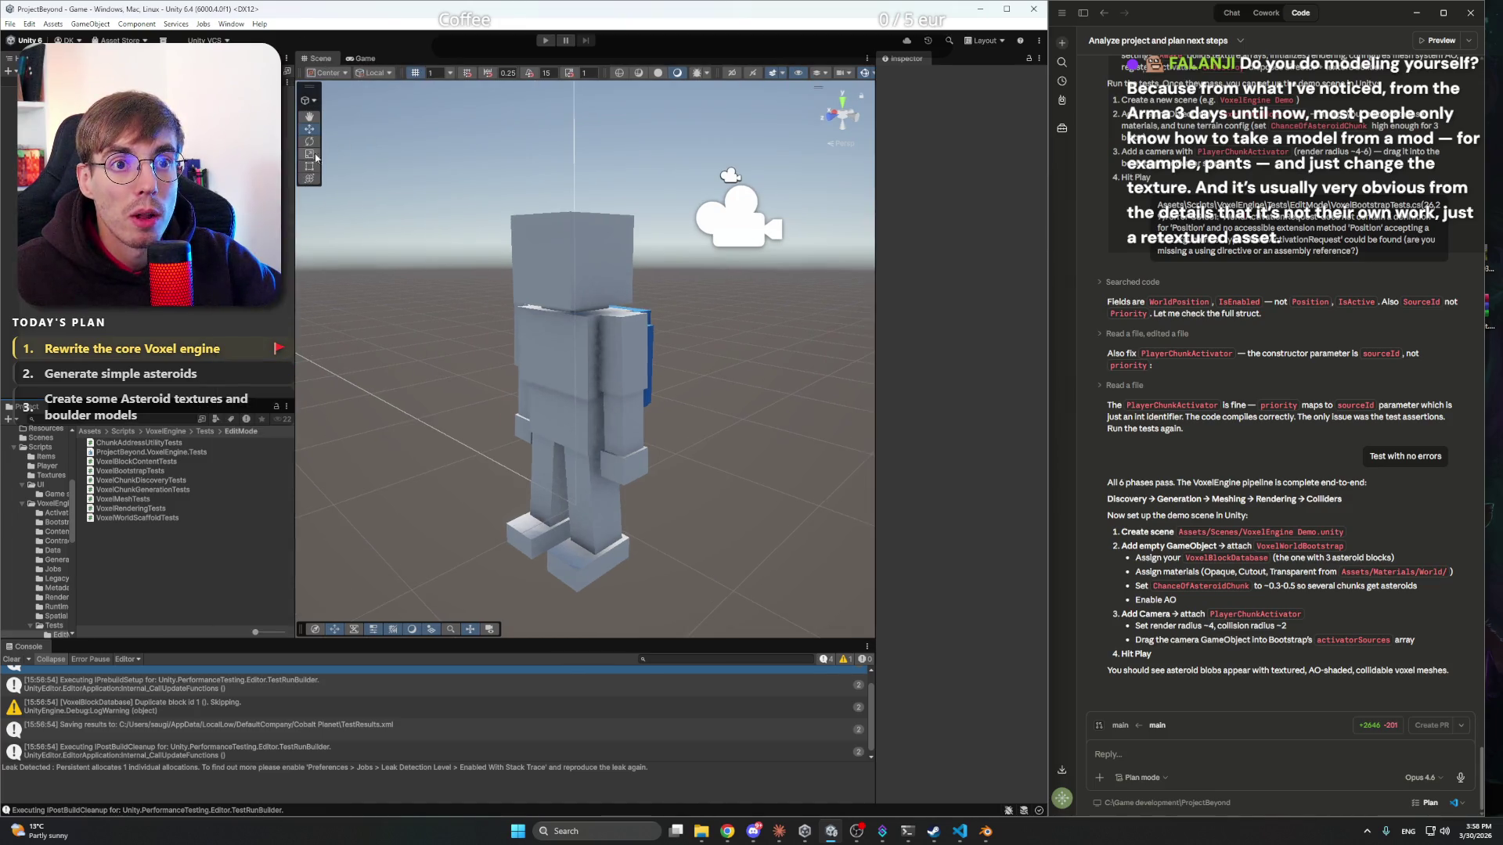
left_click(40, 438)
- Create a scene named 'VoxelEngine Demo' in Assets/Scenes and open it
right_click(196, 462)
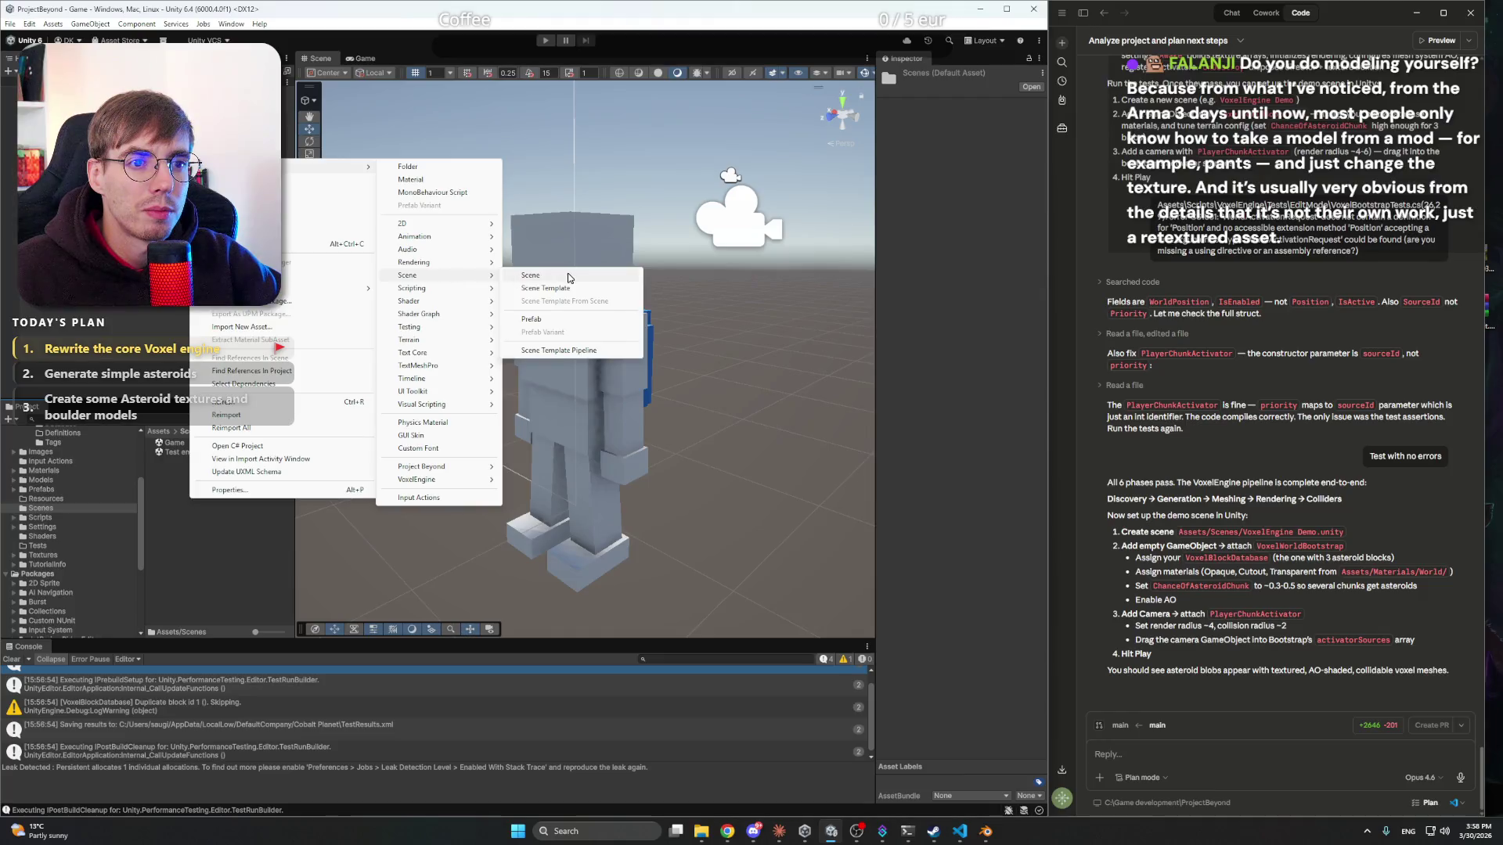
left_click(570, 275)
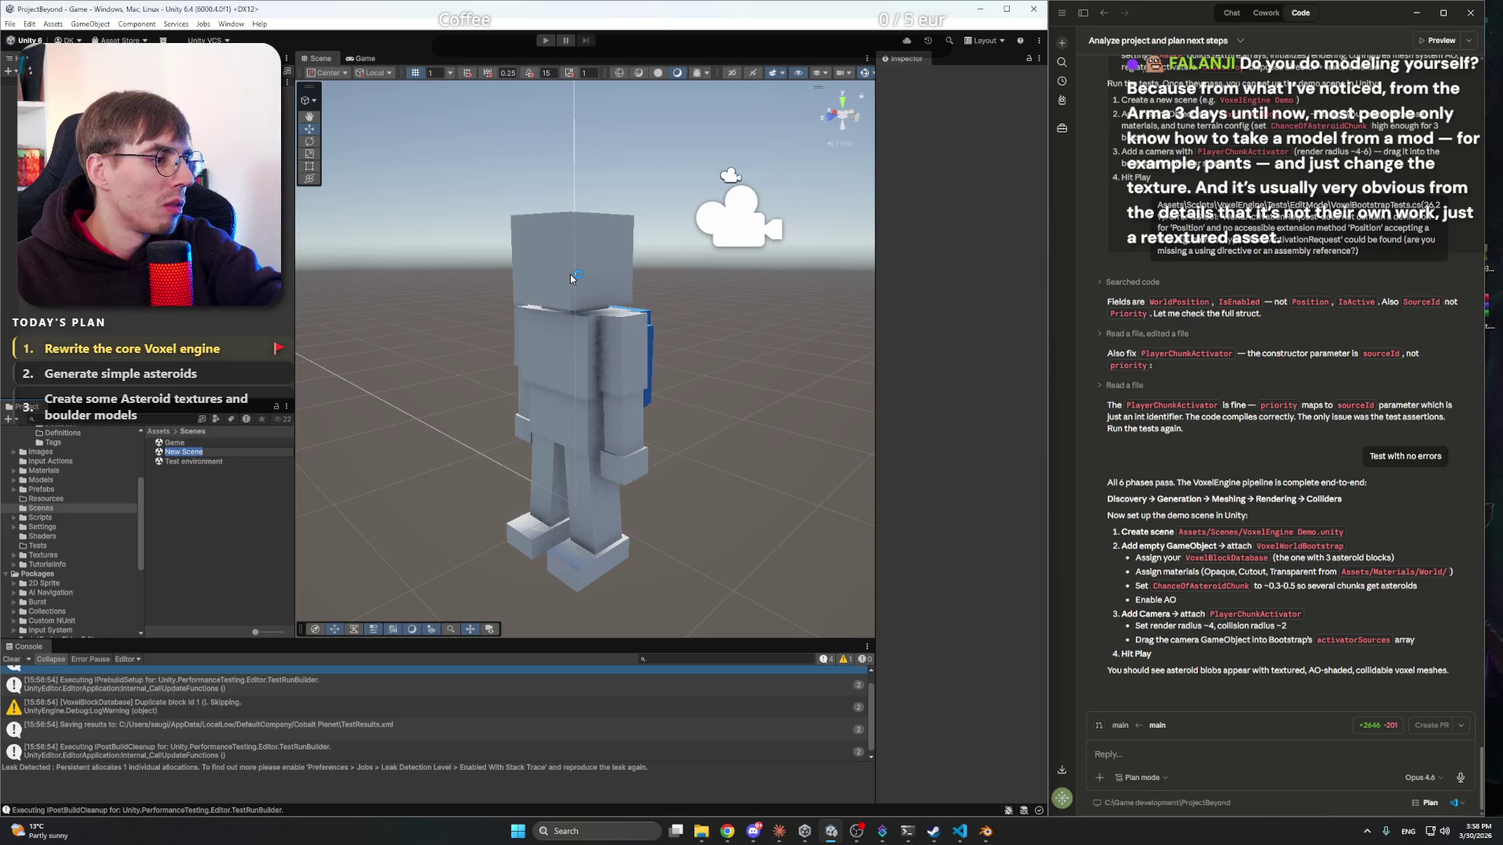
type("VoxelEngine Demo")
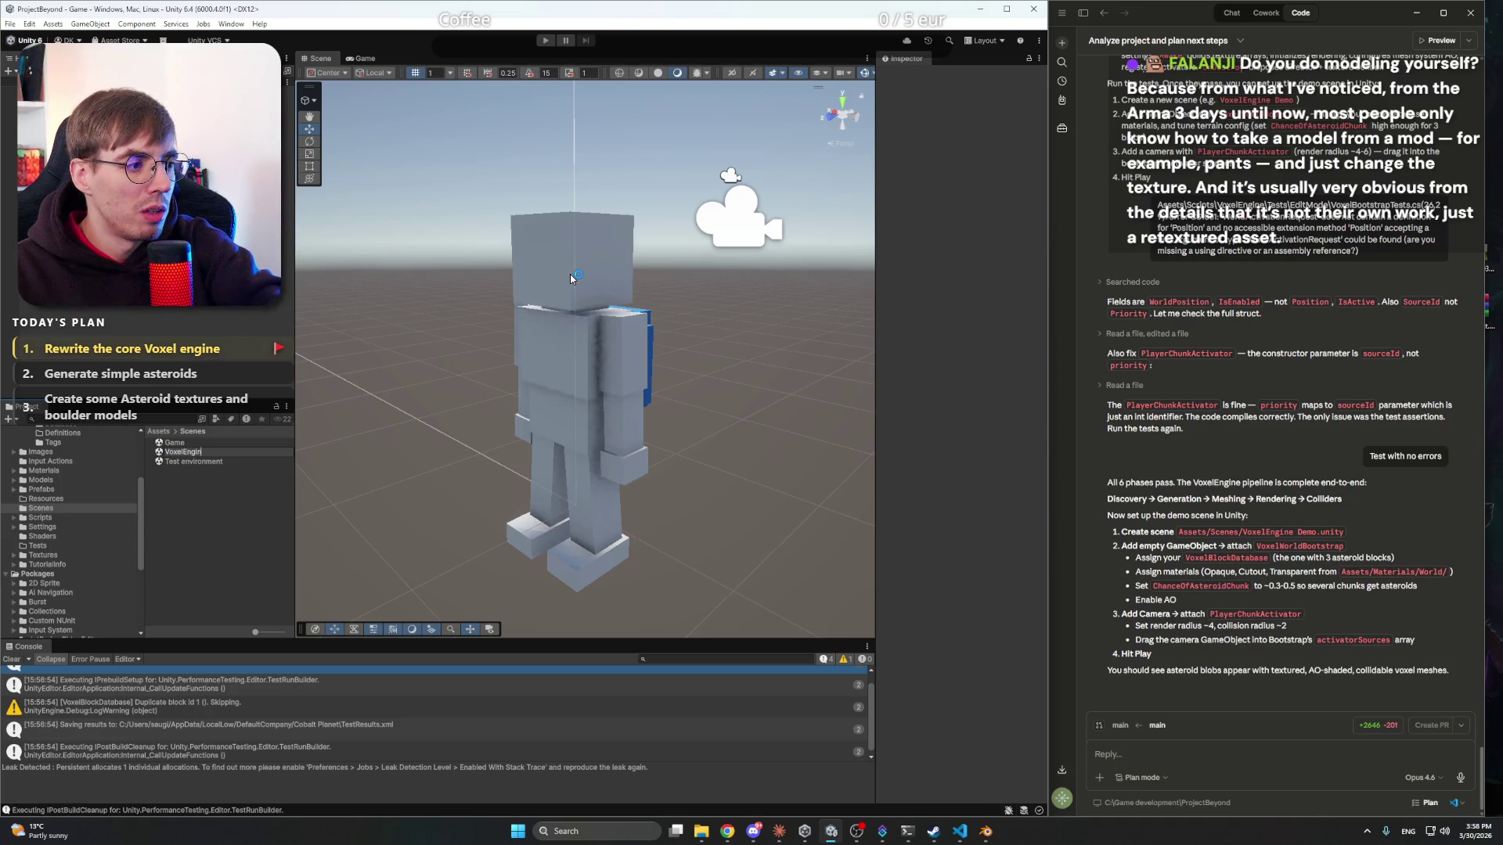
key("Return")
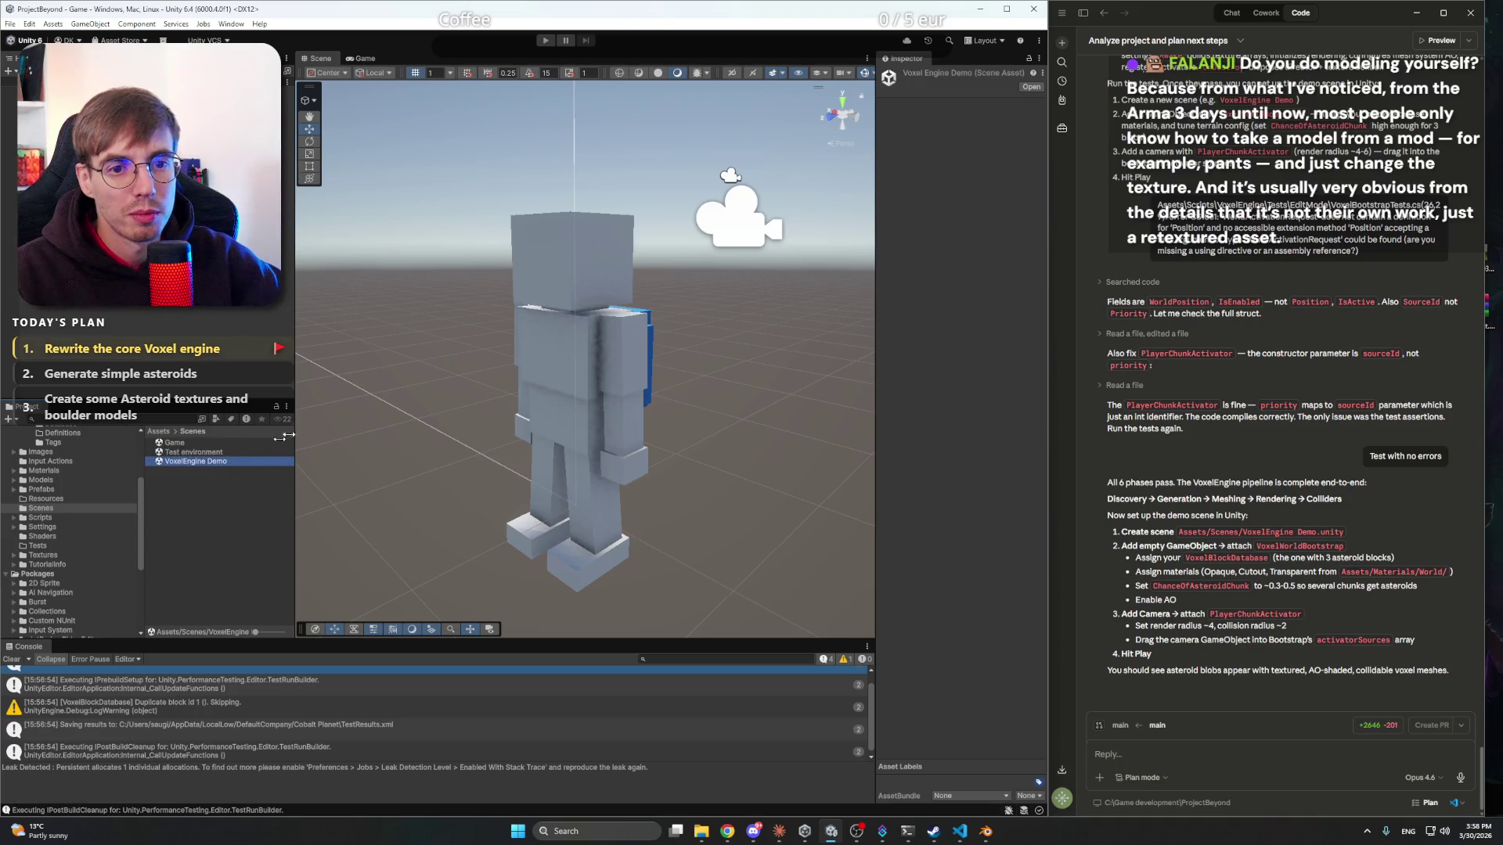
double_click(211, 467)
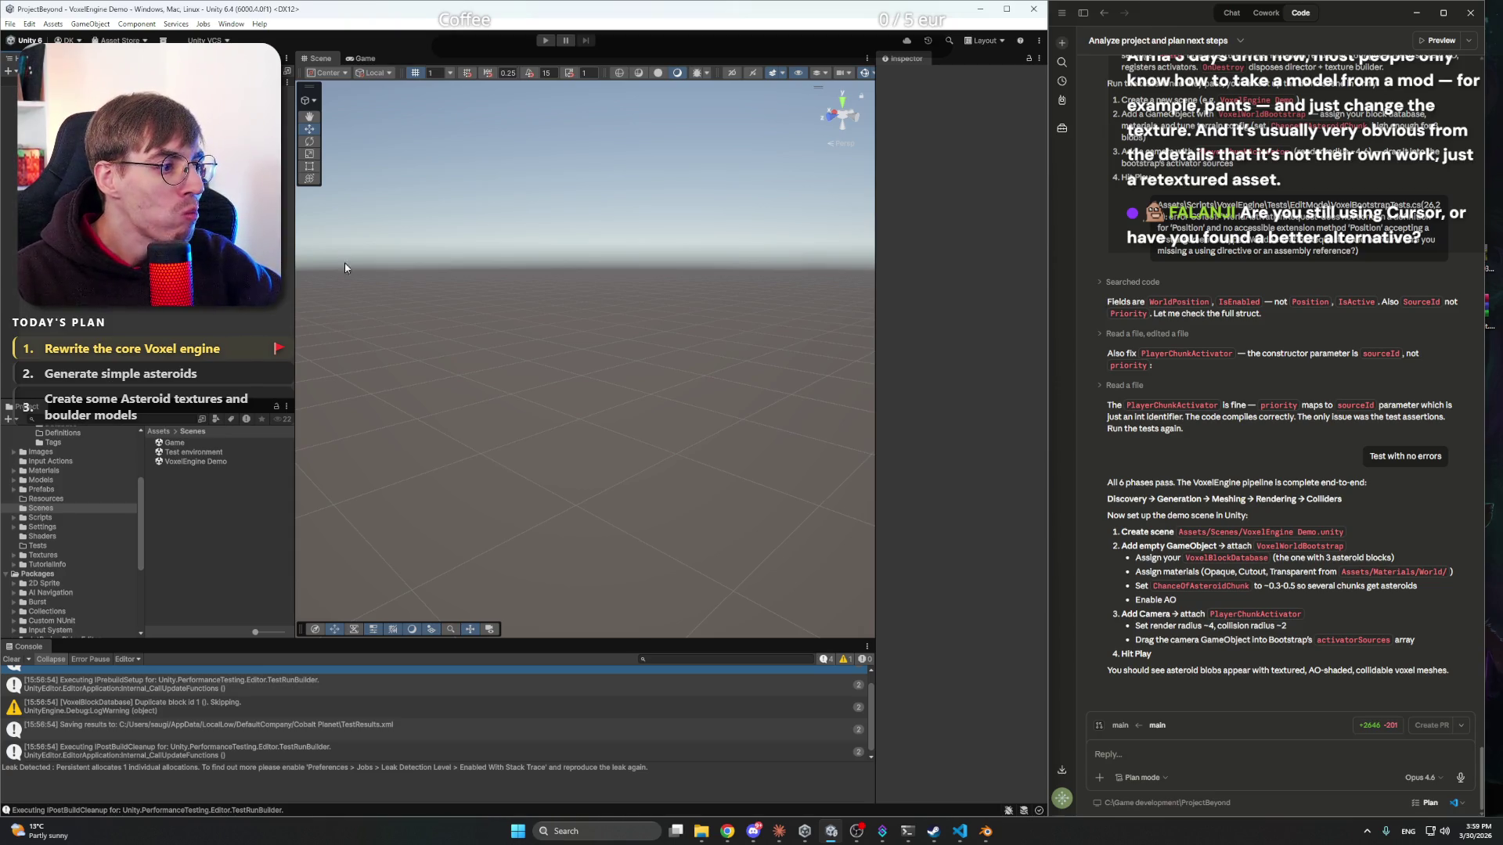
- Add an empty GameObject named VoxelWorldBootstrap and reset its position to 0, 0, 0
right_click(159, 190)
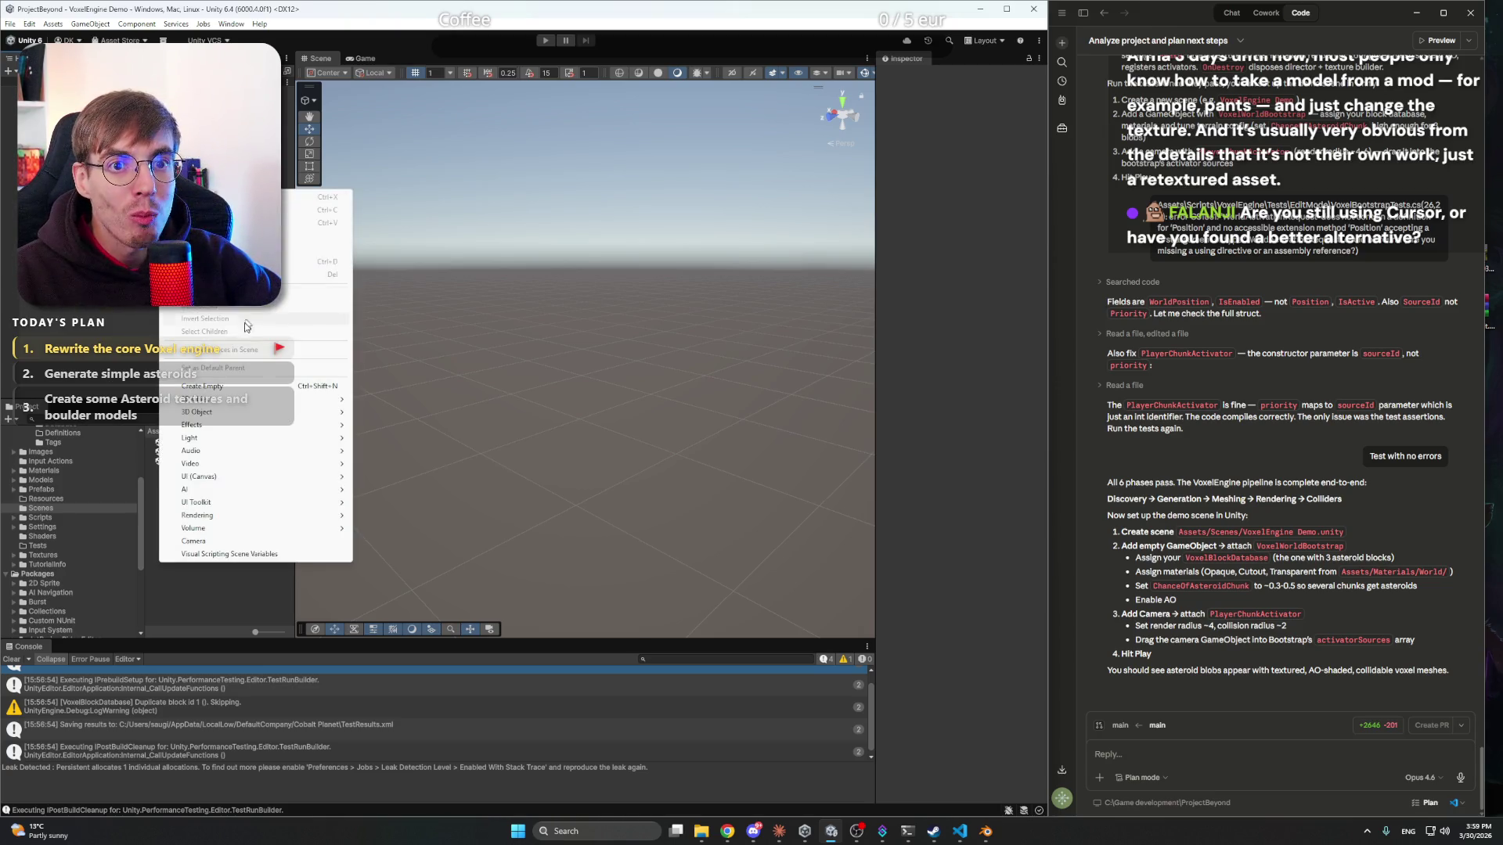
left_click(233, 388)
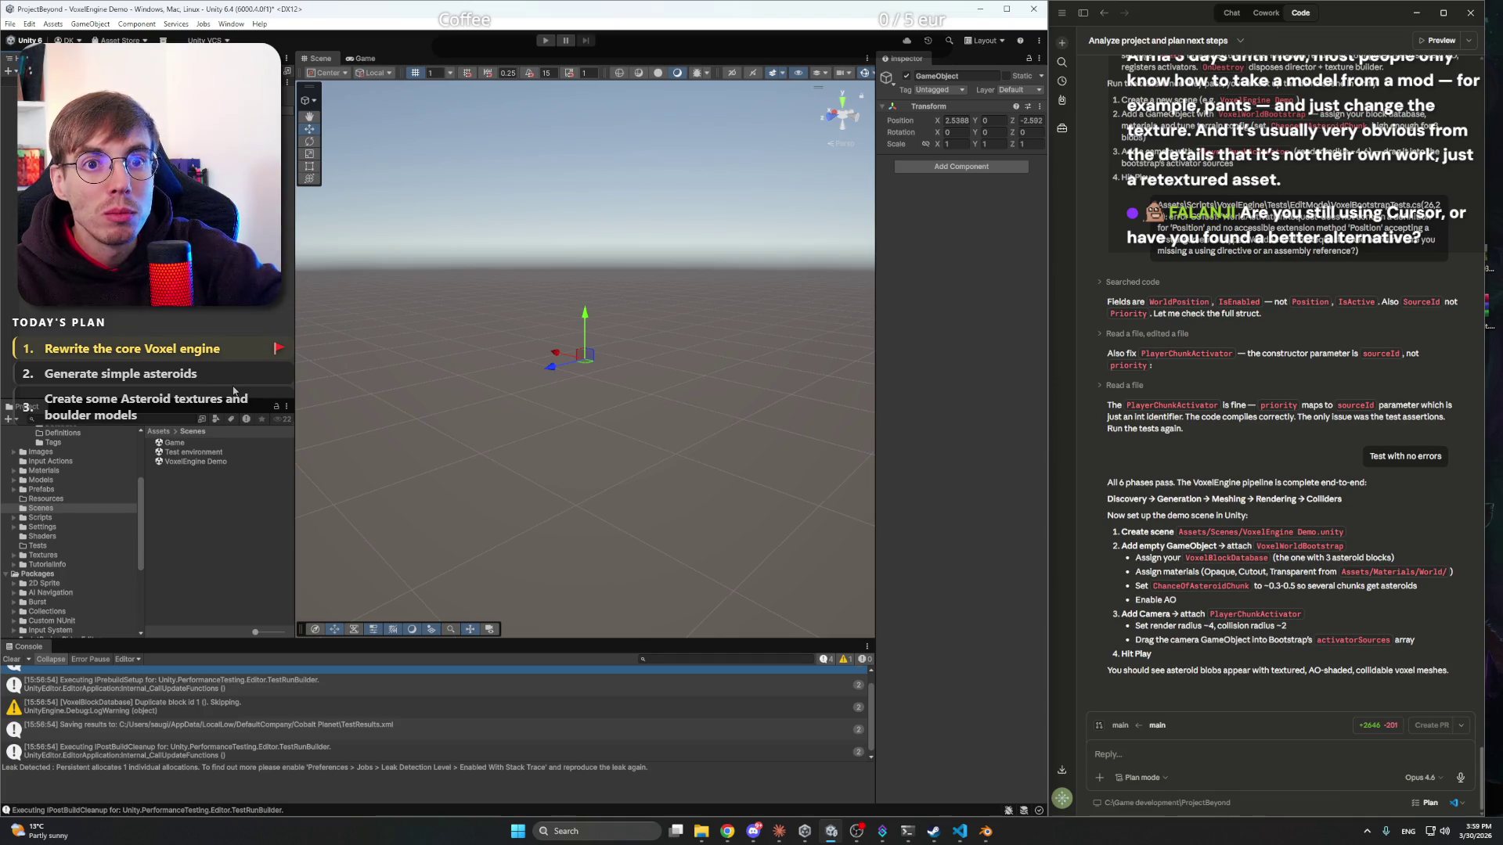
key("Return")
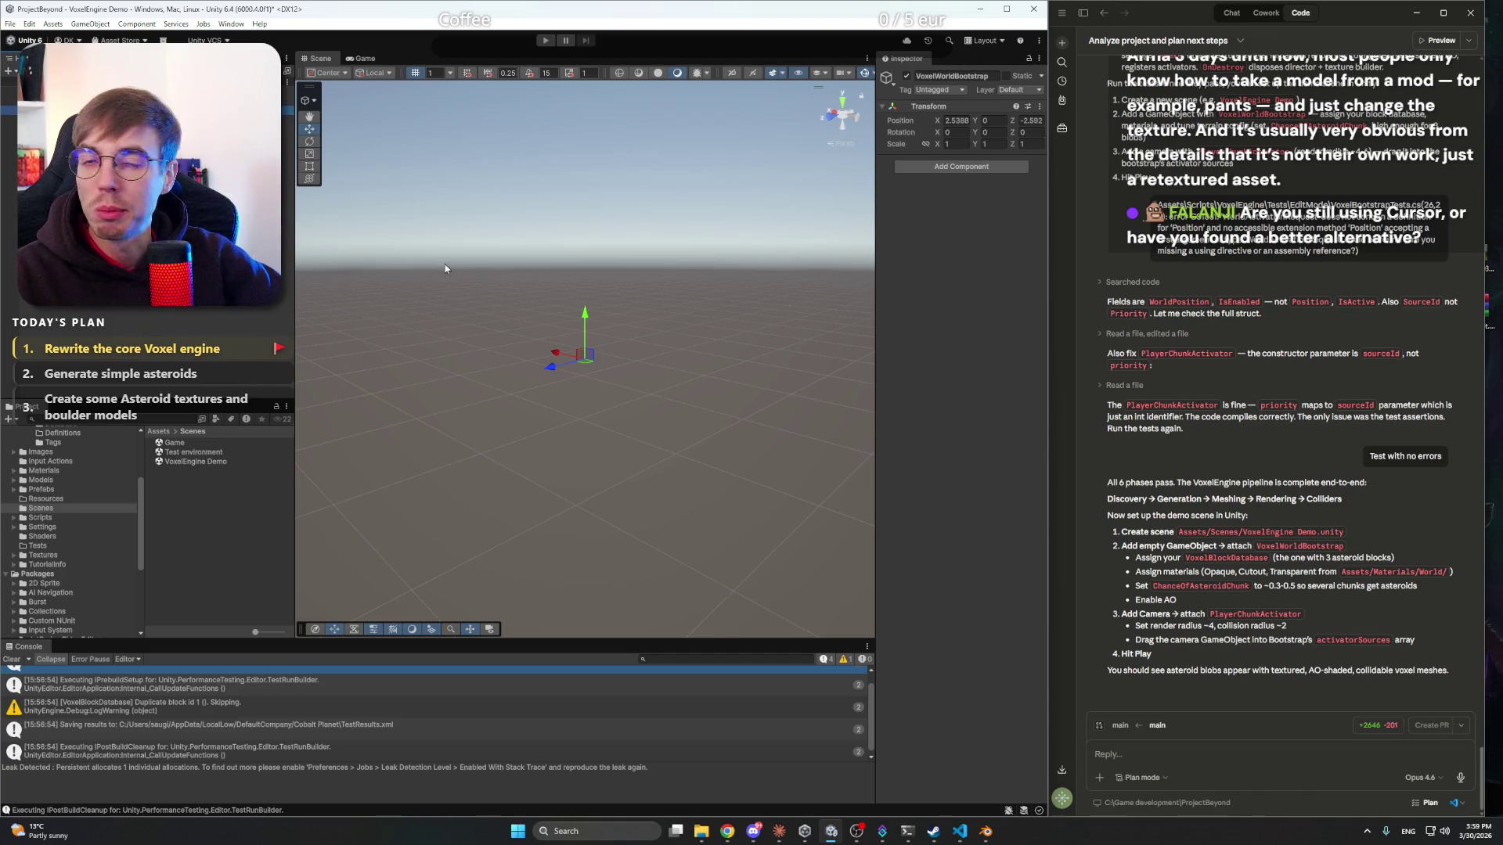
left_click(1040, 106)
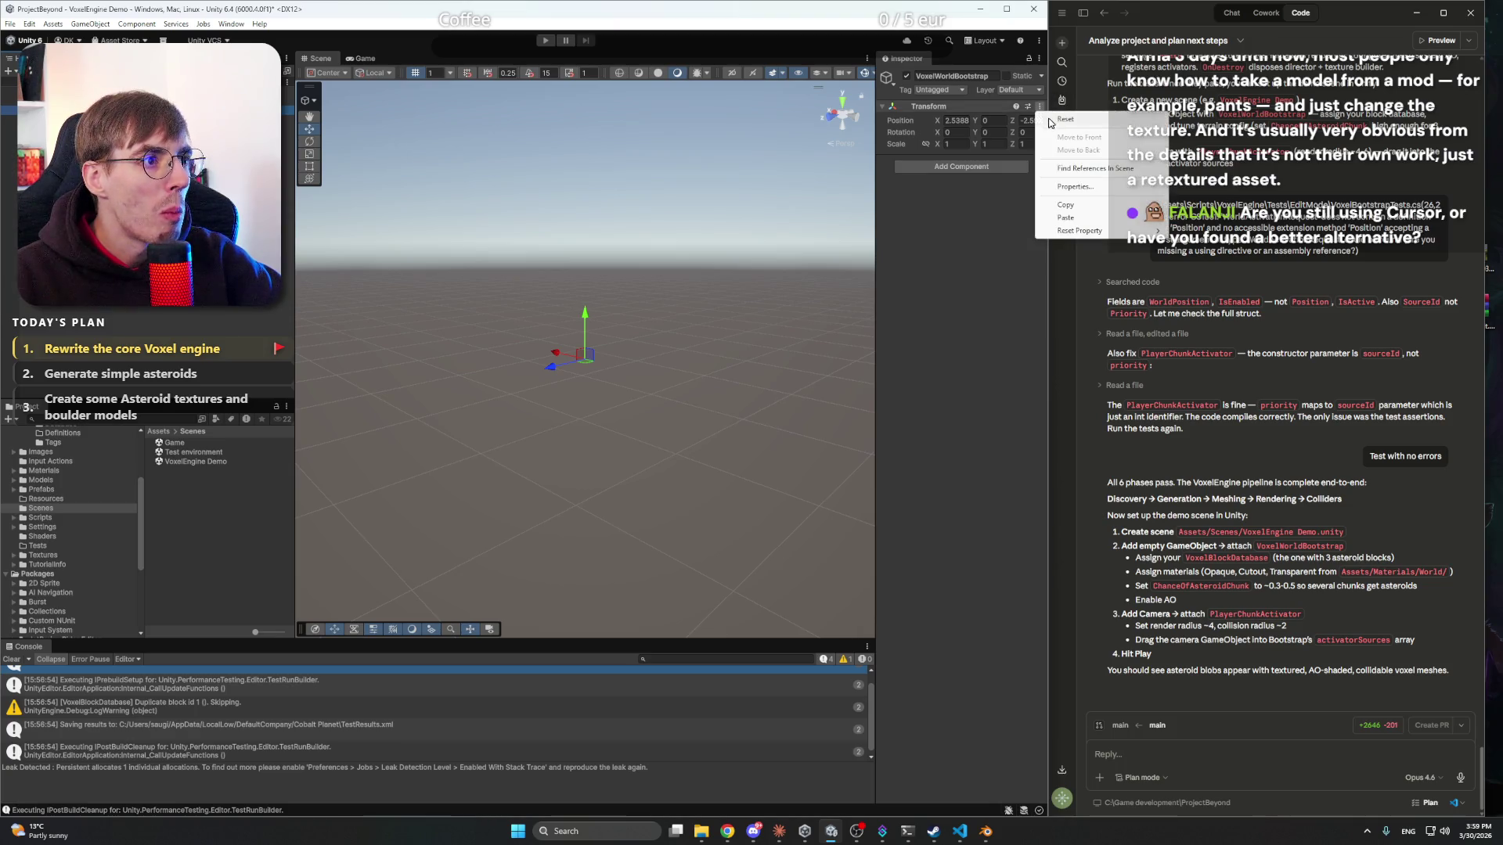
left_click(1065, 119)
- Browse to Scripts/VoxelEngine/Bootstrap and select the VoxelWorldBootstrap object
left_click(41, 518)
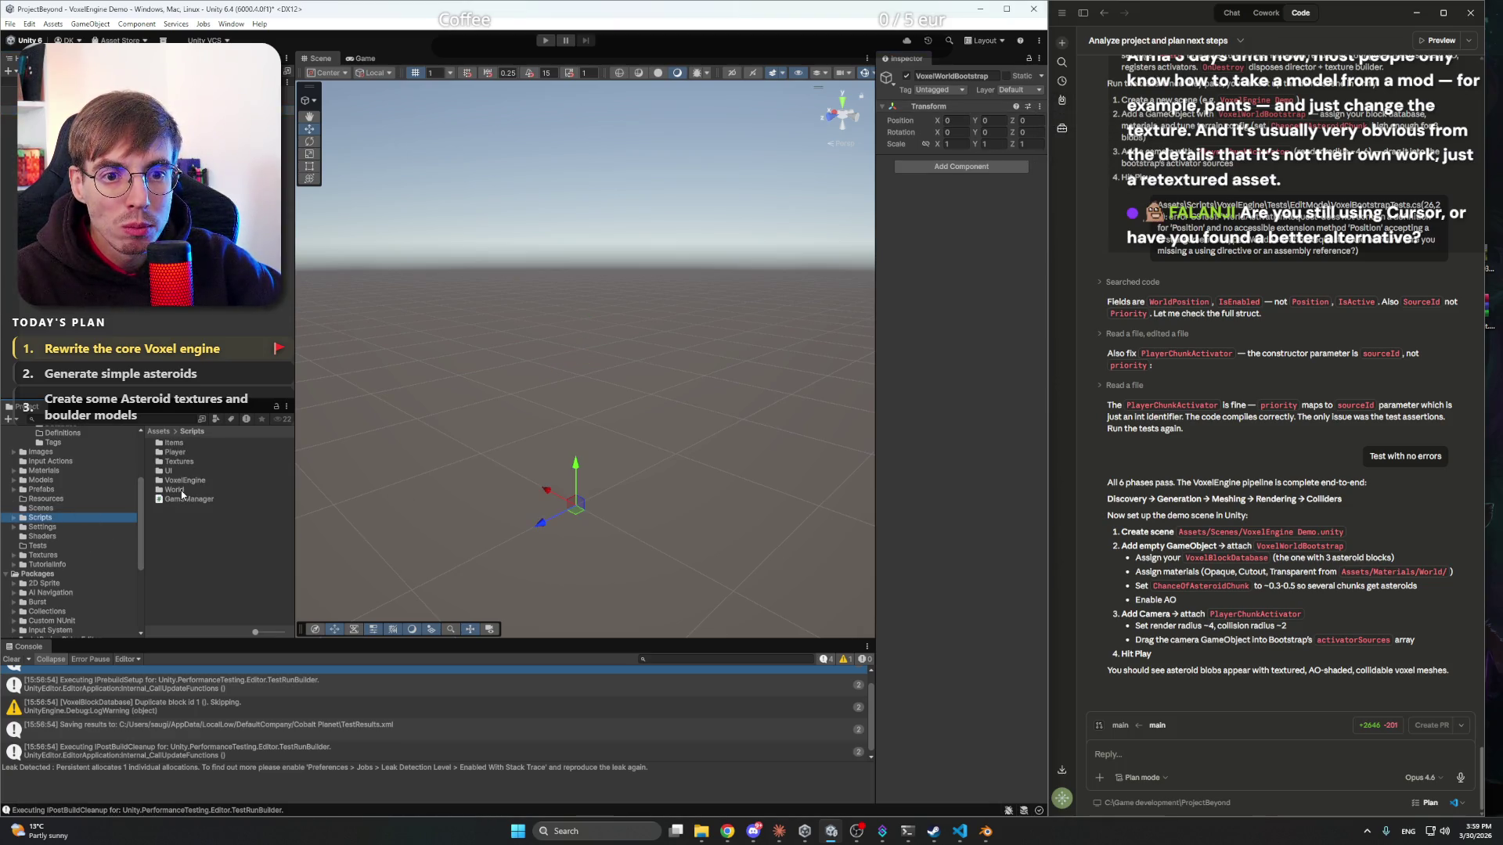
double_click(194, 482)
double_click(192, 450)
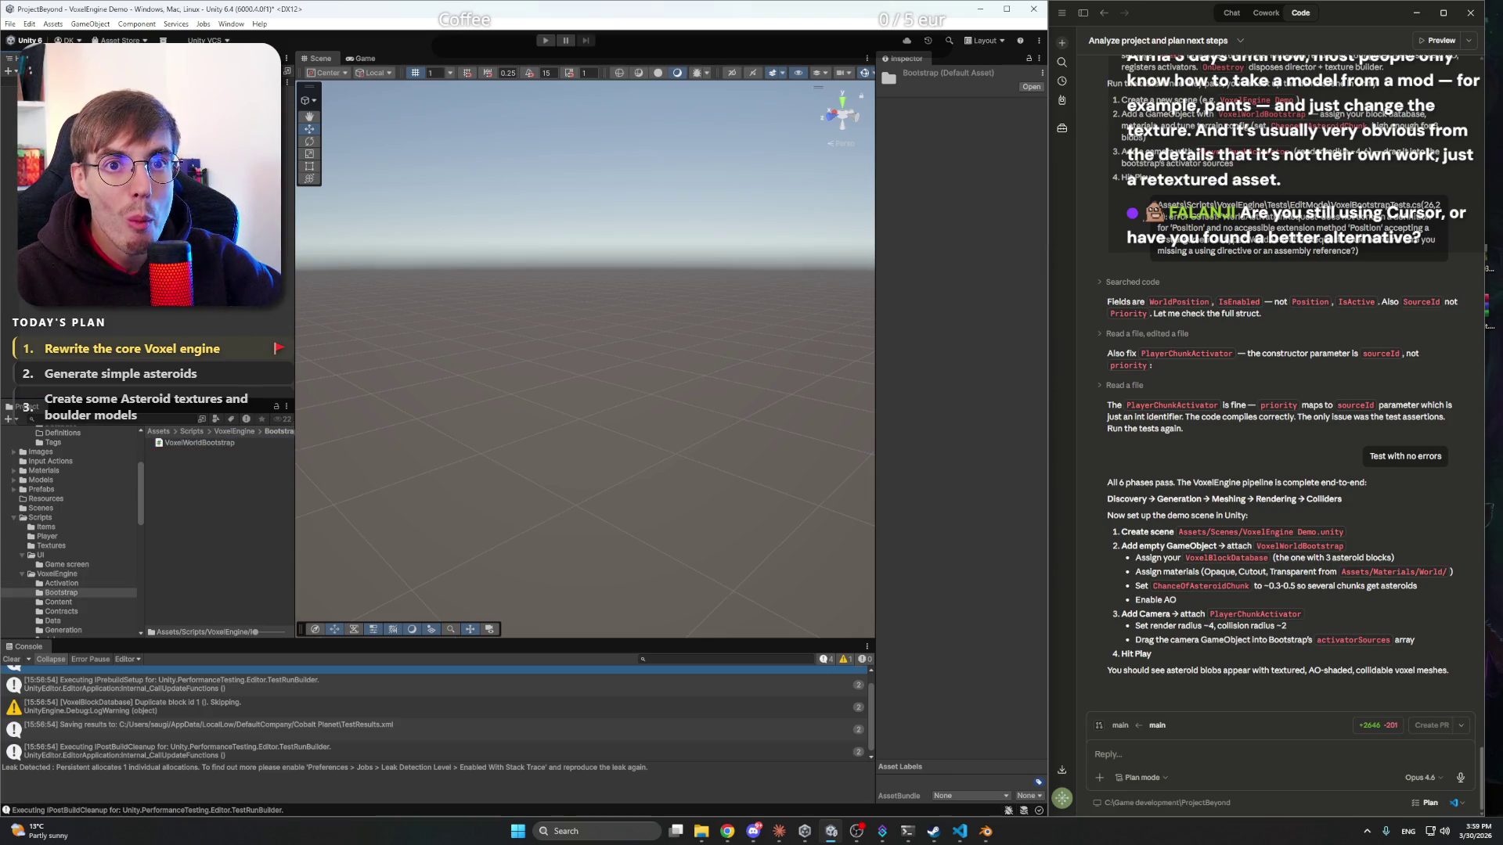
left_click(16, 110)
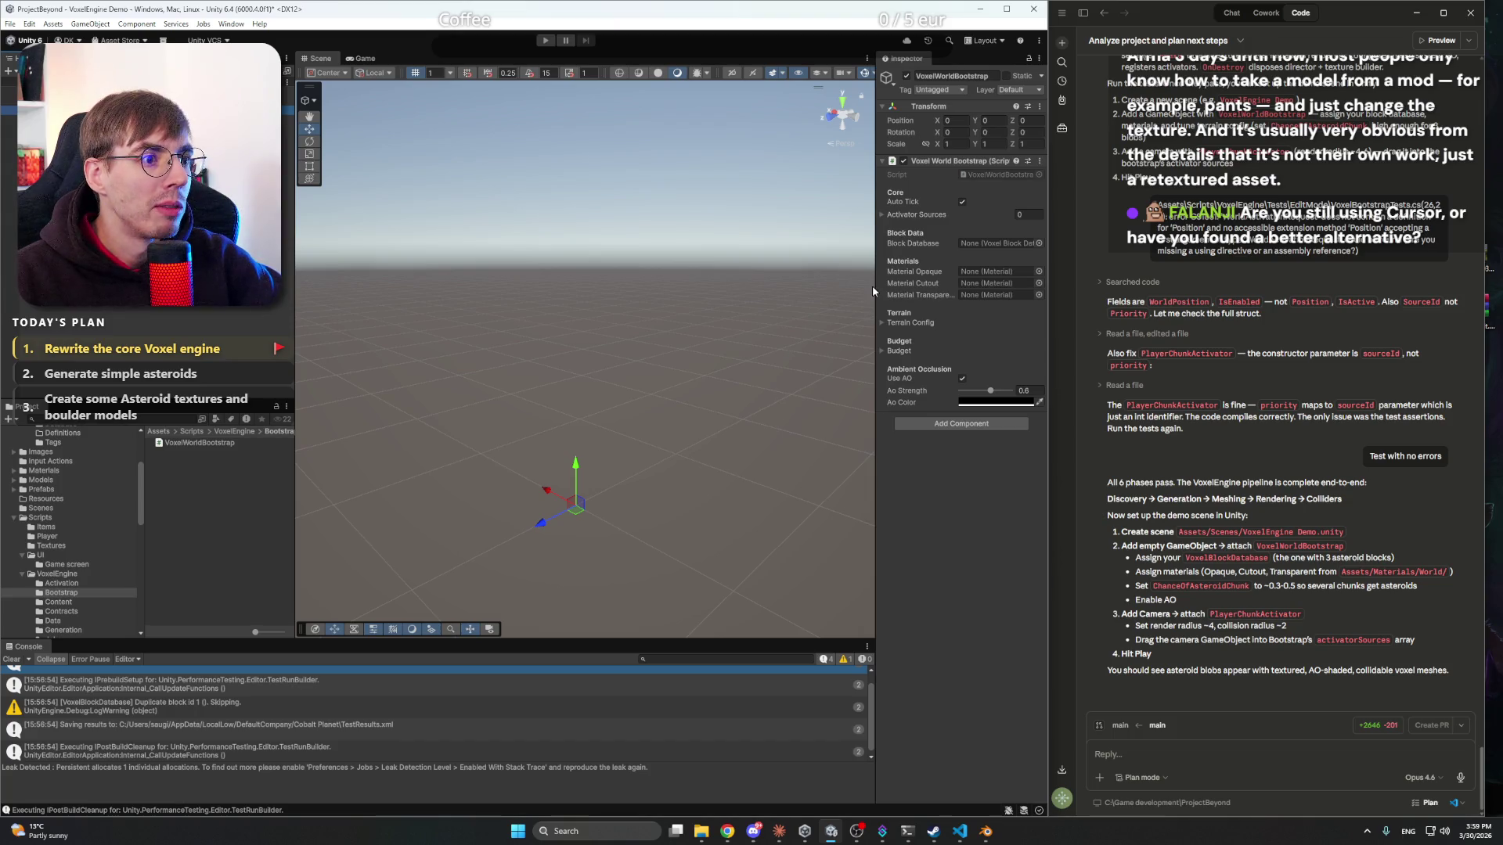
- Set the Voxel World Bootstrap component's Block Database to VoxelBlockDatabase
left_click_drag(874, 290, 772, 278)
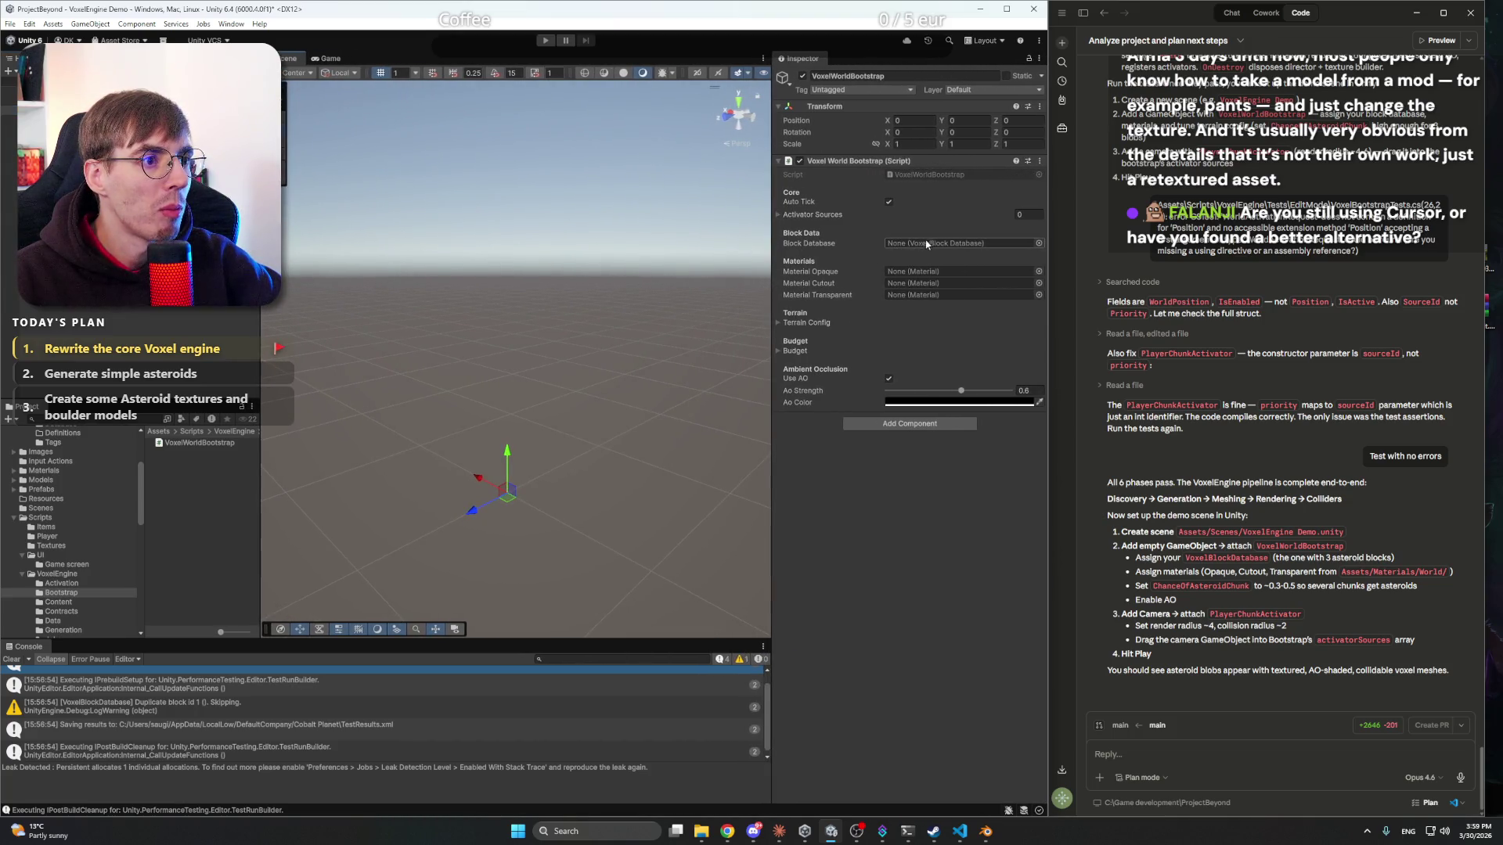
left_click(1038, 244)
double_click(1095, 280)
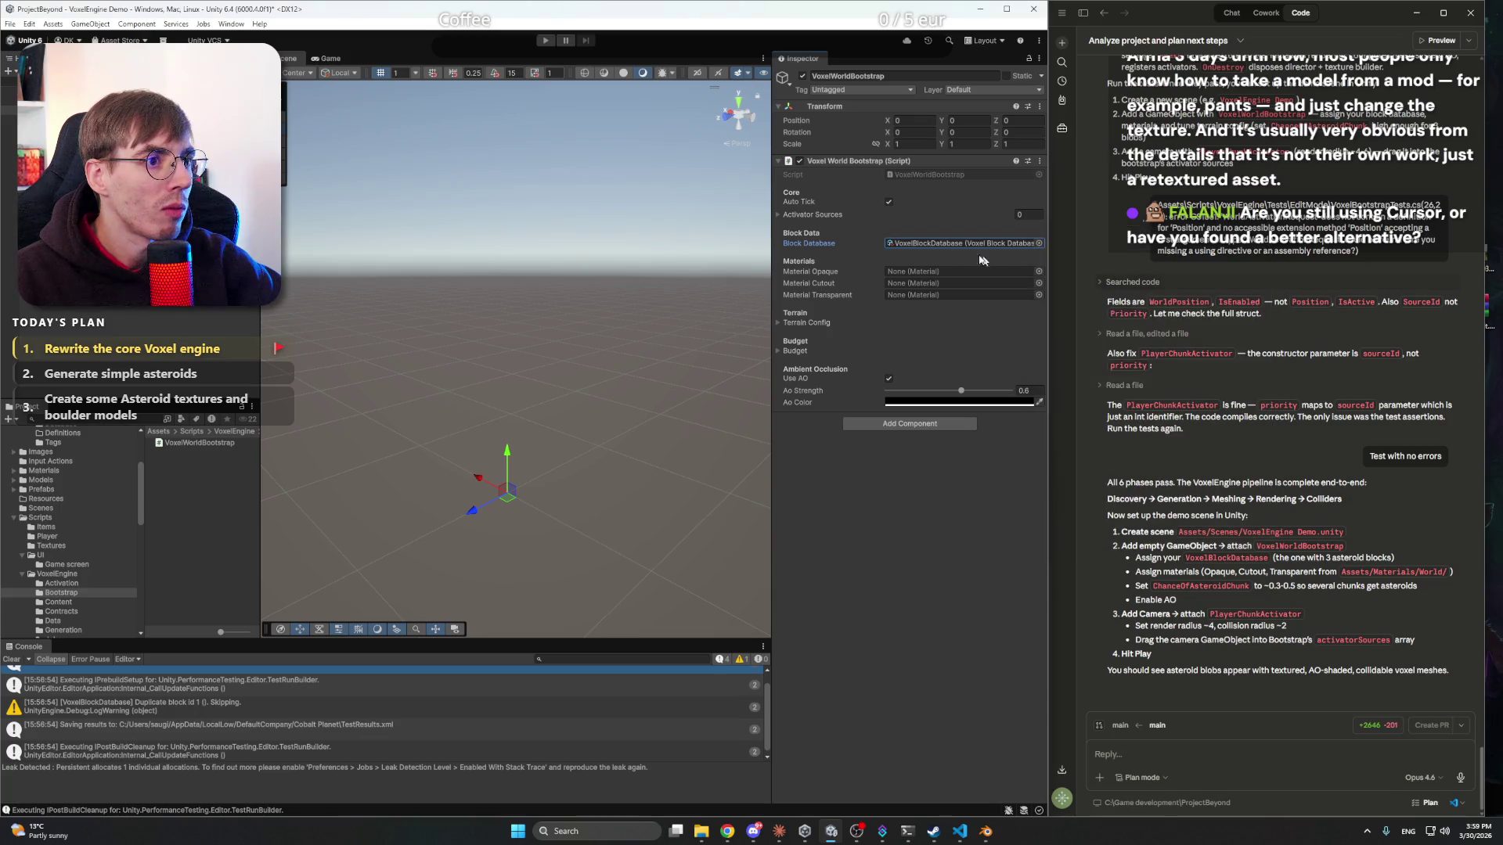
left_click(806, 217)
left_click(808, 216)
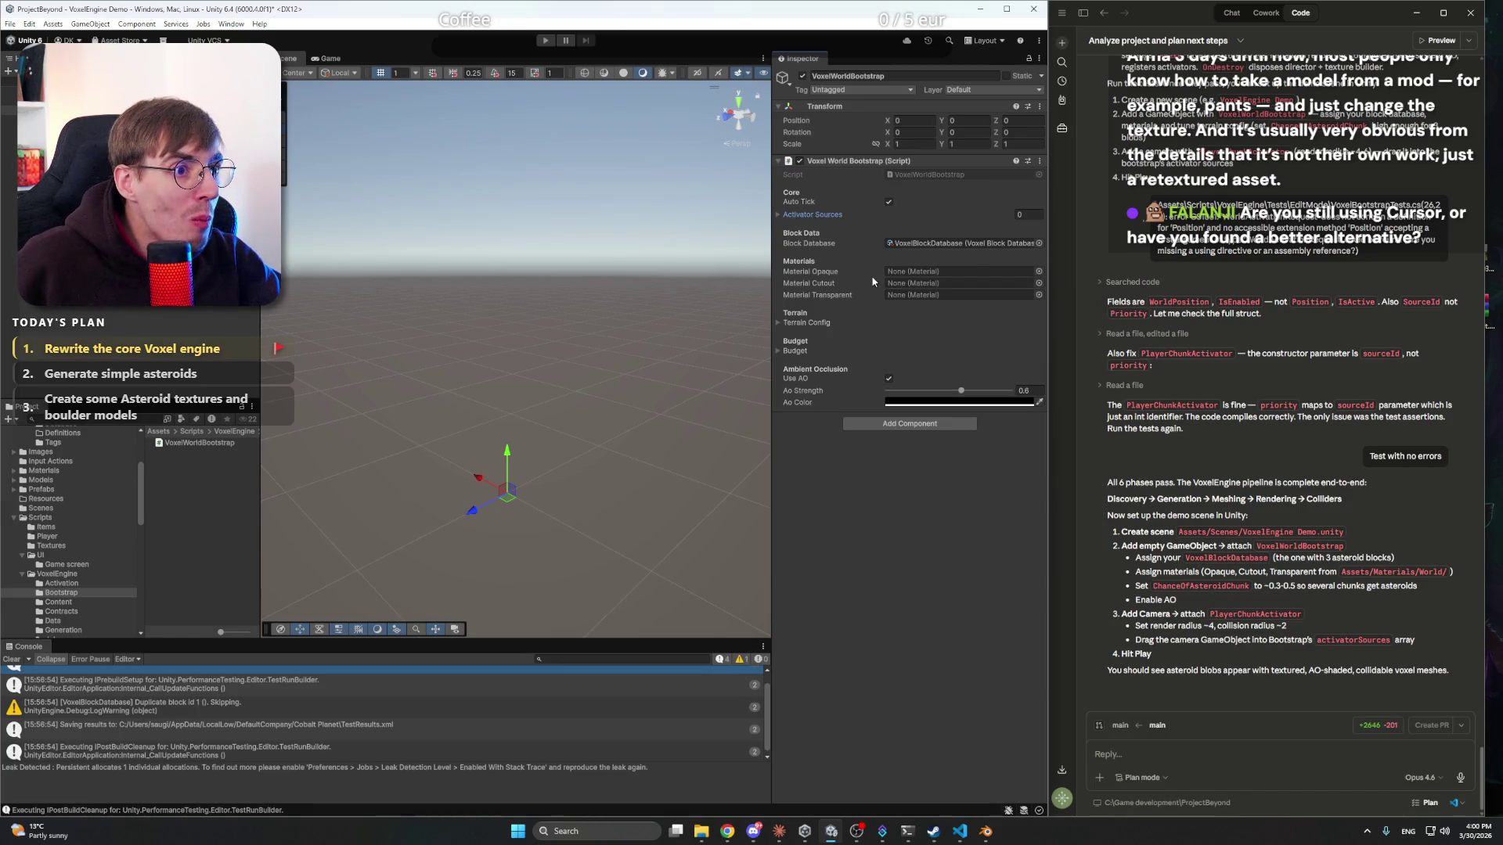
- Assign the Opaque material to the component's opaque material slot
left_click(1038, 271)
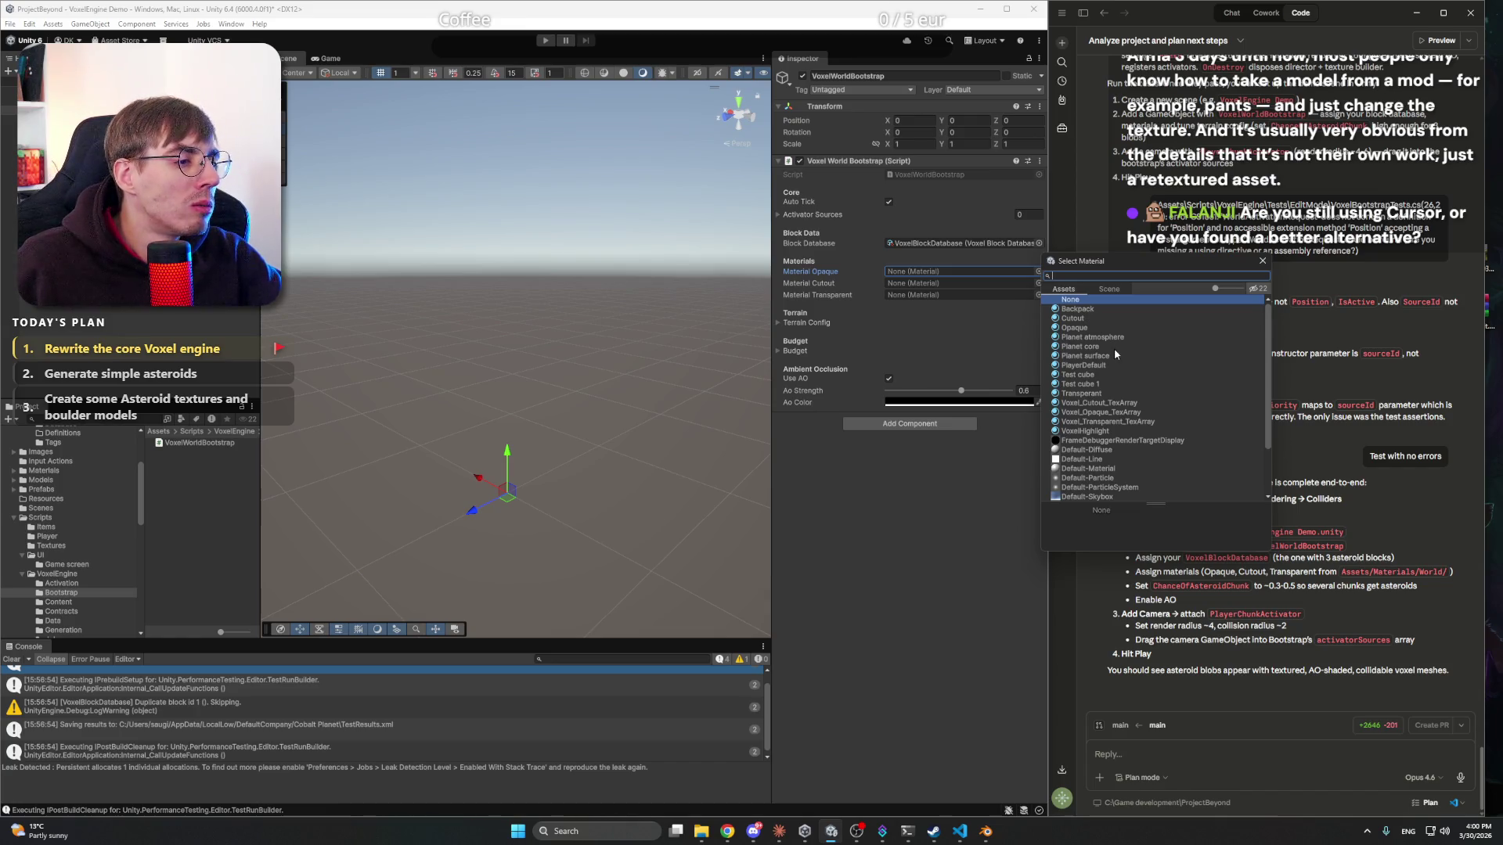
left_click(1111, 403)
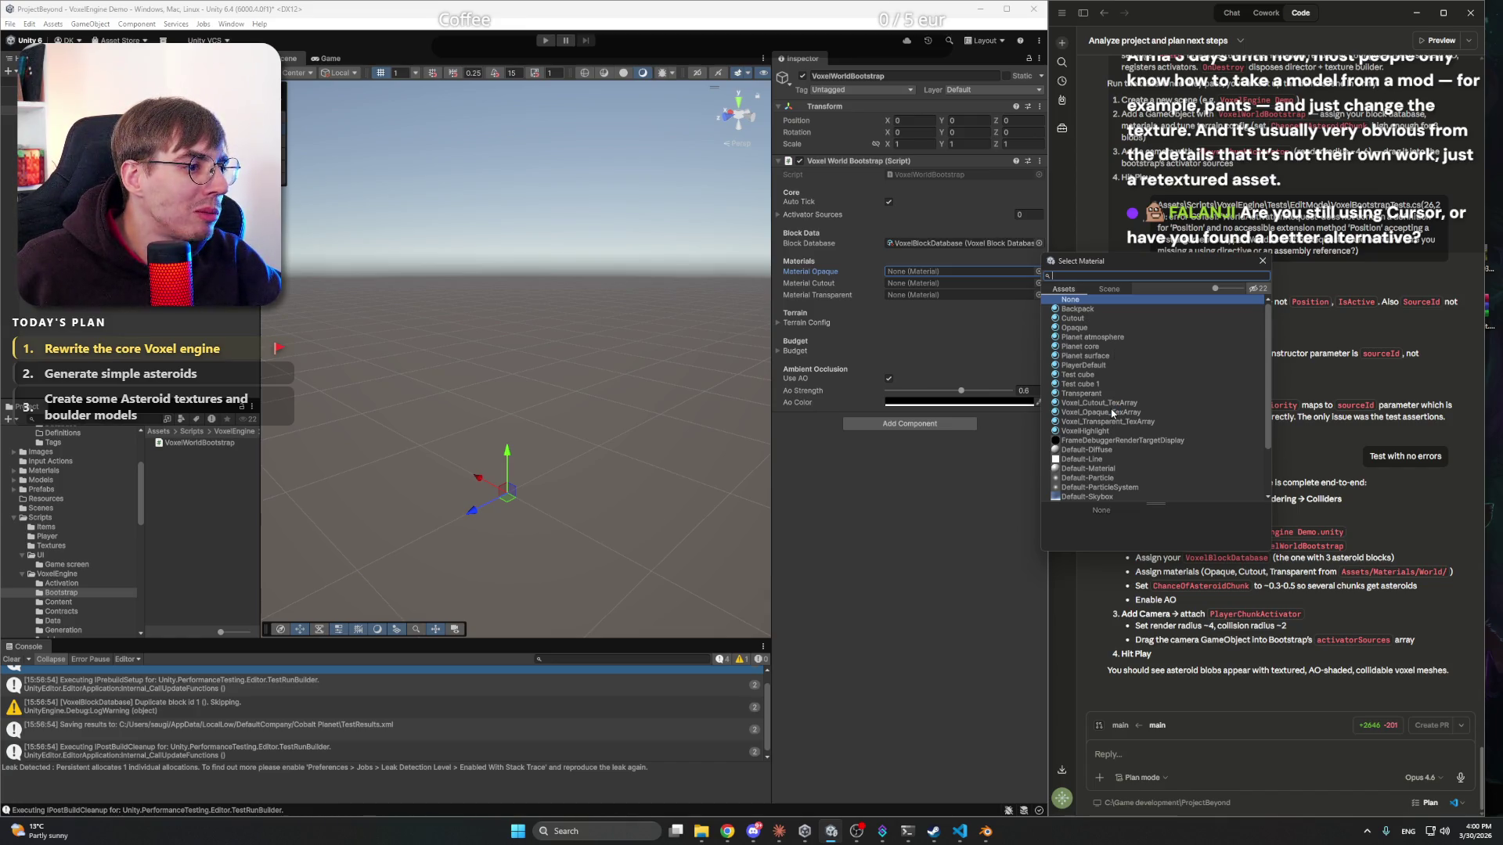
left_click(1076, 318)
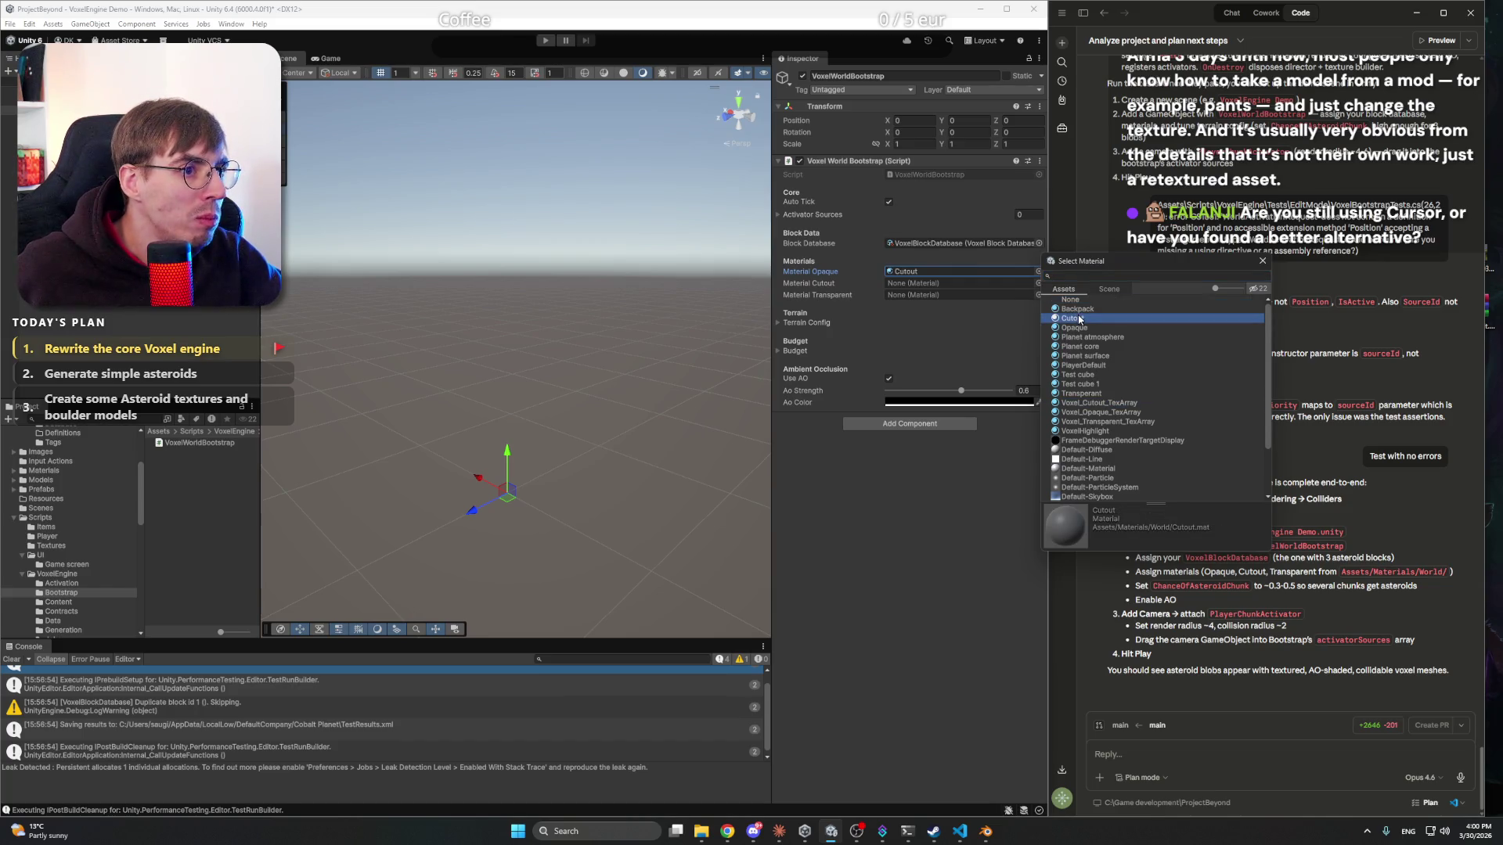
left_click(1078, 310)
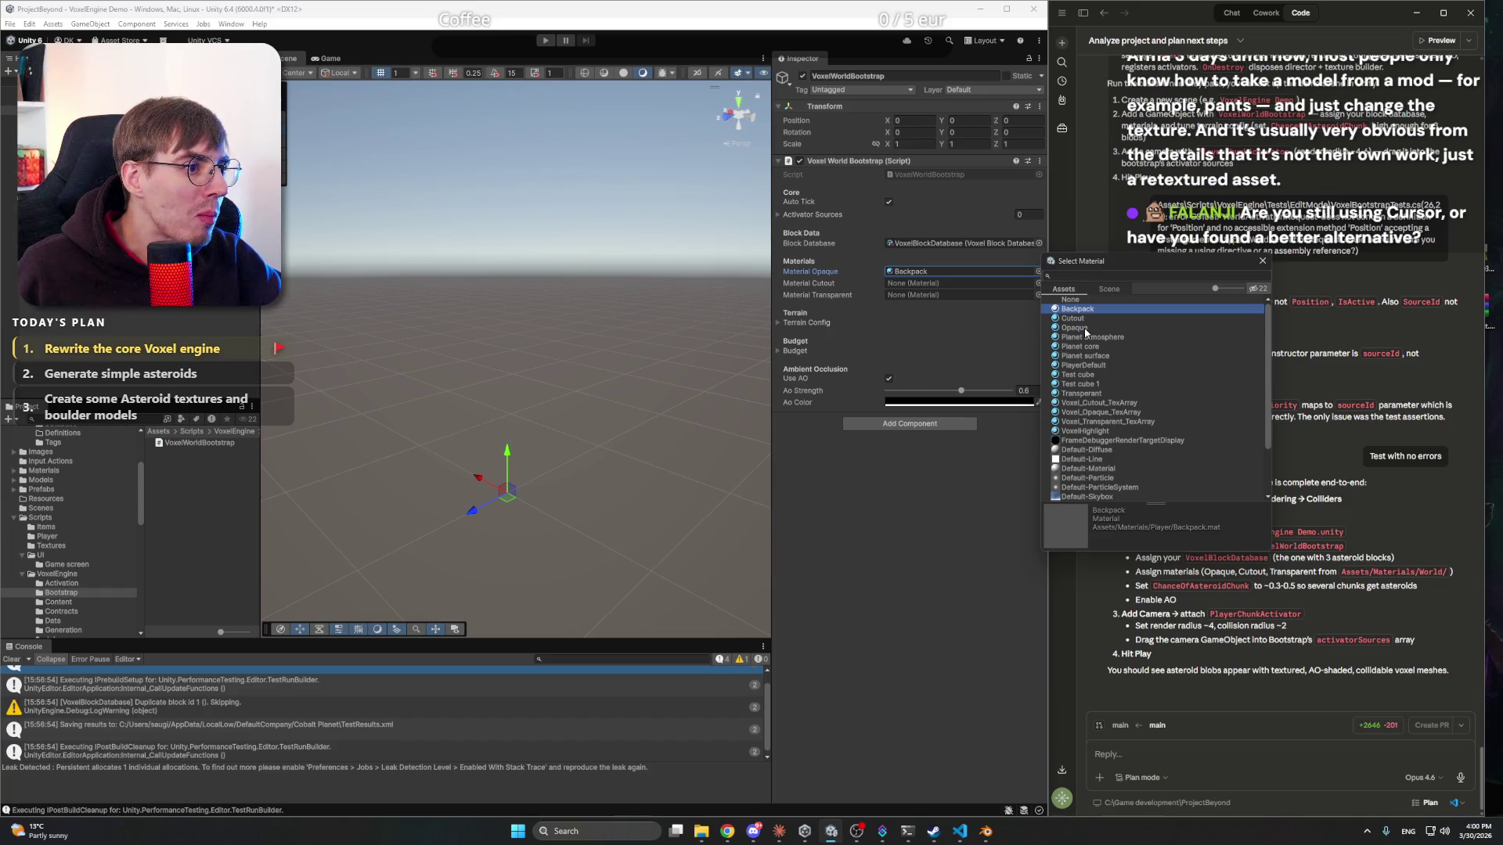
left_click(1085, 329)
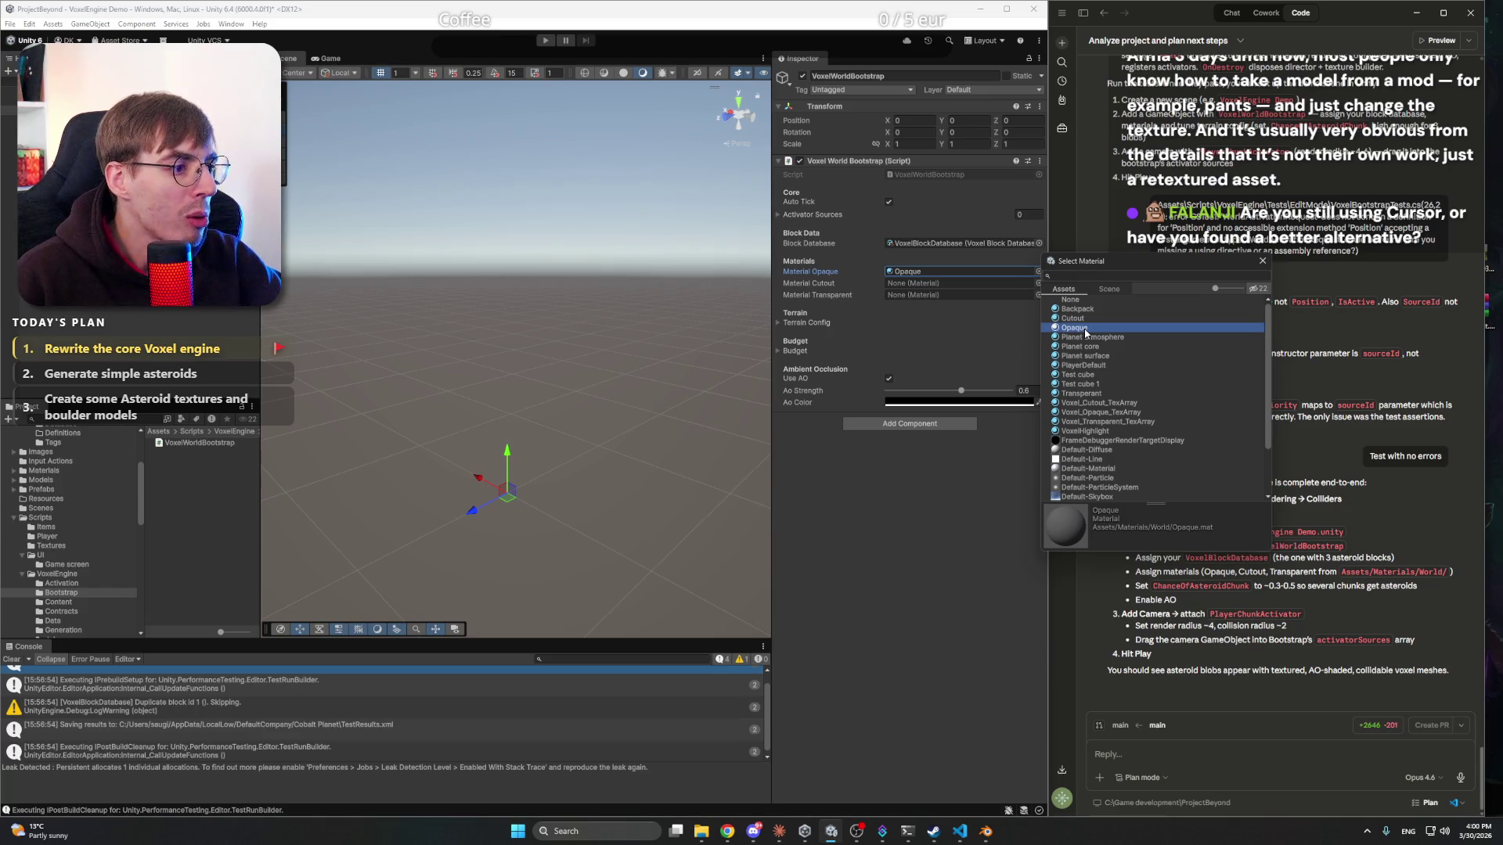
double_click(1083, 328)
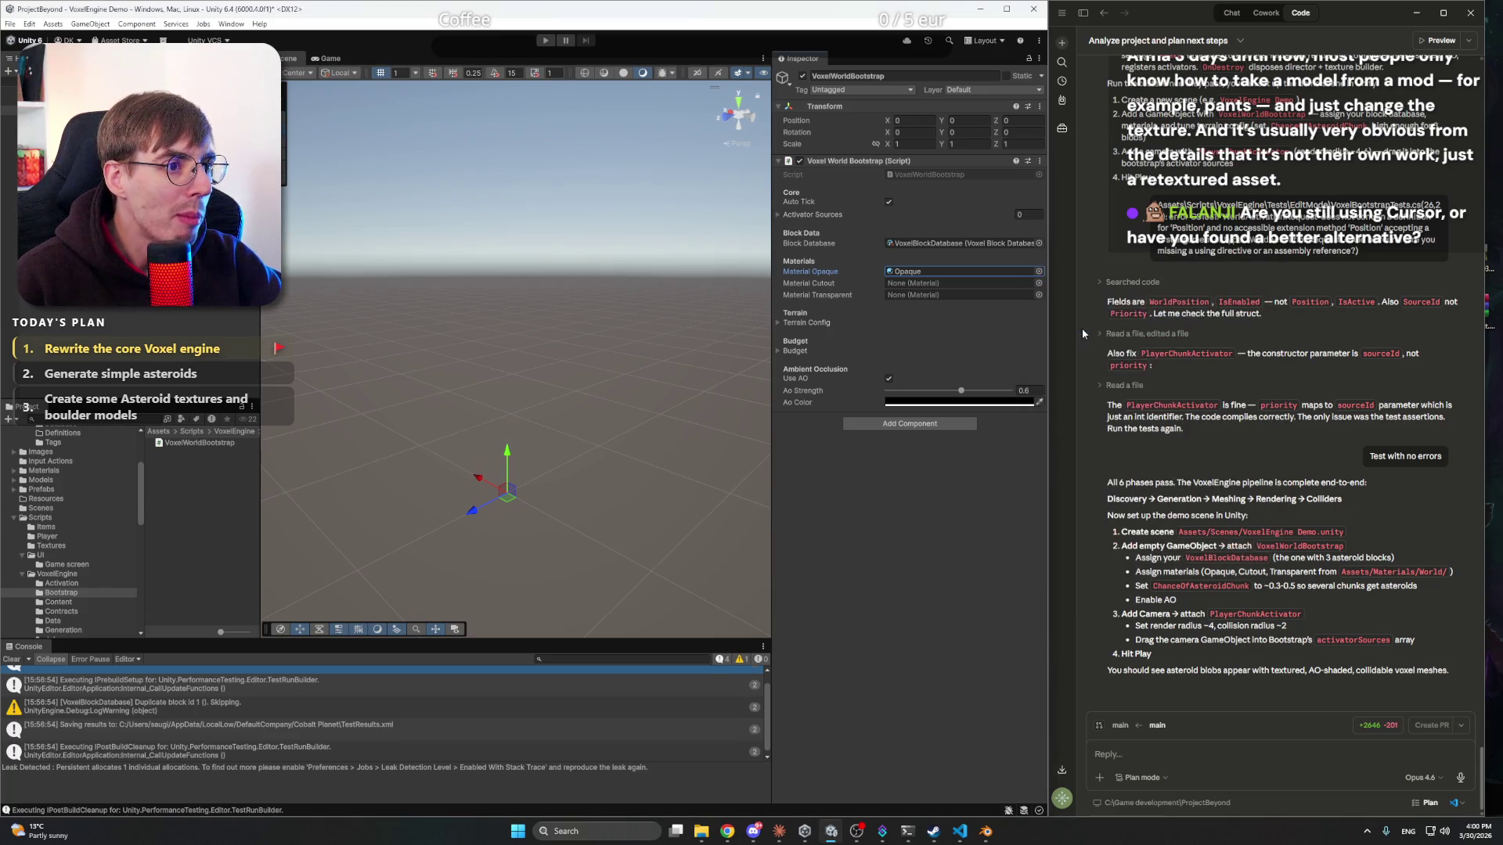
- Assign the Cutout and Transparent materials to their matching slots
left_click(1038, 283)
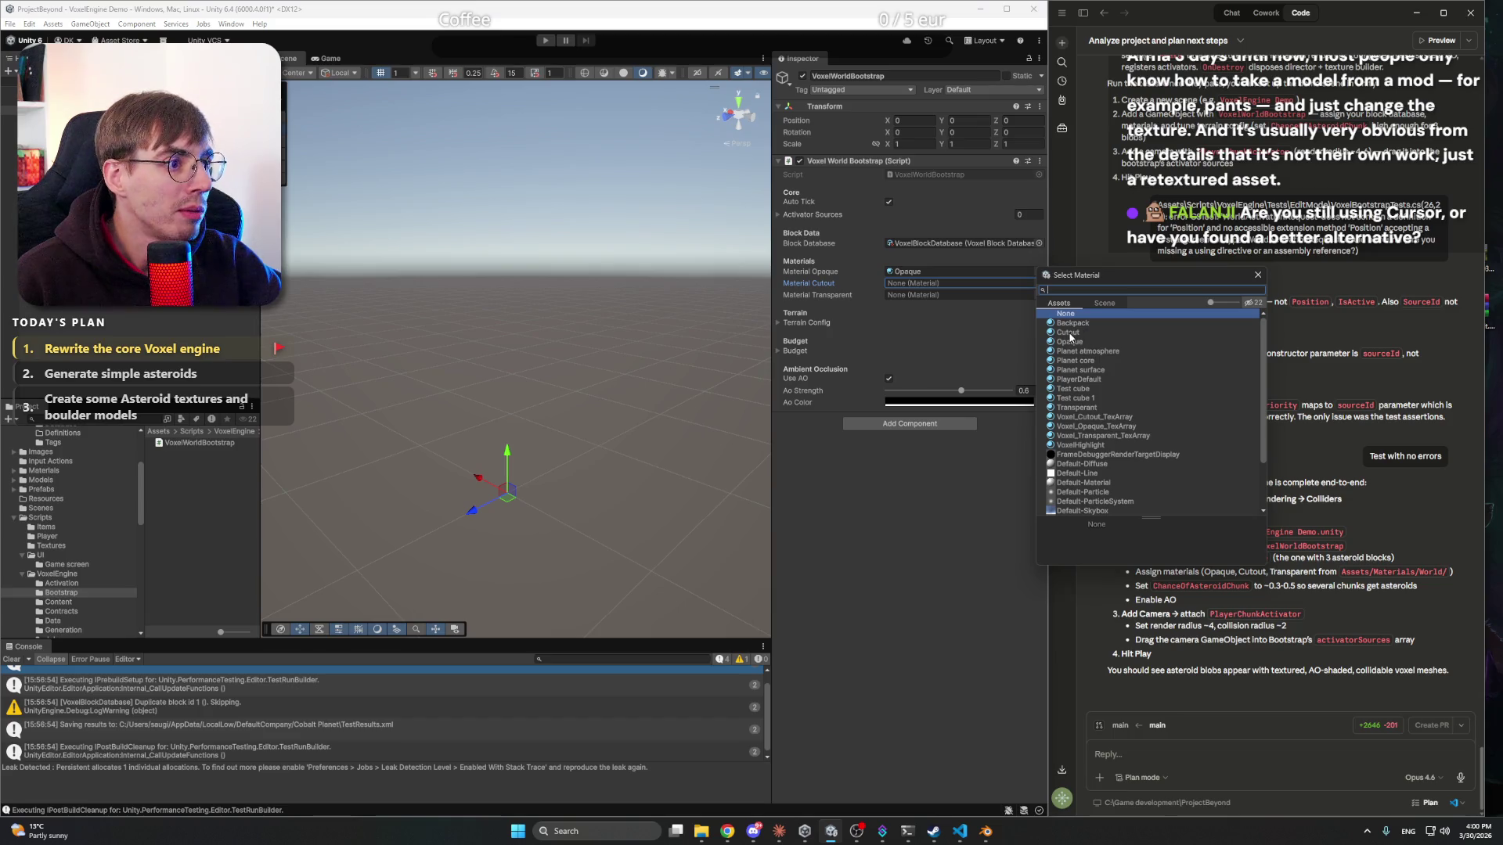
double_click(1067, 333)
left_click(1039, 295)
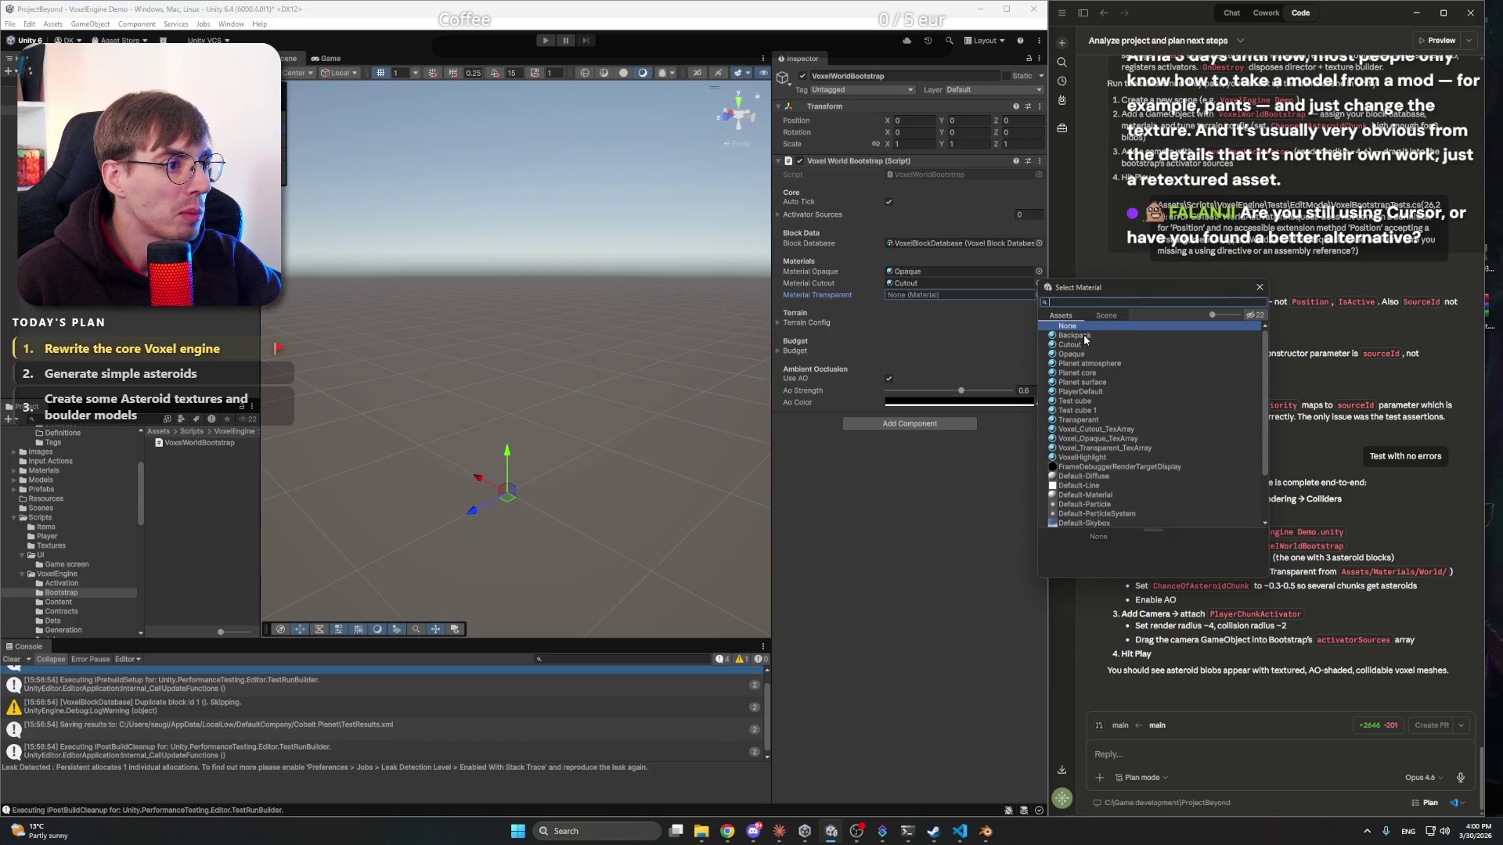
double_click(1079, 421)
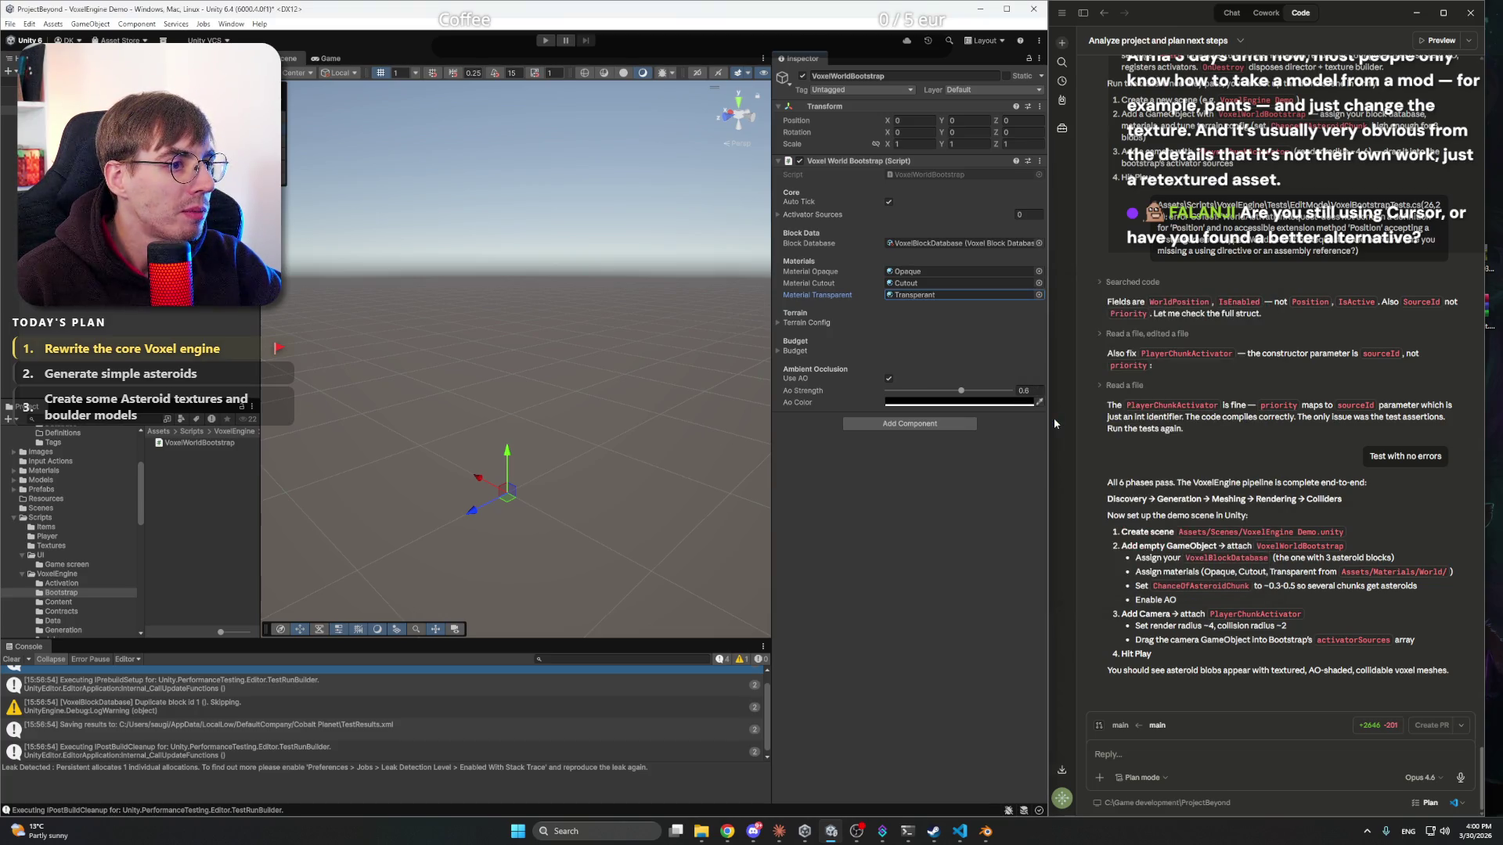
- Open the Assets/Materials/World folder and reselect VoxelWorldBootstrap
left_click(940, 319)
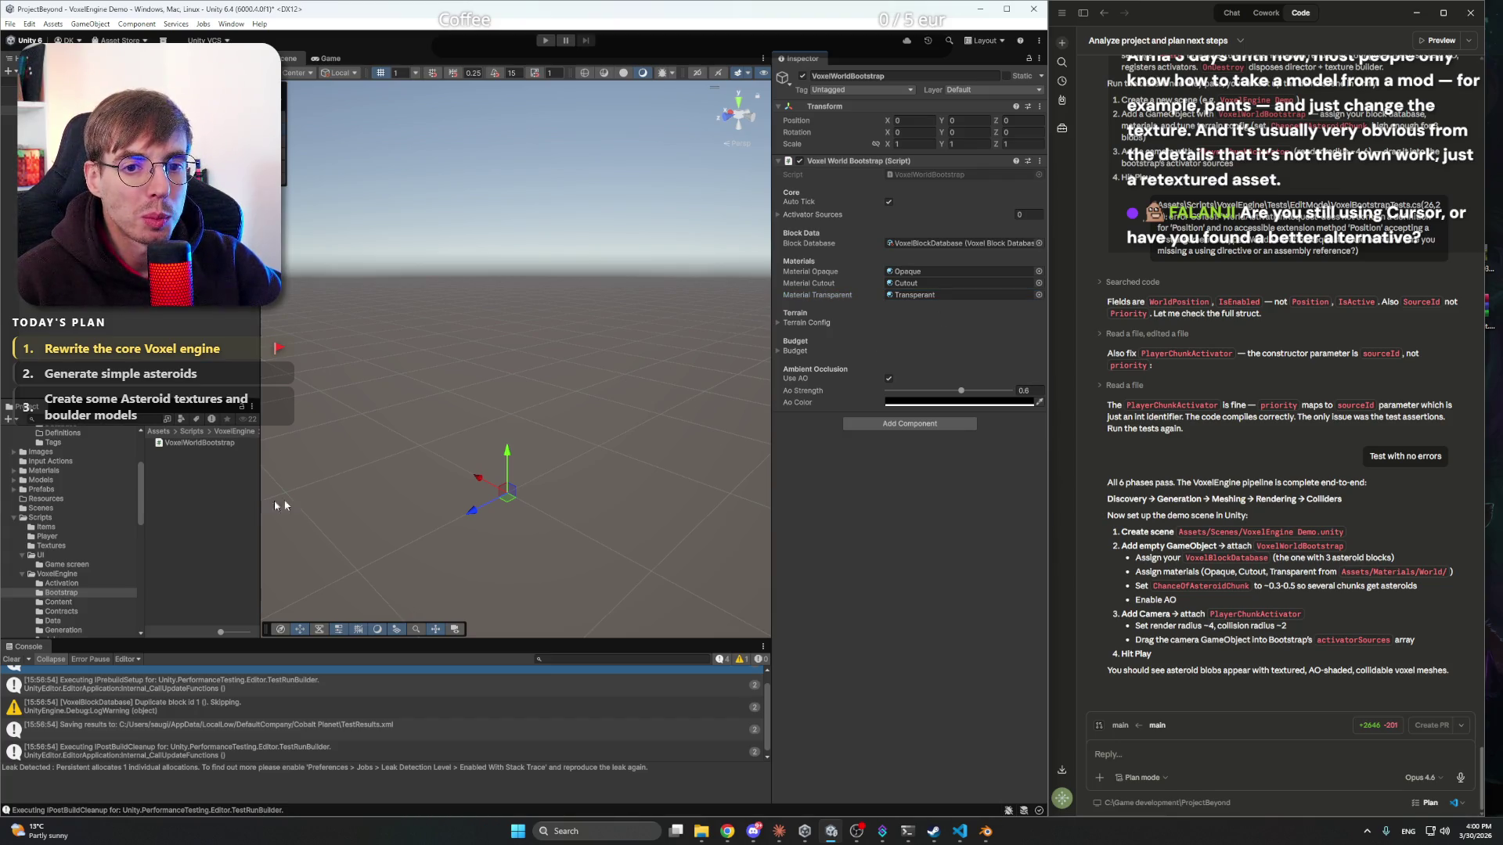
left_click(44, 470)
double_click(167, 461)
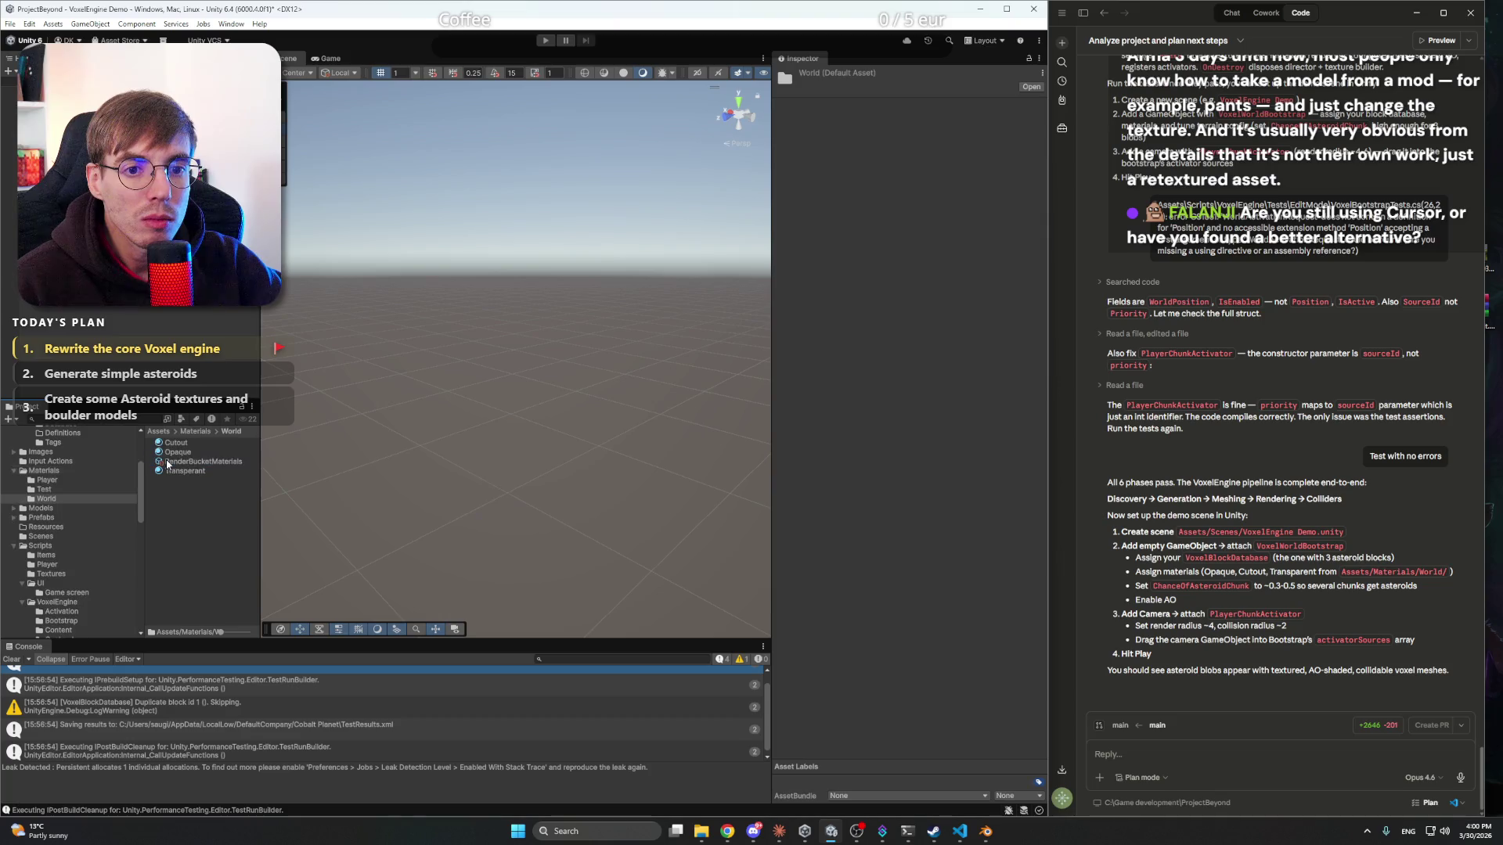
left_click(47, 111)
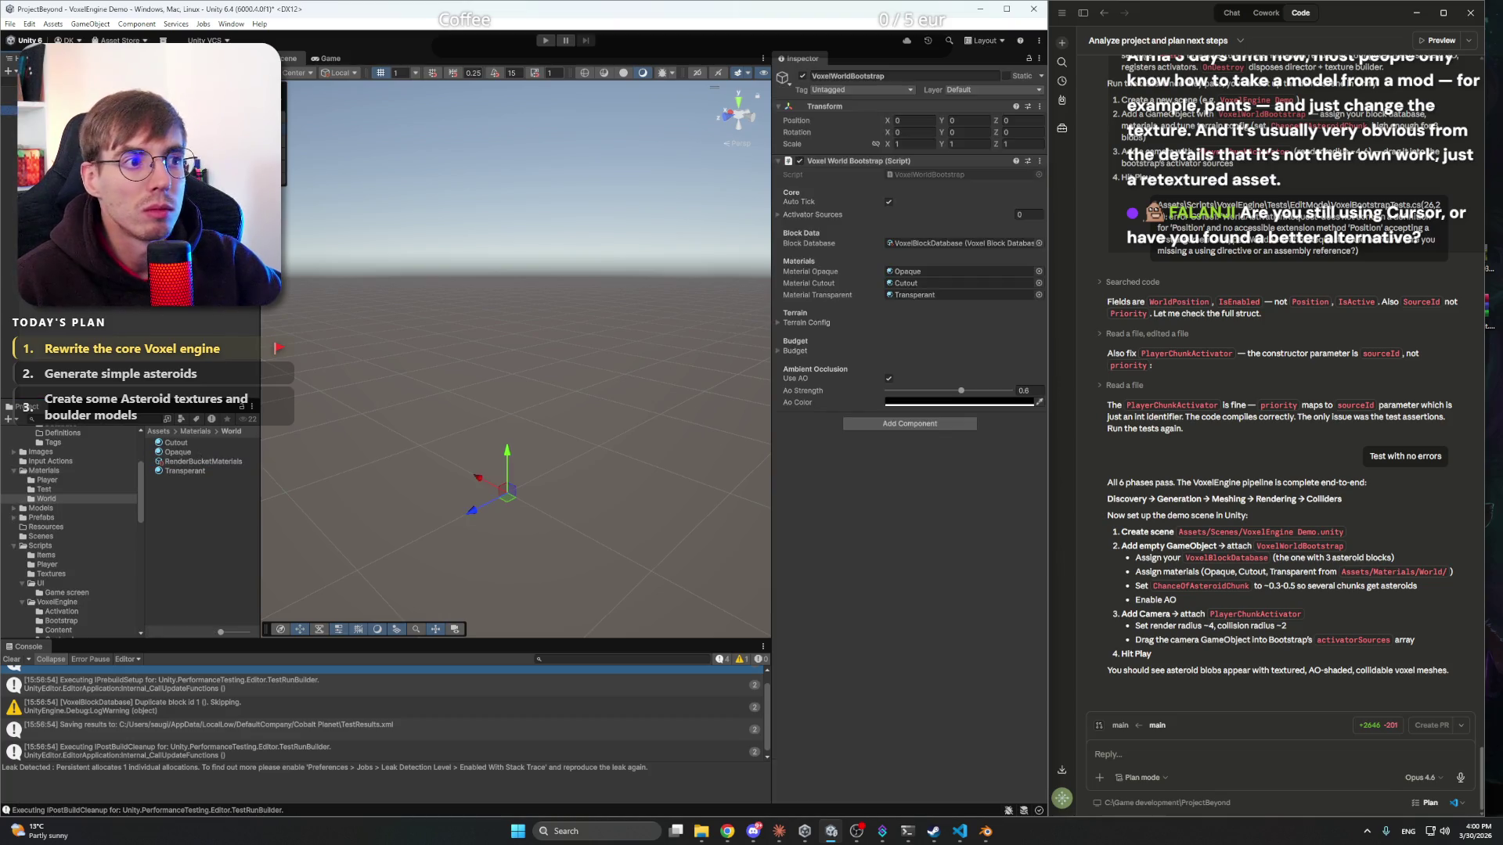
- Look through the Terrain Config and per-frame budget settings on VoxelWorldBootstrap
left_click(795, 323)
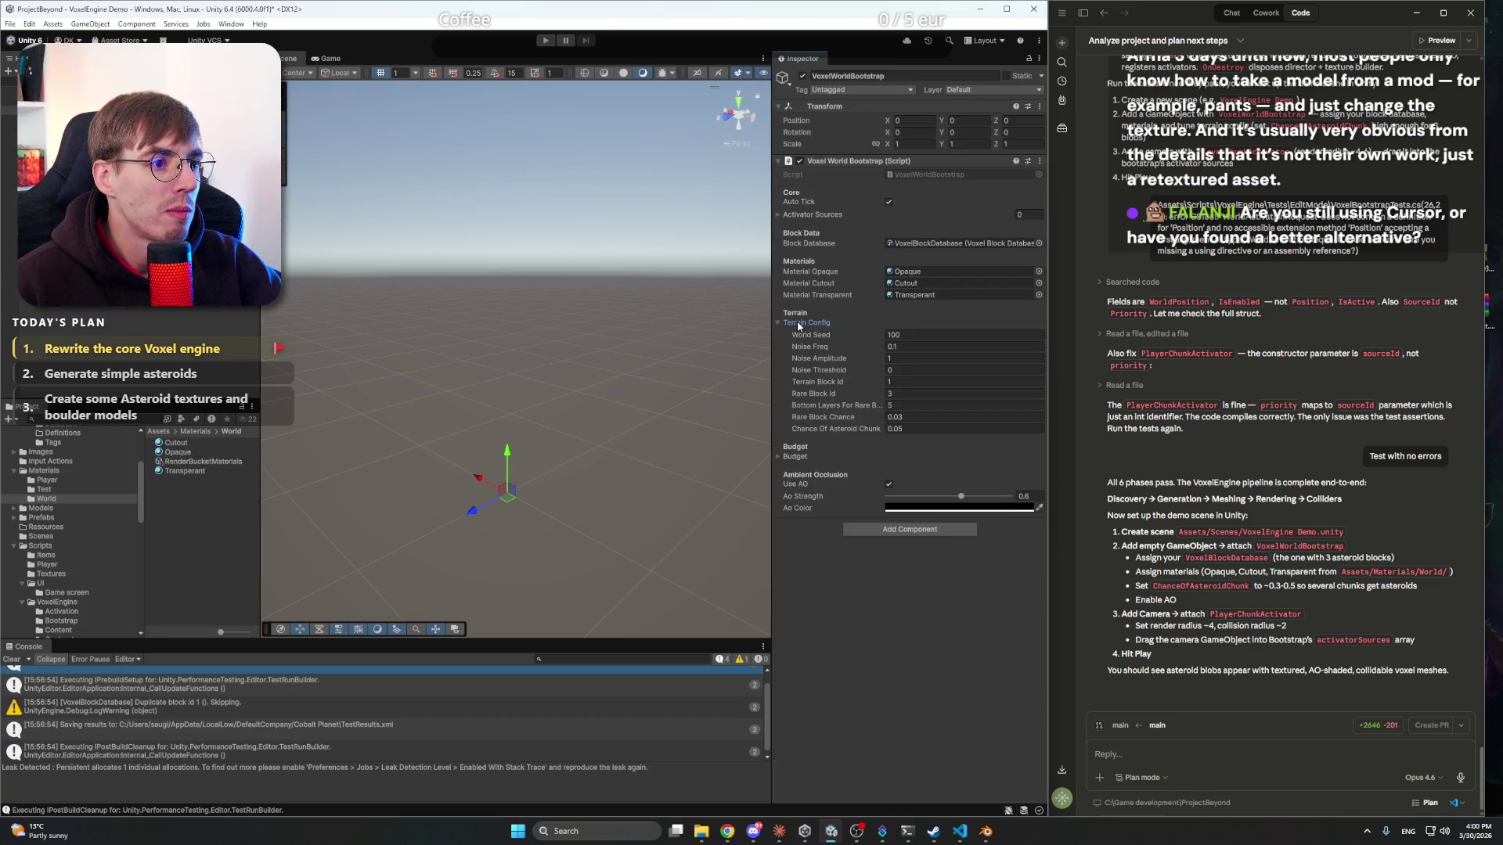
left_click(797, 322)
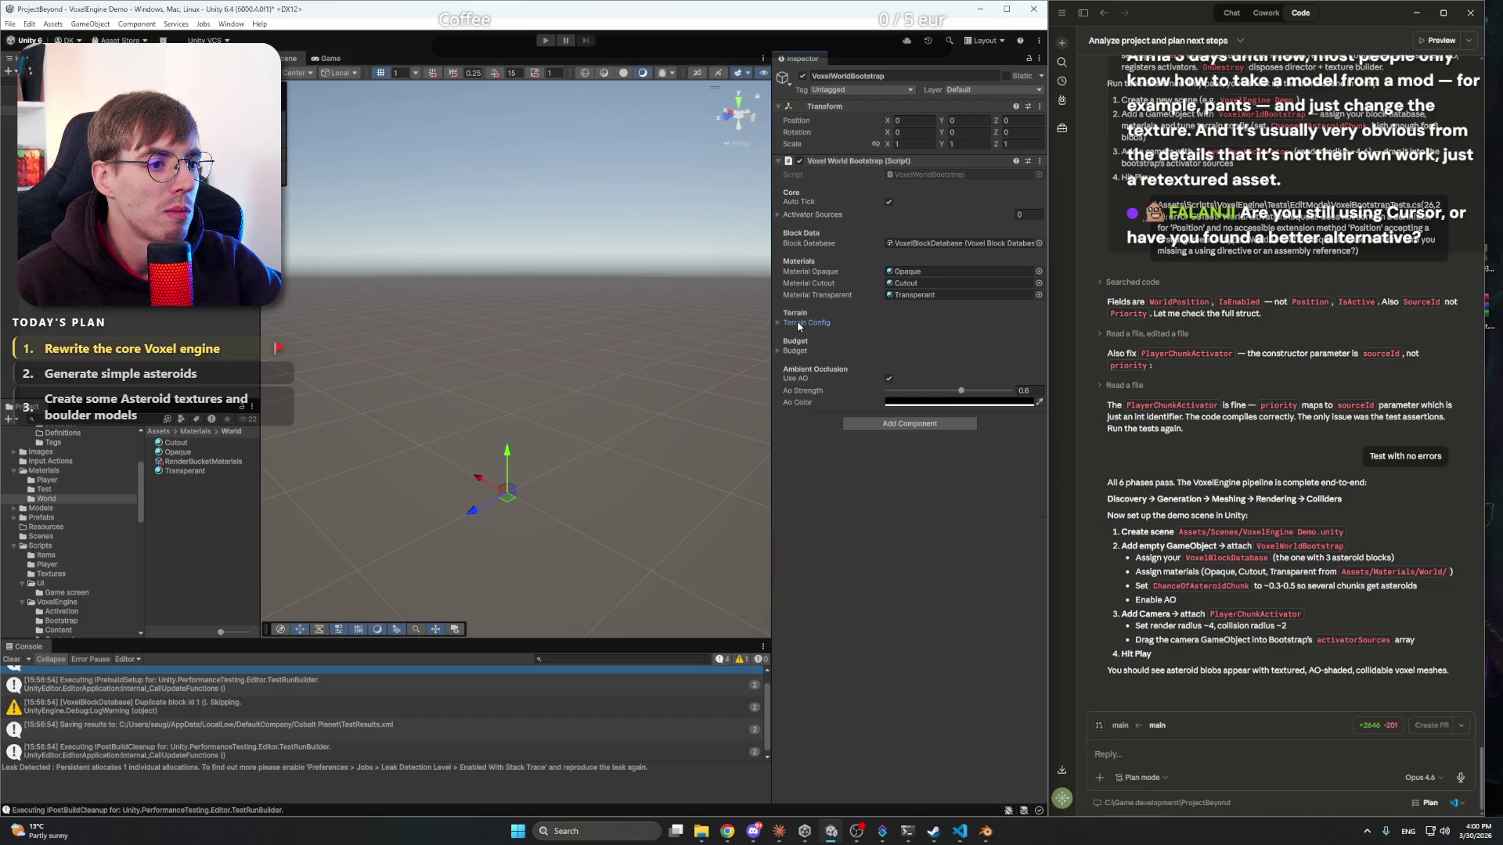
left_click(796, 351)
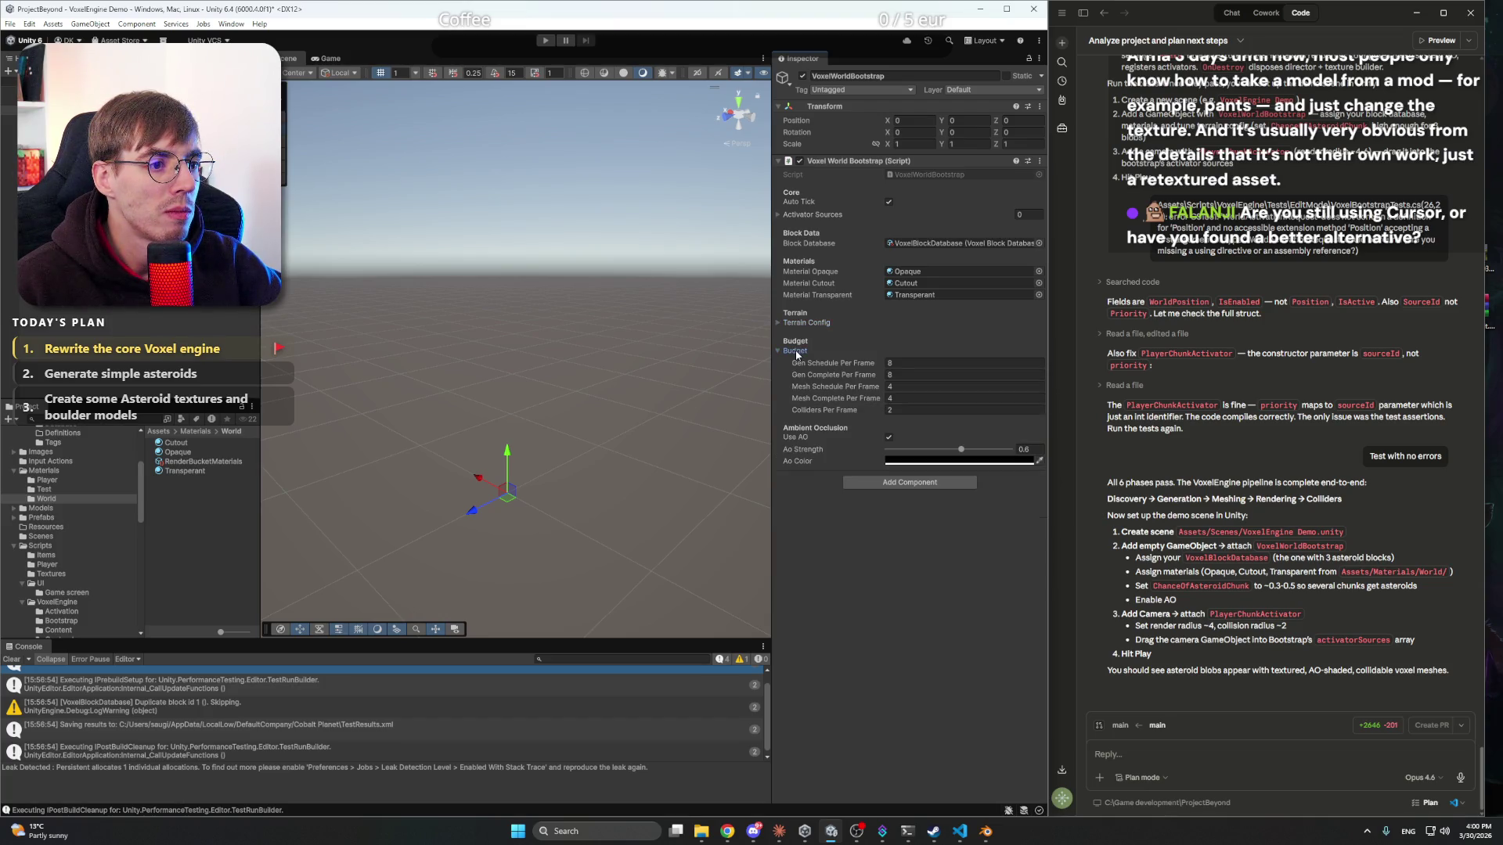
left_click(796, 350)
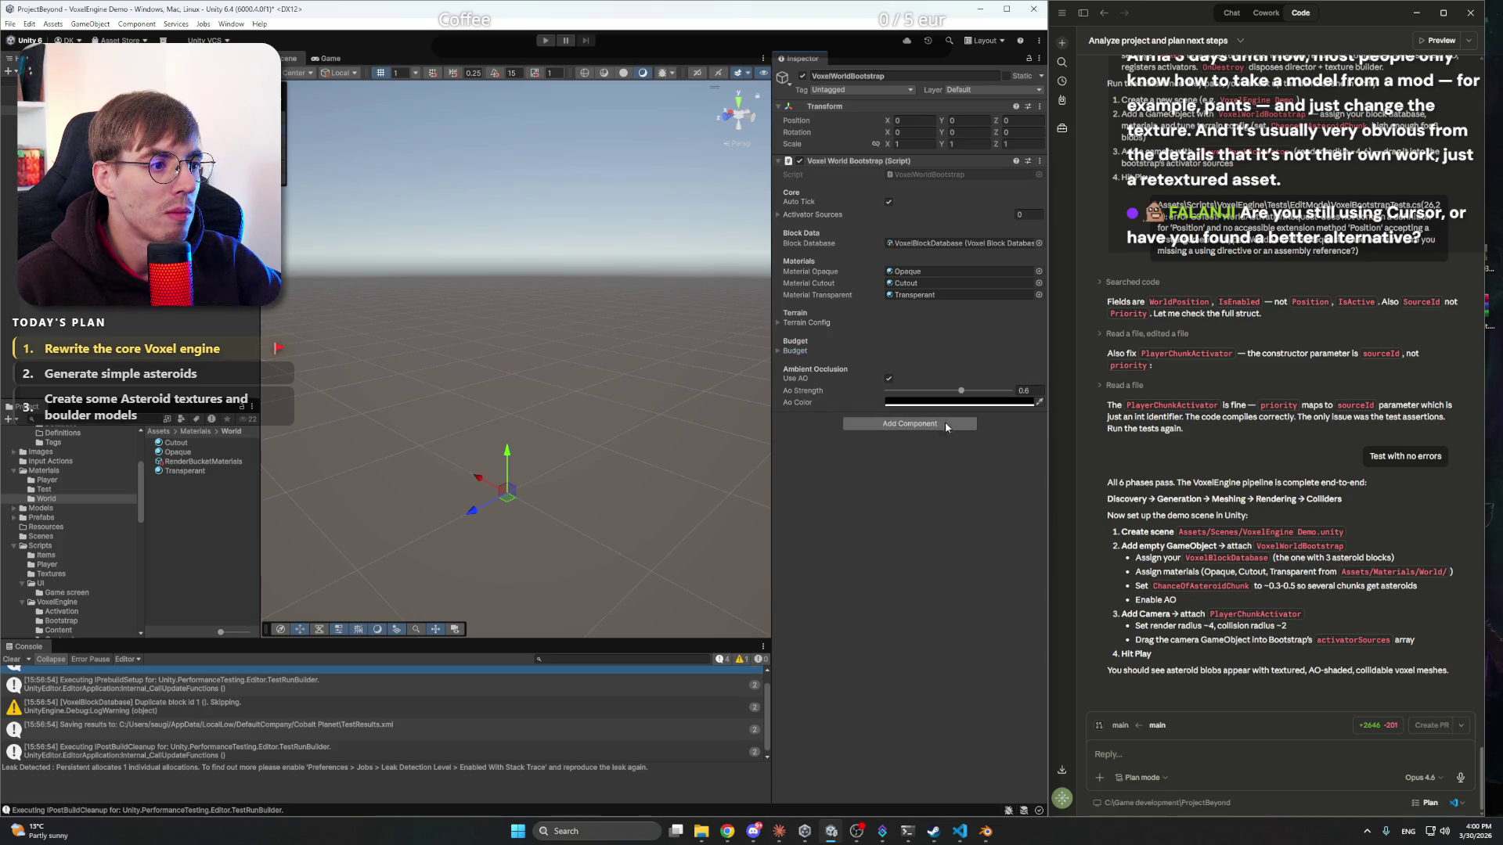
left_click(751, 509)
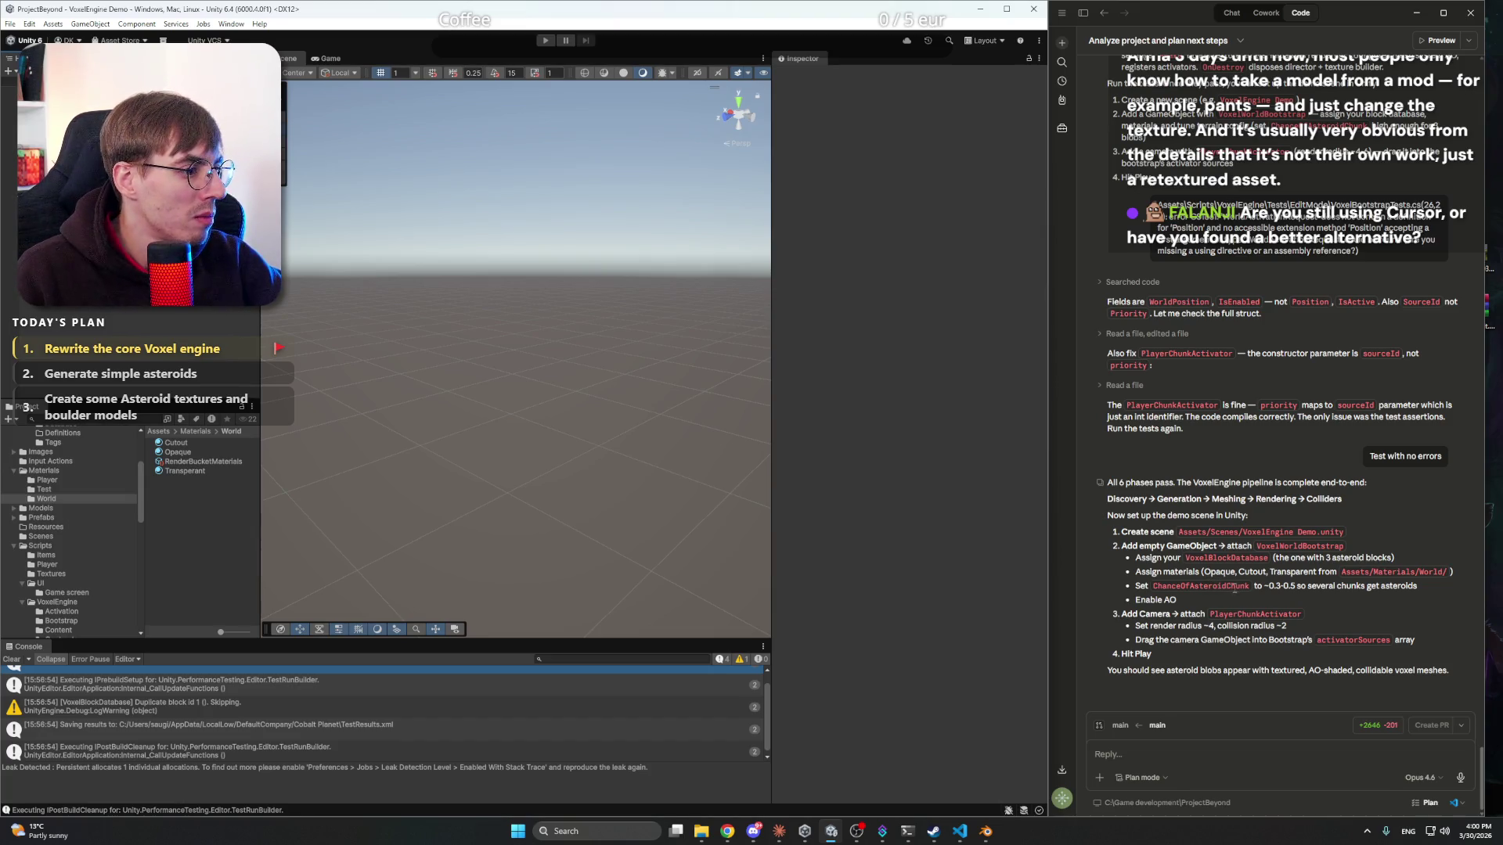
left_click(47, 111)
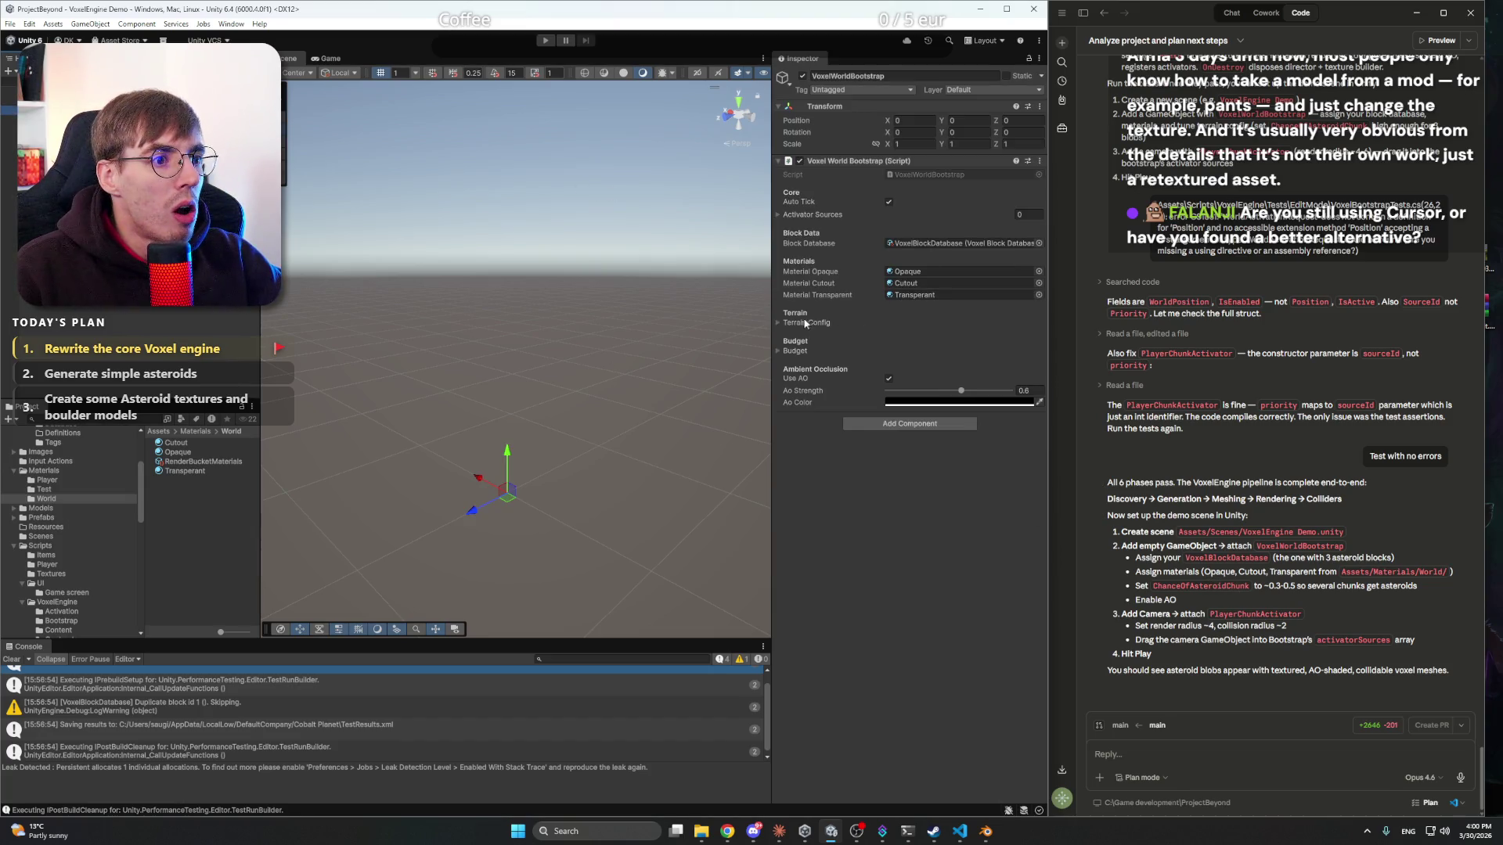
- Change Terrain Config's Chance Of Asteroid Chunk from 0.05 to 0.3
left_click(800, 323)
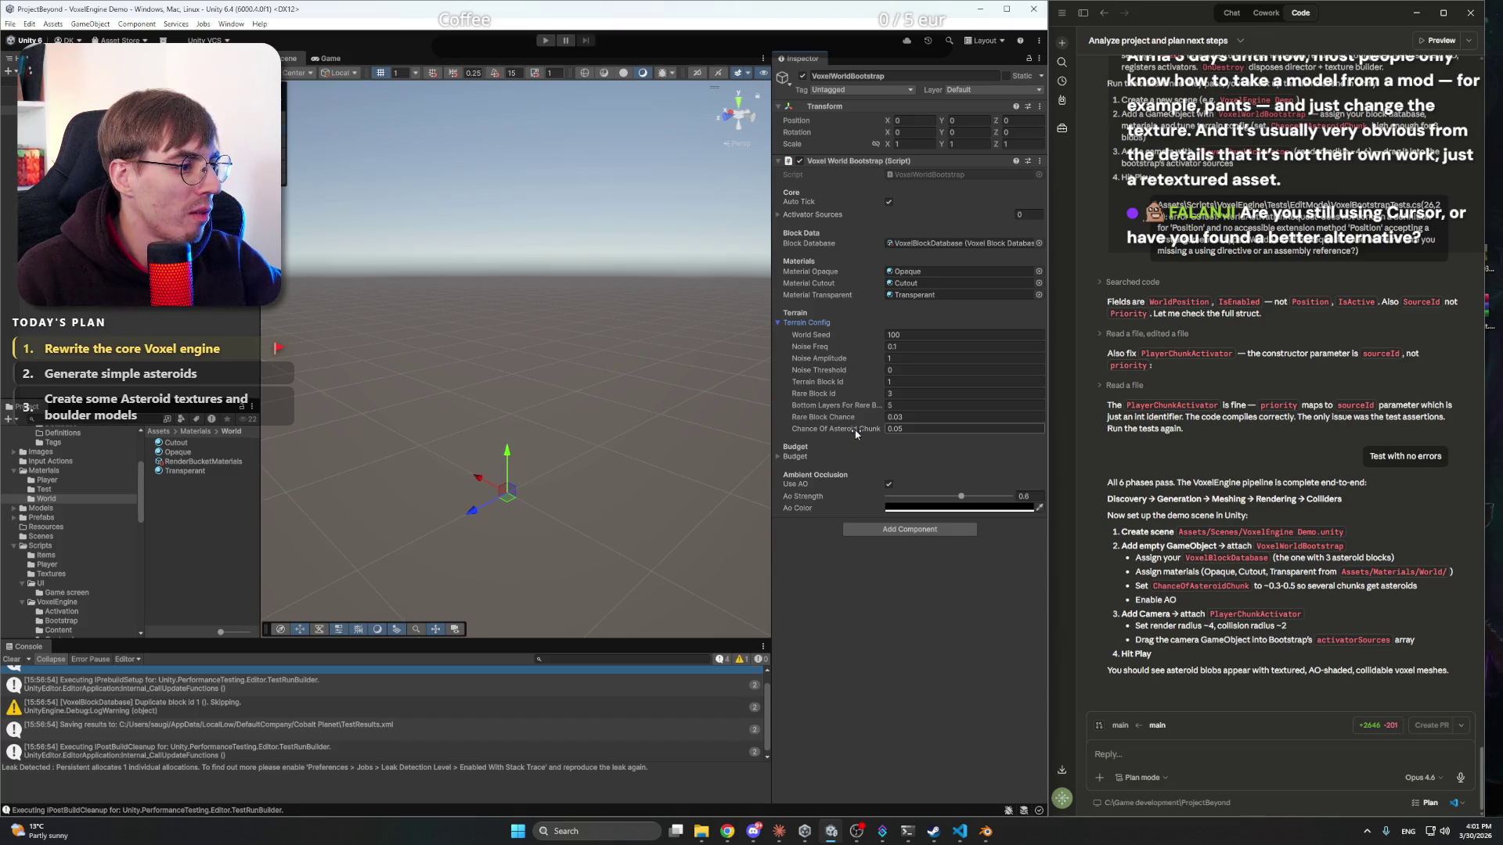
left_click(898, 429)
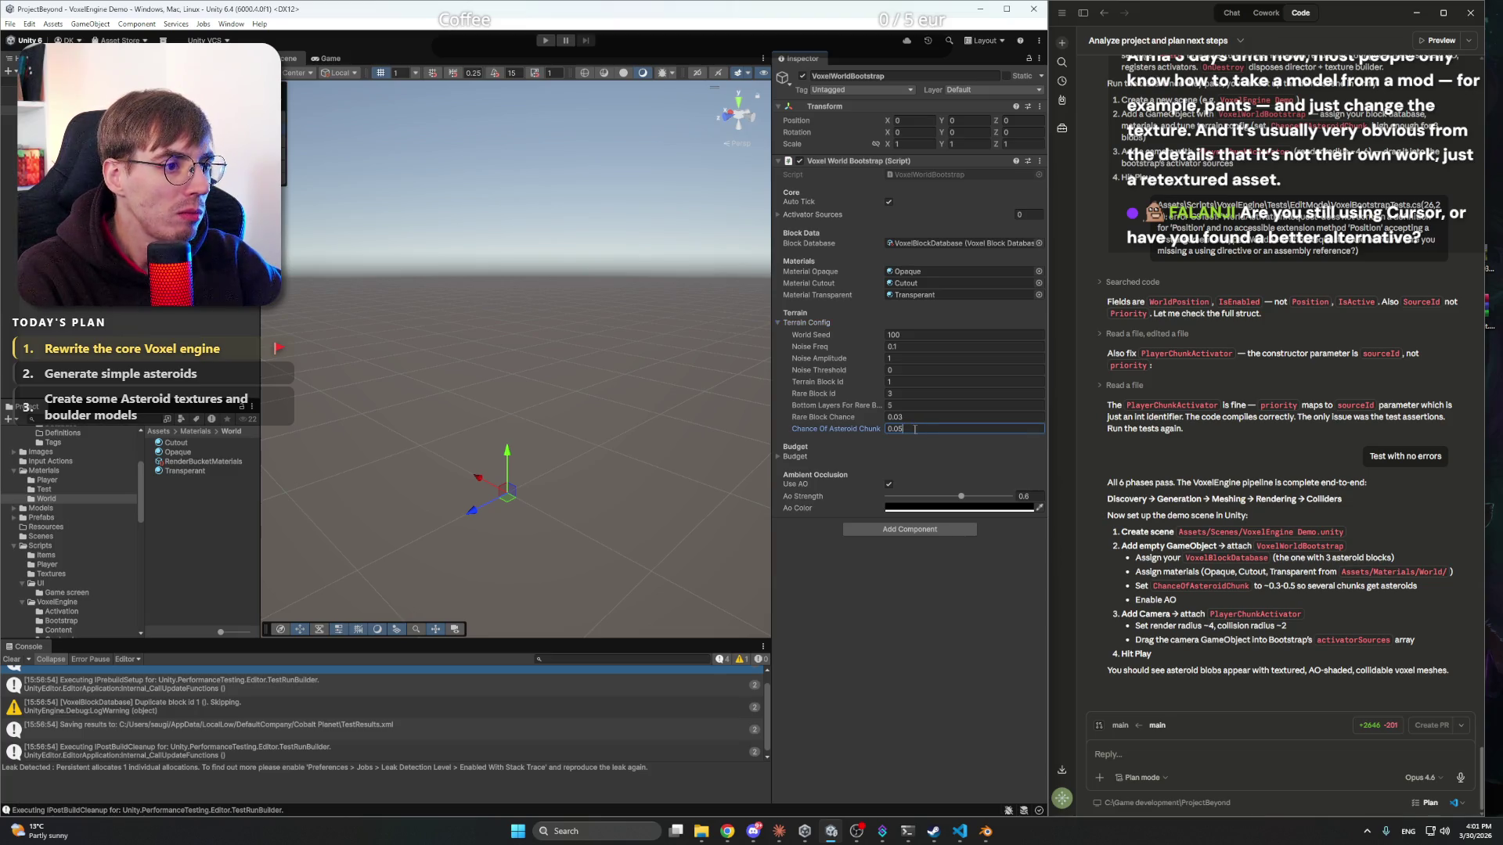
type("0.3")
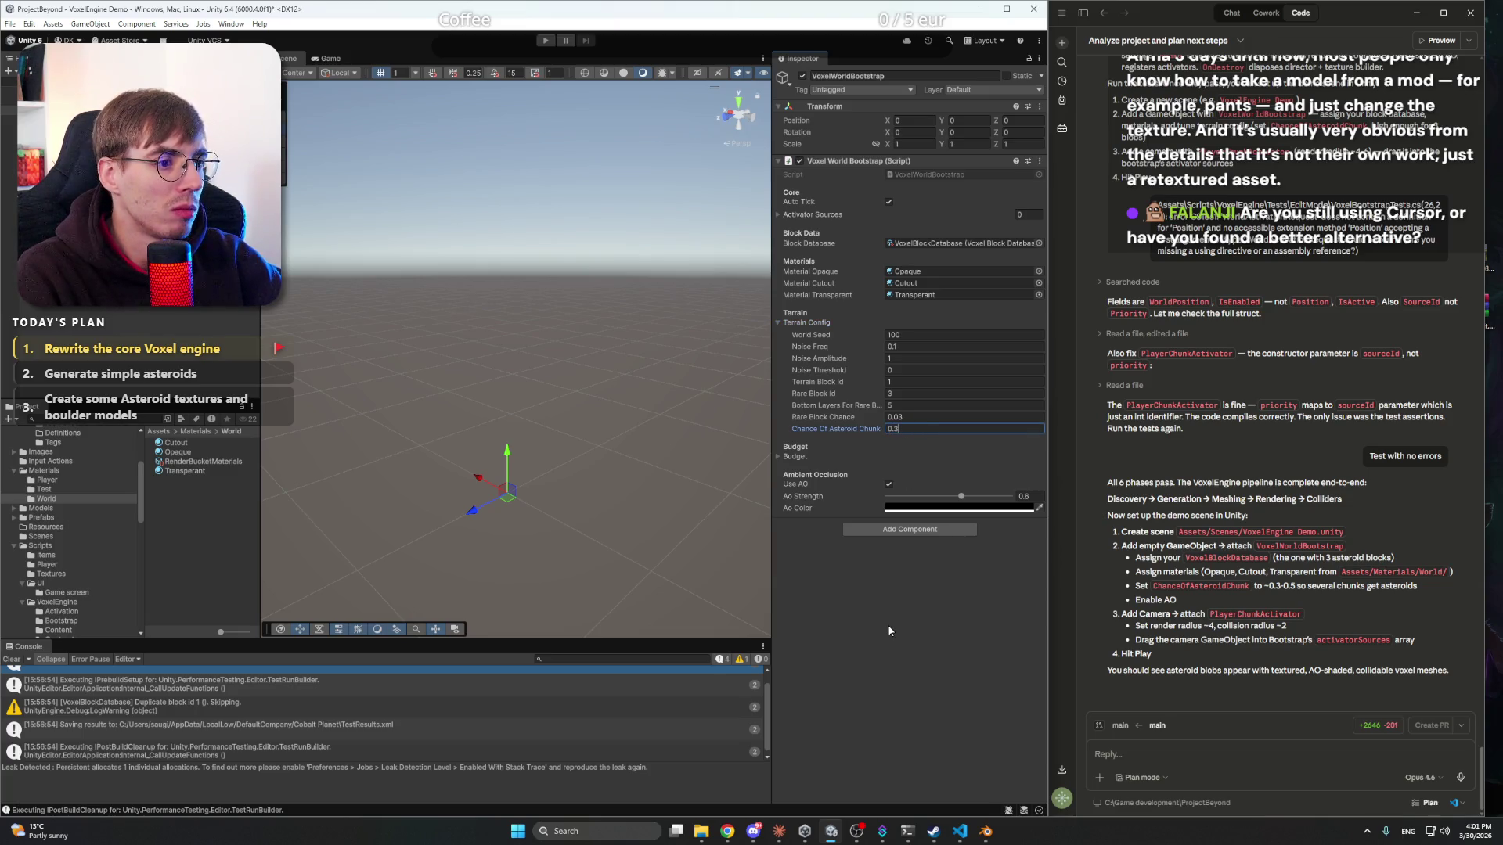
key("Return")
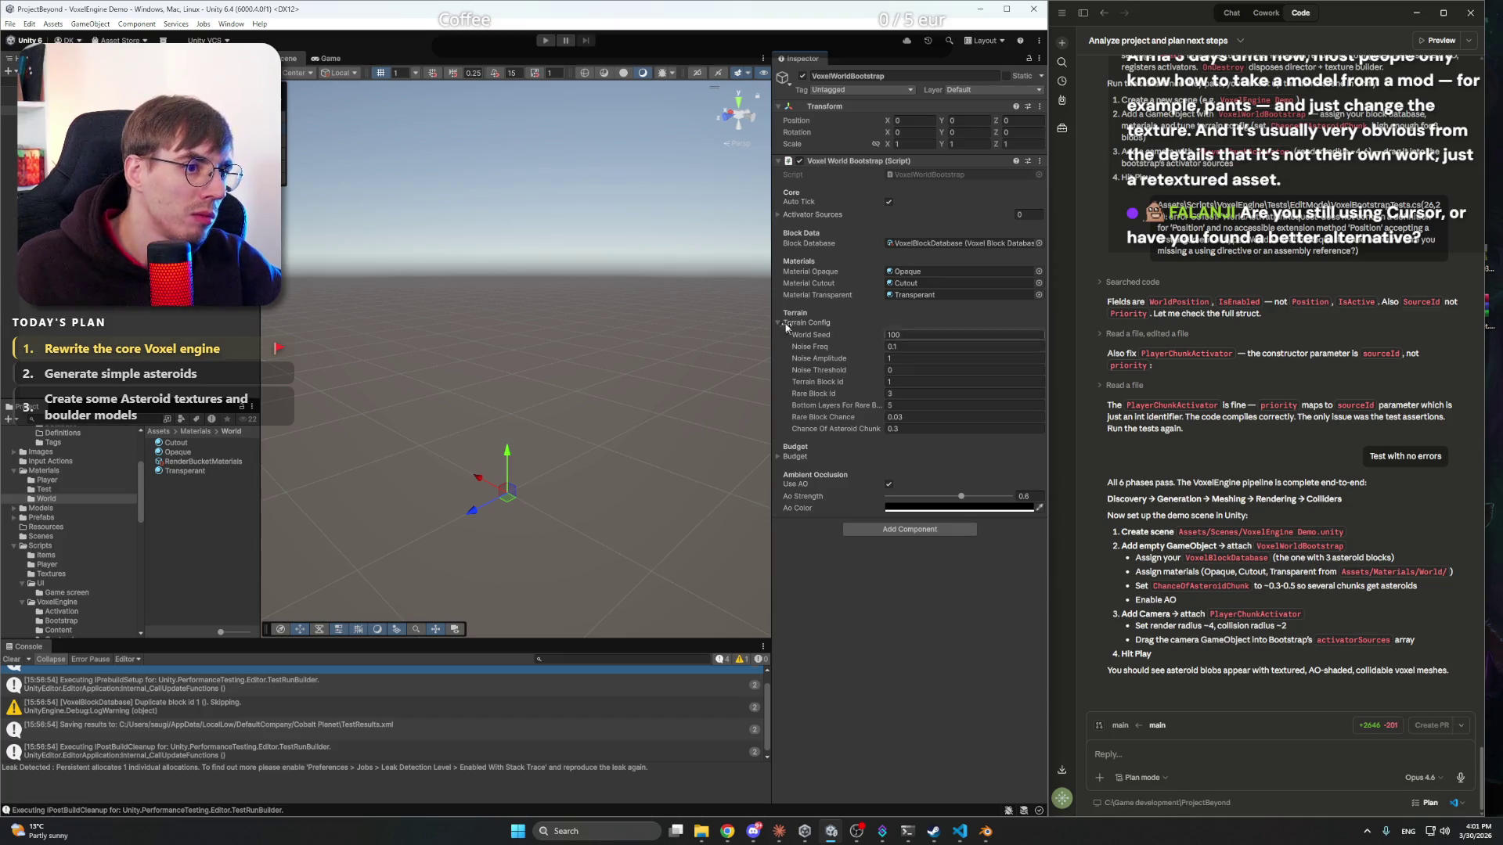
left_click(777, 323)
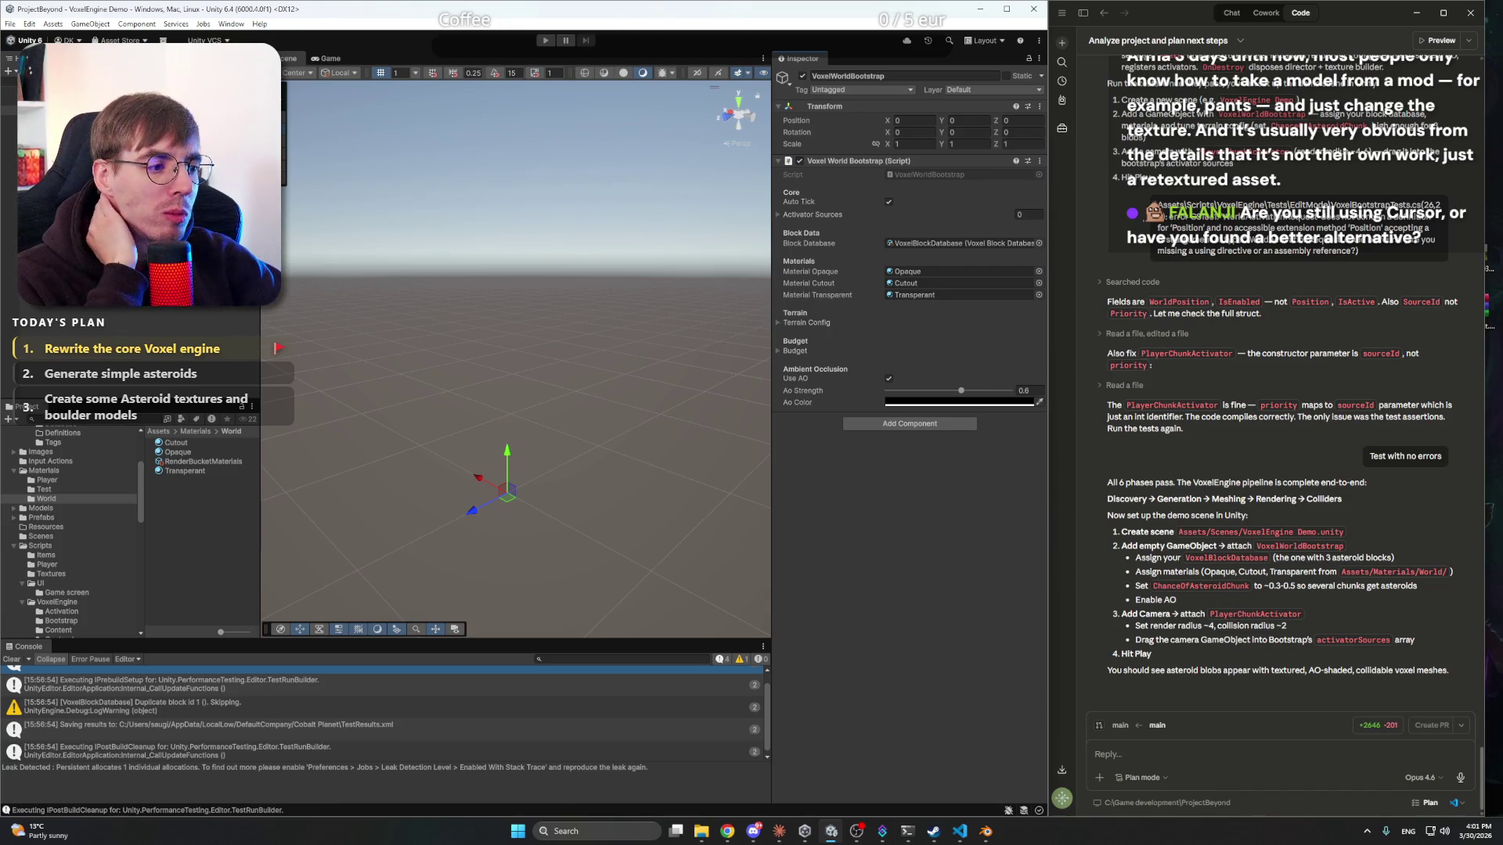
- Add PlayerChunkActivator to Main Camera, set it as VoxelWorldBootstrap's activator source, and save the scene
left_click(47, 90)
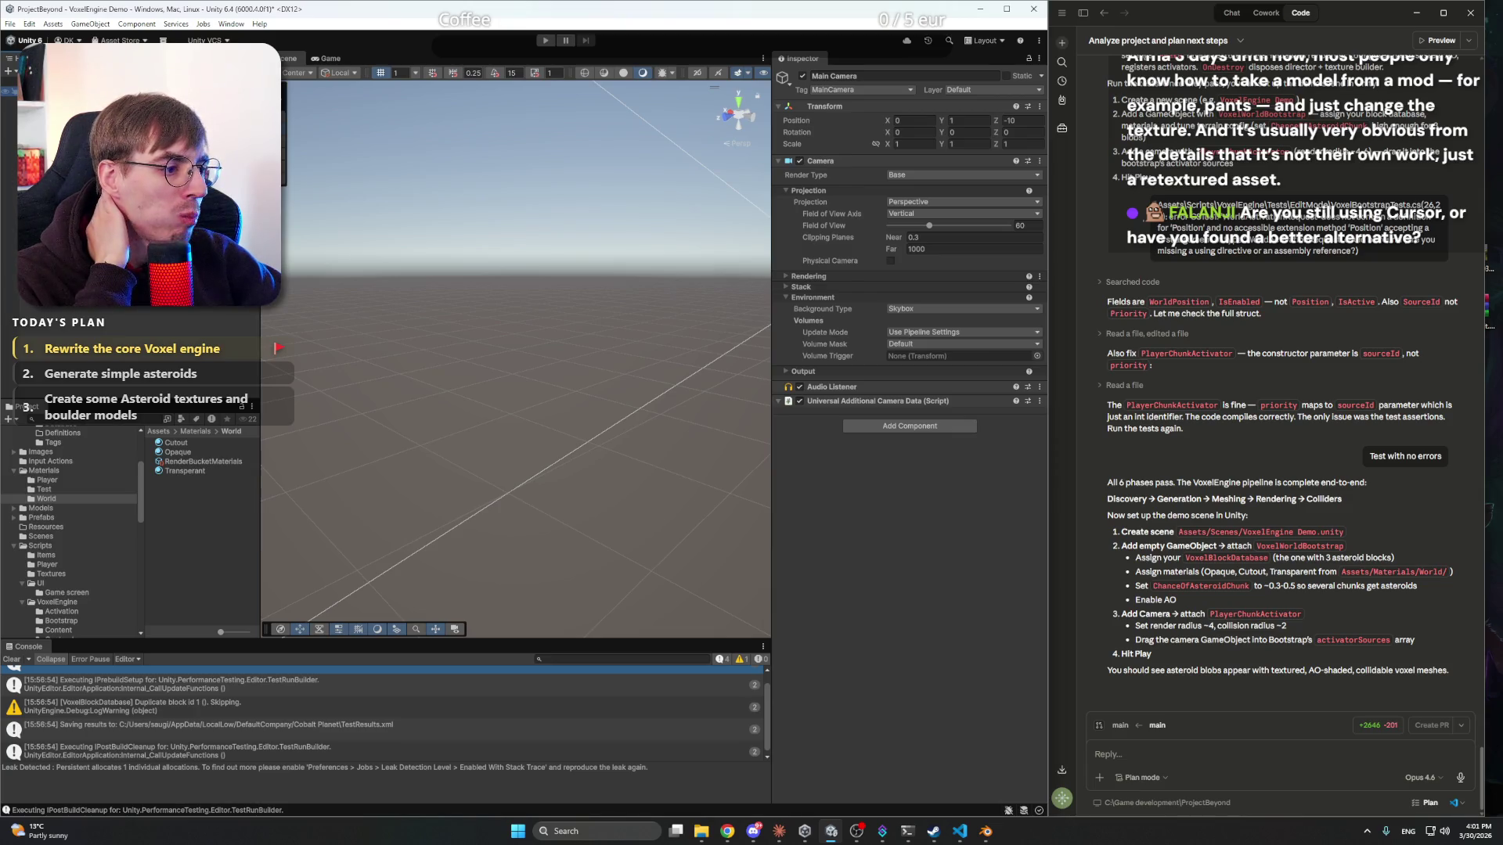
left_click(58, 478)
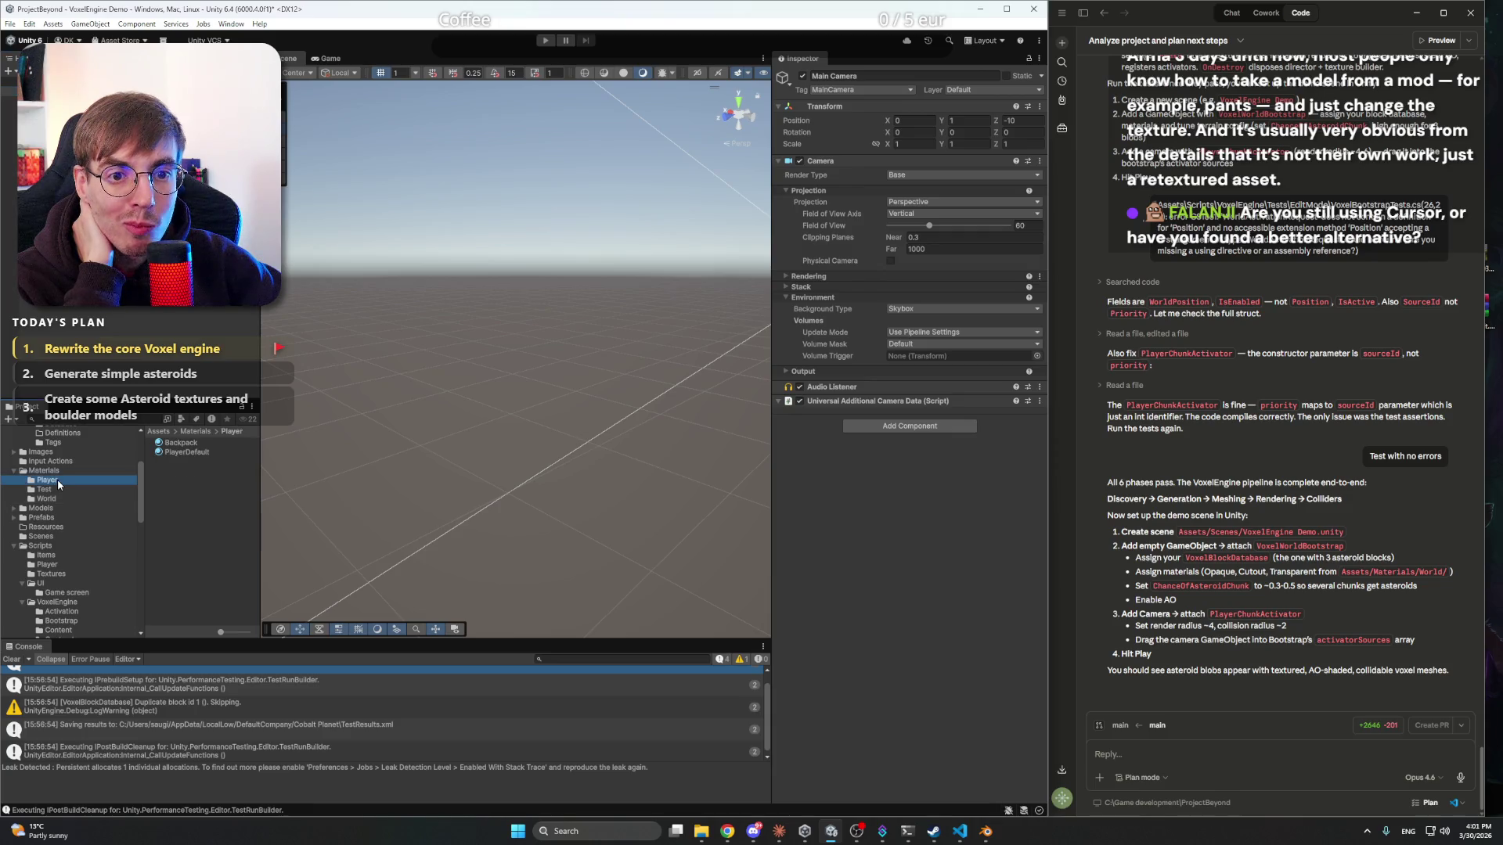
left_click(14, 470)
scroll(79, 509, "up", 5)
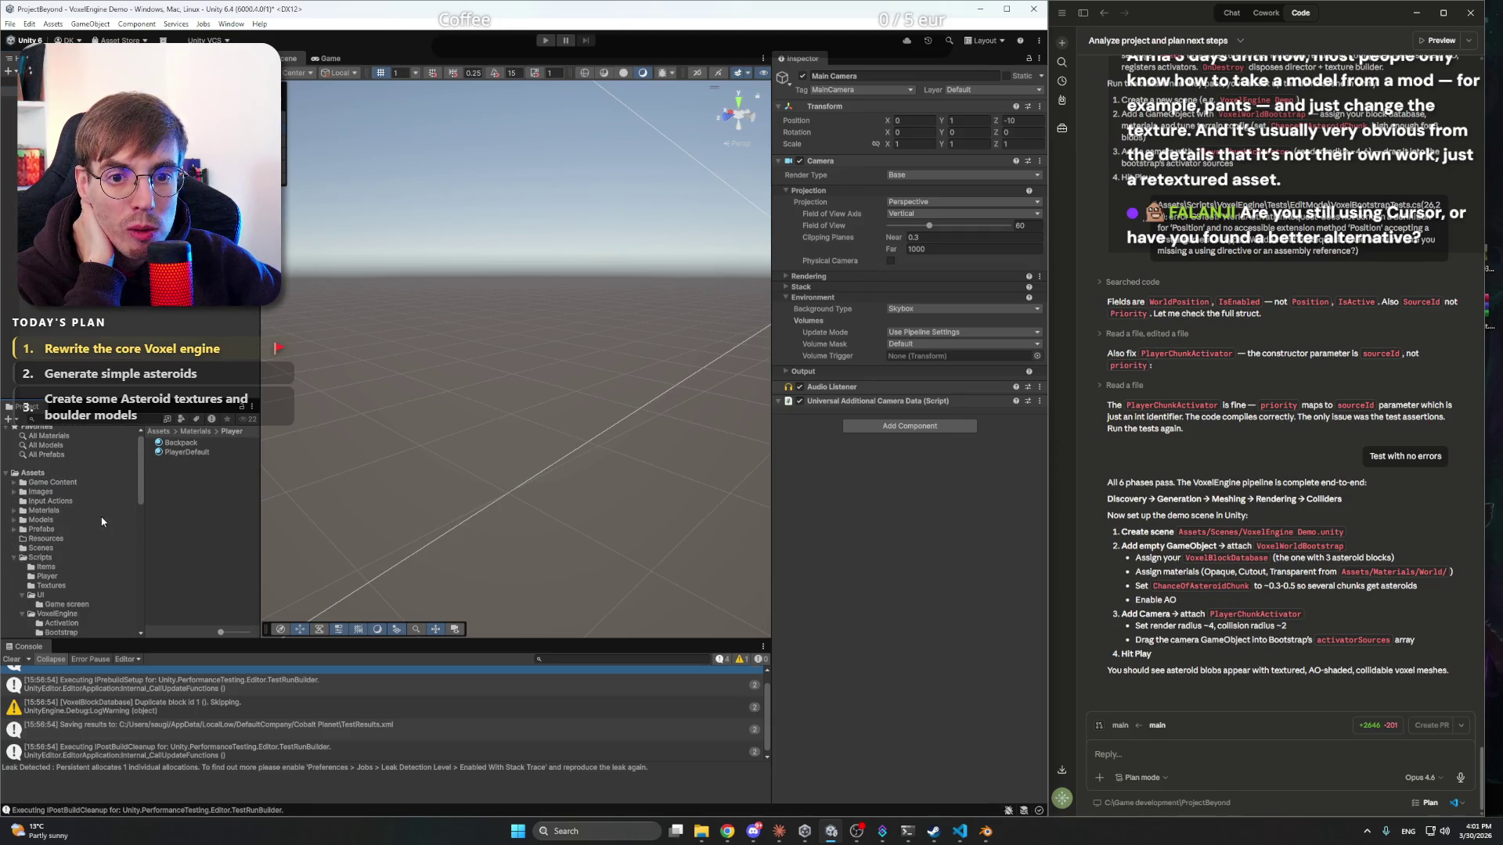
scroll(102, 522, "down", 4)
left_click(60, 472)
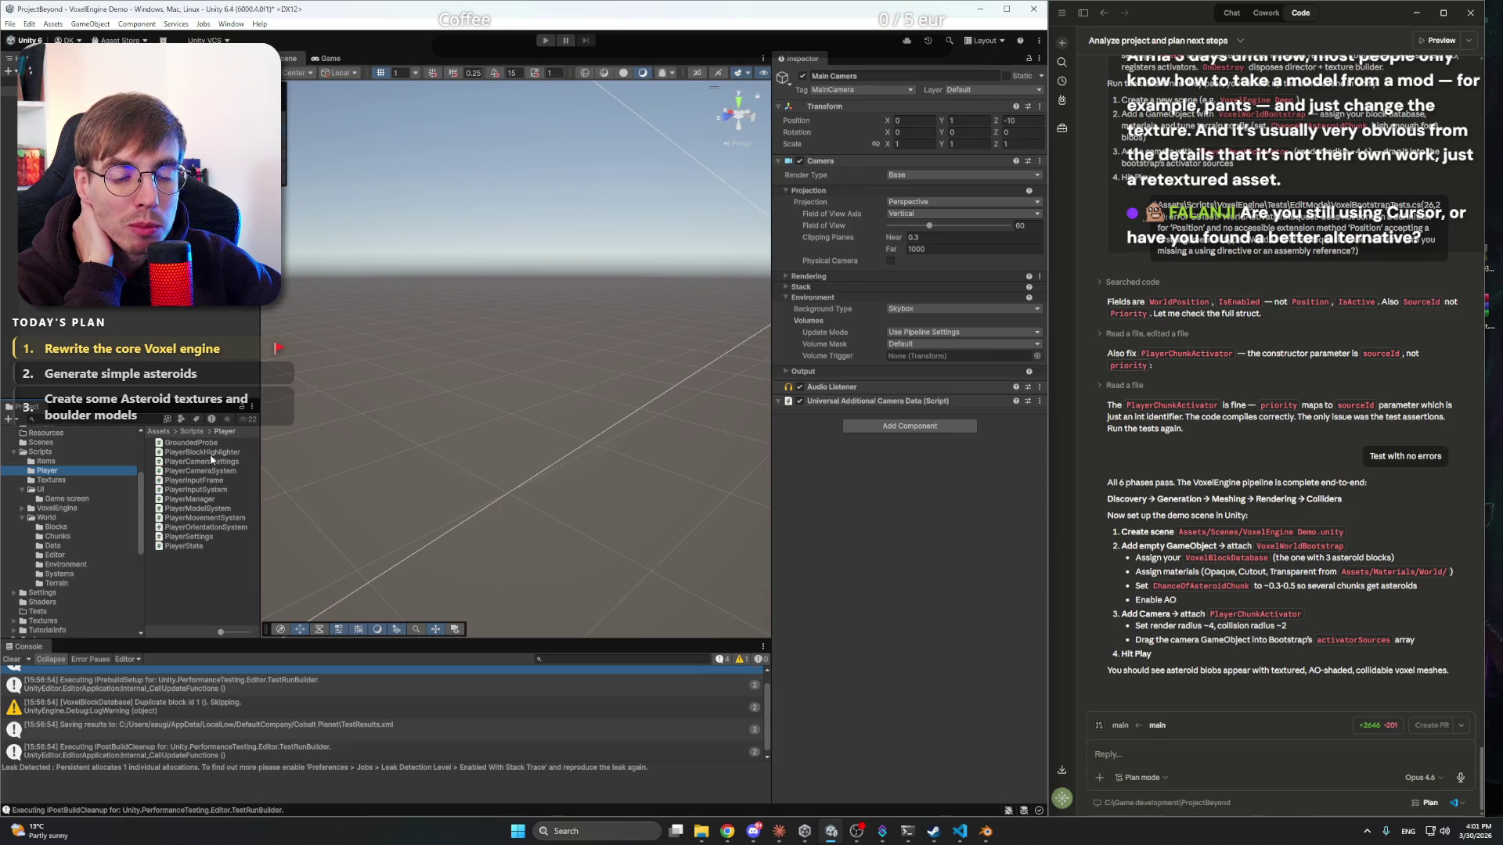
left_click(118, 421)
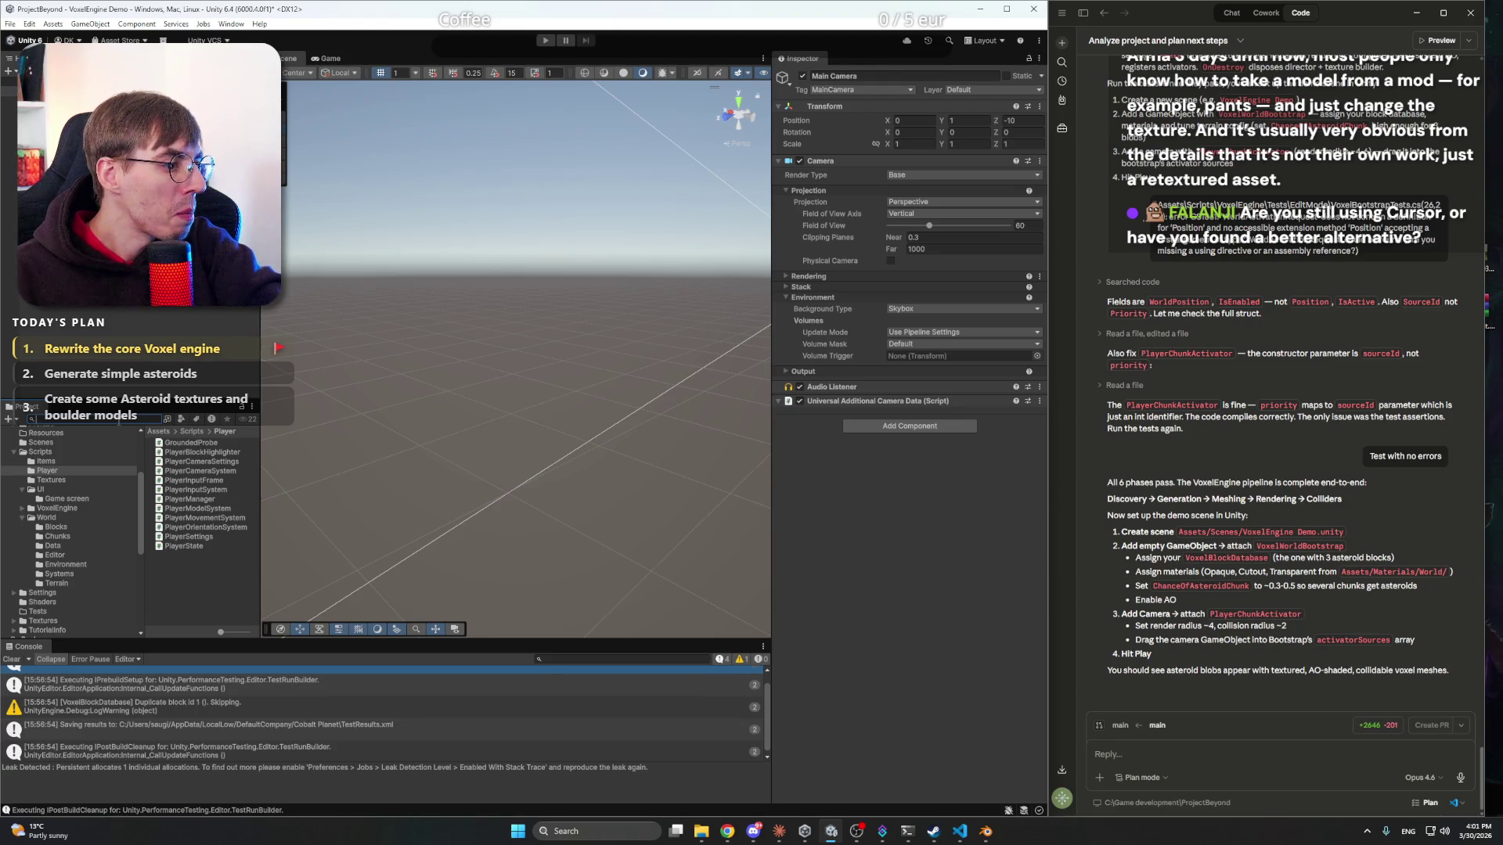
type("Ac")
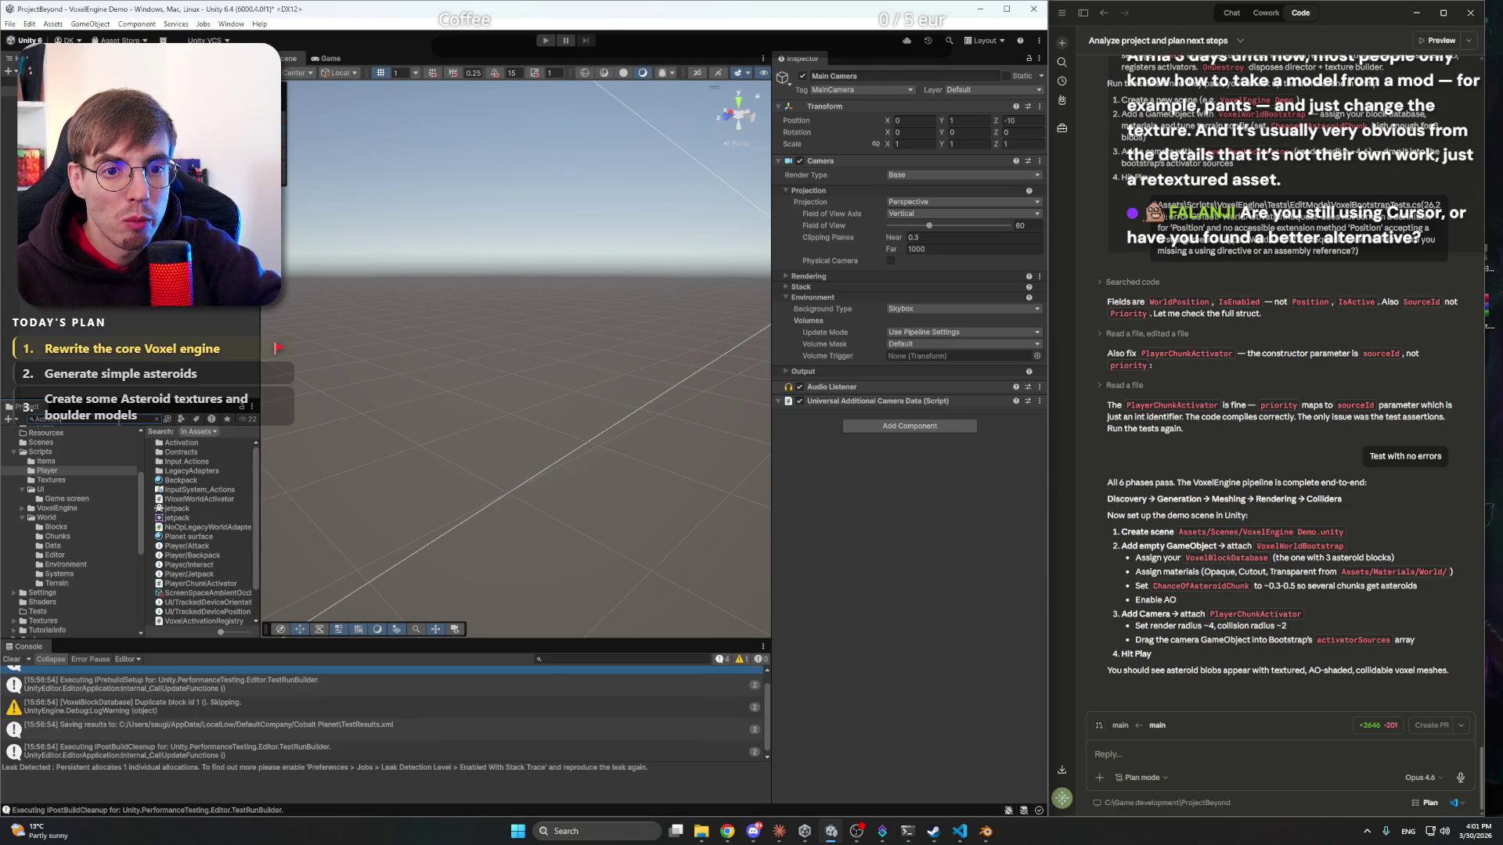
left_click_drag(199, 453, 861, 423)
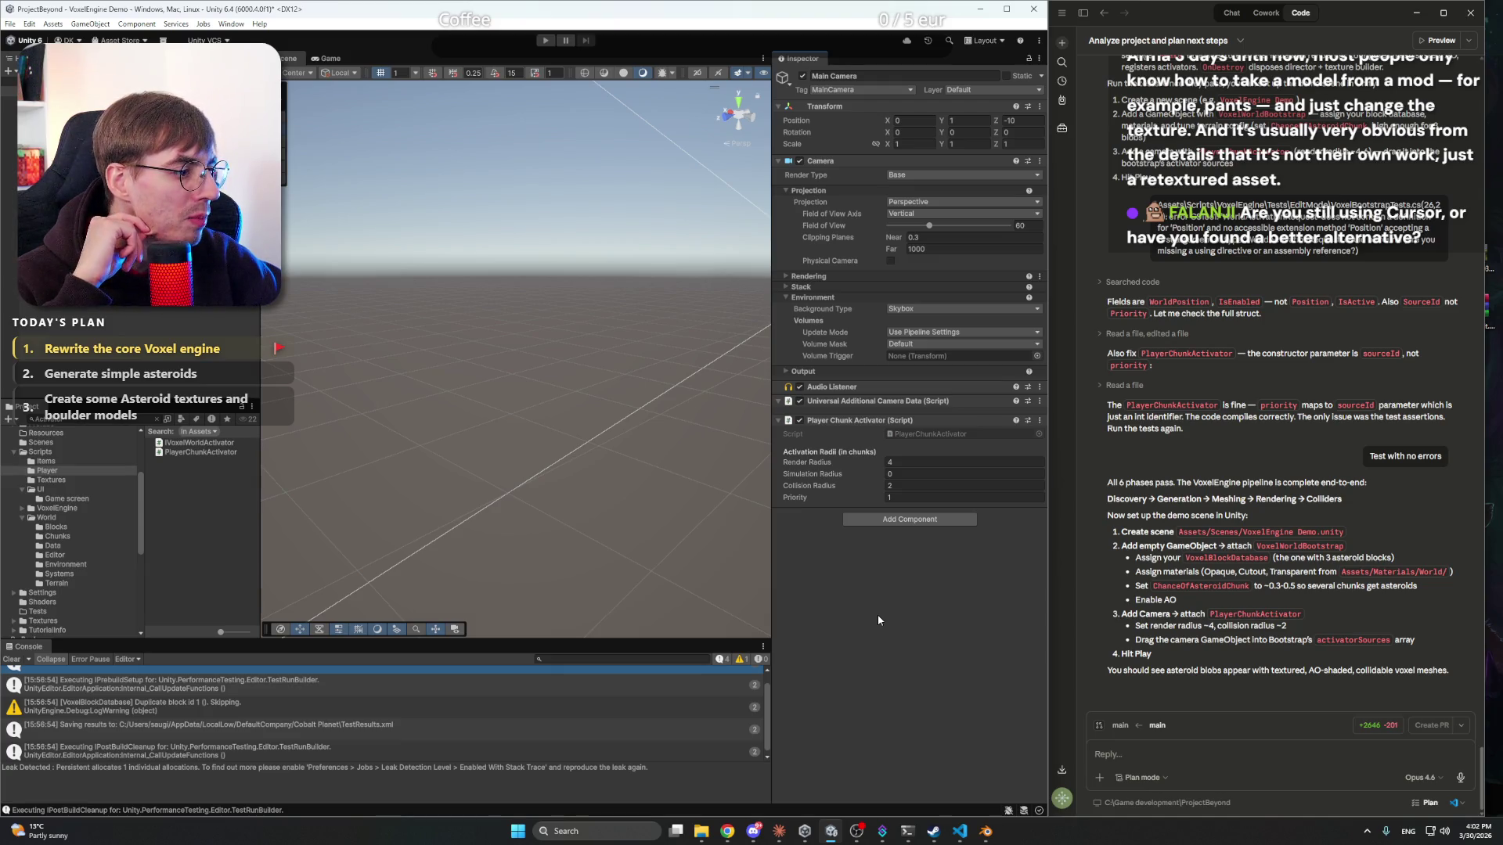
left_click(63, 109)
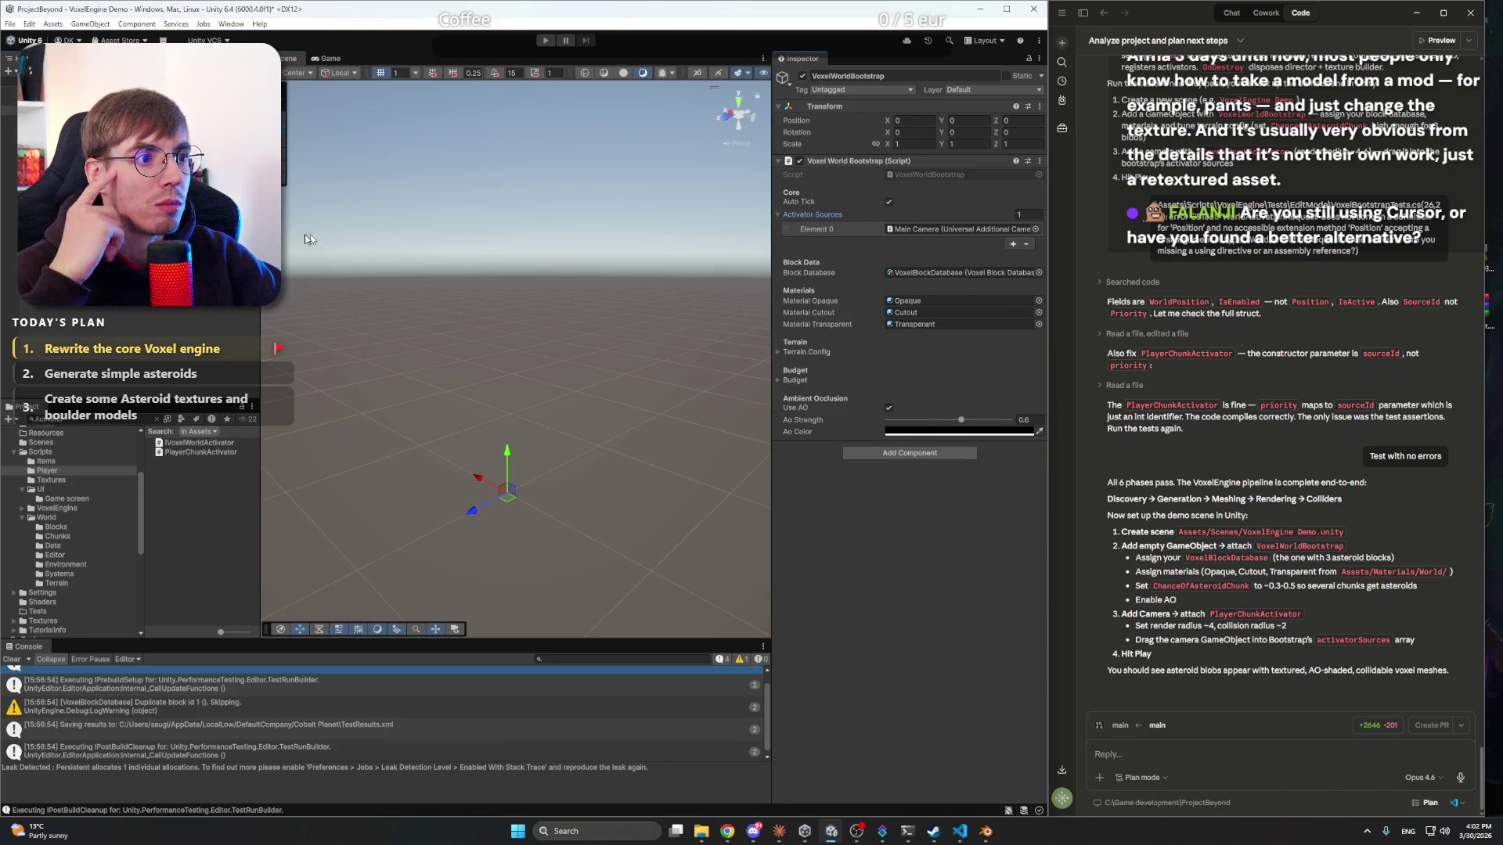
key("ctrl+s")
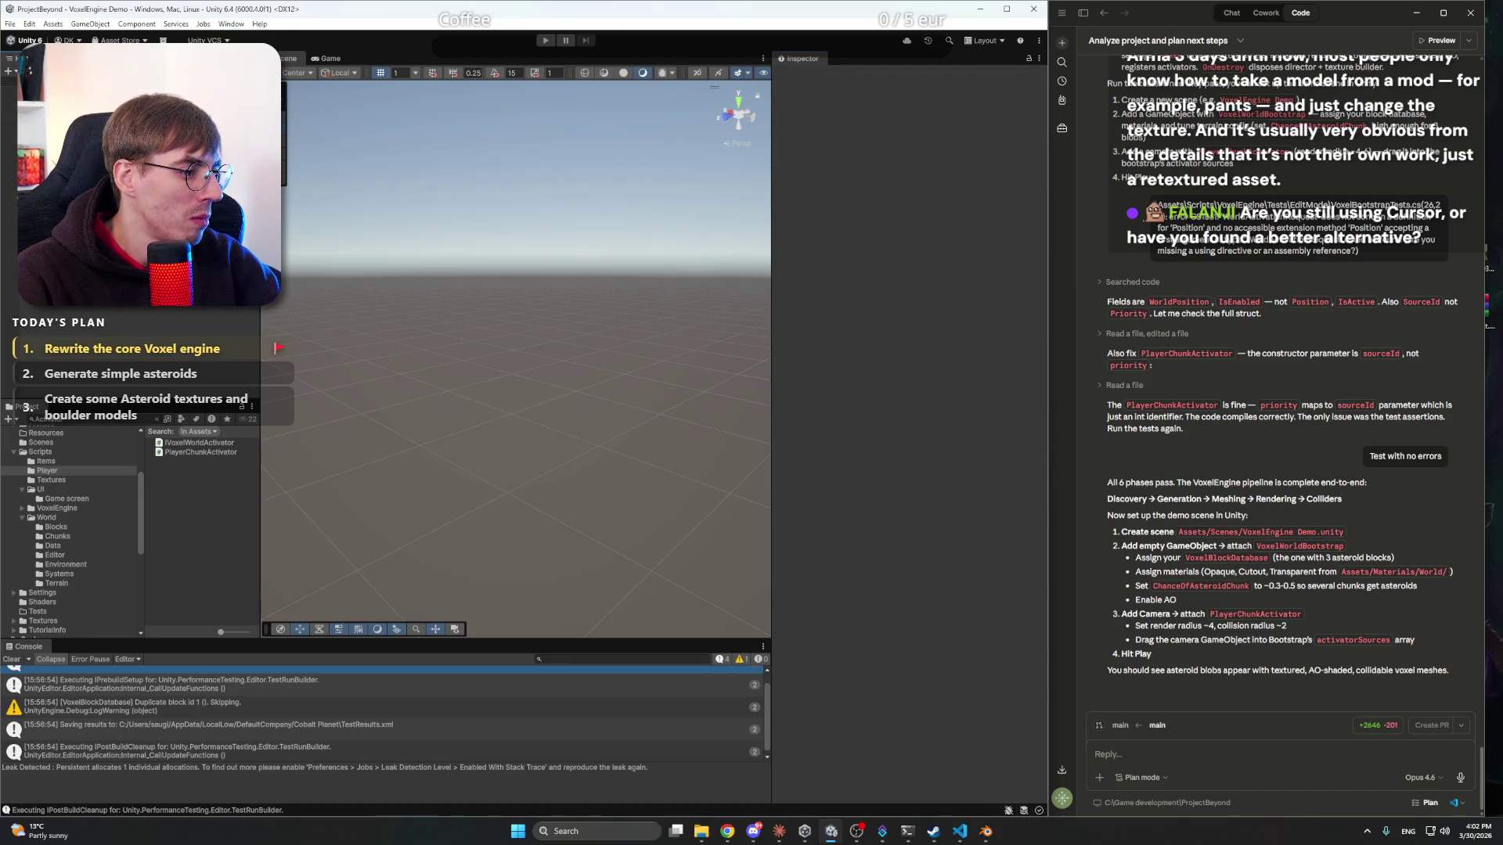
- Maximize the Unity editor, widen the scene view, and start the demo scene in Play mode
left_click(1007, 9)
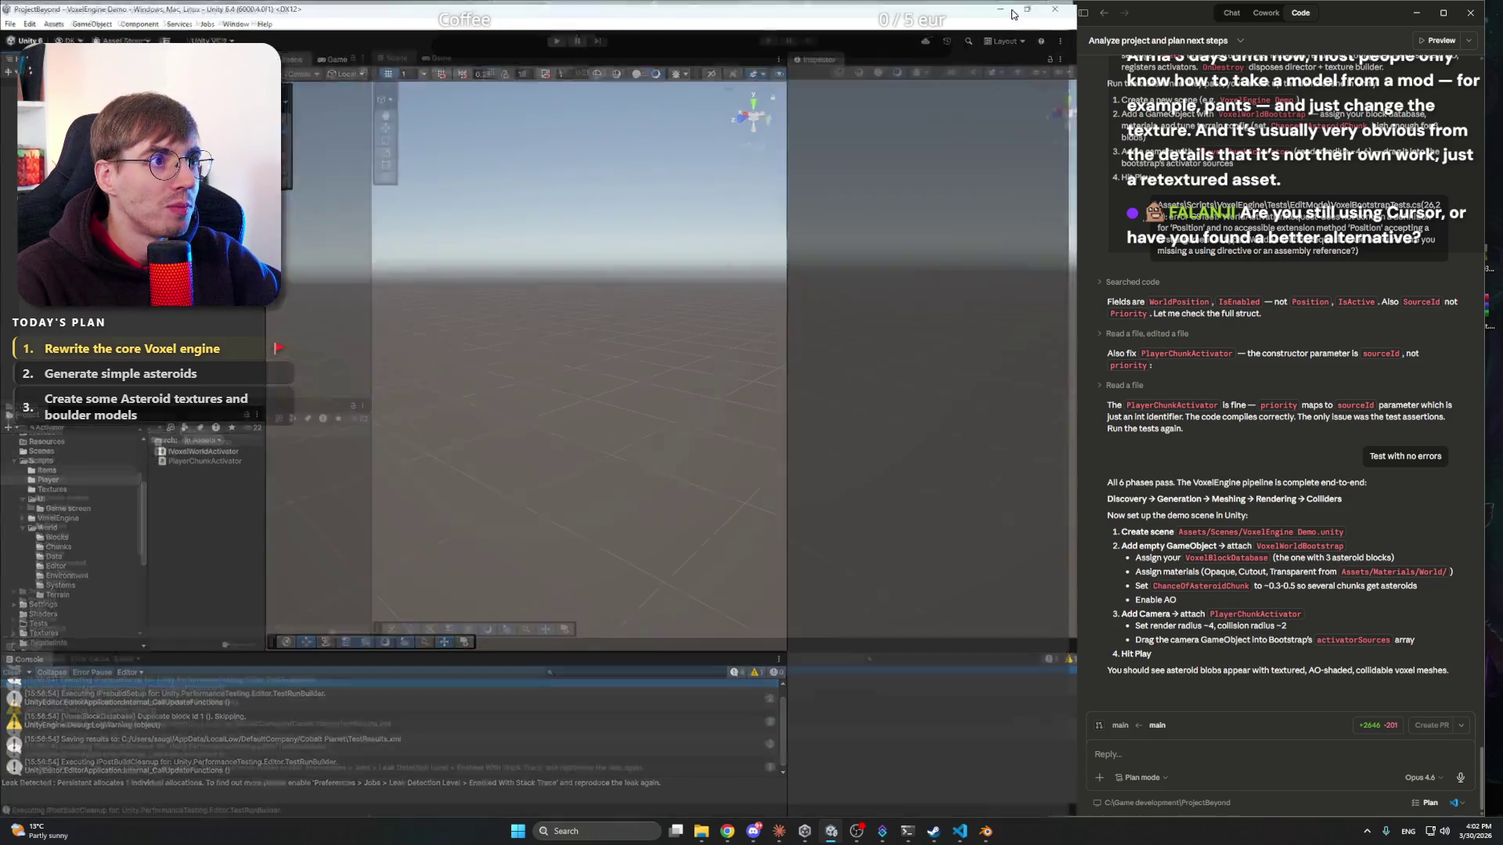
left_click_drag(374, 234, 300, 239)
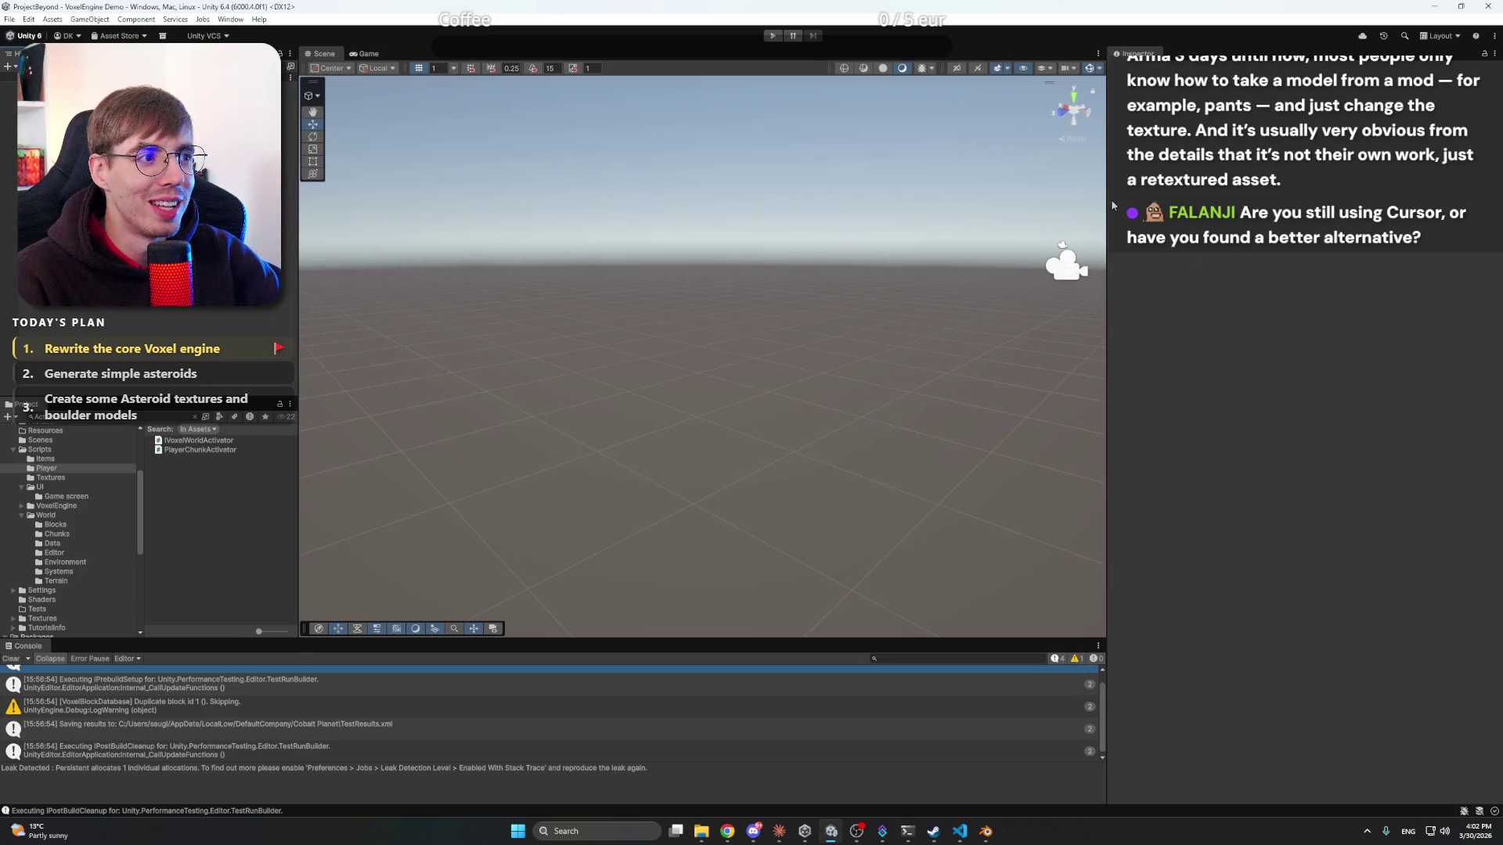
left_click(773, 35)
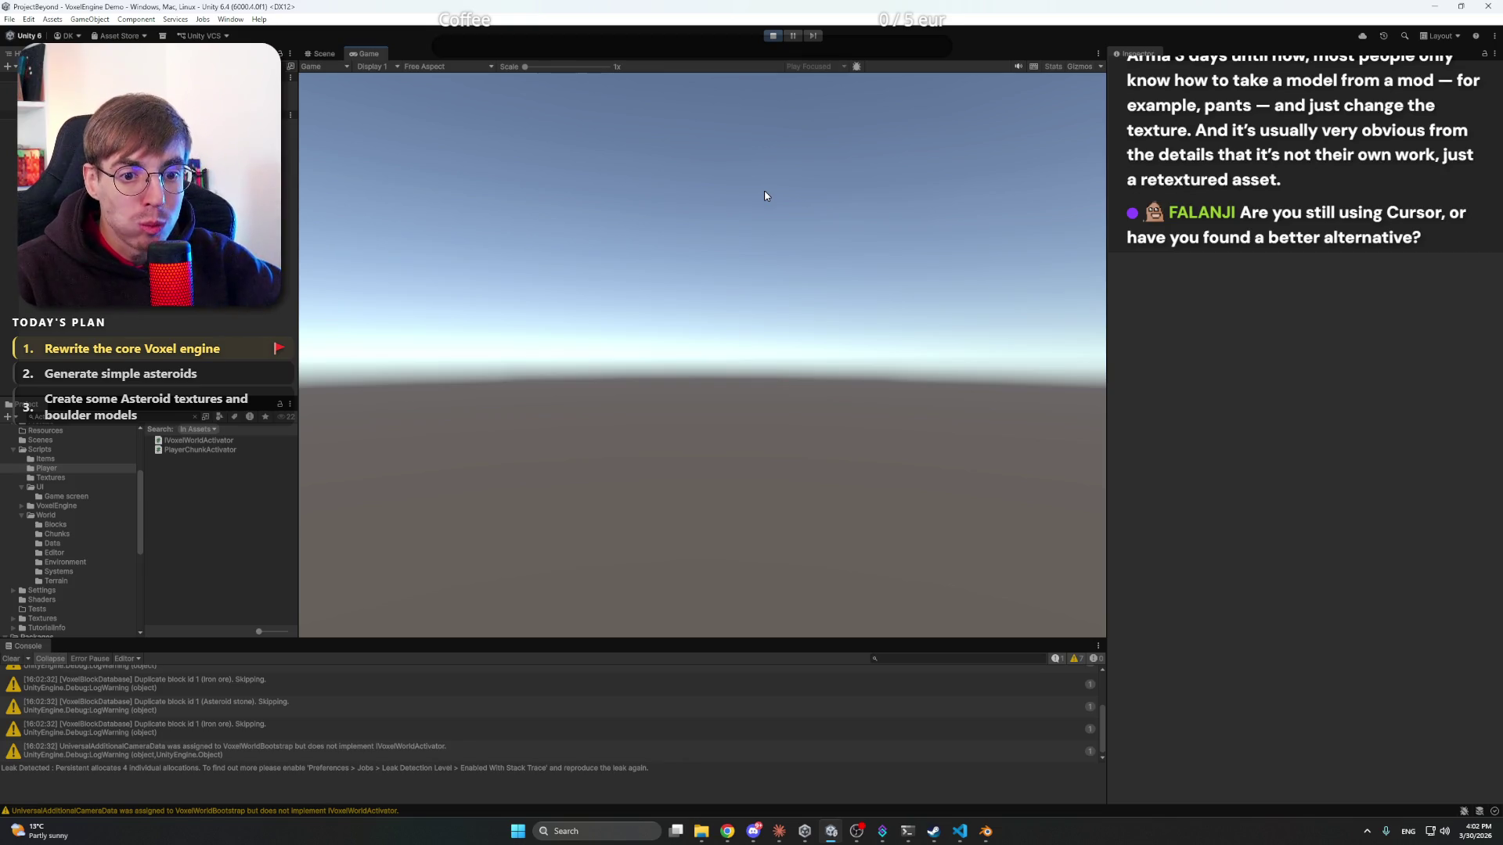
- Look around the running scene in the Scene view, stop Play mode, and enlarge the Console
left_click(342, 53)
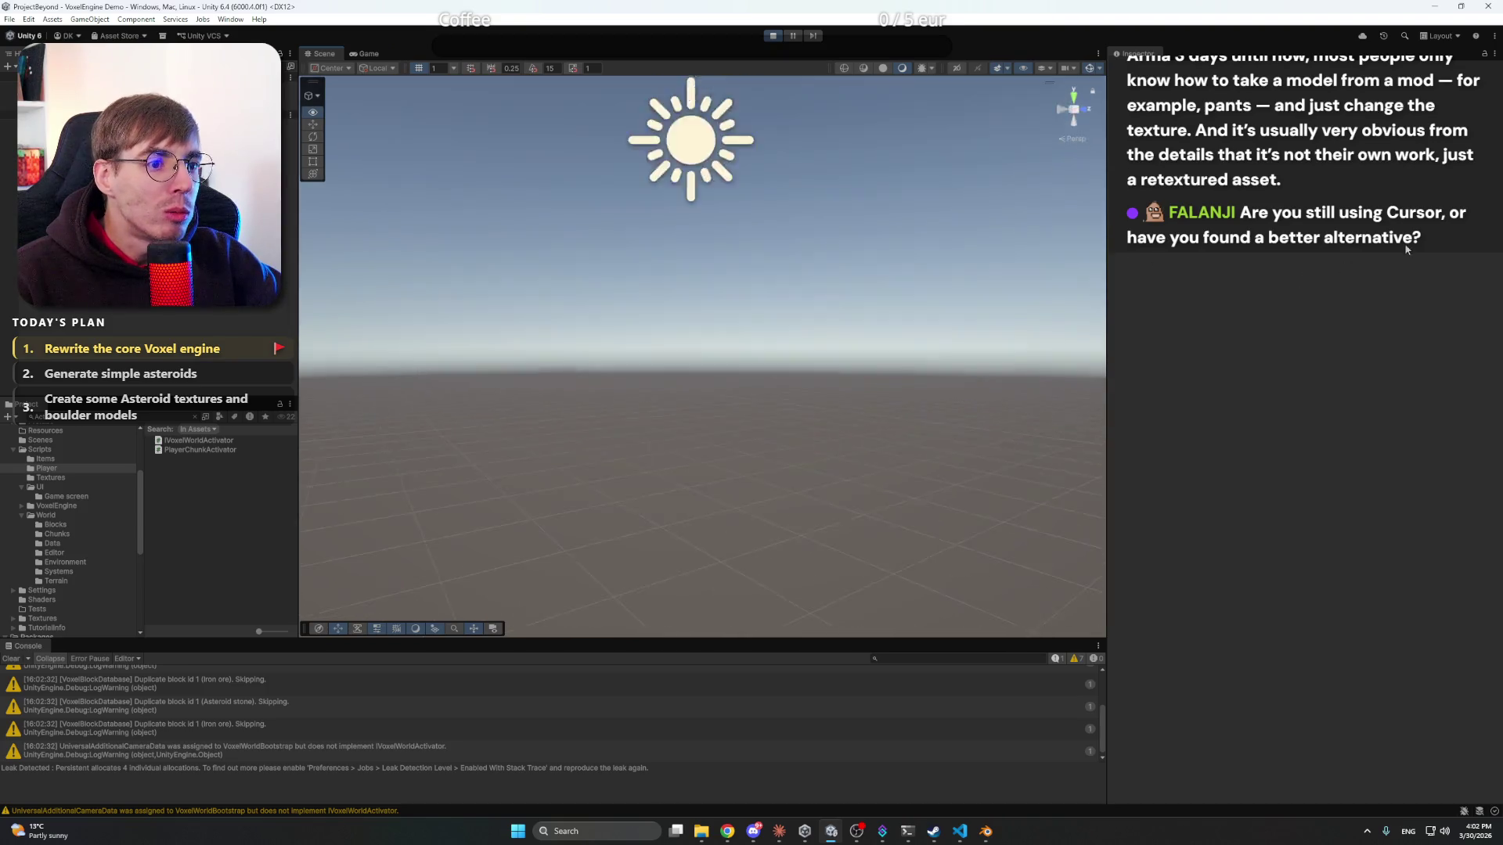
mouse_move(1177, 279)
left_mouse_down()
mouse_move(898, 292)
mouse_move(778, 329)
mouse_move(836, 330)
left_mouse_up()
key("a")
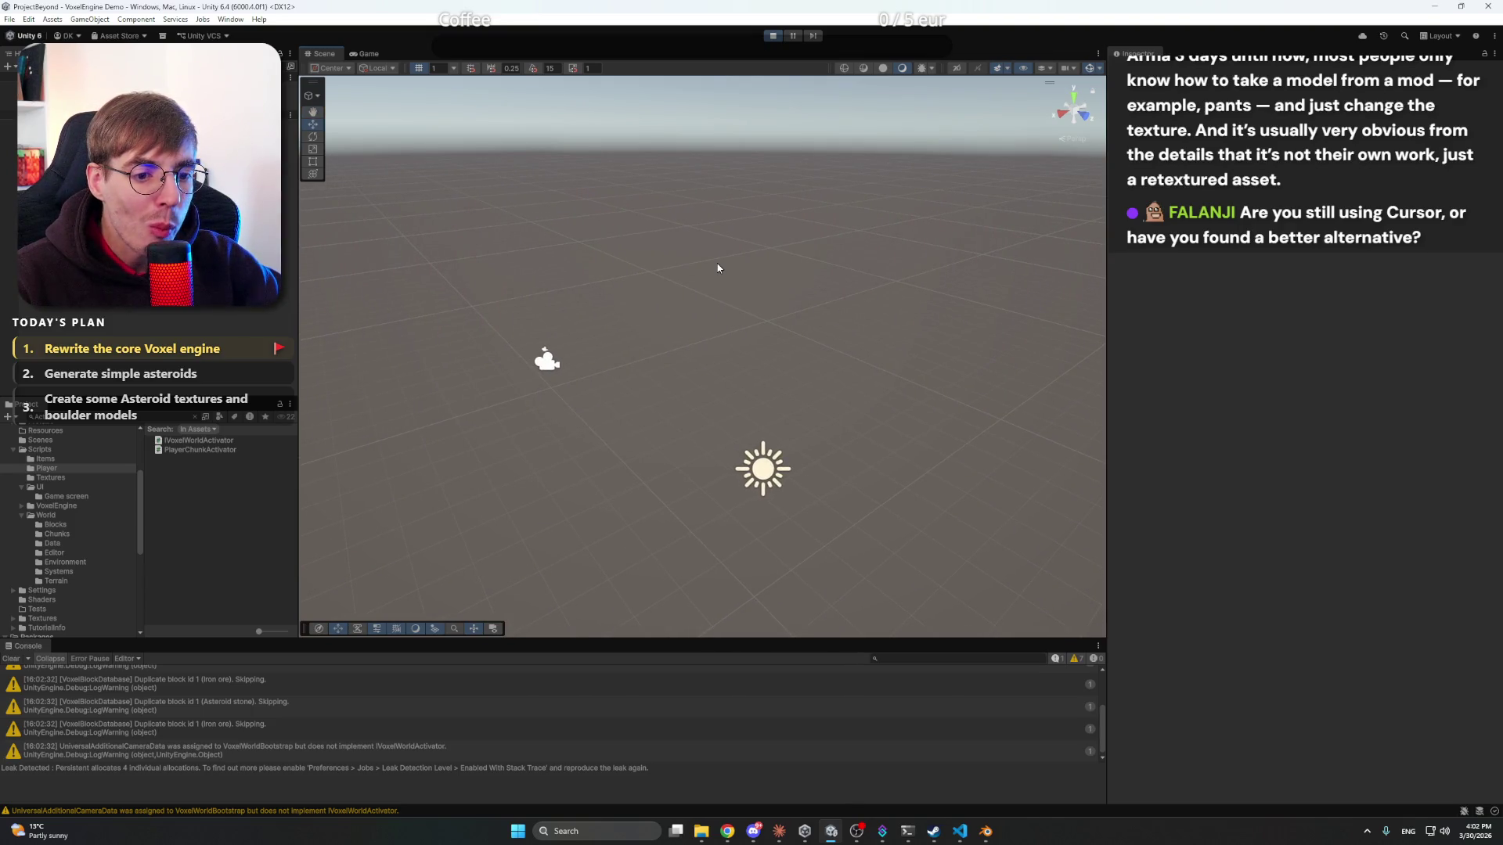
left_click(773, 36)
mouse_move(835, 639)
left_mouse_down()
mouse_move(830, 360)
mouse_move(783, 458)
left_mouse_up()
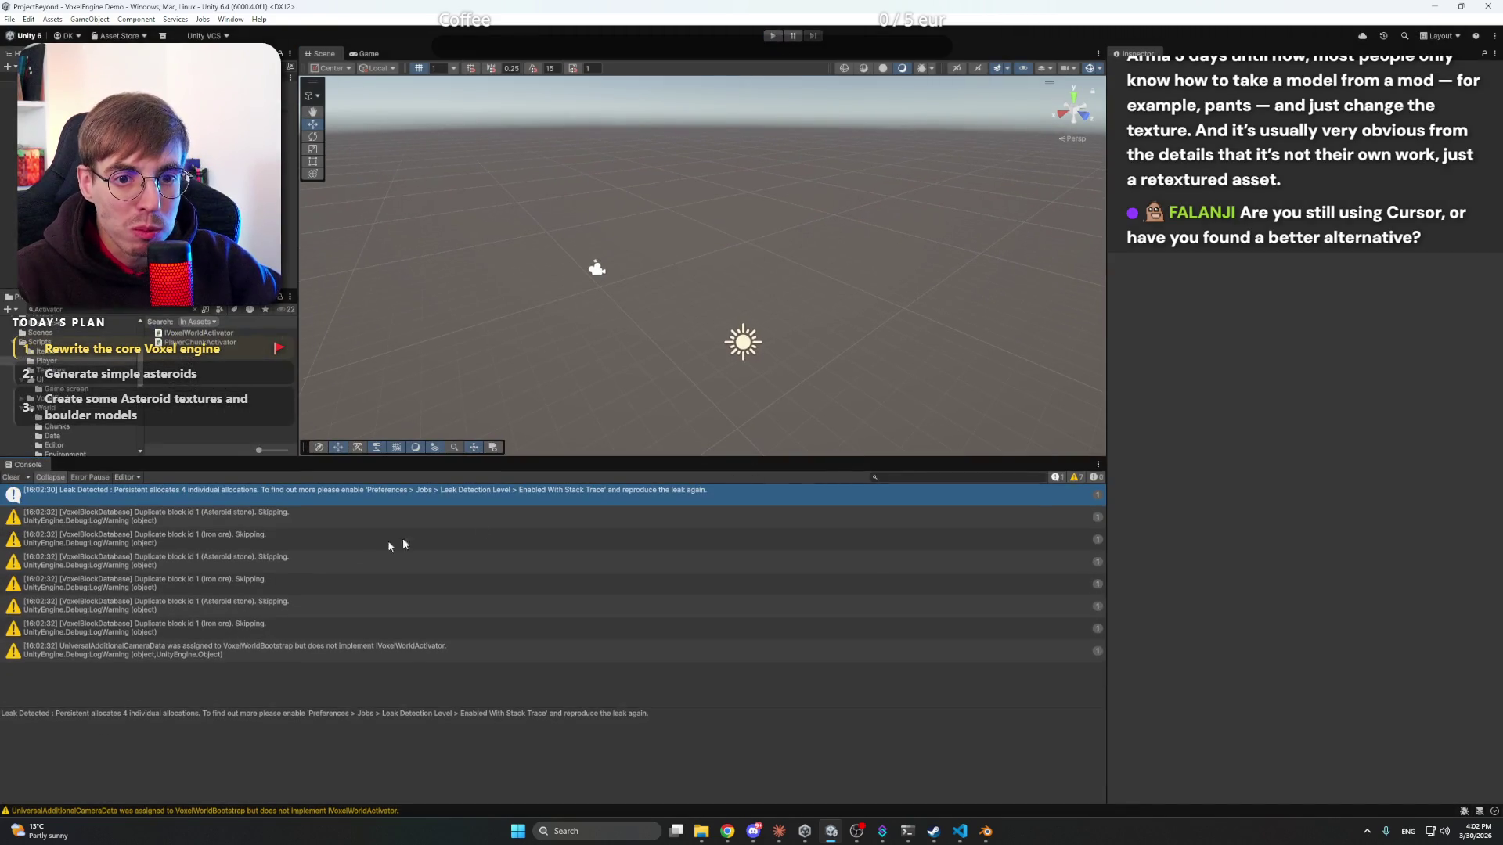
- Step through the Asteroid stone and Iron ore duplicate block warnings and select the first stack trace
left_click(332, 514)
left_click(314, 535)
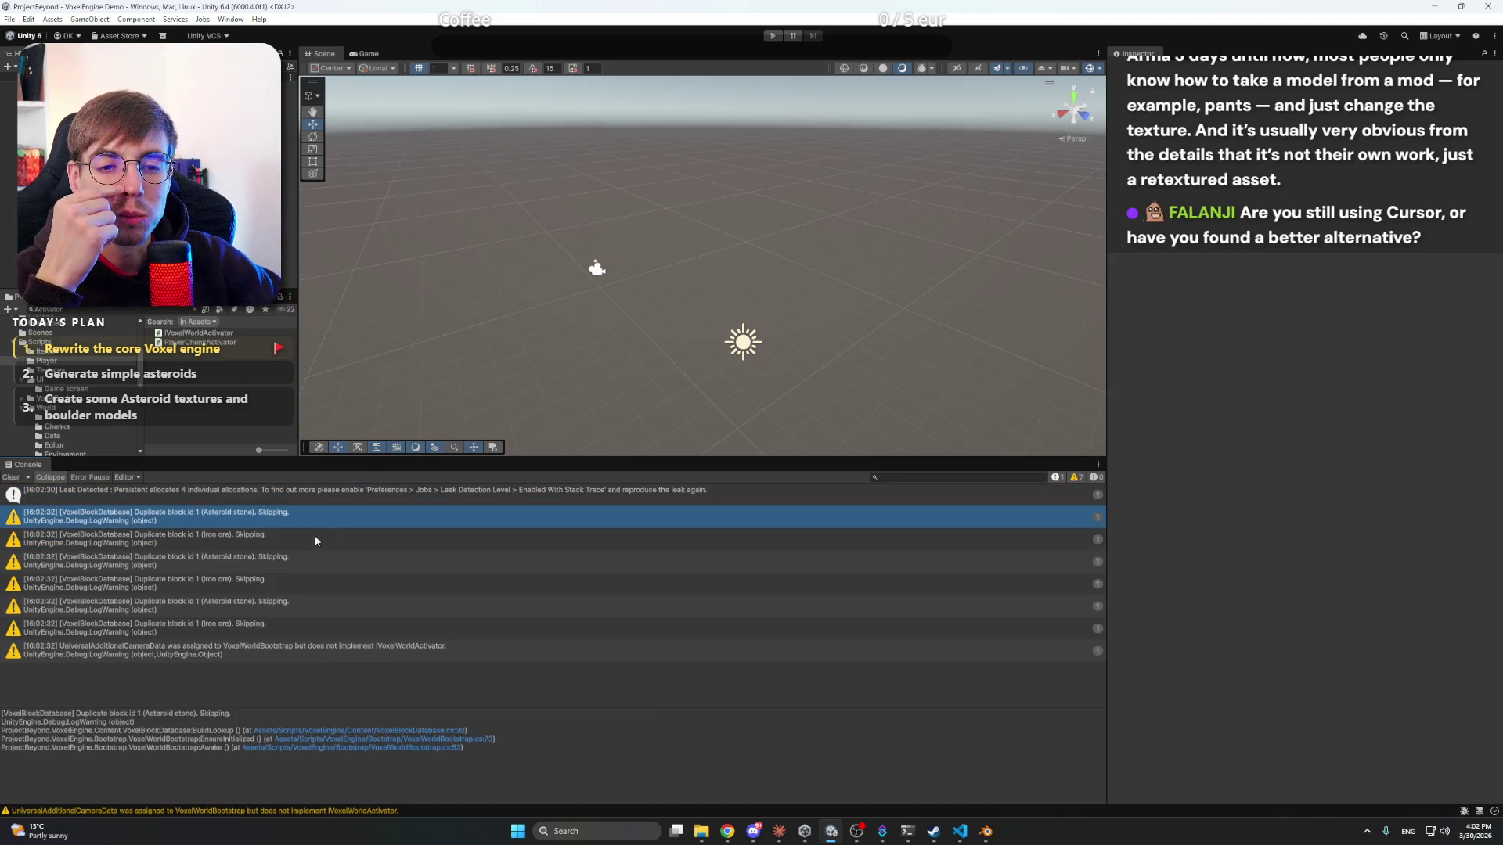
left_click(313, 557)
left_click(318, 545)
left_click(318, 570)
left_click(315, 584)
left_click(312, 597)
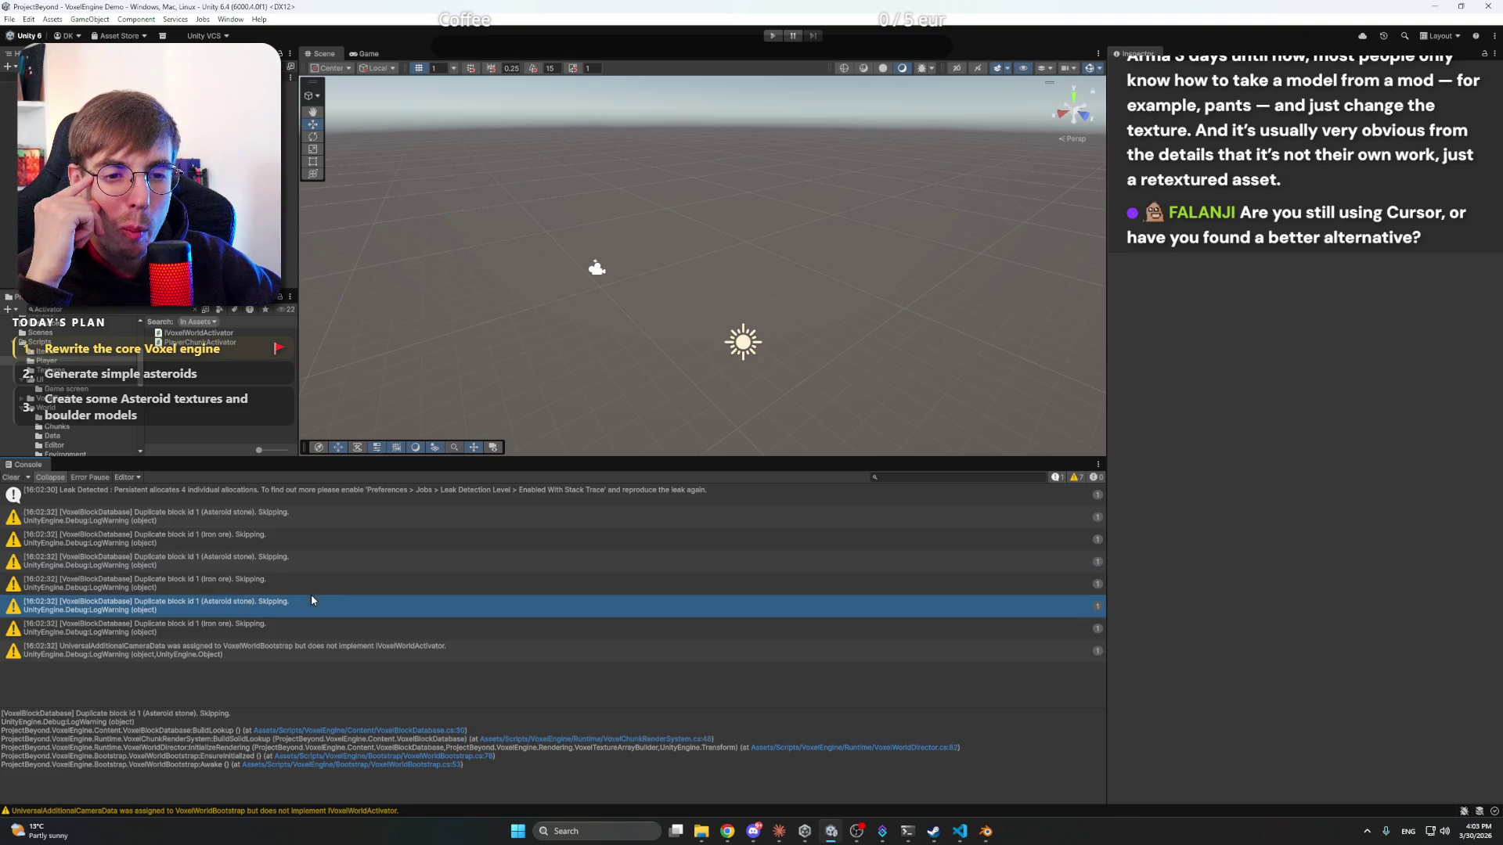
left_click(315, 628)
left_click(319, 610)
left_click(323, 584)
left_click(325, 562)
left_click(327, 532)
left_click(328, 519)
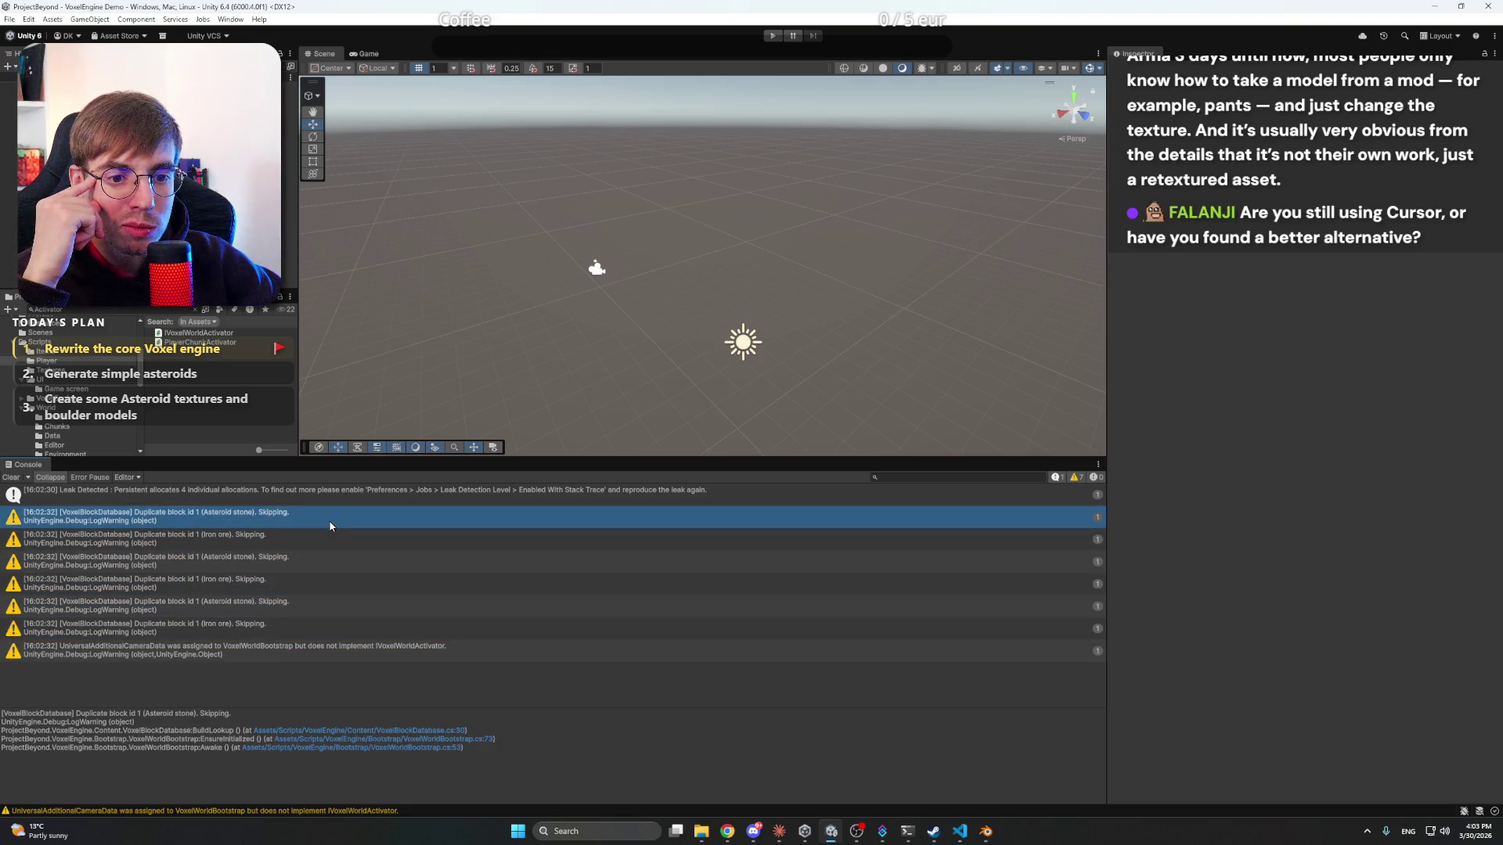
left_click(329, 539)
left_click(317, 562)
left_click(313, 584)
left_click(313, 607)
left_click(314, 628)
left_click(313, 609)
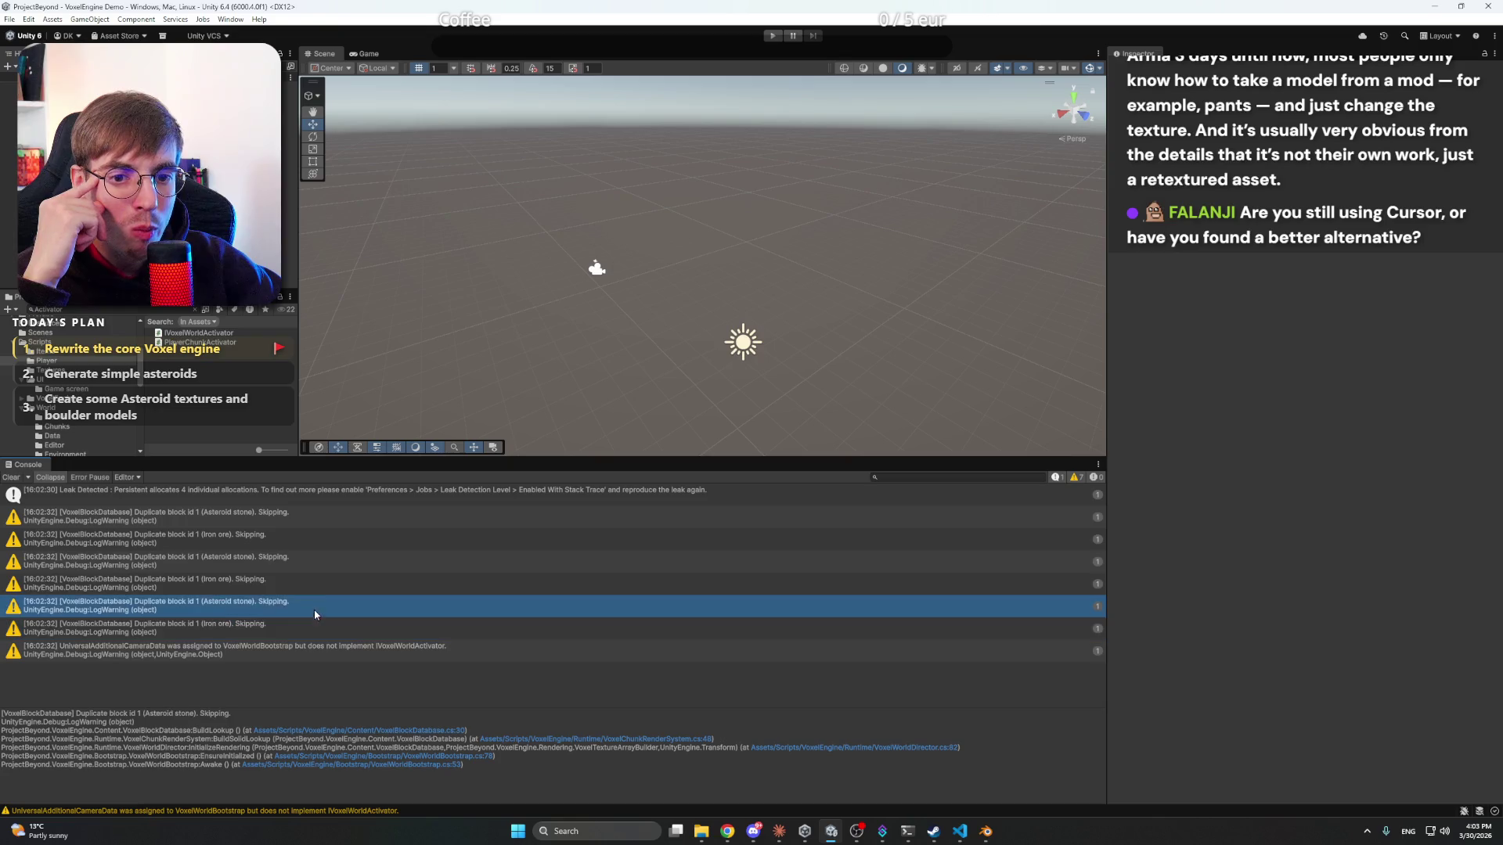
left_click(319, 584)
left_click(326, 540)
left_click(328, 516)
left_click(523, 758)
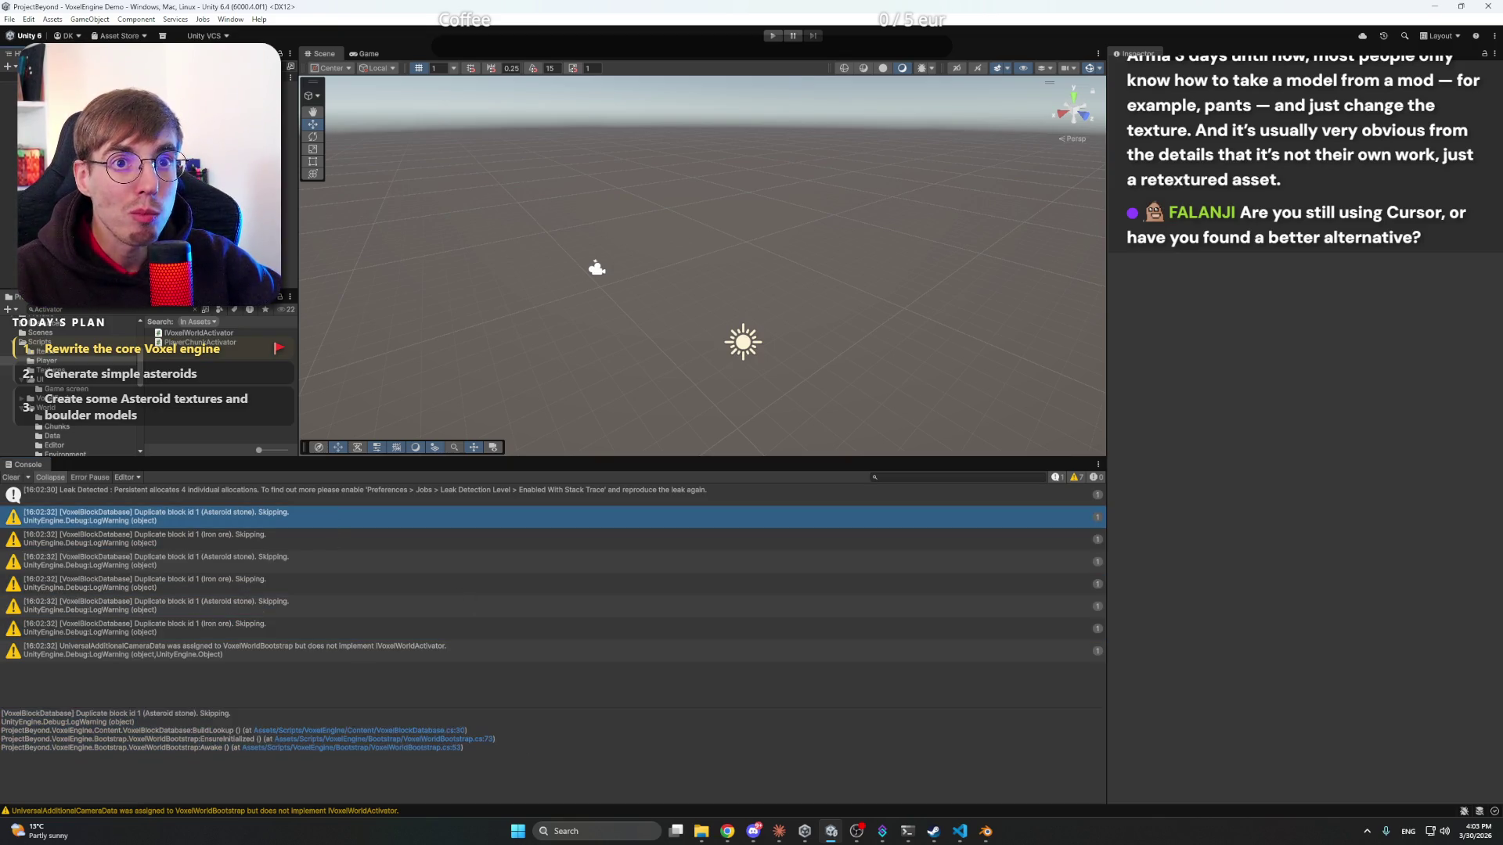
- Glance at Blender, then bring up Claude and begin a reply with 'First thing'
left_click(985, 831)
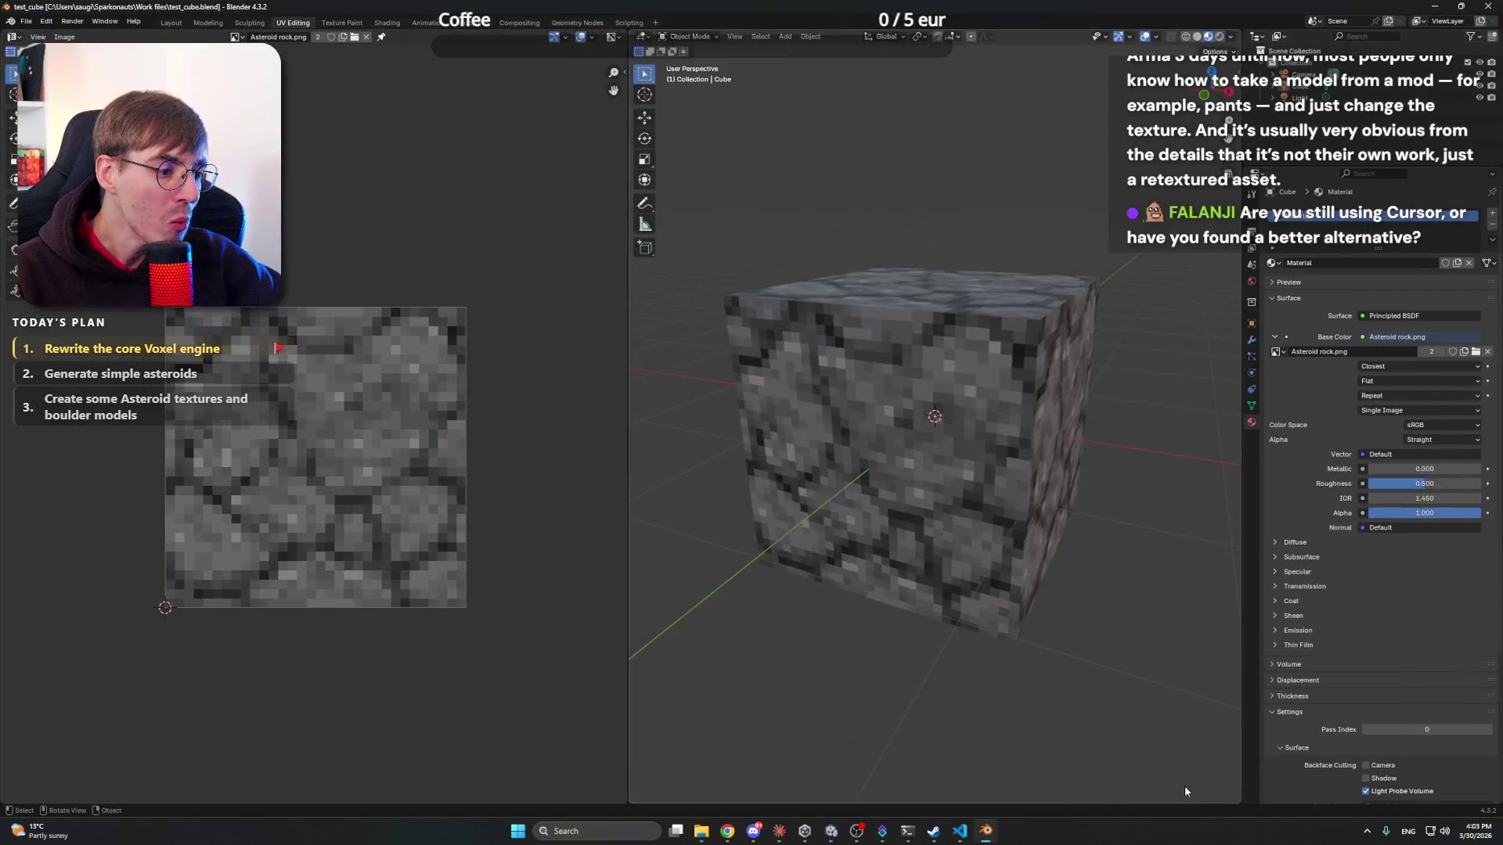
left_click(986, 831)
left_click(779, 832)
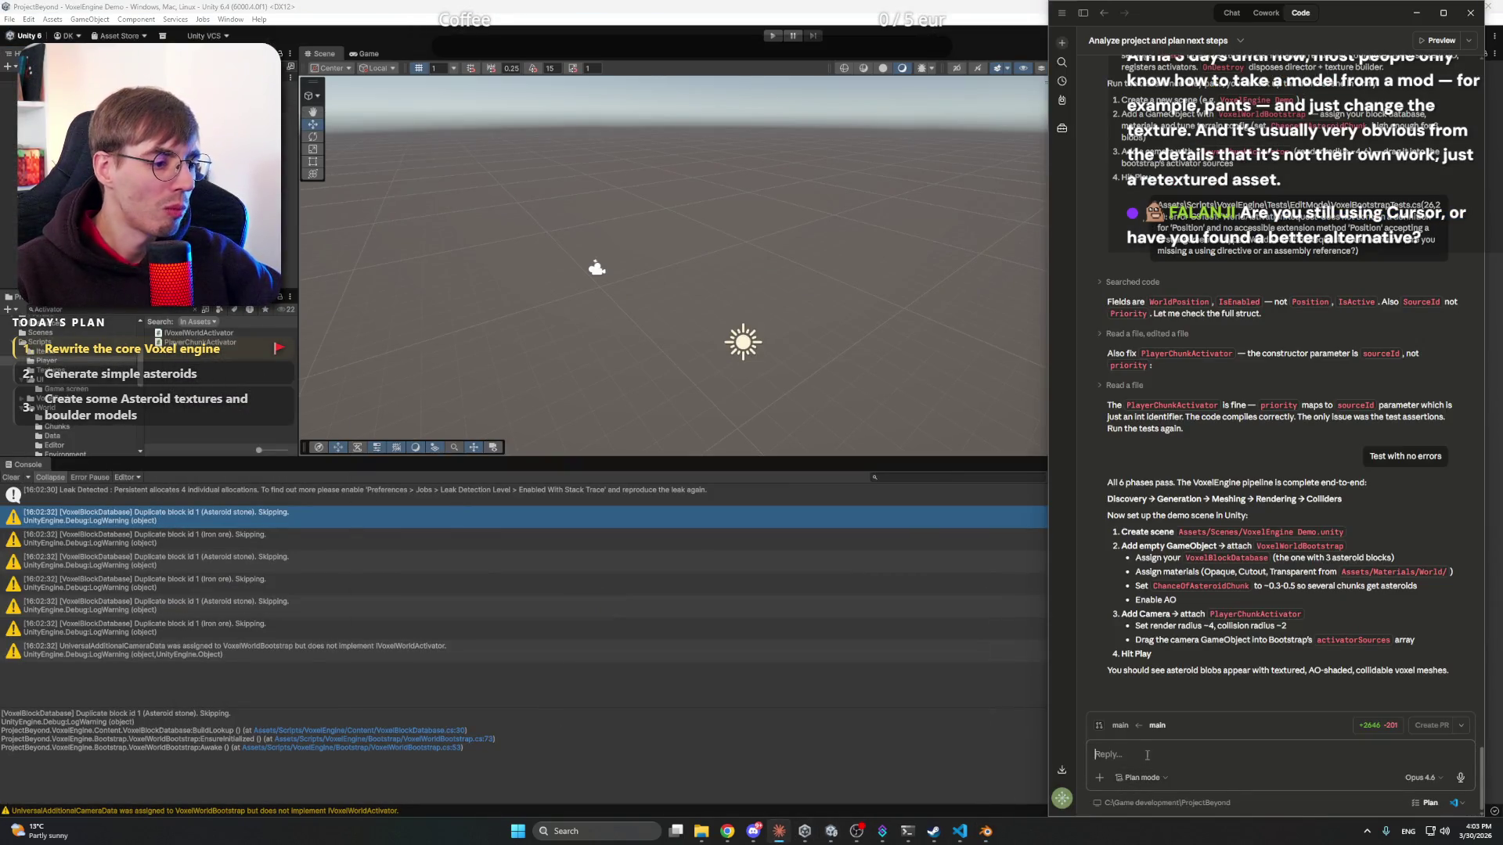
type("First thin")
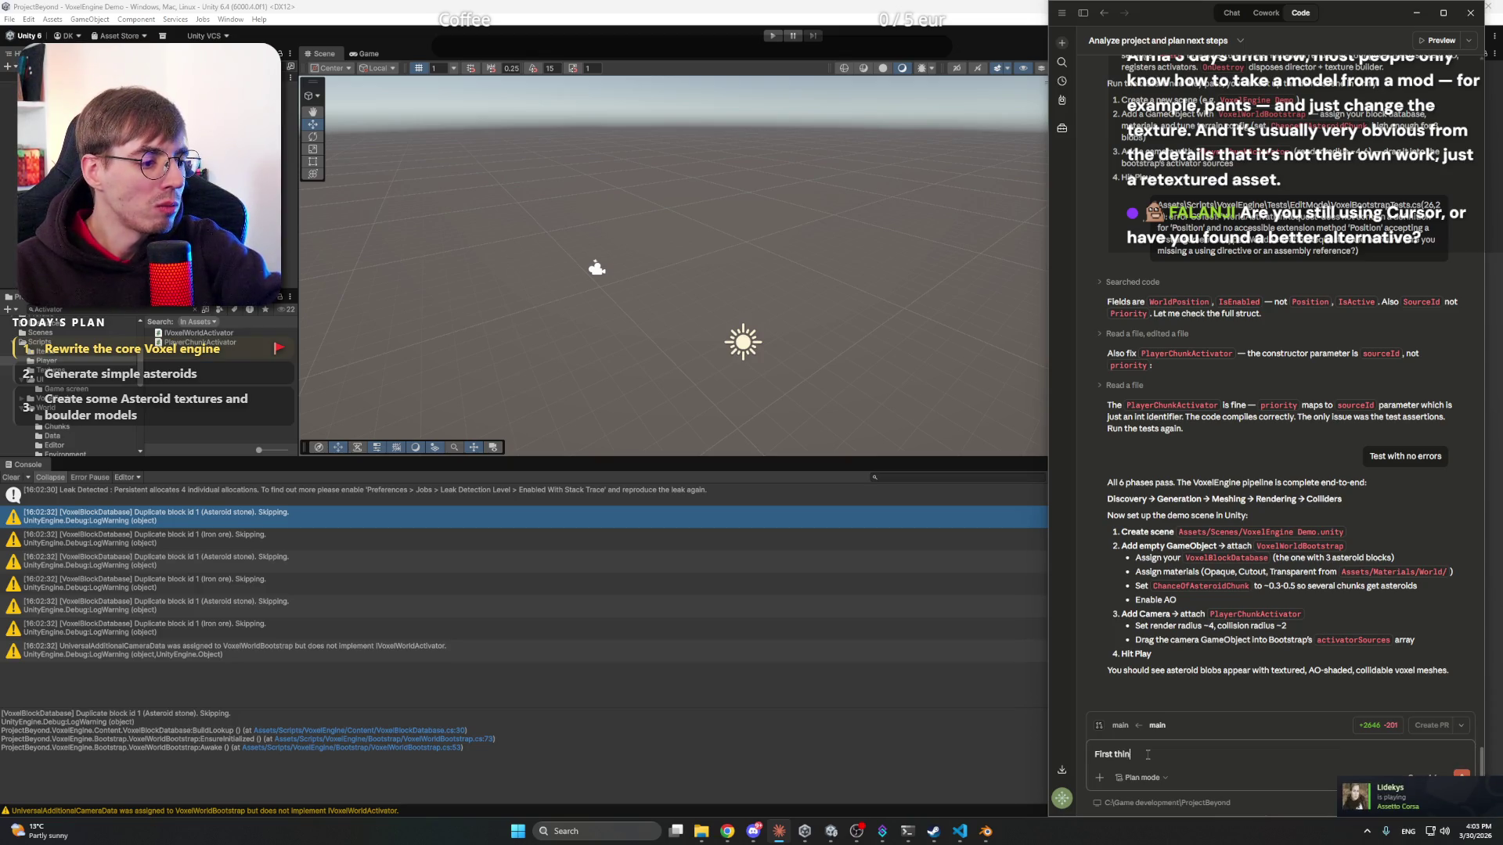
type("g")
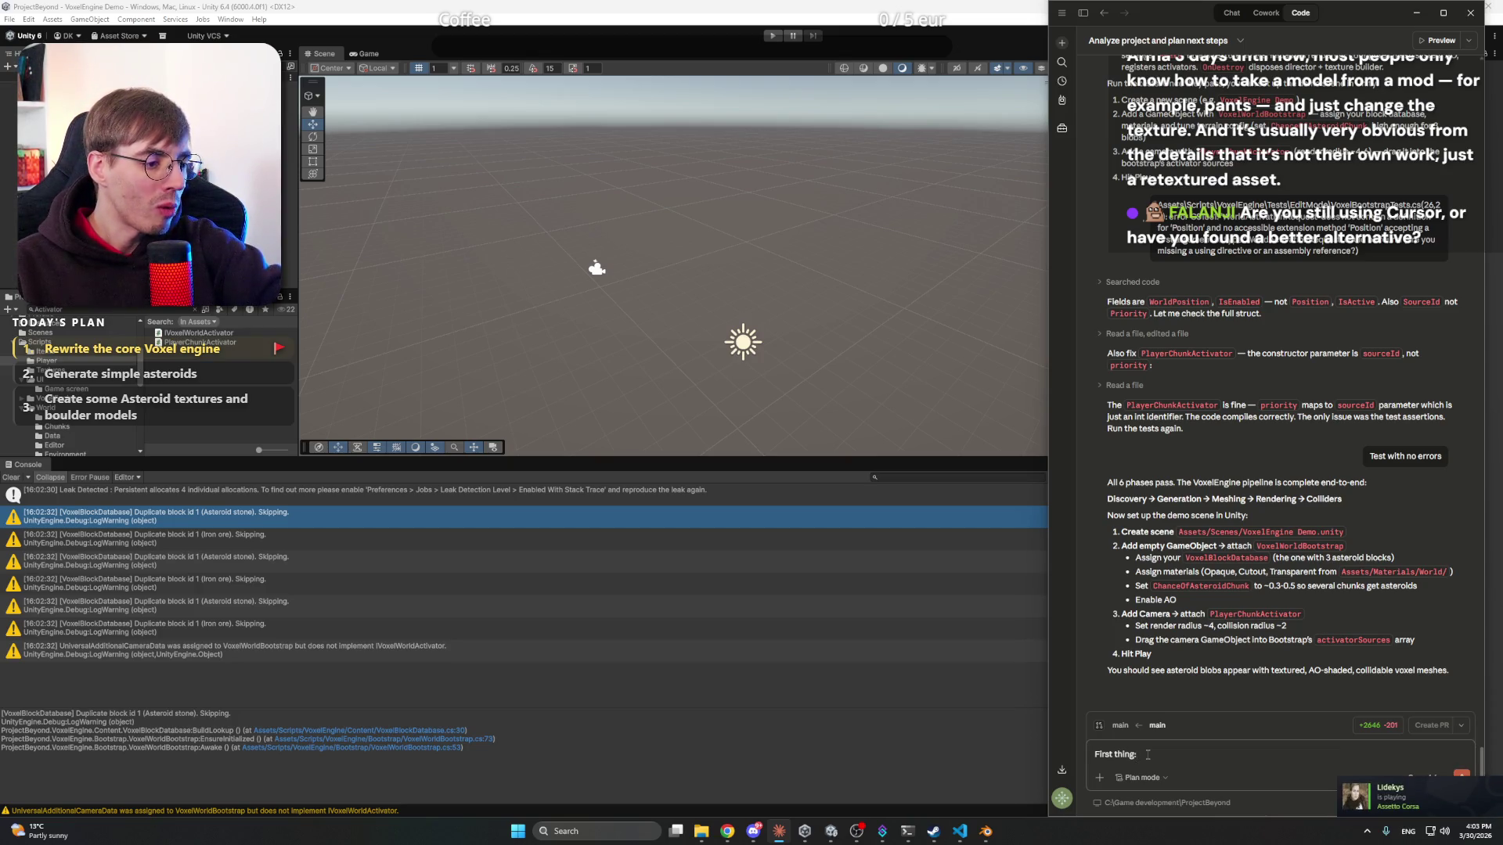
- Paste the copied duplicate-block warning and stack trace into the Claude reply on new lines
key("shift+Return")
type("[VoxelBlockDatabase] Duplicate block id 1 (Asteroid stone). Skipping. UnityEngine.Debug:LogWarning (object) ProjectBeyond.VoxelEngine.Content.VoxelBlockDatabase:BuildLookup () (at Assets/Scripts/VoxelEngine/Content/VoxelBlockDatabase.cs:30) ProjectBeyond.VoxelEngine.Bootstrap.VoxelWorldBootstrap:EnsureInitialized () (at Assets/Scripts/VoxelEngine/Bootstrap/VoxelWorldBootstrap.cs:73) ProjectBeyond.VoxelEngine.Bootstrap.VoxelWorldBootstrap:Awake () (at Assets/Scripts/VoxelEngine/Bootstrap/VoxelWorldBootstrap.cs:53)")
key("shift+Return")
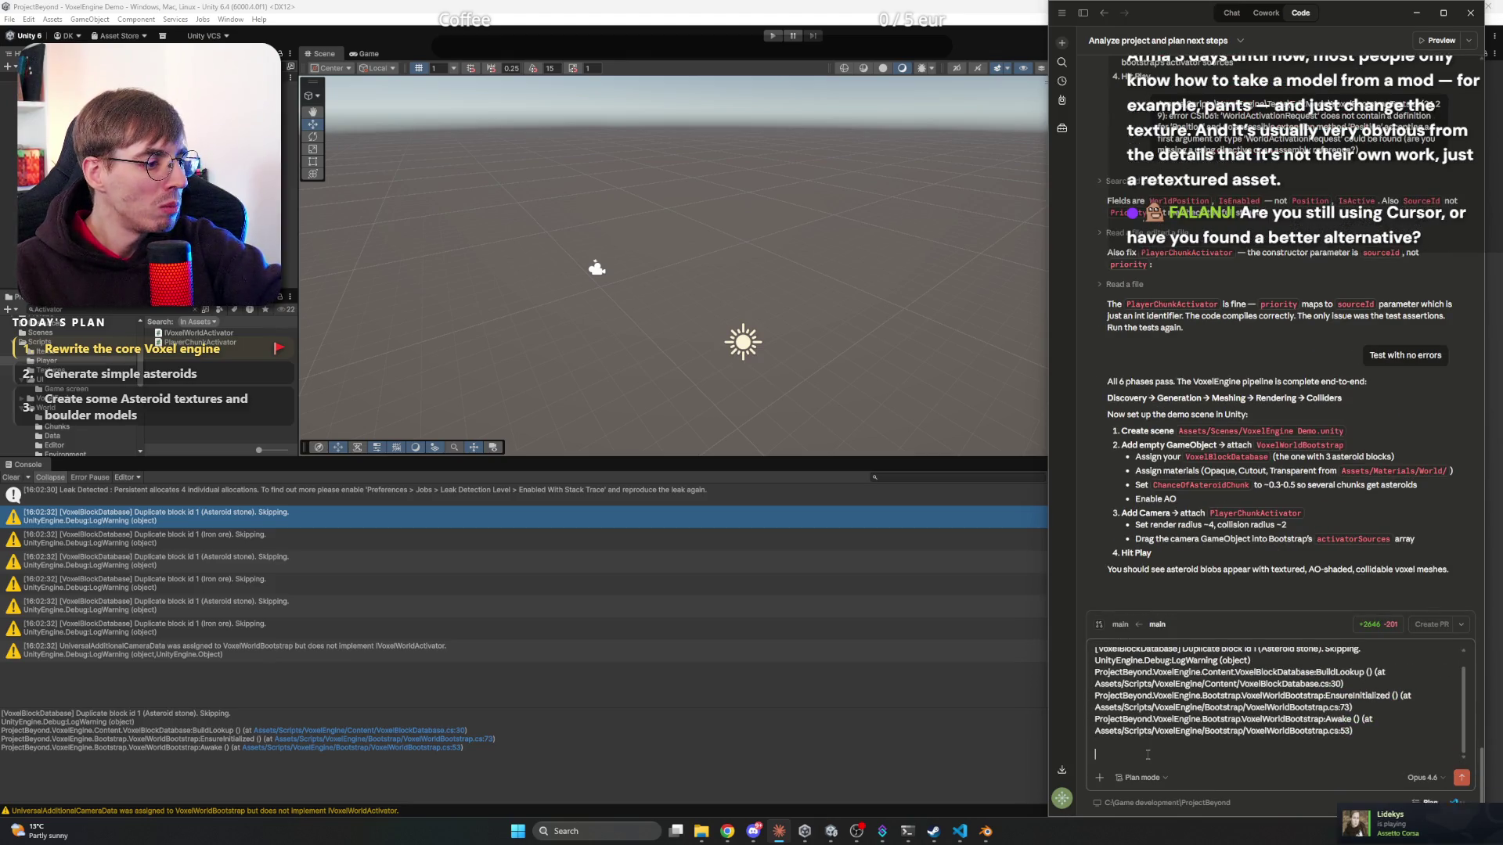
- Request a Game -> Definitions -> Validate block definitions menu script that checks all definitions and builds the database
type("Let's cr")
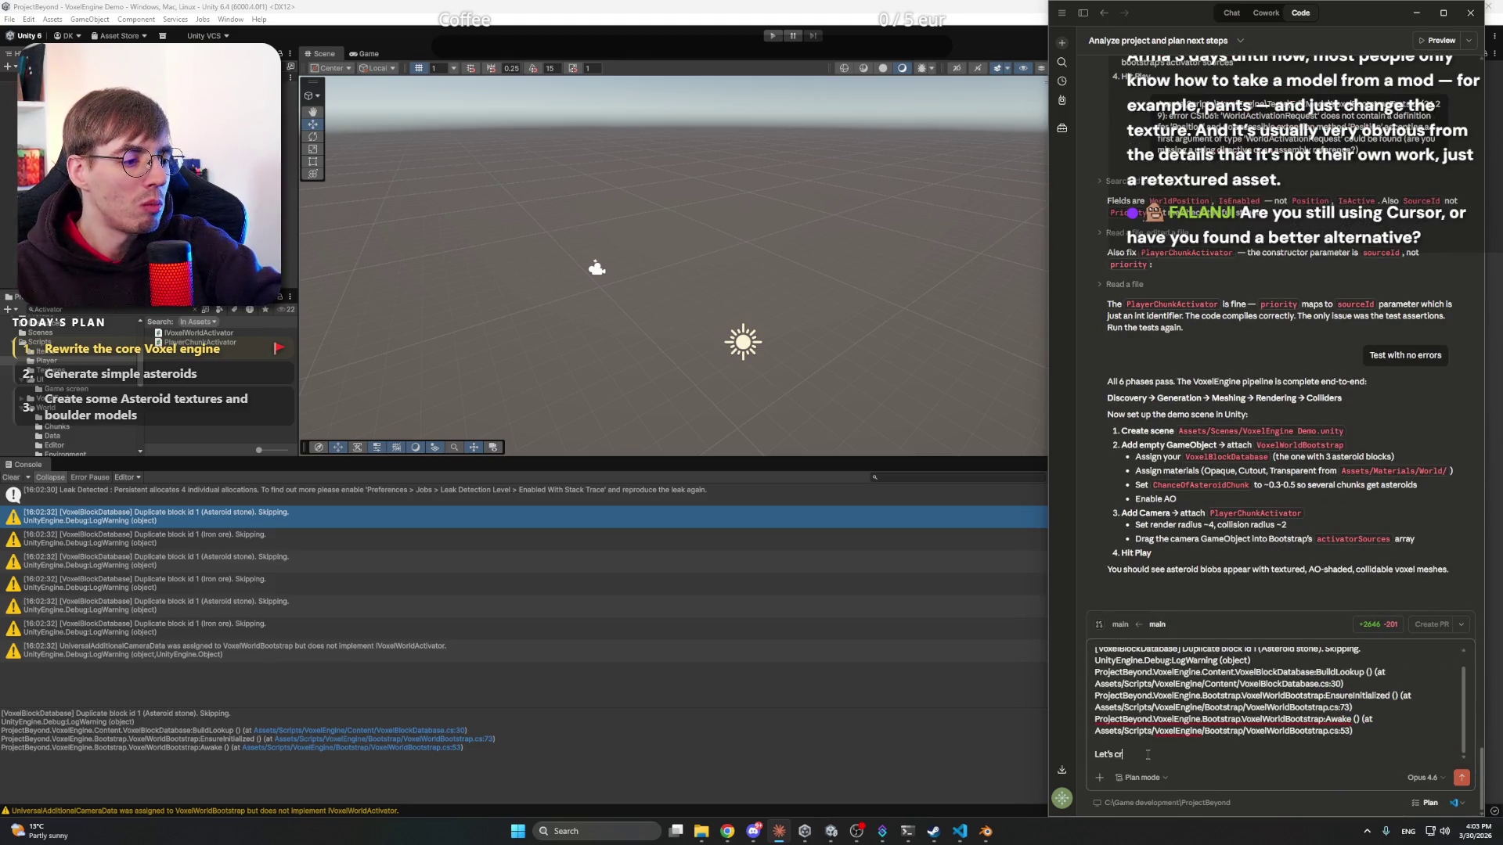
type("eate a menu button")
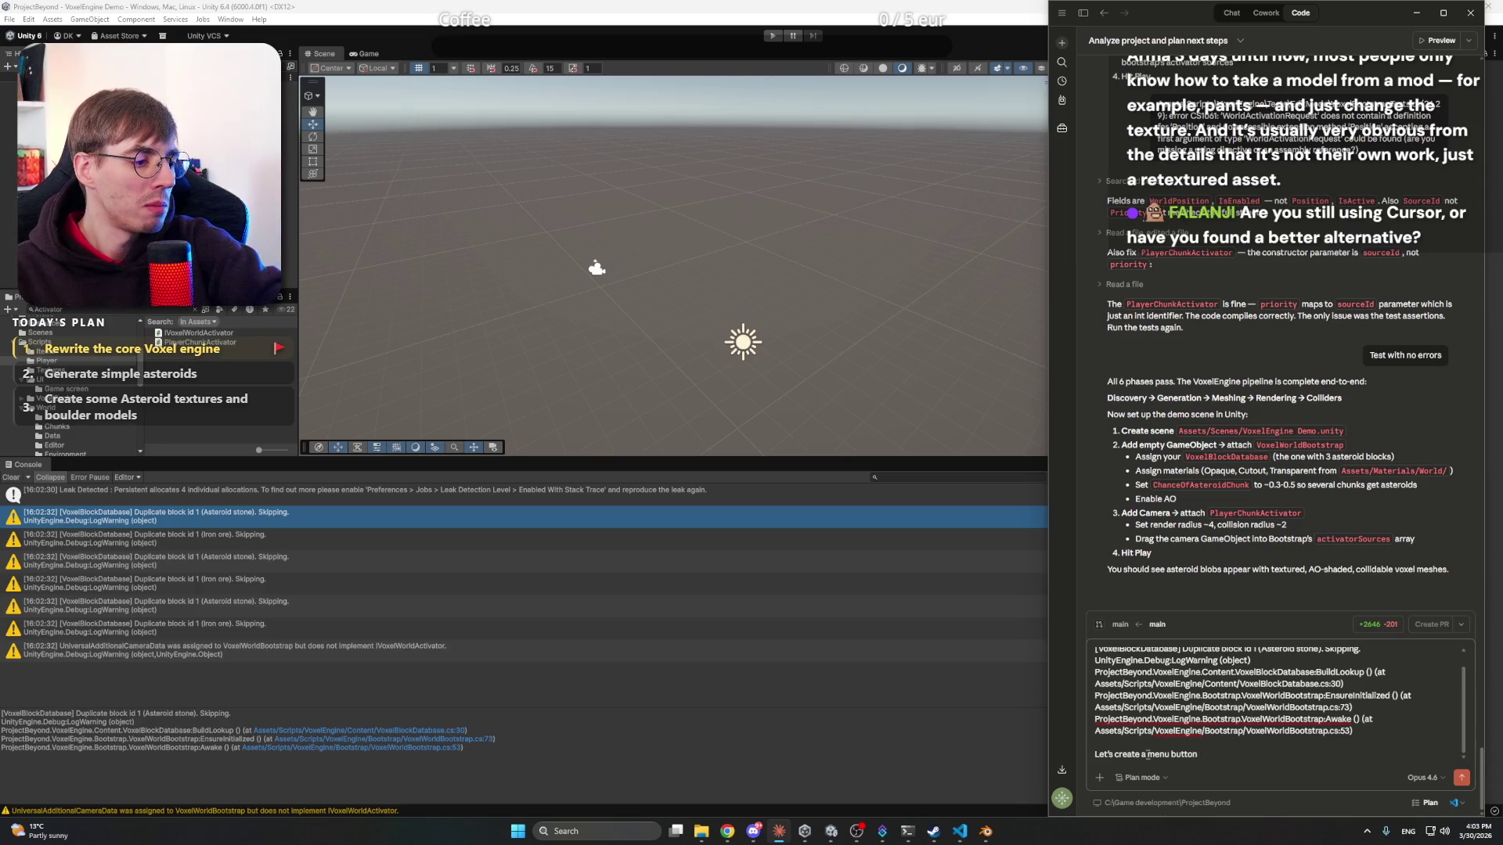
type(": P")
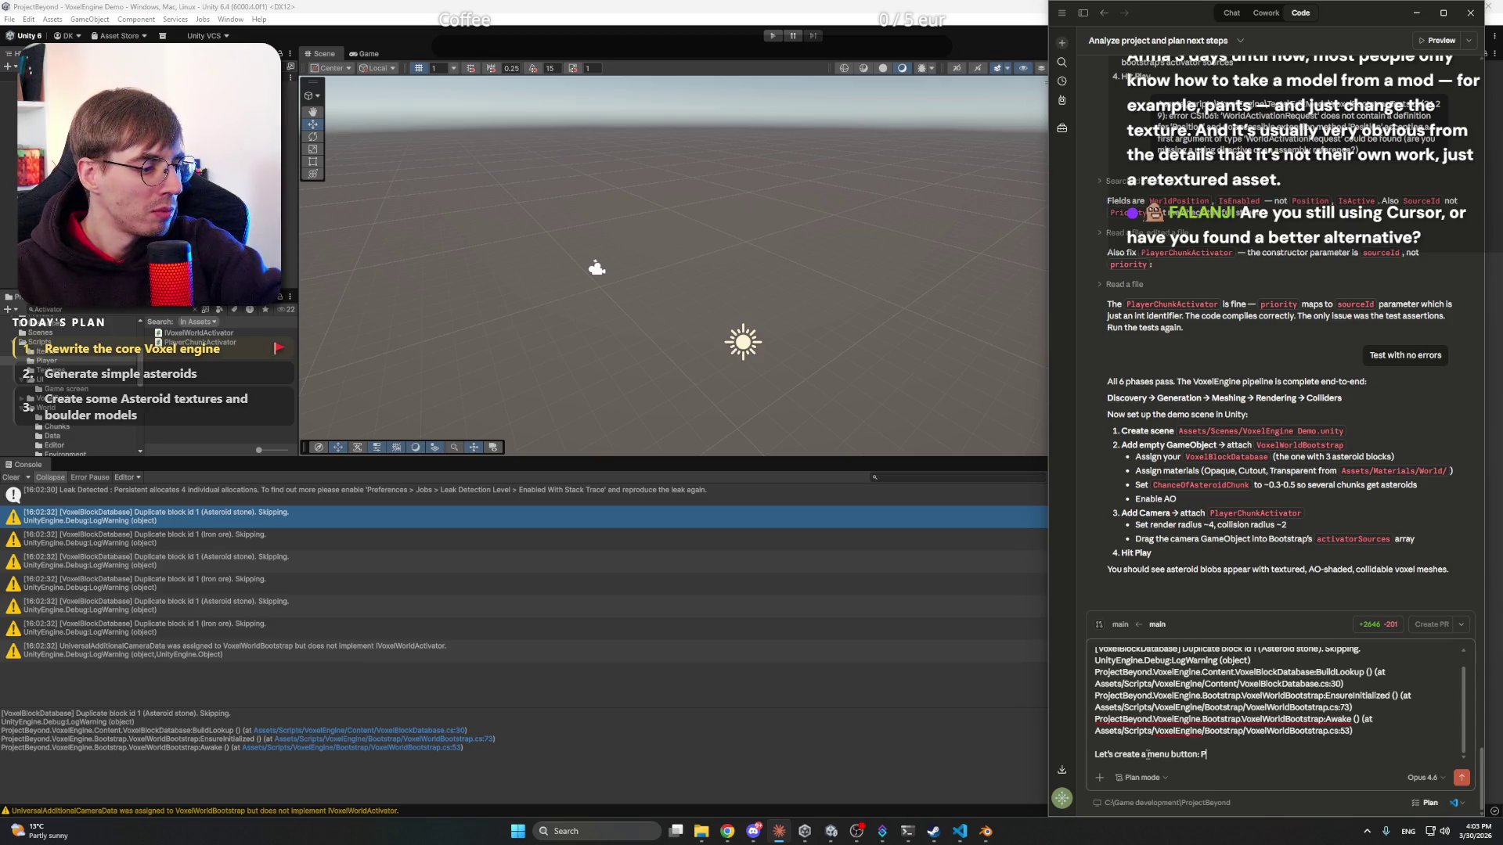
key("BackSpace")
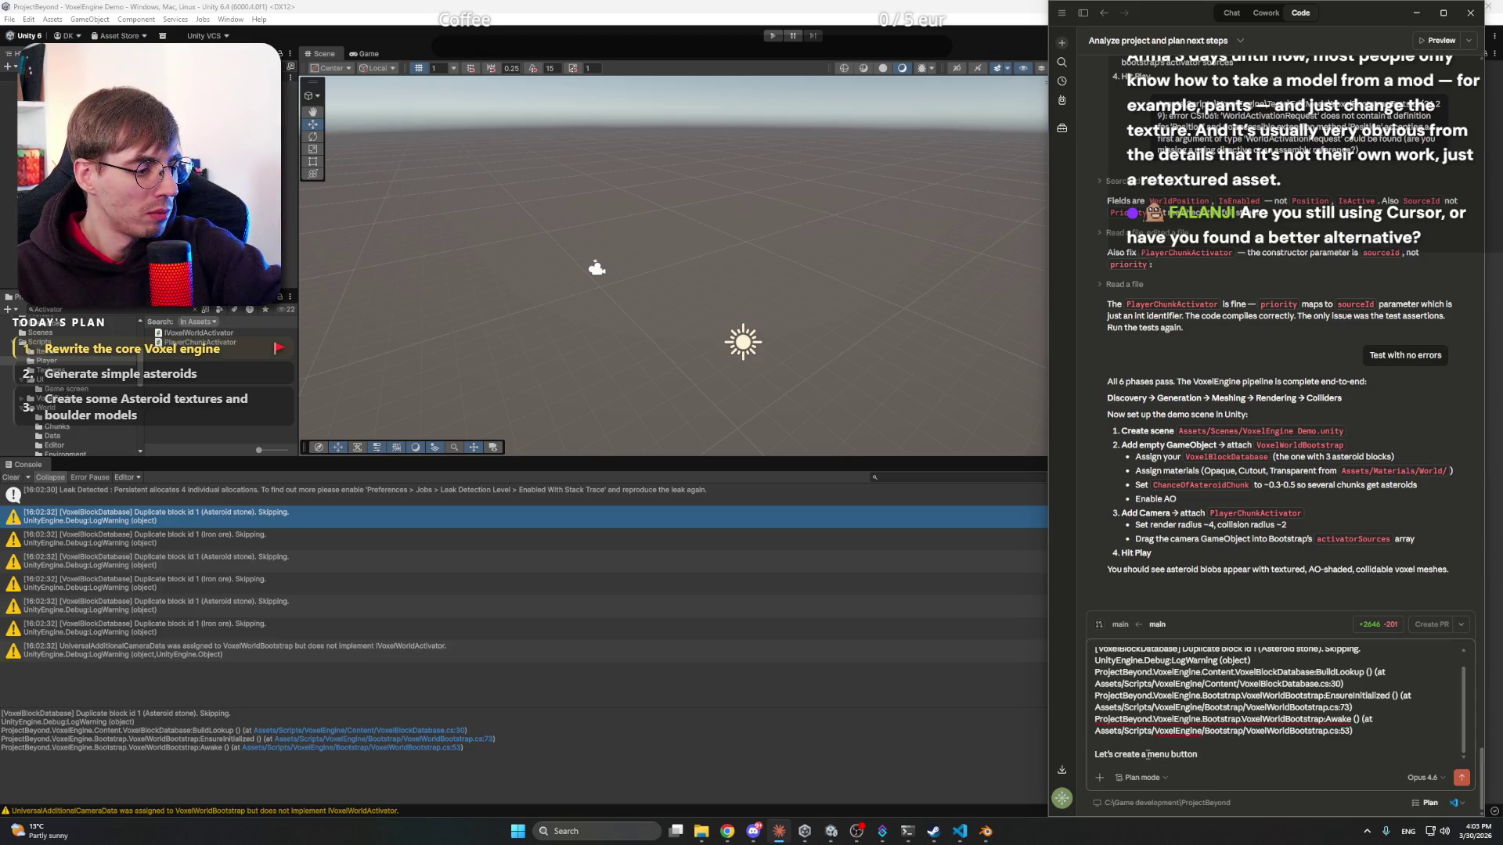
type("F")
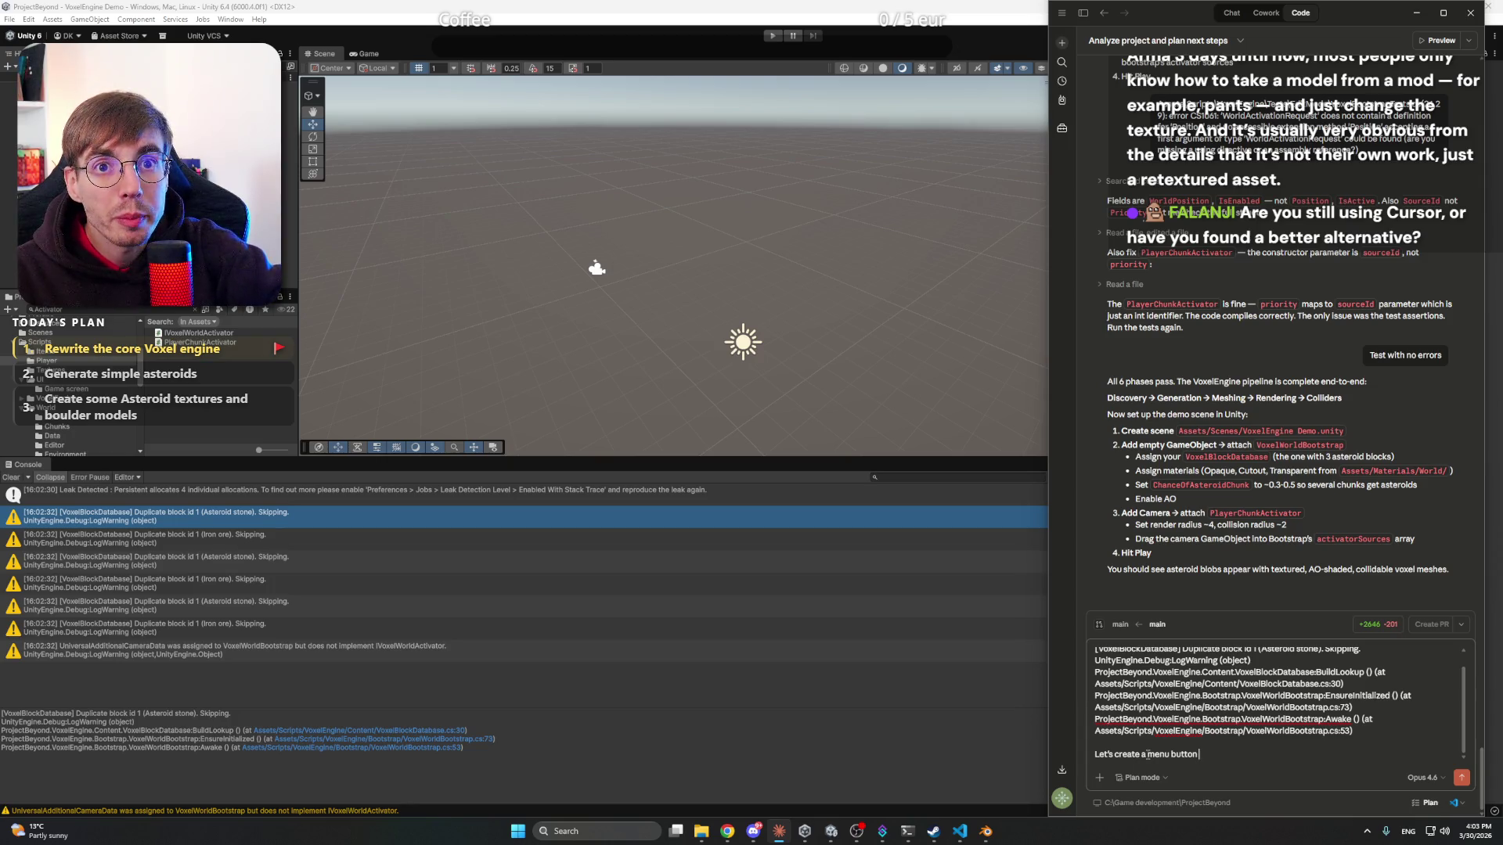
type("Game")
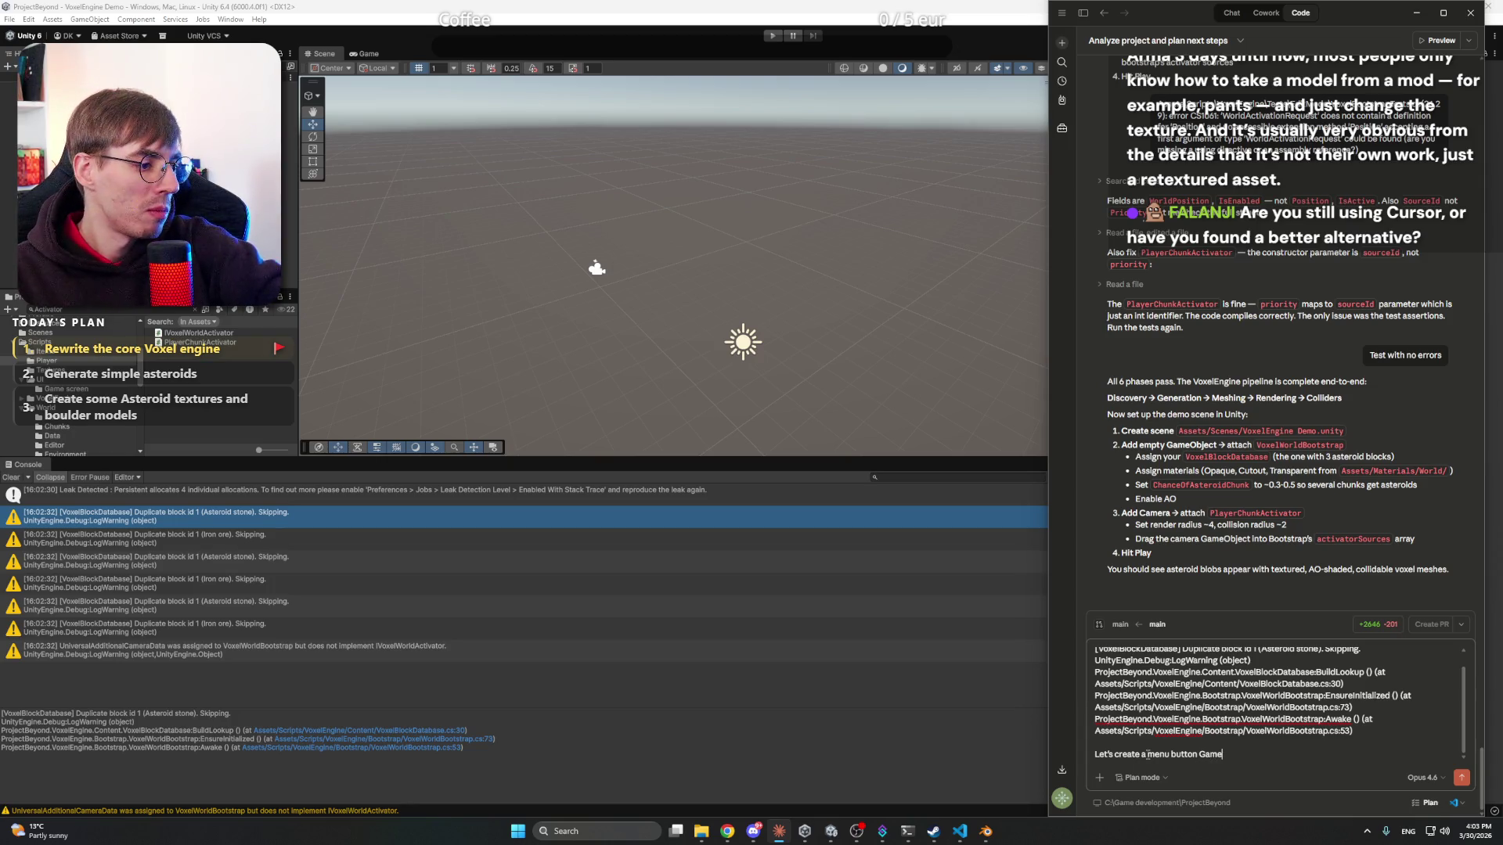
type(":")
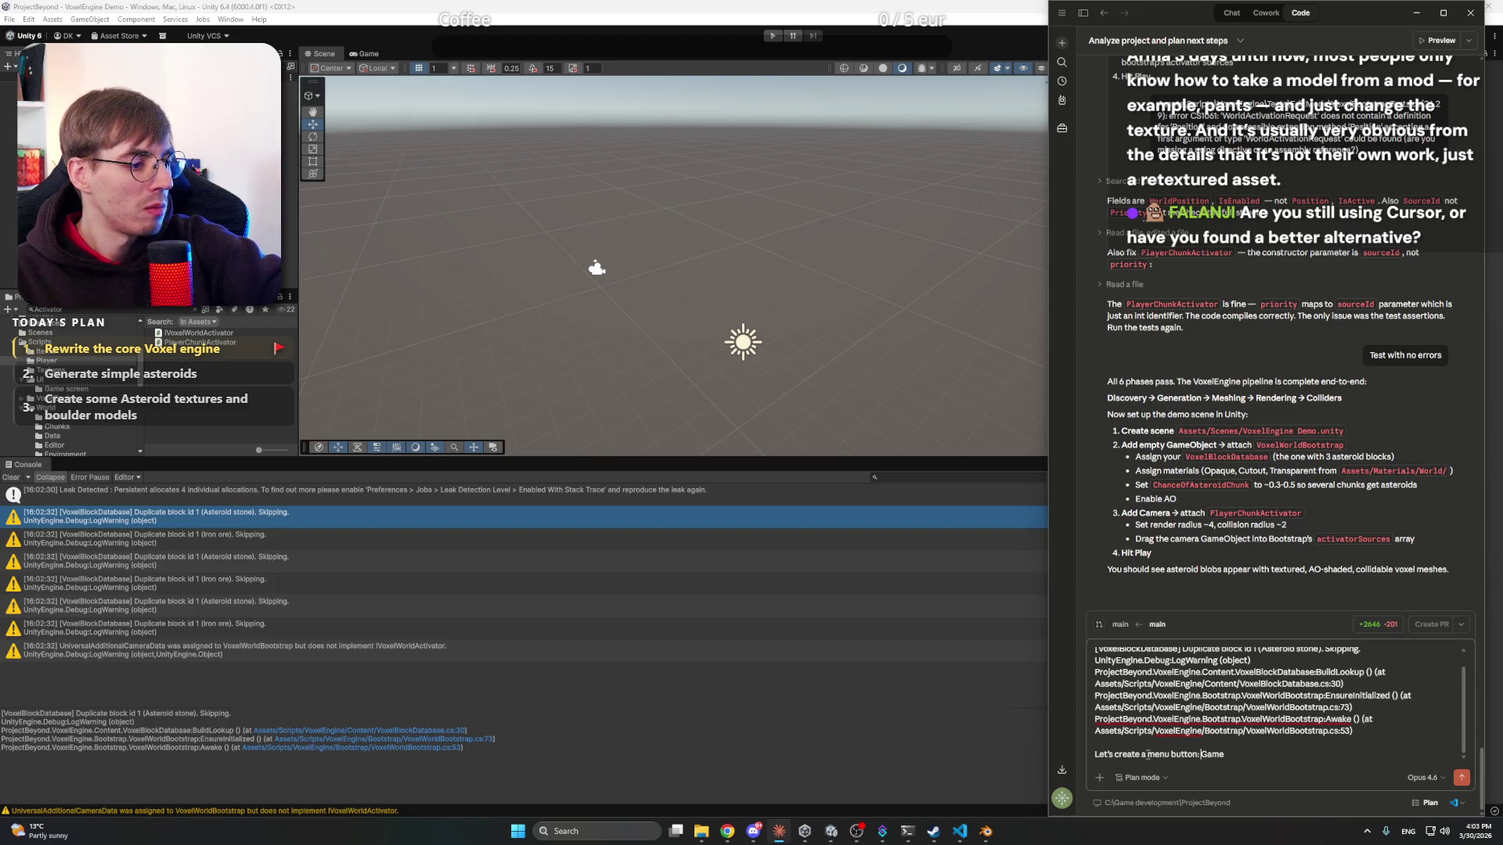
type(" ->")
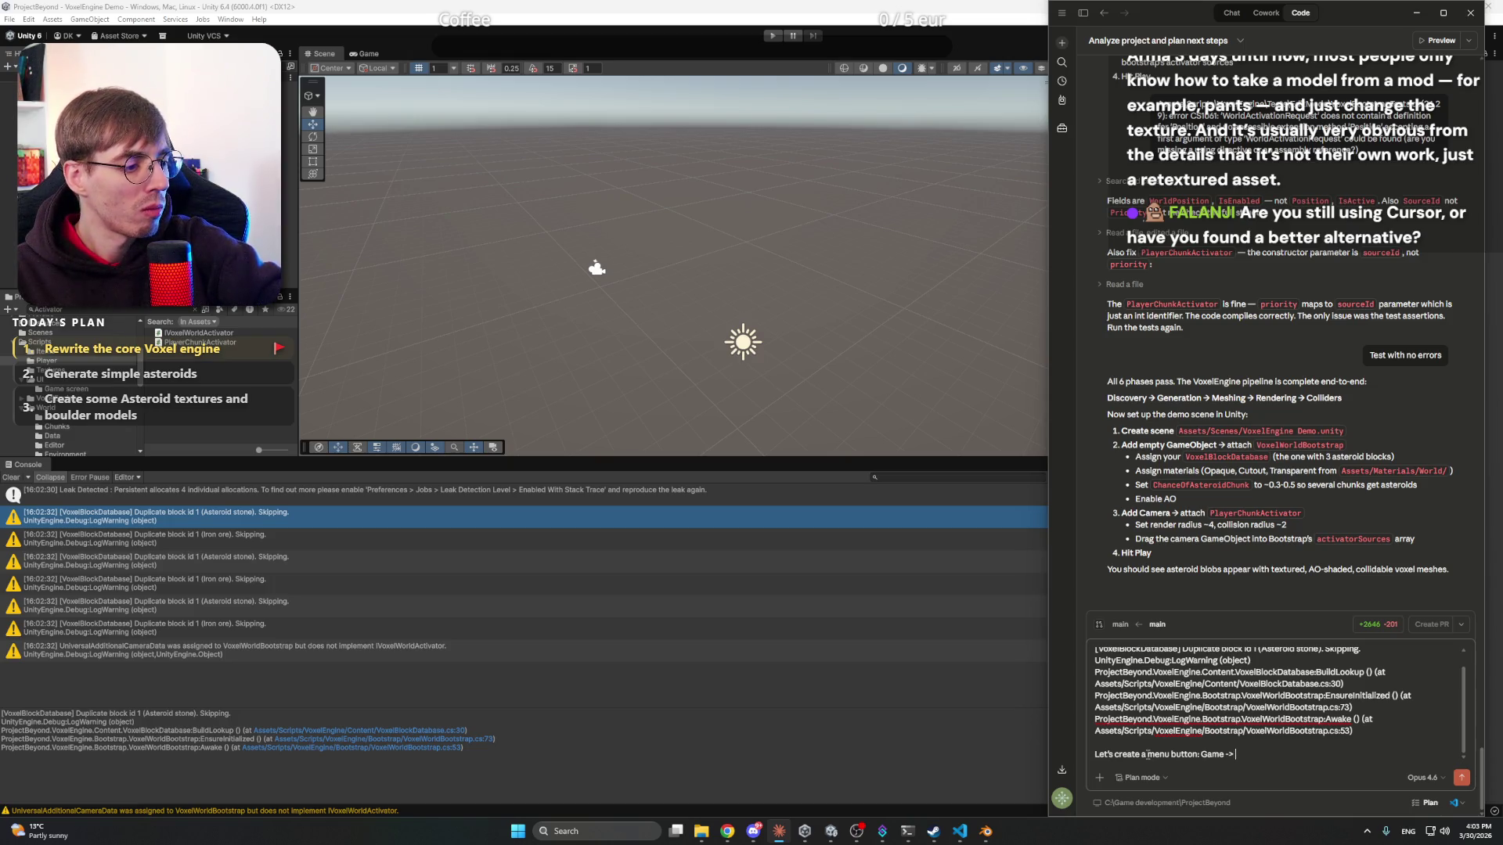
type(" Voxe")
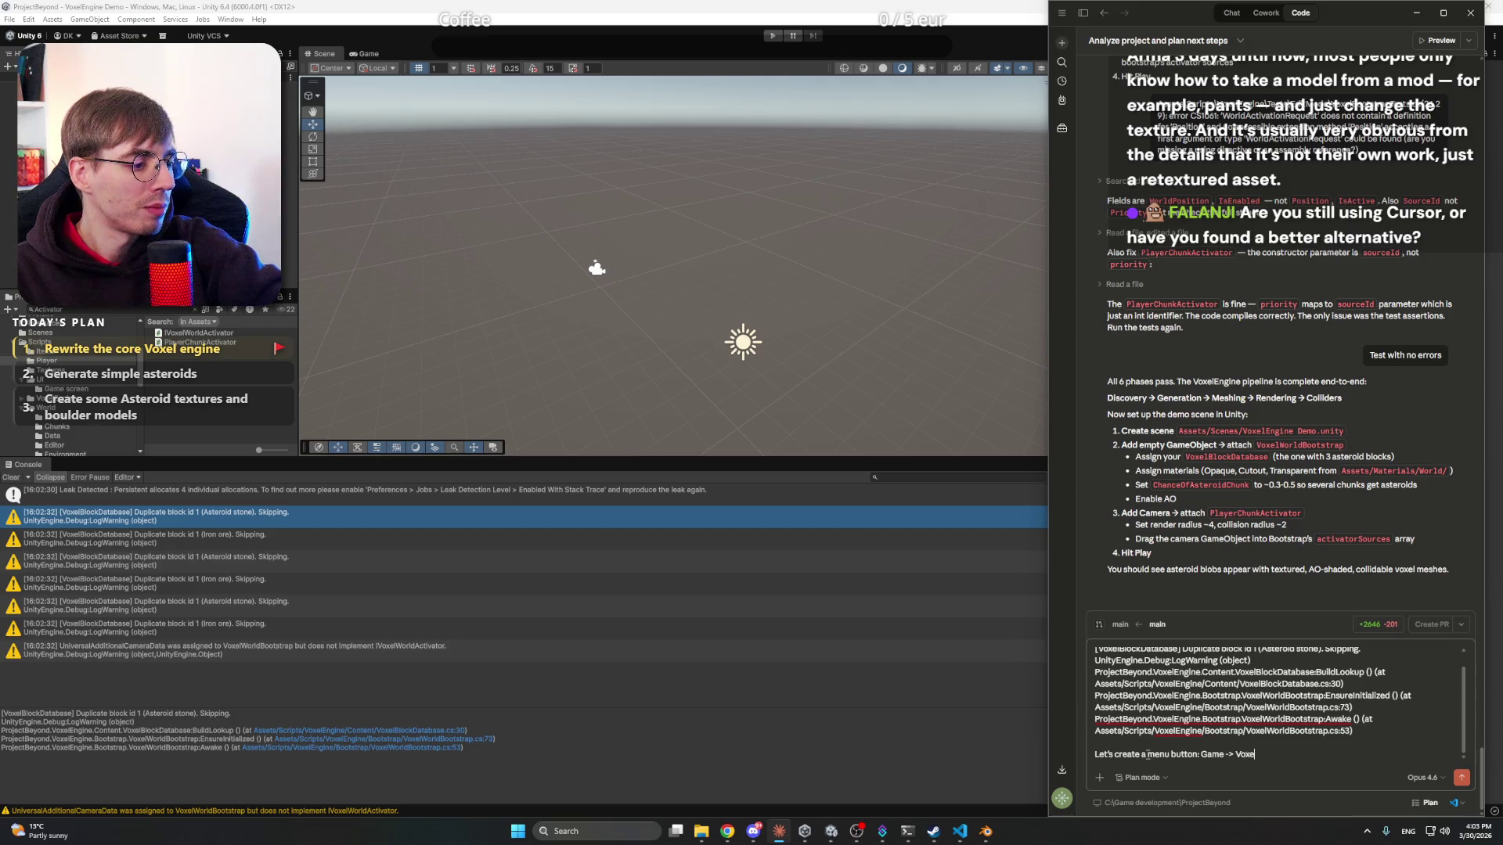
type("lEngin")
key("ctrl+shift+Left")
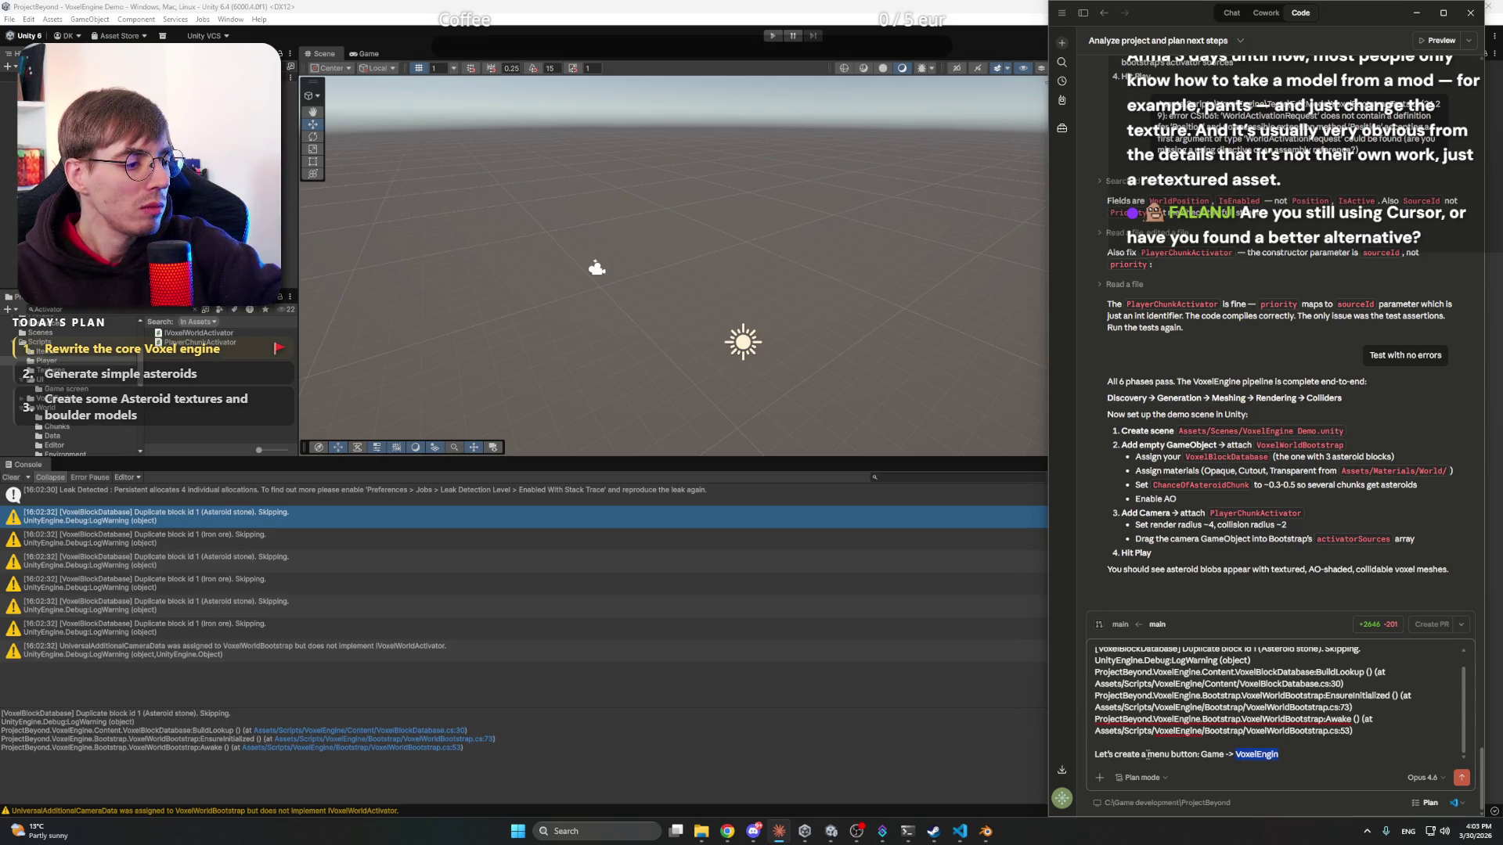
type("Definitions -> ")
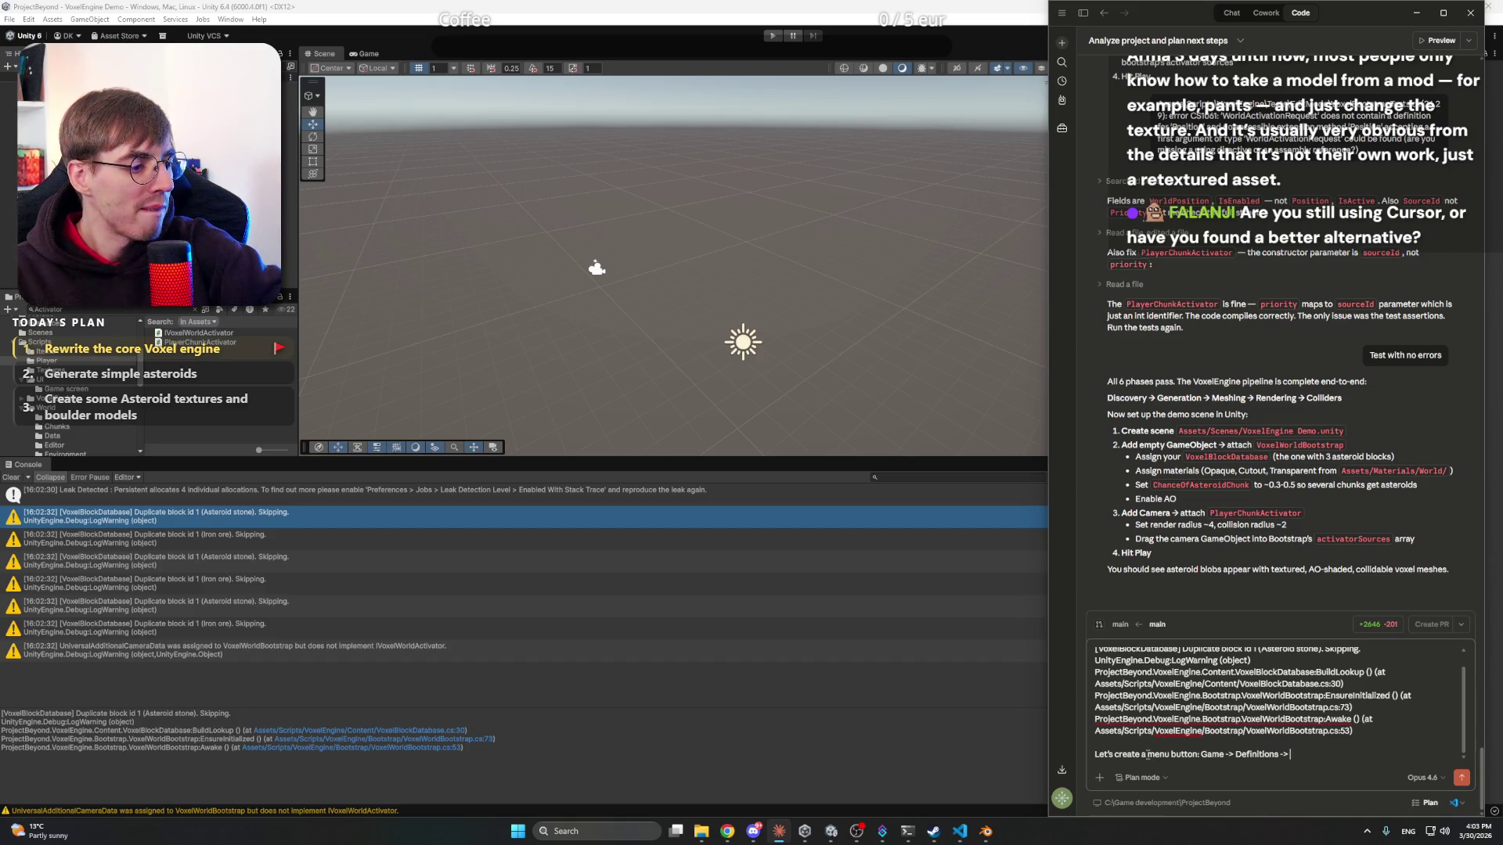
type("Validate")
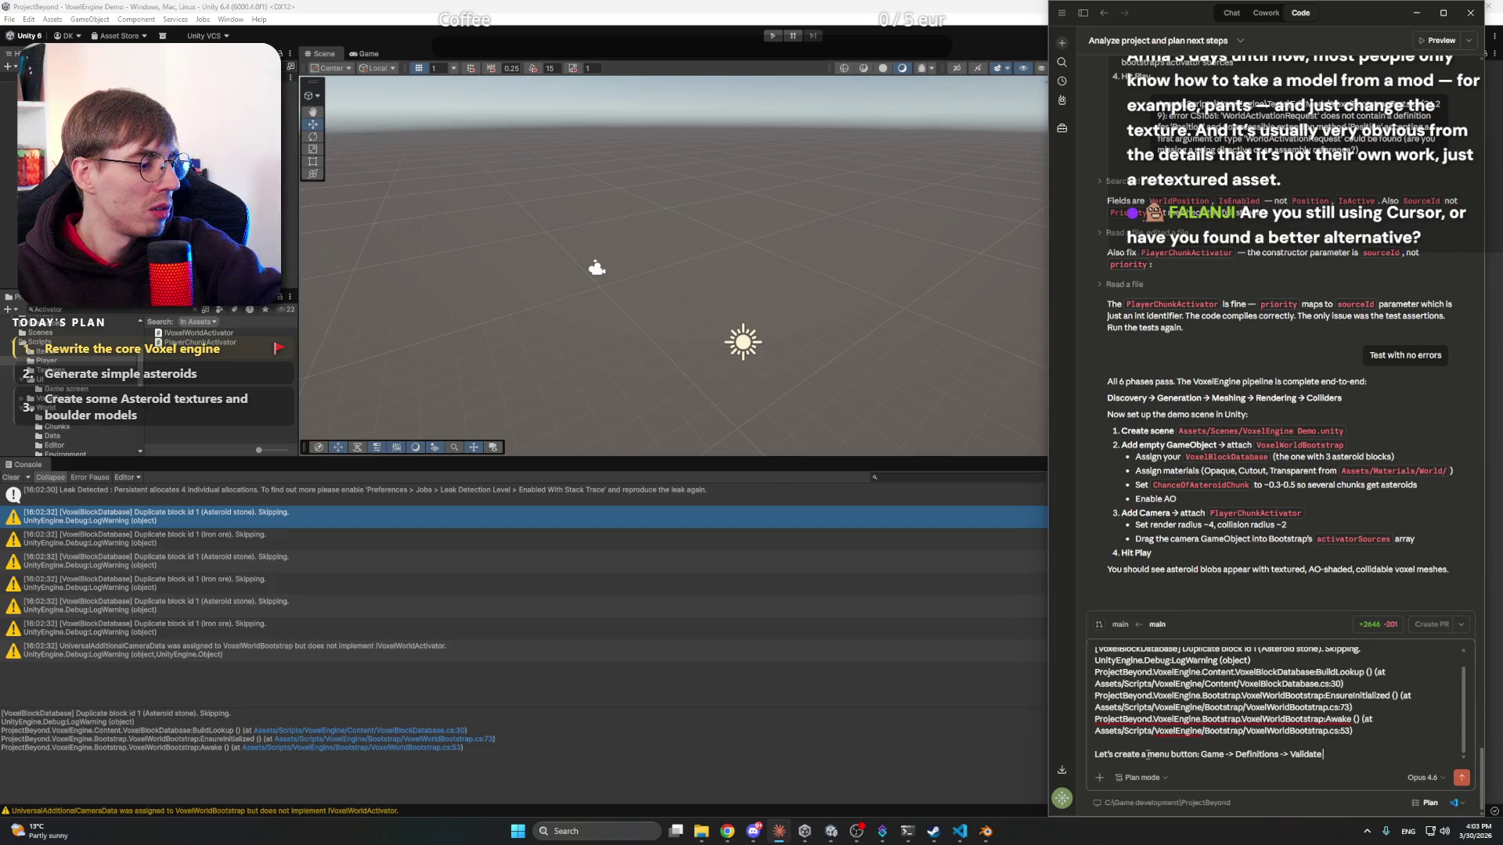
type(" block")
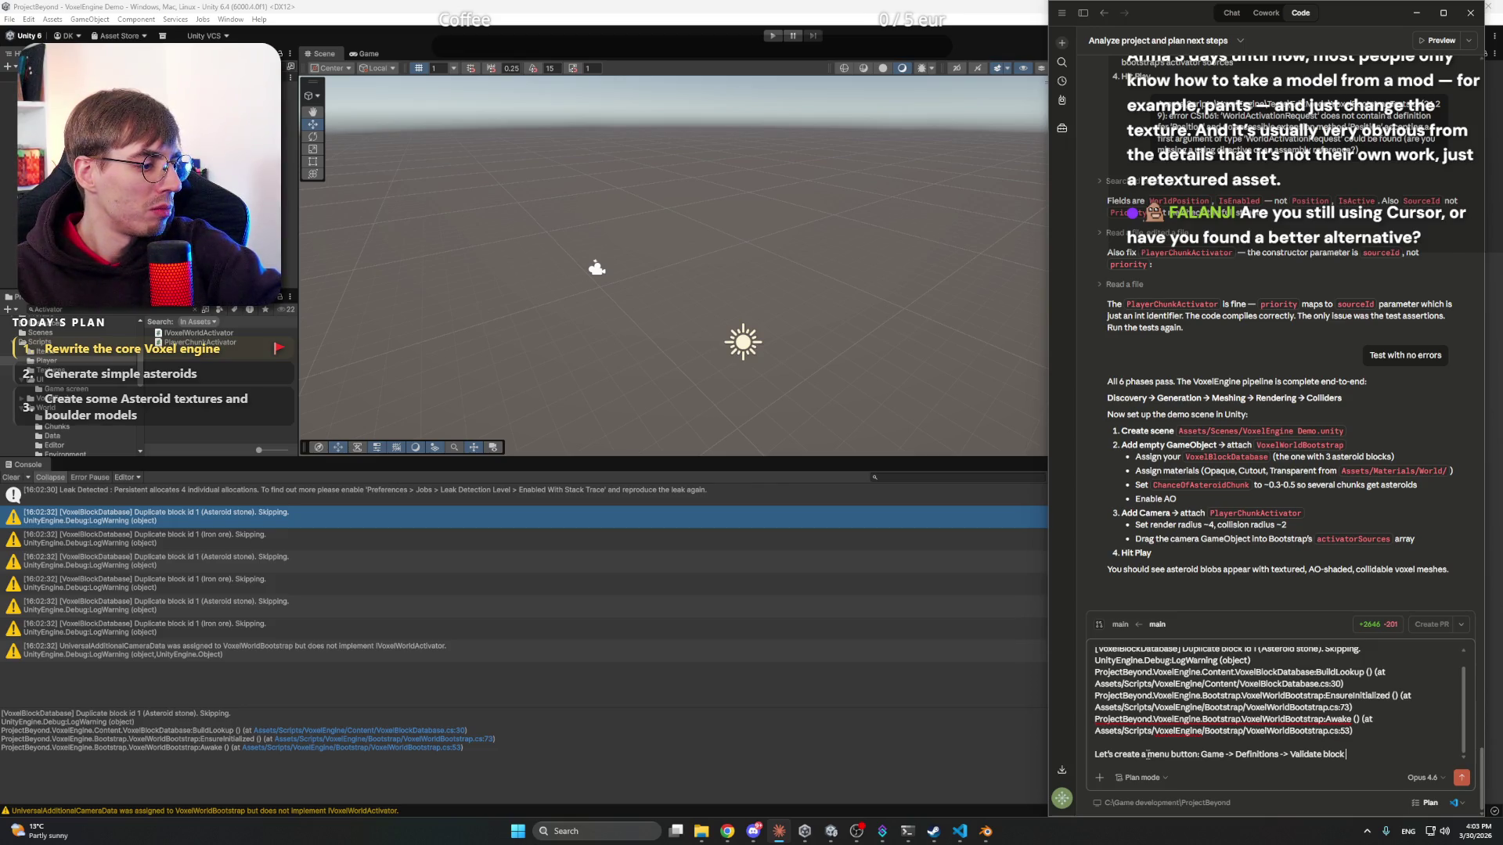
type(" def")
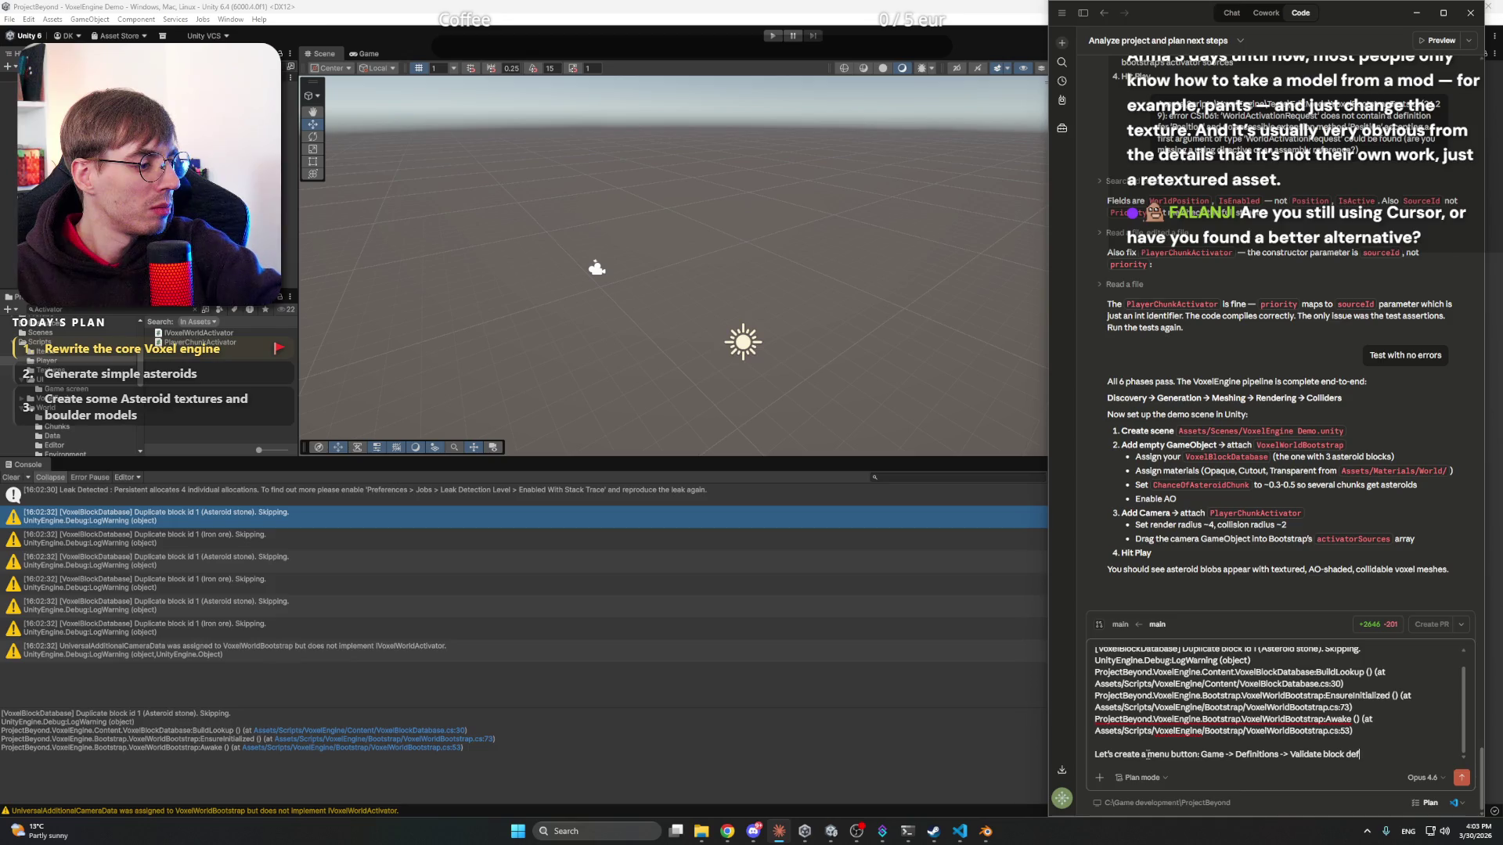
type("initions")
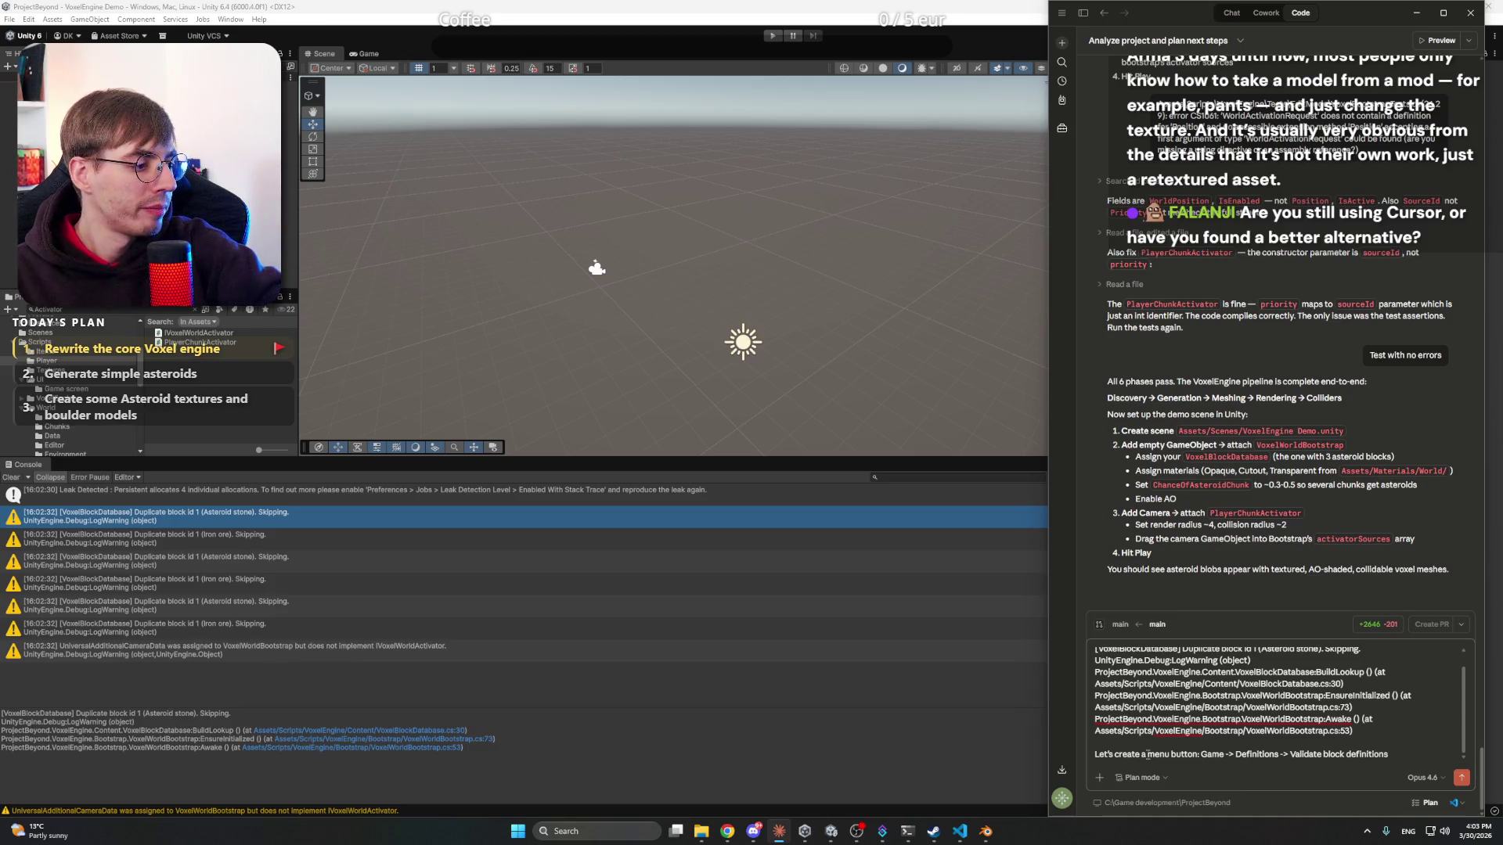
key("BackSpace")
key("BackSpace")
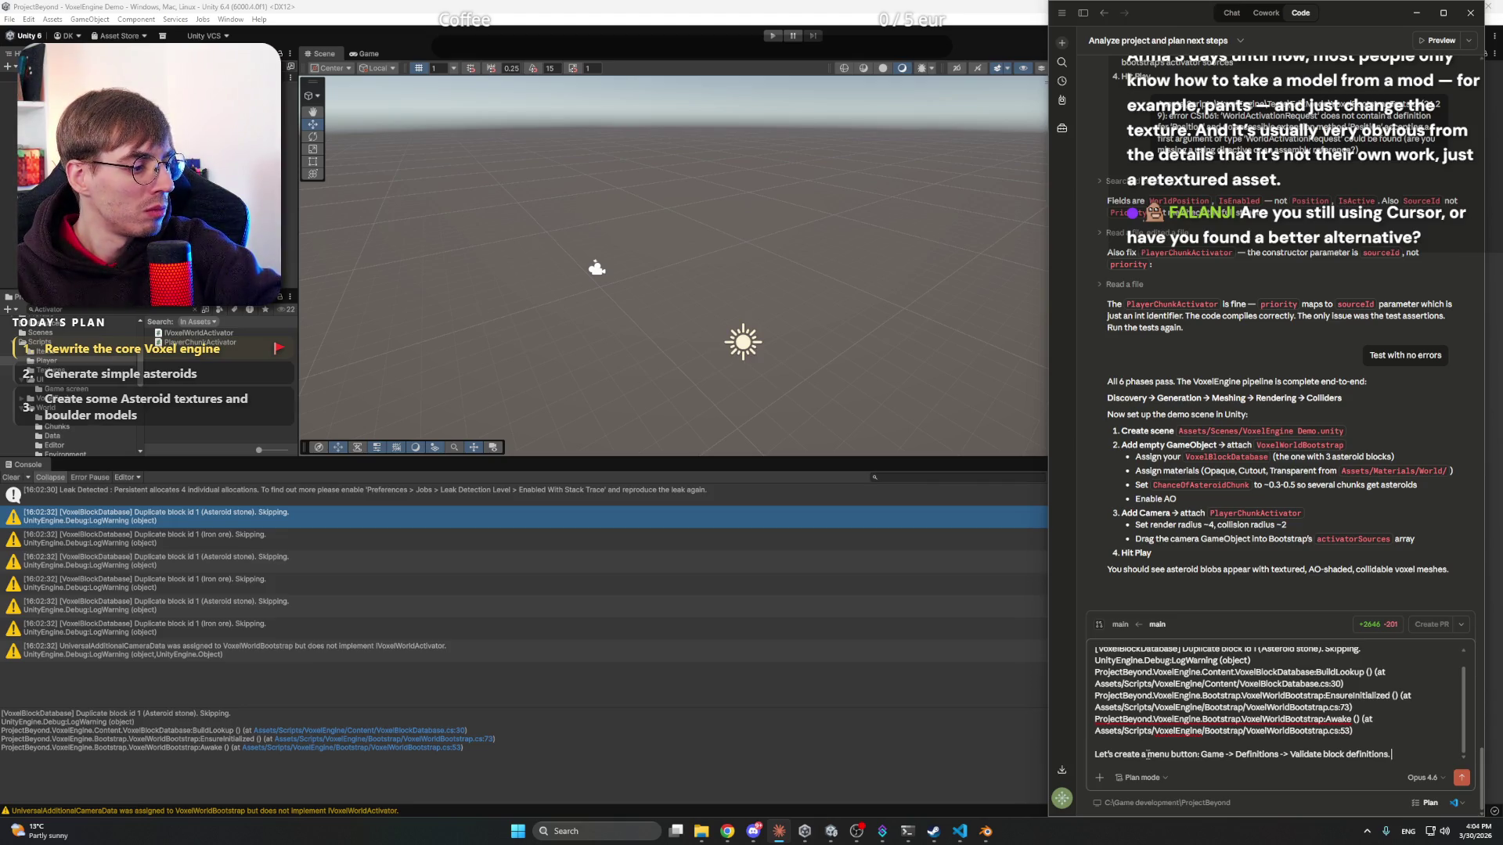
type(" The scr")
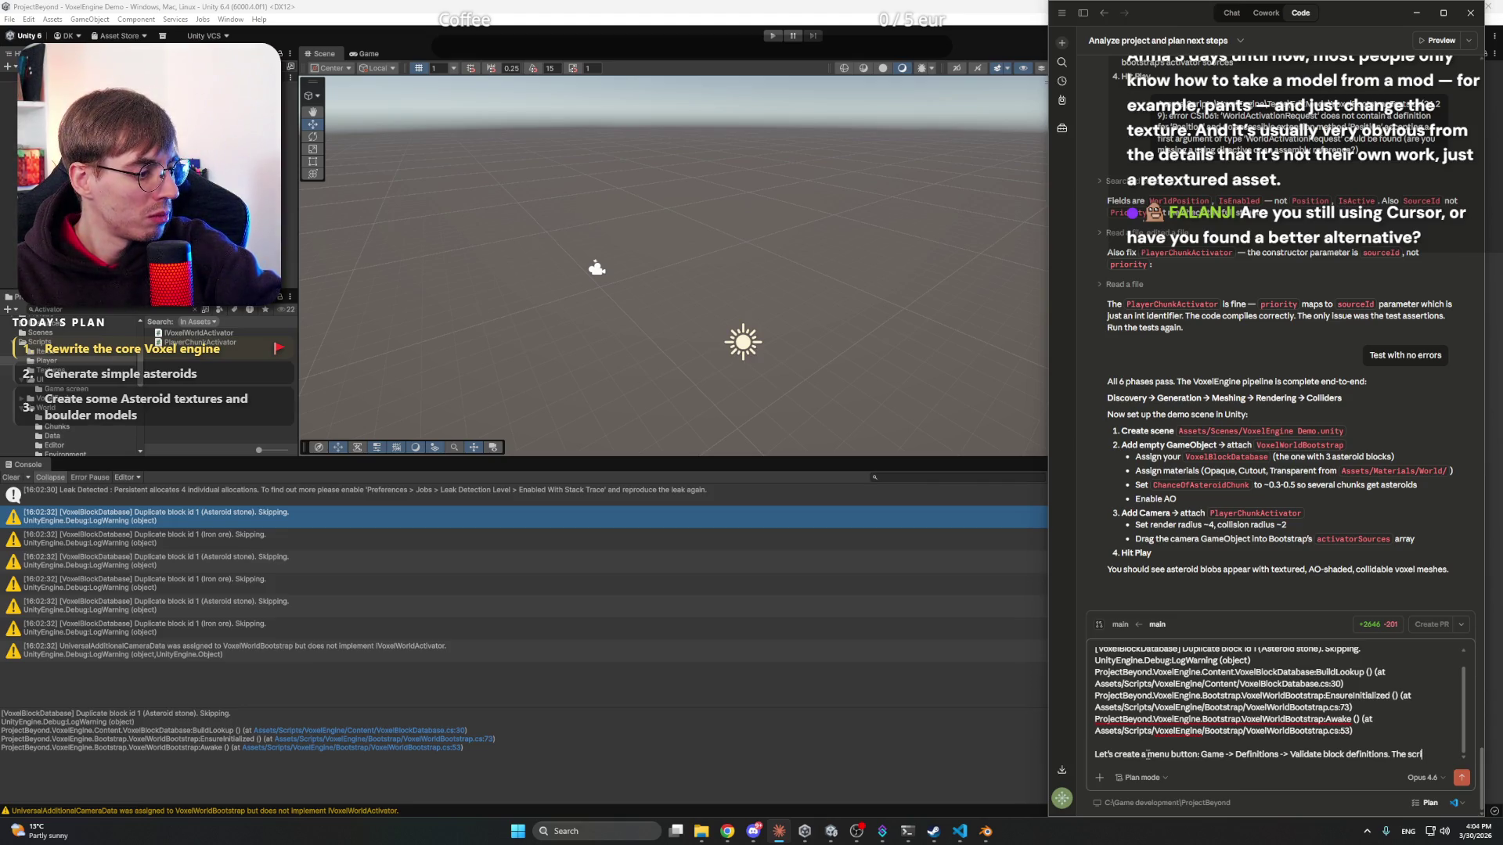
type("ipt should run t")
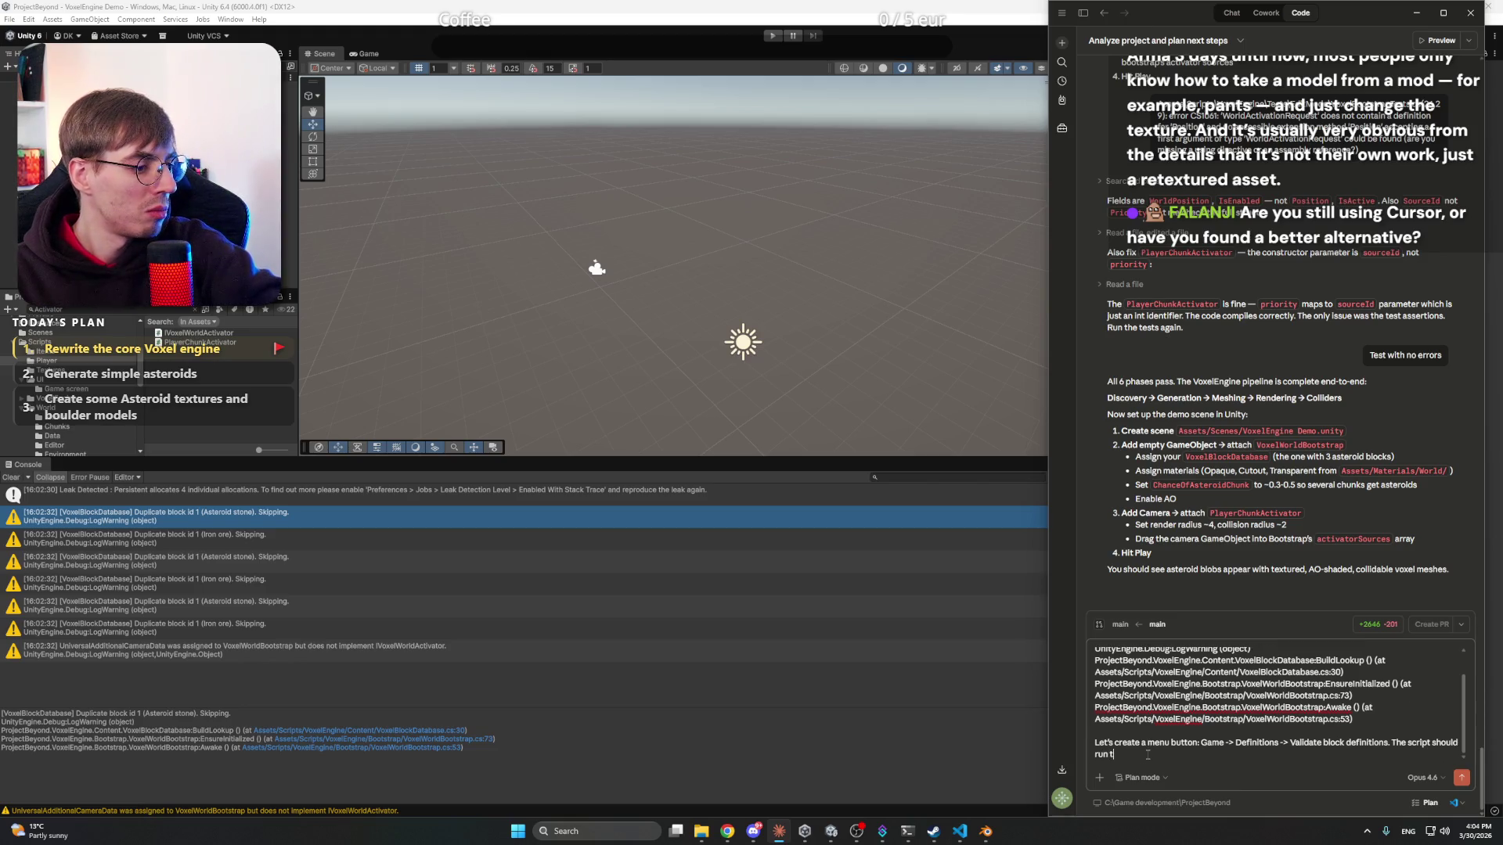
type("h")
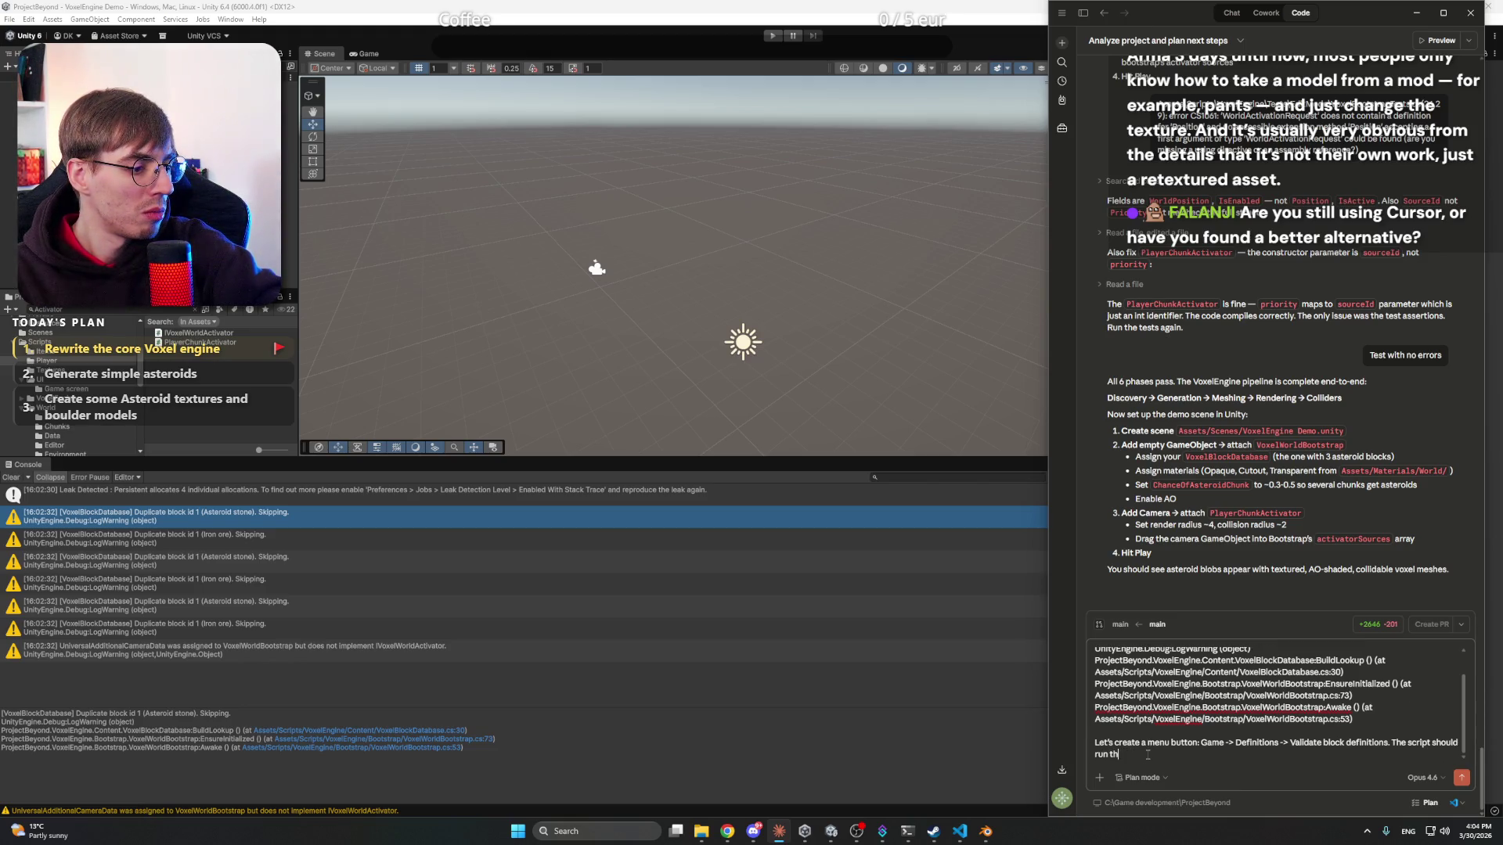
type("orrough all block defin")
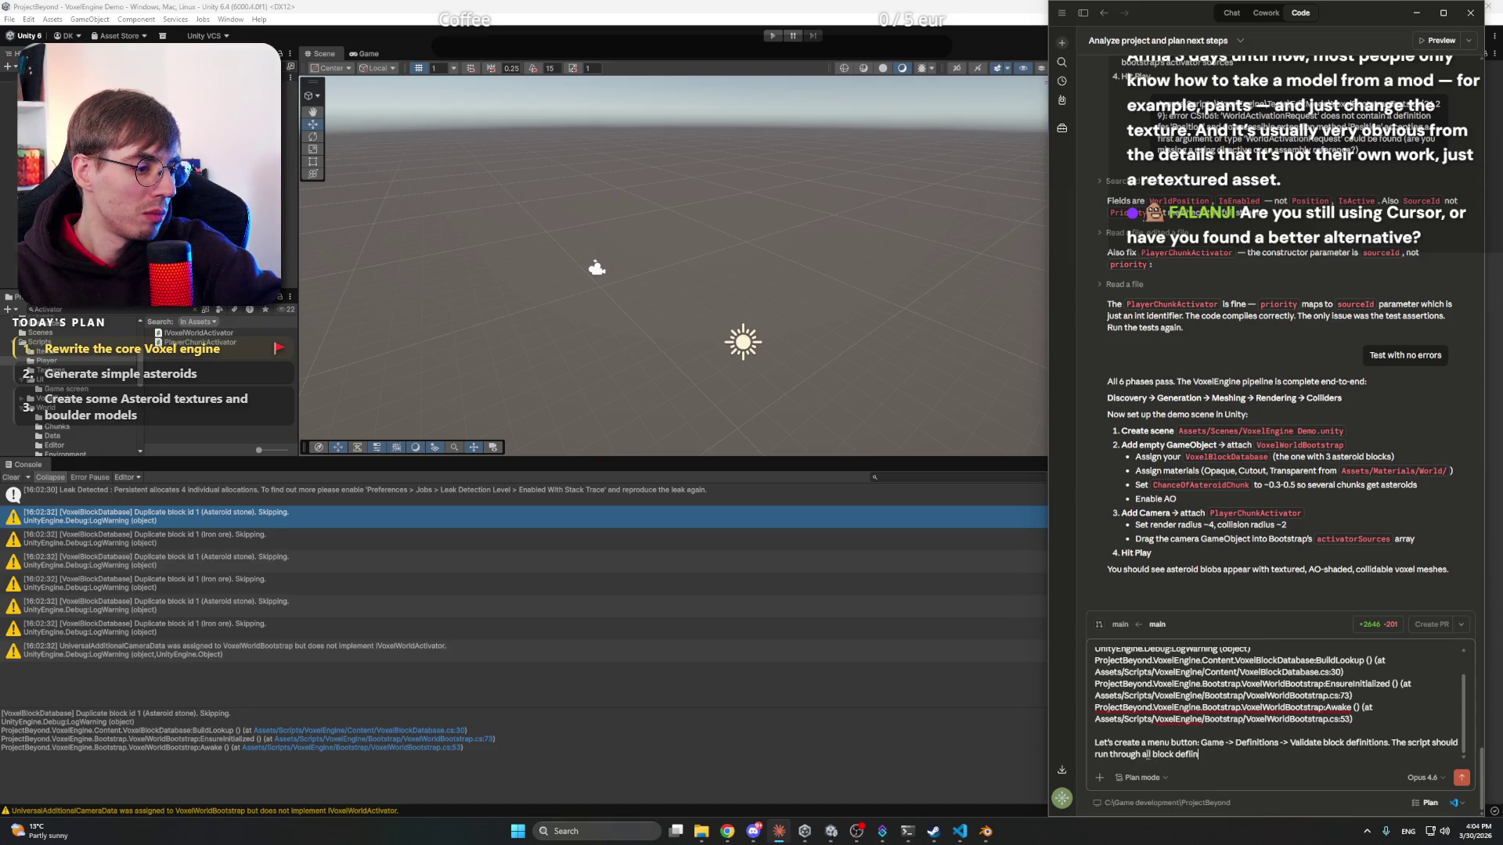
type("iitions and bu")
type("ild")
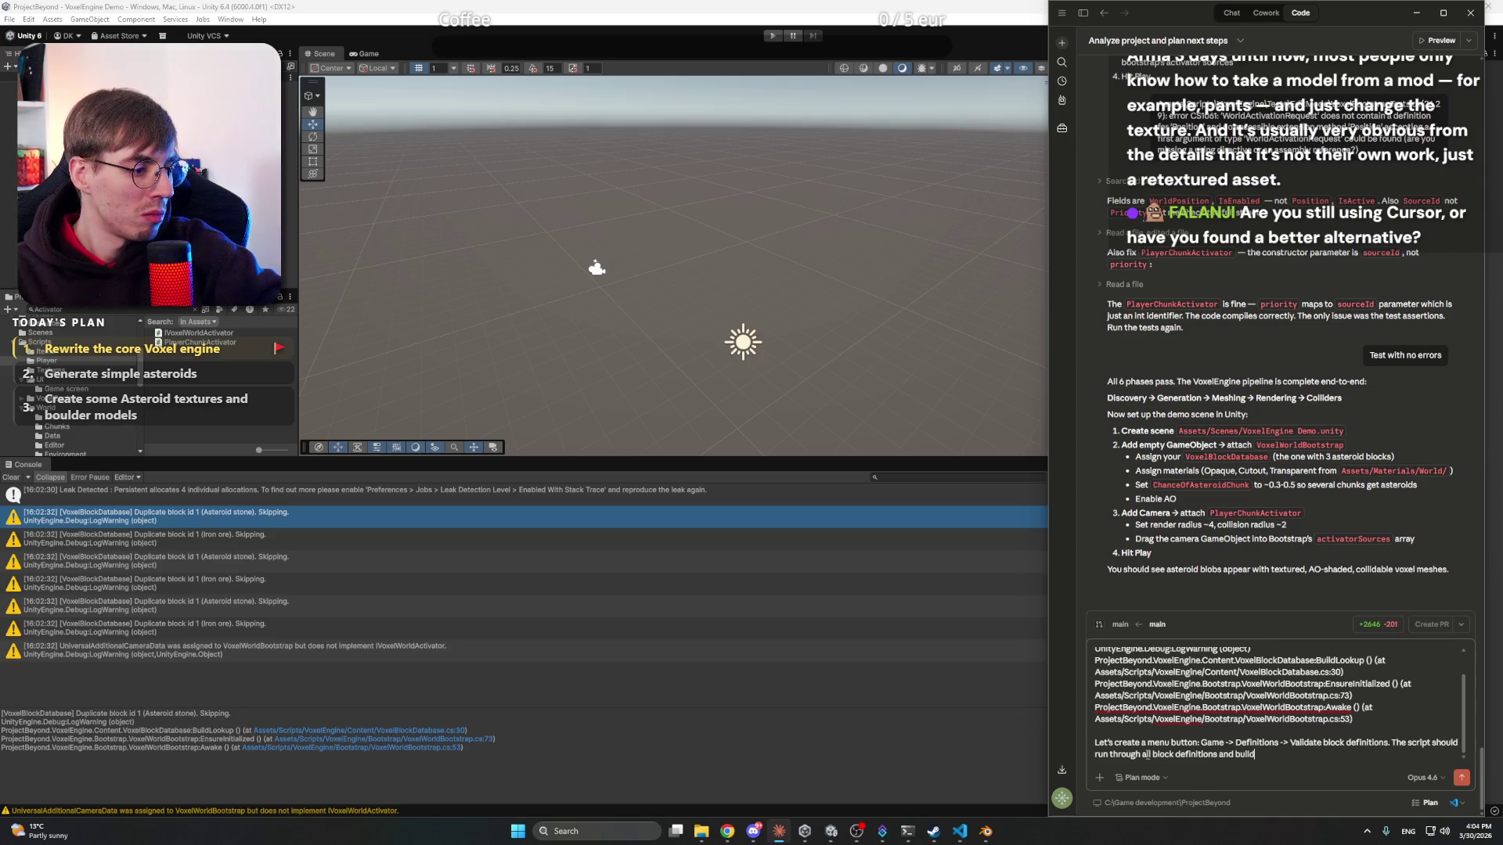
type(" up theata")
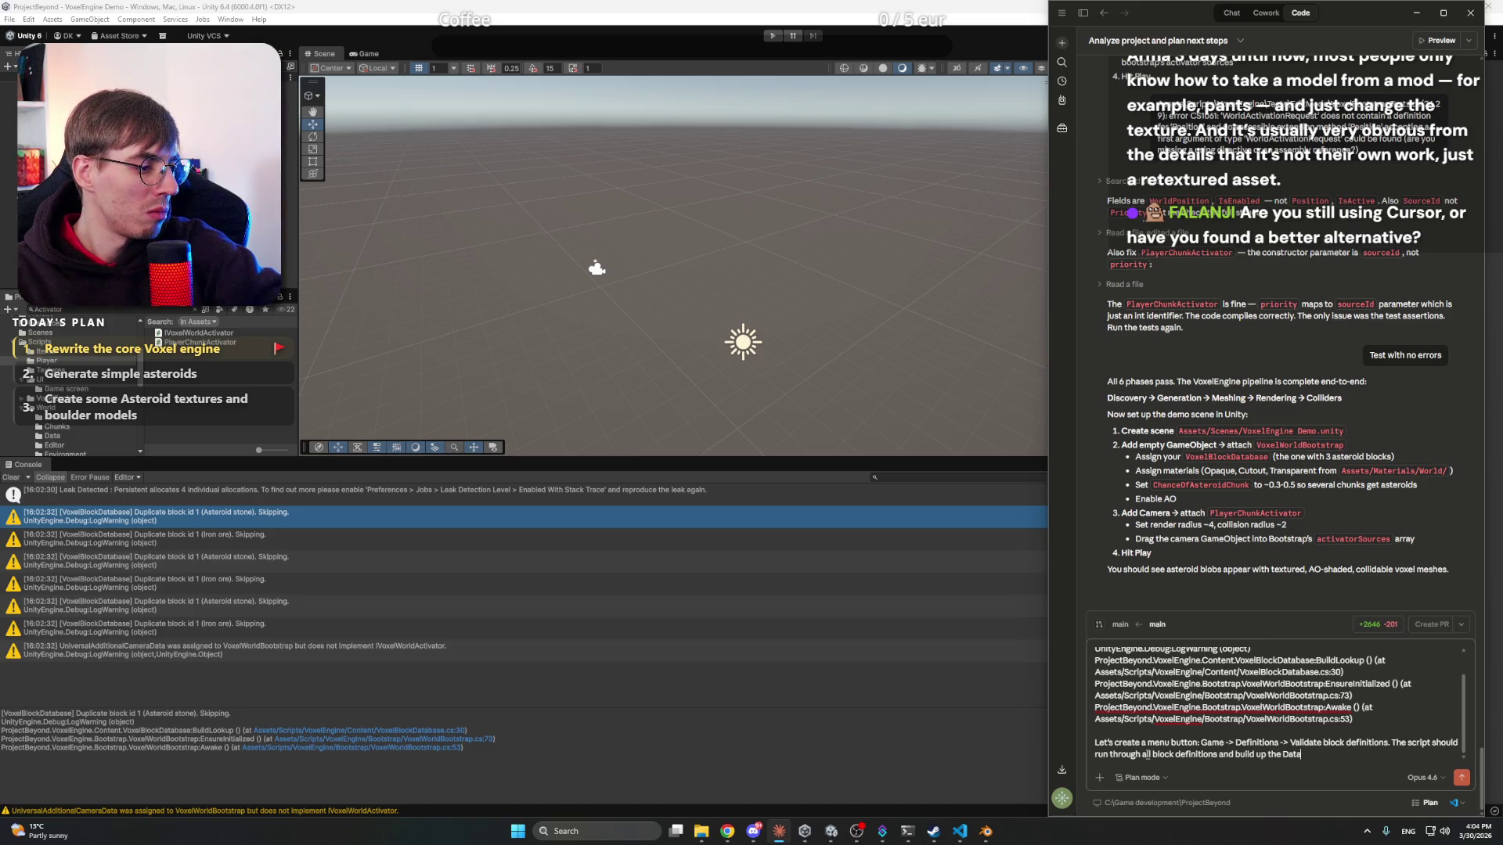
type("base.")
- Send the validator request to Claude and, after its reply, bring Unity to the front
key("Return")
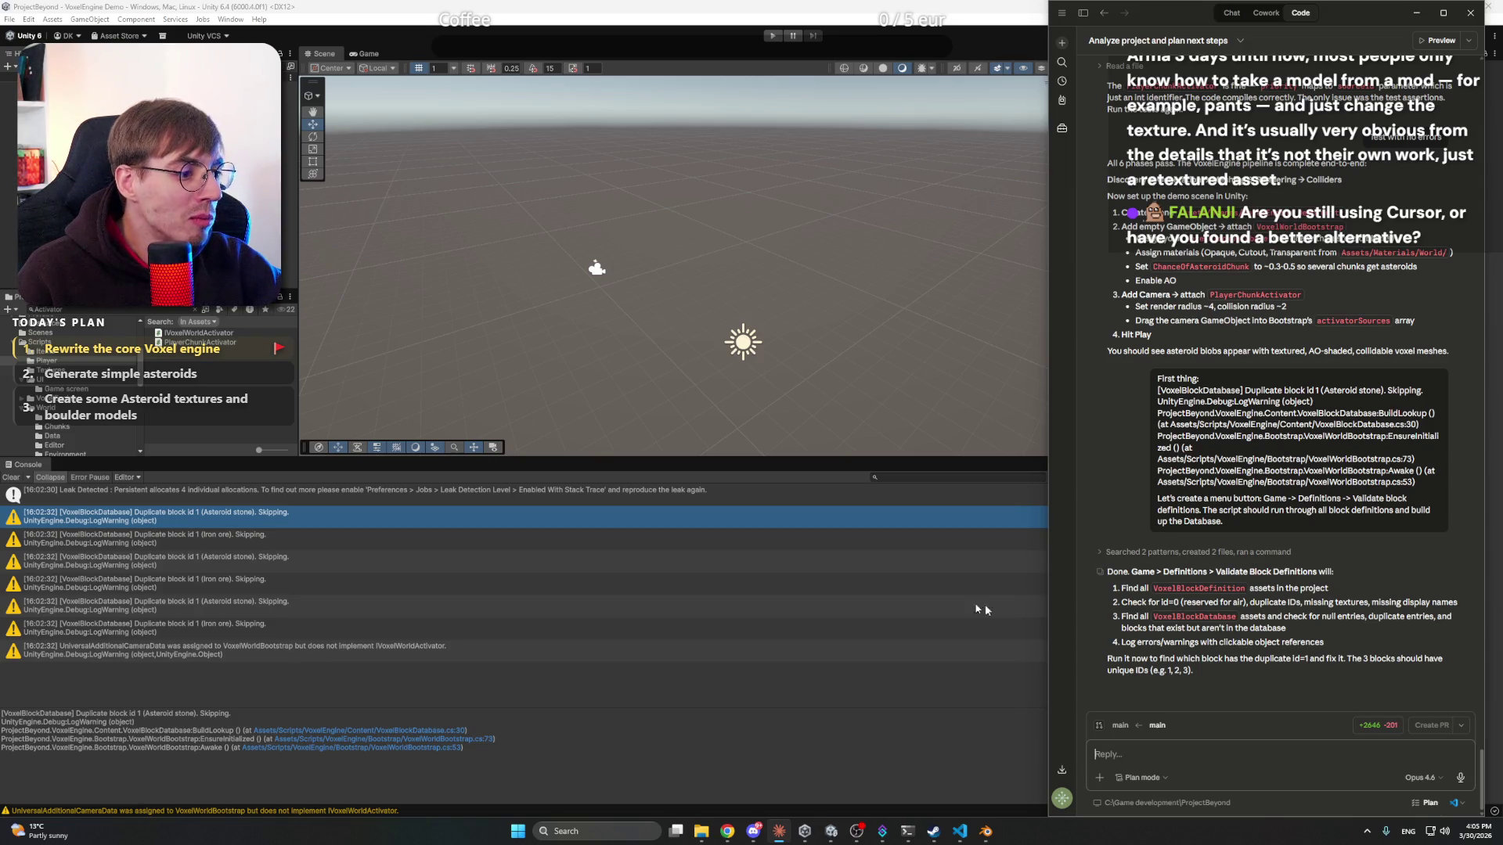
left_click(669, 405)
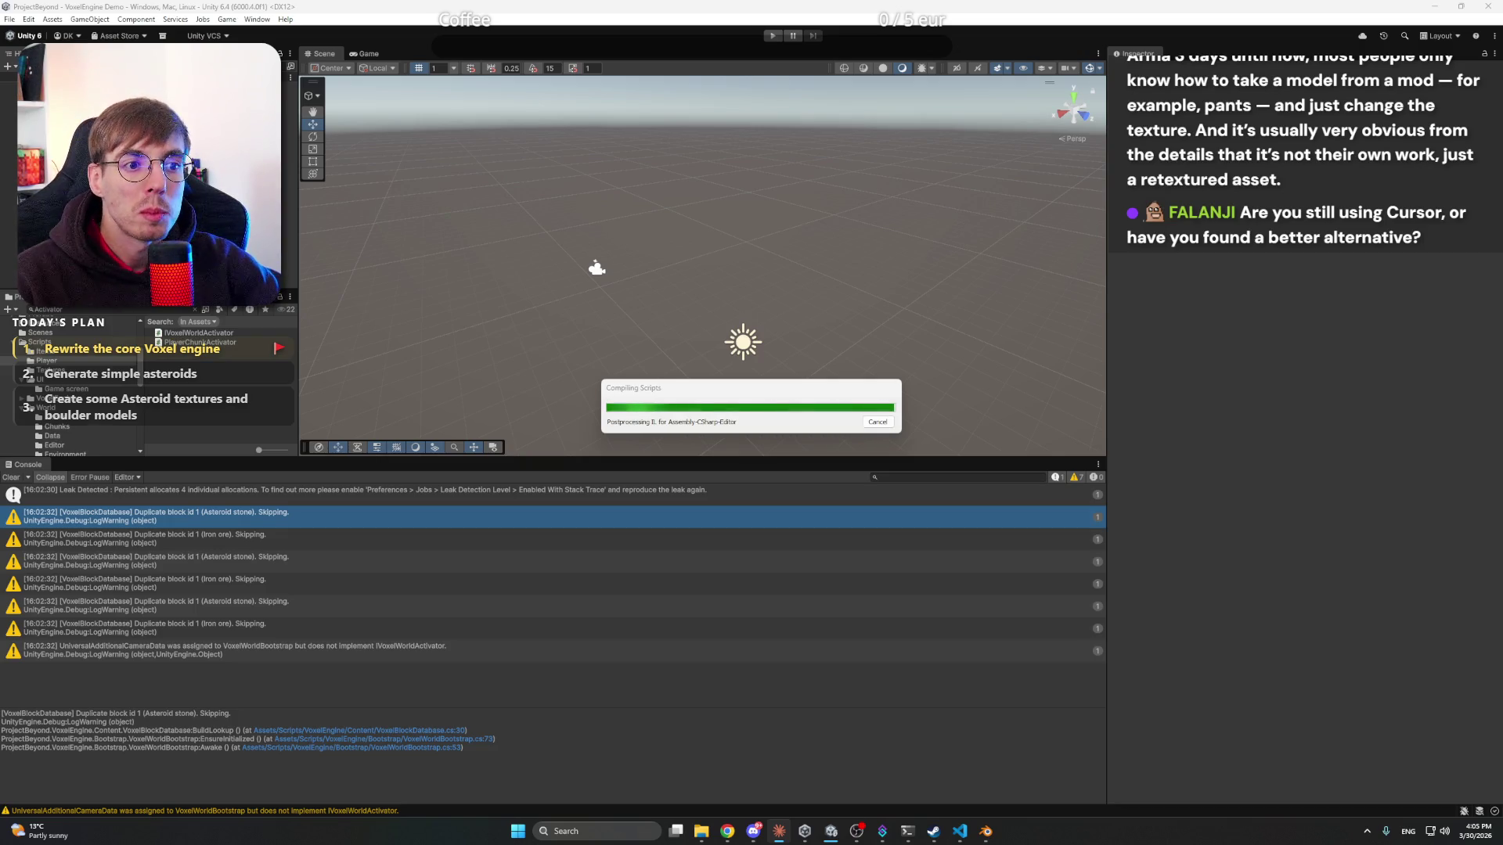
- Run Game > Definitions > Validate Block Definitions and review the Asteroid stone duplicate id error
left_click(228, 22)
mouse_move(249, 34)
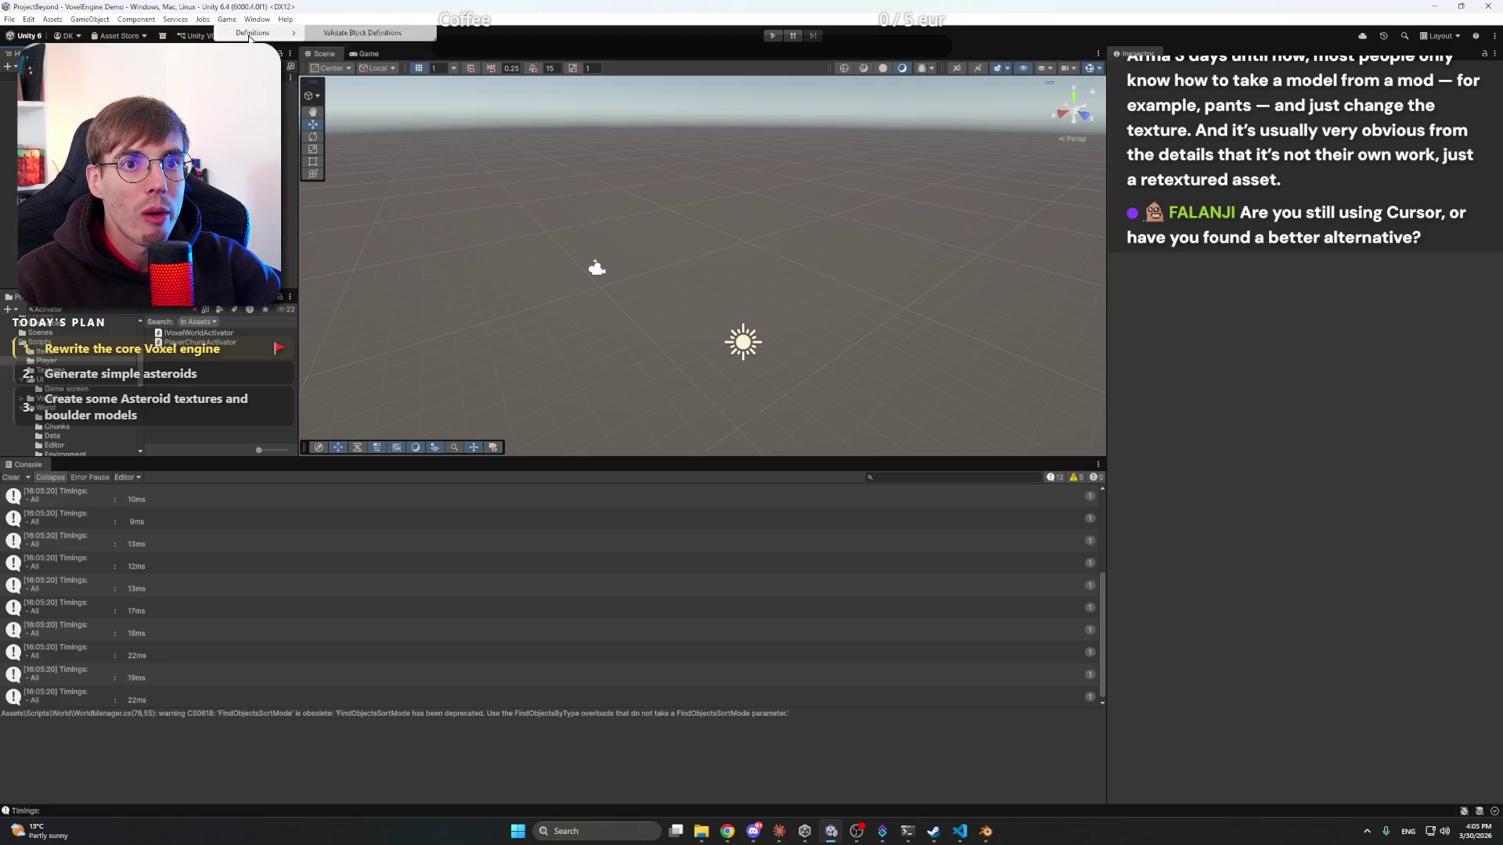
left_click(356, 34)
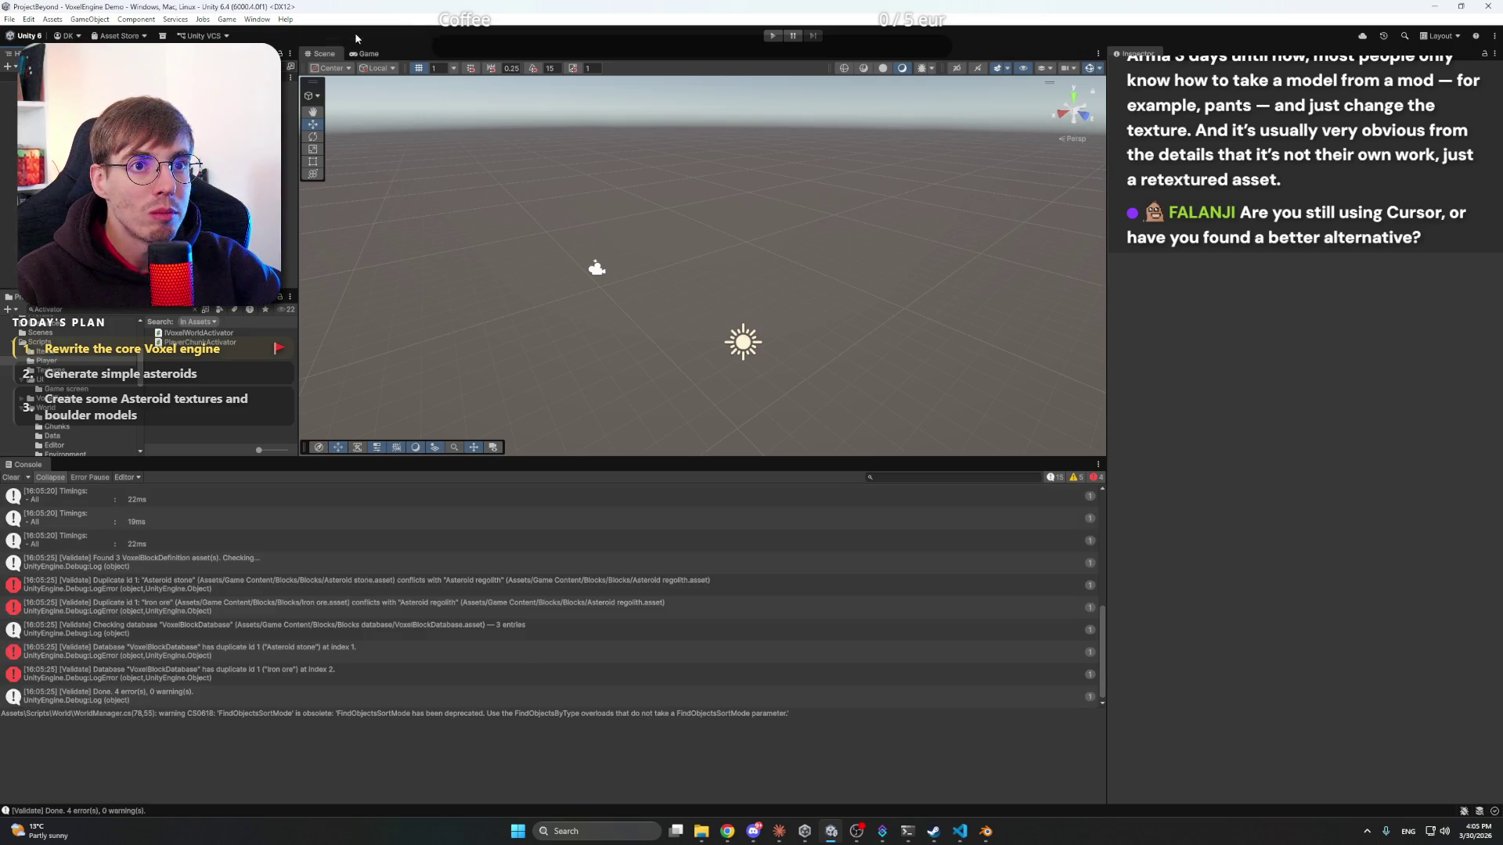
left_click(295, 588)
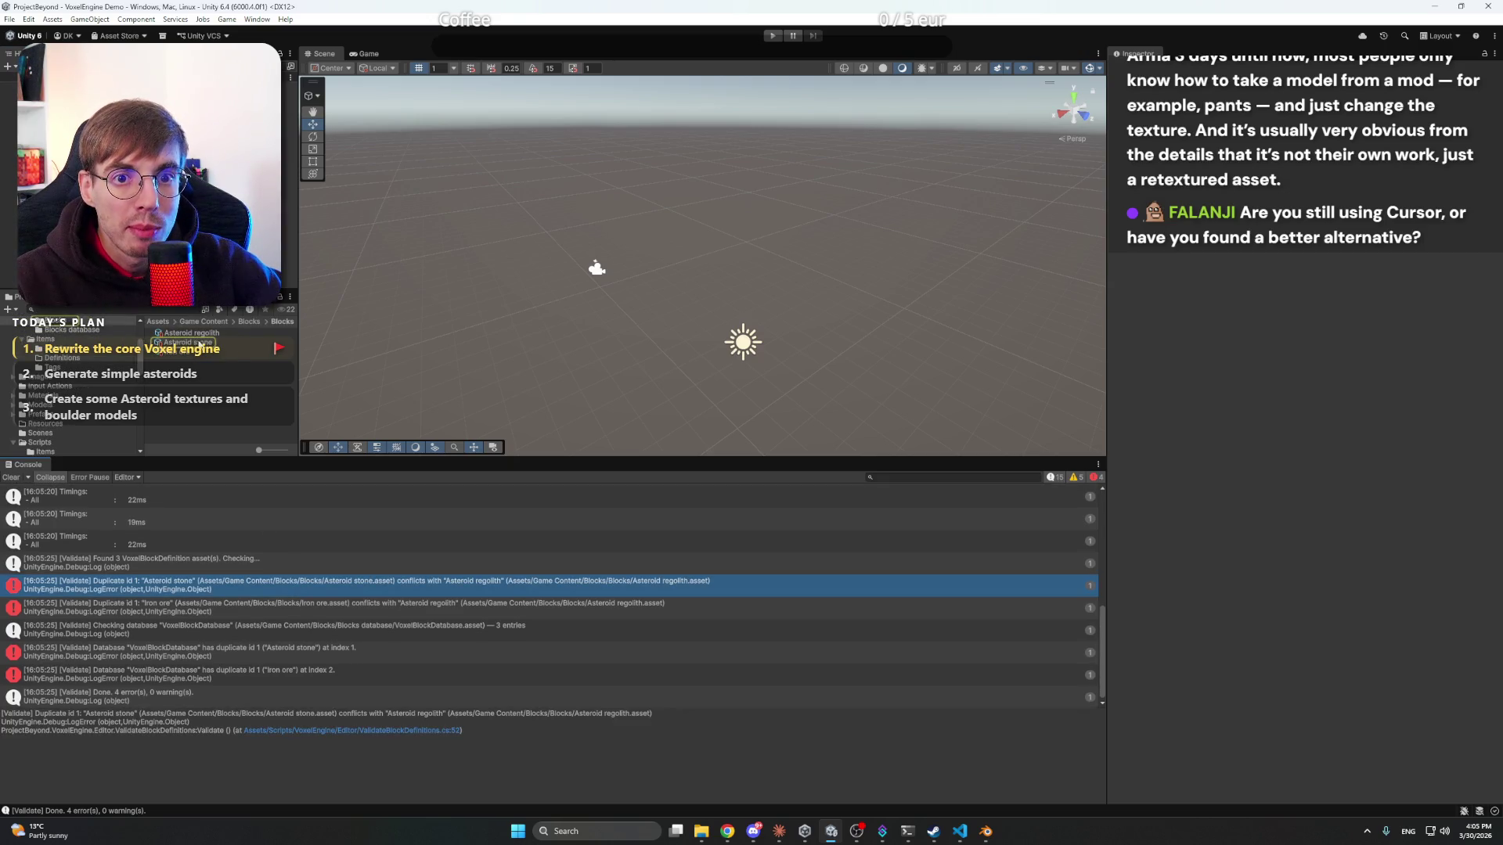
scroll(90, 403, "up", 3)
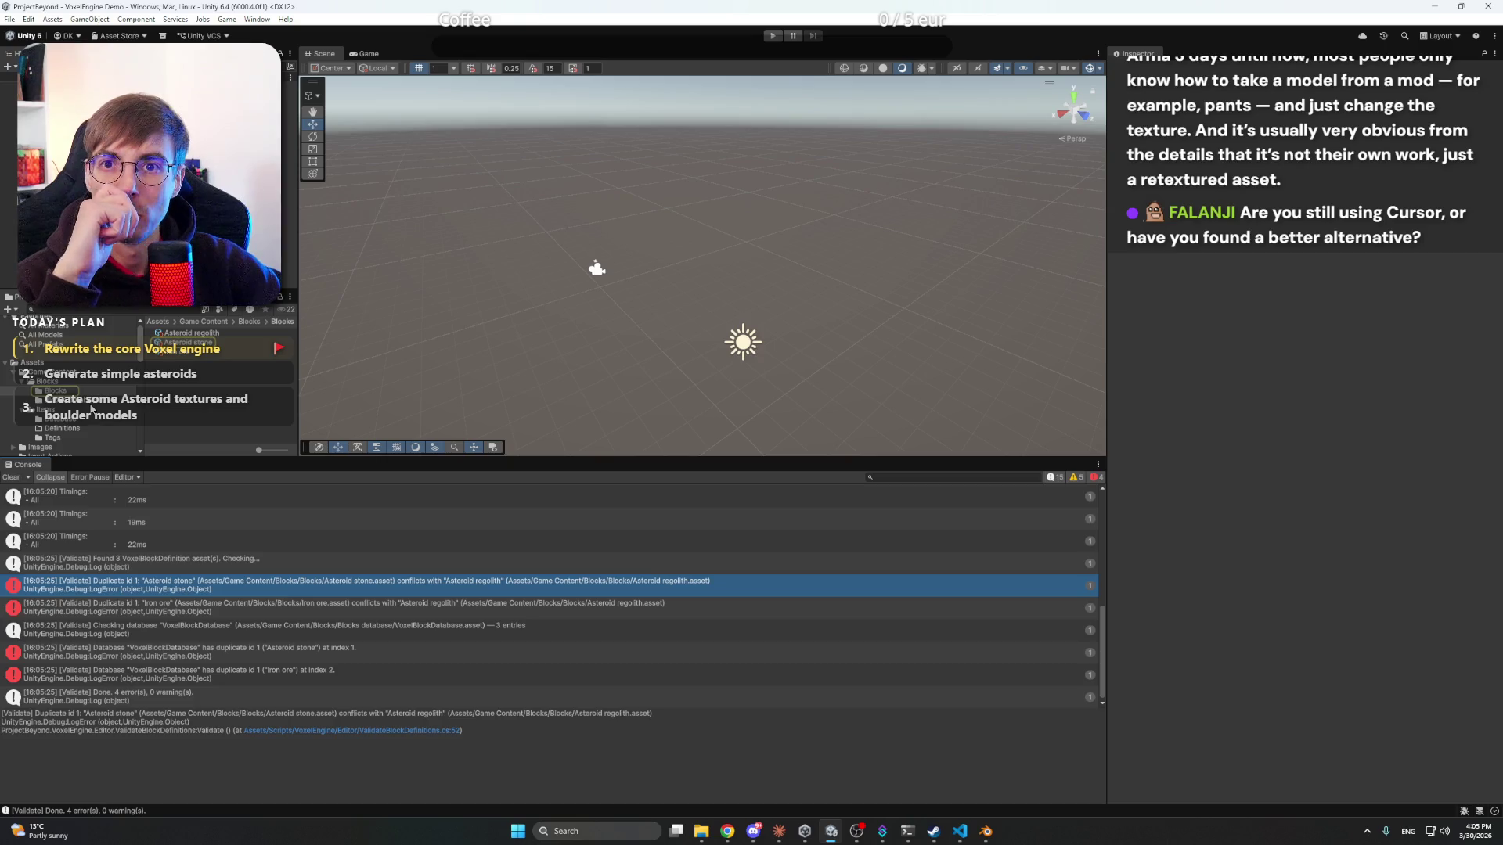
- Compare the Asteroid regolith and Asteroid stone definitions, then select the Asteroid stone error details for copying
left_click(196, 333)
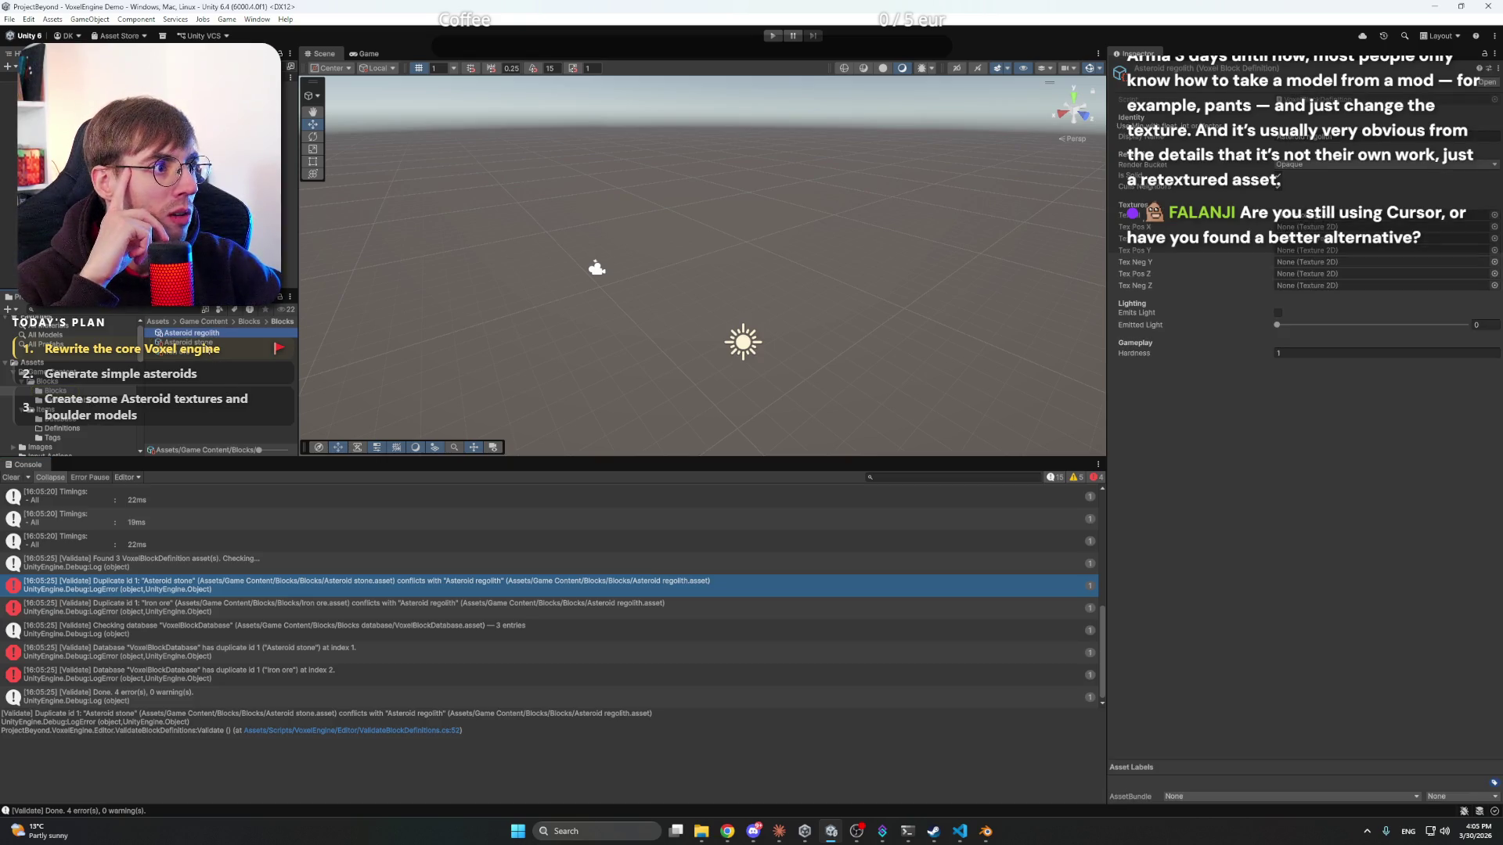
left_click(203, 343)
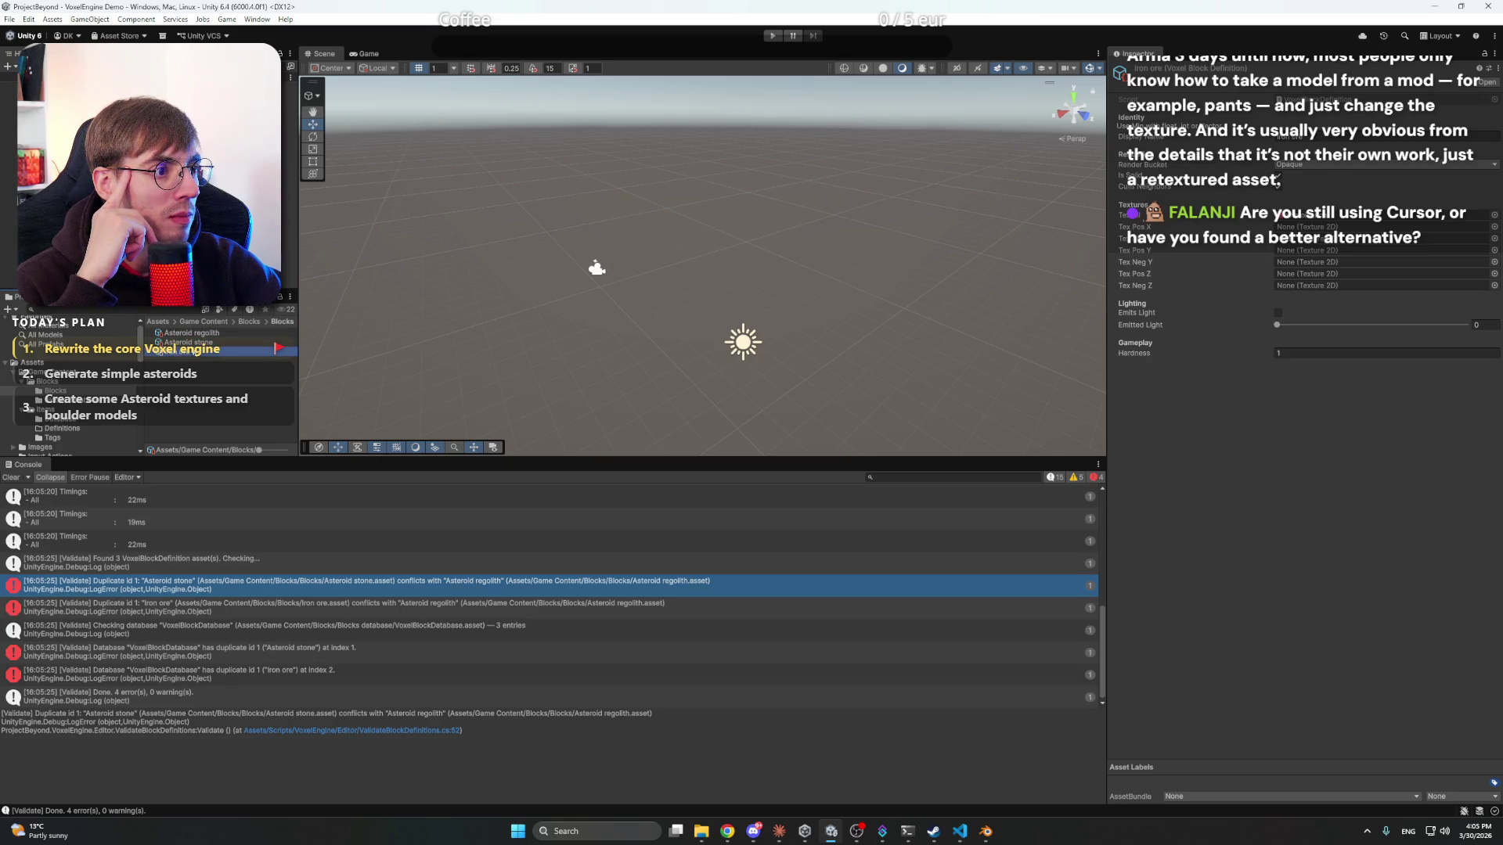
left_click(203, 334)
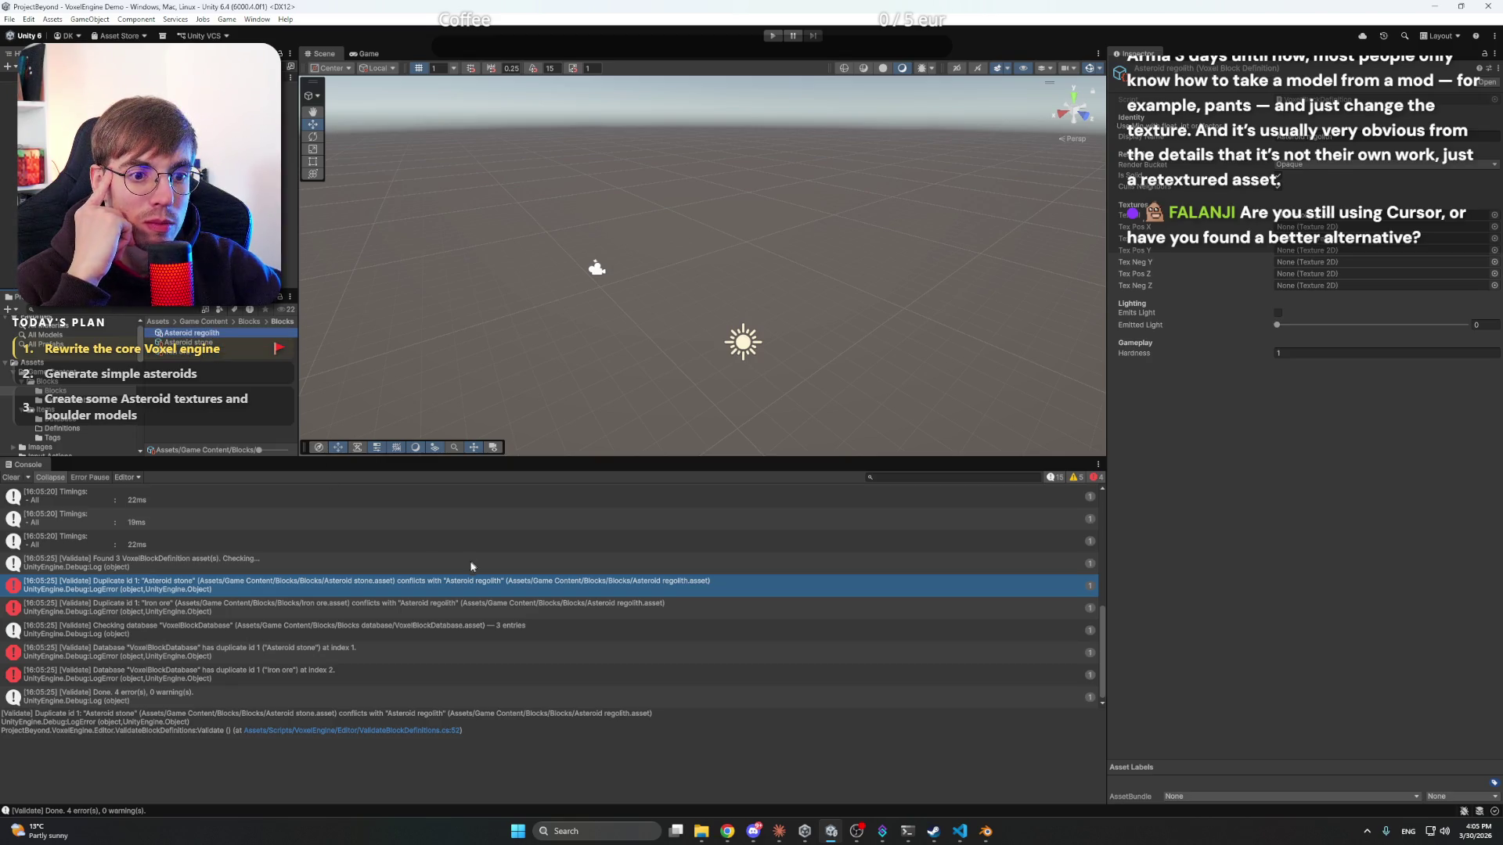
left_click(479, 593)
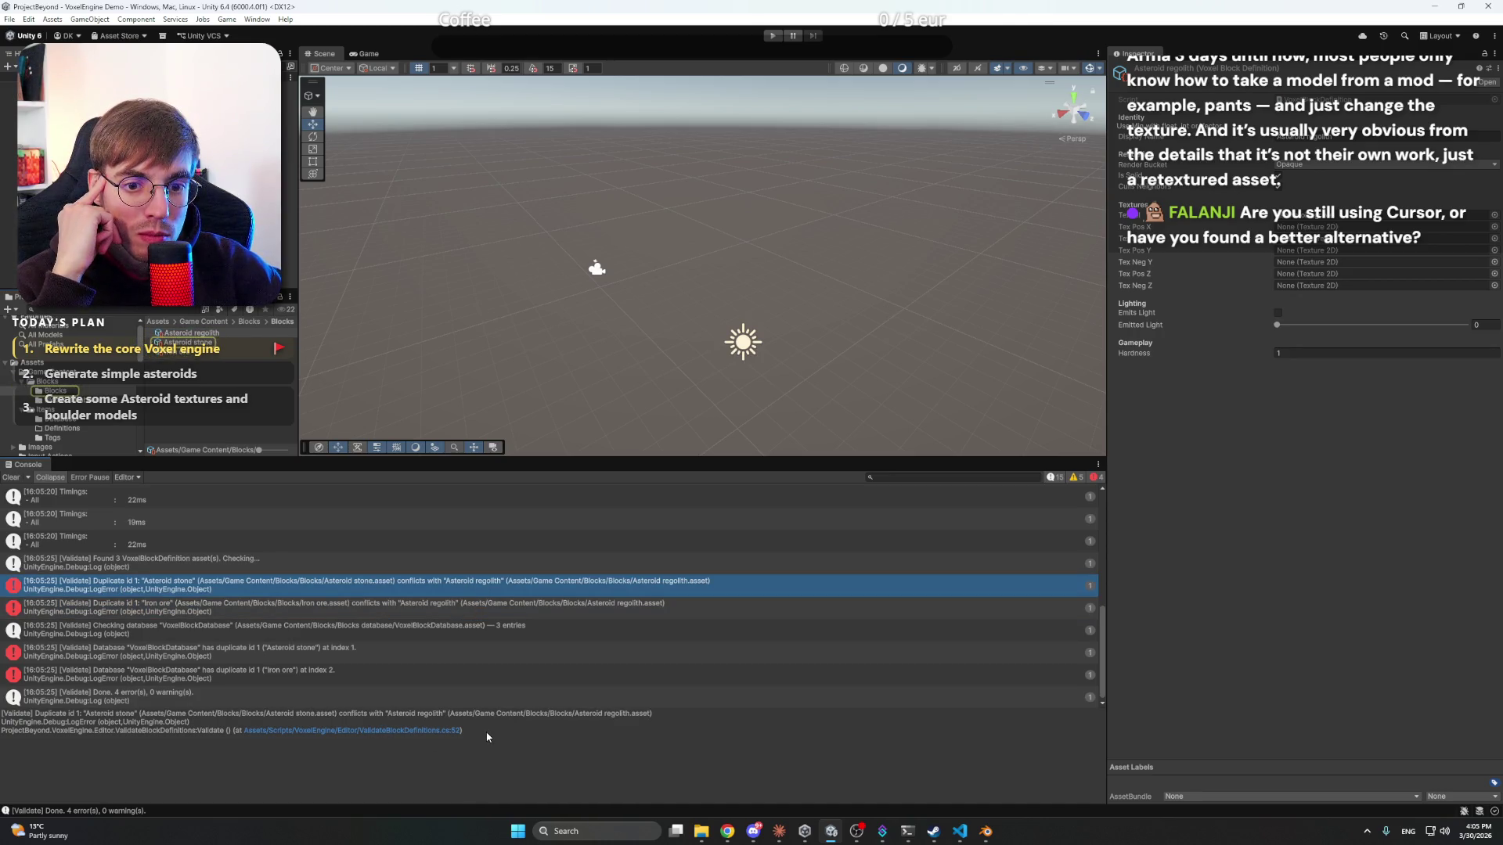
key("Down")
key("Down")
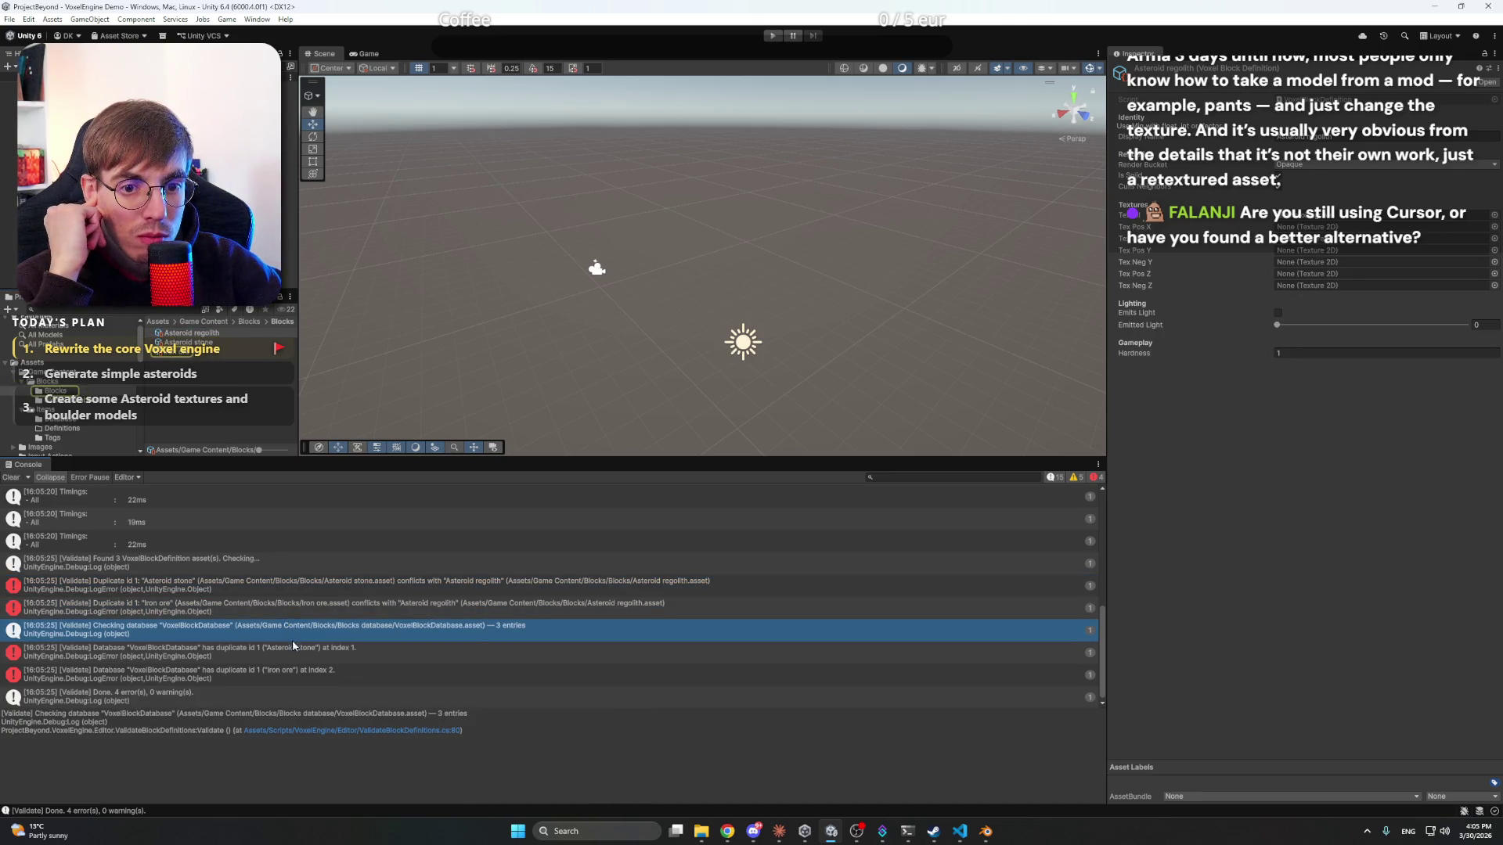
key("Up")
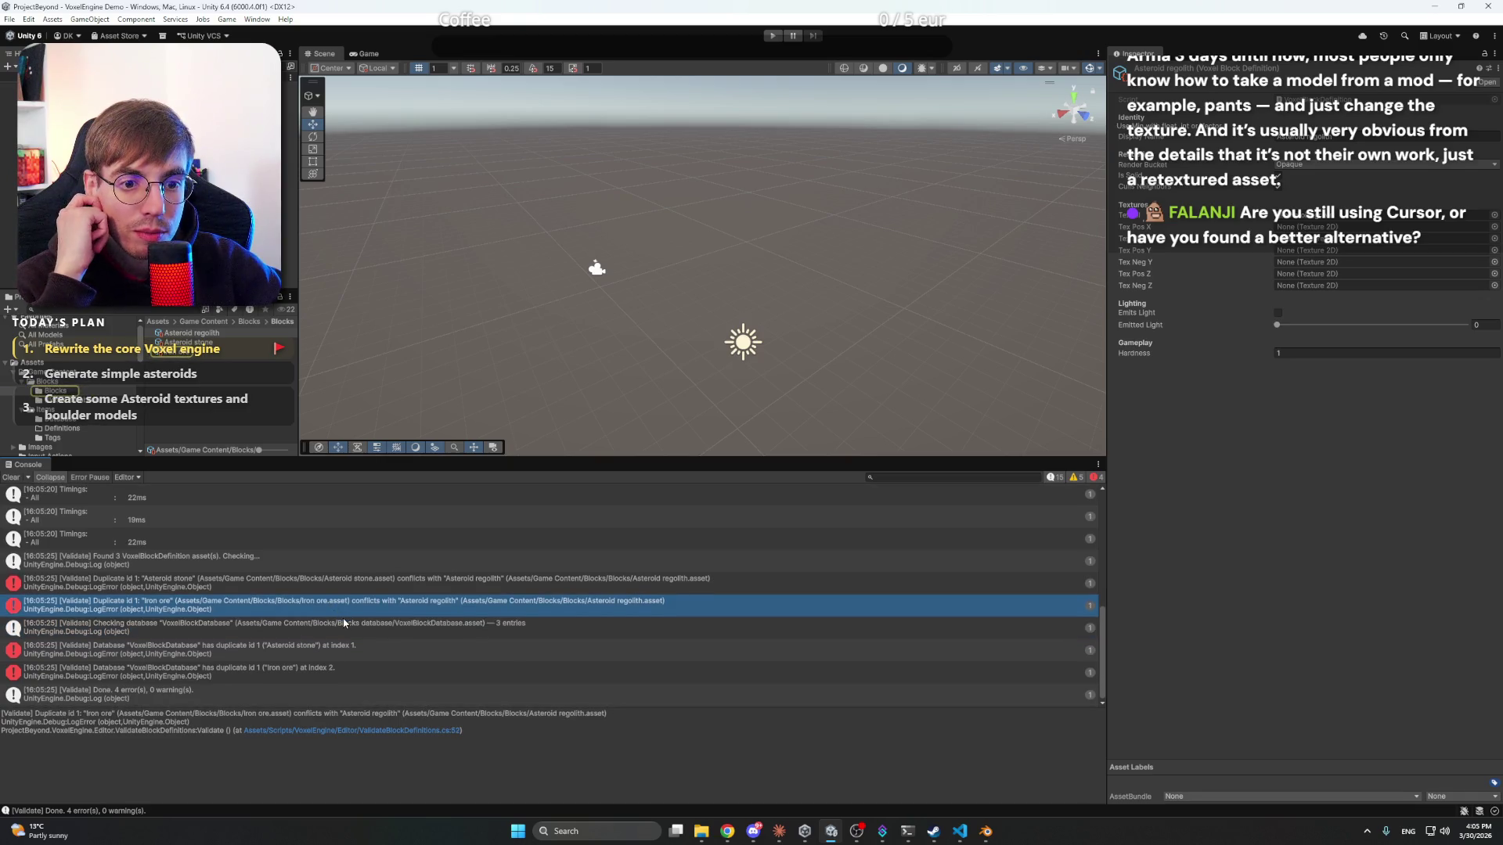
key("Up")
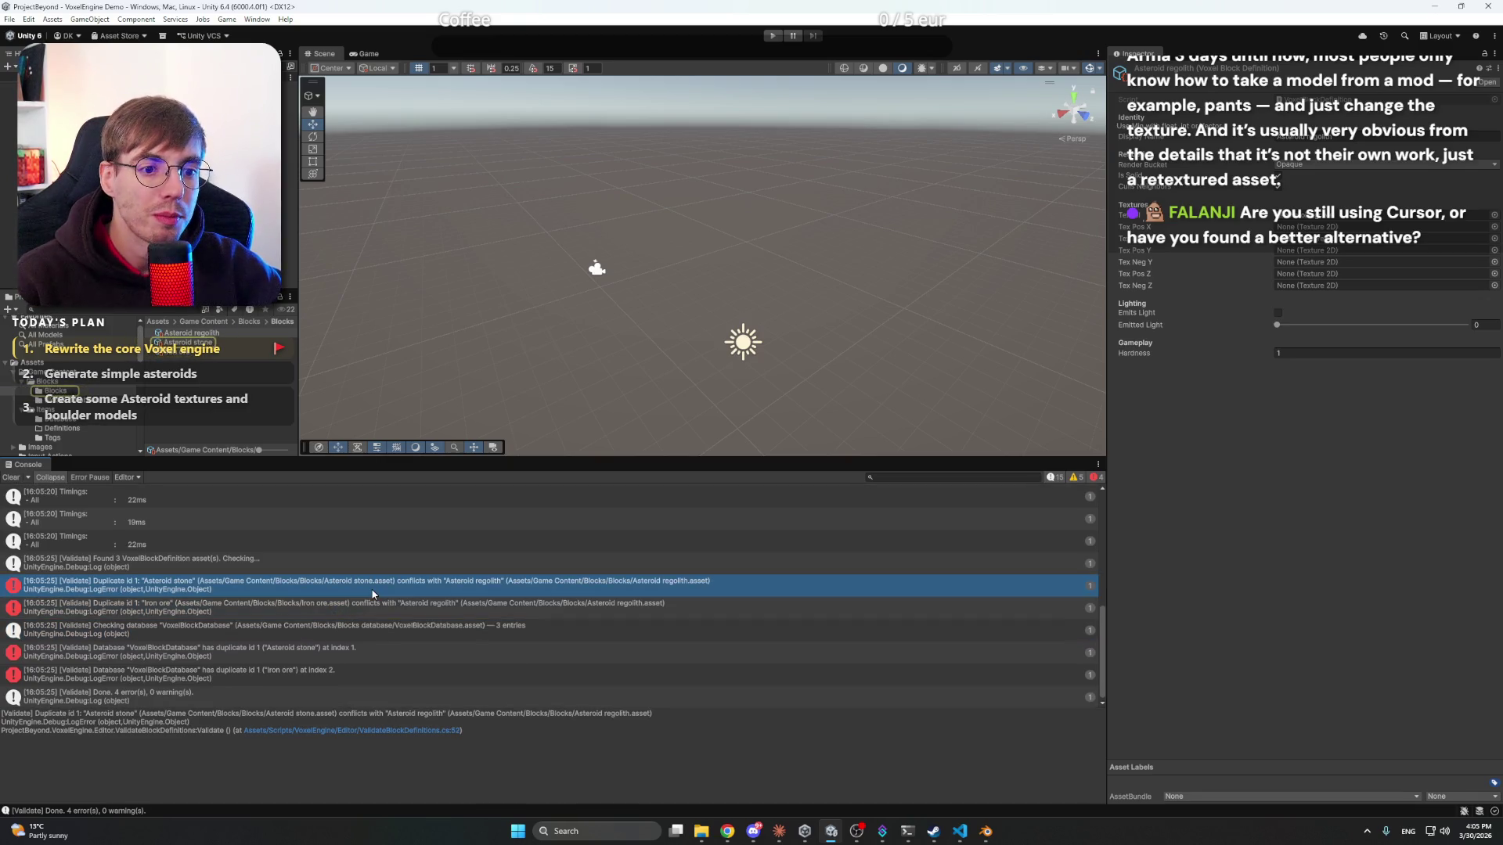
left_click(726, 719)
key("ctrl+a")
- Paste the duplicate id error into Claude and note that block definitions don't even have IDs
left_click(779, 832)
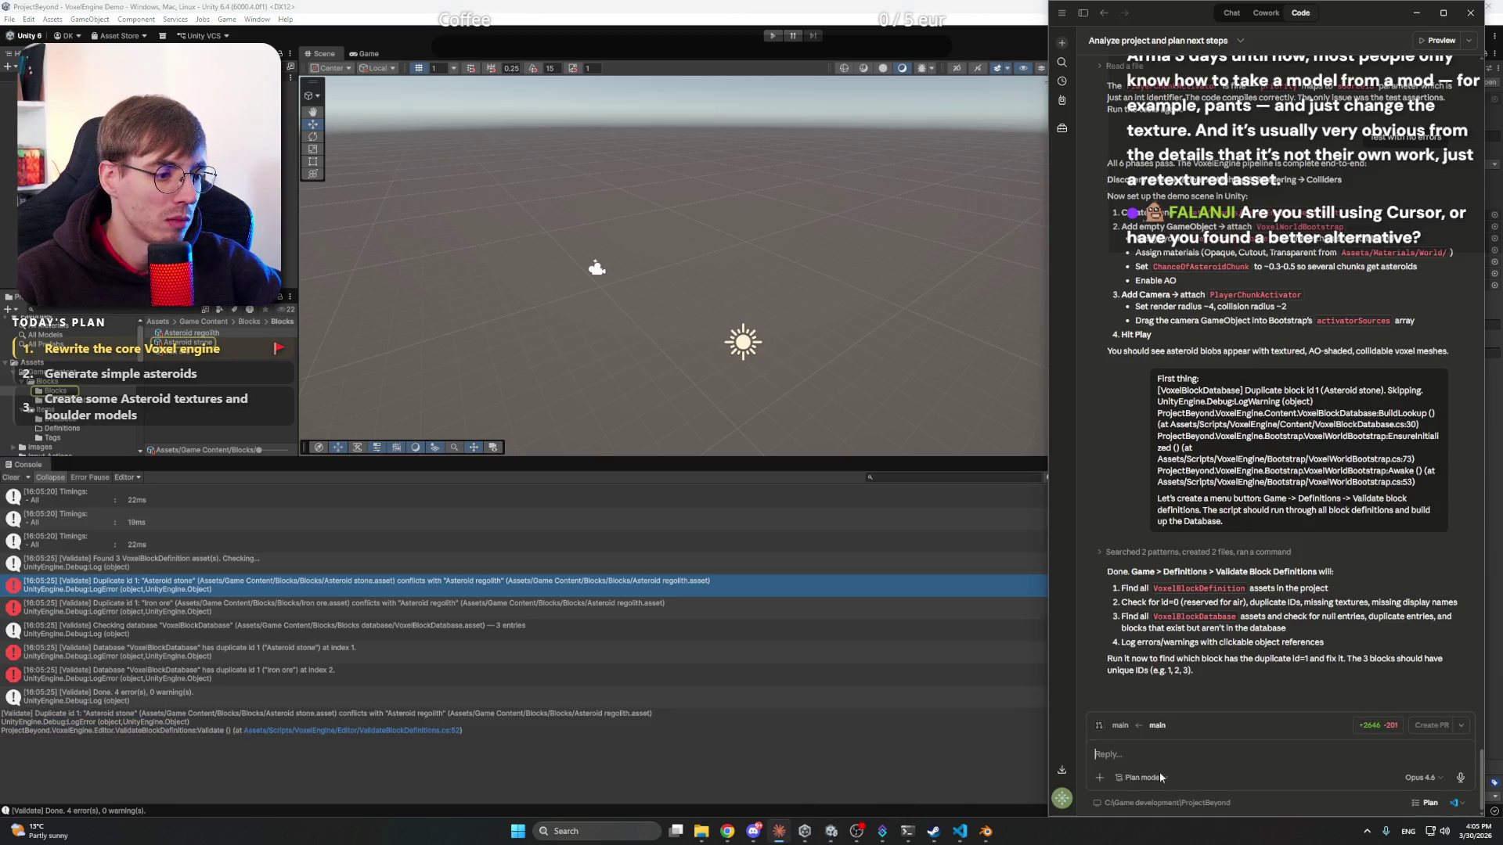
type("[Validate] Duplicate id 1: \"Asteroid stone\" (Assets/Game Content/Blocks/Blocks/Asteroid stone.asset) conflicts with \"Asteroid regolith\" (Assets/Game Content/Blocks/Blocks/Asteroid regolith.asset) UnityEngine.Debug:LogError (object,UnityEngine.Object) ProjectBeyond.VoxelEngine.Editor.ValidateBlockDefinitions:Validate () (at Assets/Scripts/VoxelEngine/Editor/ValidateBlockDefinitions.cs:52)")
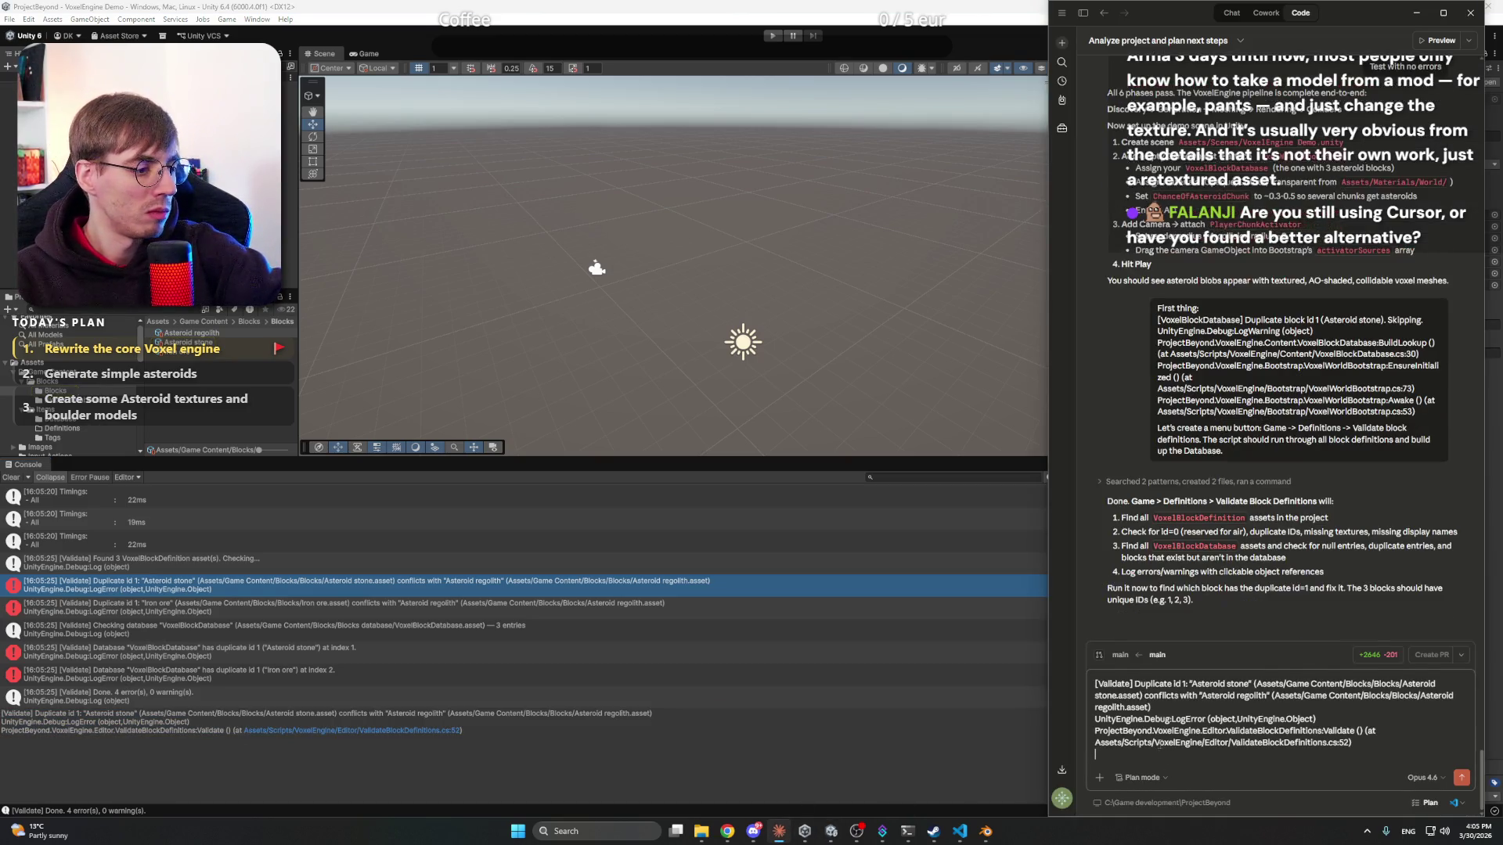
type("But the ")
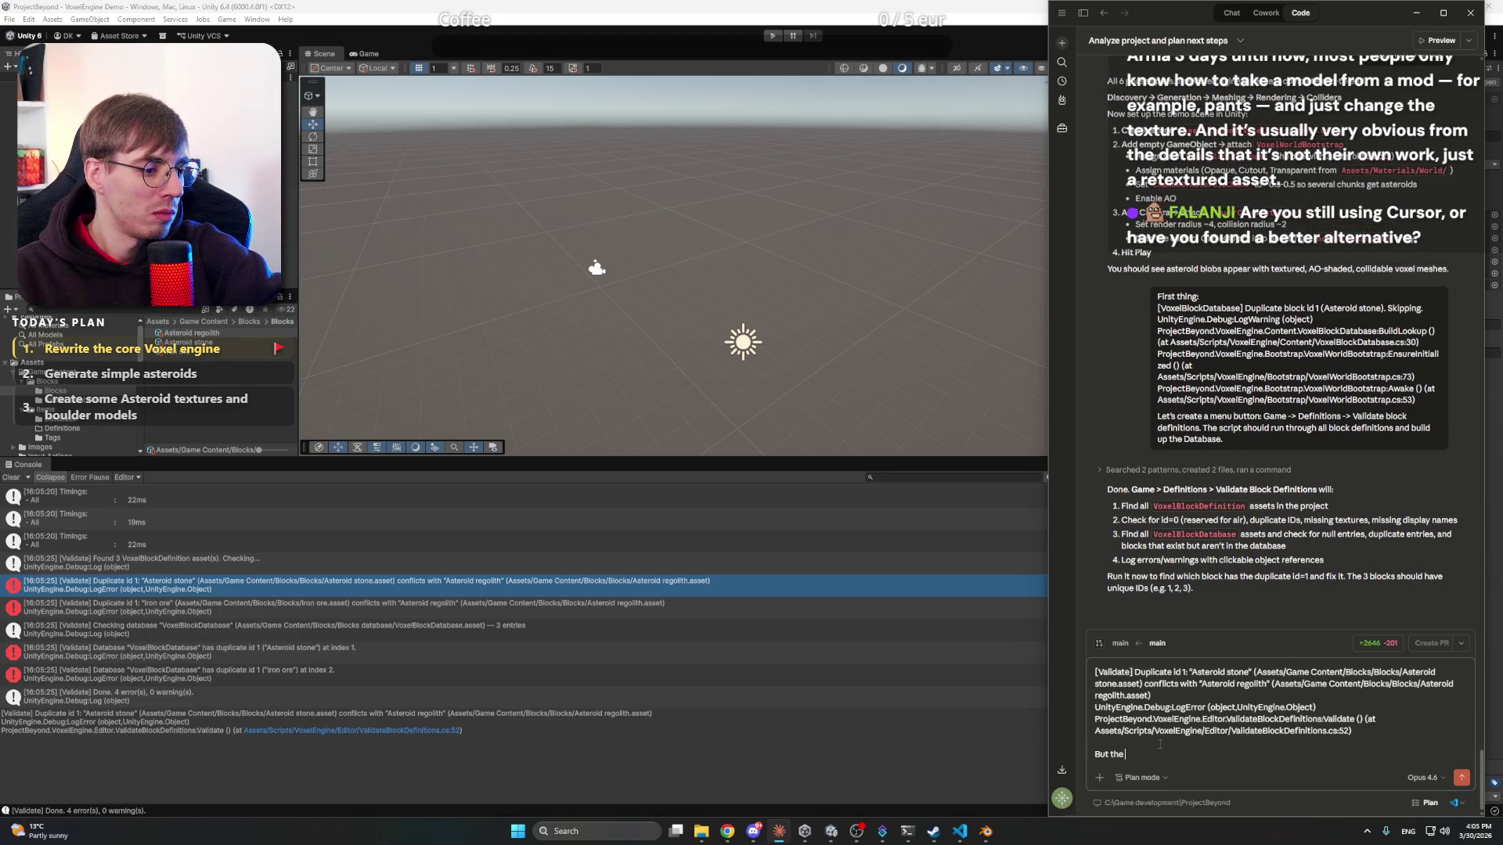
type("problem is that")
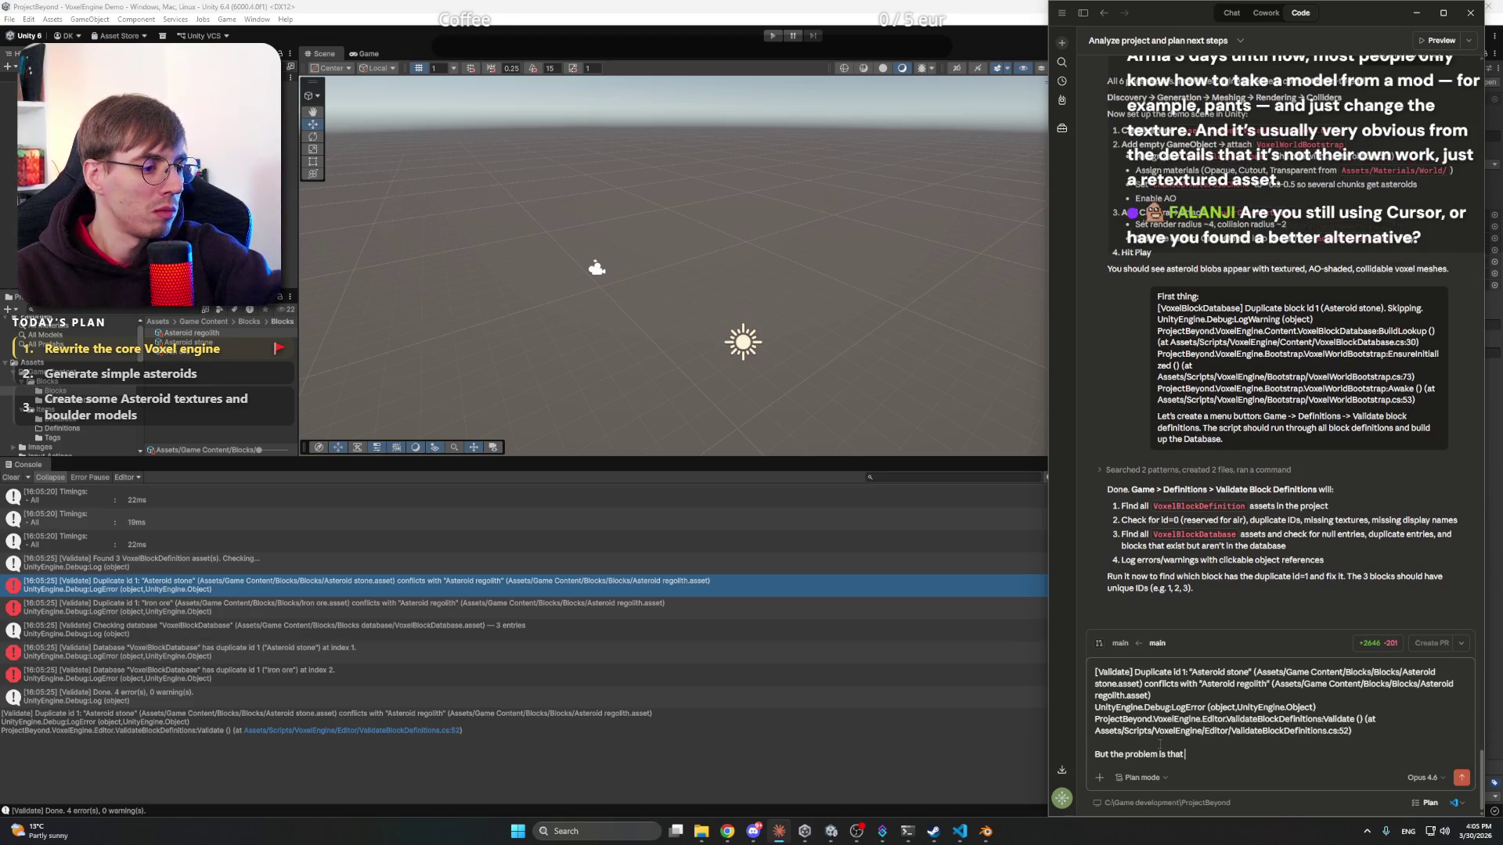
type(" Block")
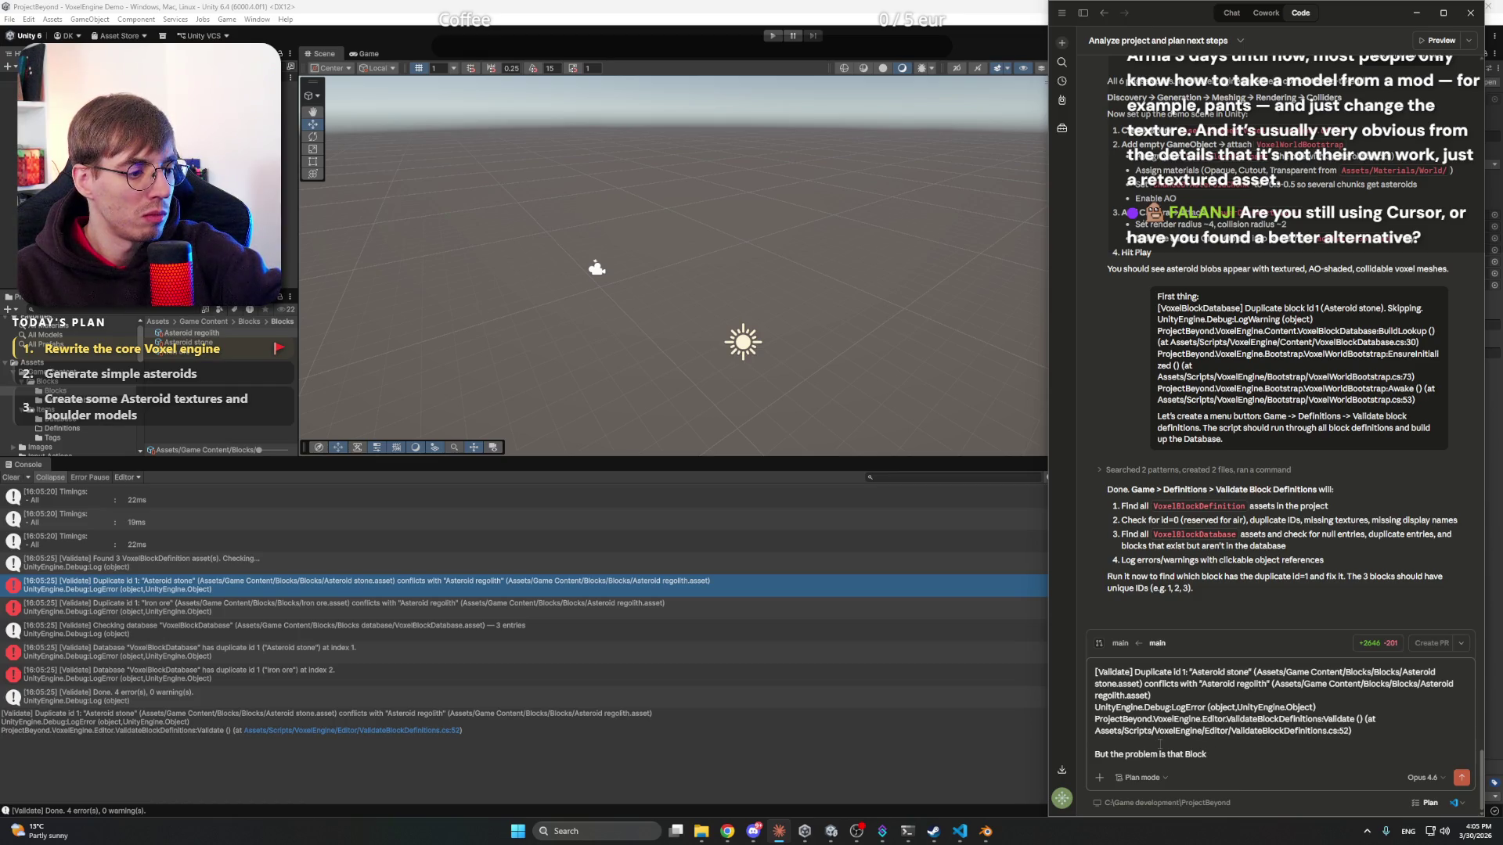
type(" d definitions")
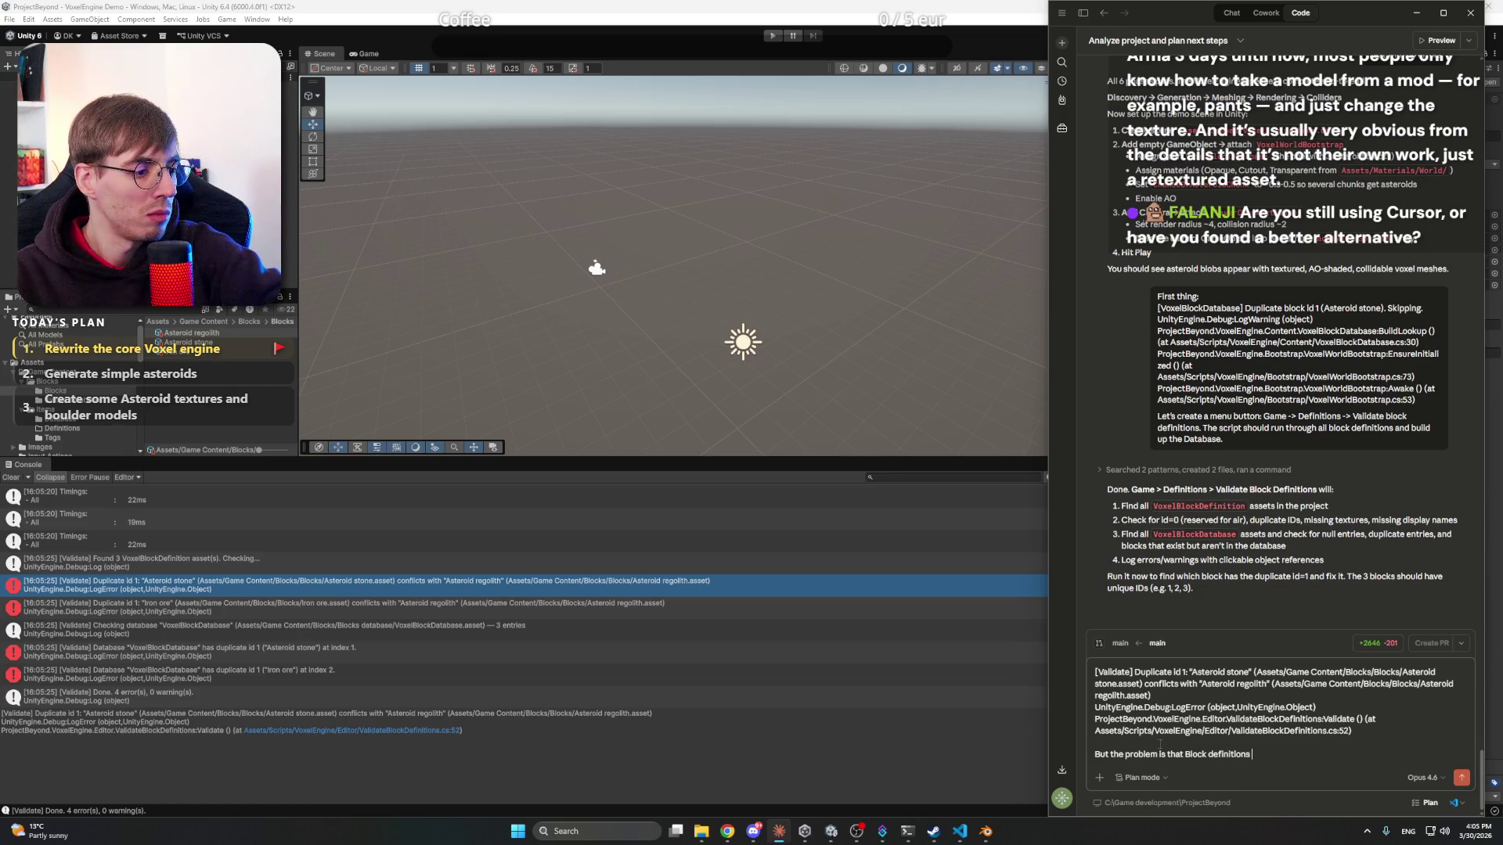
type("don even have ID's")
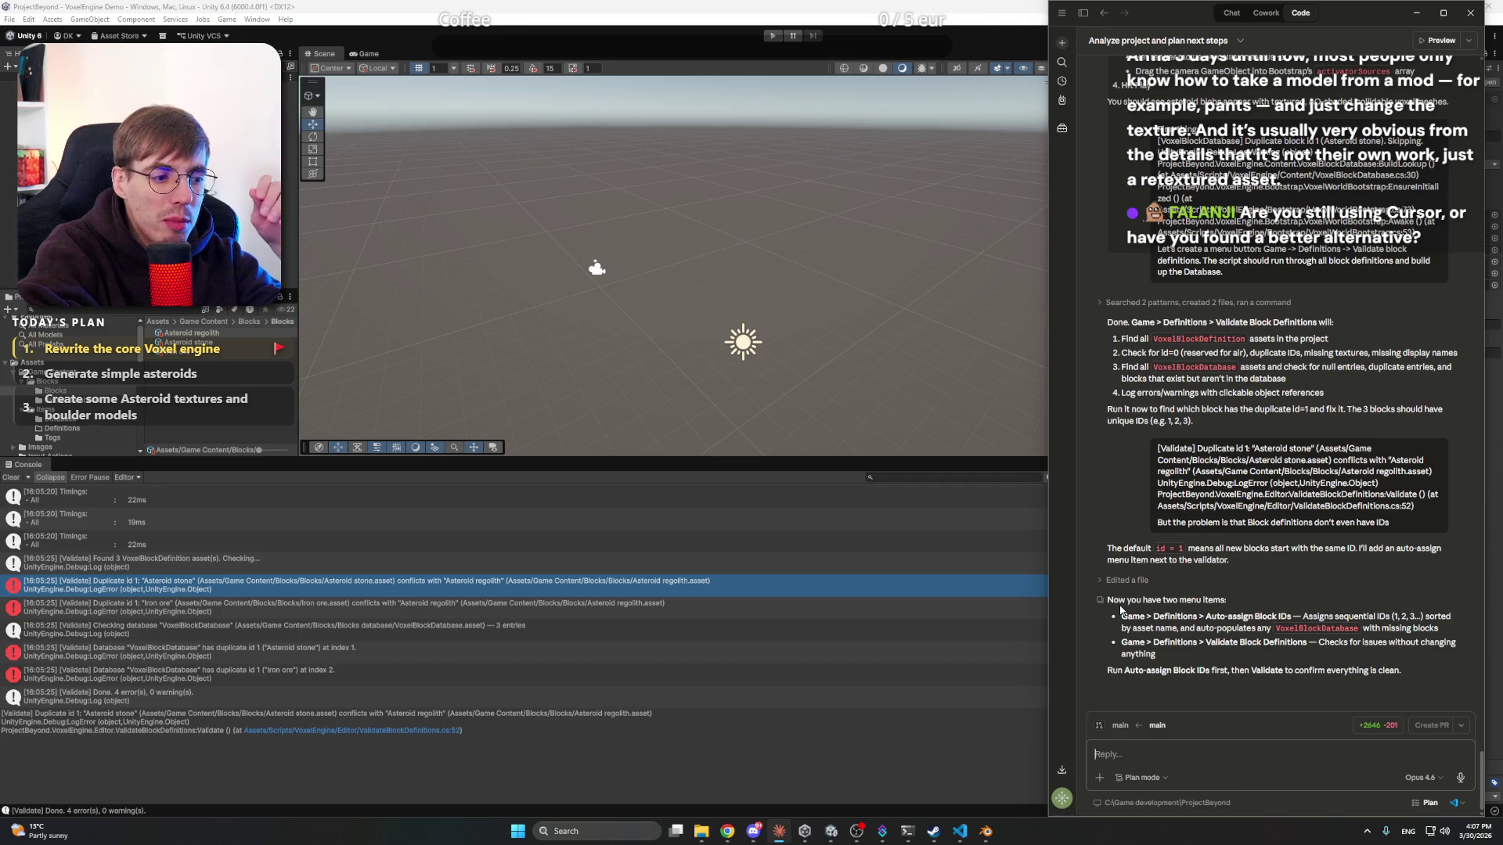
- In VS Code, open a Claude Code panel beside the script, close the Chat sidebar, and resize the split
left_click(959, 834)
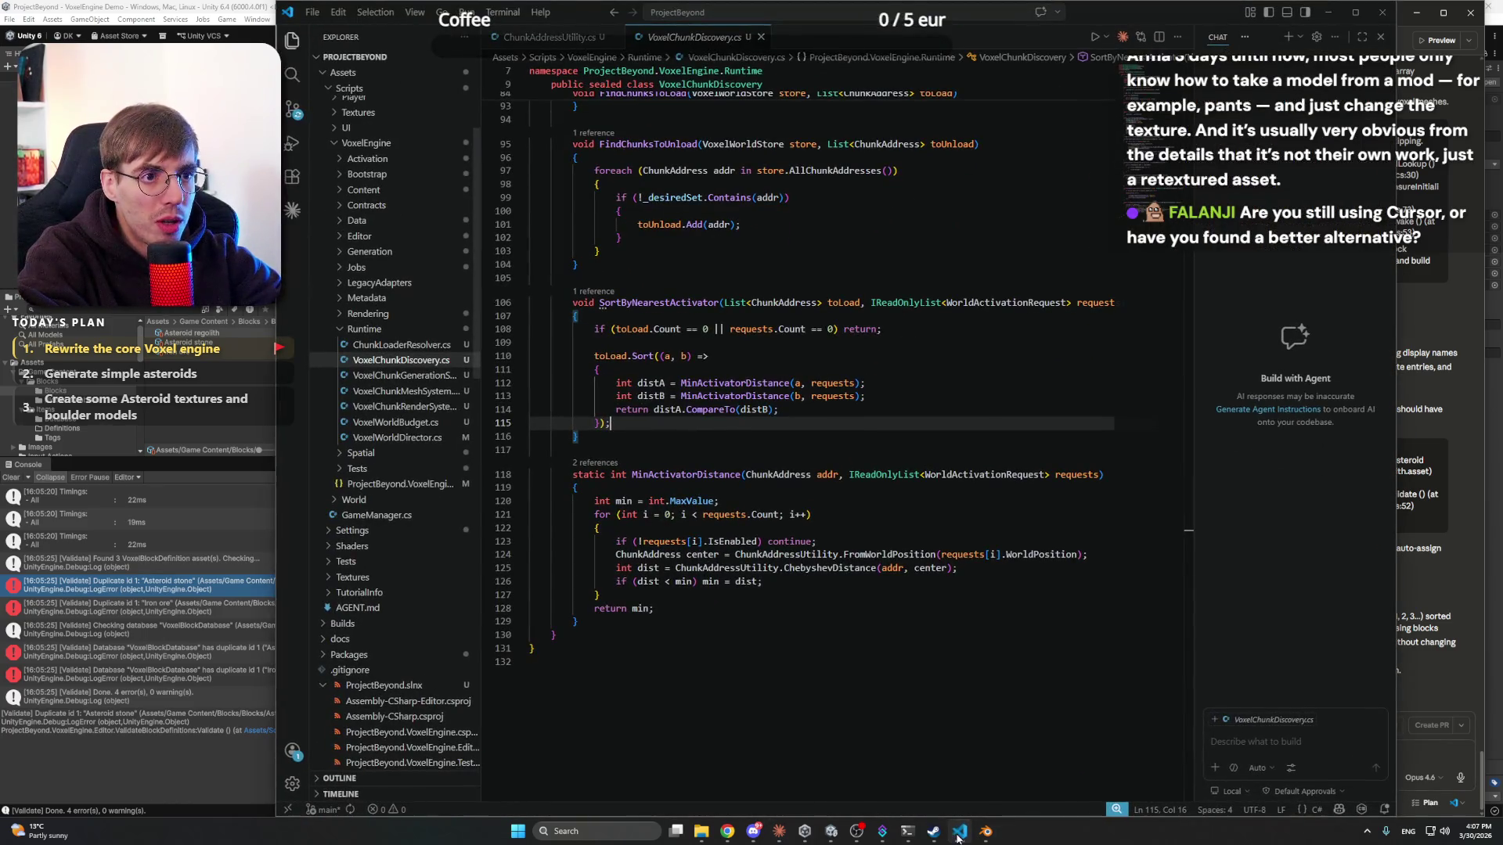
left_click_drag(1195, 306, 1106, 305)
left_click(1034, 37)
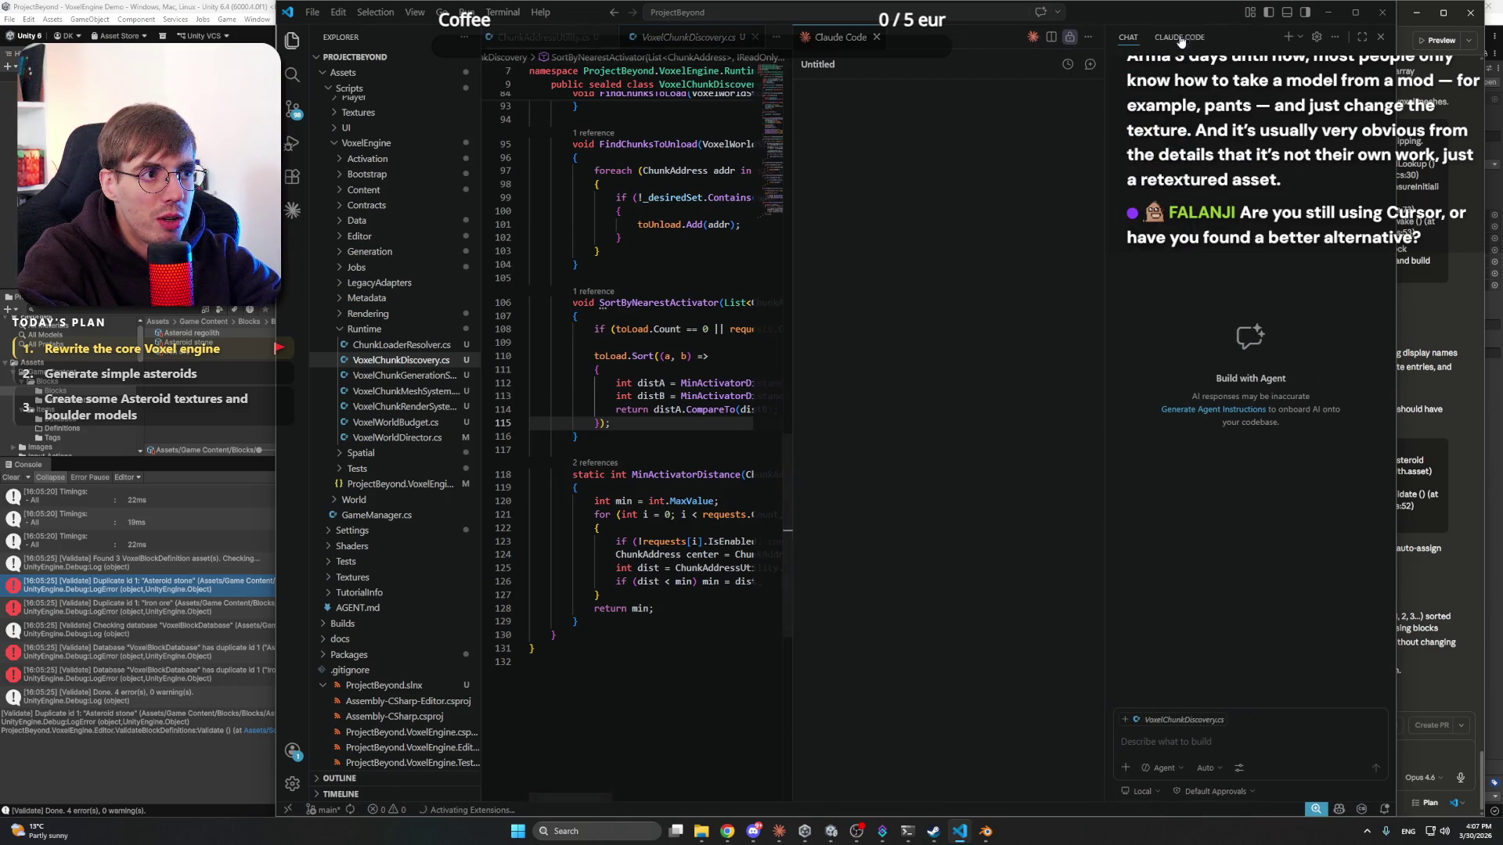
left_click(1381, 37)
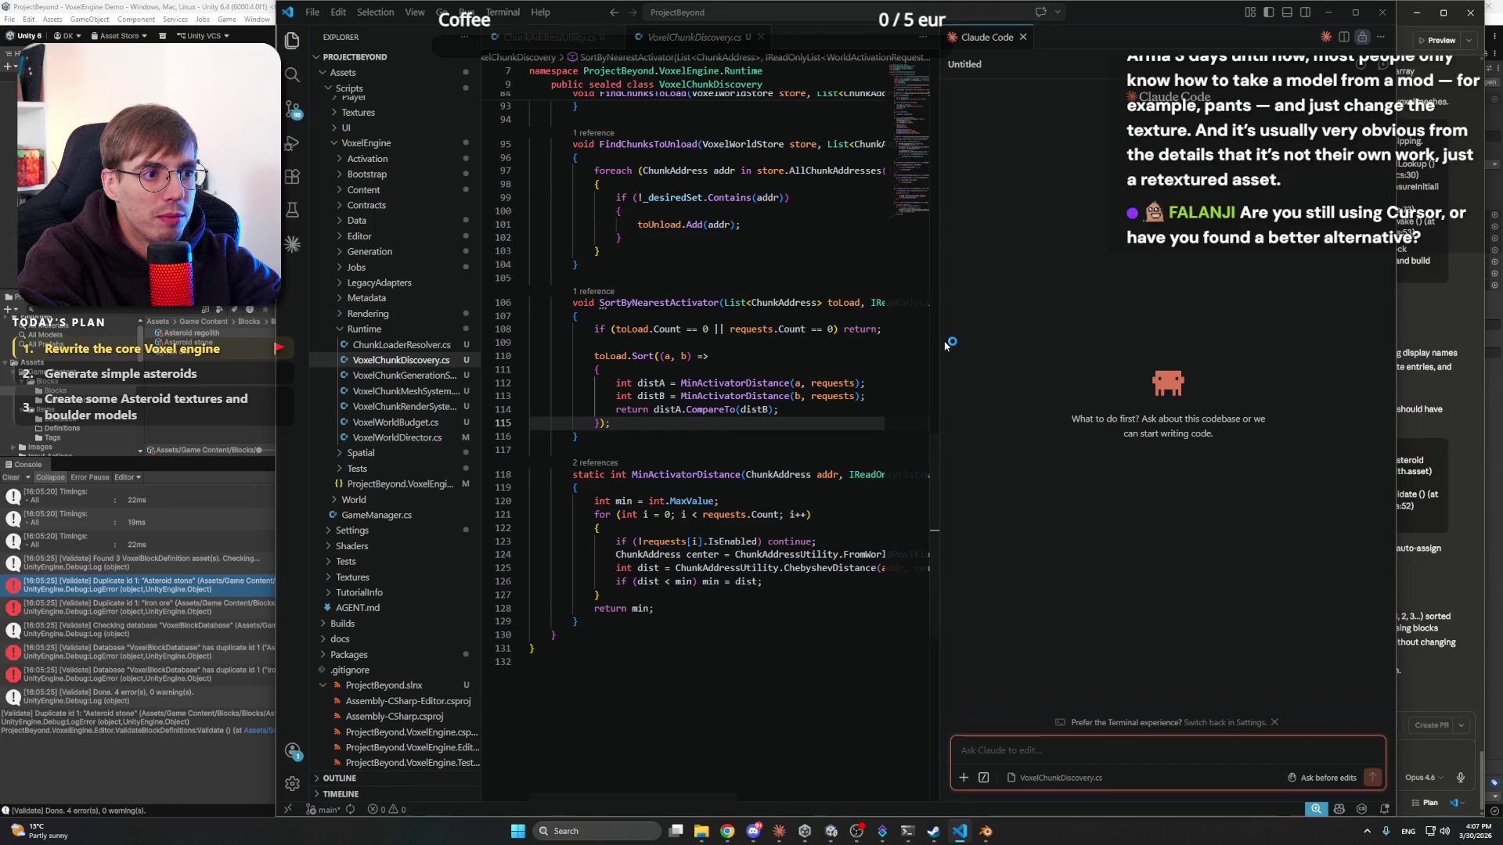
left_click_drag(940, 344, 1050, 344)
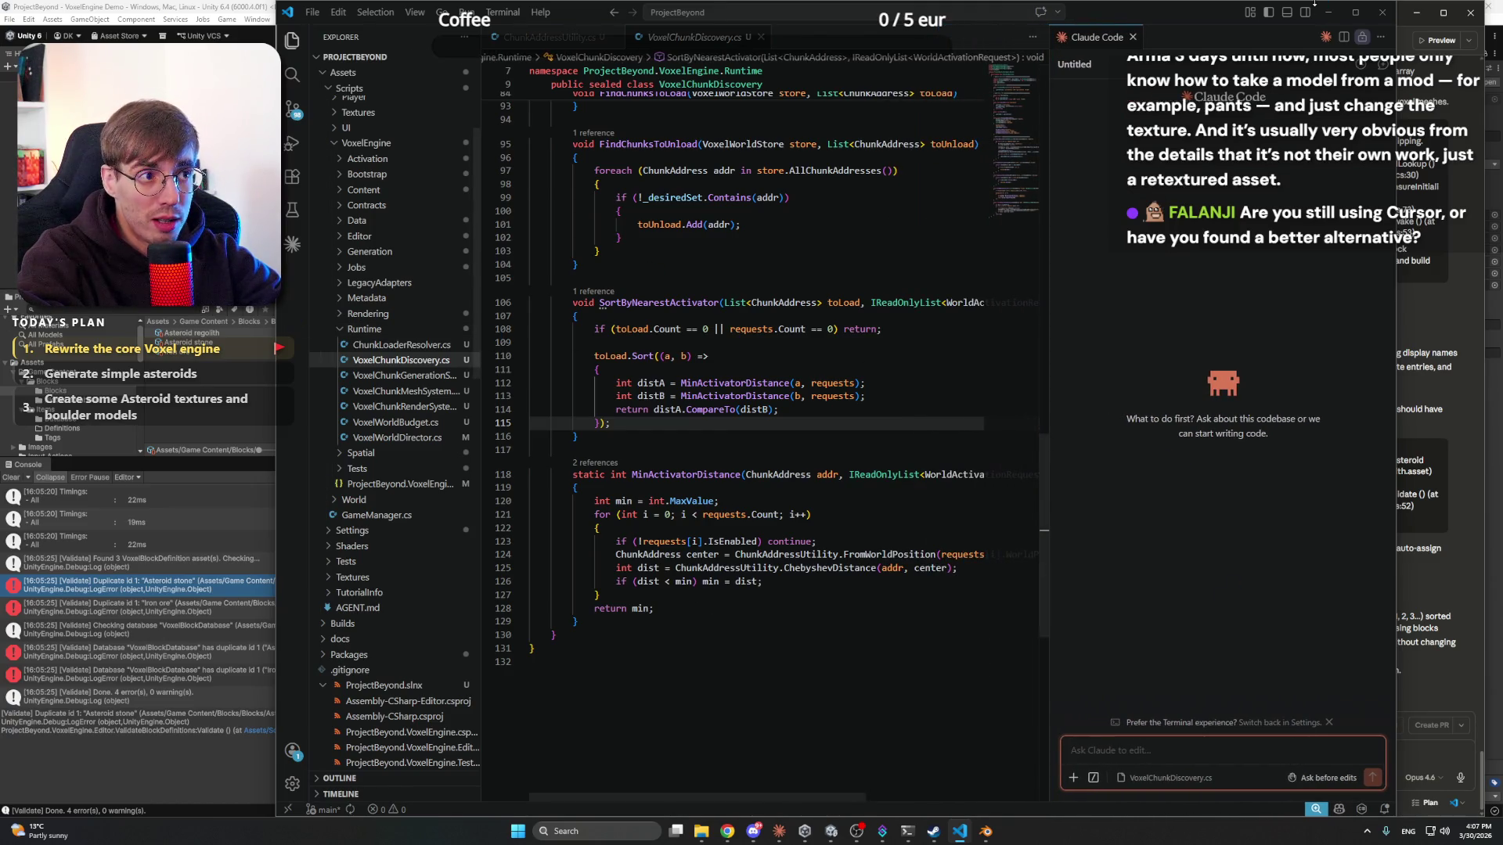
- Minimize VS Code and return to the Unity editor while it reloads
left_click(1328, 12)
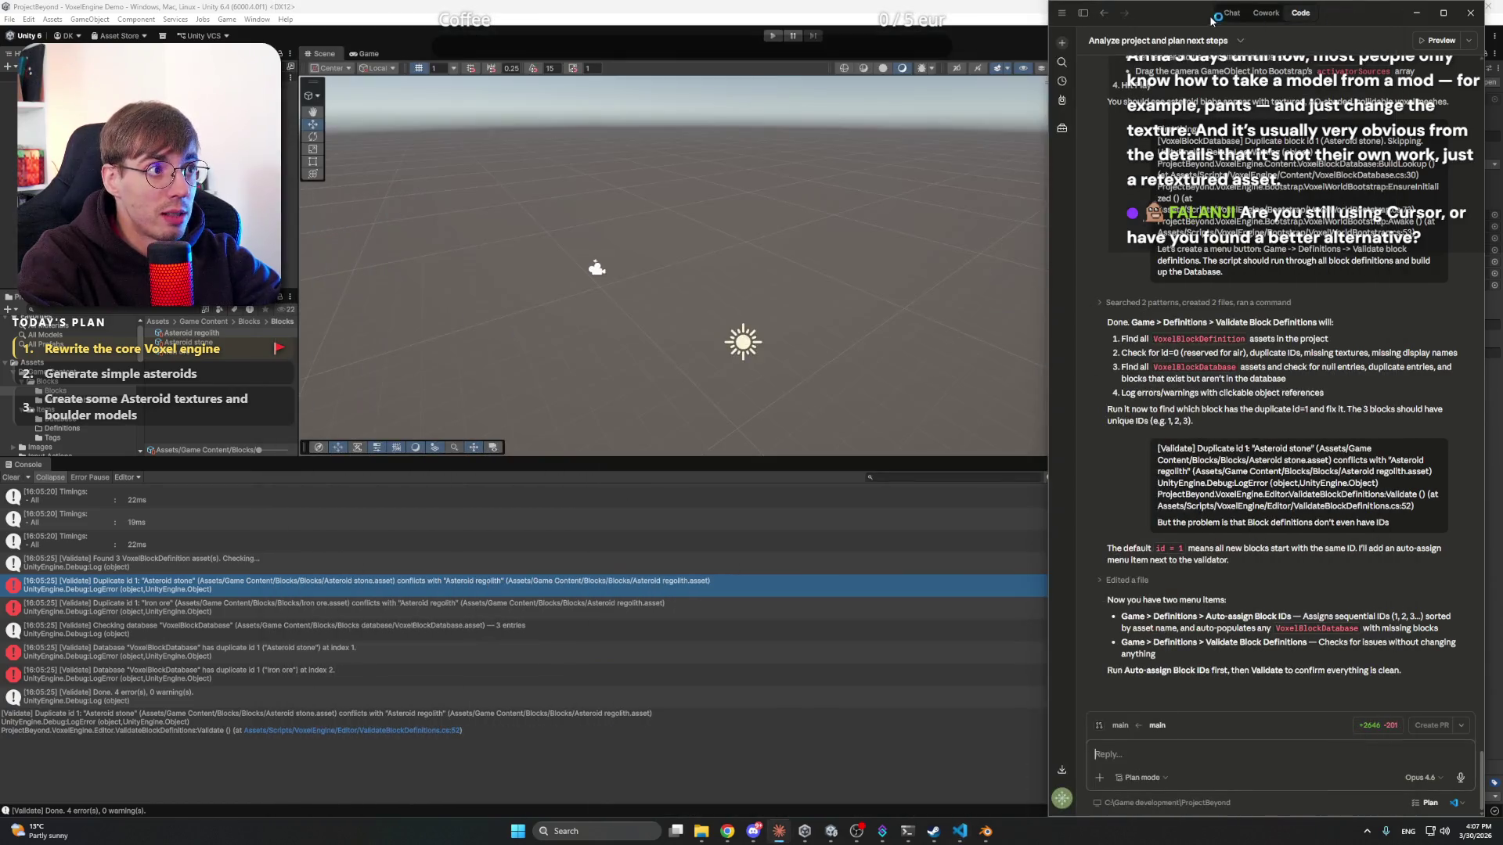
left_click(518, 830)
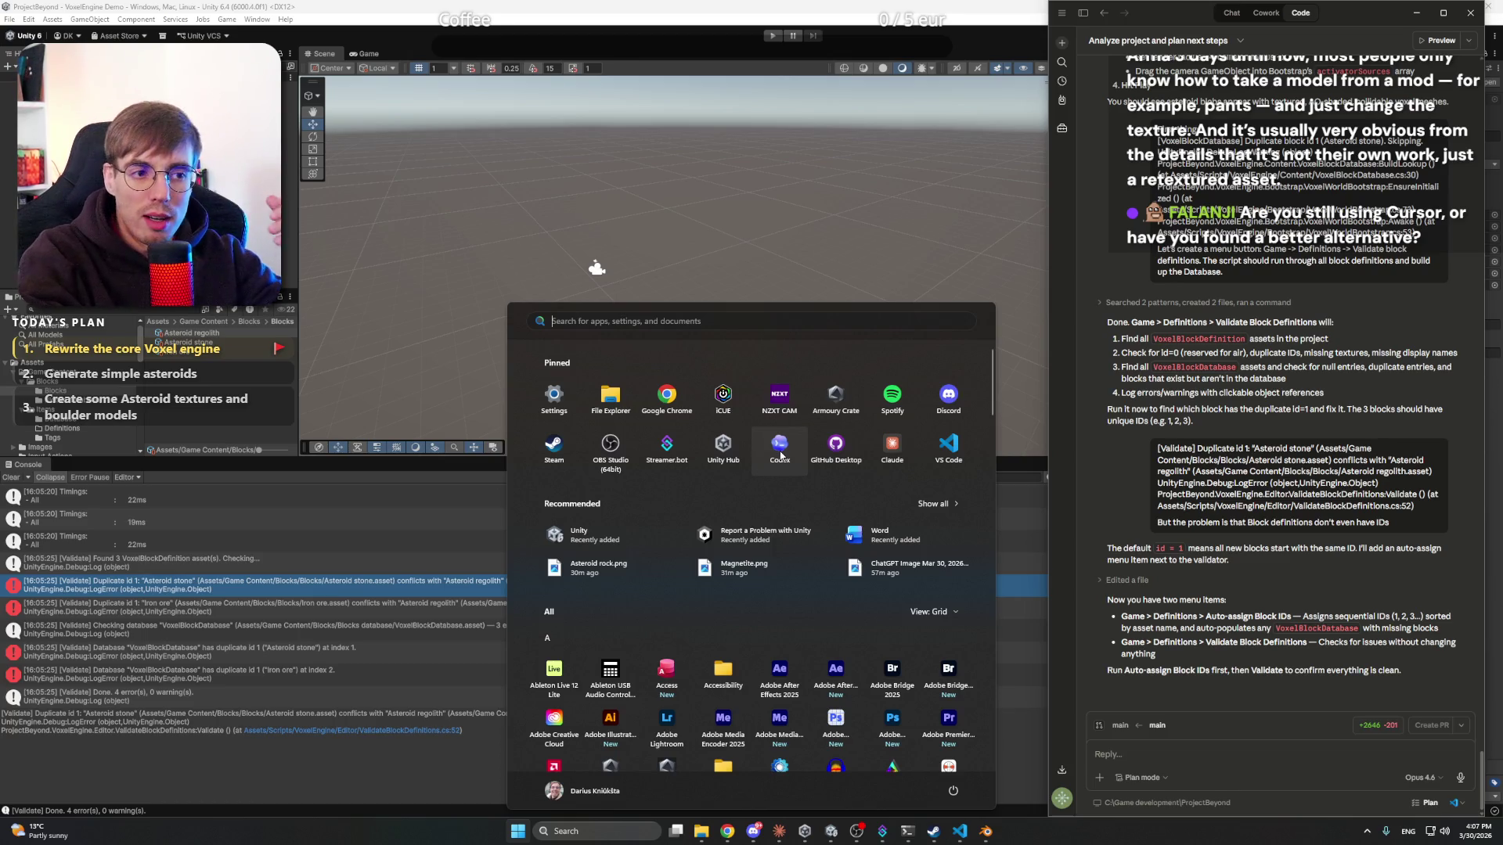
left_click(967, 835)
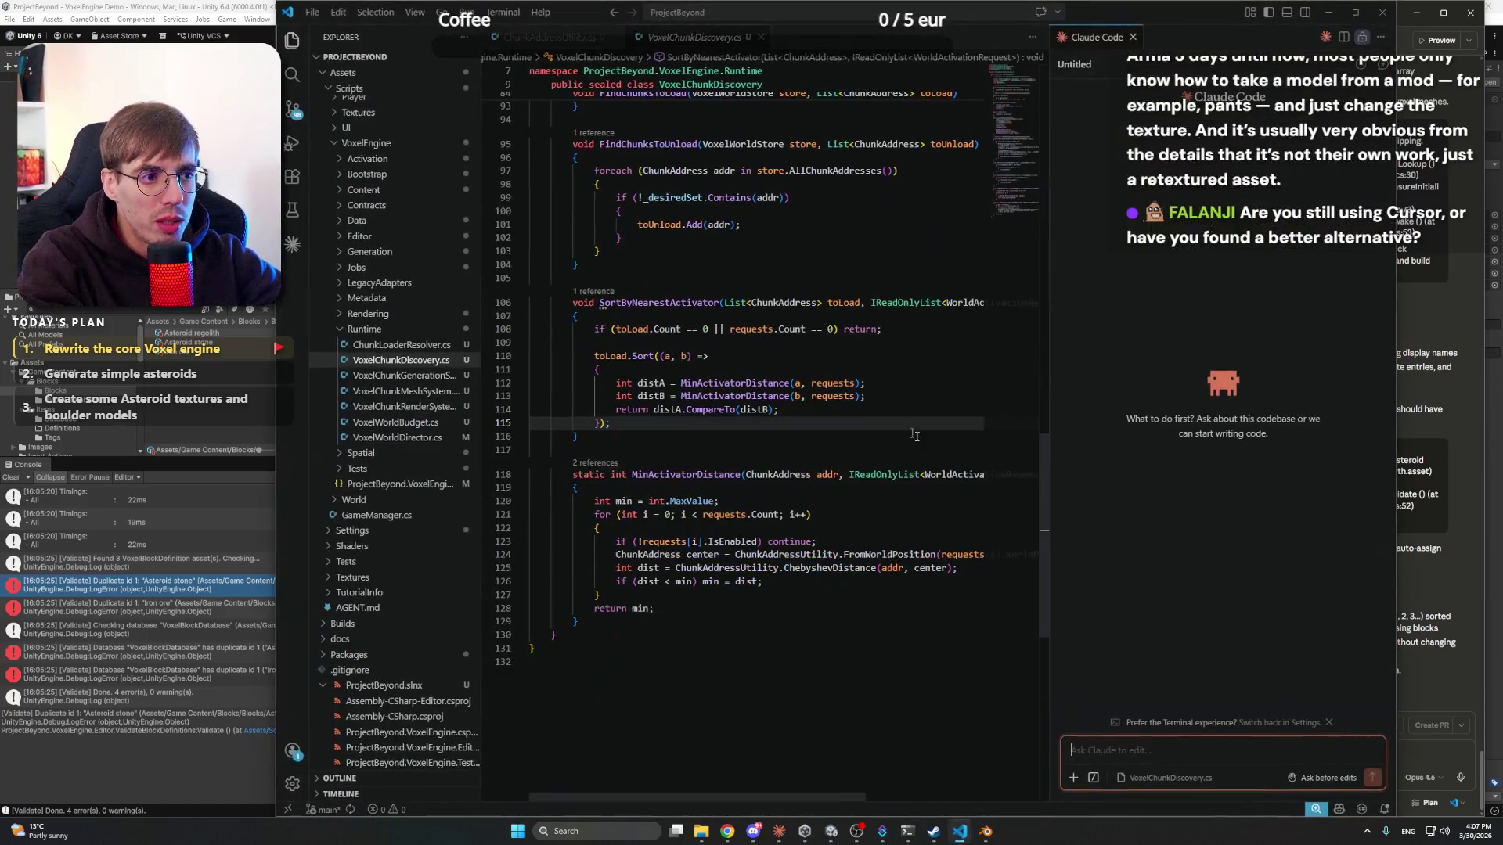
left_click(274, 376)
mouse_move(965, 835)
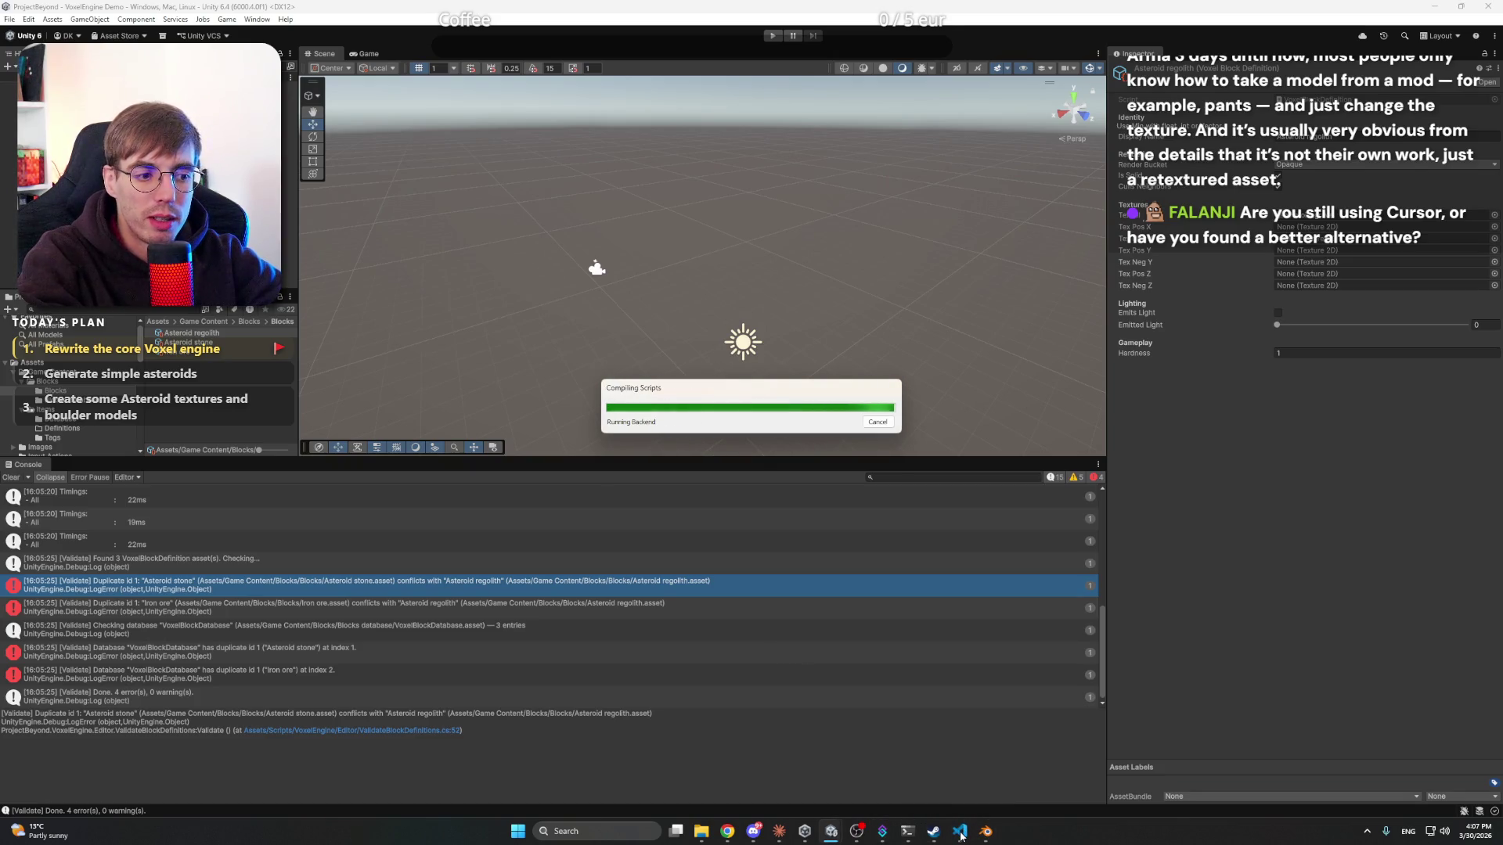
- Once Unity finishes compiling, float the Claude window over the editor and switch it to Chat
left_click(961, 836)
left_click(961, 836)
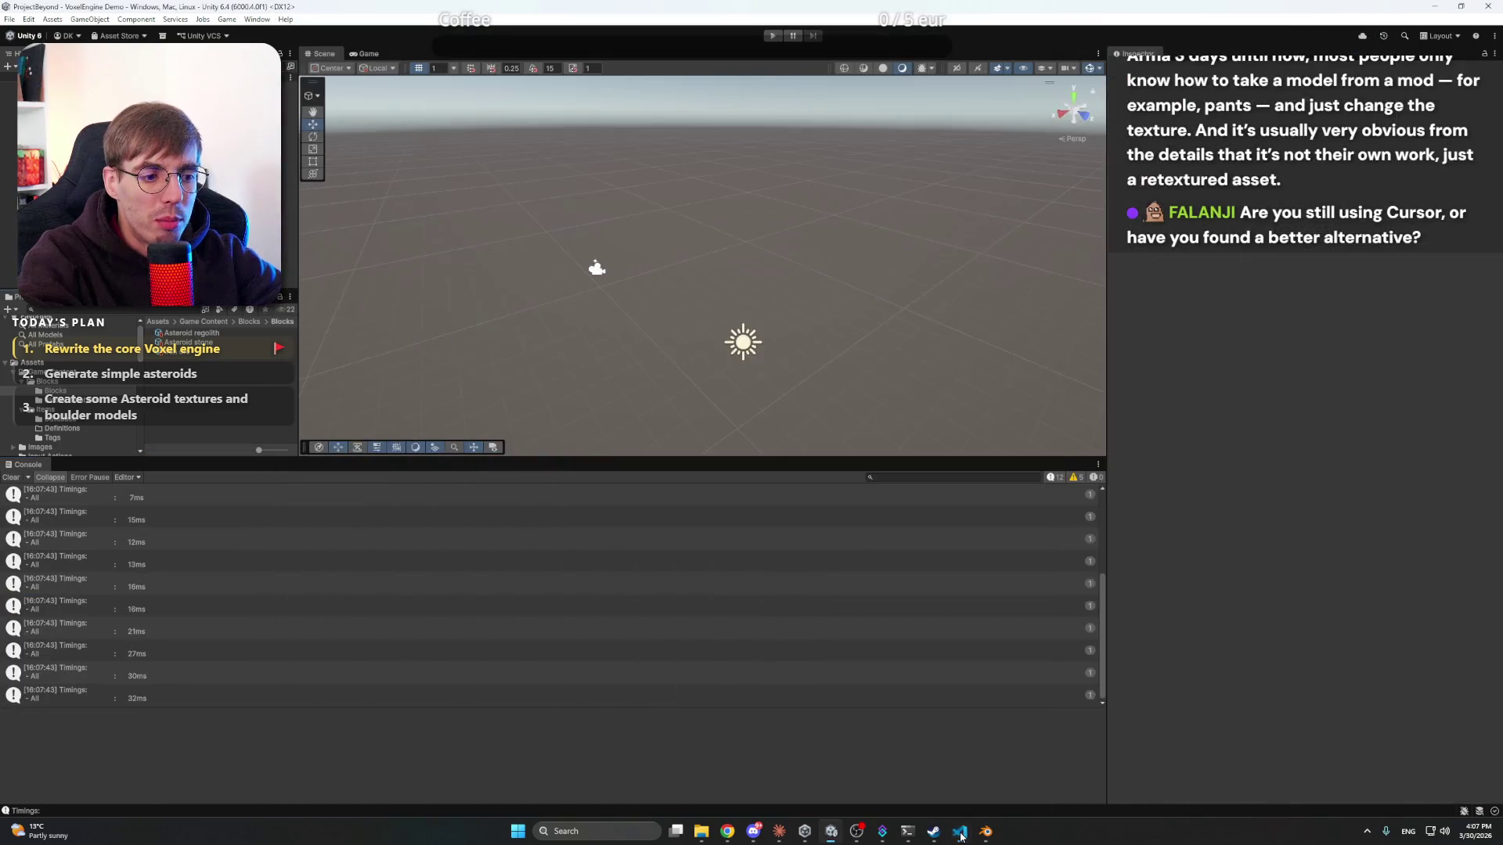
left_click(780, 833)
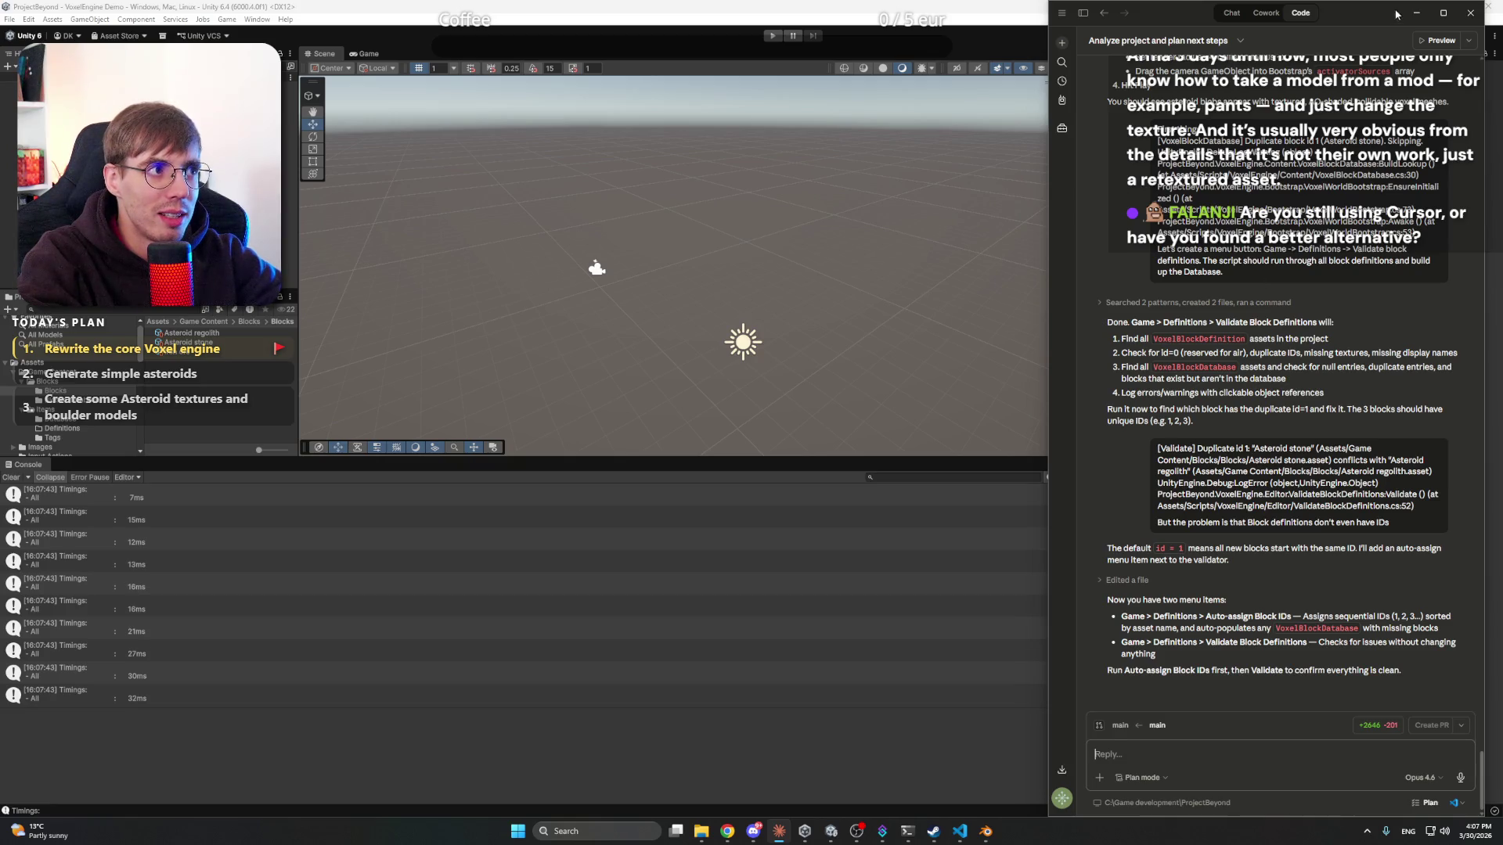
mouse_move(1396, 14)
left_mouse_down()
mouse_move(986, 67)
mouse_move(1032, 56)
left_mouse_up()
left_click(780, 47)
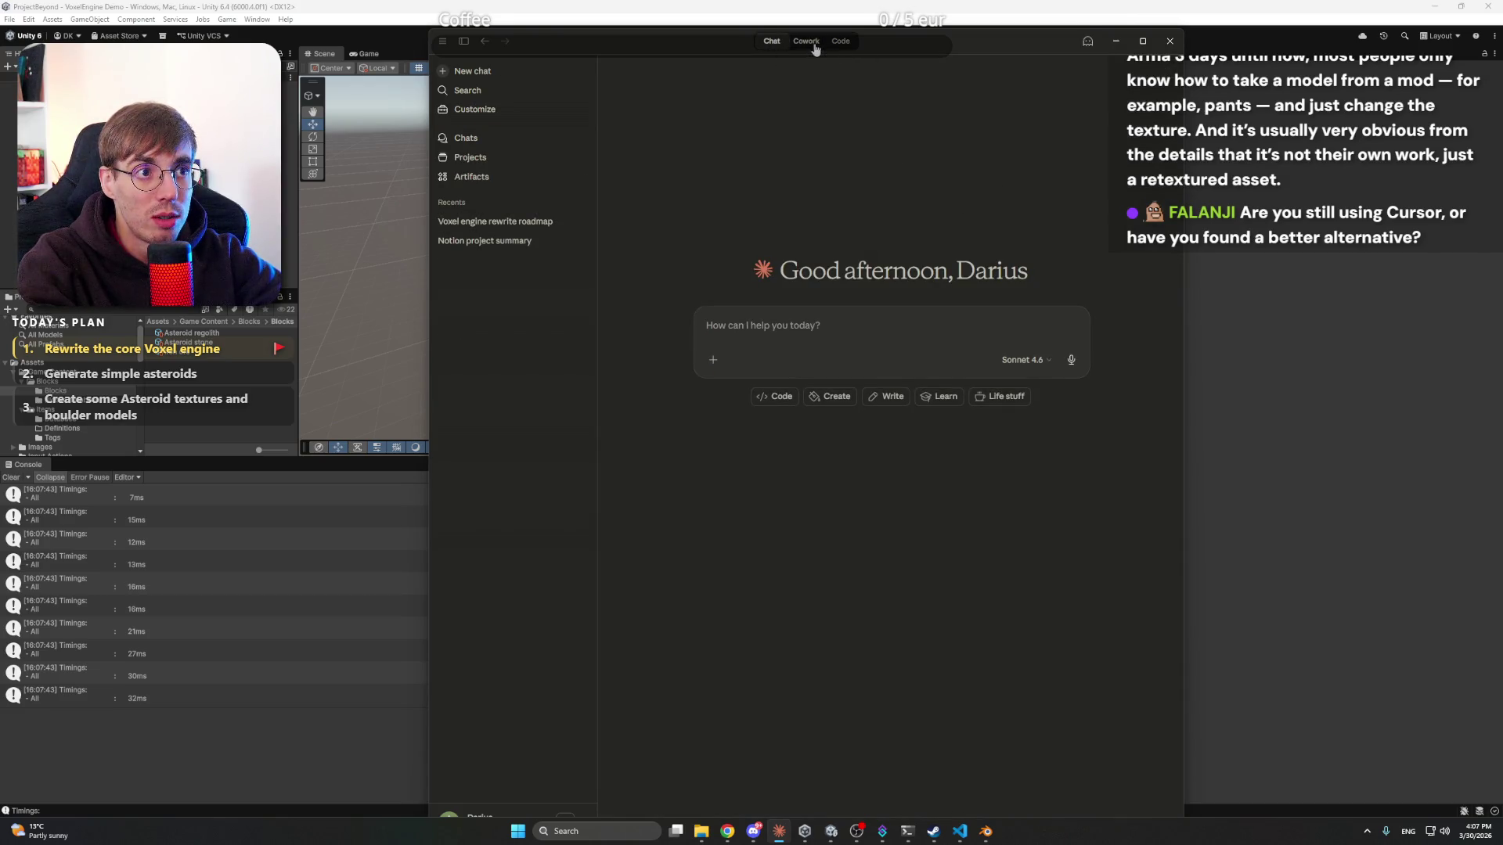
- Open the Access Notion project task in Cowork and scroll through its Notion reorganization summary
left_click(815, 46)
scroll(838, 438, "down", 2)
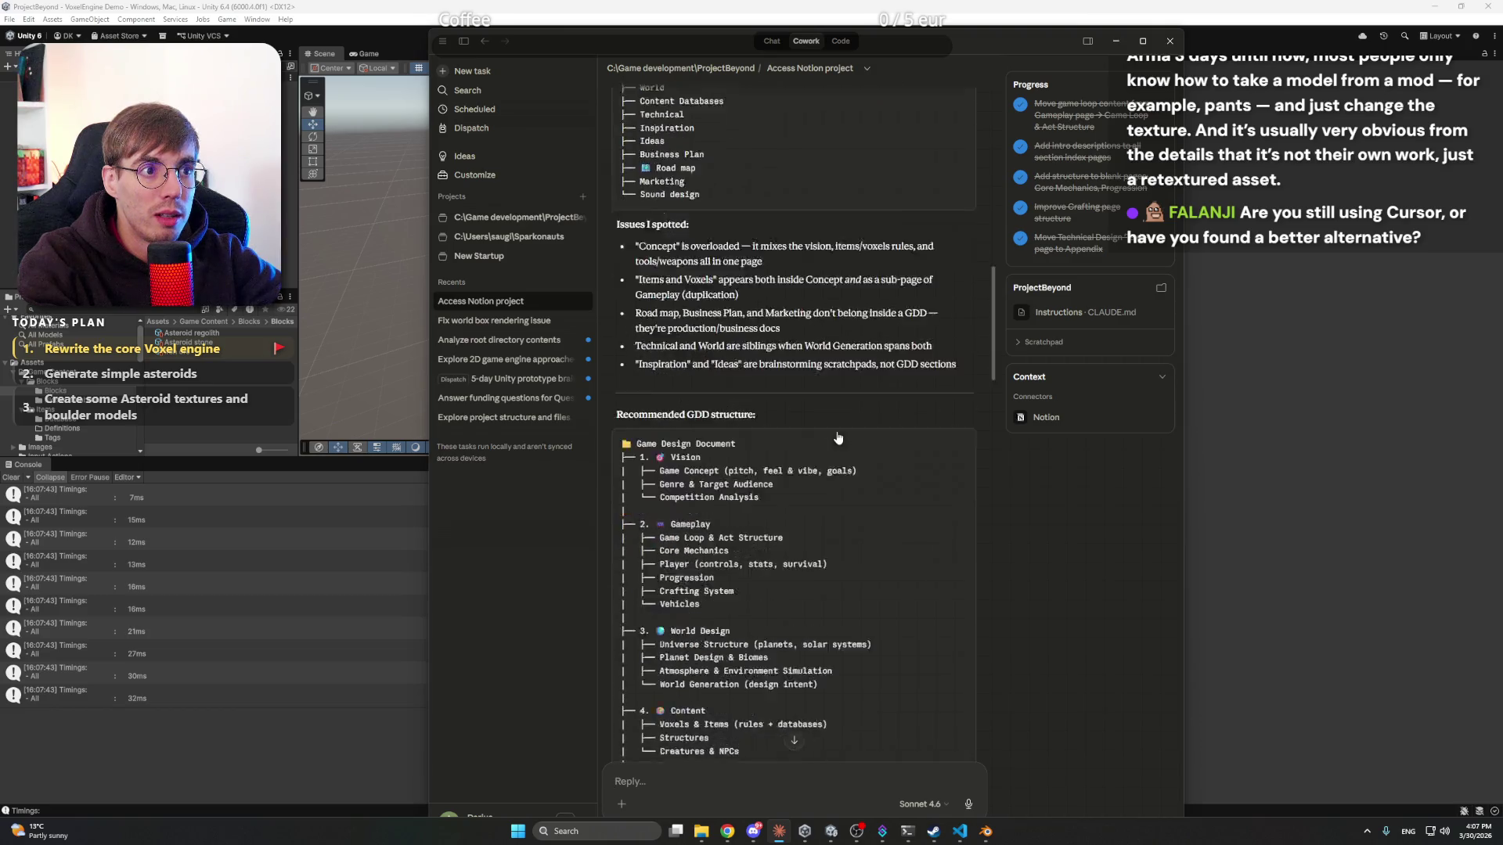
scroll(837, 438, "down", 15)
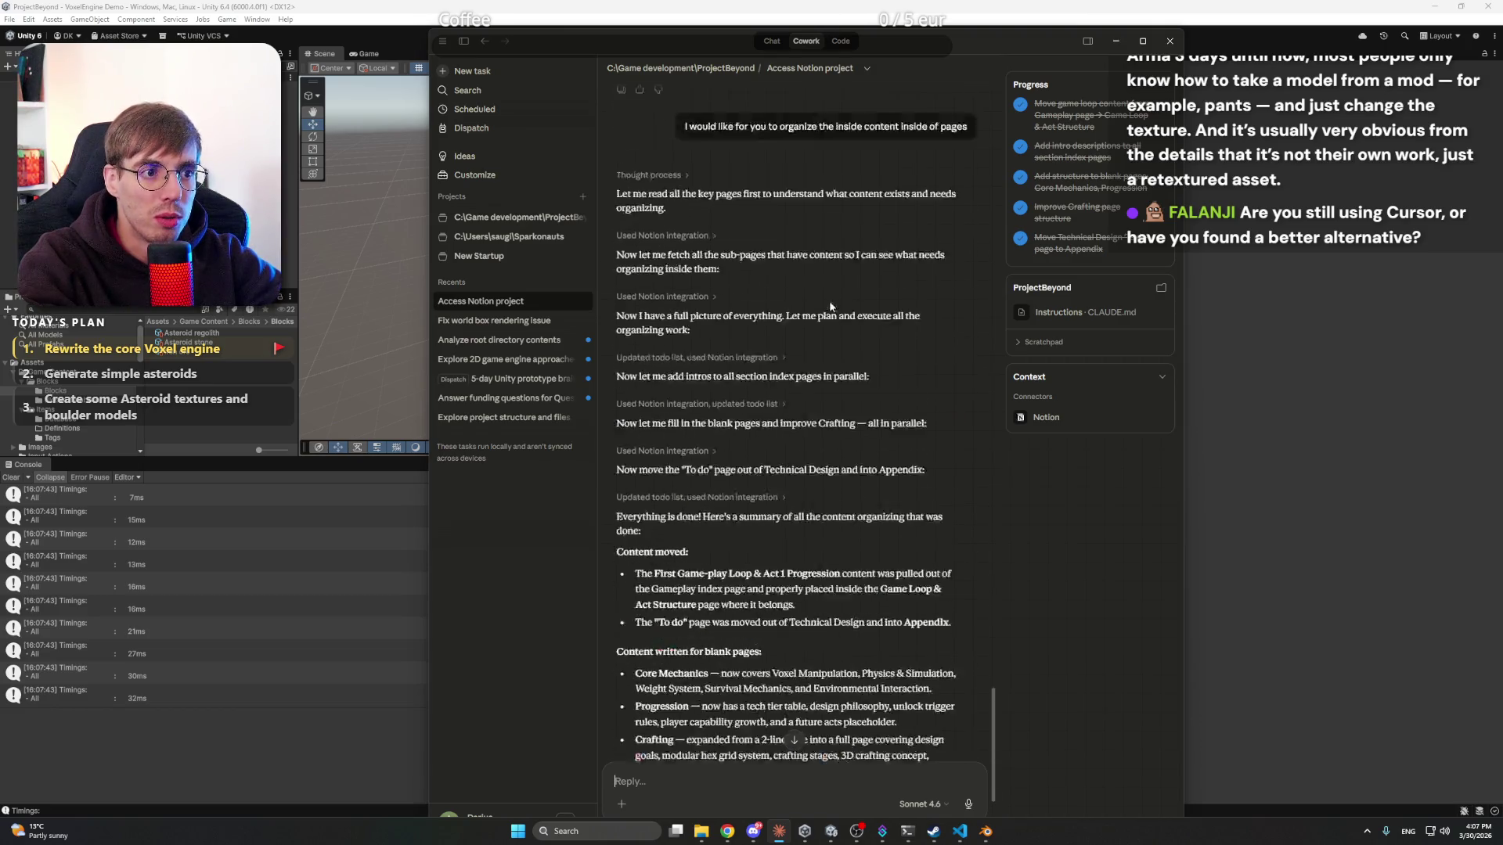
scroll(831, 307, "down", 3)
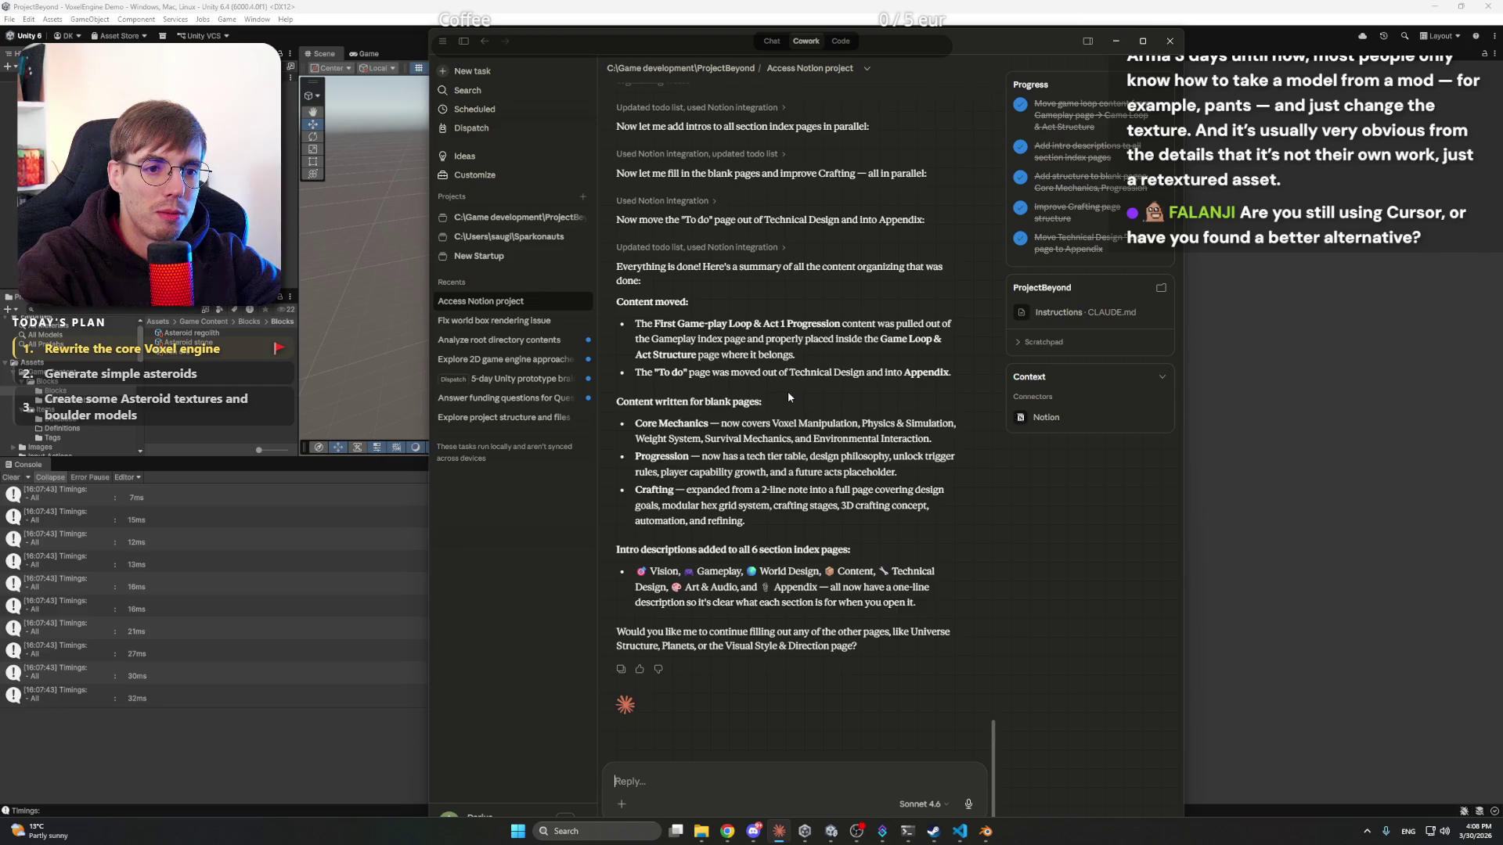
scroll(788, 392, "up", 15)
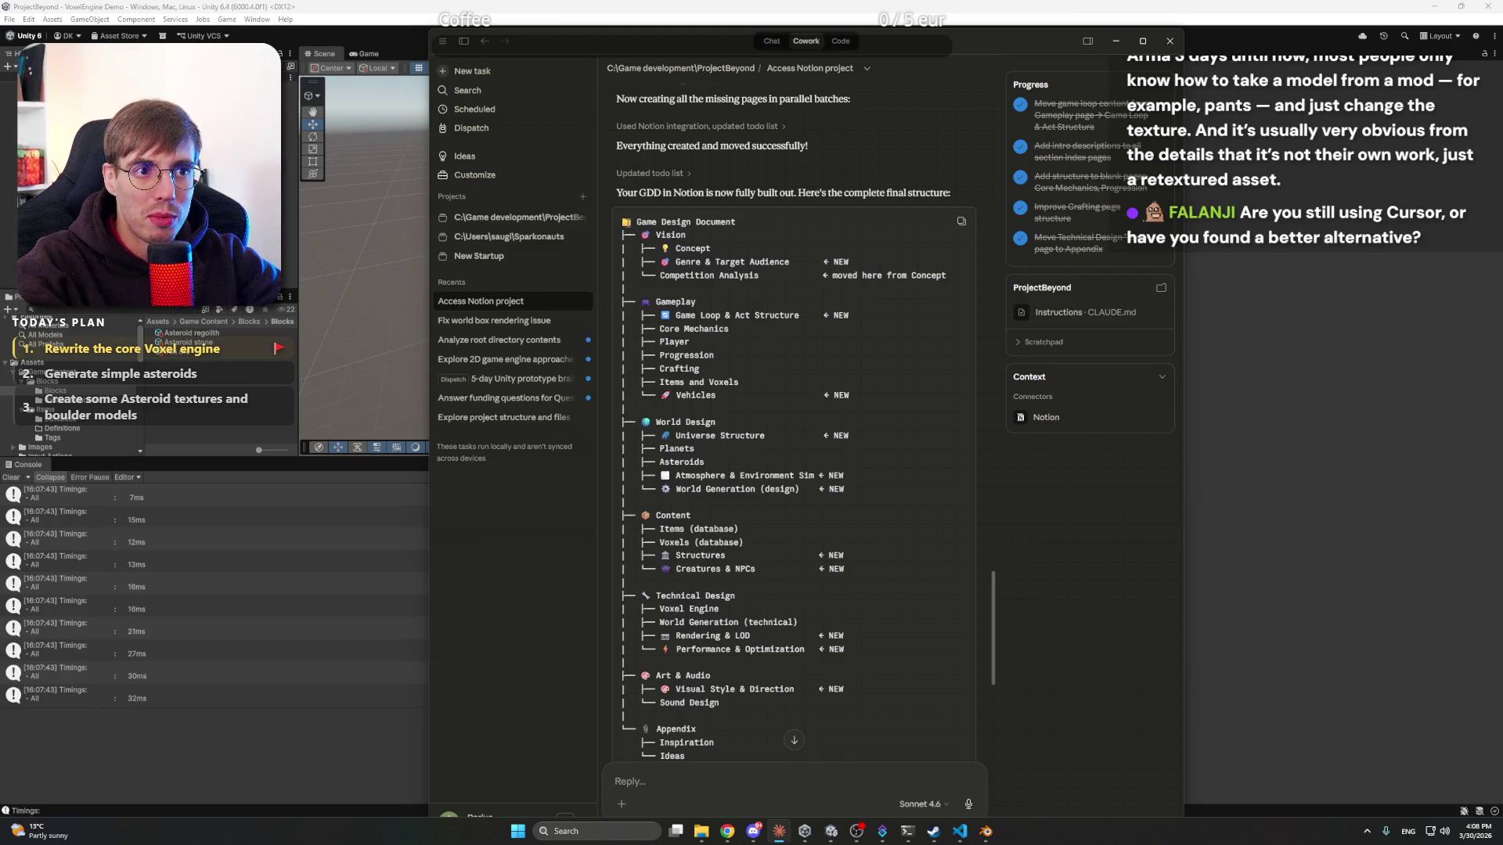
scroll(710, 322, "down", 4)
scroll(728, 376, "up", 2)
scroll(735, 399, "down", 4)
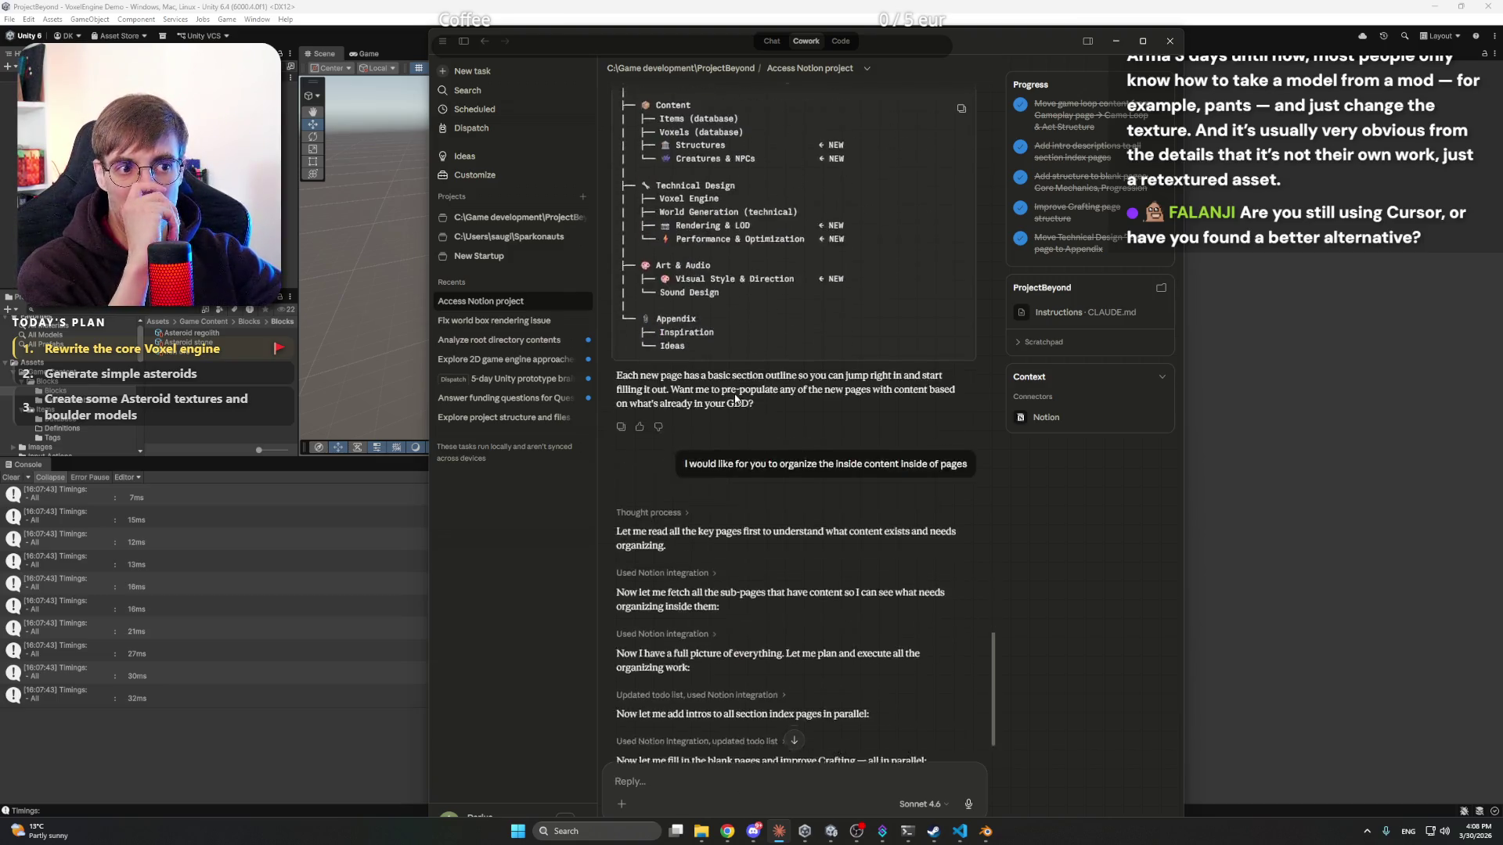
scroll(736, 400, "up", 5)
scroll(736, 400, "down", 12)
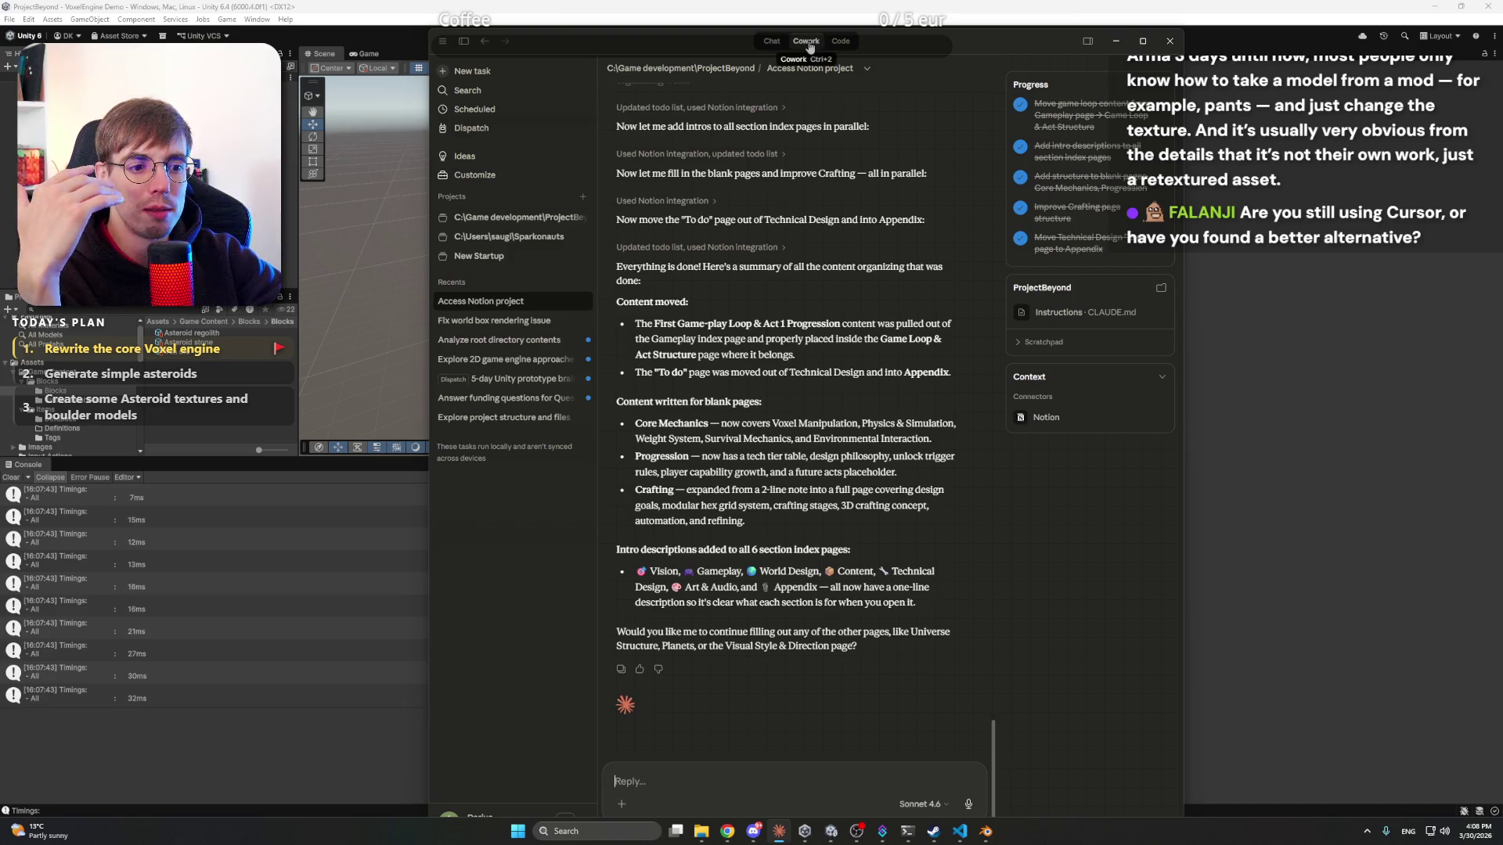
- Reopen the 'Analyze project and plan next steps' conversation and snap Claude to the right half
left_click(840, 41)
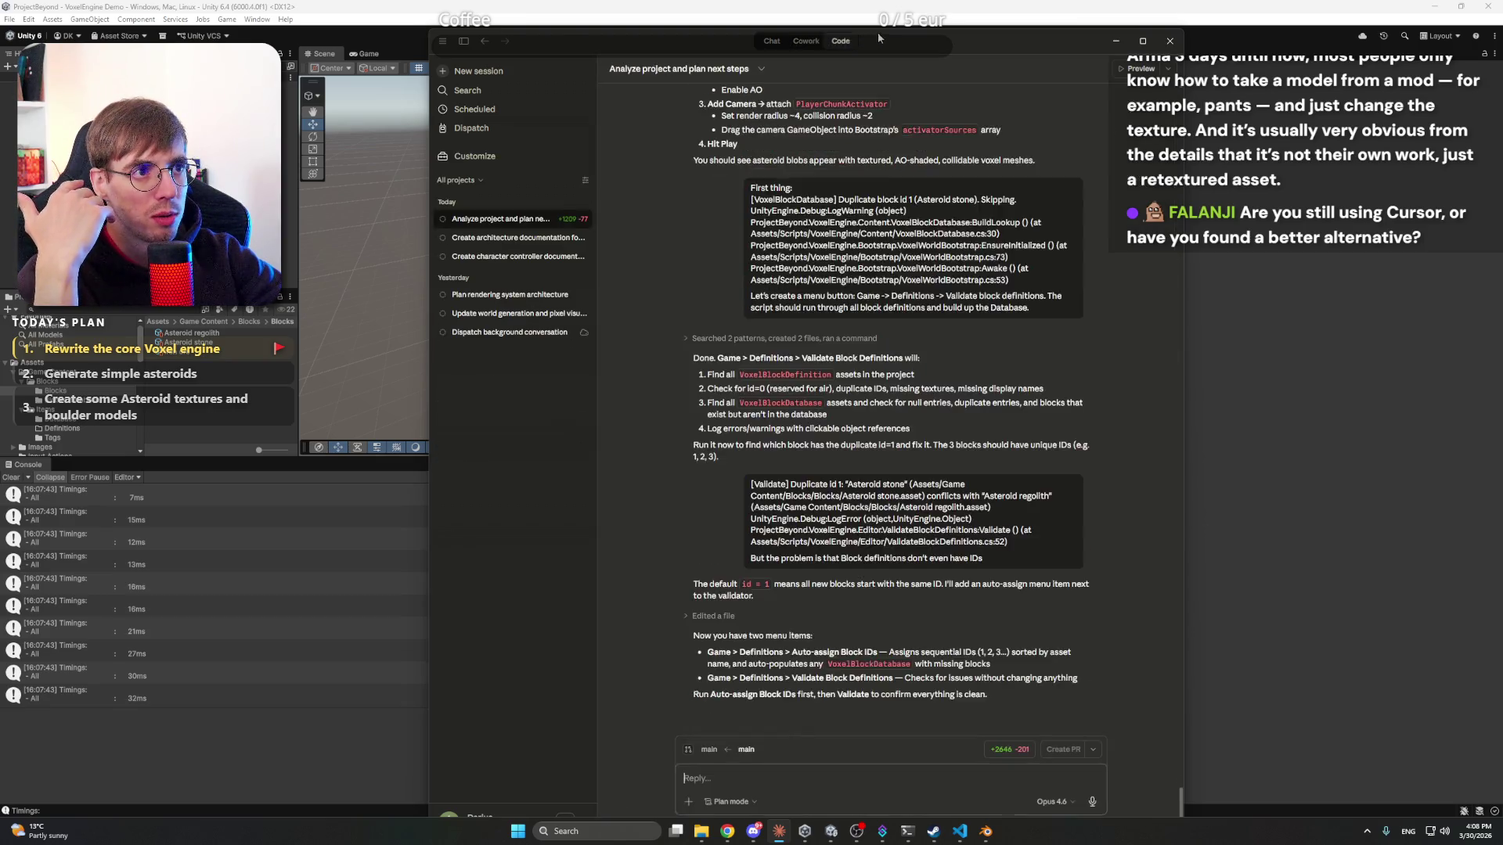
mouse_move(881, 38)
left_mouse_down()
mouse_move(1149, 11)
mouse_move(1187, 29)
mouse_move(1200, 14)
left_mouse_up()
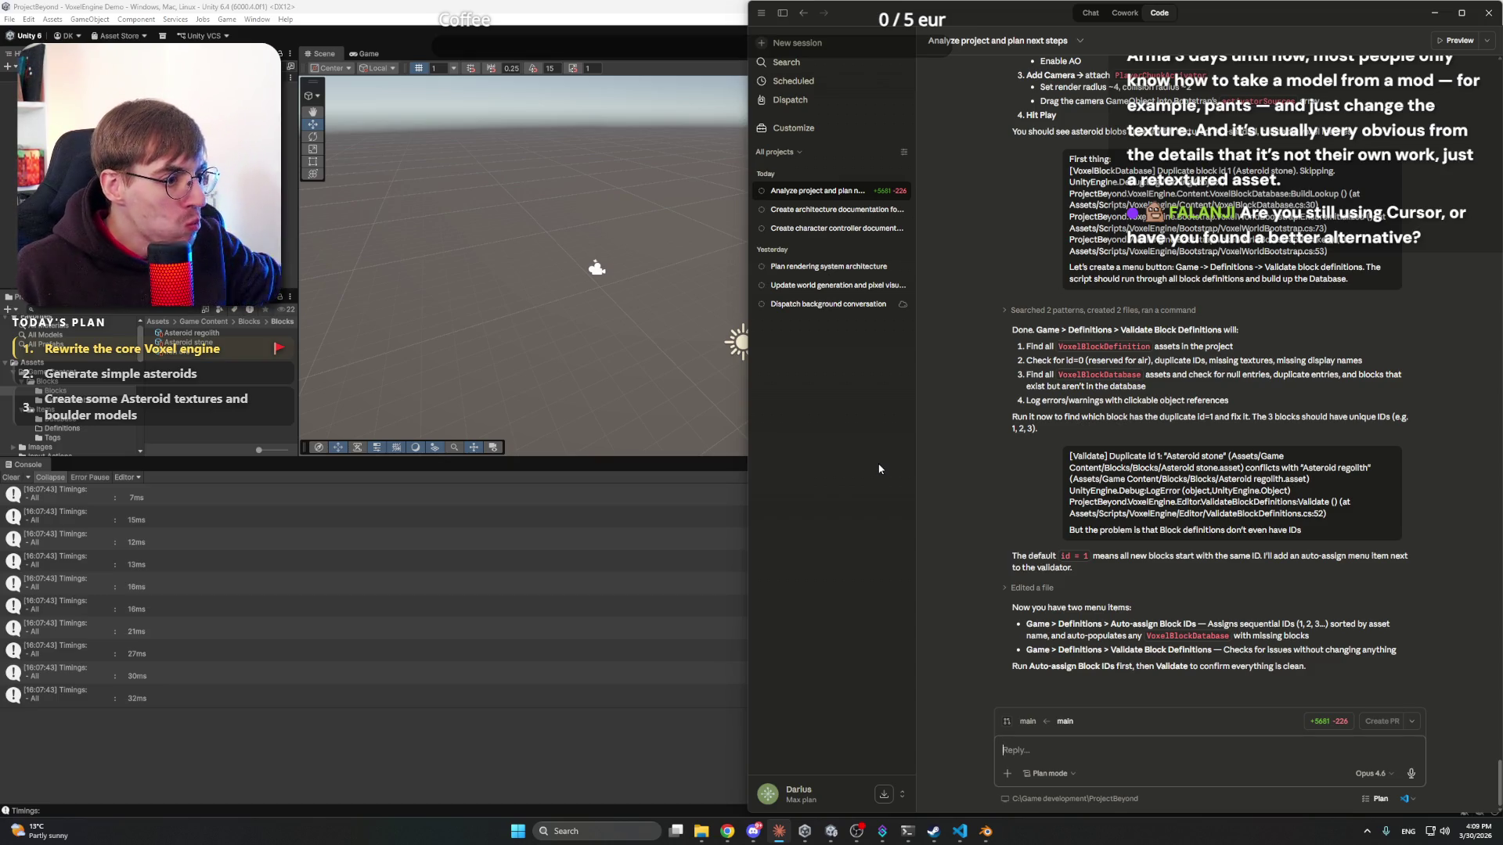
- Run Game > Definitions > Auto-assign Block IDs to give the three blocks IDs 1–3
left_click(341, 6)
left_click(255, 20)
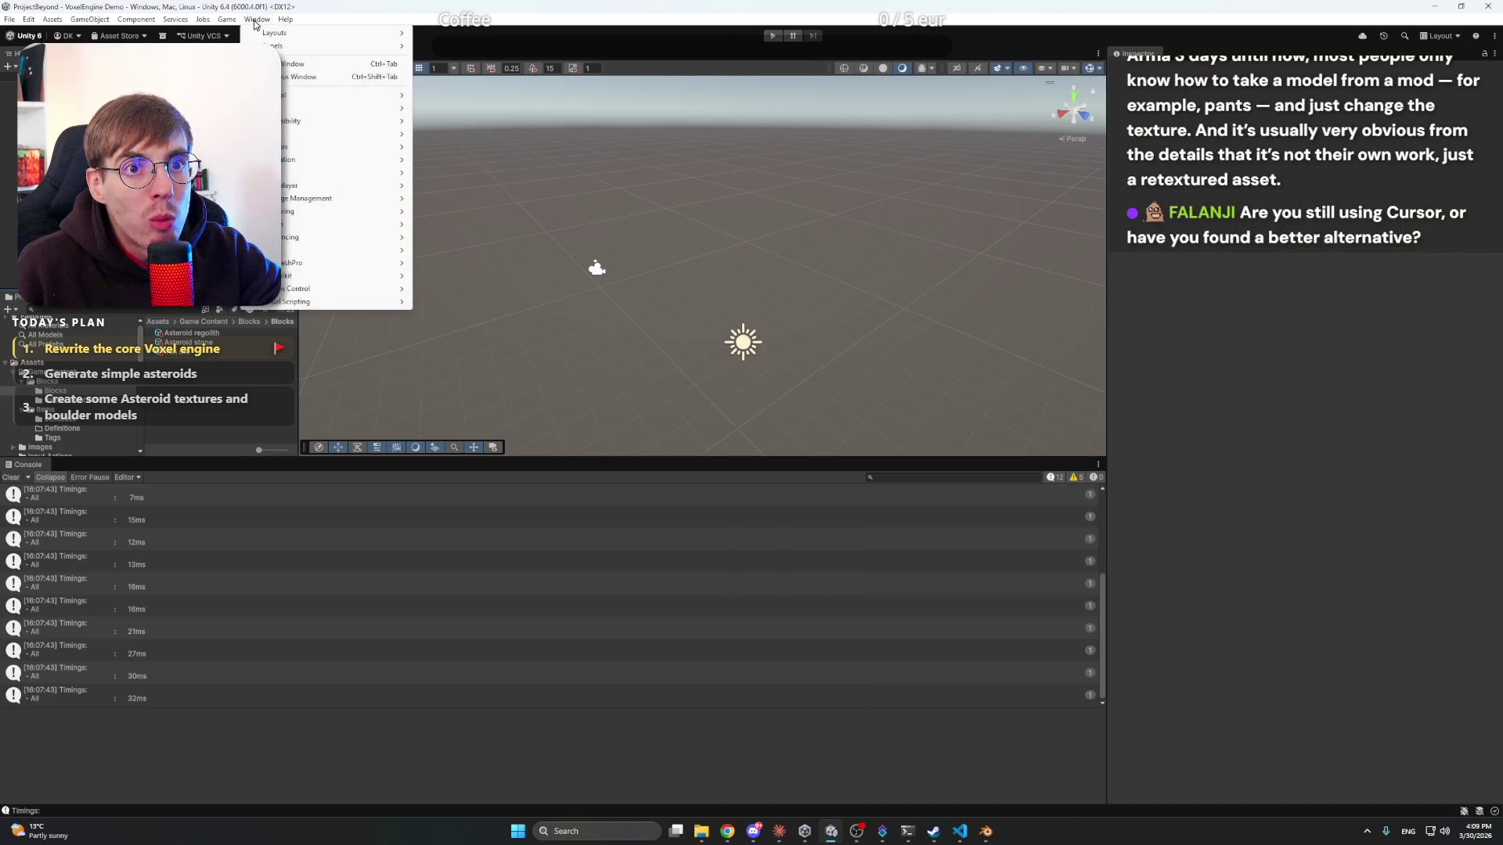
left_click(255, 21)
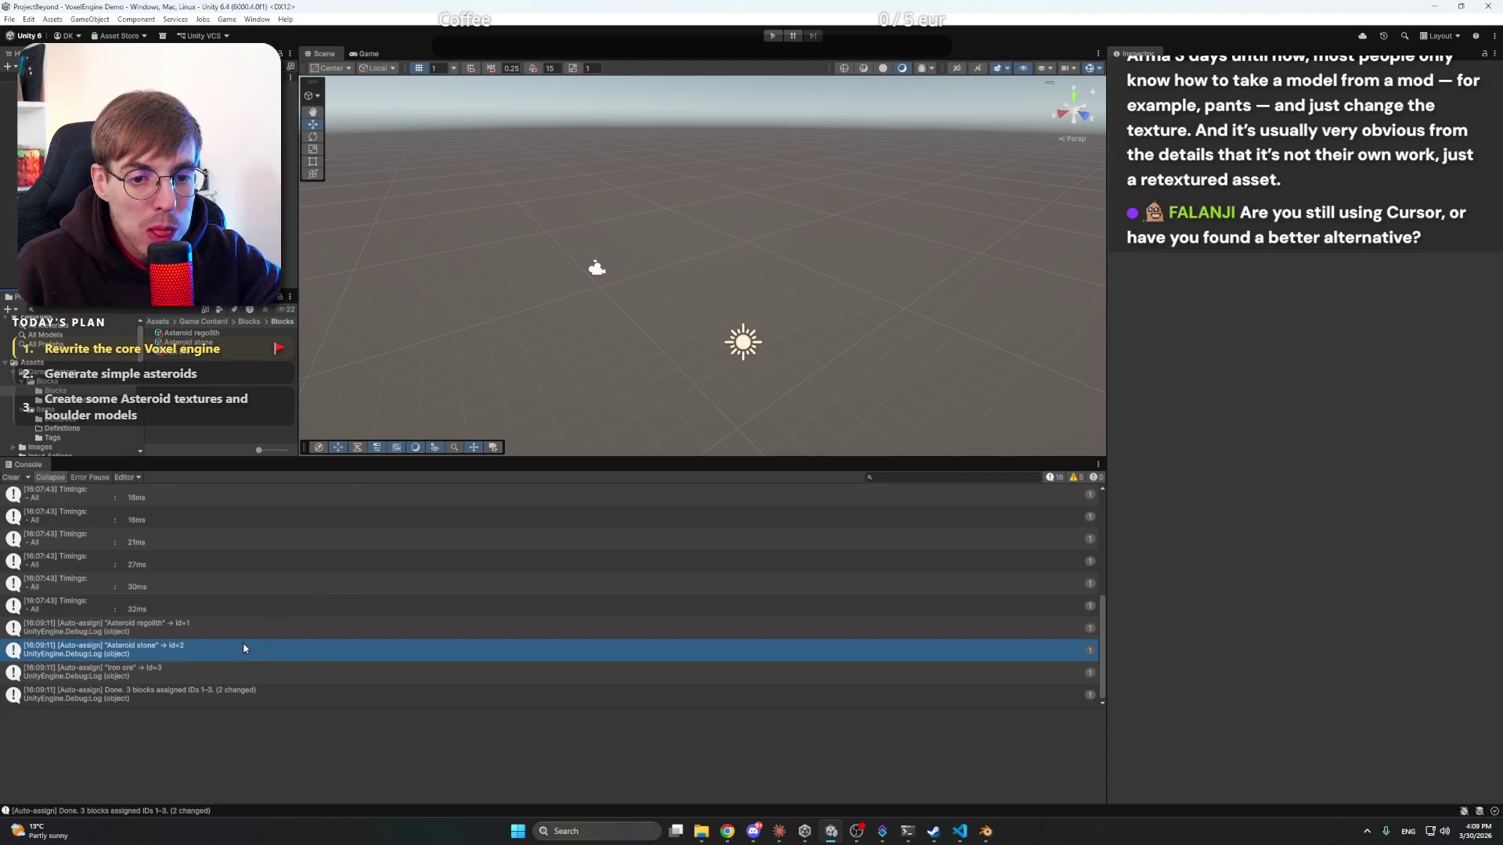
- Run Validate Block Definitions, confirming all 3 block definitions are valid
left_click(257, 19)
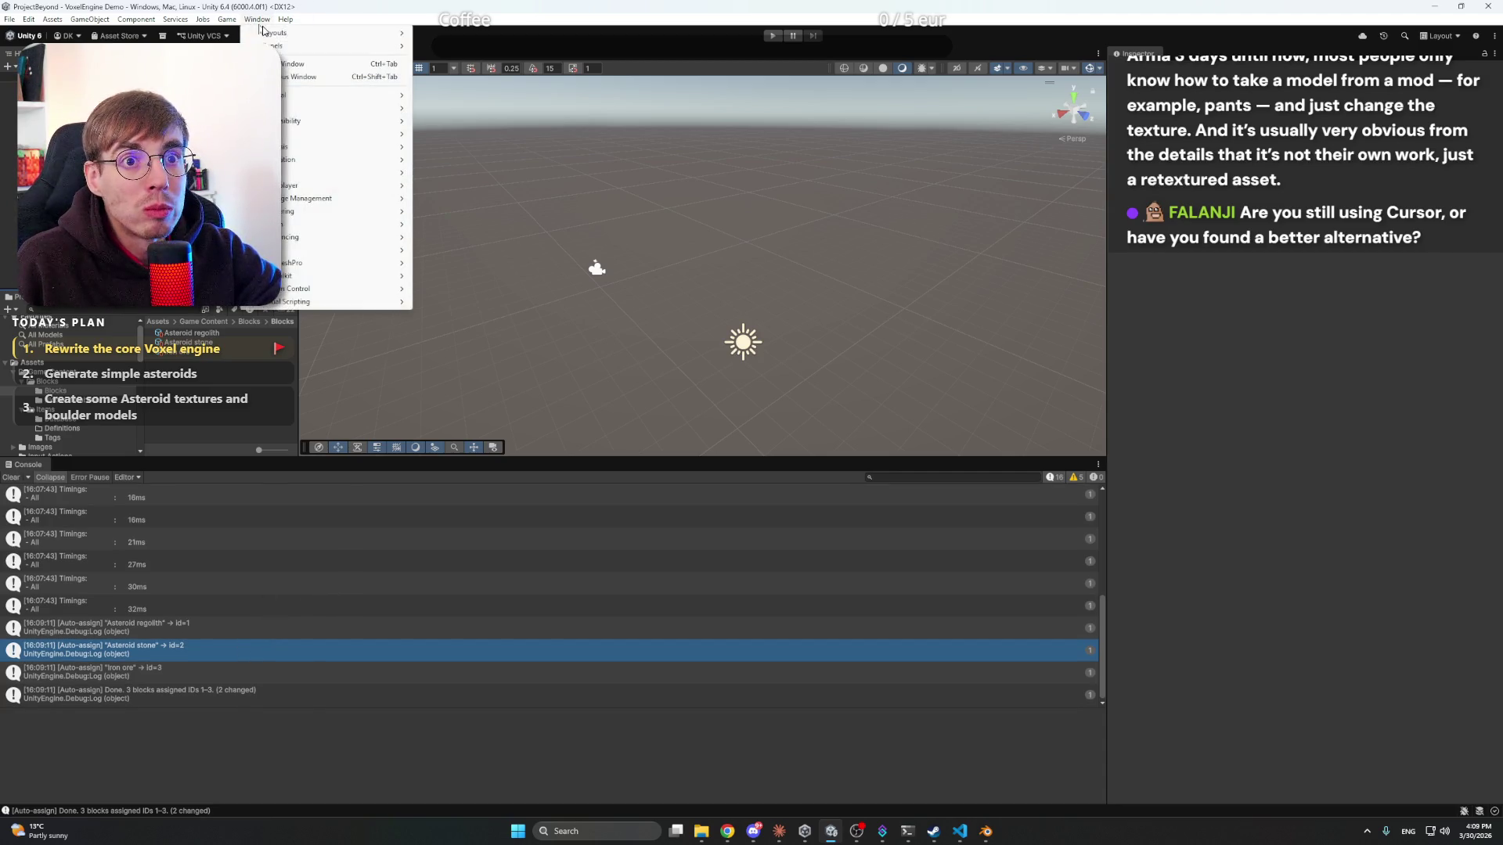
mouse_move(276, 36)
mouse_move(227, 19)
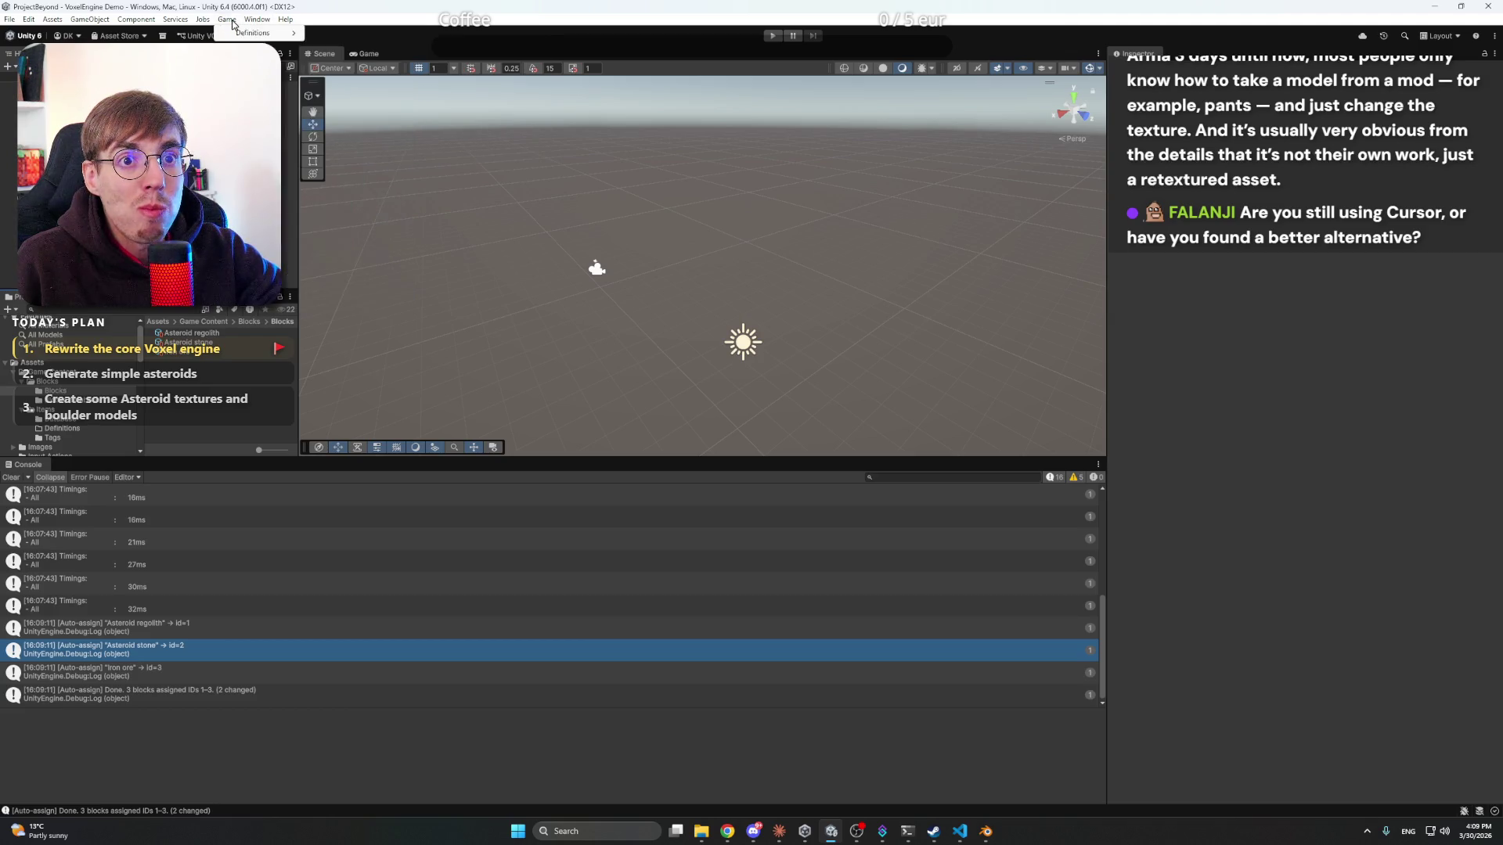
left_click(374, 46)
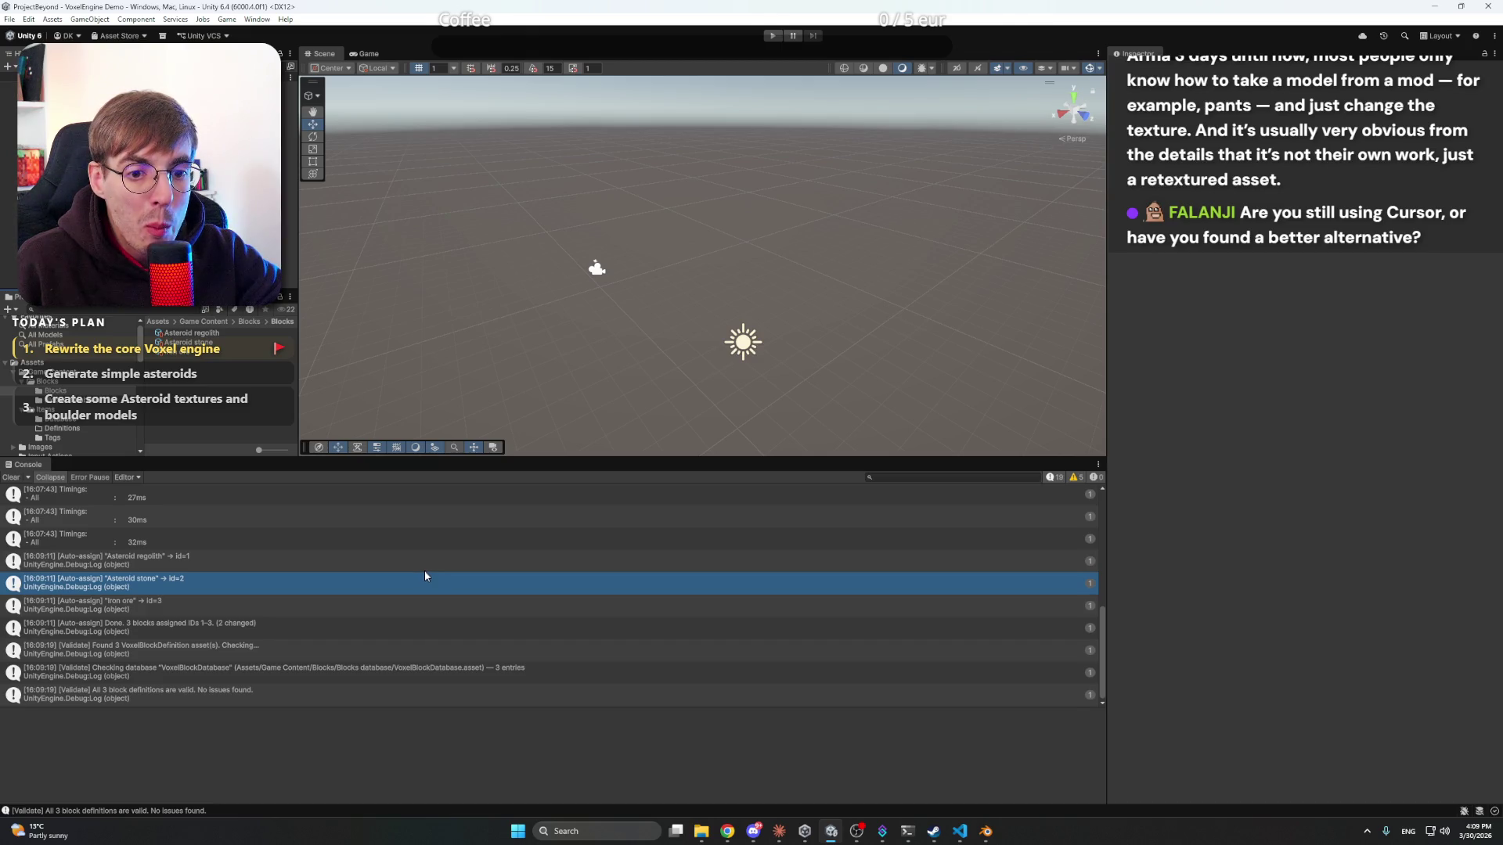
scroll(426, 576, "up", 5)
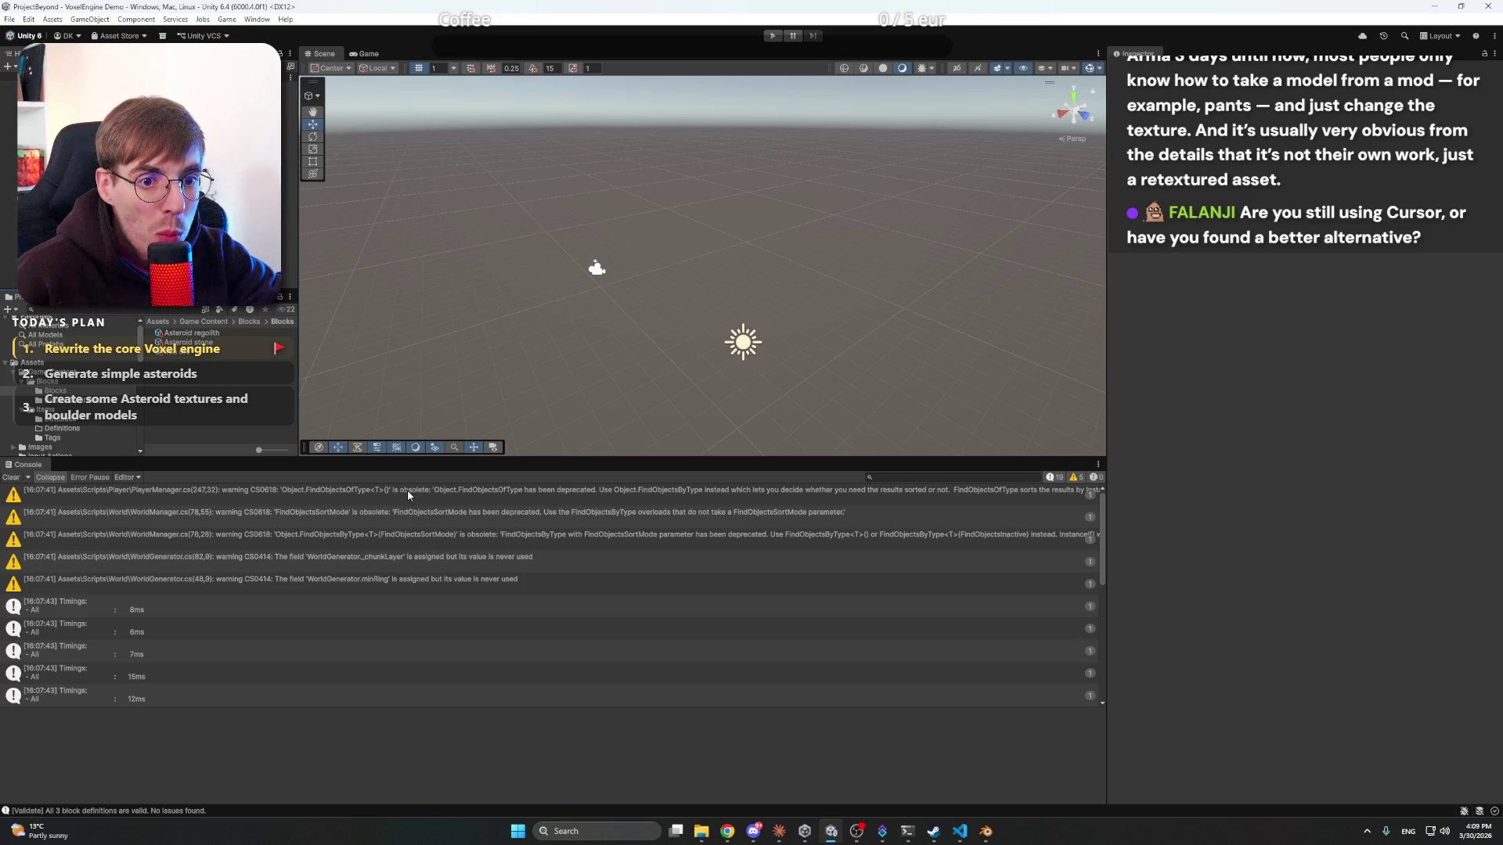
- Enlarge the Scene view over the console and enter Play mode to test the voxel world
left_click(436, 559)
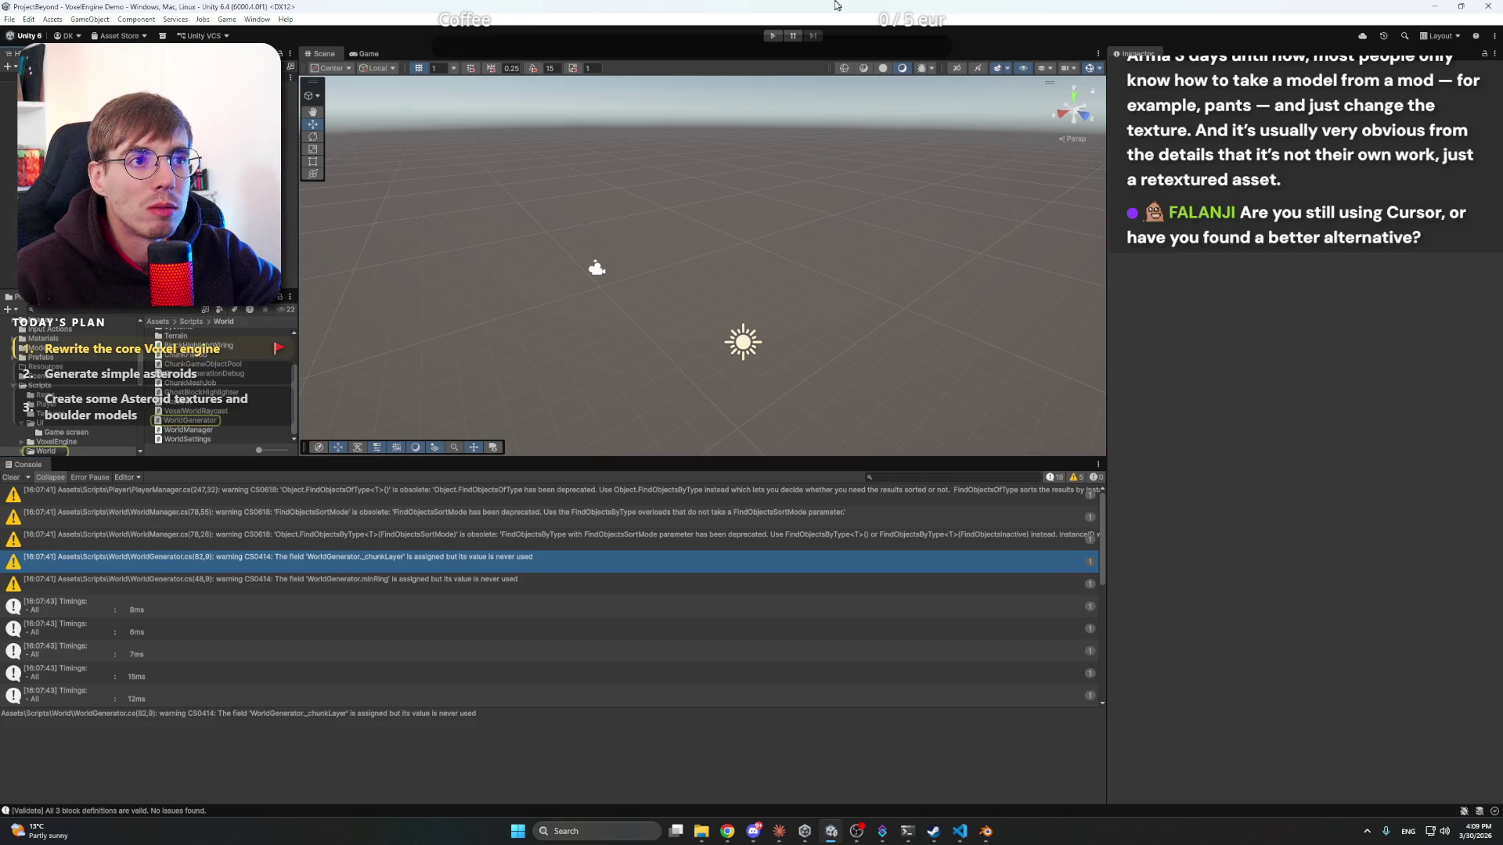
left_click_drag(627, 465, 627, 672)
left_click(772, 36)
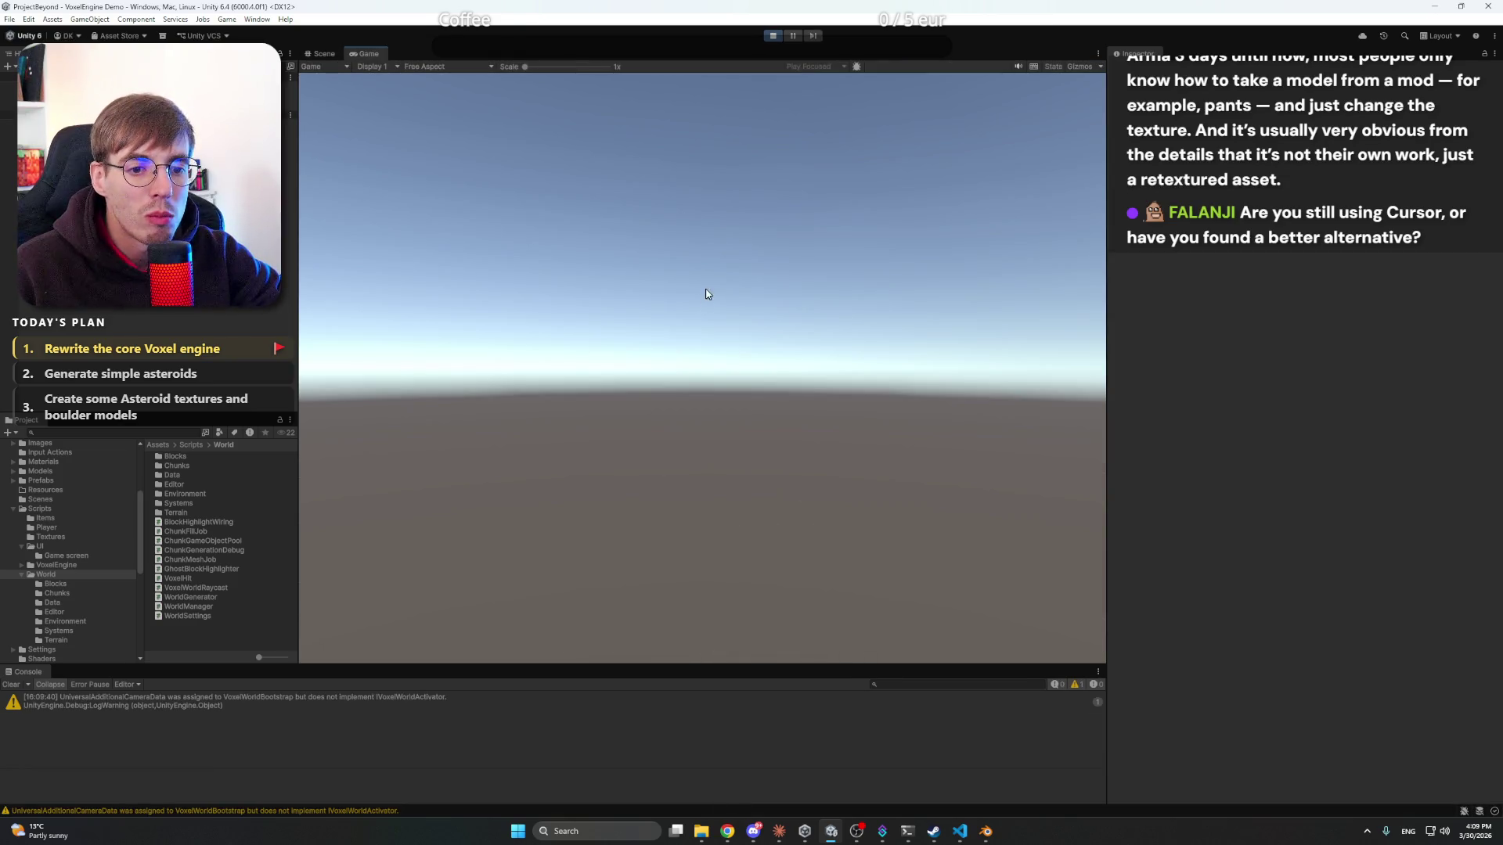
- Copy the IVoxelWorldActivator warning's full stack trace and bring up Claude beside Unity
left_click(383, 704)
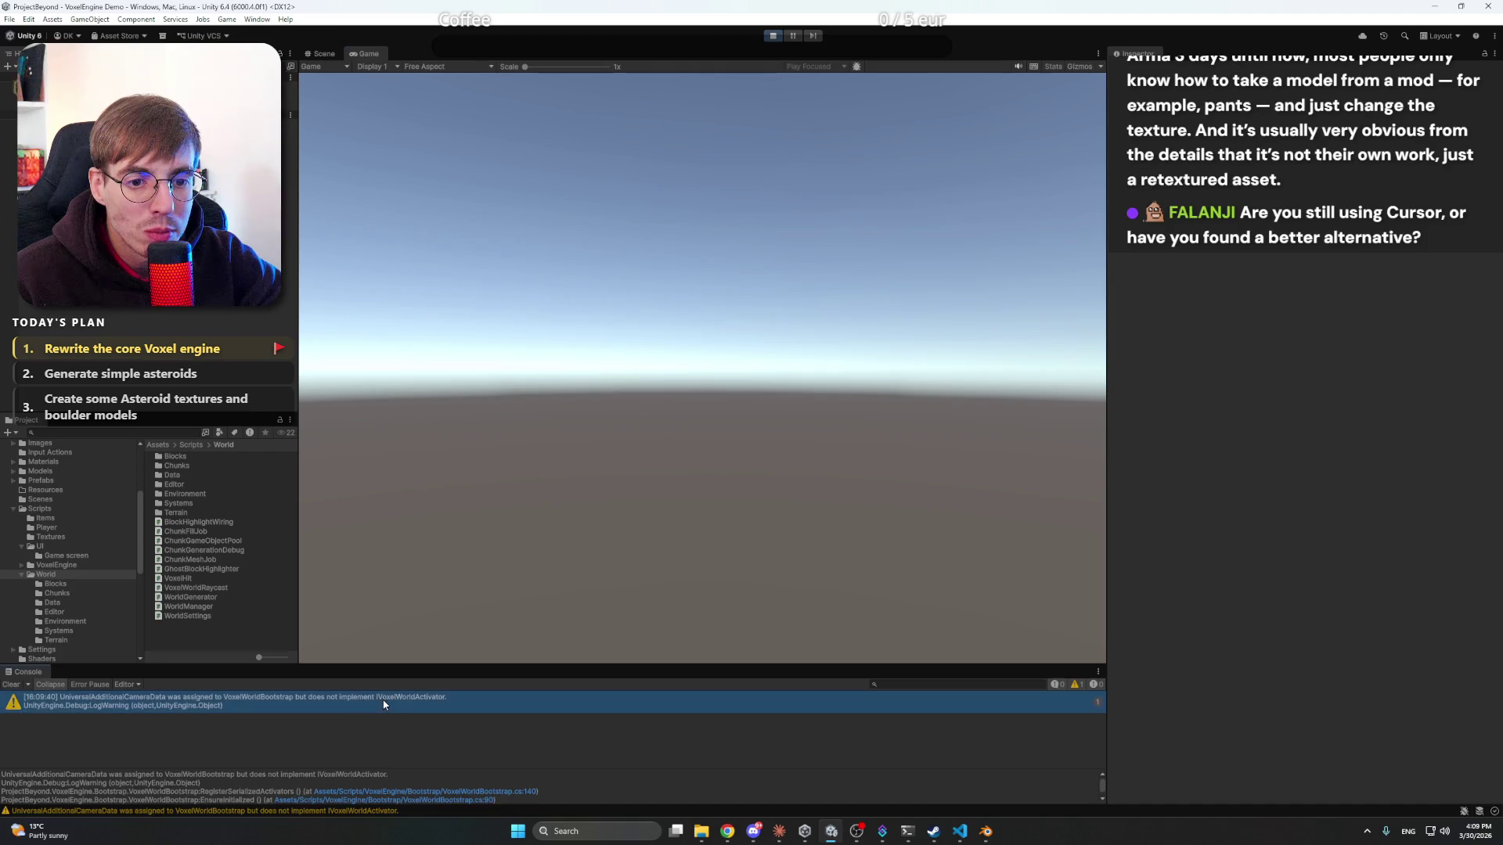
left_click(340, 781)
key("ctrl+a")
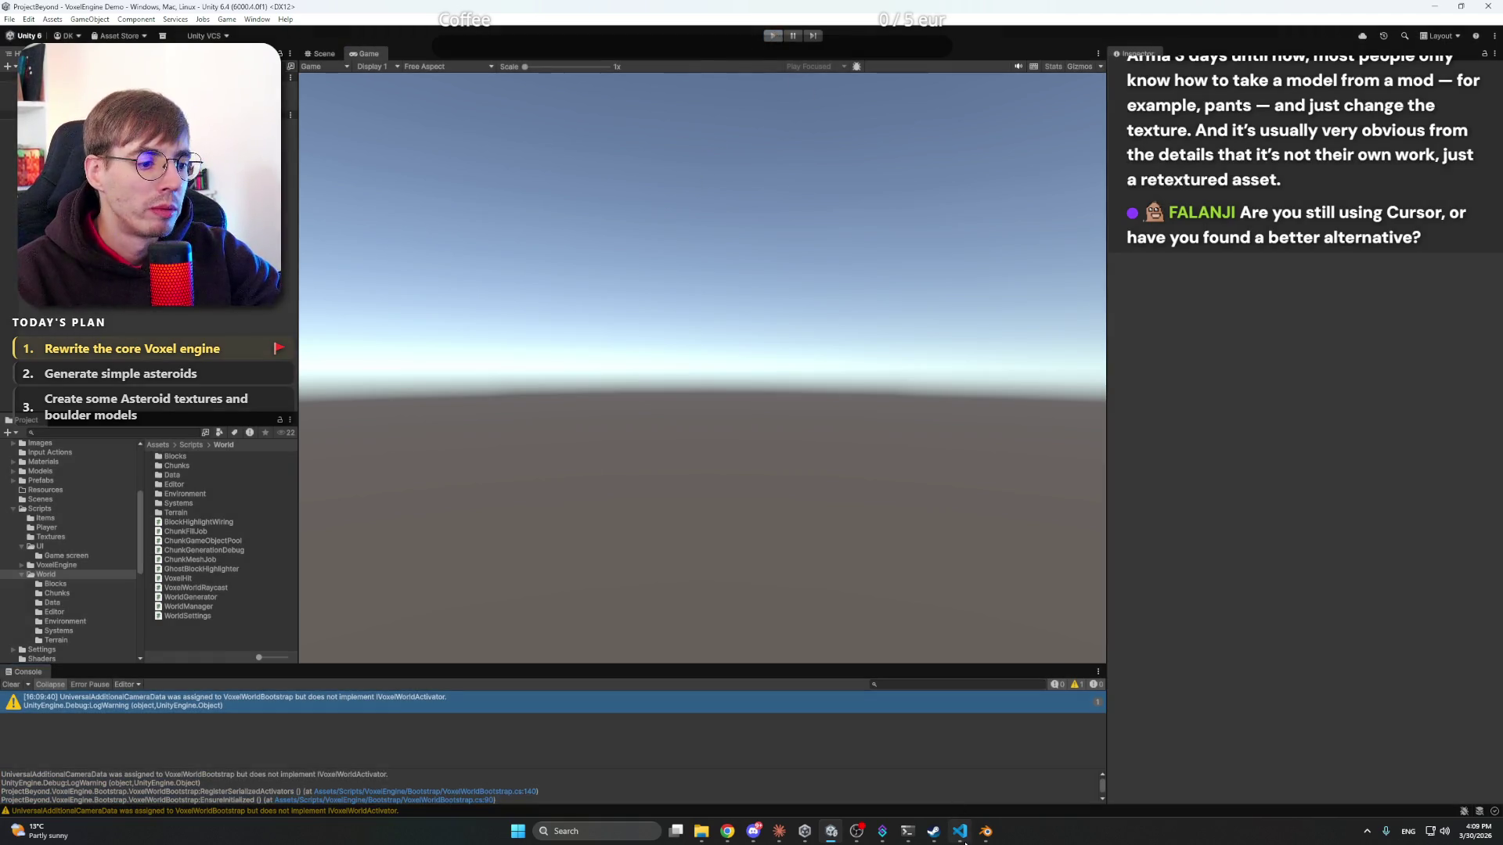
left_click(987, 832)
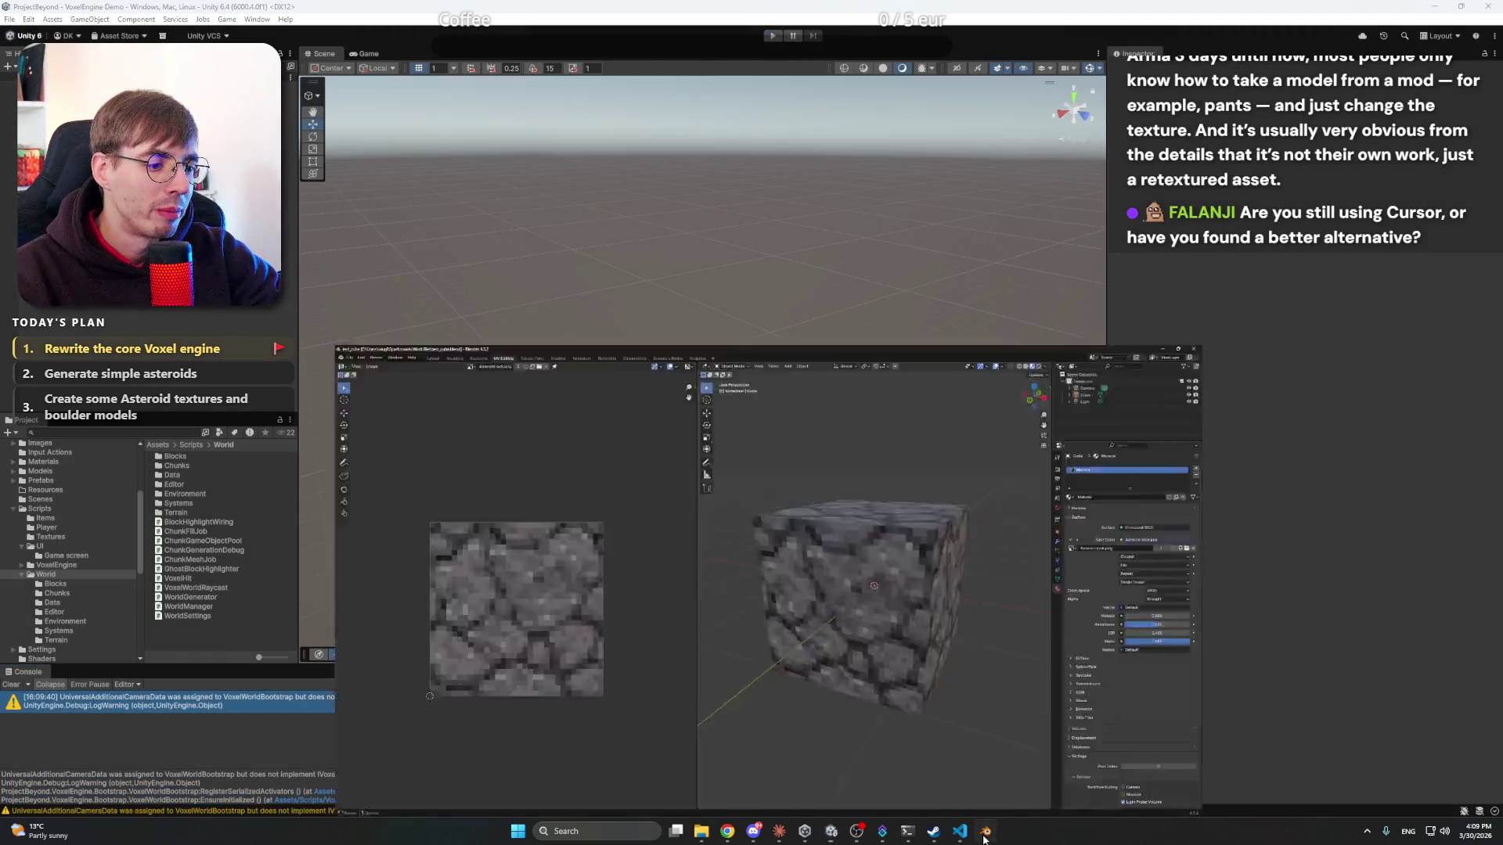
left_click(987, 831)
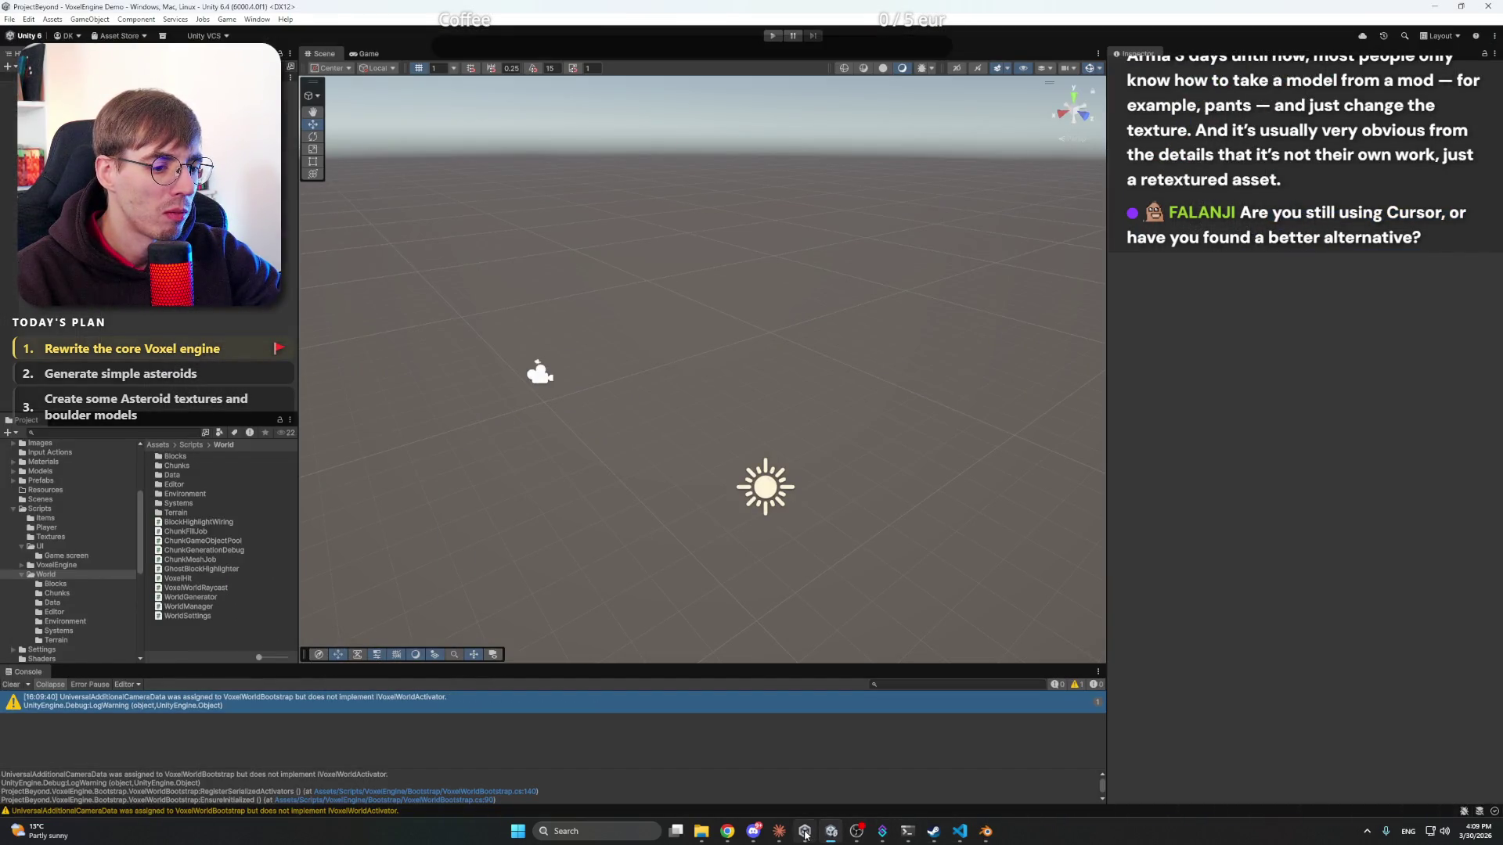
left_click(780, 832)
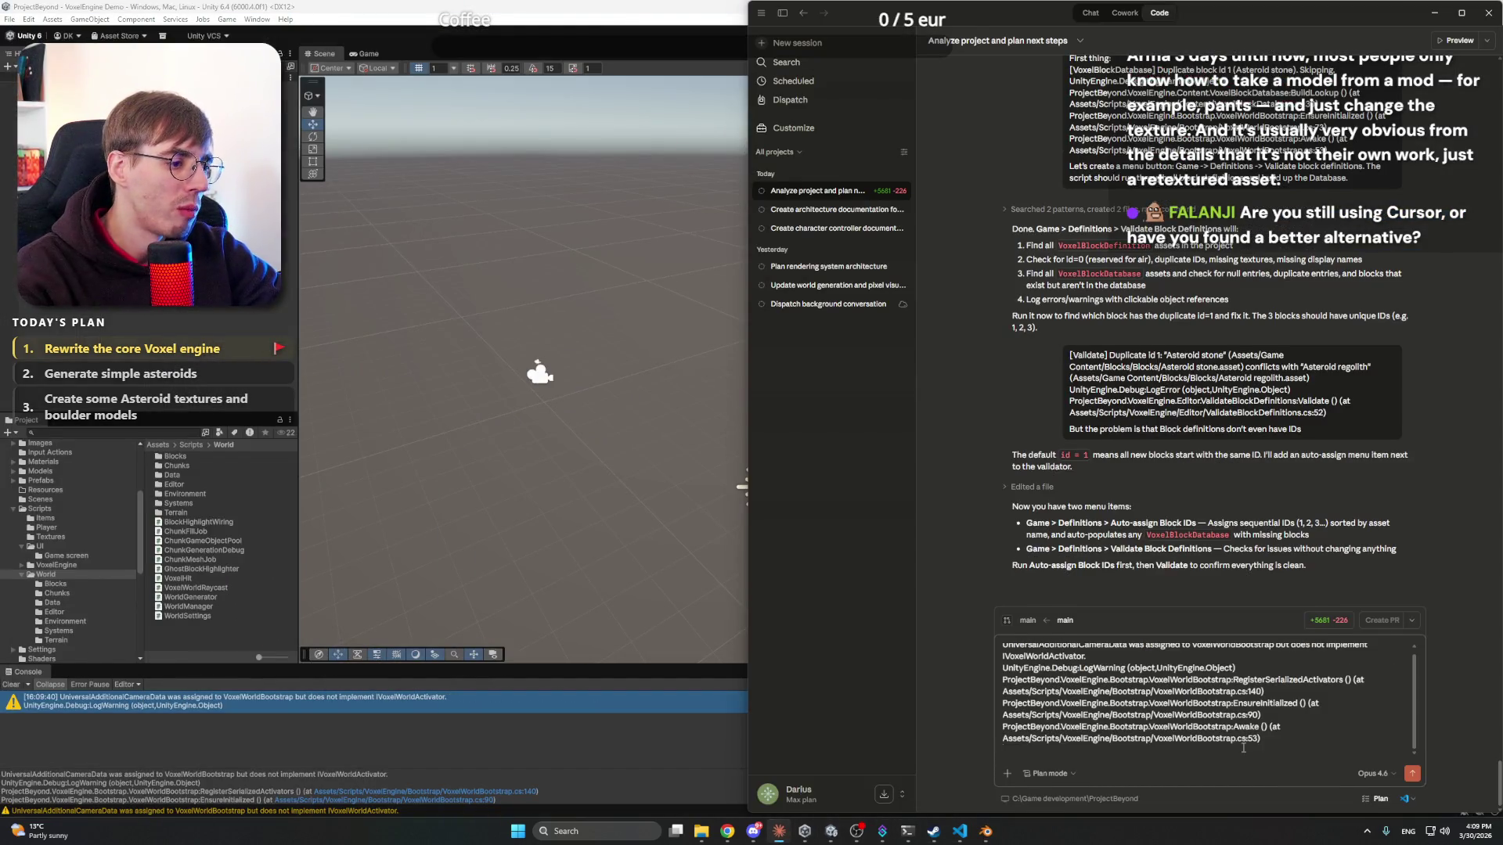
- Send the UniversalAdditionalCameraData warning to Claude, read its fix, then return to Unity
key("BackSpace")
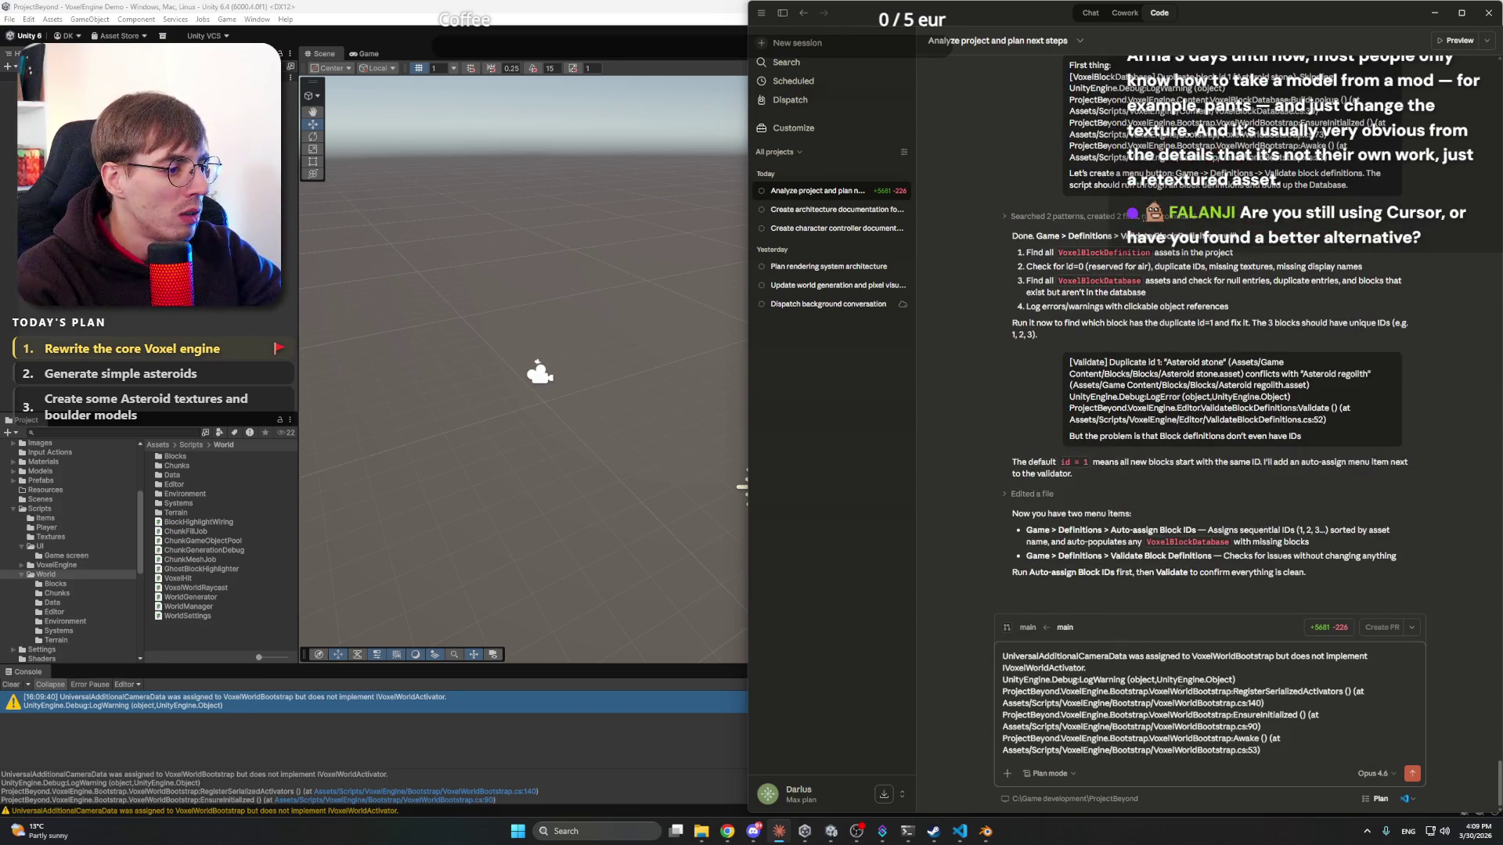
key("Return")
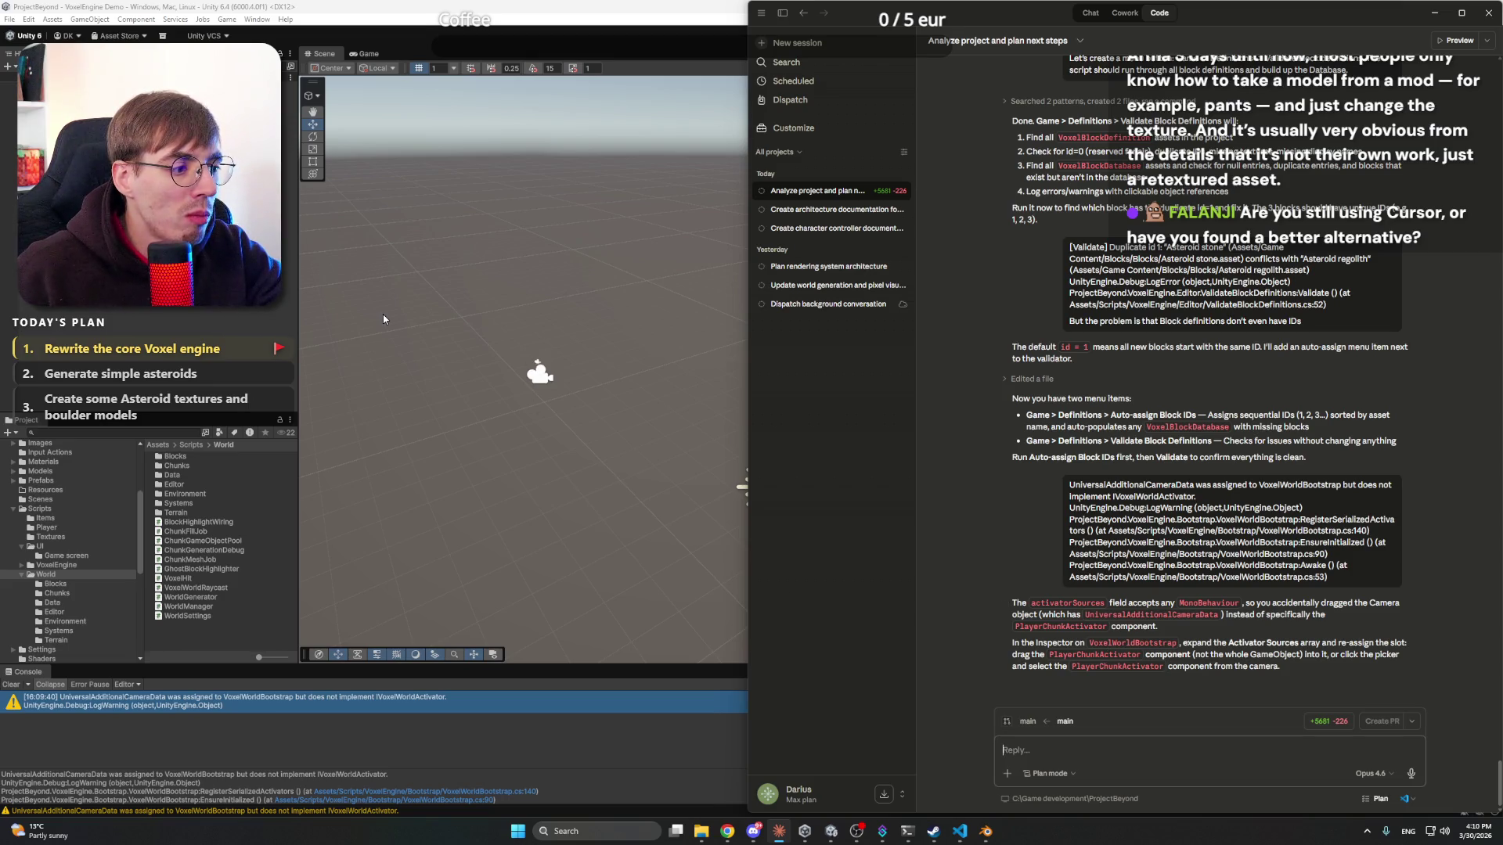
left_click(349, 313)
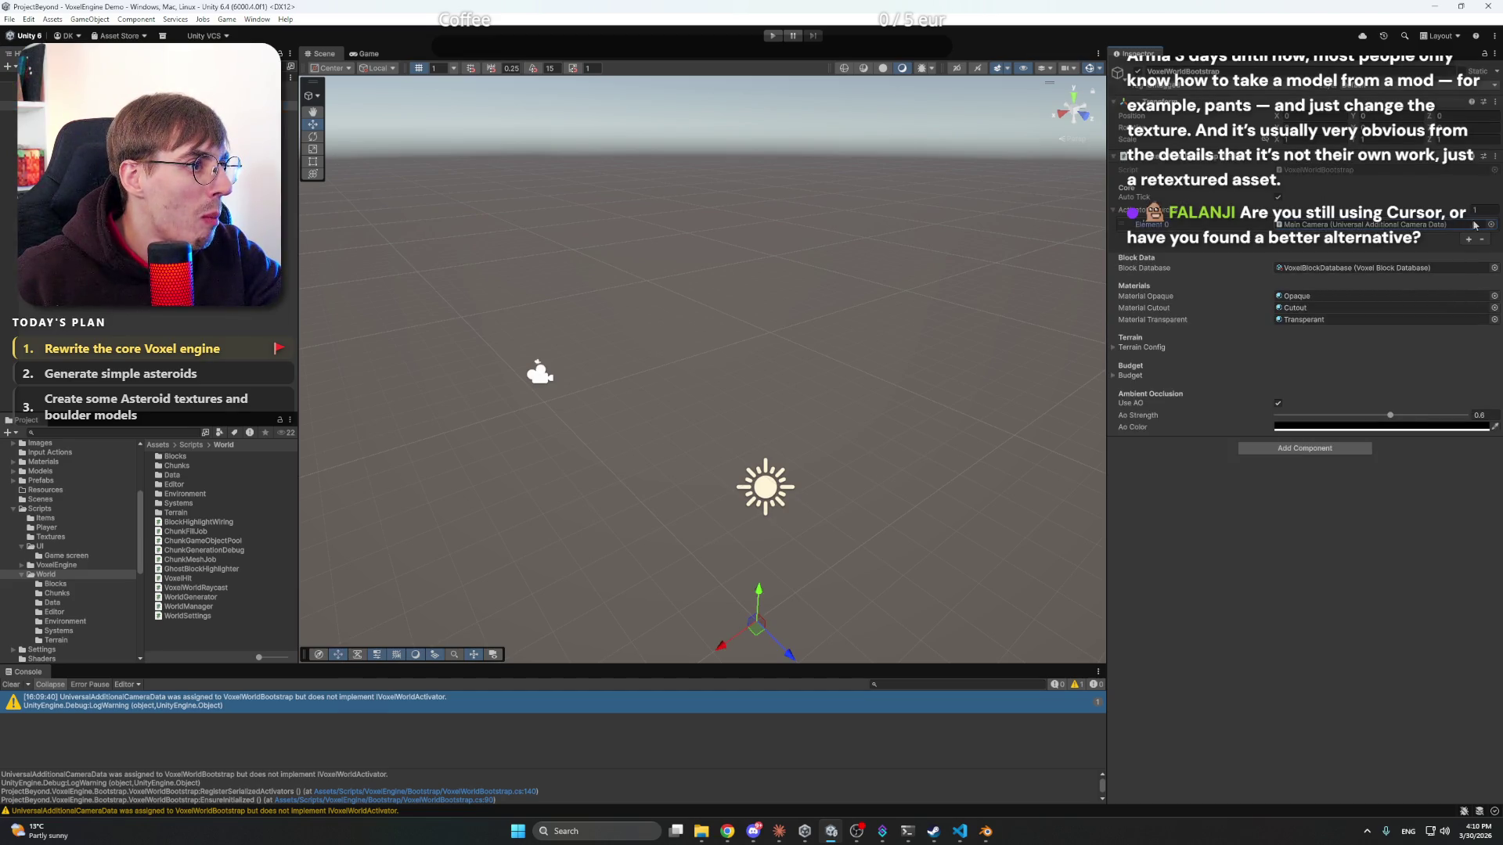
- Pick Main Camera for the activator slot and compare Main Camera with VoxelWorldBootstrap
left_click(1491, 224)
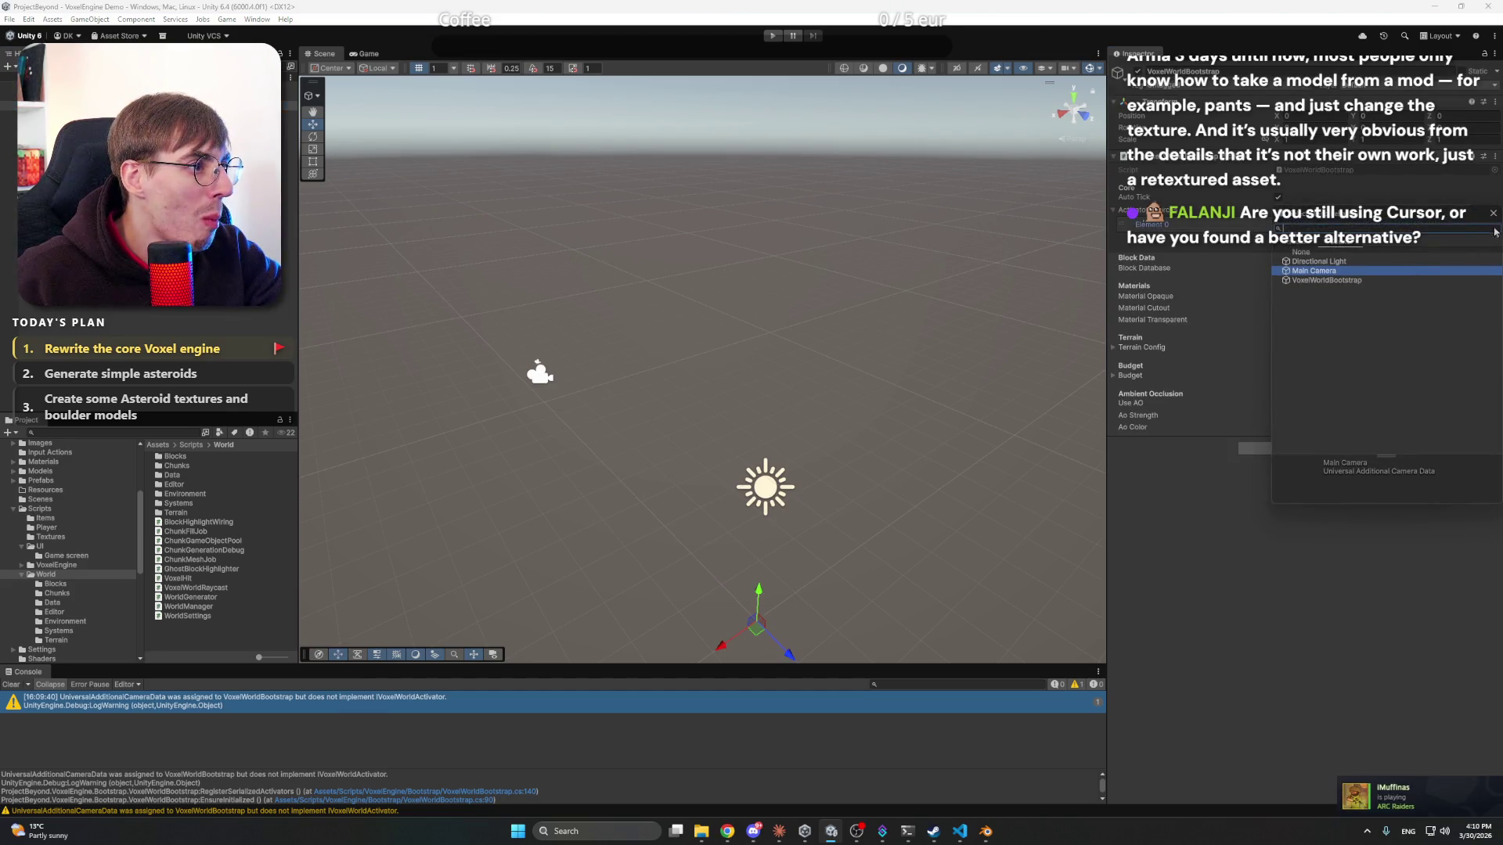
left_click(1493, 213)
left_click(544, 375)
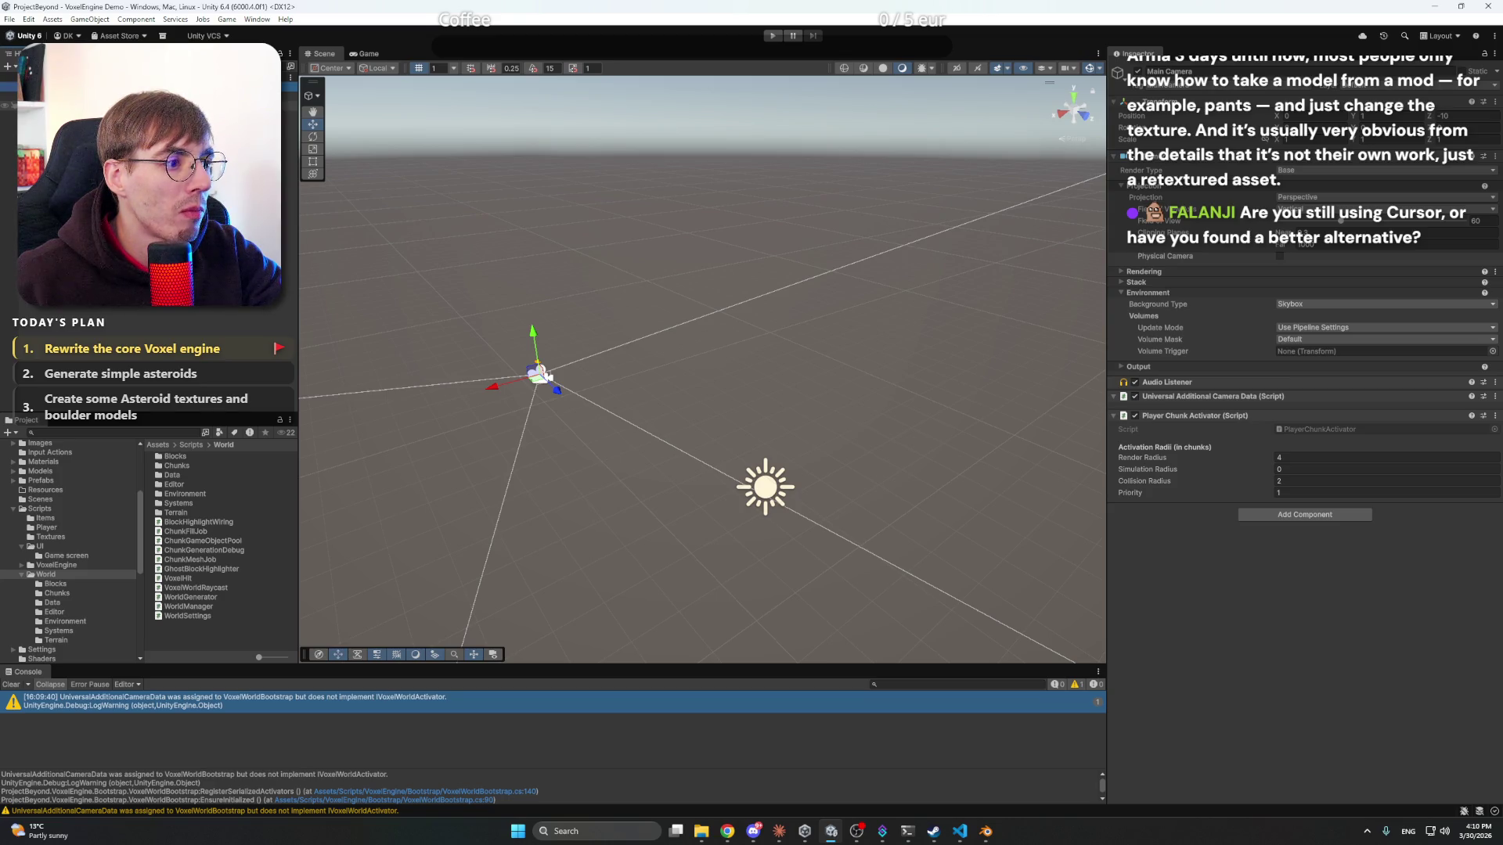
left_click(548, 378)
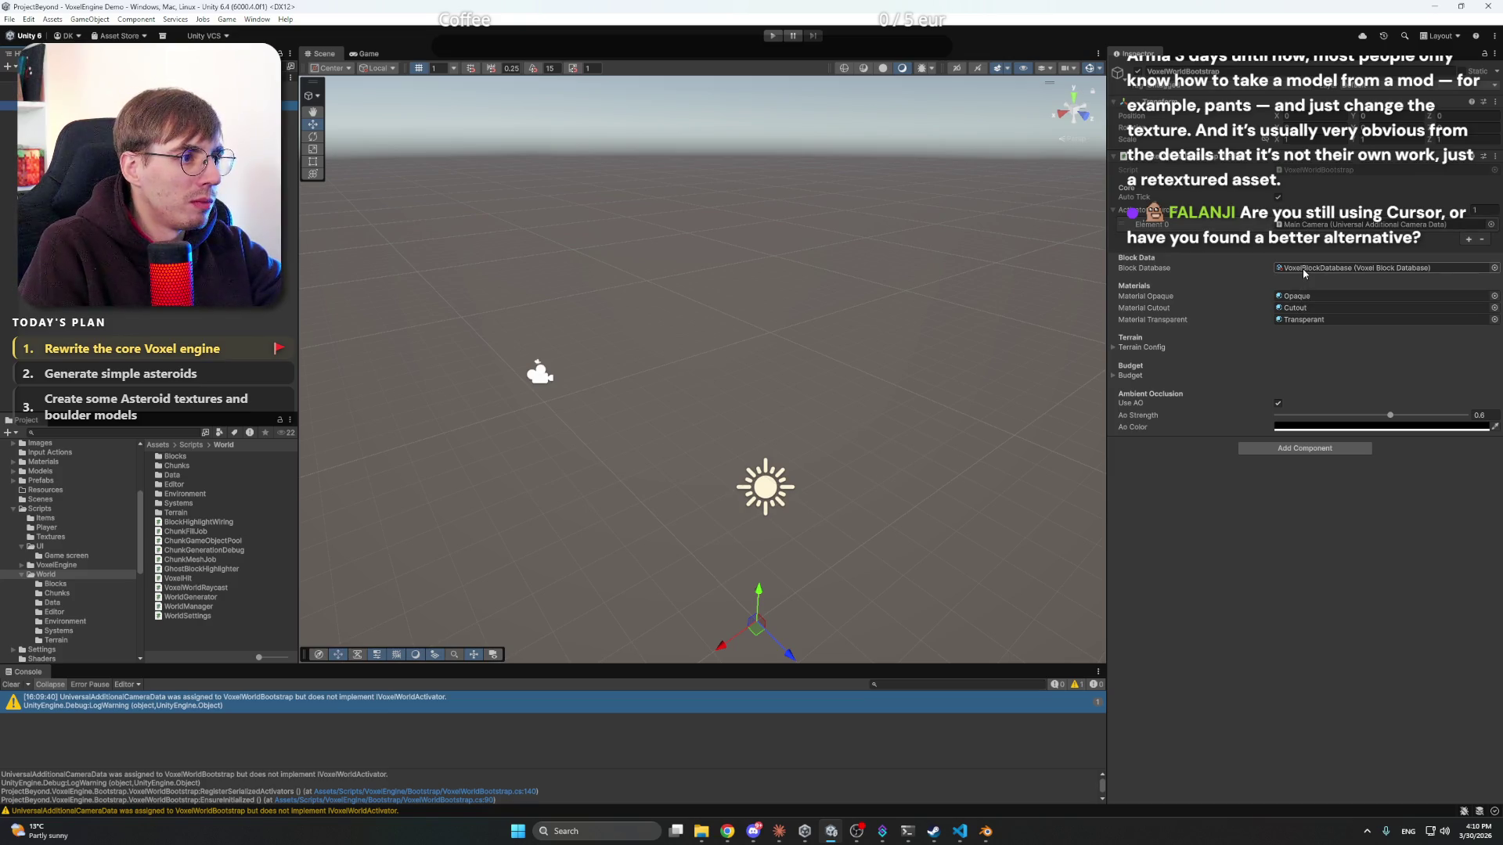
- Inspect Main Camera's Player Chunk Activator component, then open the Inspector tab's options menu
right_click(1305, 227)
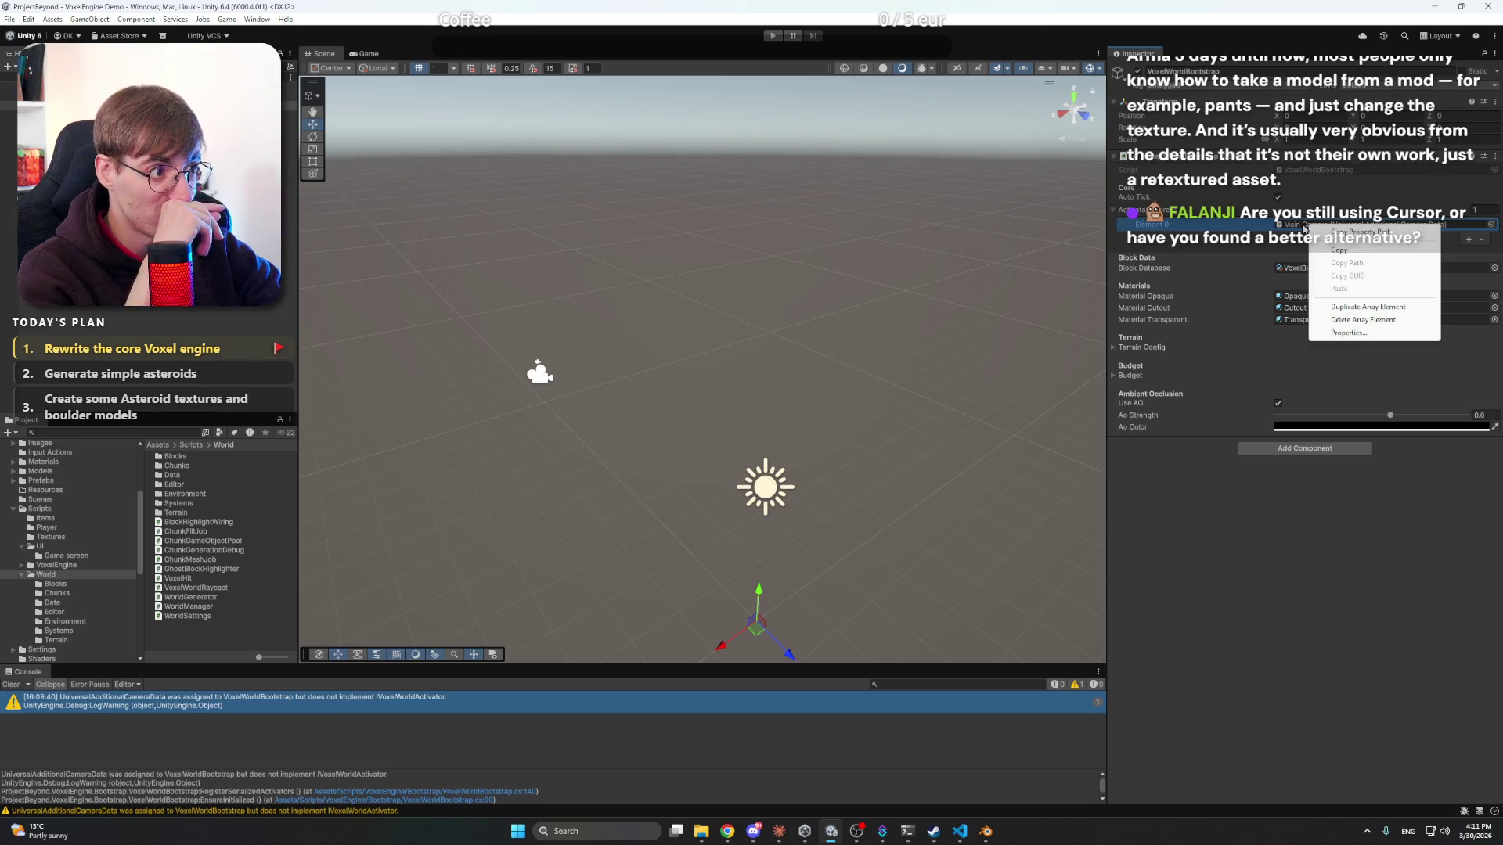
double_click(1305, 228)
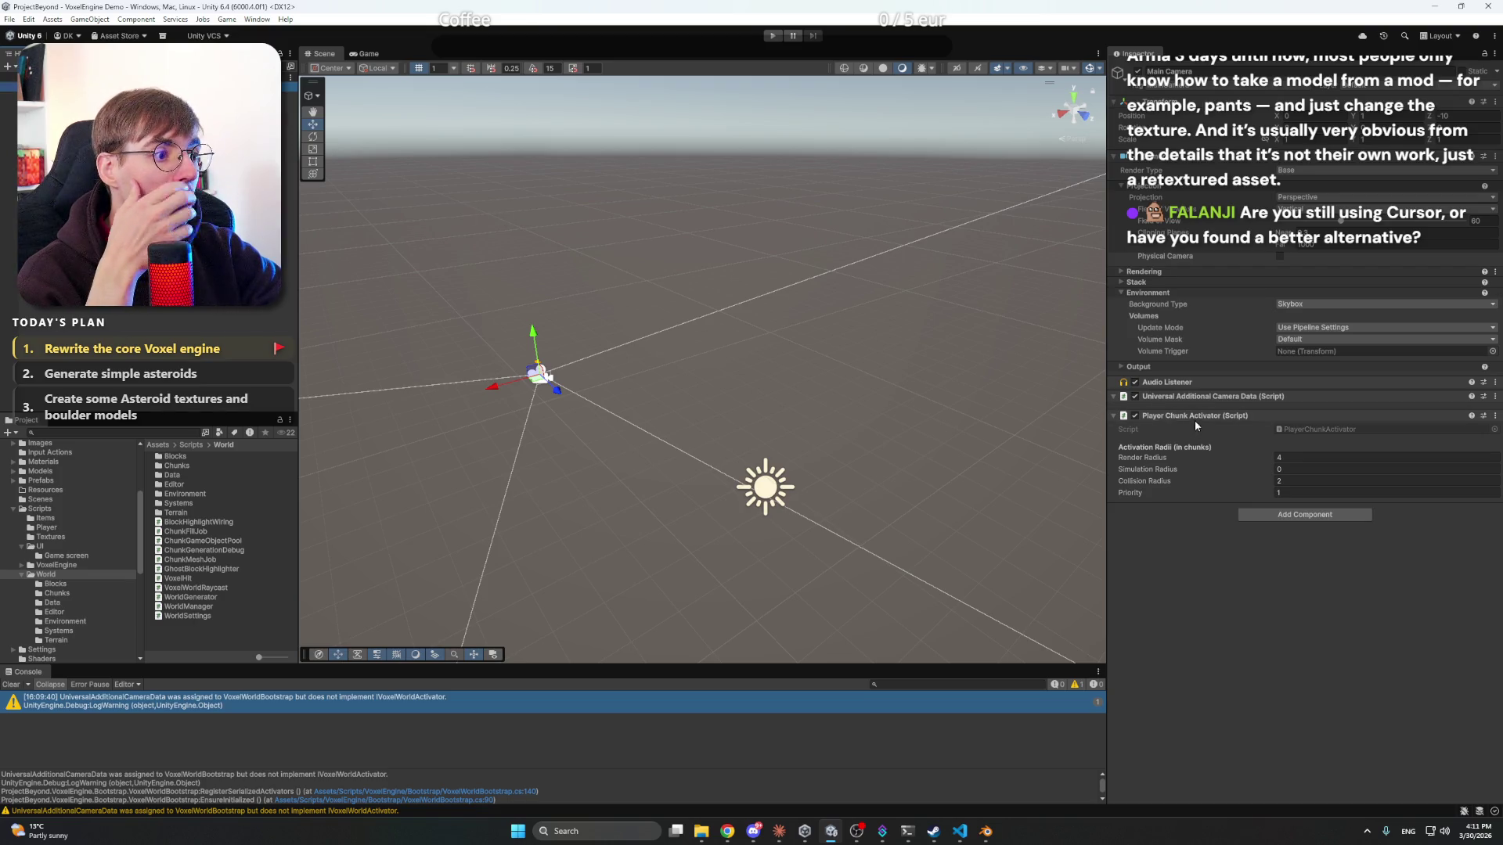
right_click(1198, 421)
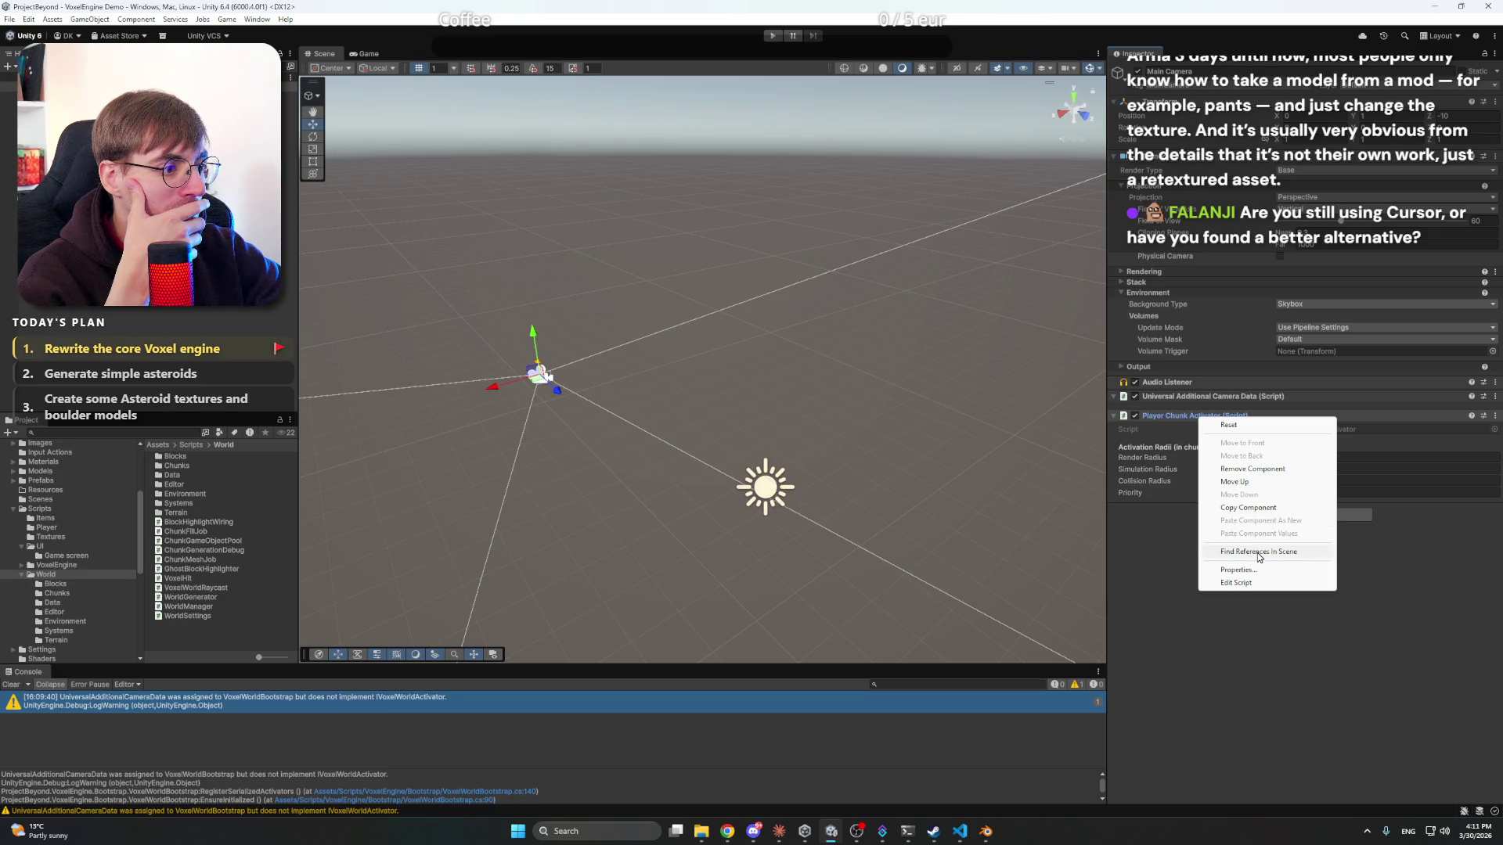
left_click(1147, 555)
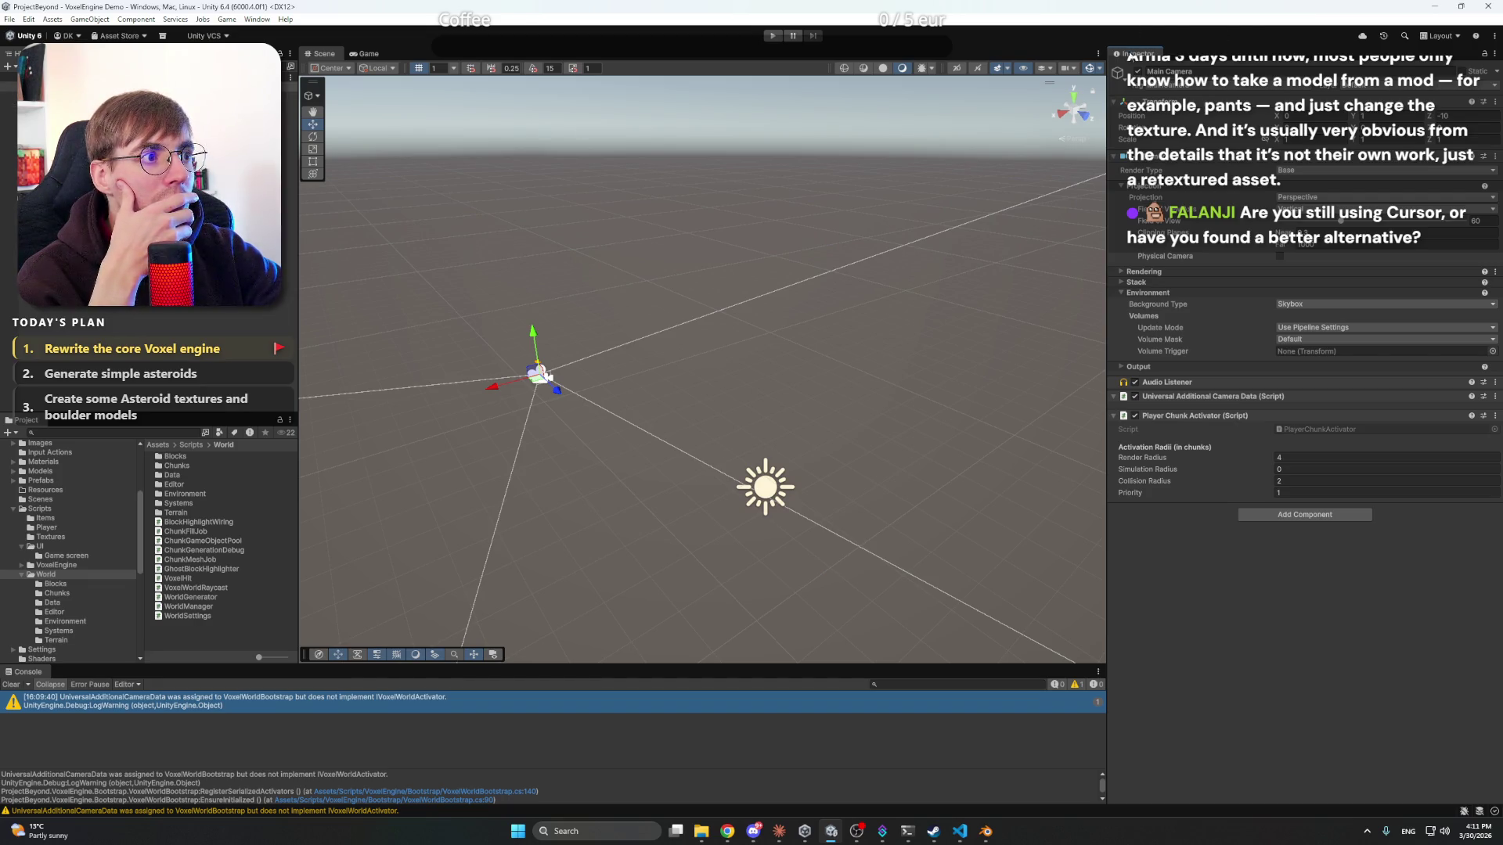
right_click(1133, 55)
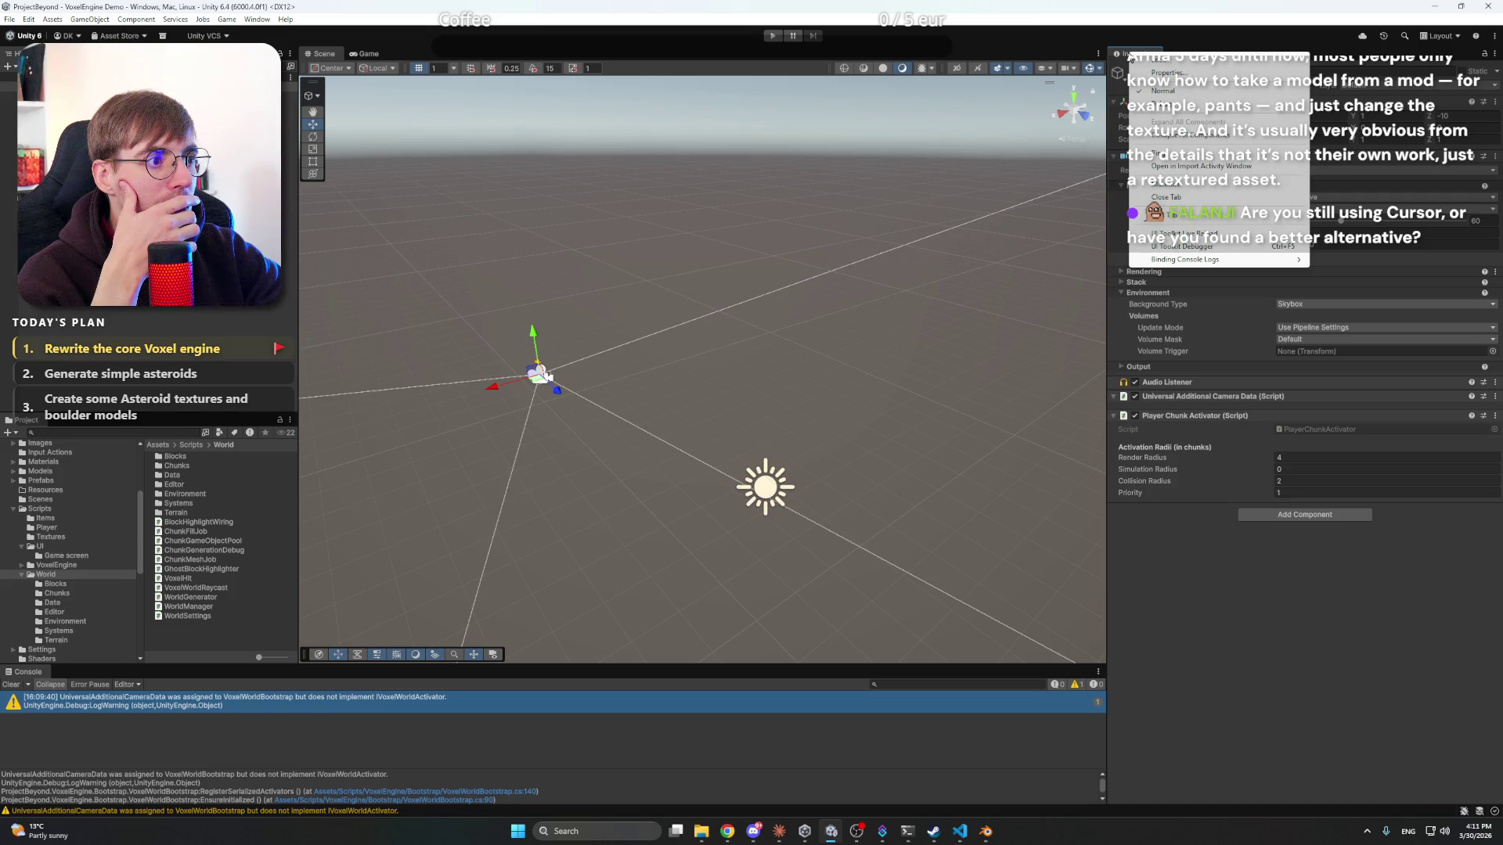
- Dock a second Inspector and drag Main Camera into VoxelWorldBootstrap's Activator Sources Element 0
mouse_move(1237, 215)
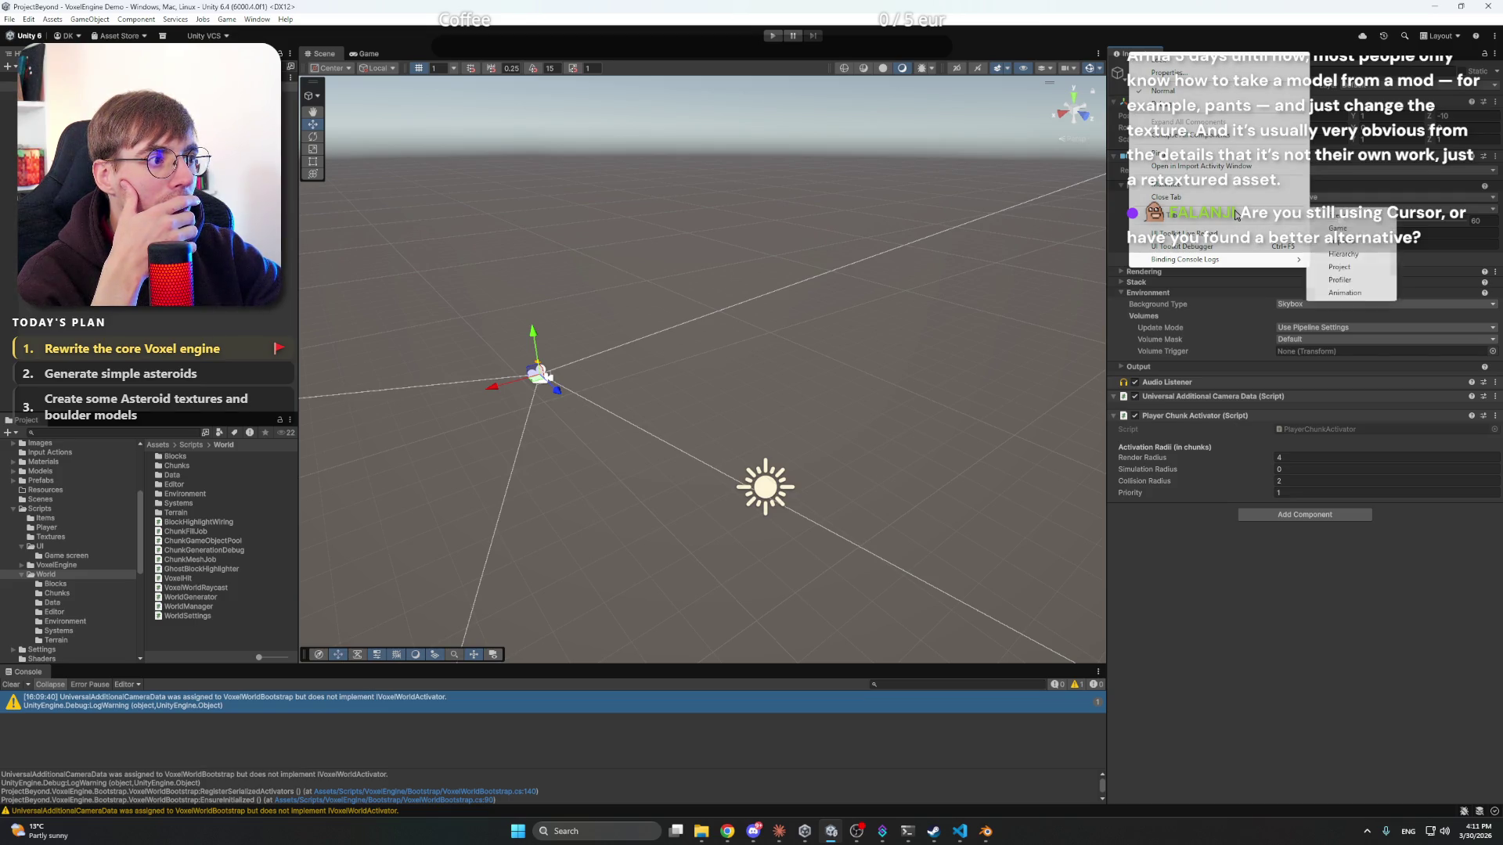
left_click(1342, 241)
mouse_move(1196, 58)
left_mouse_down()
mouse_move(1065, 110)
mouse_move(1106, 153)
left_mouse_up()
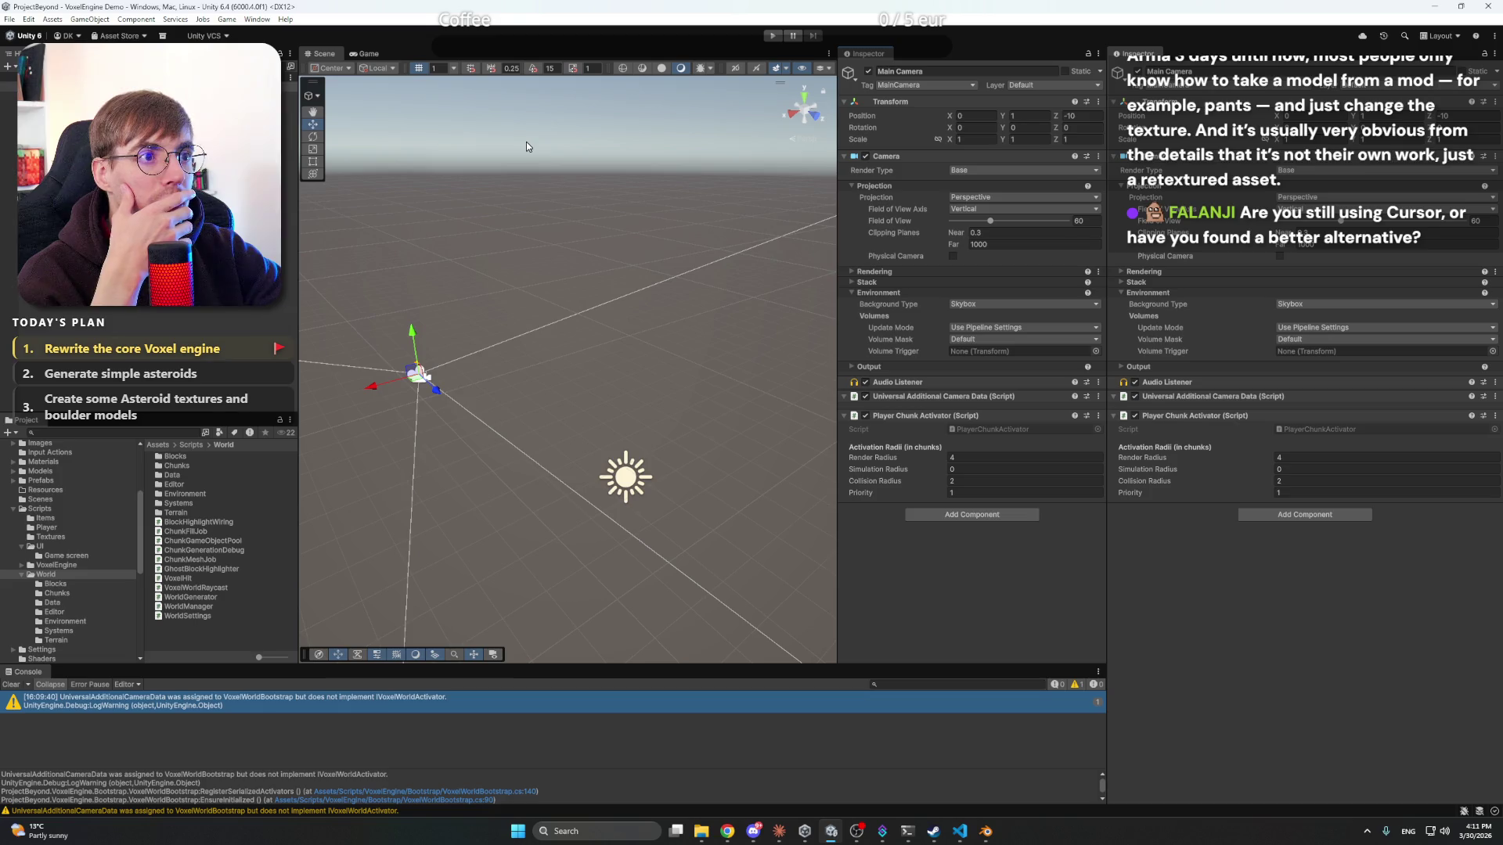
left_click(78, 104)
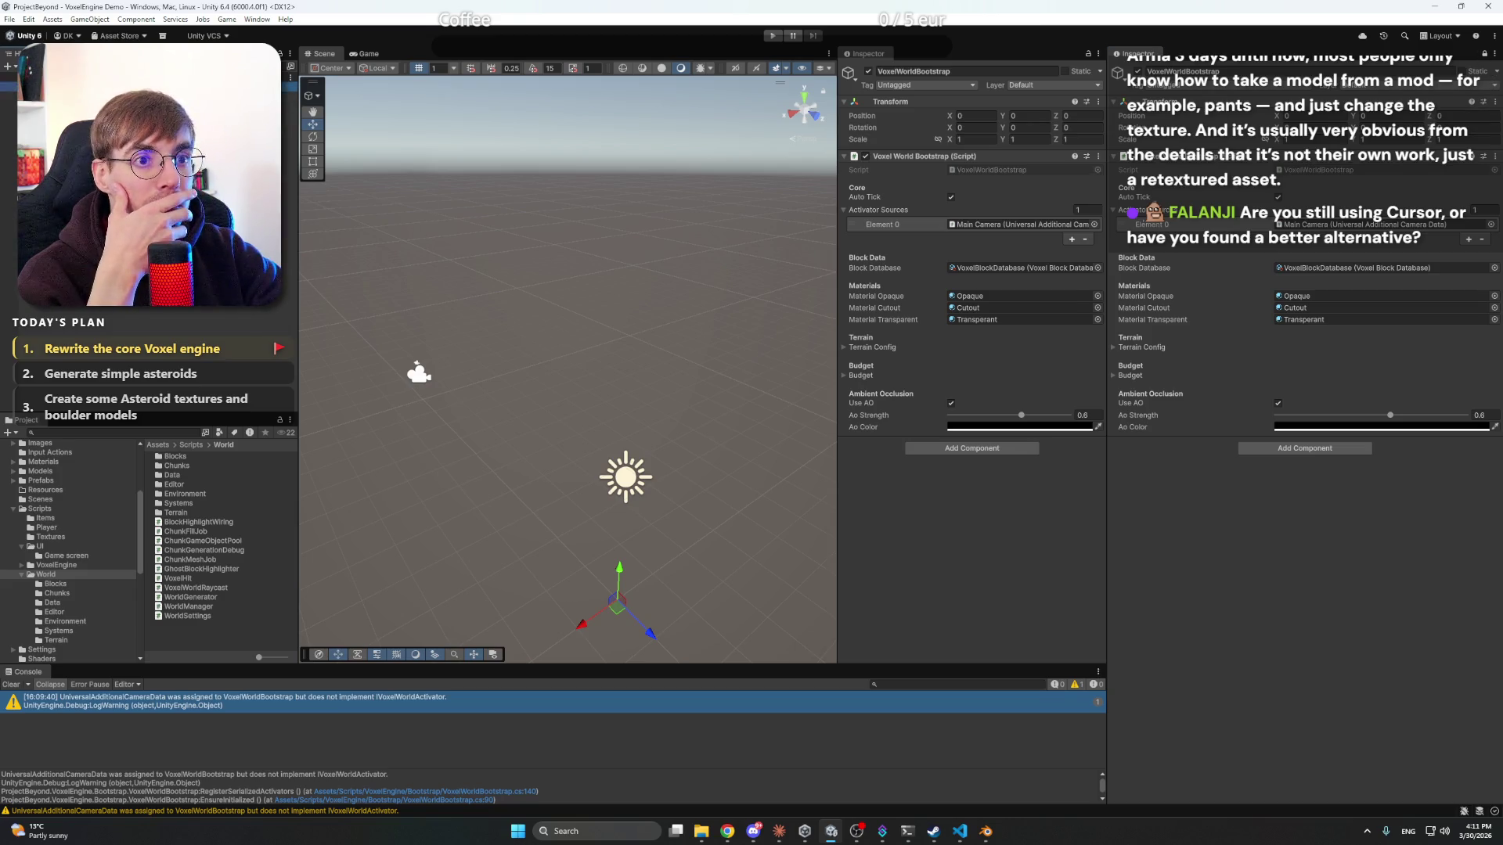
mouse_move(79, 94)
left_mouse_down()
mouse_move(571, 167)
mouse_move(1112, 415)
mouse_move(922, 421)
mouse_move(1388, 282)
mouse_move(1406, 228)
left_mouse_up()
left_click(457, 315)
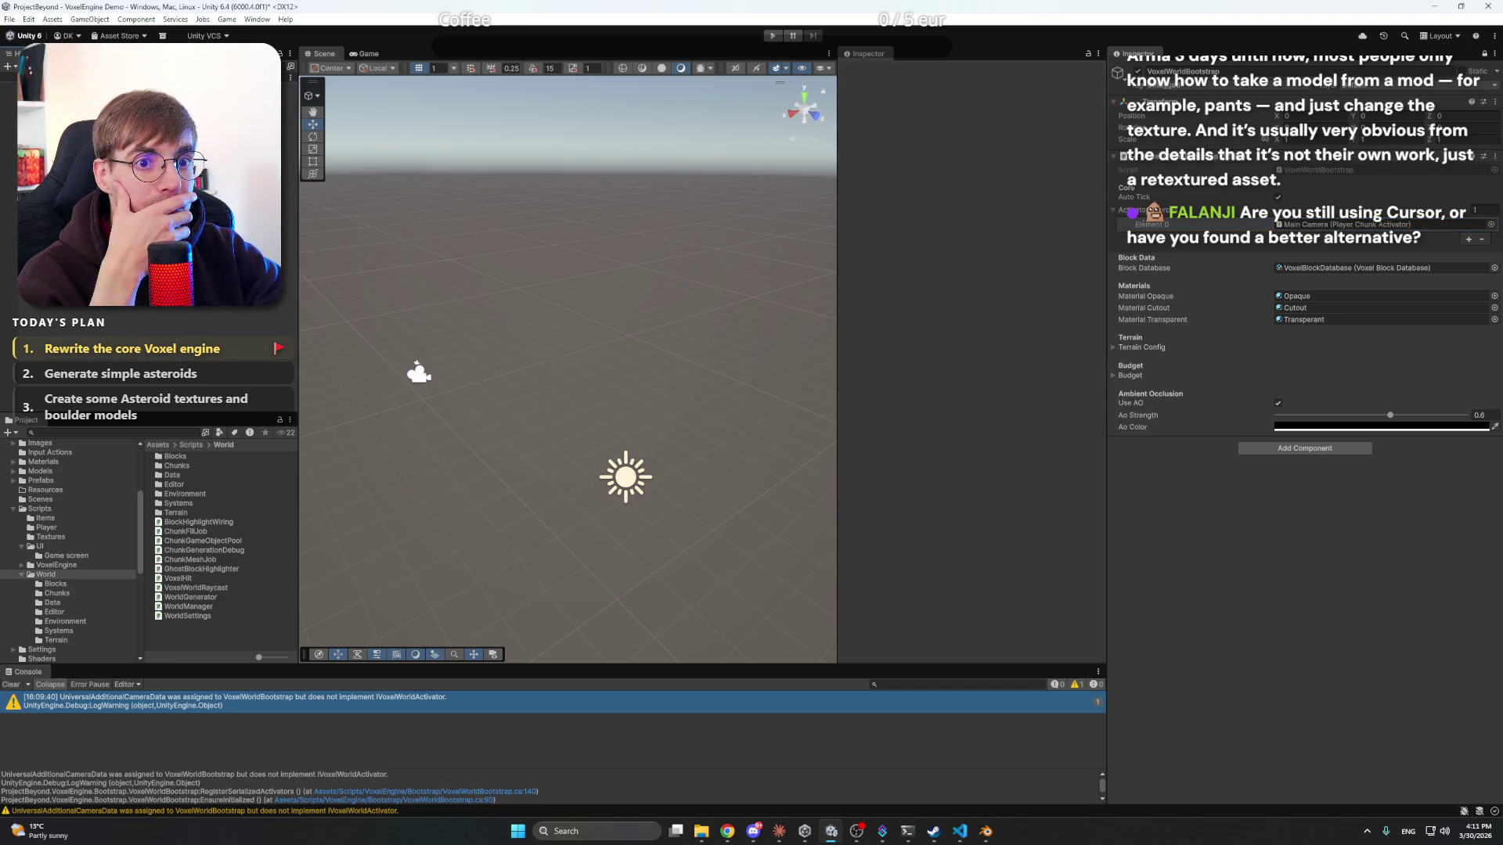
- Unlock the pinned Inspector, close the extra Inspector tab, and recheck VoxelWorldBootstrap's assignment
right_click(885, 57)
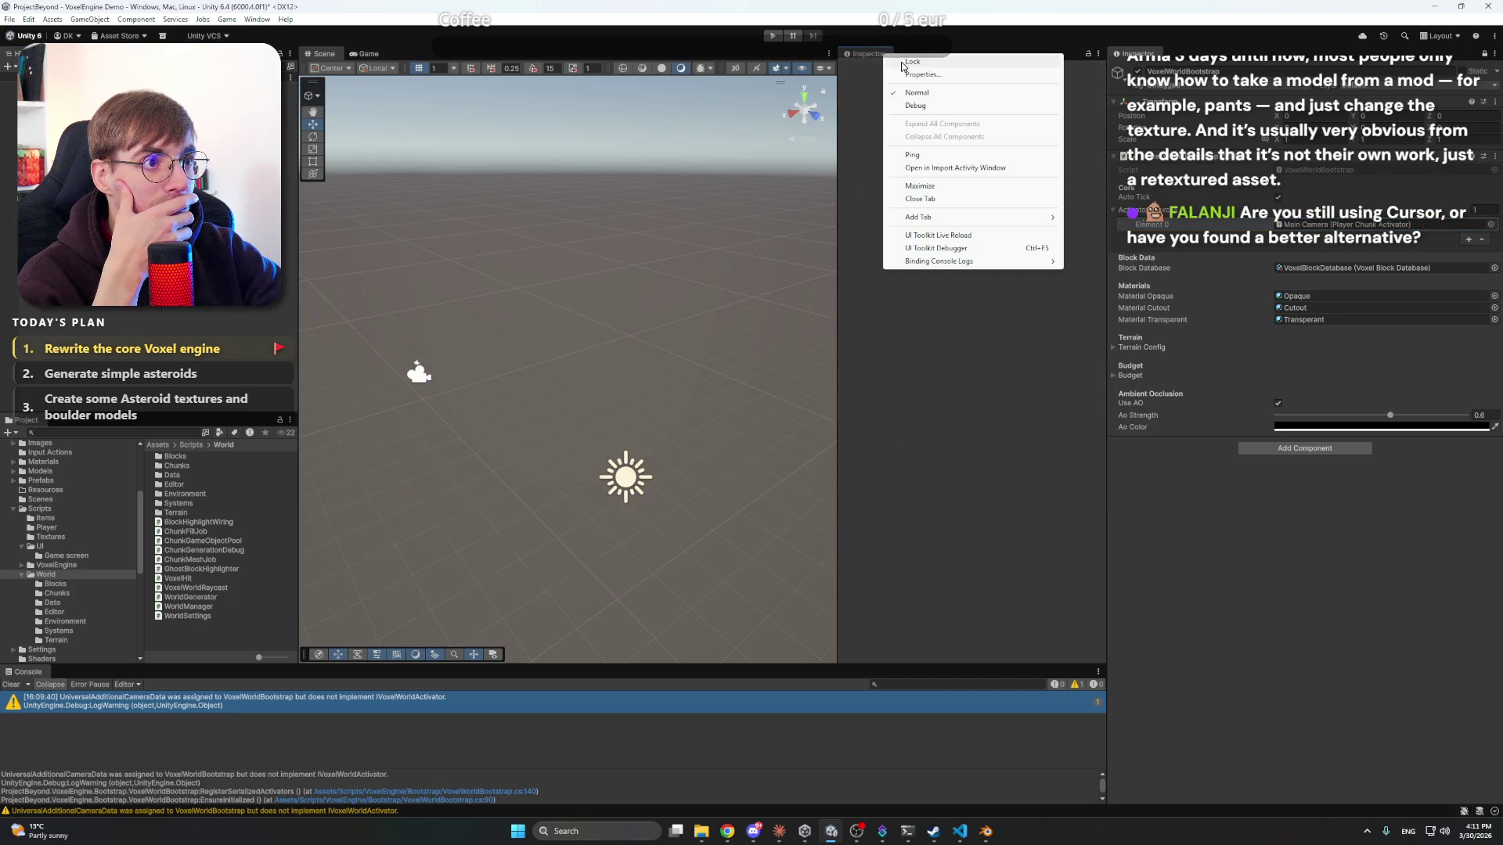
left_click(1485, 54)
right_click(873, 55)
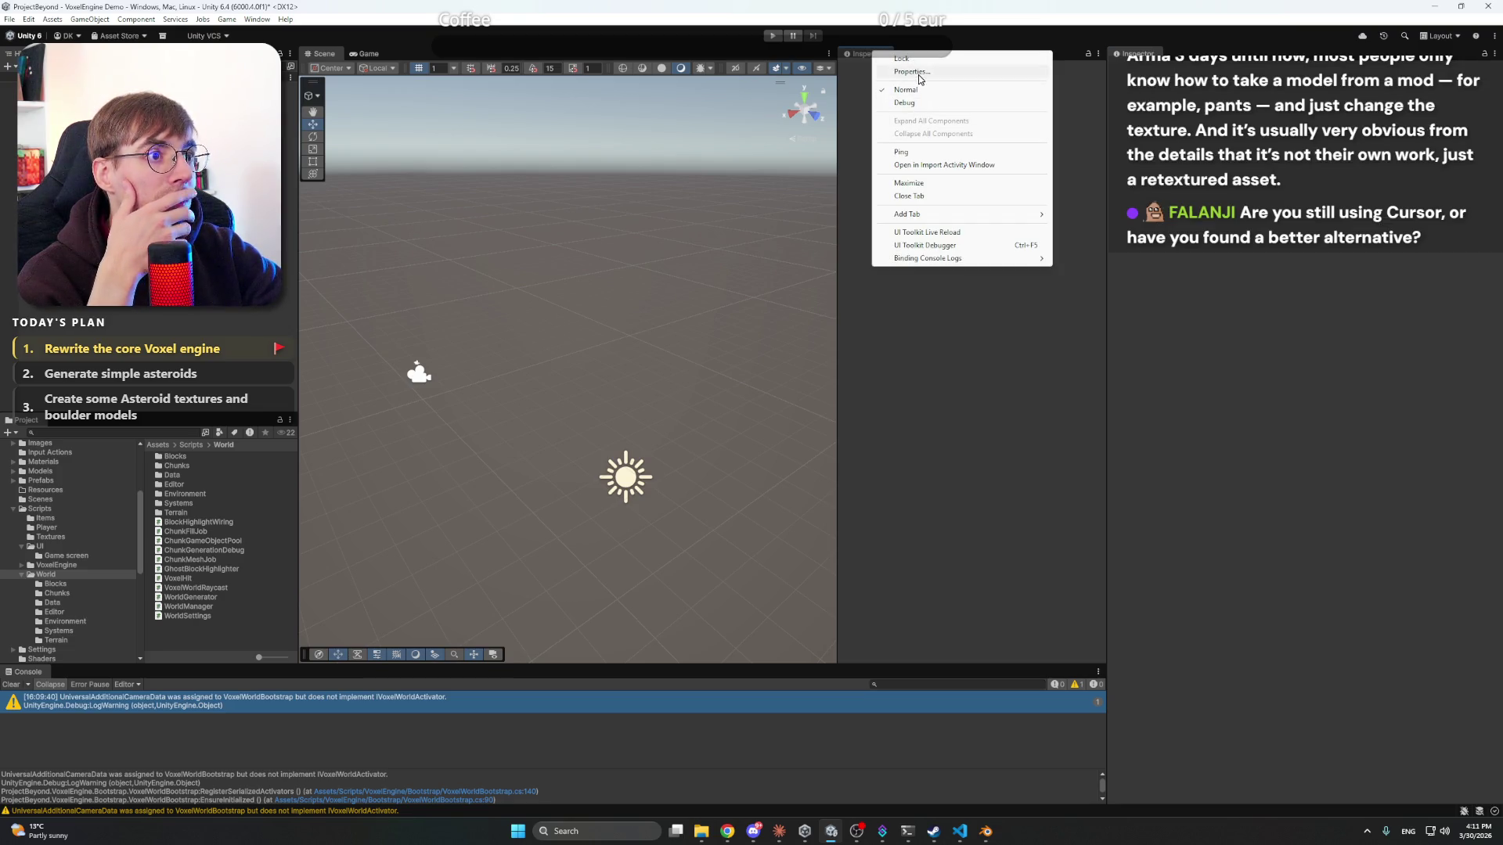
left_click(931, 198)
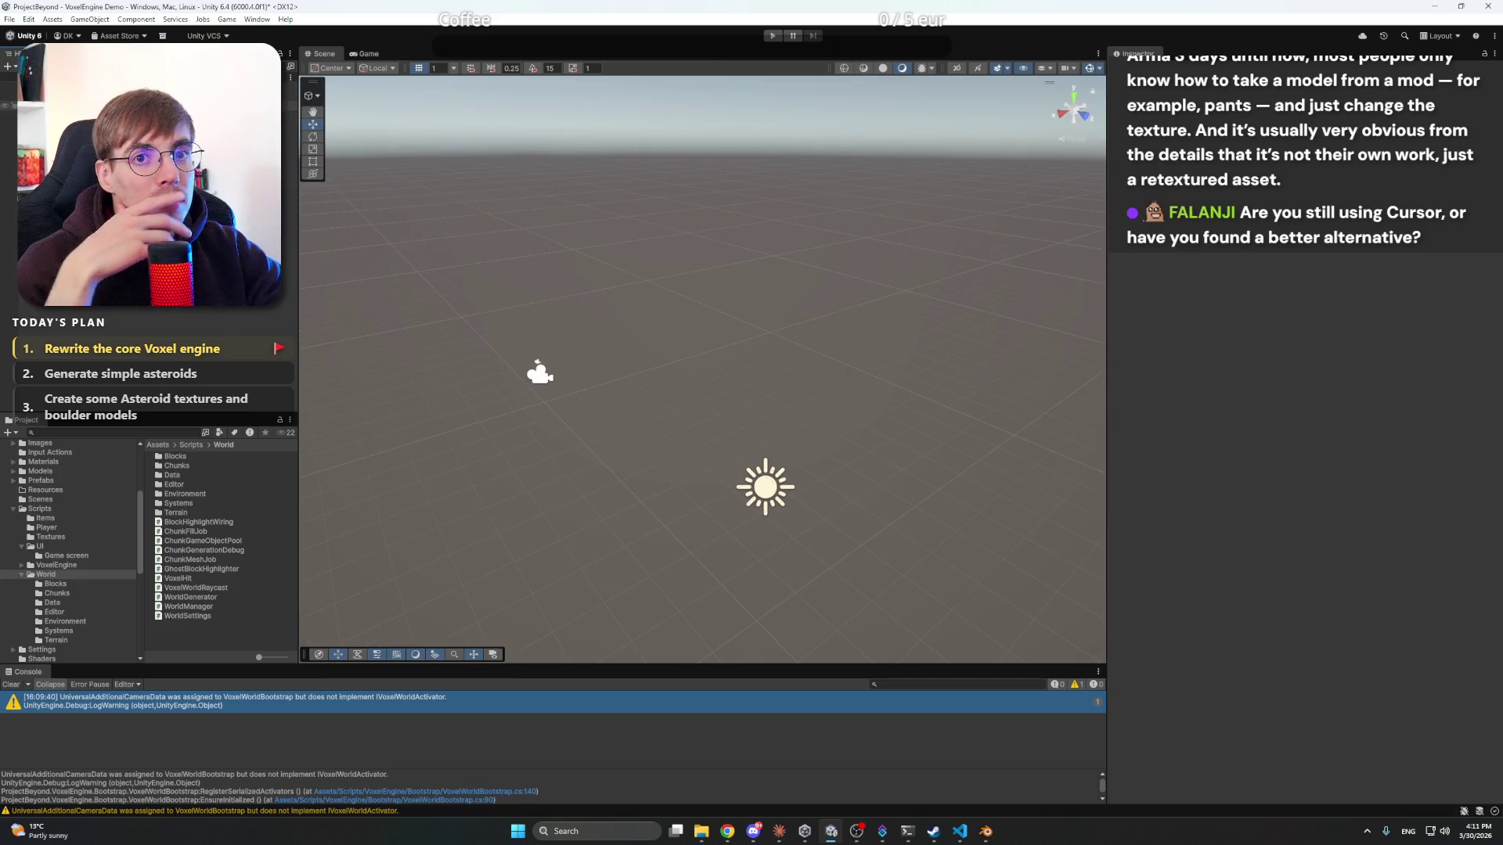
left_click(47, 104)
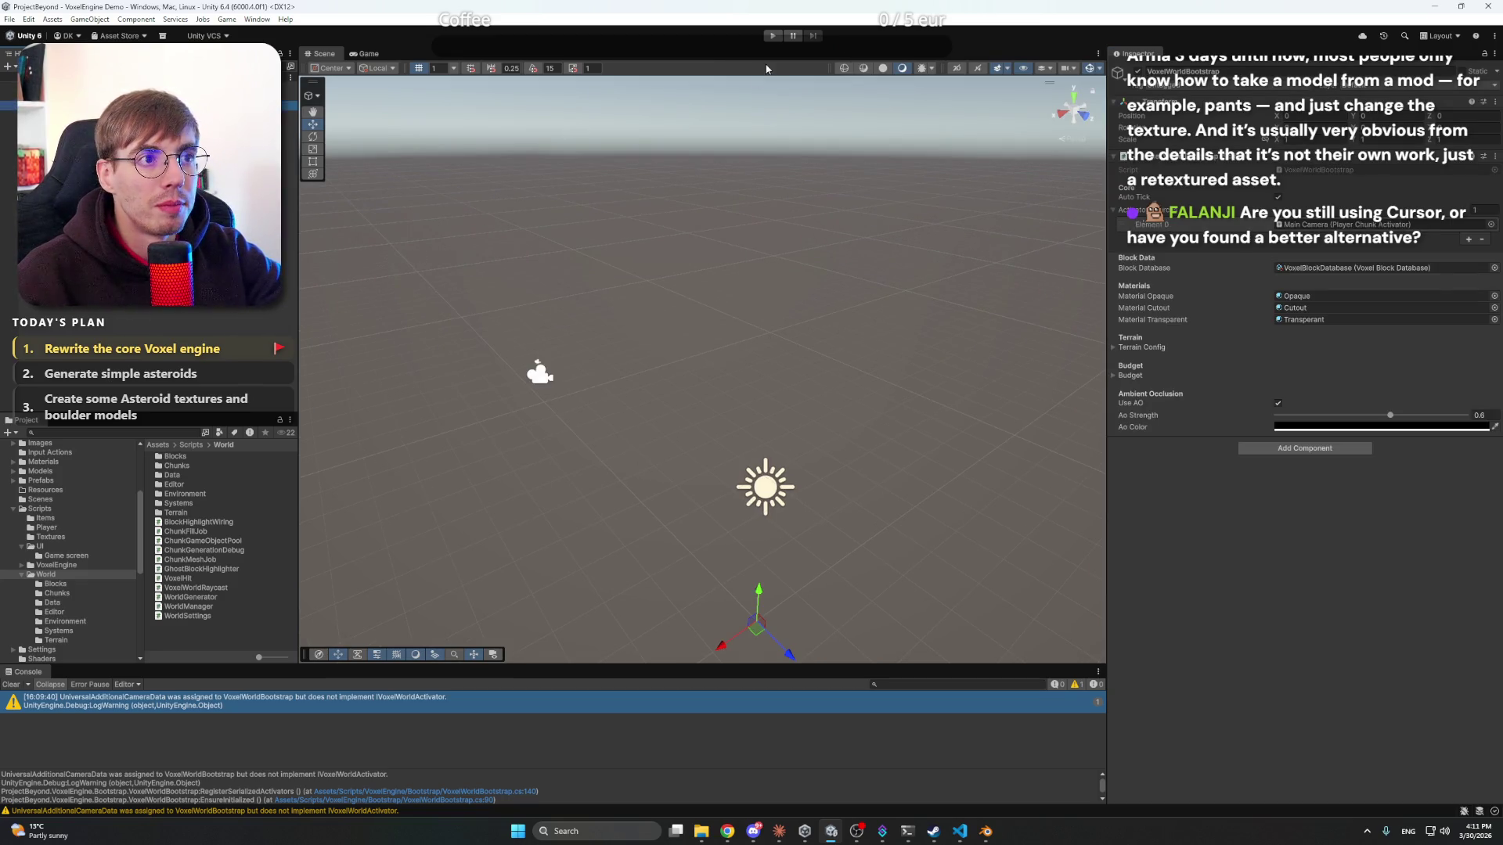
- Enter Play mode and fly the Scene view around the textured voxel asteroid chunks
left_click(773, 35)
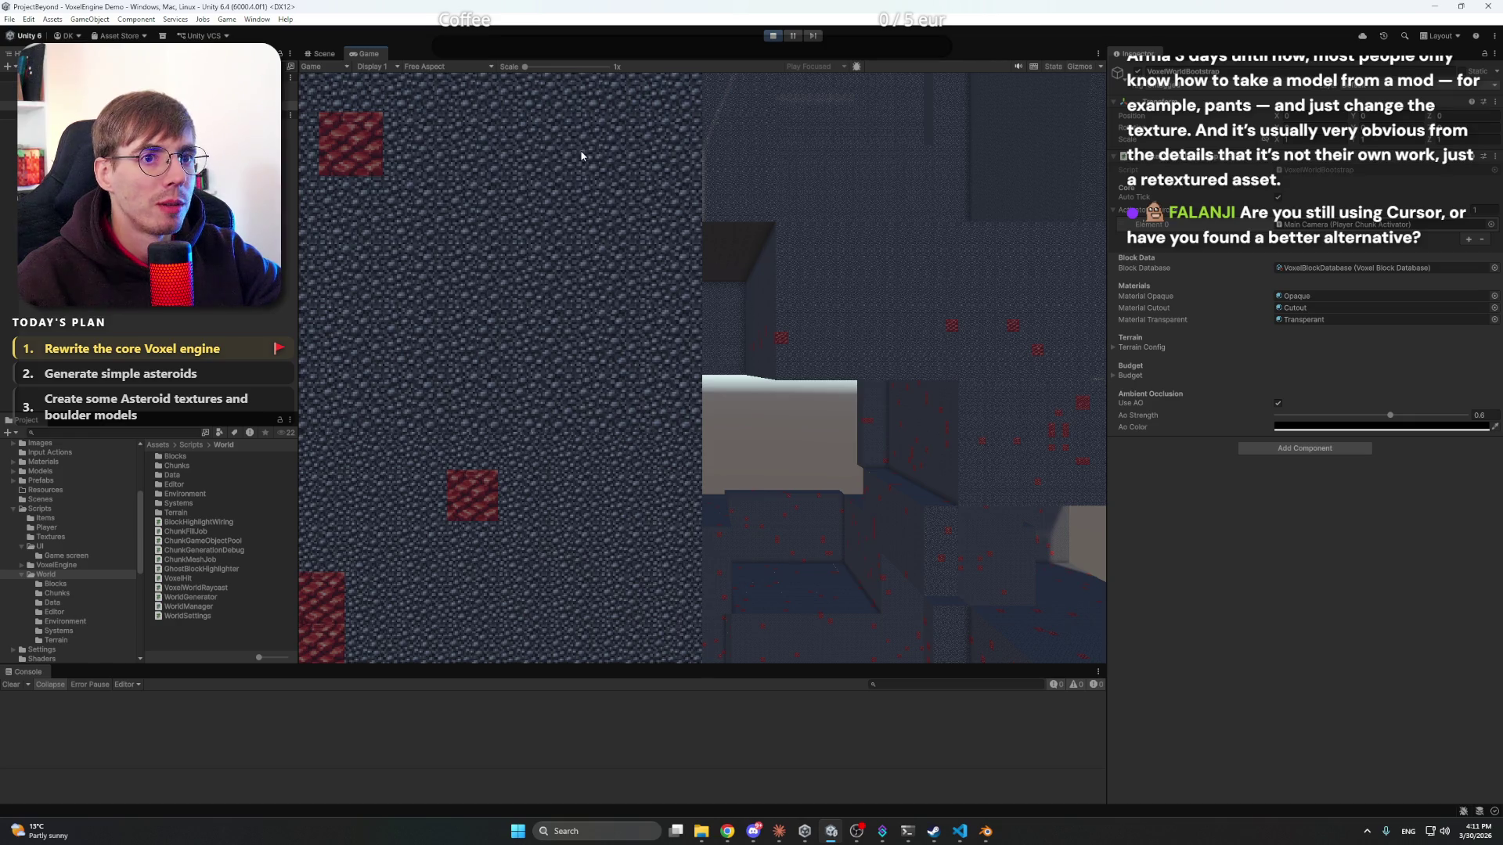
left_click(334, 55)
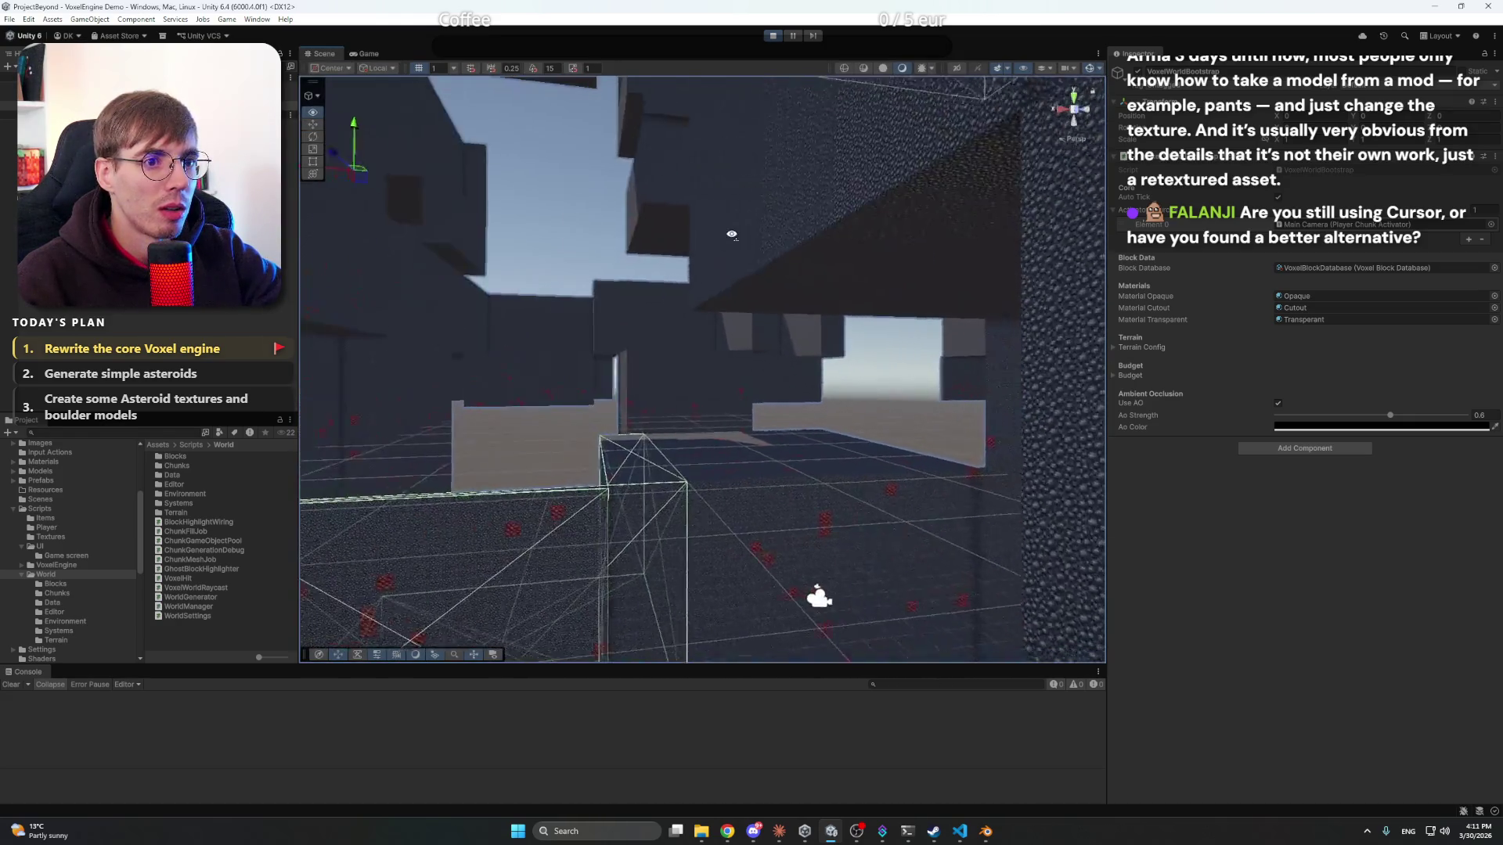
mouse_move(712, 280)
left_mouse_down()
mouse_move(894, 227)
mouse_move(879, 326)
mouse_move(778, 326)
mouse_move(771, 301)
mouse_move(883, 301)
mouse_move(841, 299)
left_mouse_up()
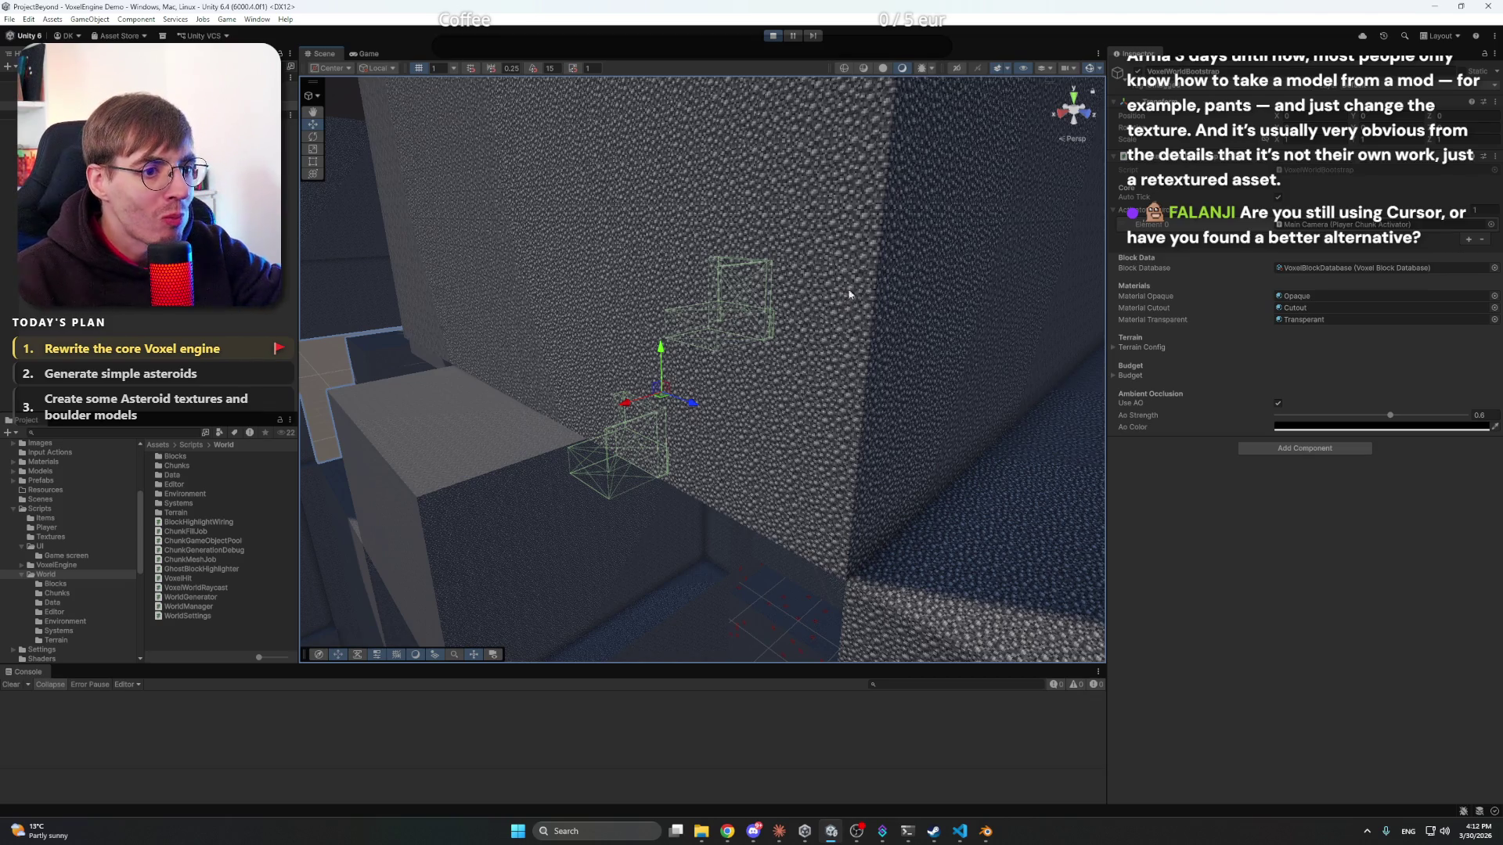
mouse_move(853, 294)
left_mouse_down()
mouse_move(743, 407)
mouse_move(770, 358)
mouse_move(763, 394)
mouse_move(926, 389)
mouse_move(815, 527)
mouse_move(1096, 352)
left_mouse_up()
mouse_move(1211, 295)
left_mouse_down()
mouse_move(1135, 313)
mouse_move(1228, 276)
mouse_move(1252, 307)
left_mouse_up()
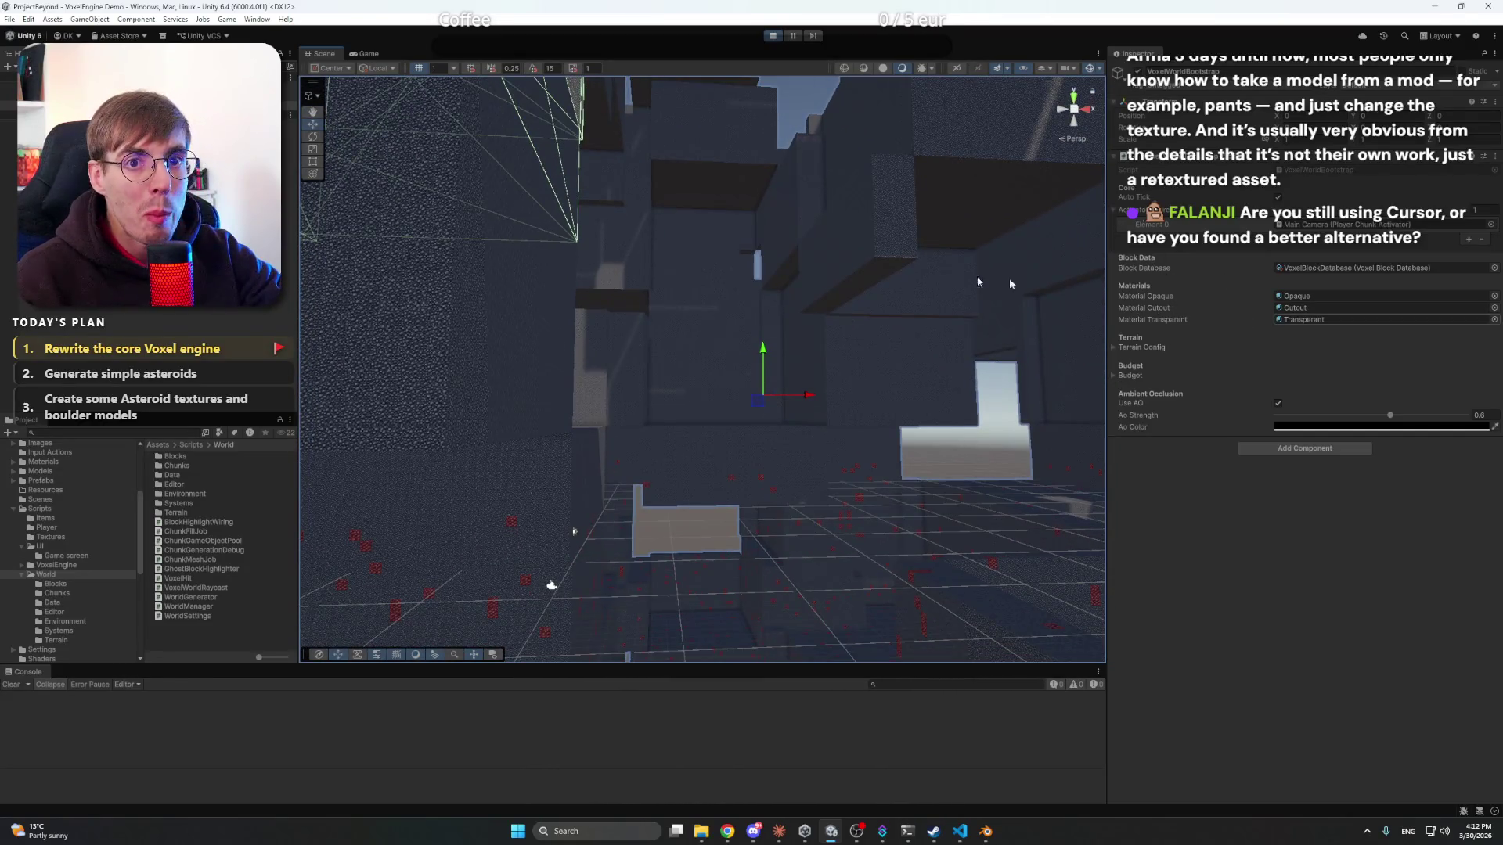
- Select the Main Camera, frame it with F, and move it along its Z axis
left_click(62, 86)
left_click(552, 586)
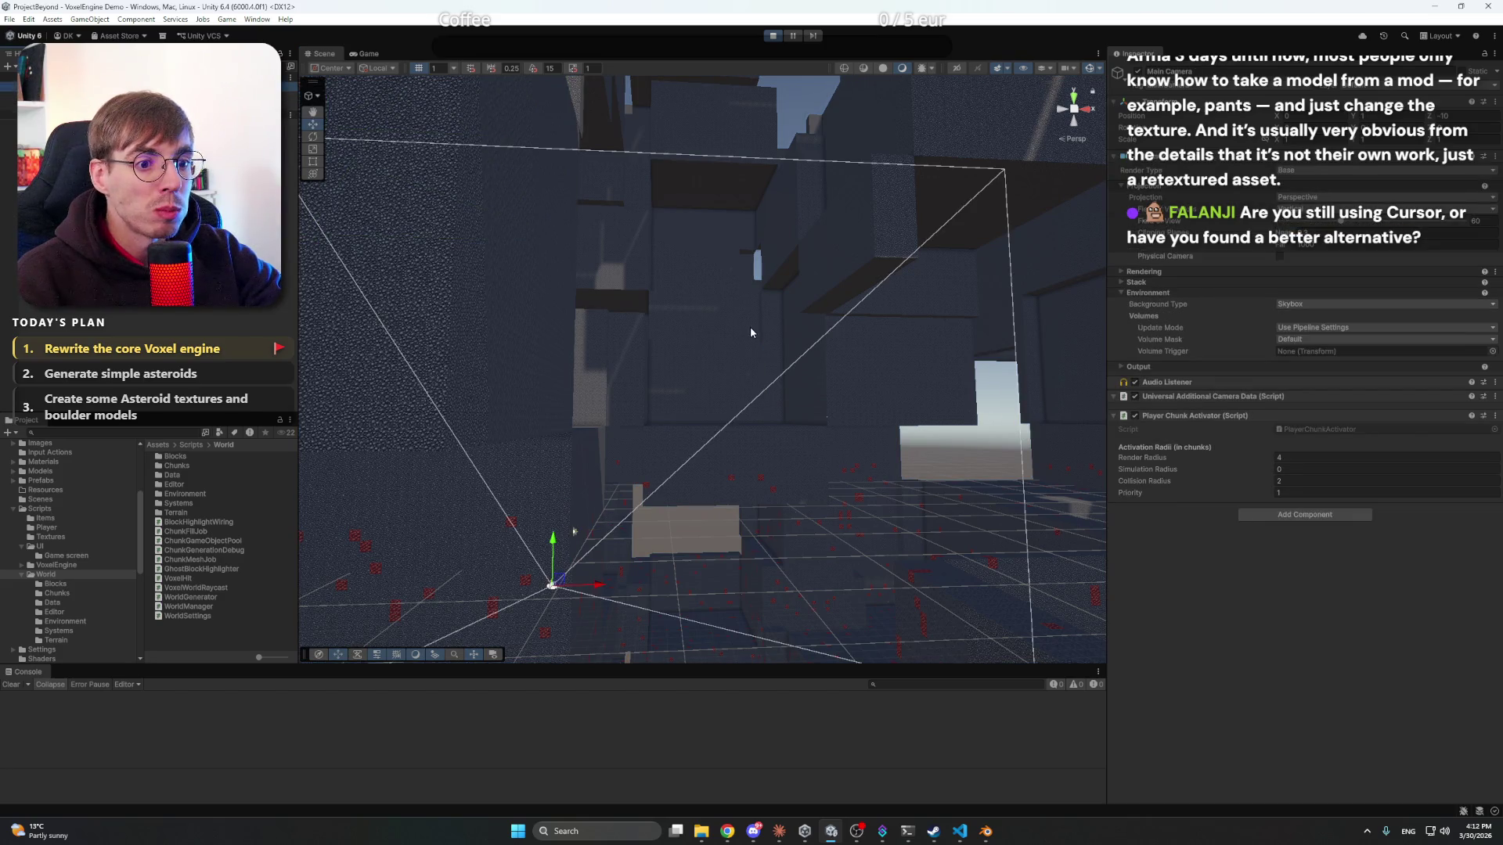
mouse_move(750, 326)
left_mouse_down()
mouse_move(682, 323)
mouse_move(517, 487)
mouse_move(440, 498)
left_mouse_up()
key("f")
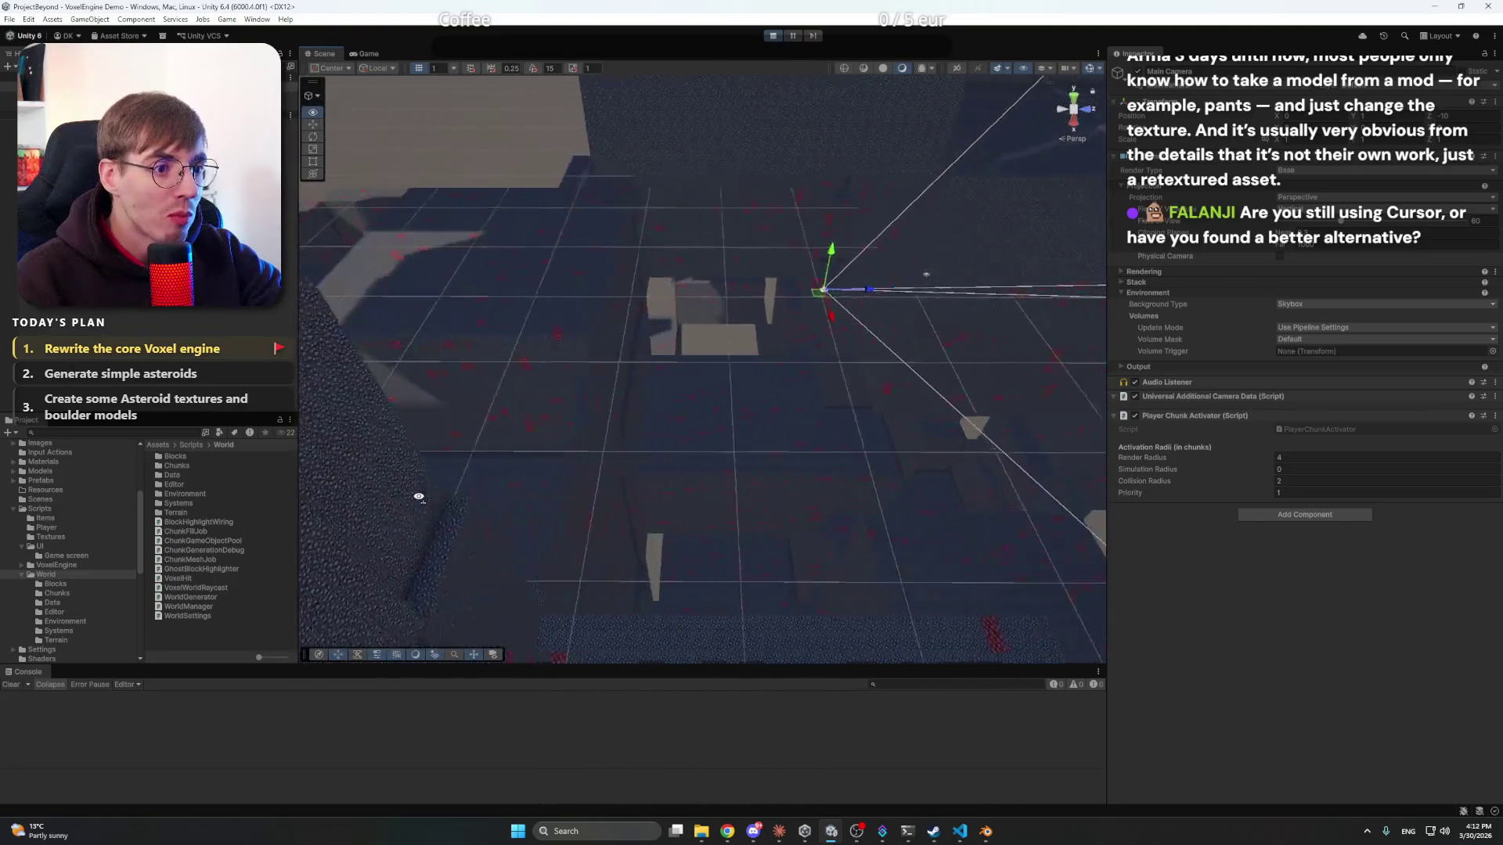
left_click_drag(814, 292, 440, 287)
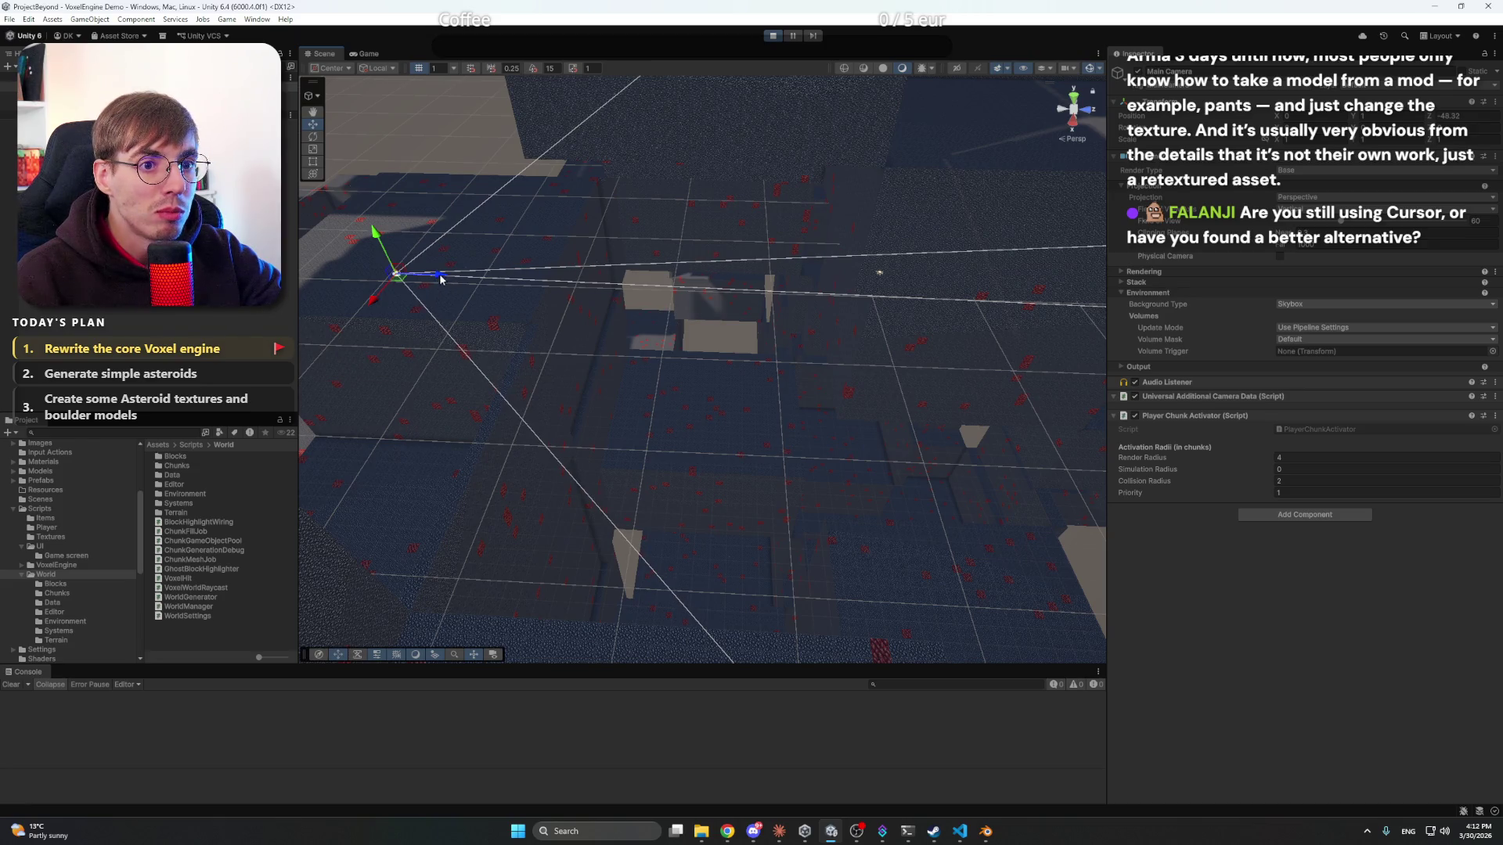
mouse_move(441, 279)
left_mouse_down()
mouse_move(768, 289)
mouse_move(493, 275)
mouse_move(589, 227)
mouse_move(548, 208)
mouse_move(624, 371)
mouse_move(602, 343)
mouse_move(598, 129)
left_mouse_up()
- Shift the Main Camera leftward among the blocks, check its Game view, and stop Play mode
scroll(694, 228, "up", 5)
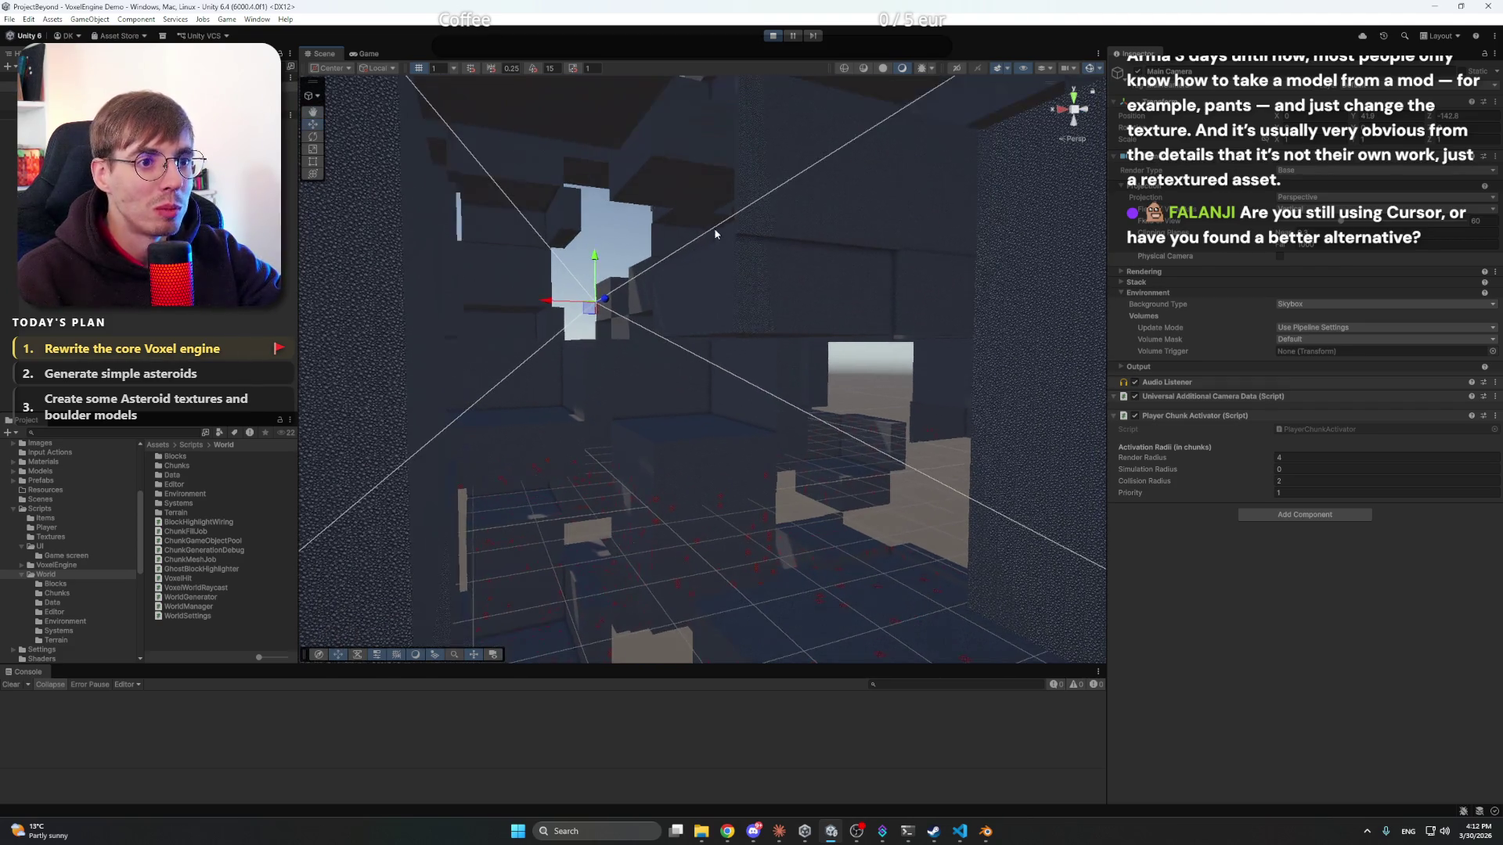
mouse_move(649, 286)
left_mouse_down()
mouse_move(551, 219)
mouse_move(806, 292)
mouse_move(833, 281)
mouse_move(783, 329)
mouse_move(864, 419)
mouse_move(700, 423)
left_mouse_up()
mouse_move(927, 367)
left_mouse_down()
mouse_move(419, 333)
mouse_move(991, 359)
left_mouse_up()
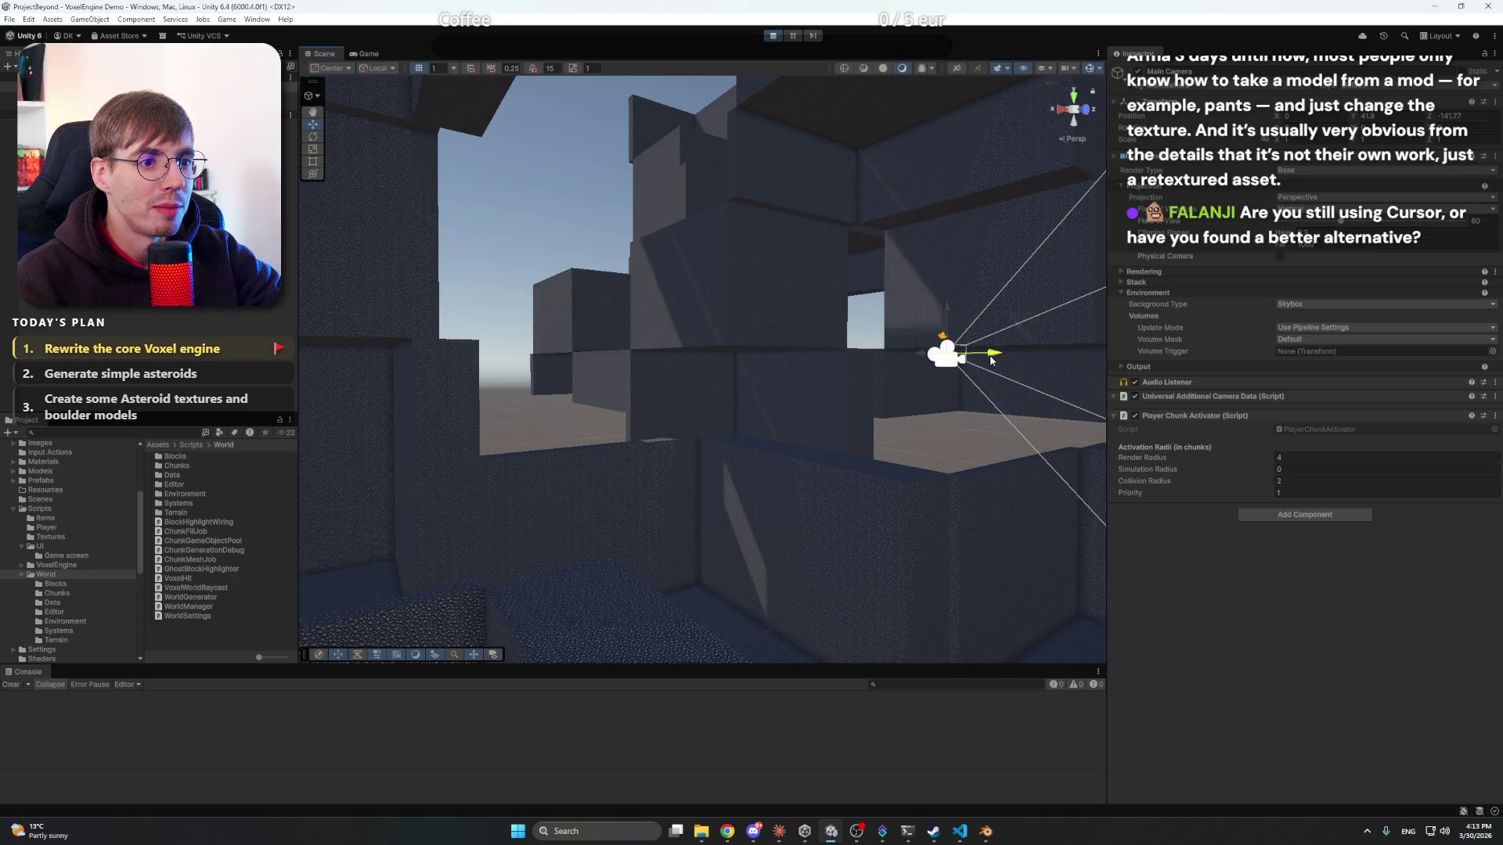
mouse_move(736, 314)
left_mouse_down()
mouse_move(932, 268)
mouse_move(889, 178)
mouse_move(949, 265)
mouse_move(1077, 377)
mouse_move(1243, 402)
mouse_move(1379, 262)
mouse_move(1310, 194)
mouse_move(1370, 152)
mouse_move(379, 313)
mouse_move(508, 436)
mouse_move(705, 507)
mouse_move(768, 490)
mouse_move(657, 416)
mouse_move(510, 406)
mouse_move(426, 313)
mouse_move(437, 172)
mouse_move(470, 161)
mouse_move(373, 66)
left_mouse_up()
left_click(368, 54)
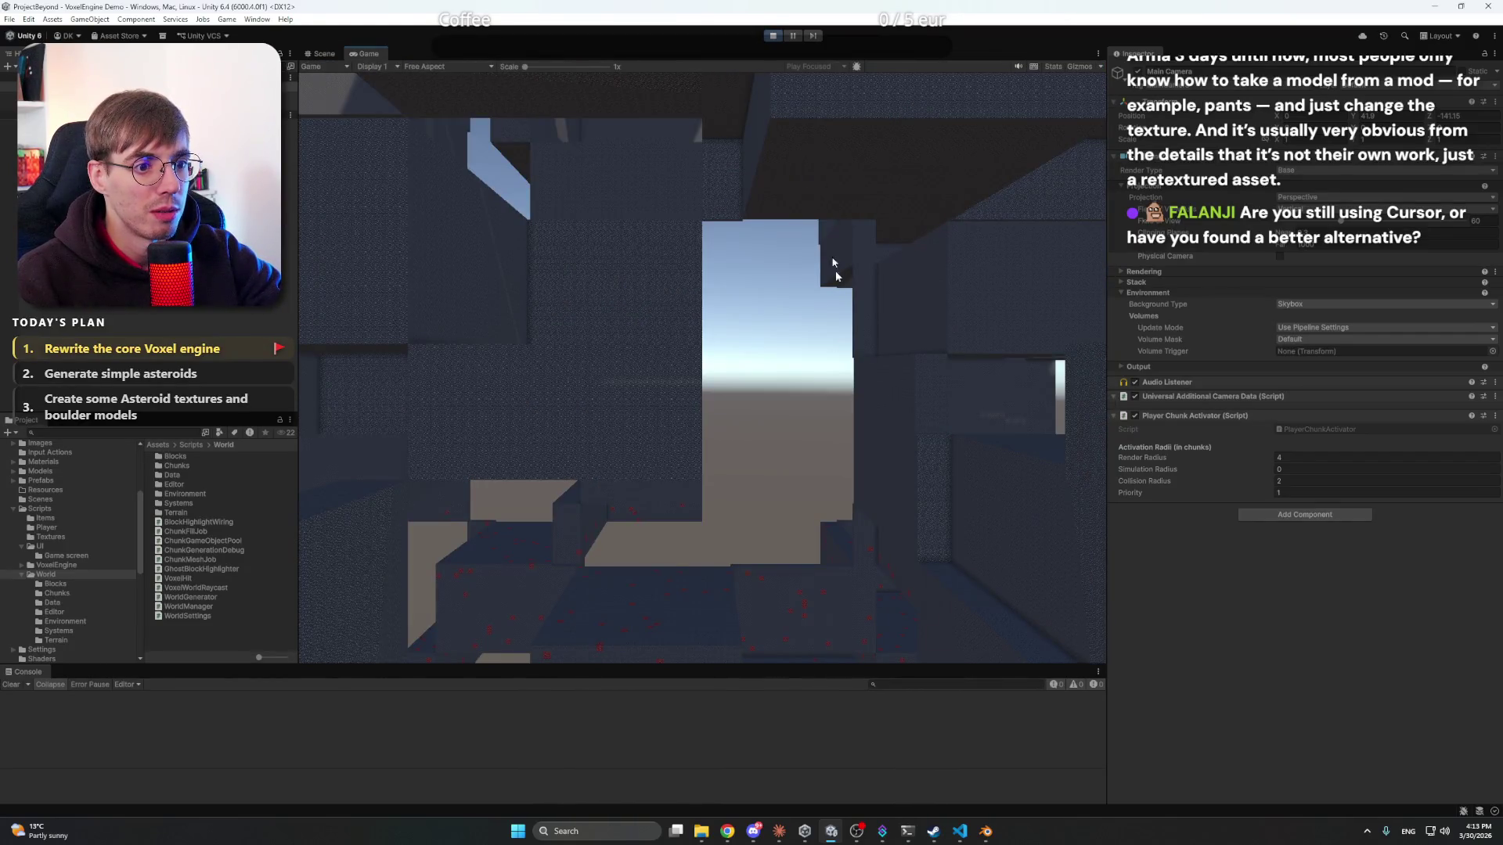
left_click(773, 35)
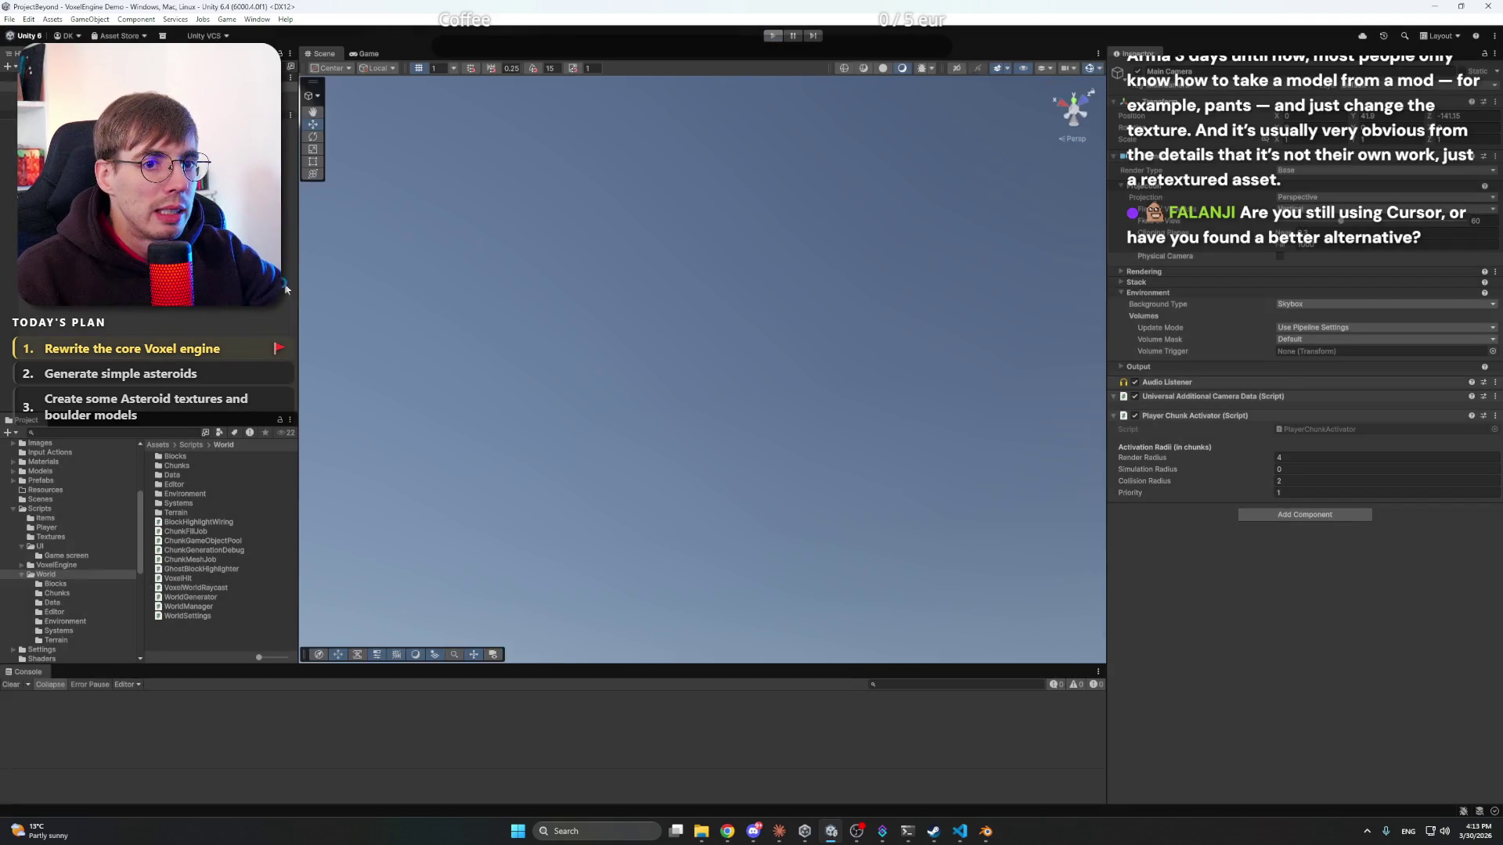
- Send Claude the message 'It works!' in the project chat
left_click(971, 836)
left_click(971, 835)
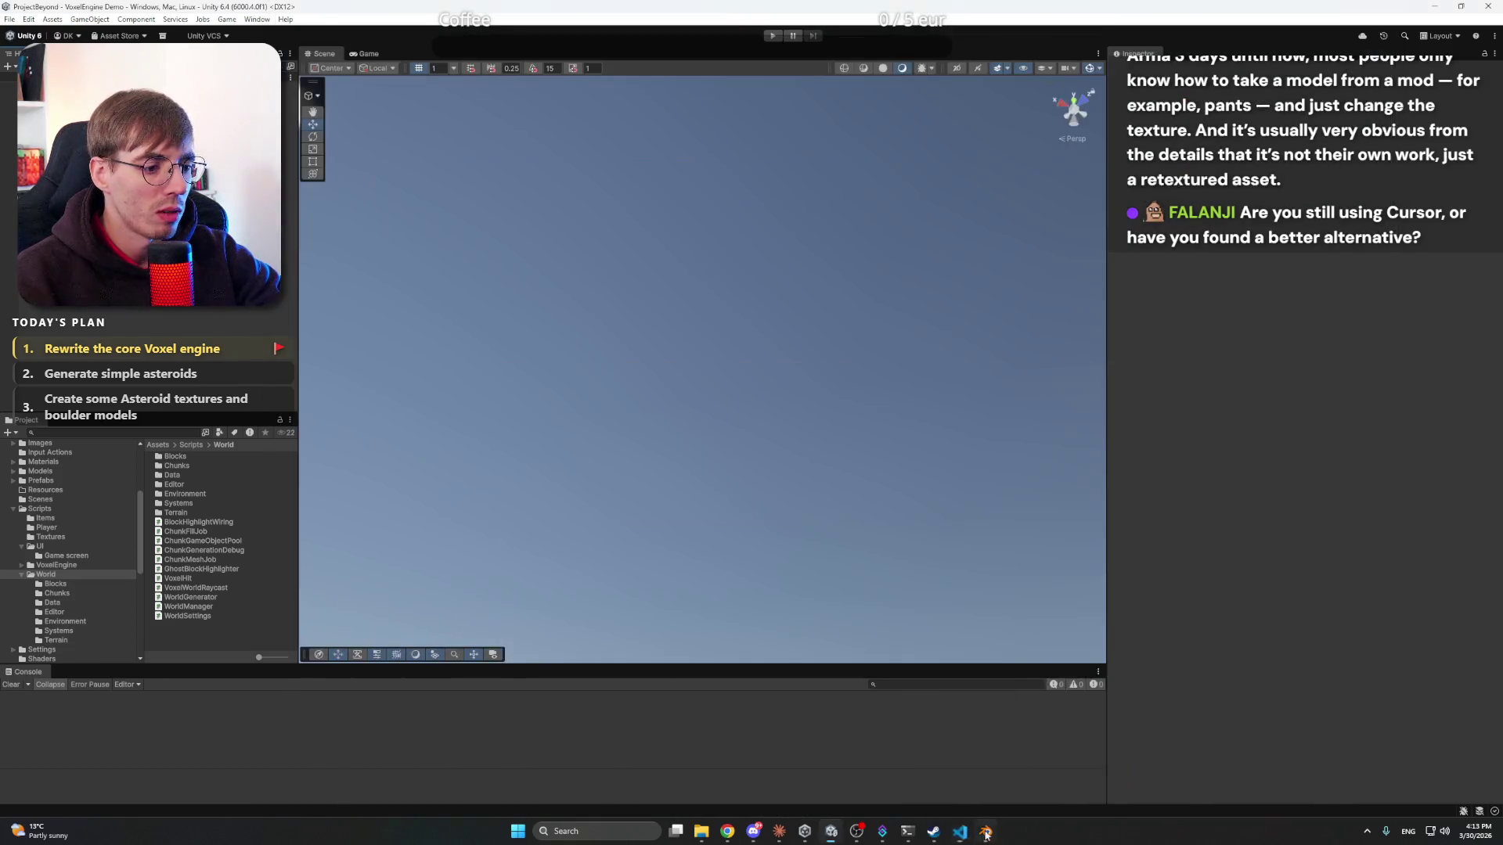
left_click(779, 831)
left_click(1281, 749)
type("It works")
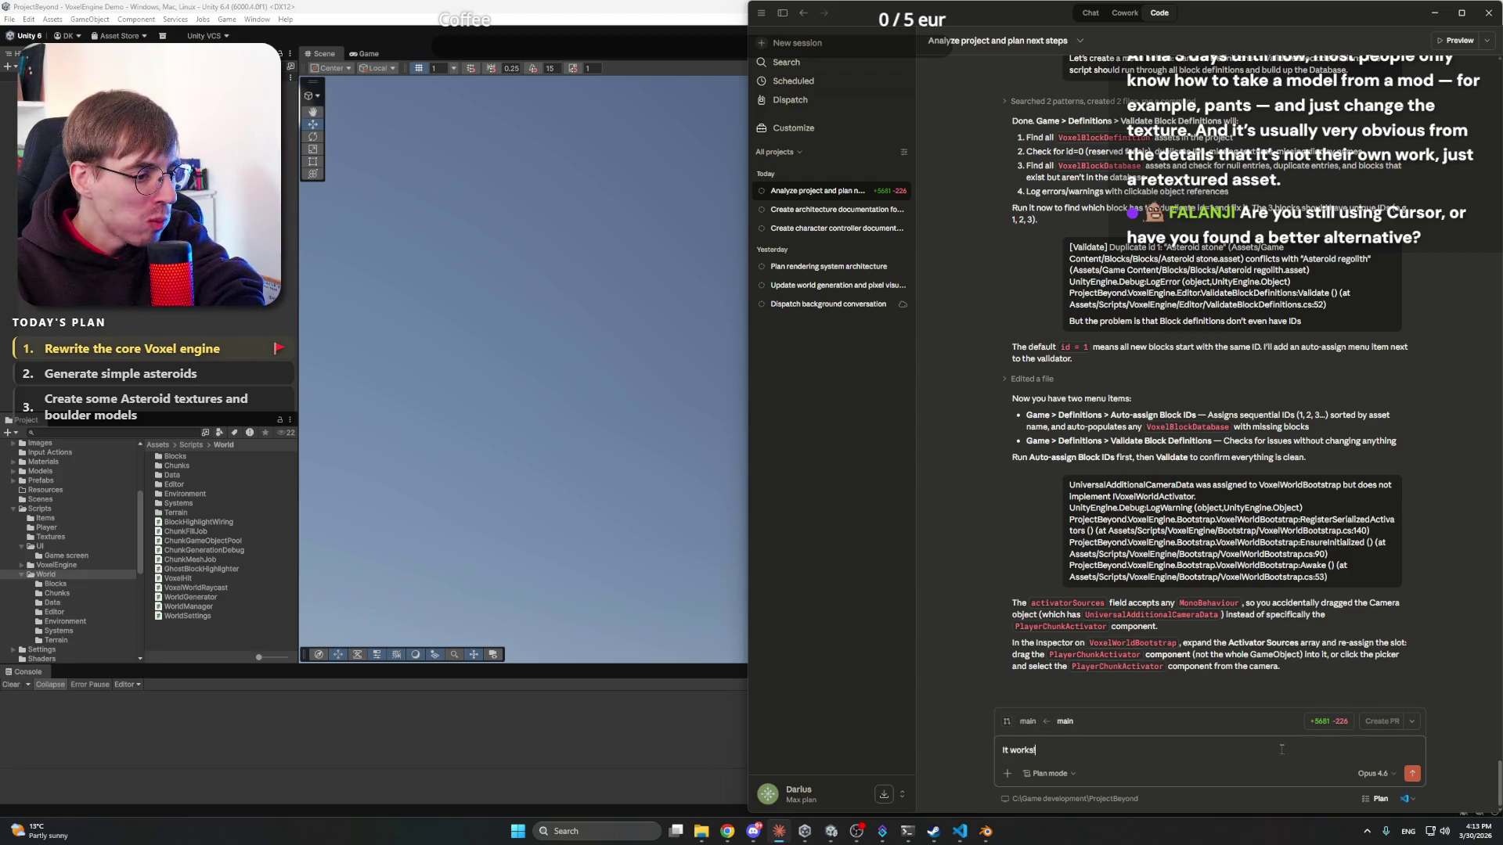
key("Return")
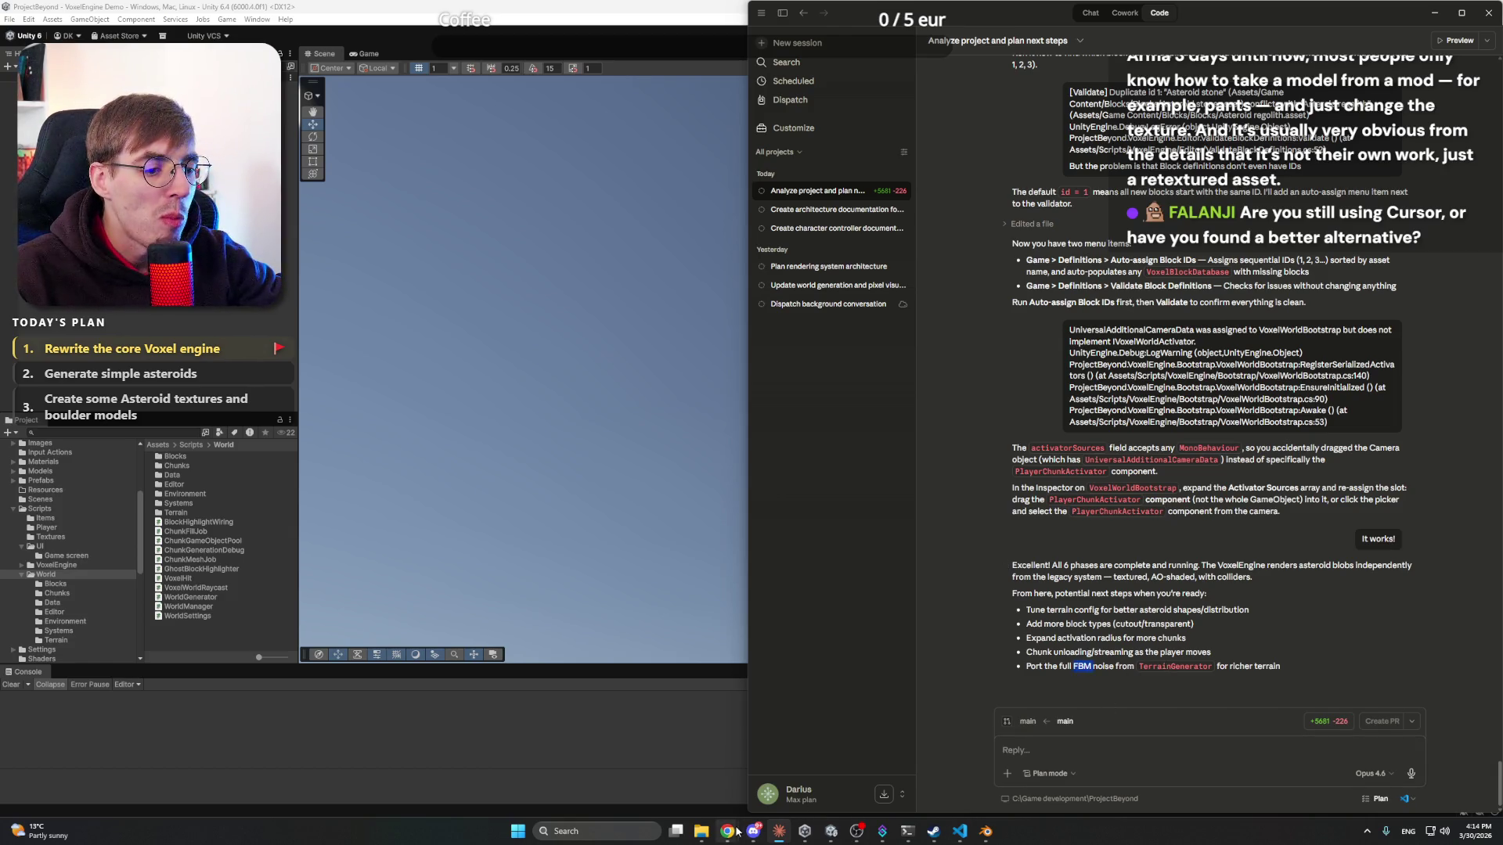
- Search Google for 'FBM' in a new Chrome tab
mouse_move(736, 832)
left_click(728, 771)
left_click(871, 12)
type("FBM")
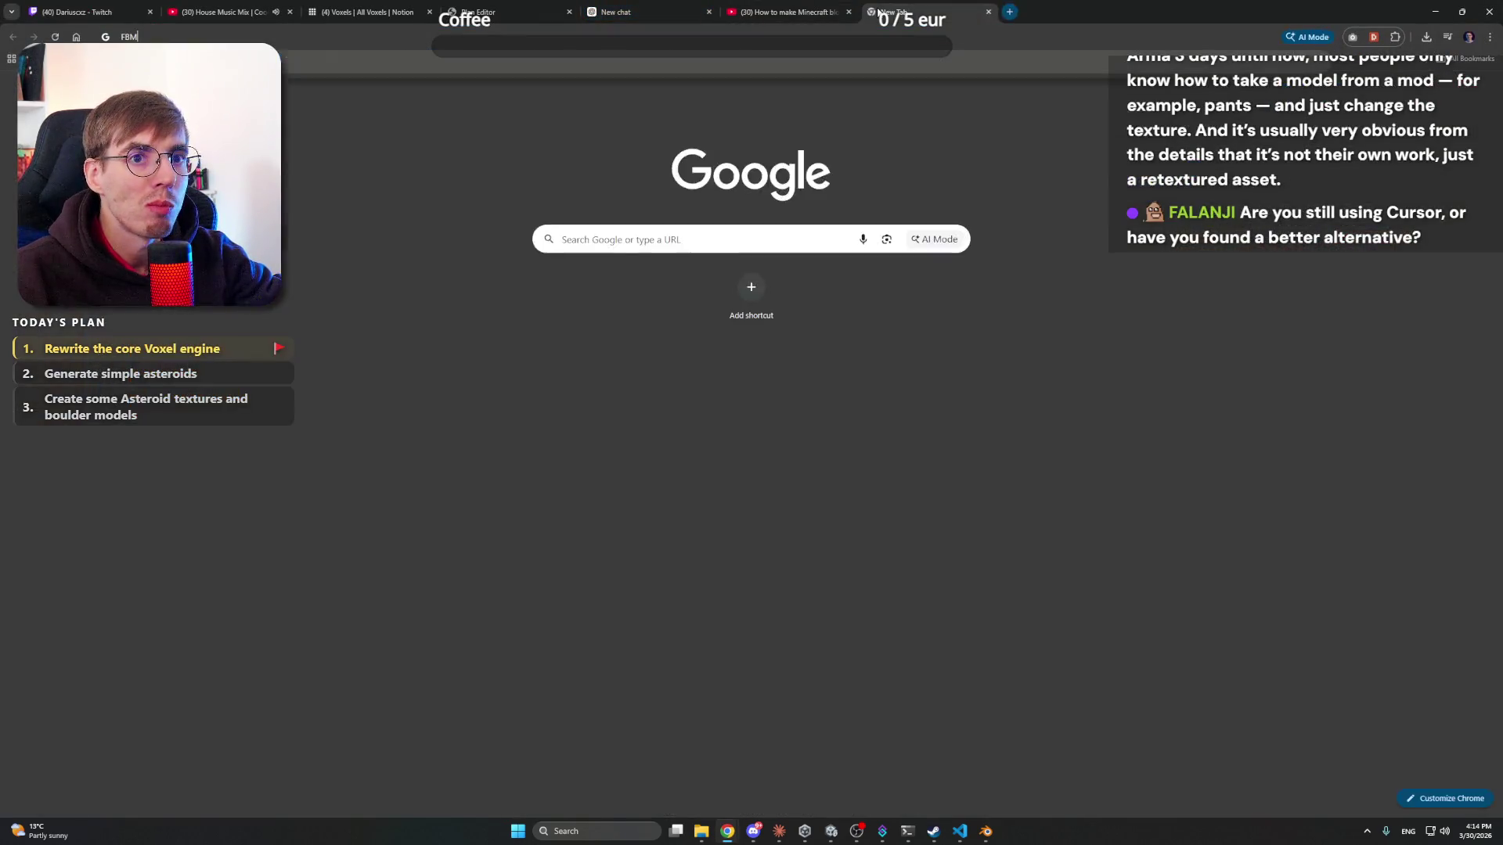
key("Return")
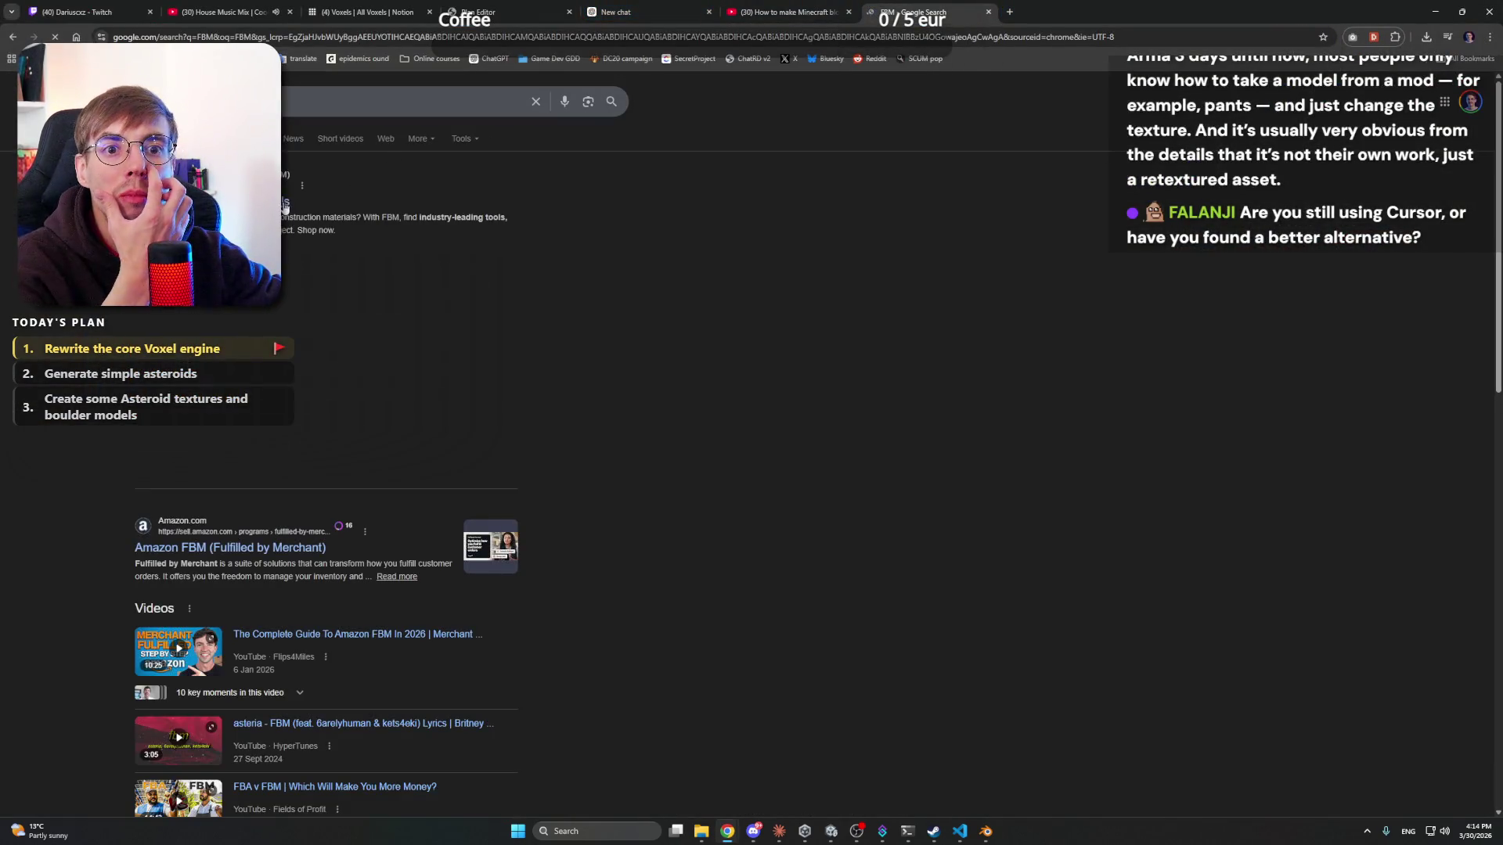